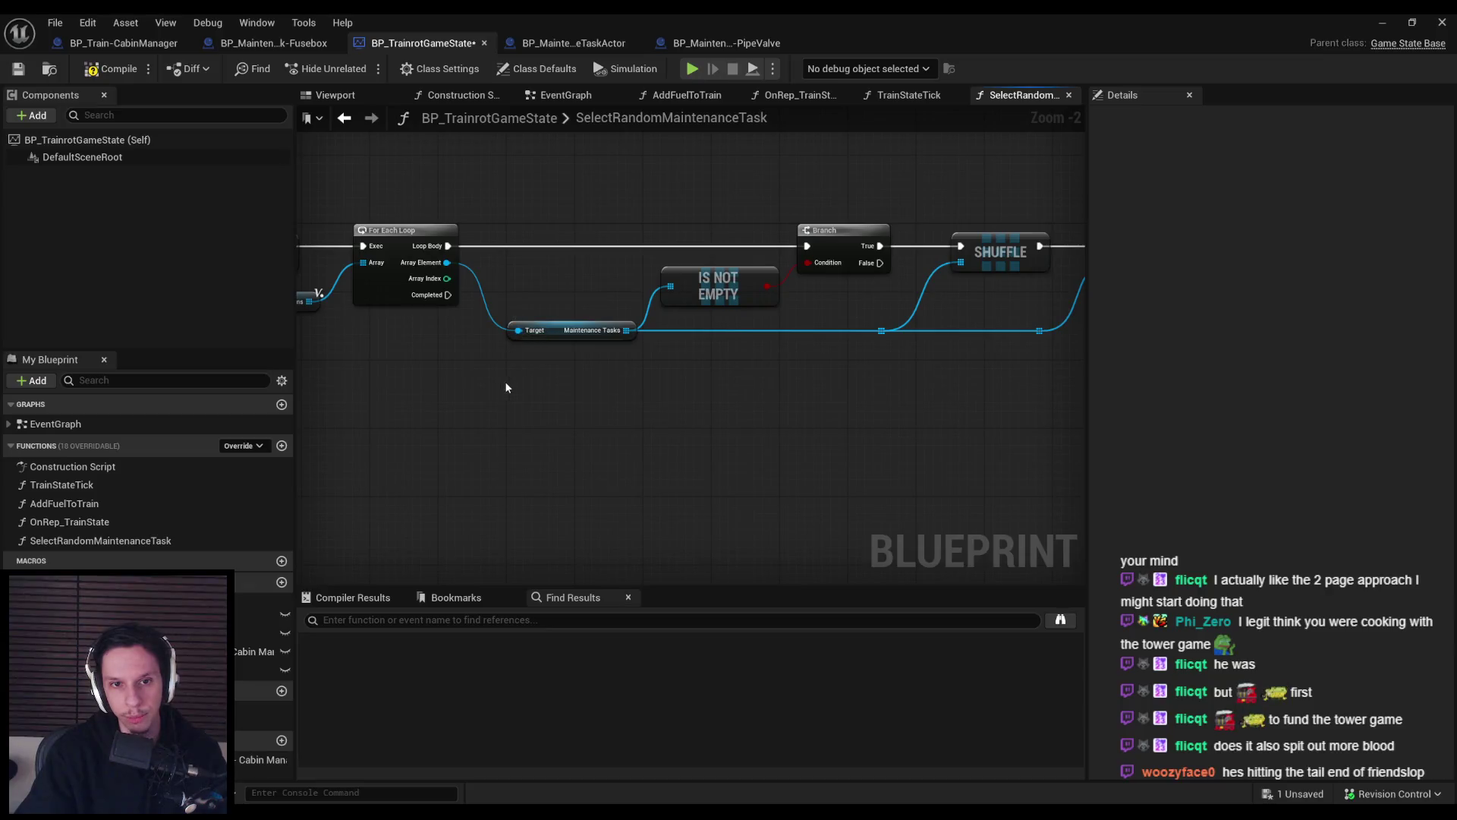
Review SelectRandomMaintenanceTask's Branch and Return nodes, then compile and save BP_TrainrotGameState.
{"action": "scroll", "coordinate": [713, 371], "scroll_direction": "down", "scroll_amount": 1}
{"action": "left_click_drag", "start_coordinate": [753, 312], "coordinate": [562, 283]}
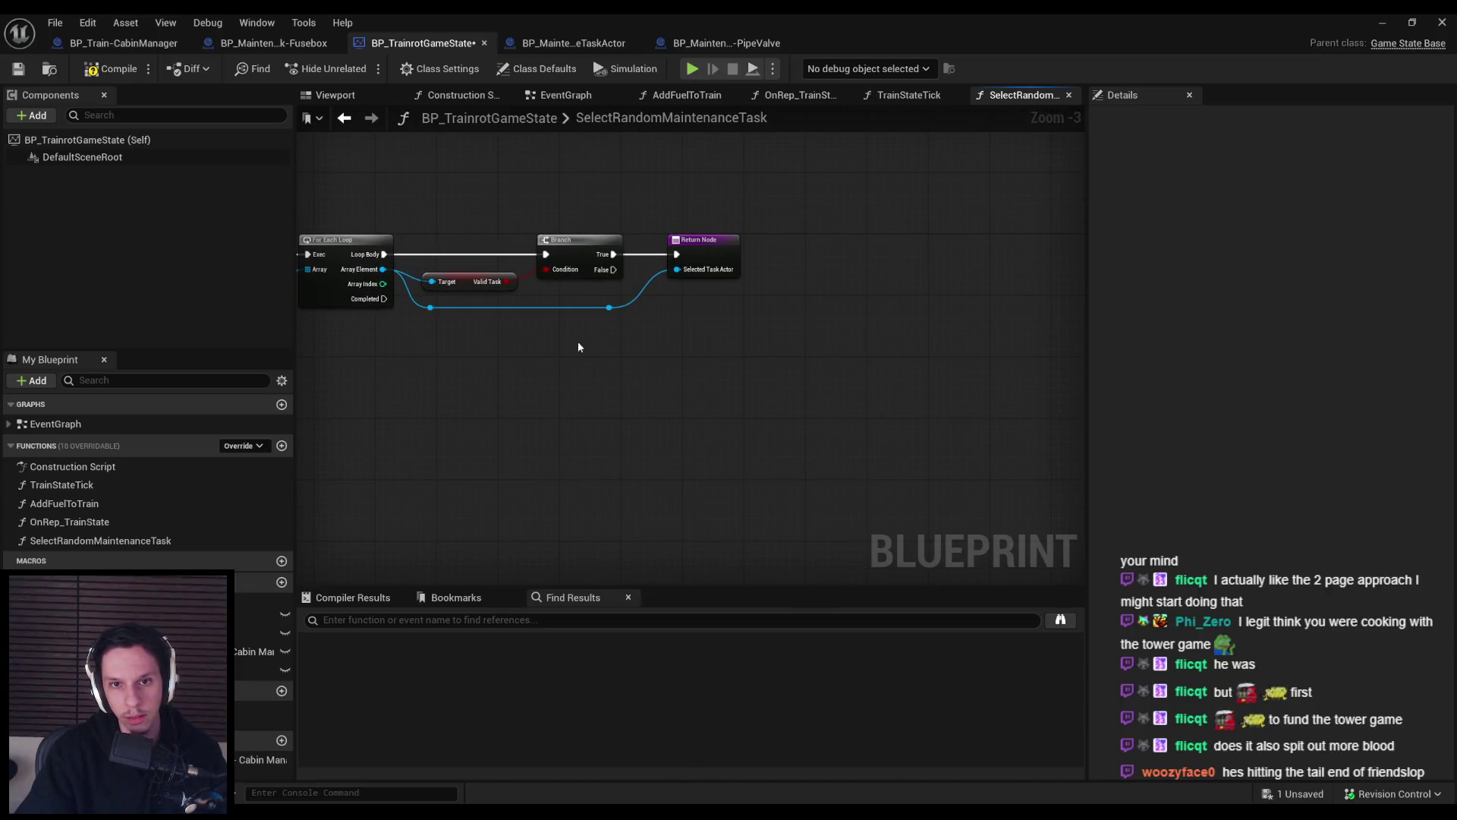
{"action": "scroll", "coordinate": [542, 348], "scroll_direction": "up", "scroll_amount": 1}
{"action": "left_click", "coordinate": [114, 68]}
{"action": "left_click", "coordinate": [26, 69]}
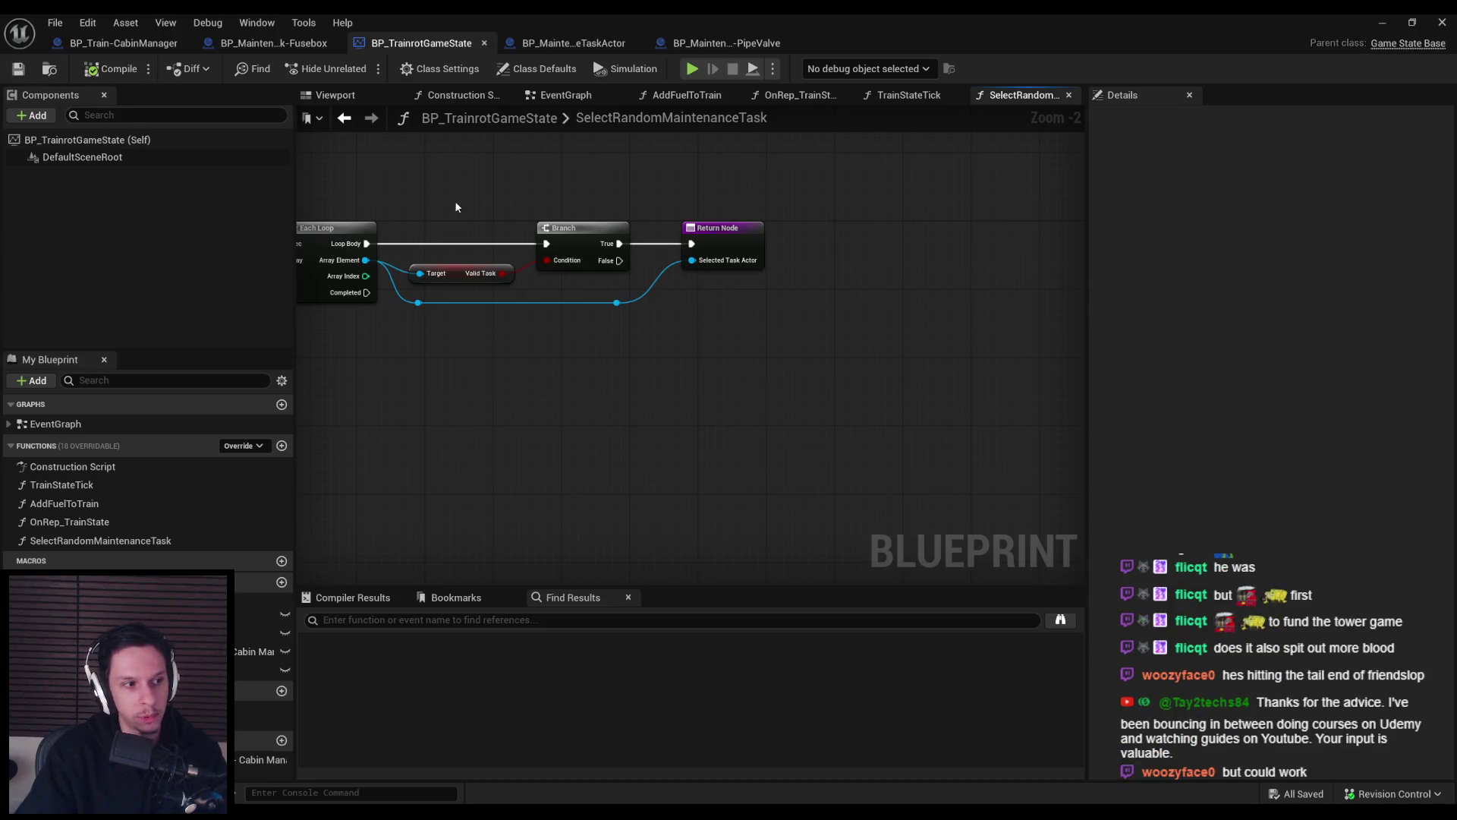
{"action": "left_click_drag", "start_coordinate": [465, 206], "coordinate": [699, 206]}
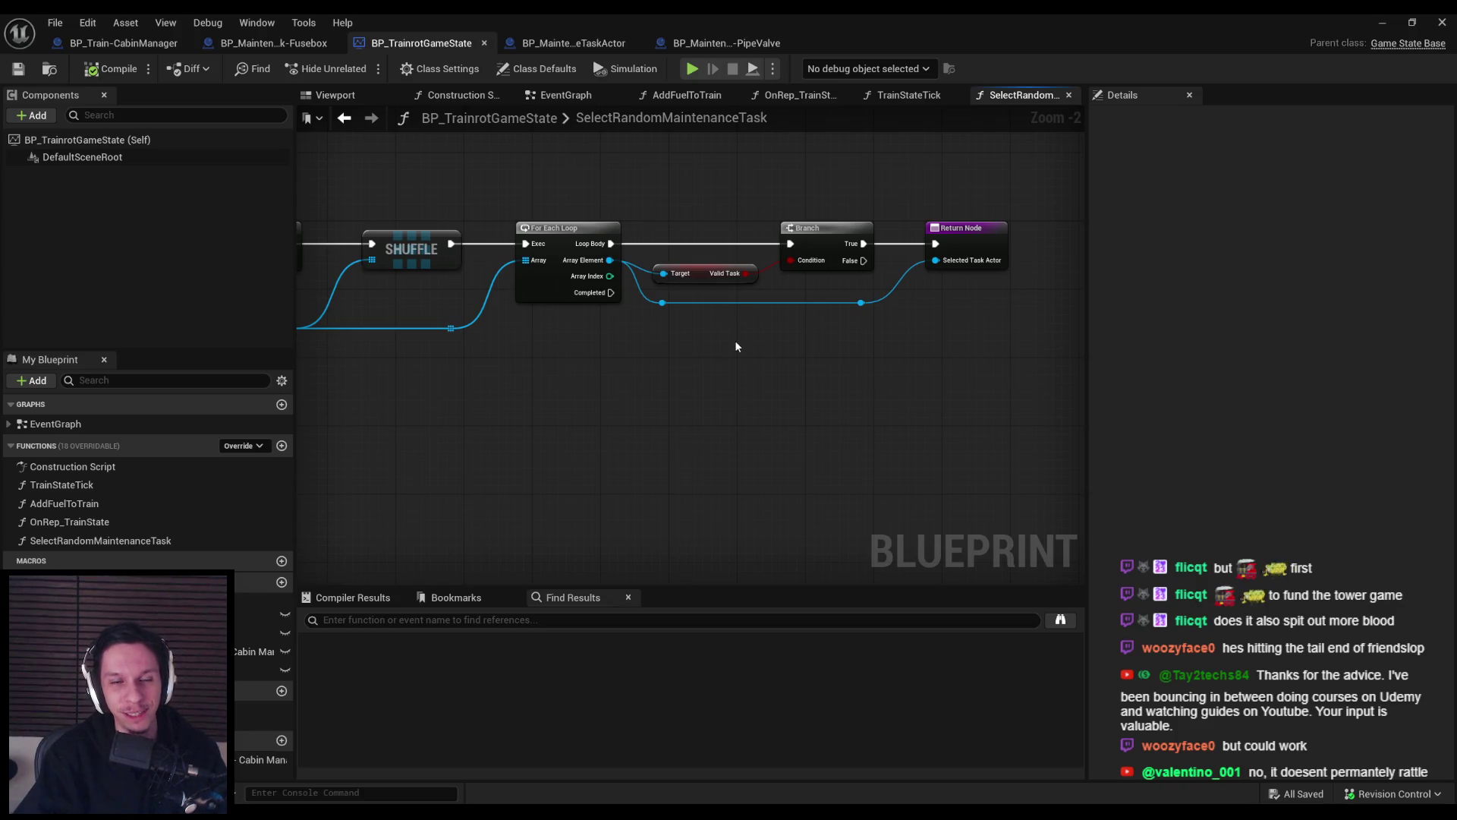
Close the PipeValve Blueprint and return to BP_TrainrotGameState.
{"action": "left_click", "coordinate": [741, 46]}
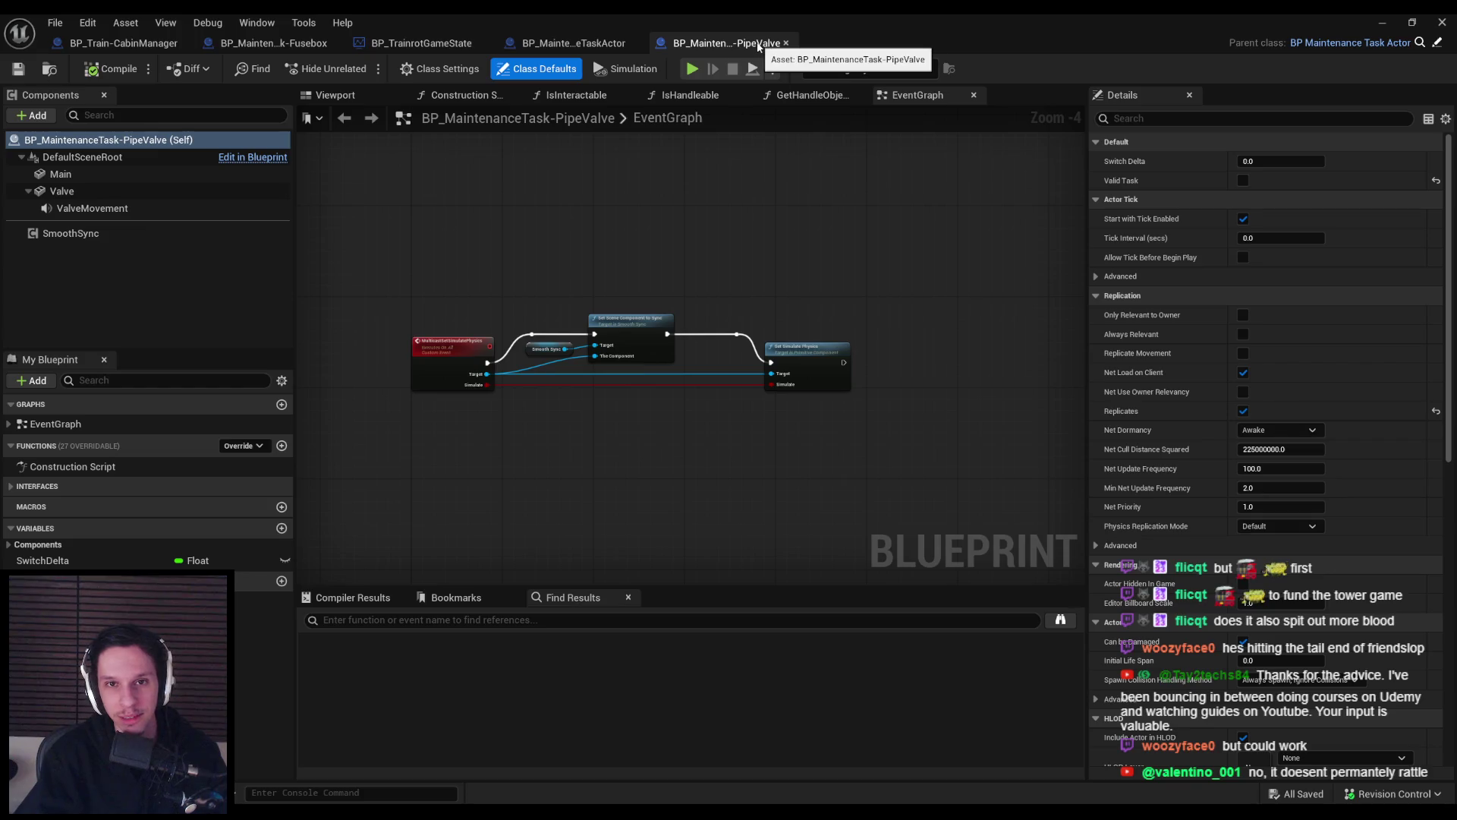
{"action": "middle_click", "coordinate": [758, 48]}
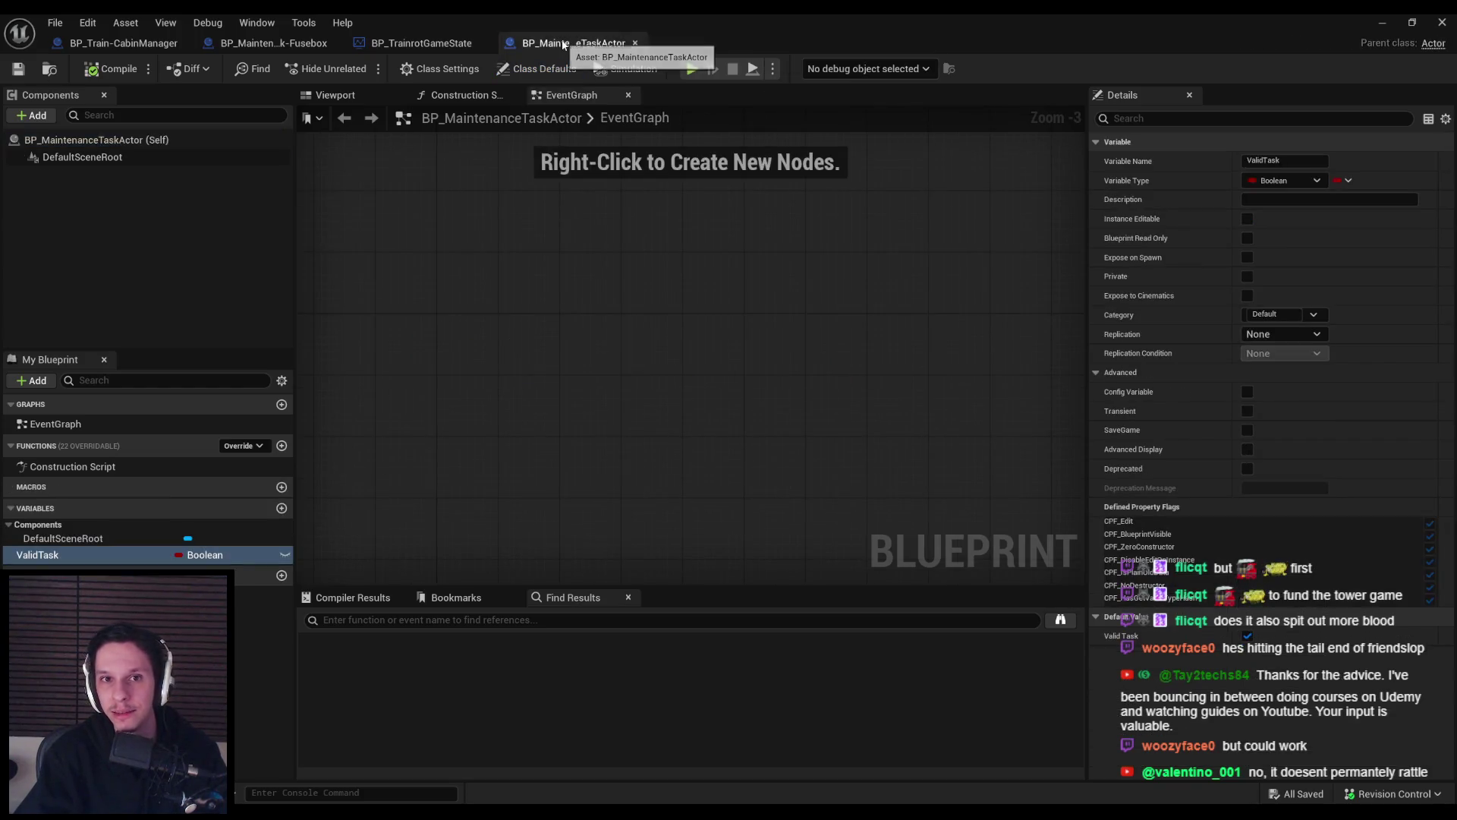
{"action": "left_click", "coordinate": [422, 43]}
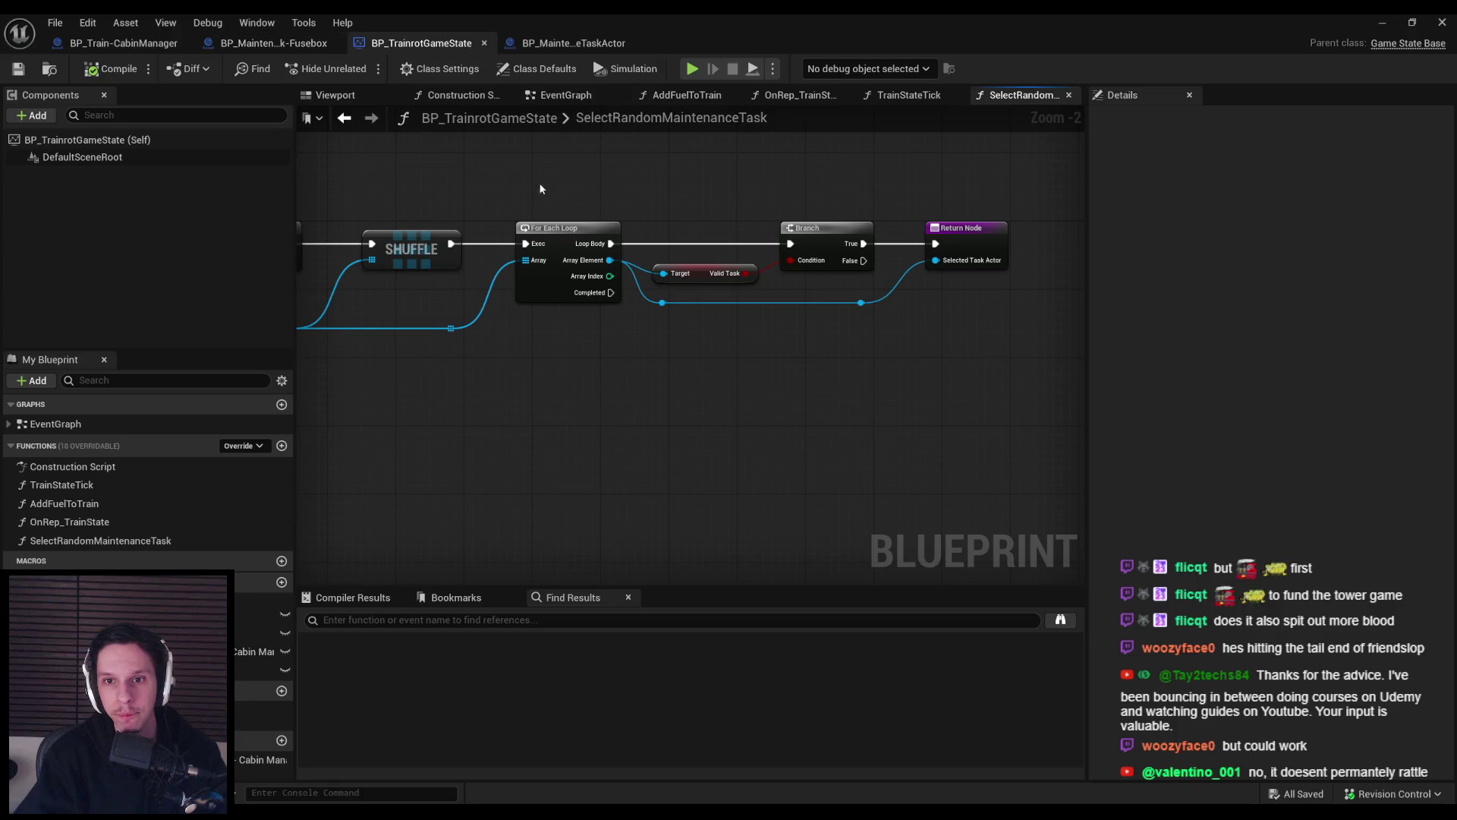
In TrainStateTick, add a SelectRandomMaintenanceTask call after the SET node and save.
{"action": "scroll", "coordinate": [785, 191], "scroll_direction": "up", "scroll_amount": 2}
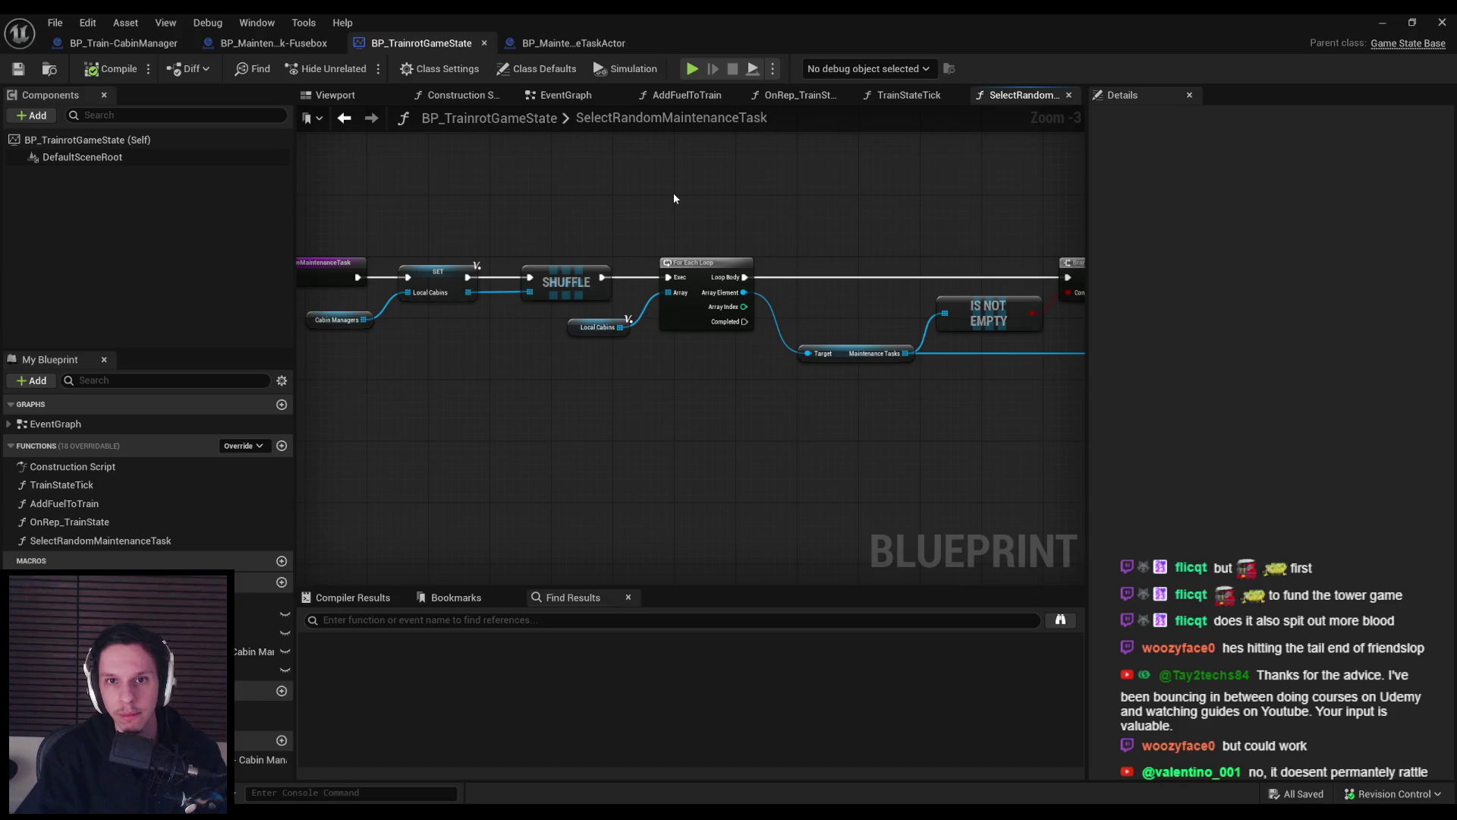
{"action": "scroll", "coordinate": [462, 227], "scroll_direction": "down", "scroll_amount": 2}
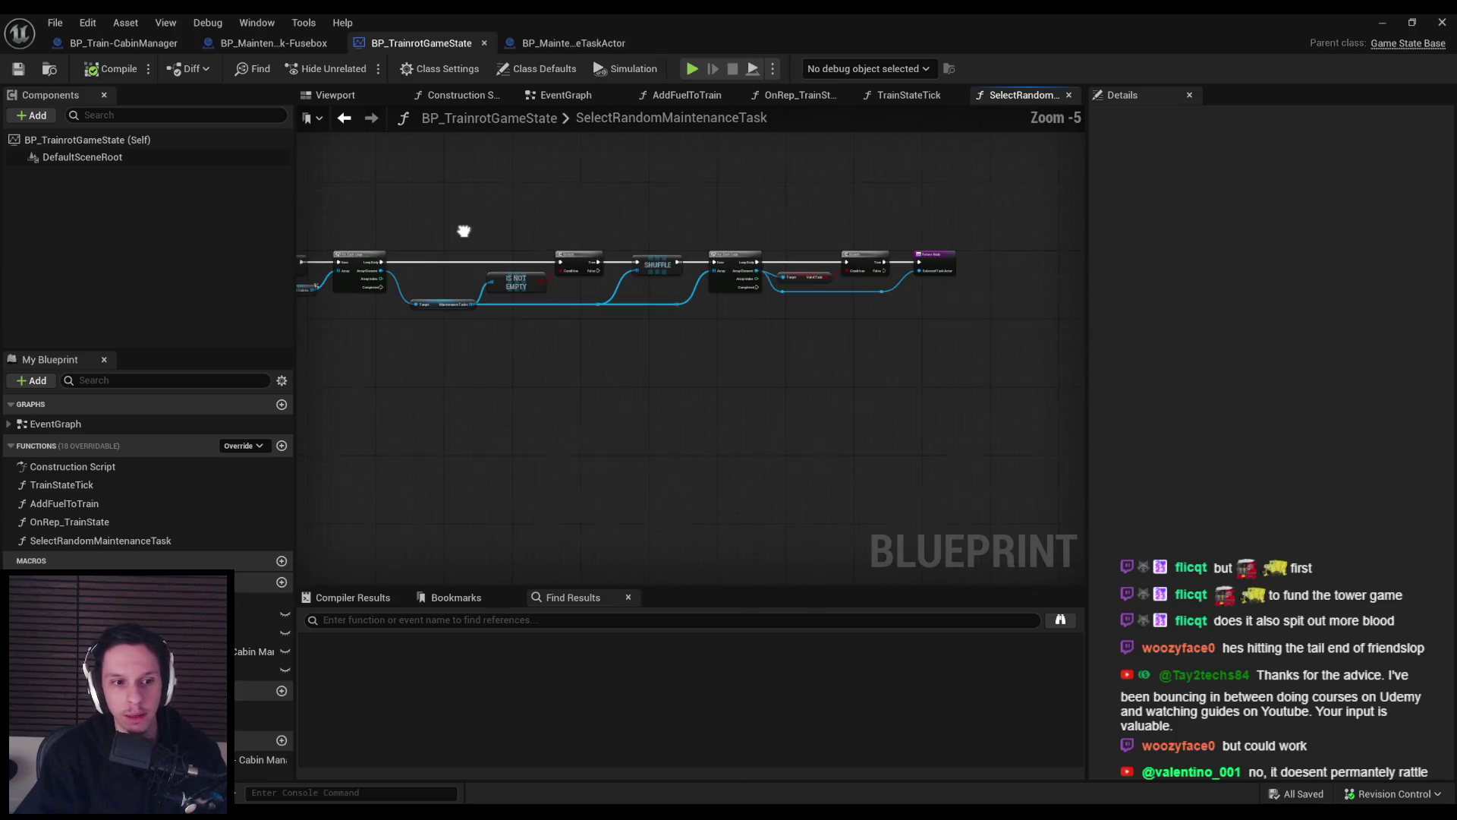
{"action": "double_click", "coordinate": [62, 484]}
{"action": "scroll", "coordinate": [724, 345], "scroll_direction": "up", "scroll_amount": 4}
{"action": "mouse_move", "coordinate": [107, 541]}
{"action": "left_mouse_down"}
{"action": "mouse_move", "coordinate": [735, 349]}
{"action": "mouse_move", "coordinate": [733, 328]}
{"action": "mouse_move", "coordinate": [705, 338]}
{"action": "mouse_move", "coordinate": [759, 322]}
{"action": "left_mouse_up"}
{"action": "scroll", "coordinate": [795, 419], "scroll_direction": "down", "scroll_amount": 1}
{"action": "key", "text": "ctrl+s"}
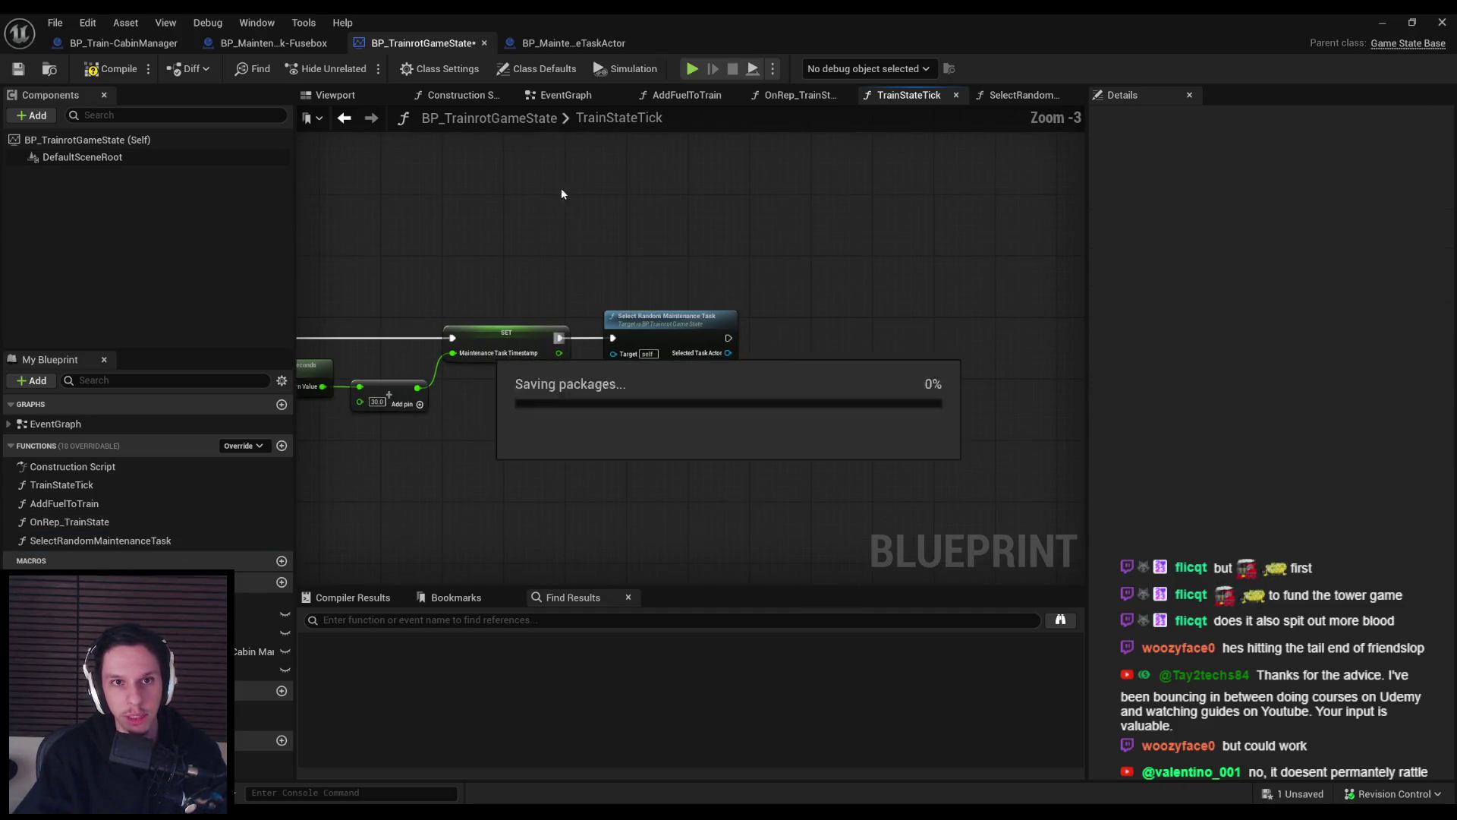
{"action": "left_click", "coordinate": [574, 42]}
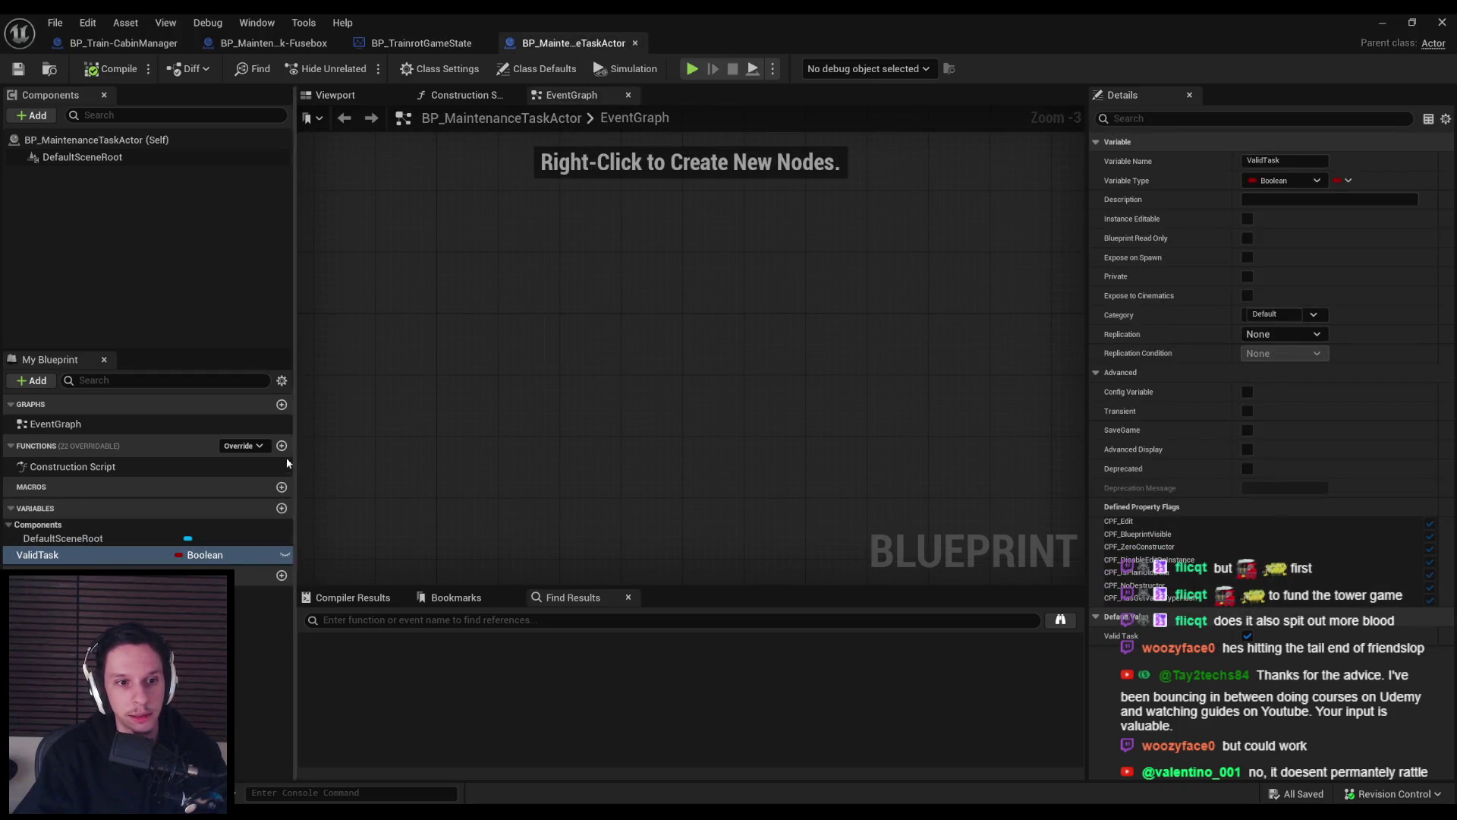
Create a custom event named ServerSetTaskActive in BP_MaintenanceTaskActor's EventGraph.
{"action": "right_click", "coordinate": [560, 232]}
{"action": "type", "text": "custom ev"}
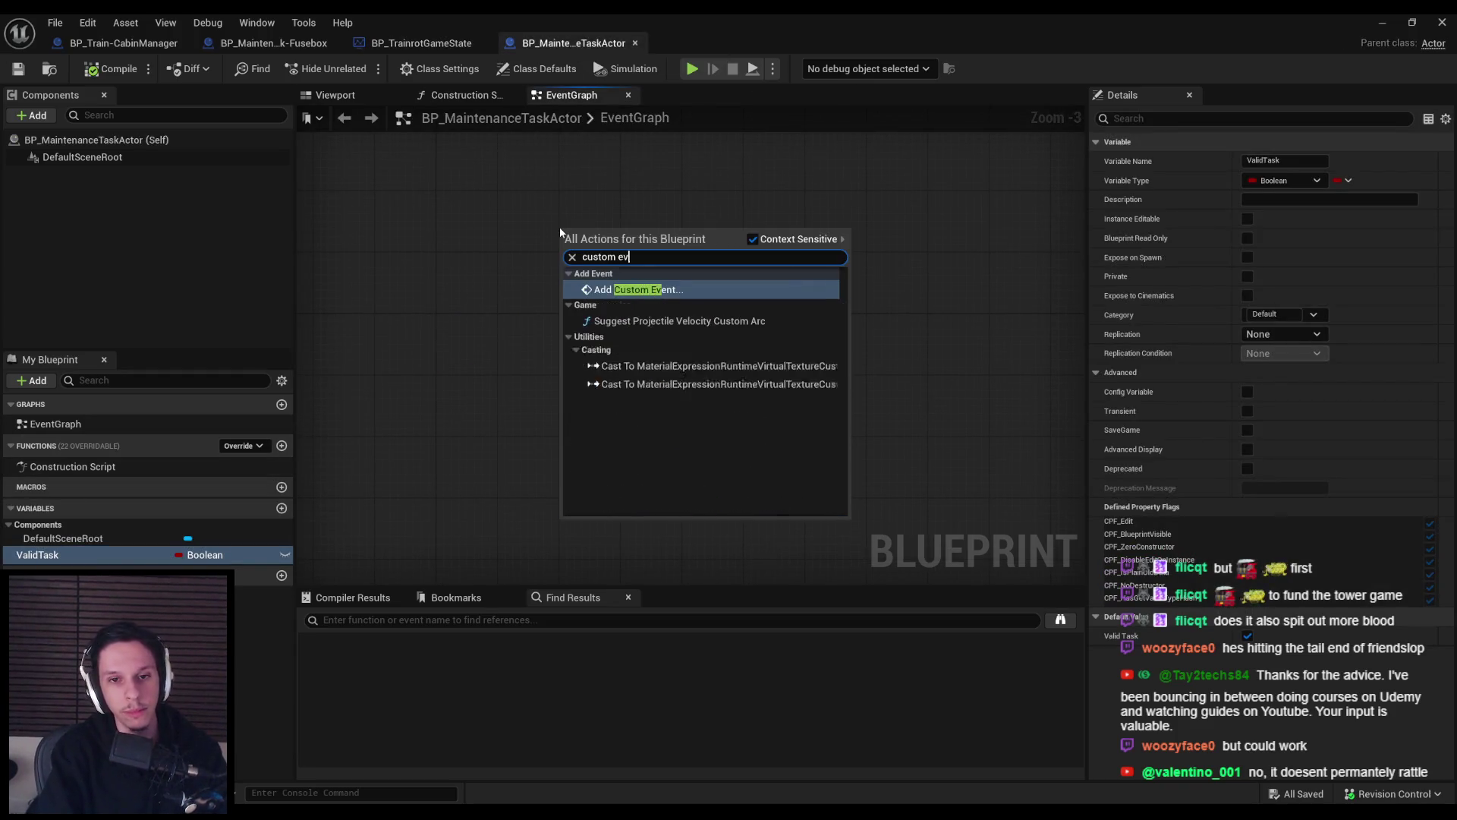
{"action": "key", "text": "Return"}
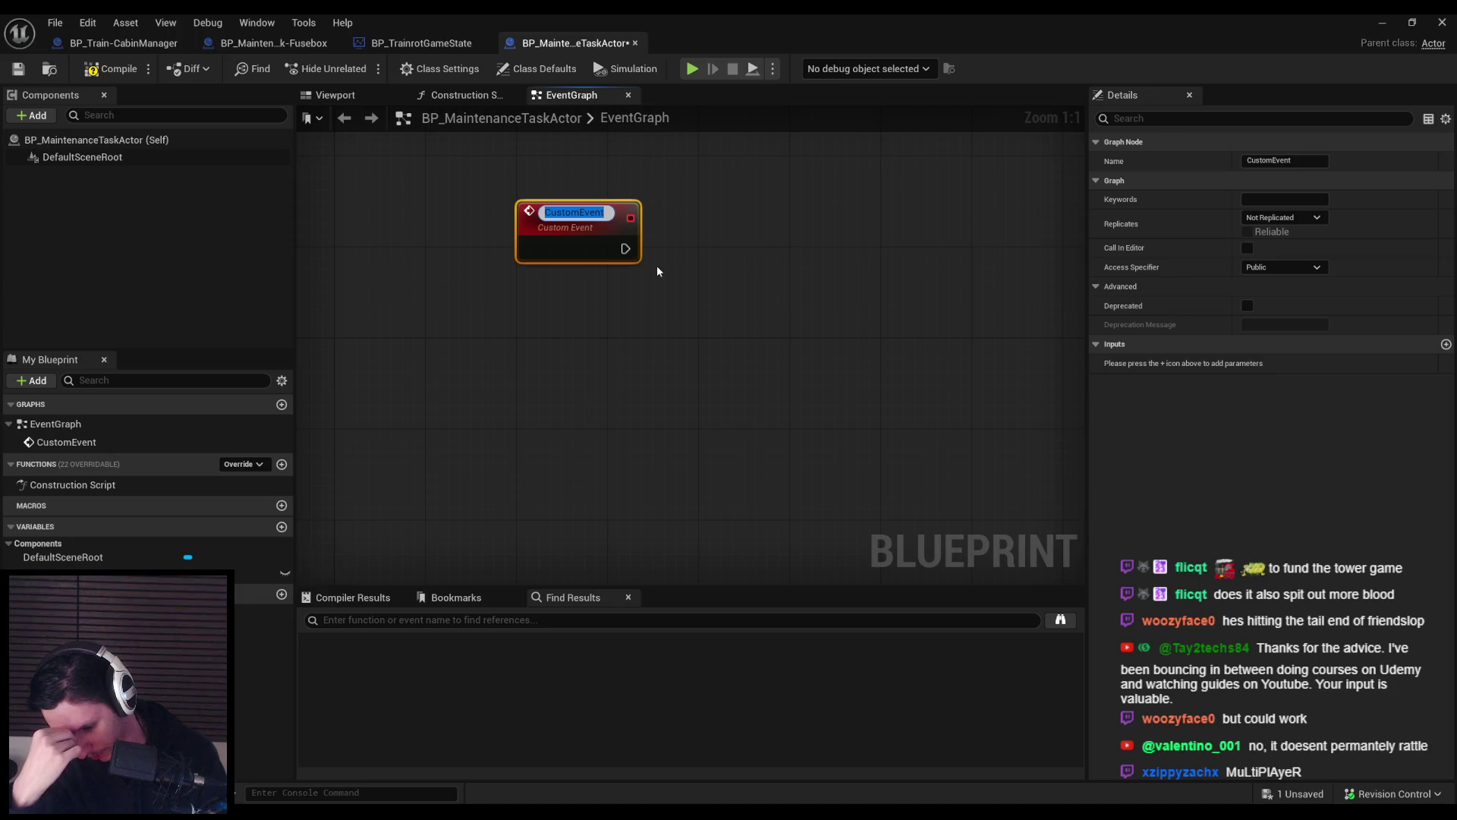
{"action": "type", "text": "Server"}
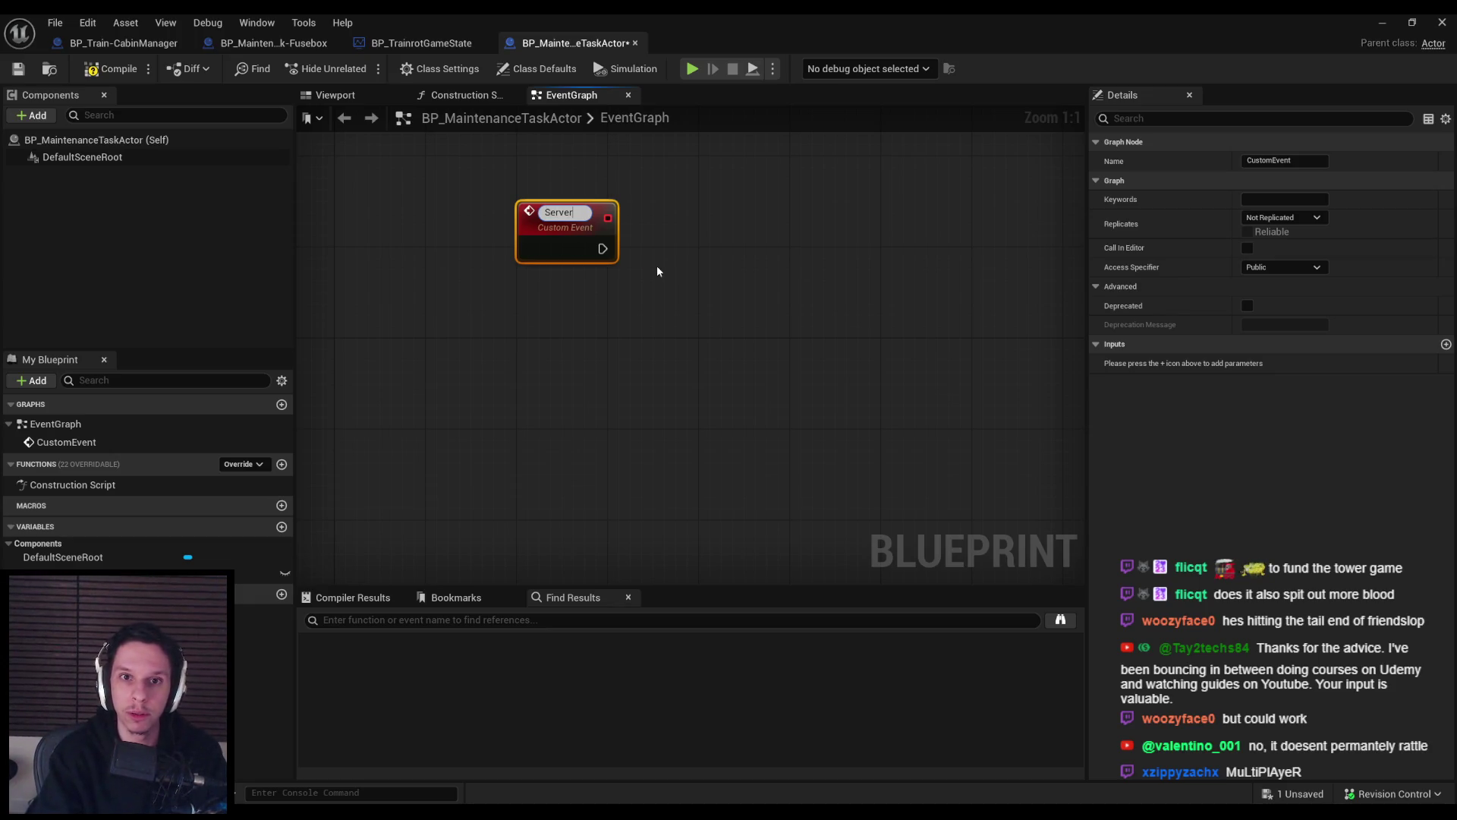
{"action": "type", "text": "SetTaskActive"}
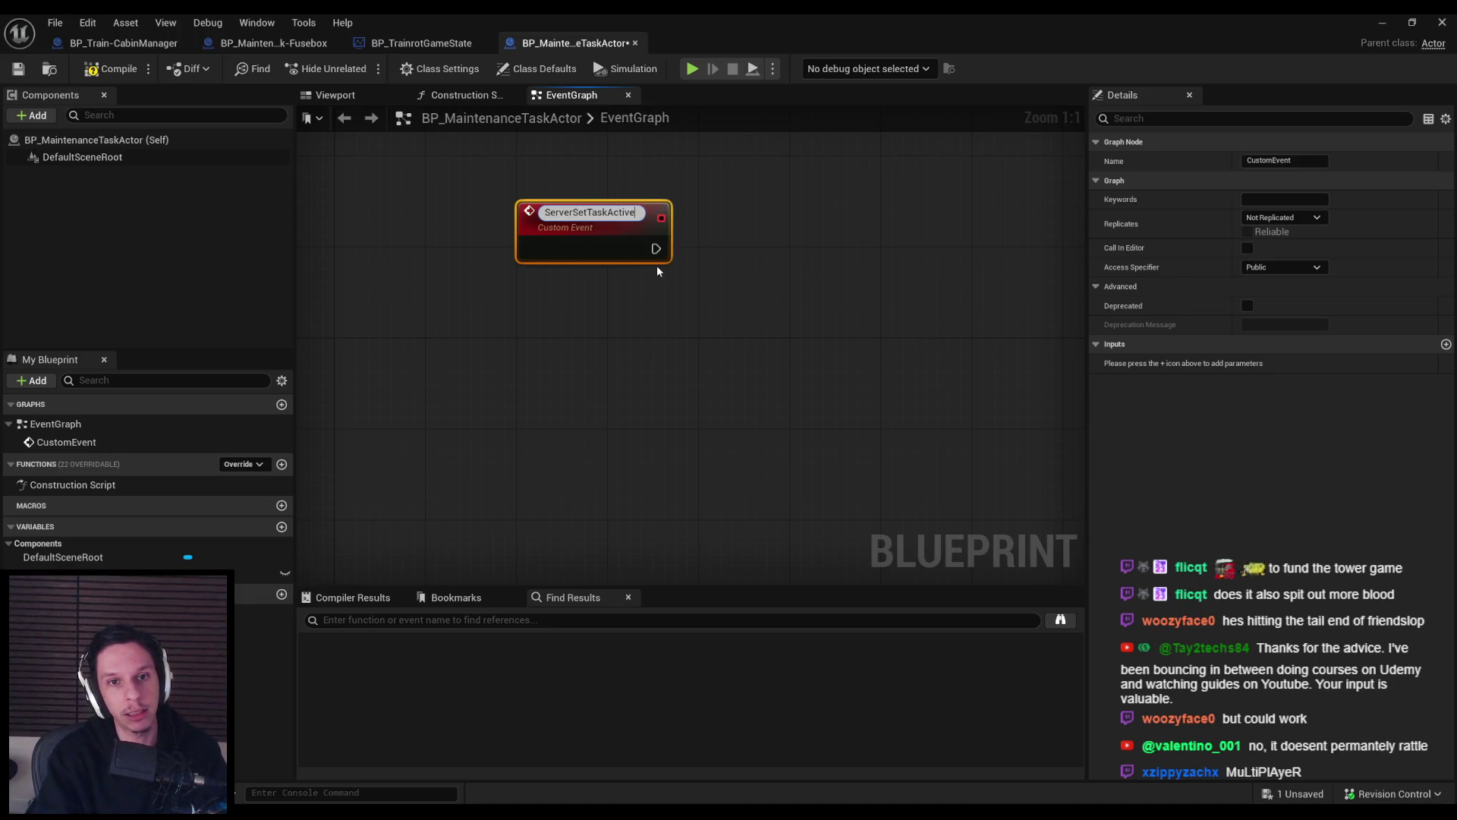
{"action": "key", "text": "Return"}
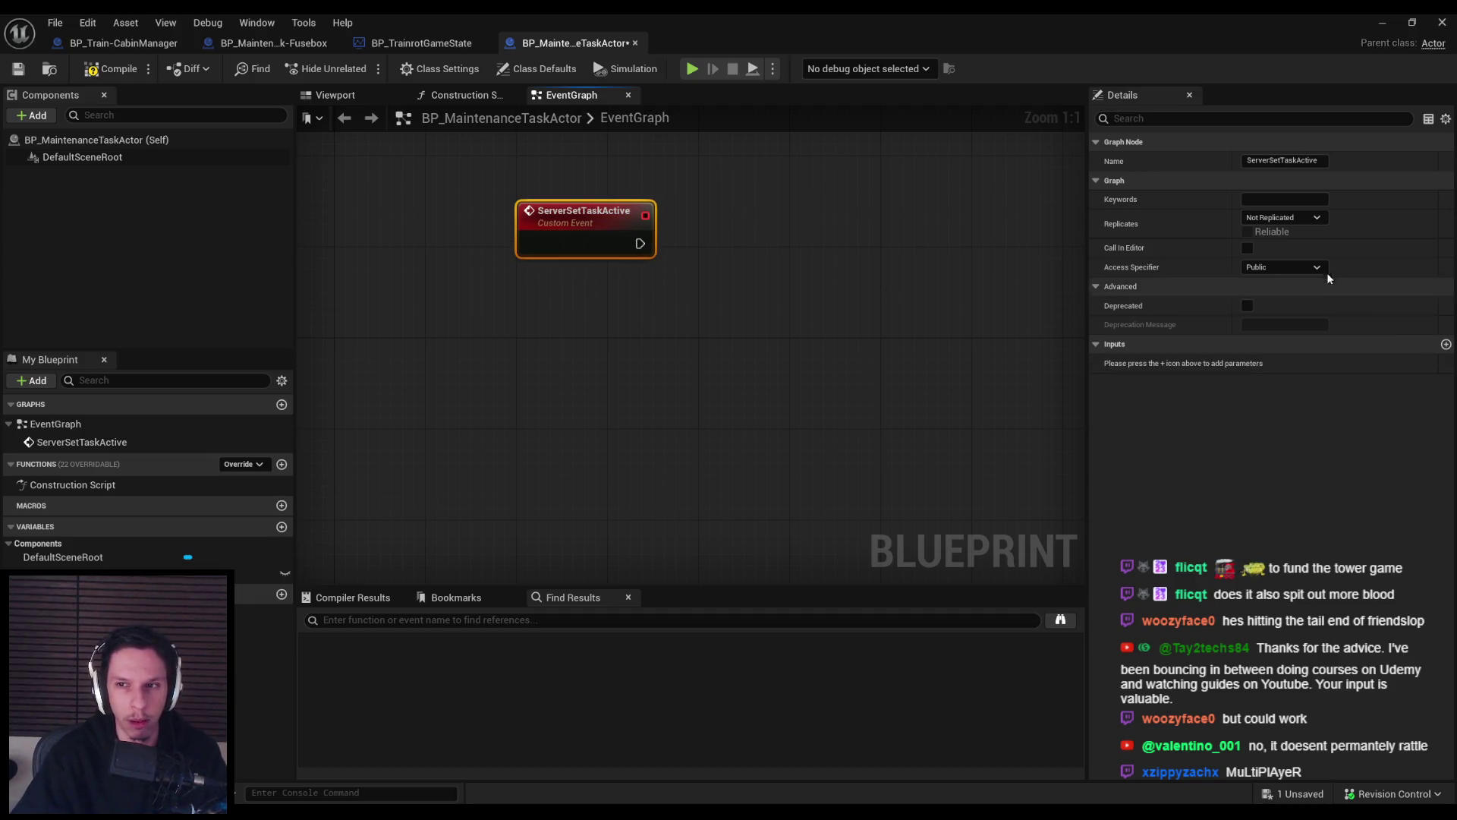
{"action": "left_click", "coordinate": [1286, 222]}
Set ServerSetTaskActive to Run on Server and Reliable, compile, and reposition the node.
{"action": "left_click", "coordinate": [1283, 270]}
{"action": "left_click", "coordinate": [1247, 231]}
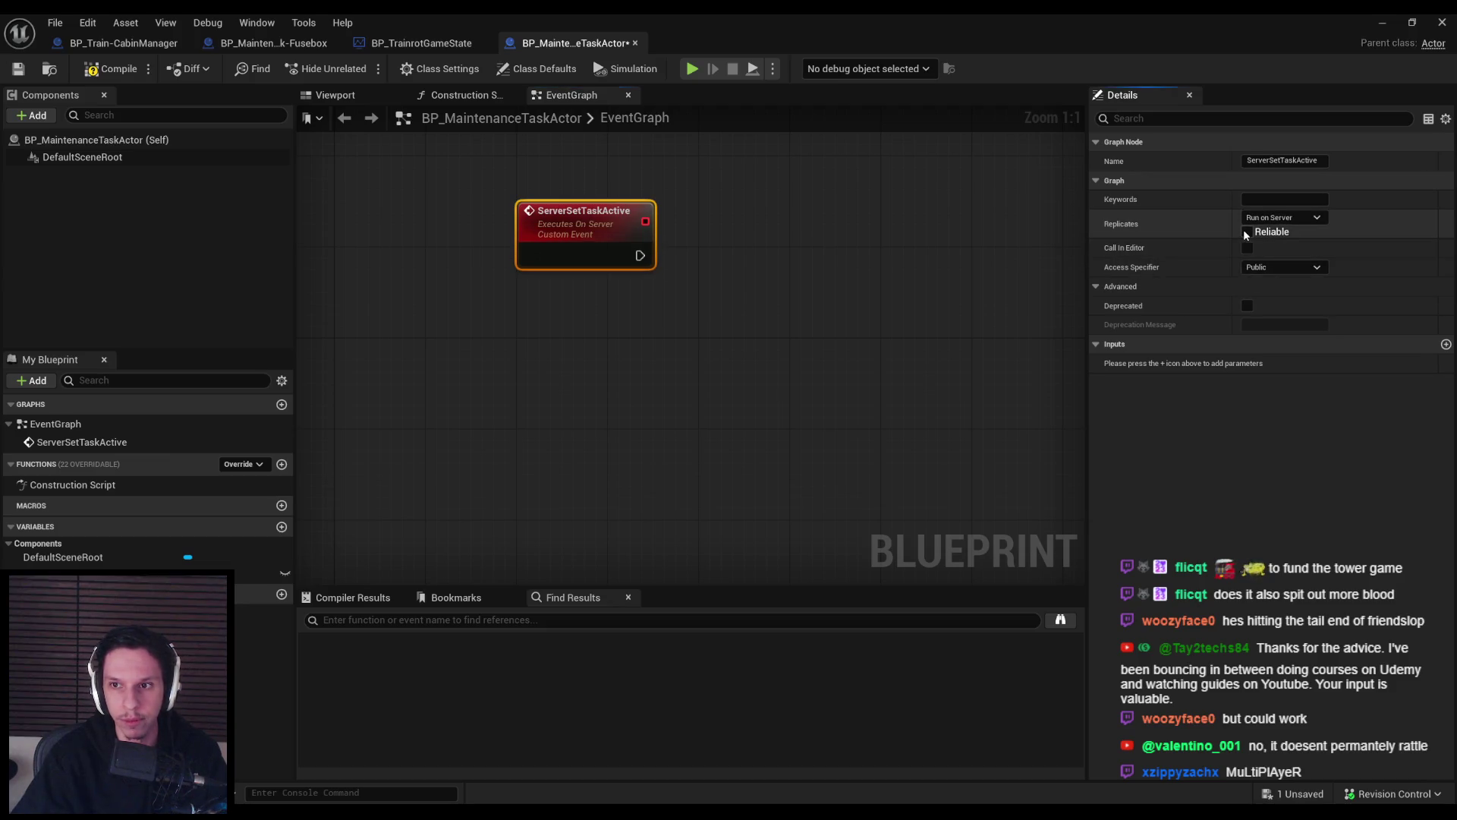
{"action": "left_click", "coordinate": [111, 68]}
{"action": "left_click", "coordinate": [362, 212]}
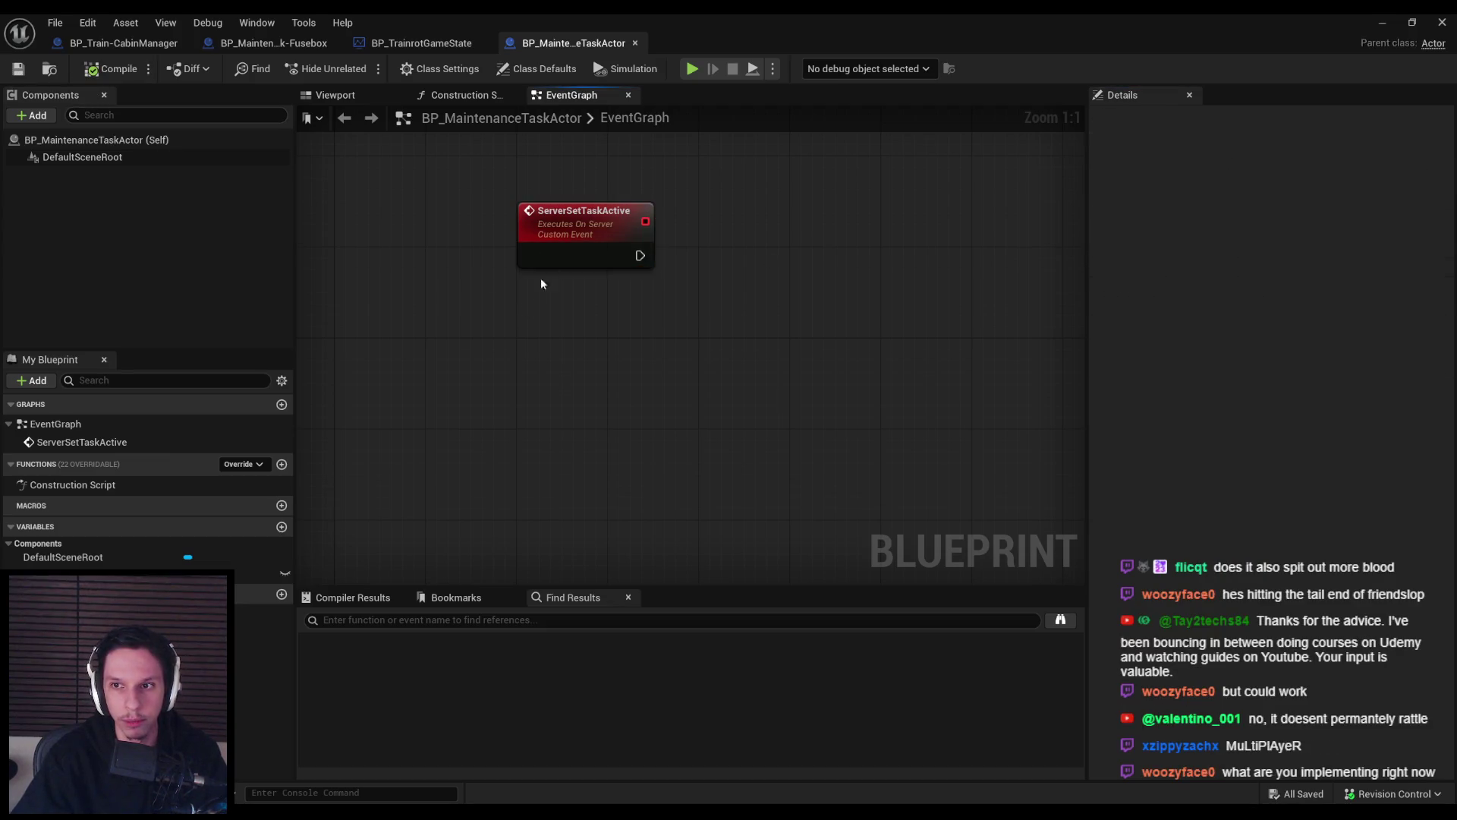
{"action": "left_click_drag", "start_coordinate": [546, 260], "coordinate": [557, 305]}
{"action": "left_click", "coordinate": [572, 342]}
{"action": "scroll", "coordinate": [465, 364], "scroll_direction": "down", "scroll_amount": 1}
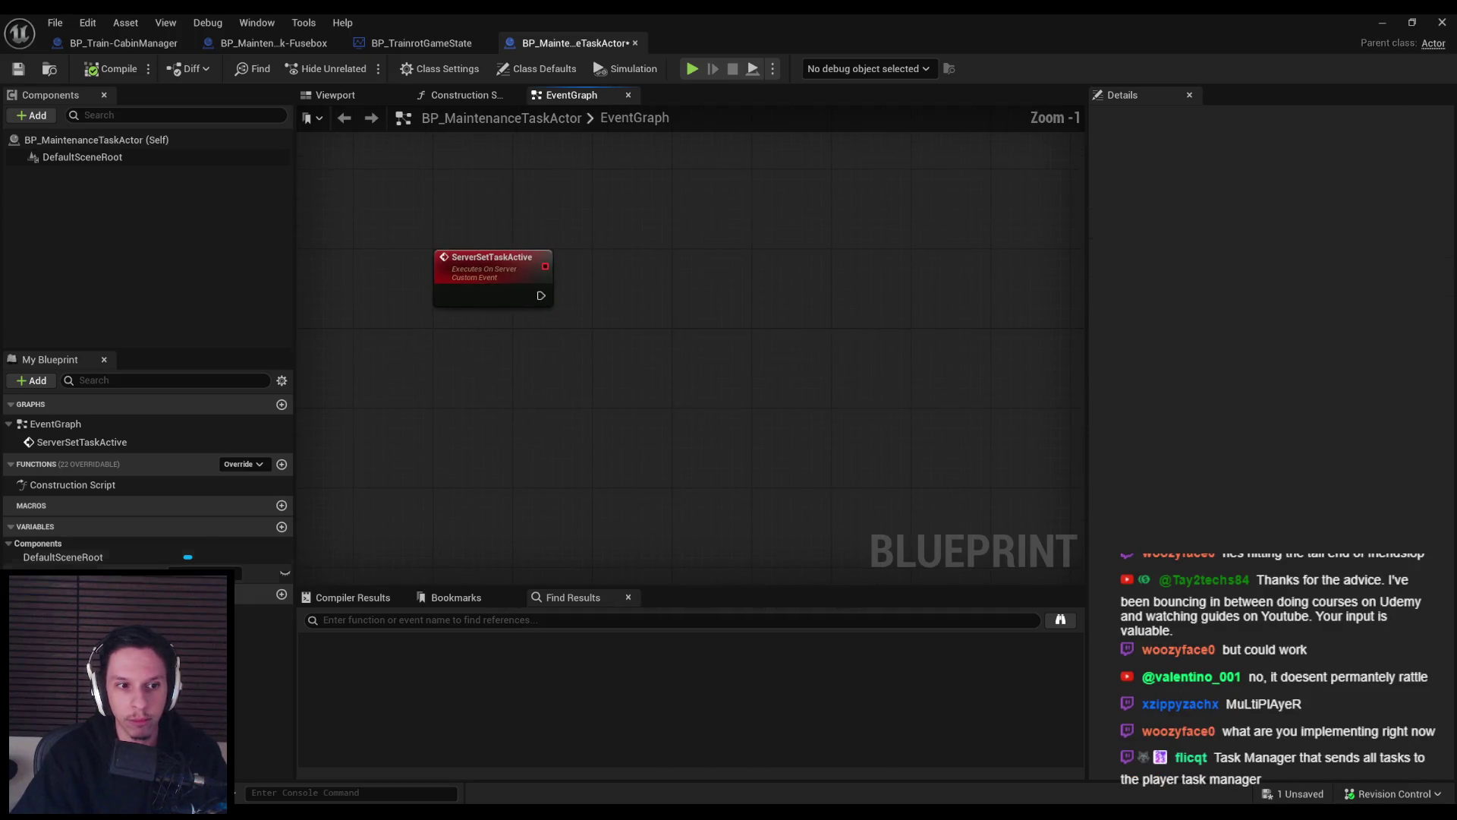
Add a Boolean variable TaskActive with RepNotify replication and compile.
{"action": "left_click", "coordinate": [282, 527]}
{"action": "type", "text": "TaskActive"}
{"action": "key", "text": "Return"}
{"action": "left_click", "coordinate": [1283, 334]}
{"action": "left_click", "coordinate": [1268, 377]}
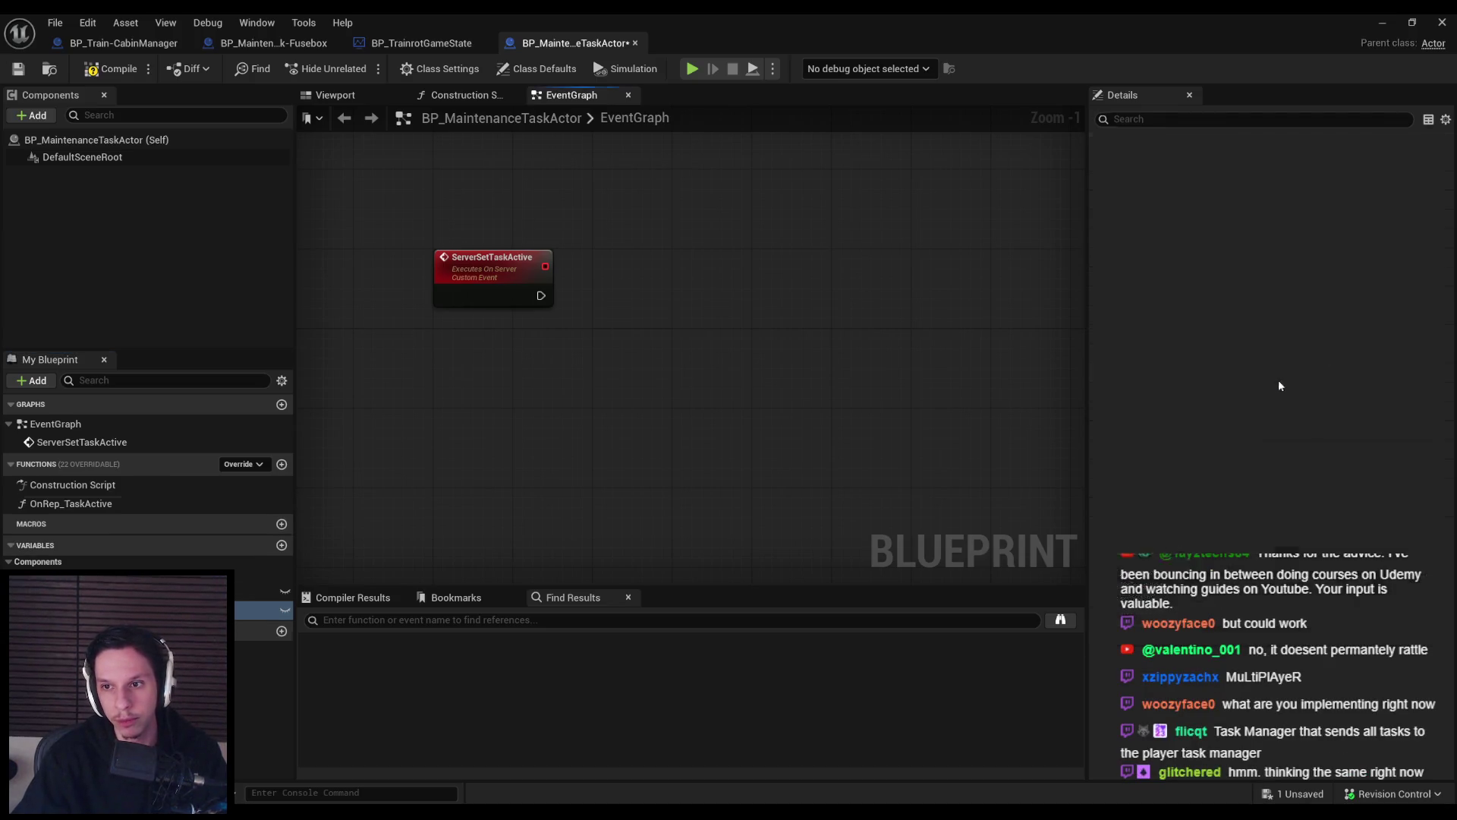
{"action": "left_click", "coordinate": [113, 70]}
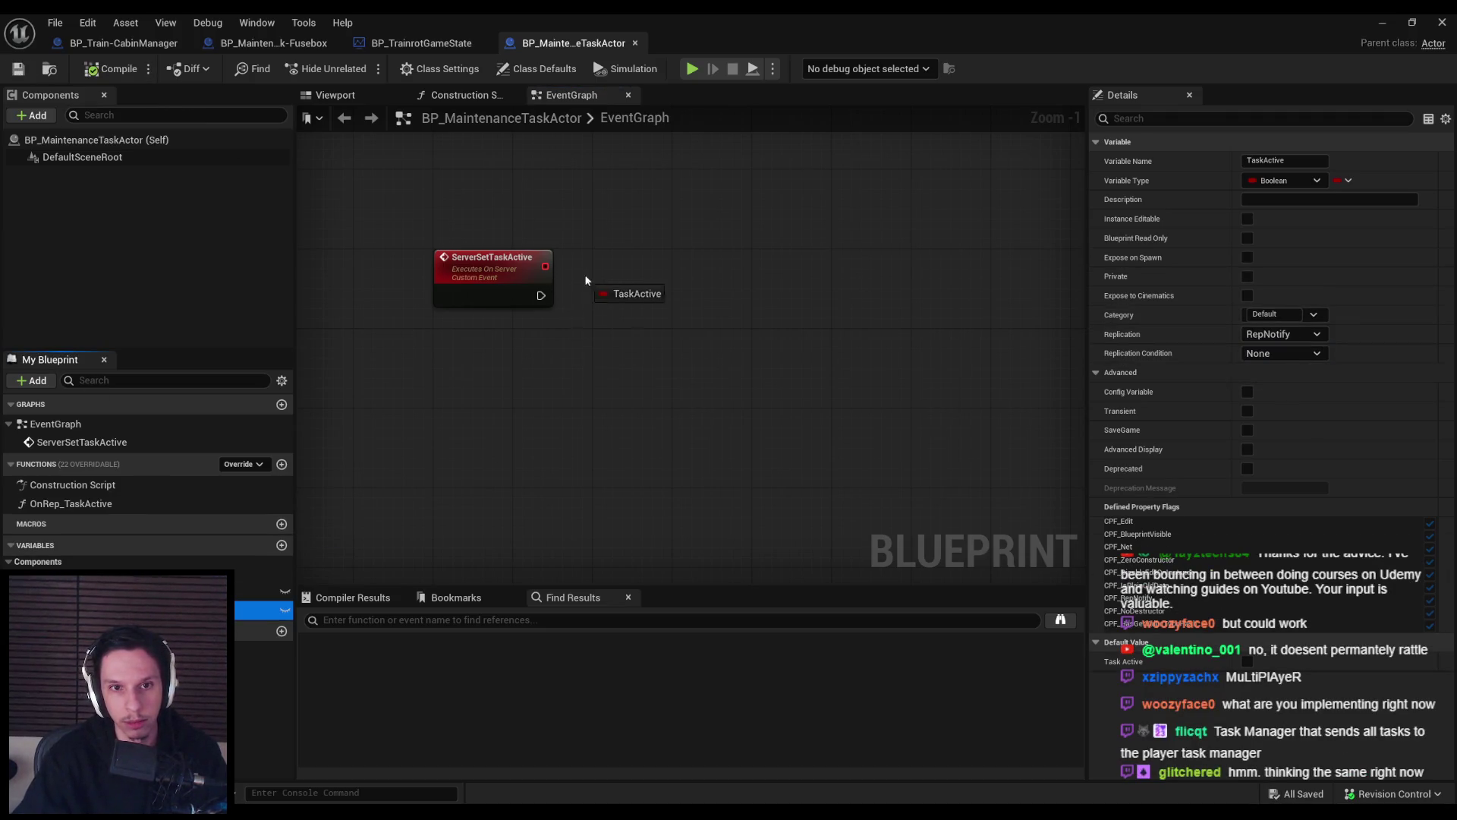
Wire a SET TaskActive node after ServerSetTaskActive, set it to true, and compile and save.
{"action": "mouse_move", "coordinate": [606, 322]}
{"action": "left_mouse_down"}
{"action": "mouse_move", "coordinate": [605, 289]}
{"action": "mouse_move", "coordinate": [617, 290]}
{"action": "left_mouse_up"}
{"action": "left_click", "coordinate": [663, 316]}
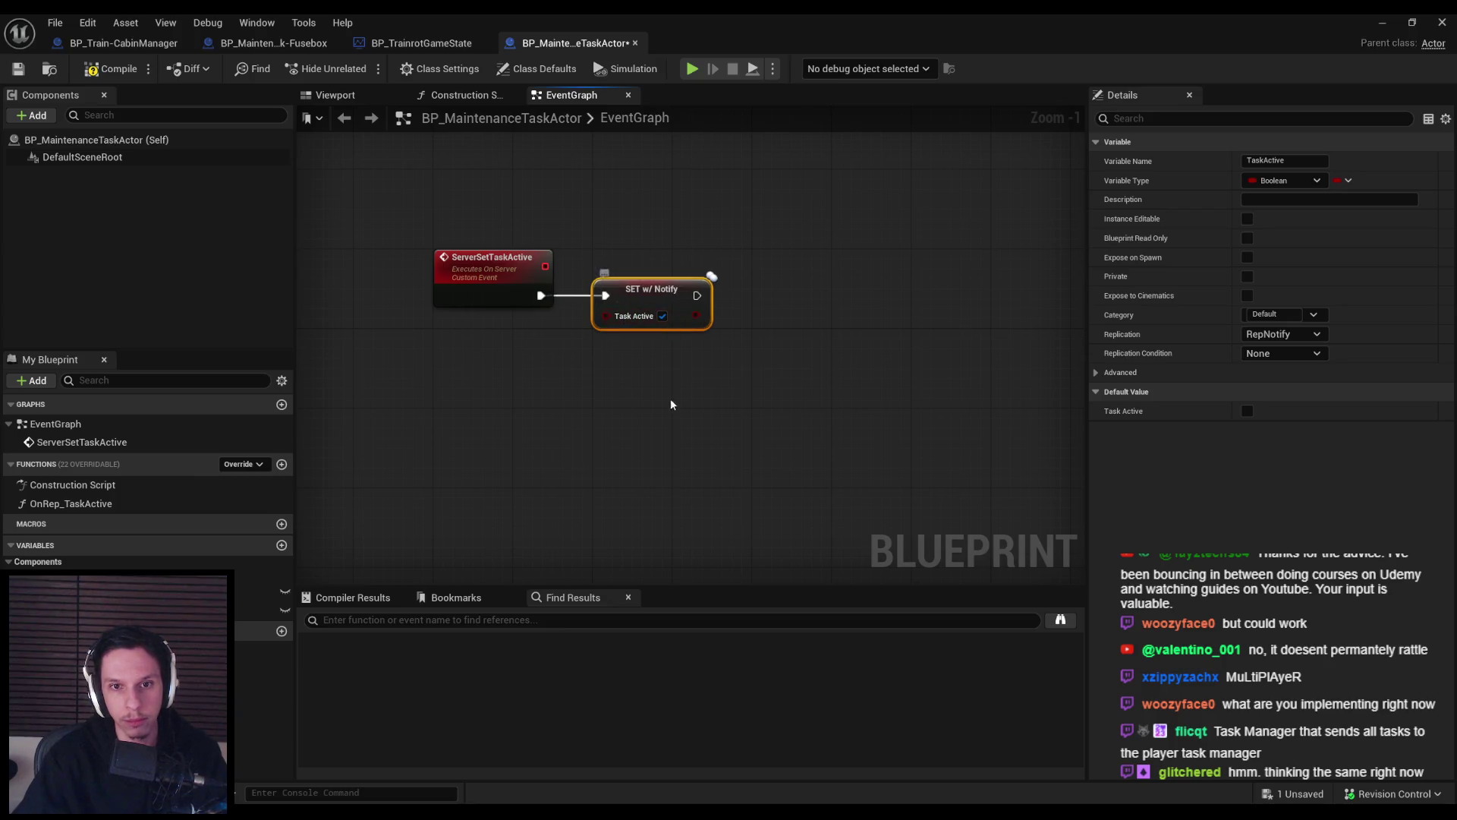
{"action": "left_click", "coordinate": [672, 398]}
{"action": "left_click", "coordinate": [91, 70]}
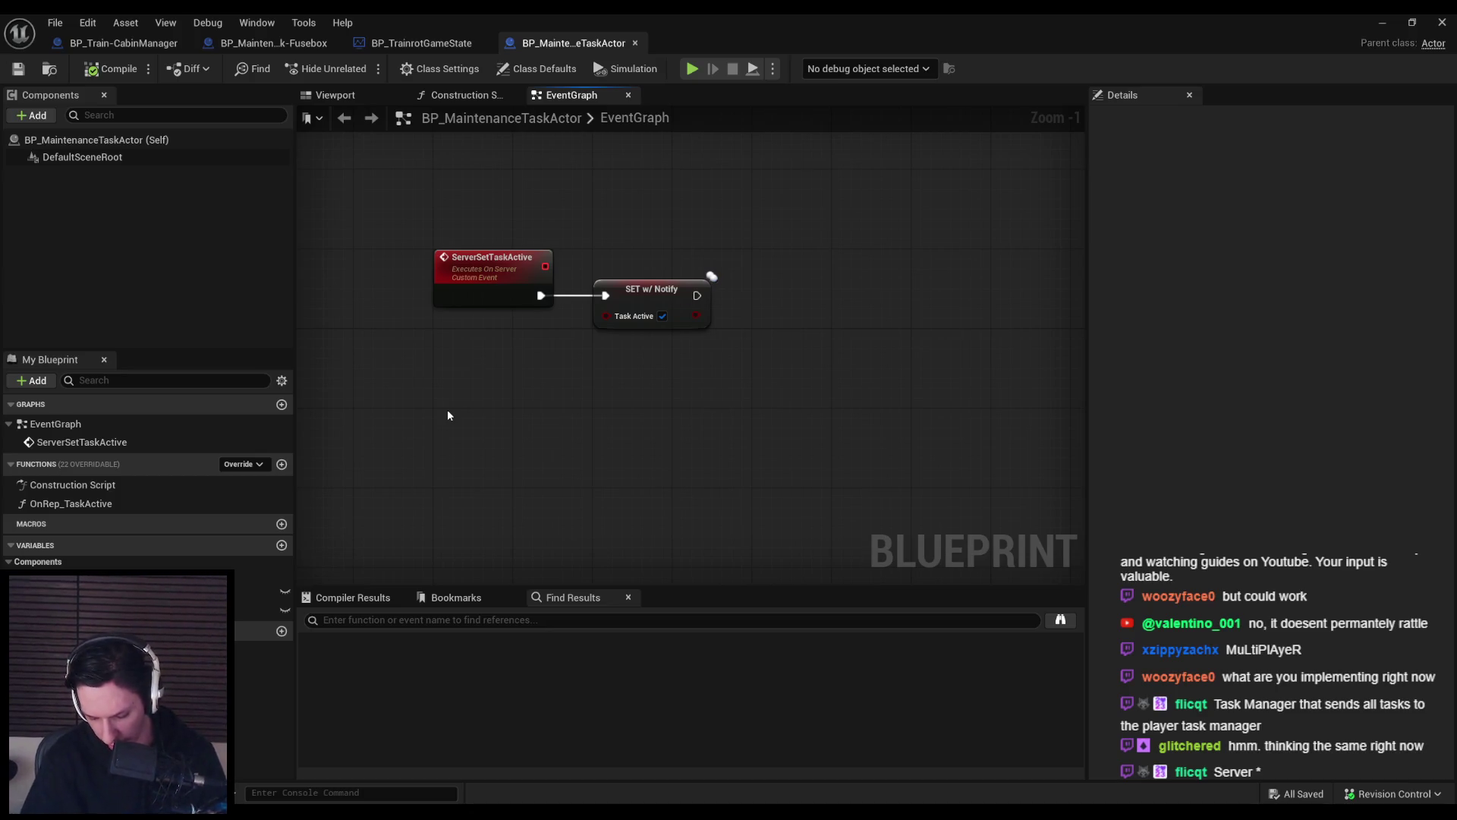
Enable Replicates in BP_MaintenanceTaskActor's class defaults with Net Update Frequency 10, then compile and save.
{"action": "left_click", "coordinate": [536, 69]}
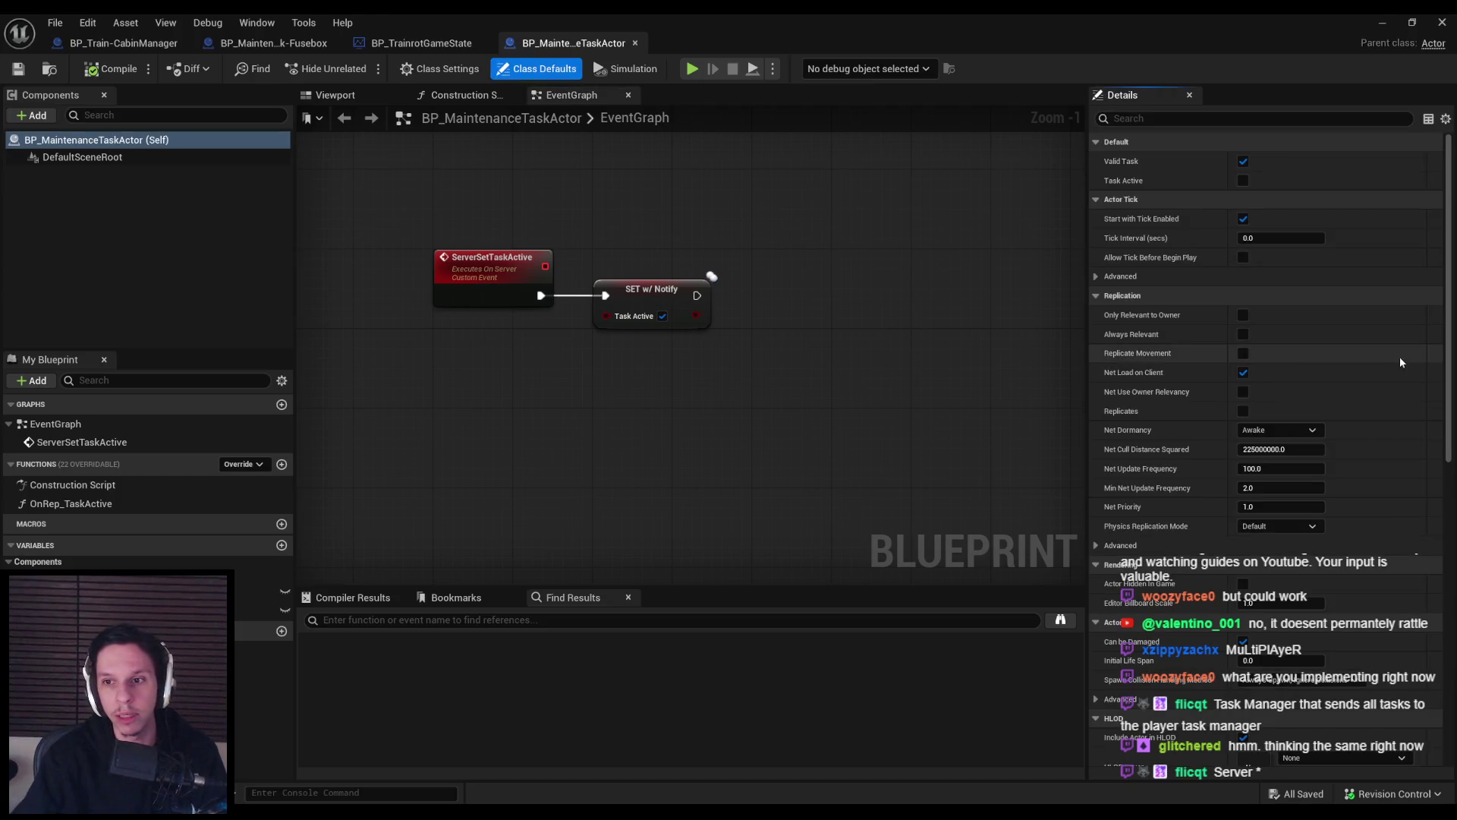
{"action": "left_click", "coordinate": [1243, 411]}
{"action": "left_click", "coordinate": [1281, 469]}
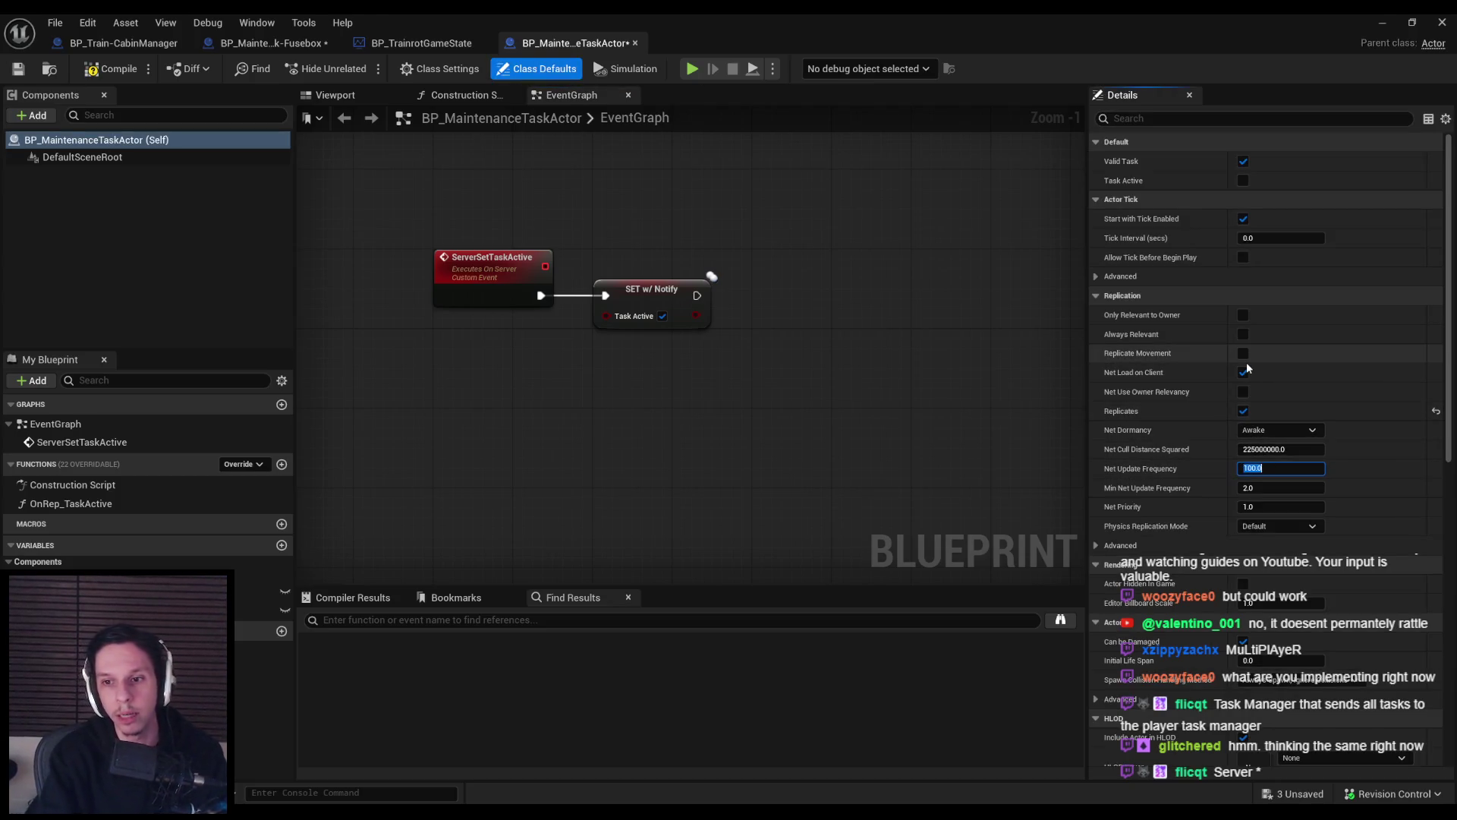
{"action": "type", "text": "10"}
{"action": "key", "text": "Return"}
{"action": "left_click", "coordinate": [88, 76]}
{"action": "left_click", "coordinate": [17, 69]}
Review the Fusebox class defaults and SmoothSync component, then compile and save the Fusebox Blueprint.
{"action": "left_click", "coordinate": [273, 42]}
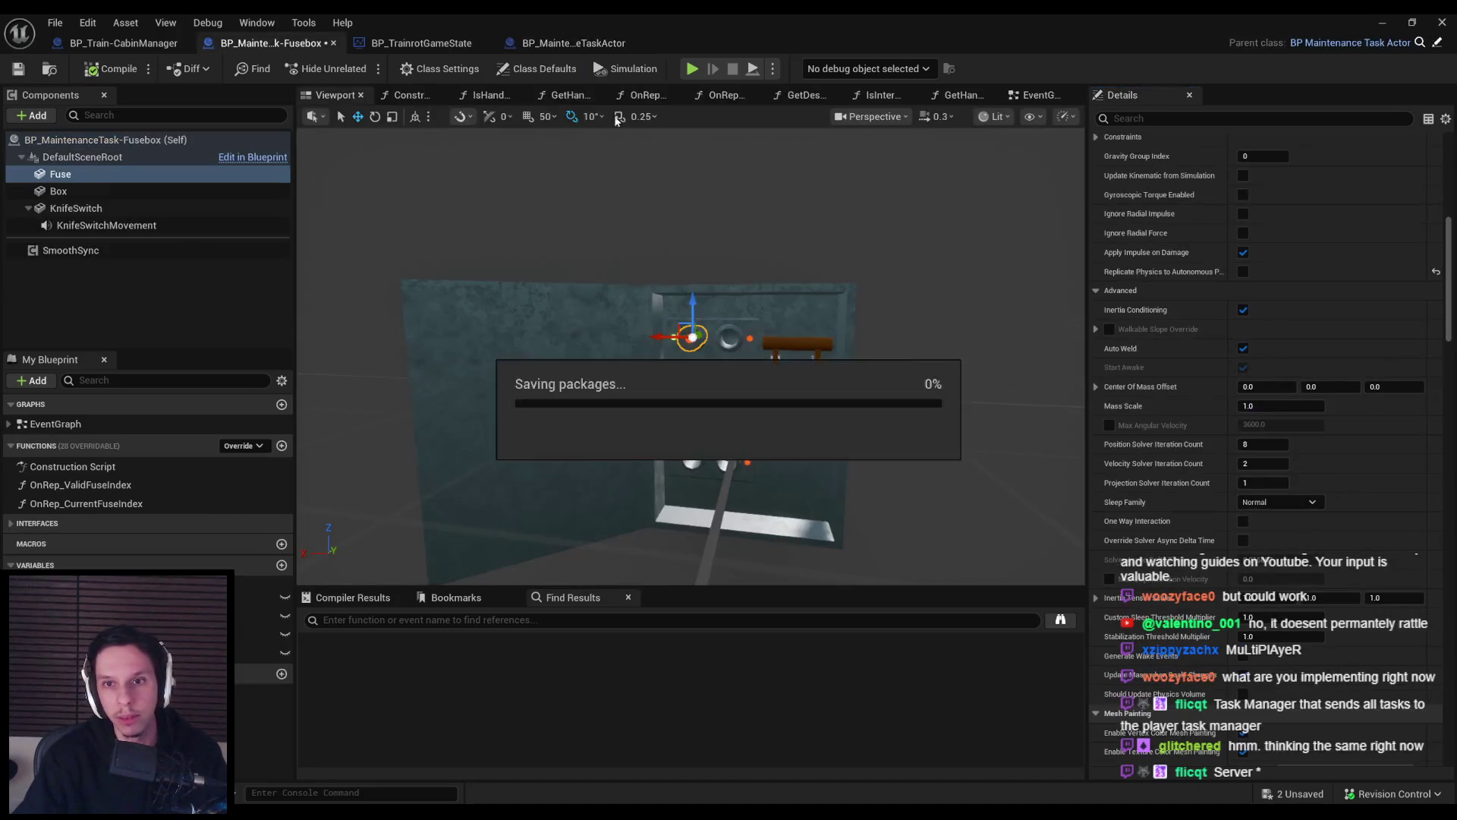
{"action": "left_click", "coordinate": [536, 68]}
{"action": "scroll", "coordinate": [1235, 384], "scroll_direction": "down", "scroll_amount": 10}
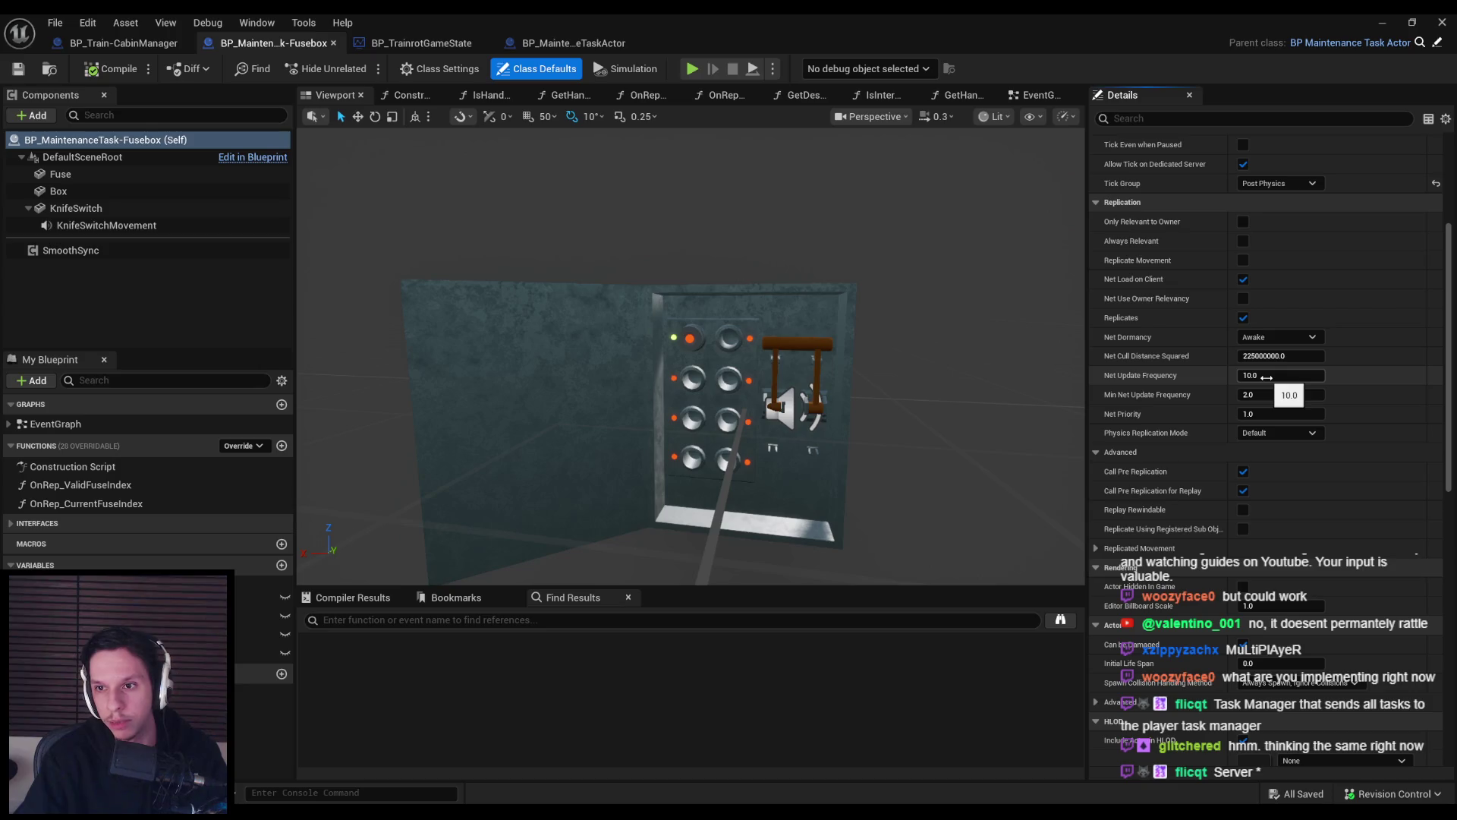
{"action": "left_click", "coordinate": [1258, 377]}
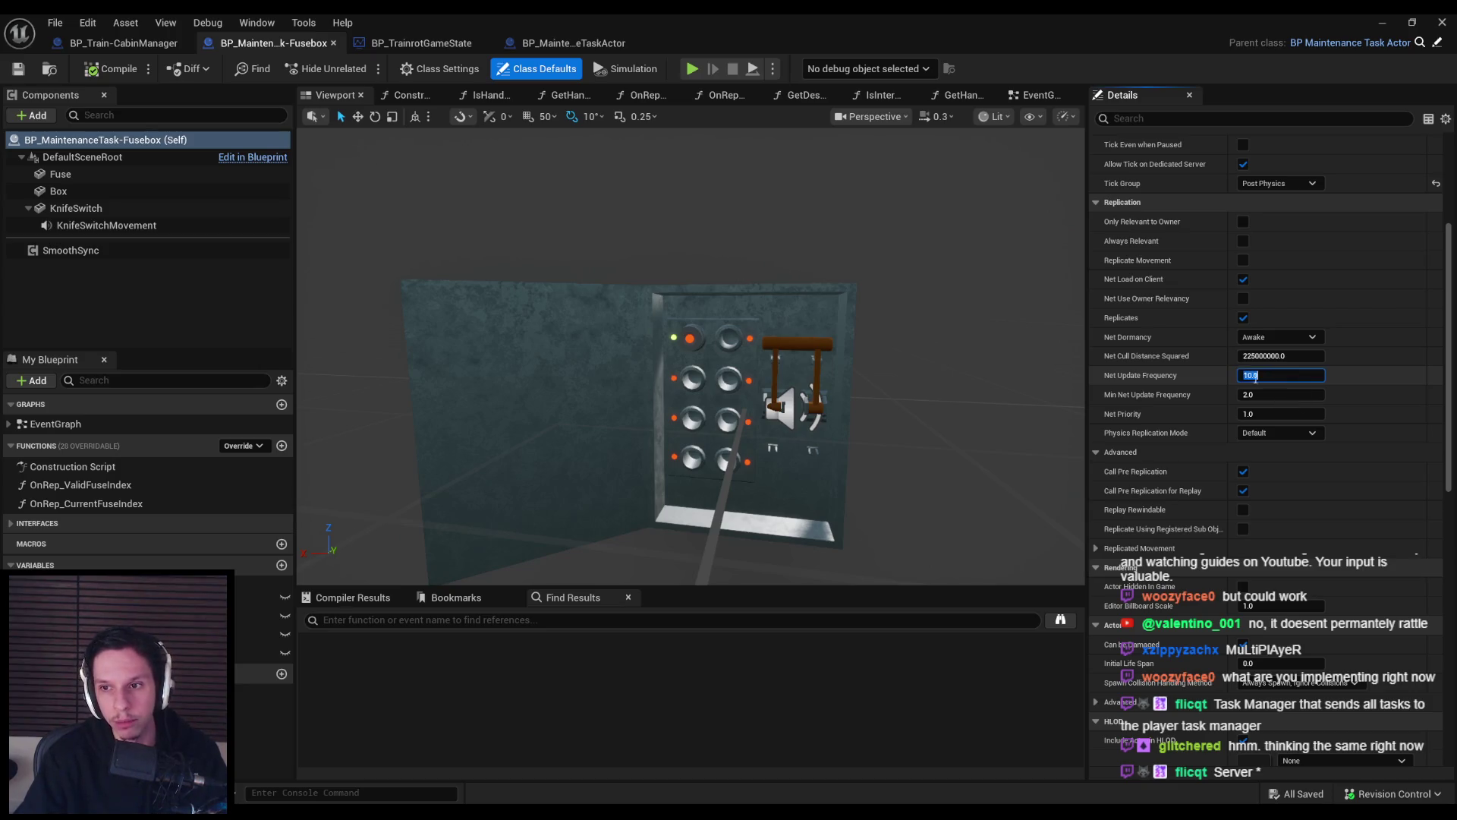
{"action": "type", "text": "25"}
{"action": "left_click", "coordinate": [70, 249]}
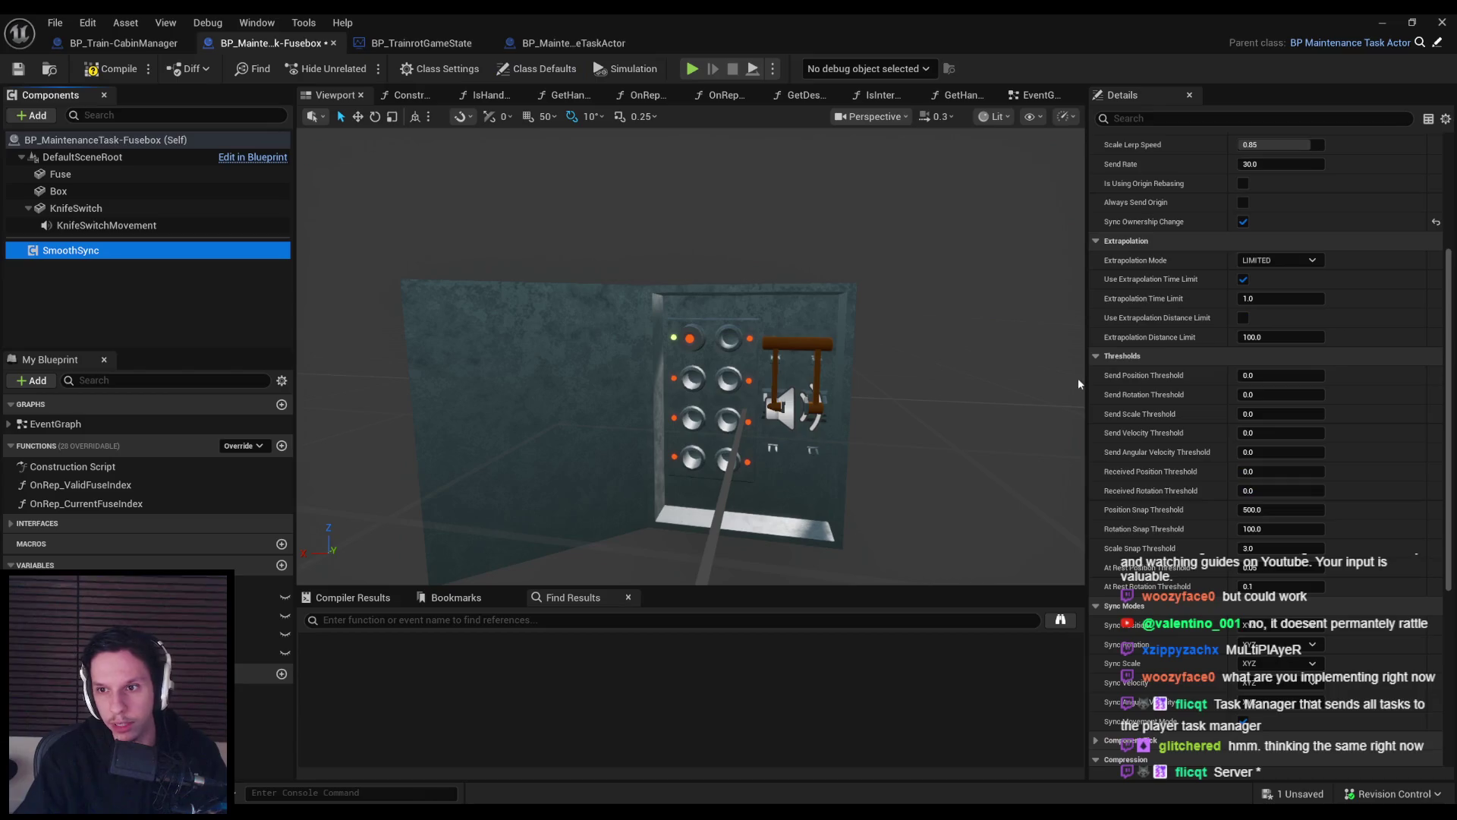
{"action": "scroll", "coordinate": [1171, 380], "scroll_direction": "up", "scroll_amount": 2}
{"action": "key", "text": "F7"}
{"action": "key", "text": "ctrl+s"}
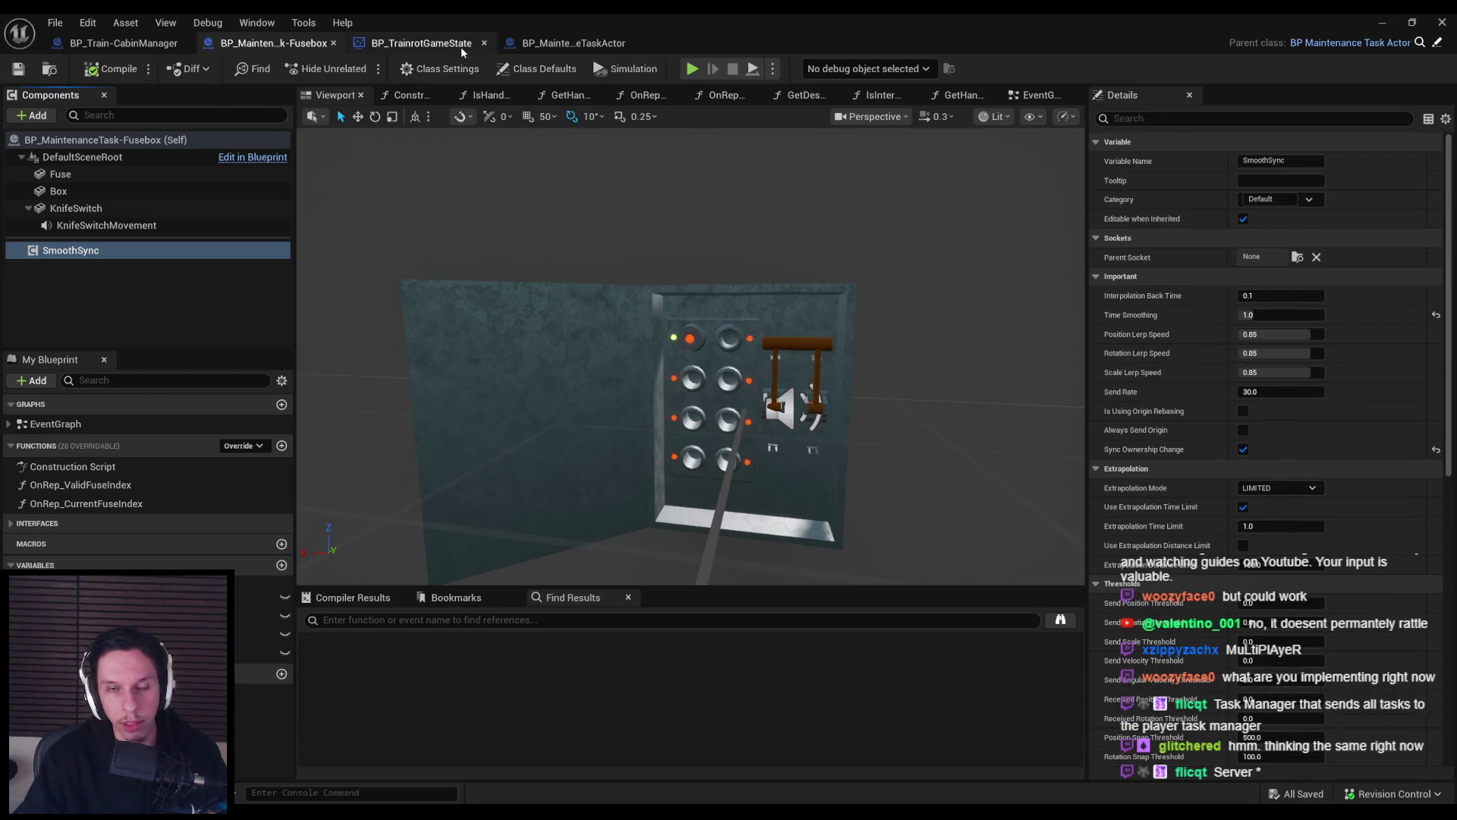
{"action": "left_click", "coordinate": [571, 44]}
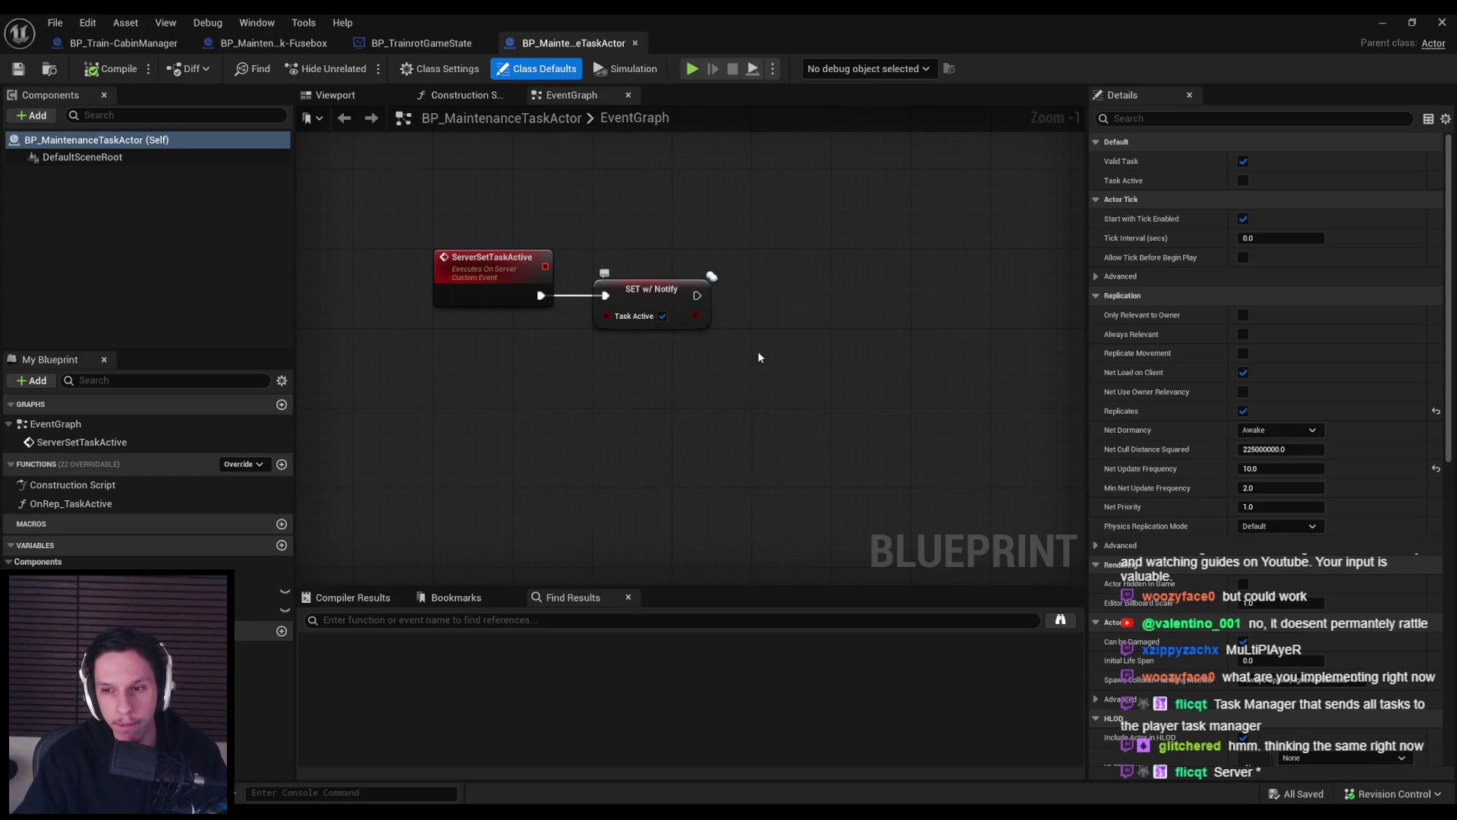
{"action": "left_click", "coordinate": [1097, 545]}
{"action": "left_click", "coordinate": [1097, 545]}
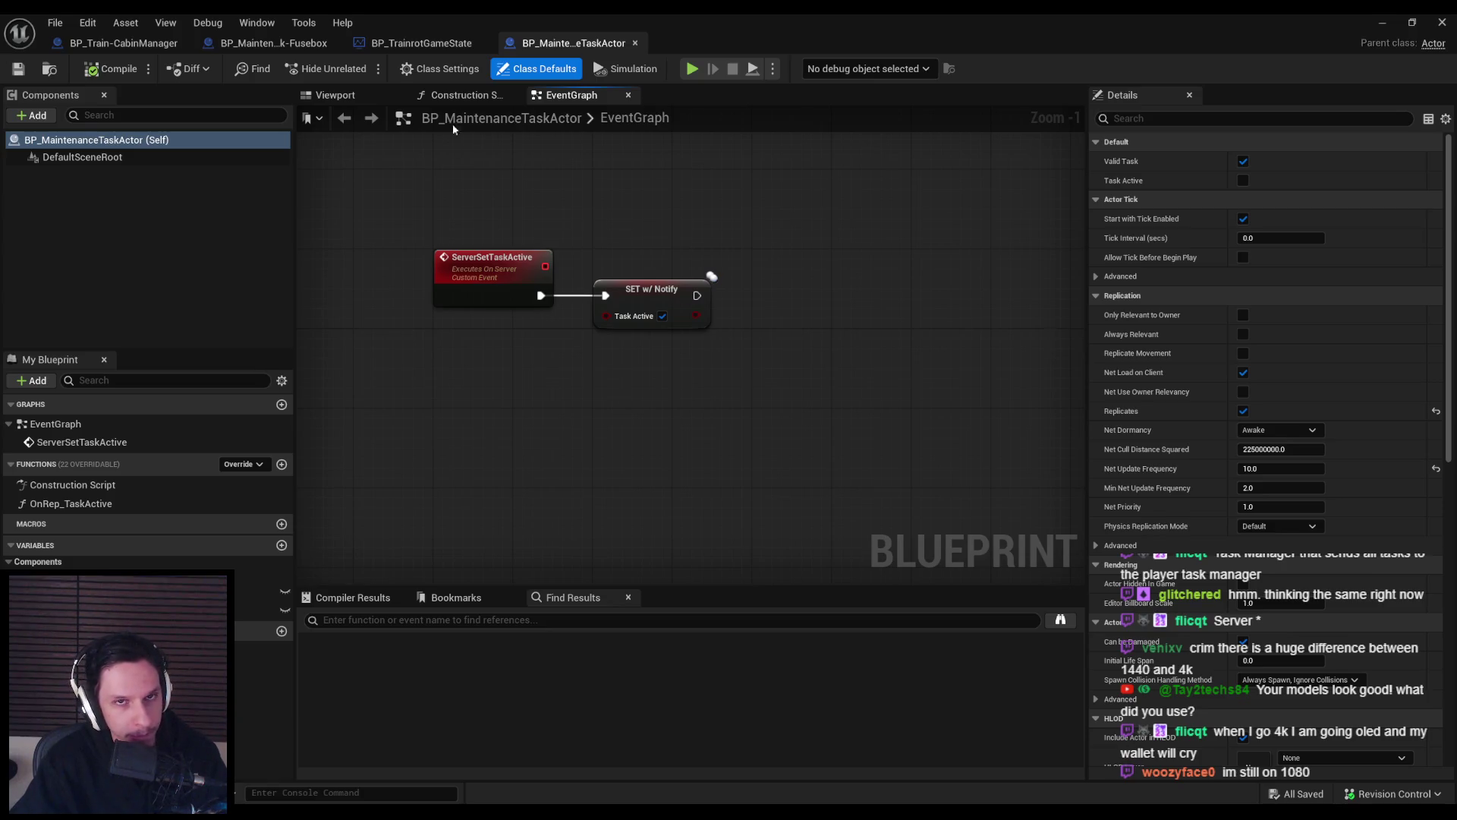
{"action": "left_click", "coordinate": [413, 47]}
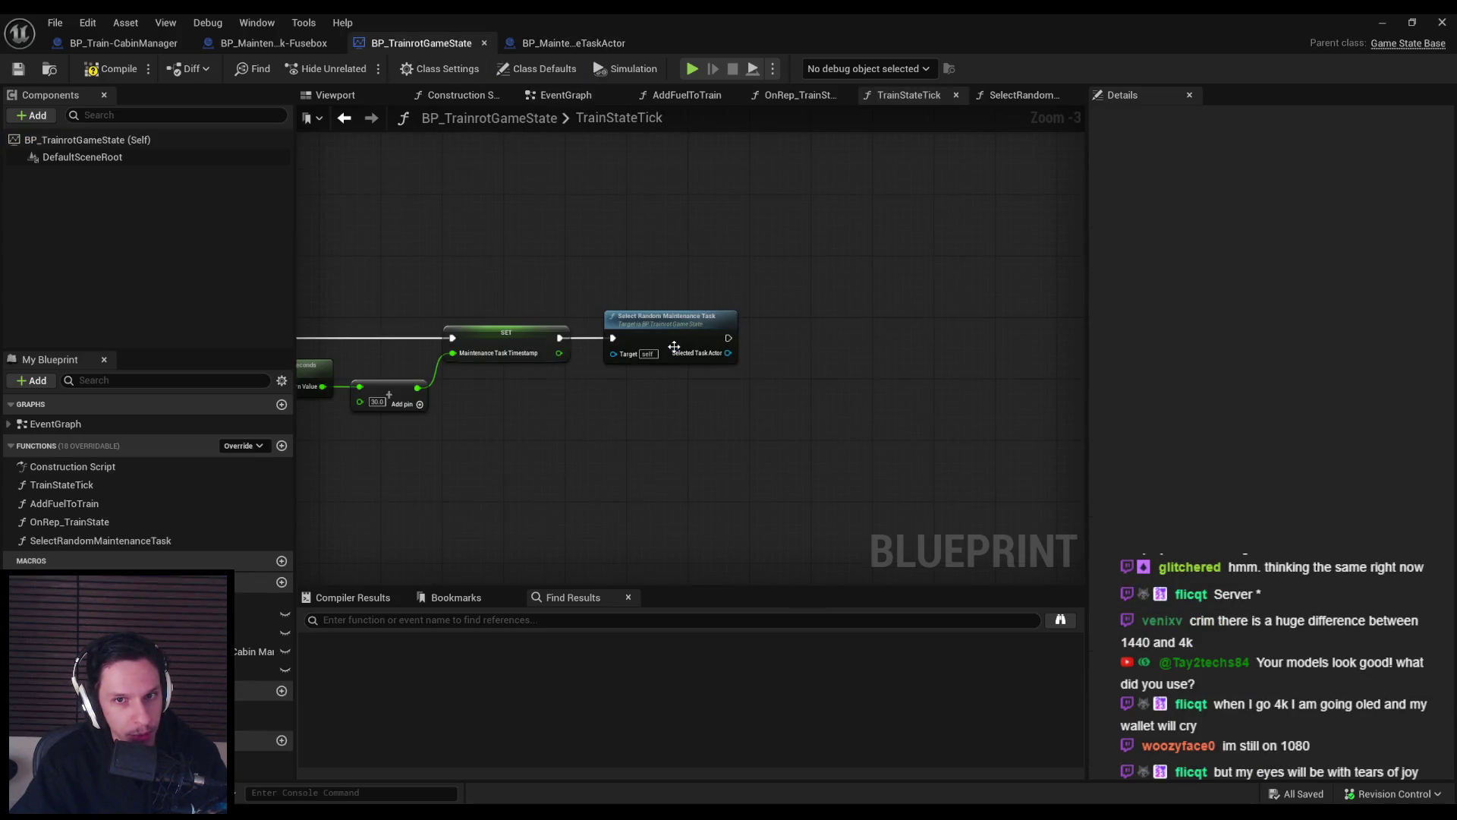
{"action": "left_click", "coordinate": [584, 50]}
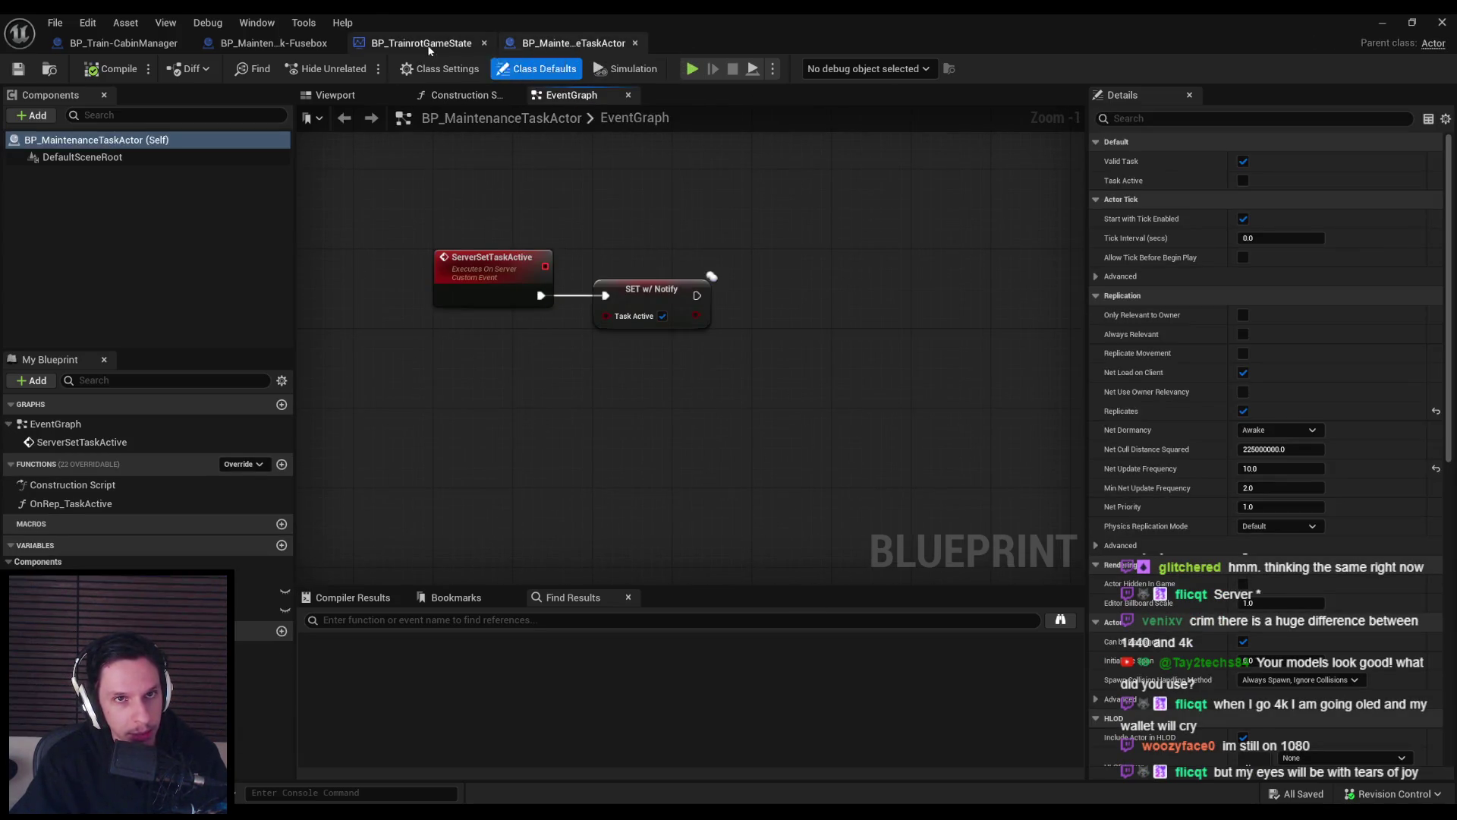
{"action": "left_click", "coordinate": [425, 44]}
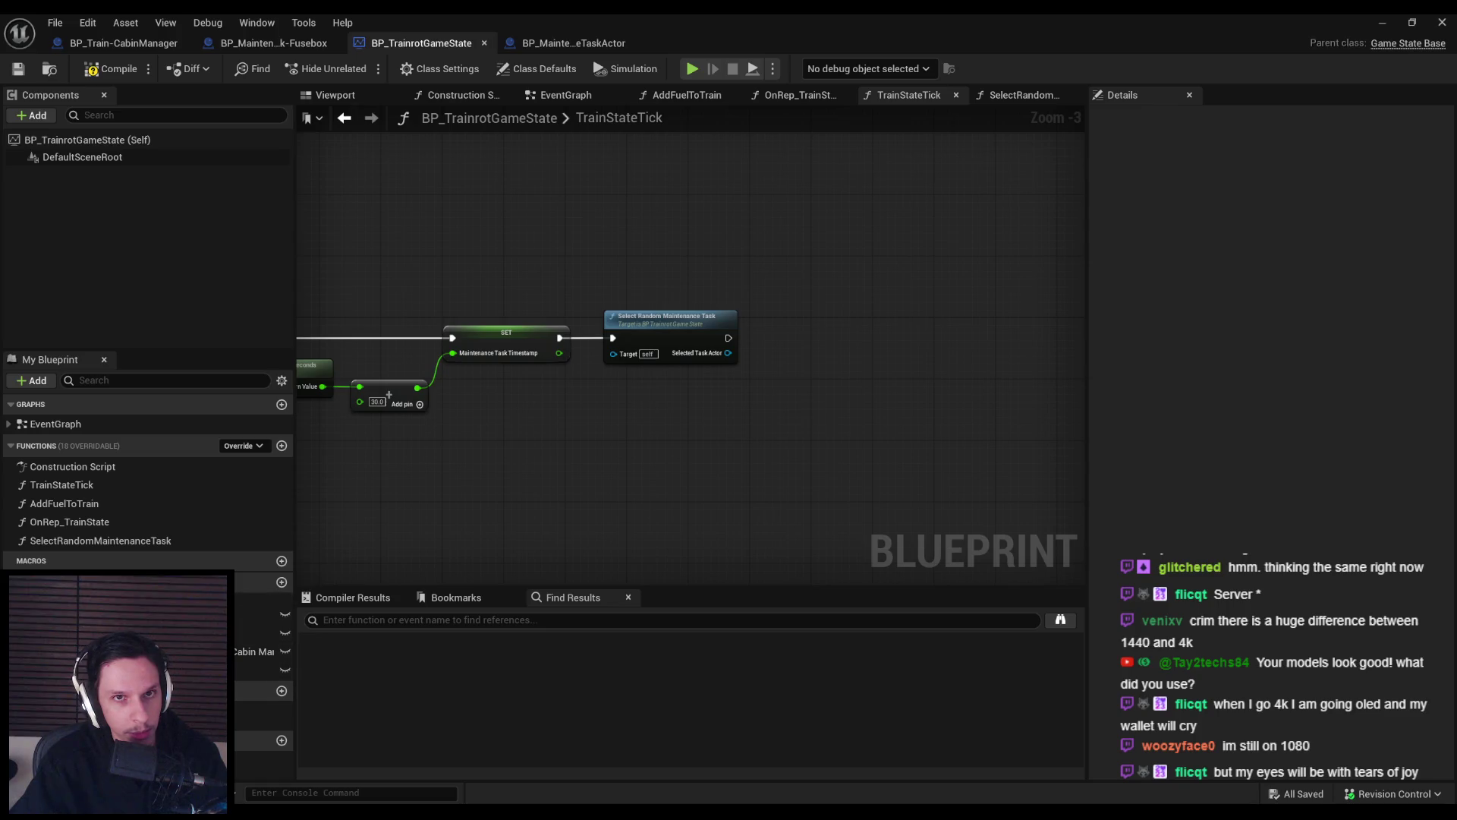
{"action": "left_click", "coordinate": [595, 49]}
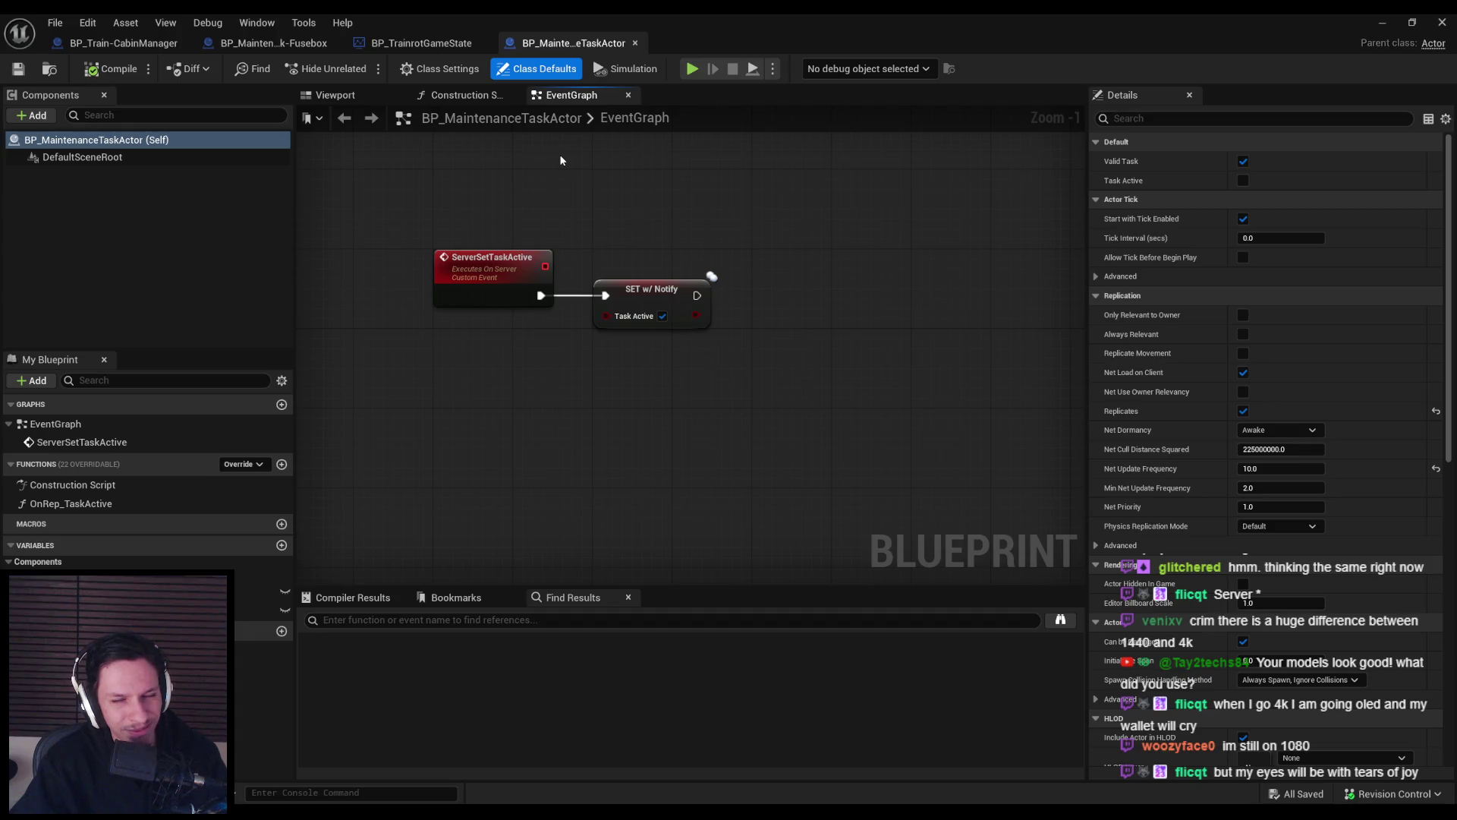
Check the Fusebox class defaults, then return to BP_TrainrotGameState's TrainStateTick graph.
{"action": "left_click_drag", "start_coordinate": [718, 341], "coordinate": [625, 378]}
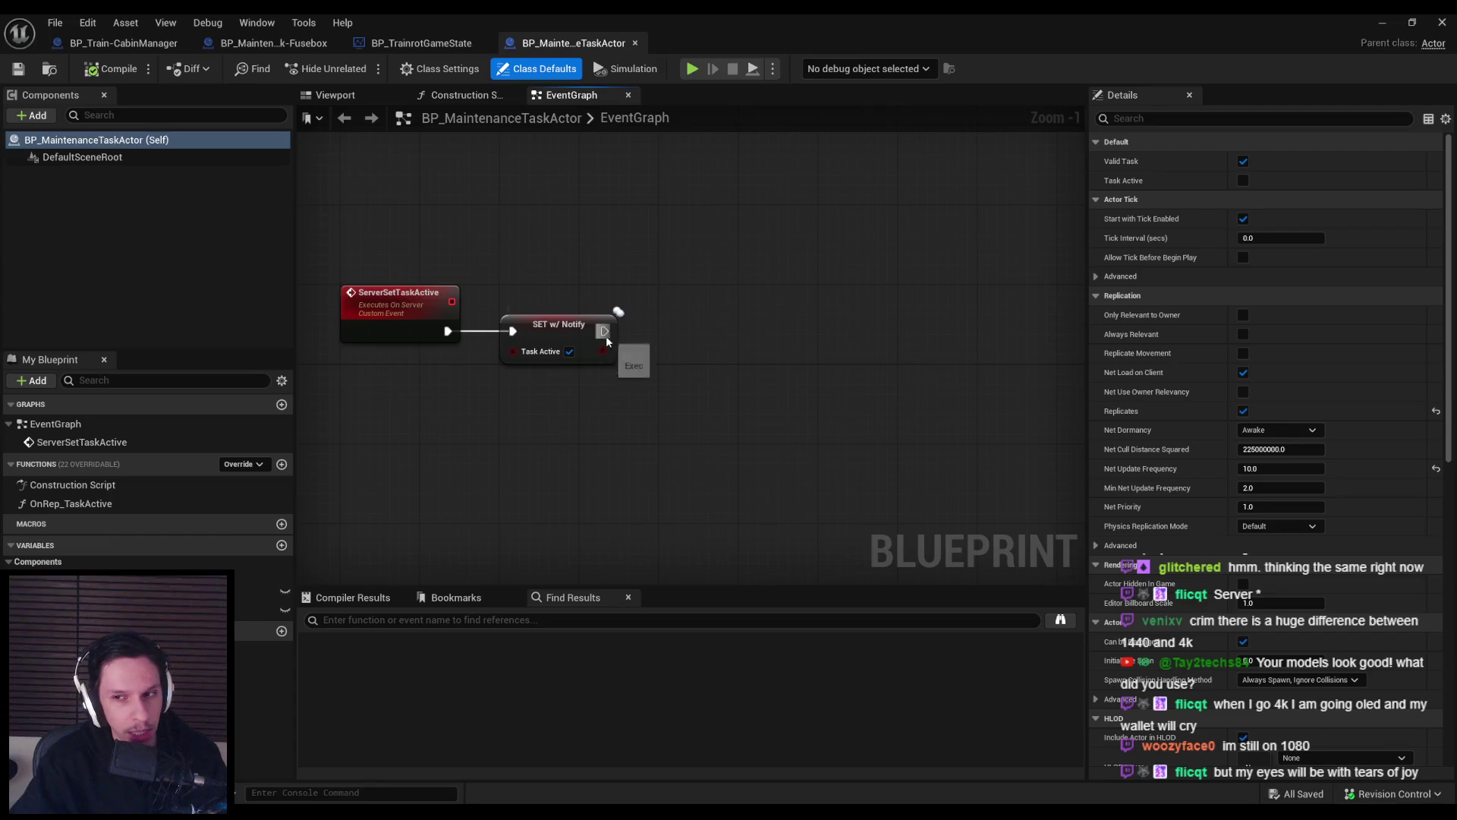
{"action": "left_click", "coordinate": [273, 43]}
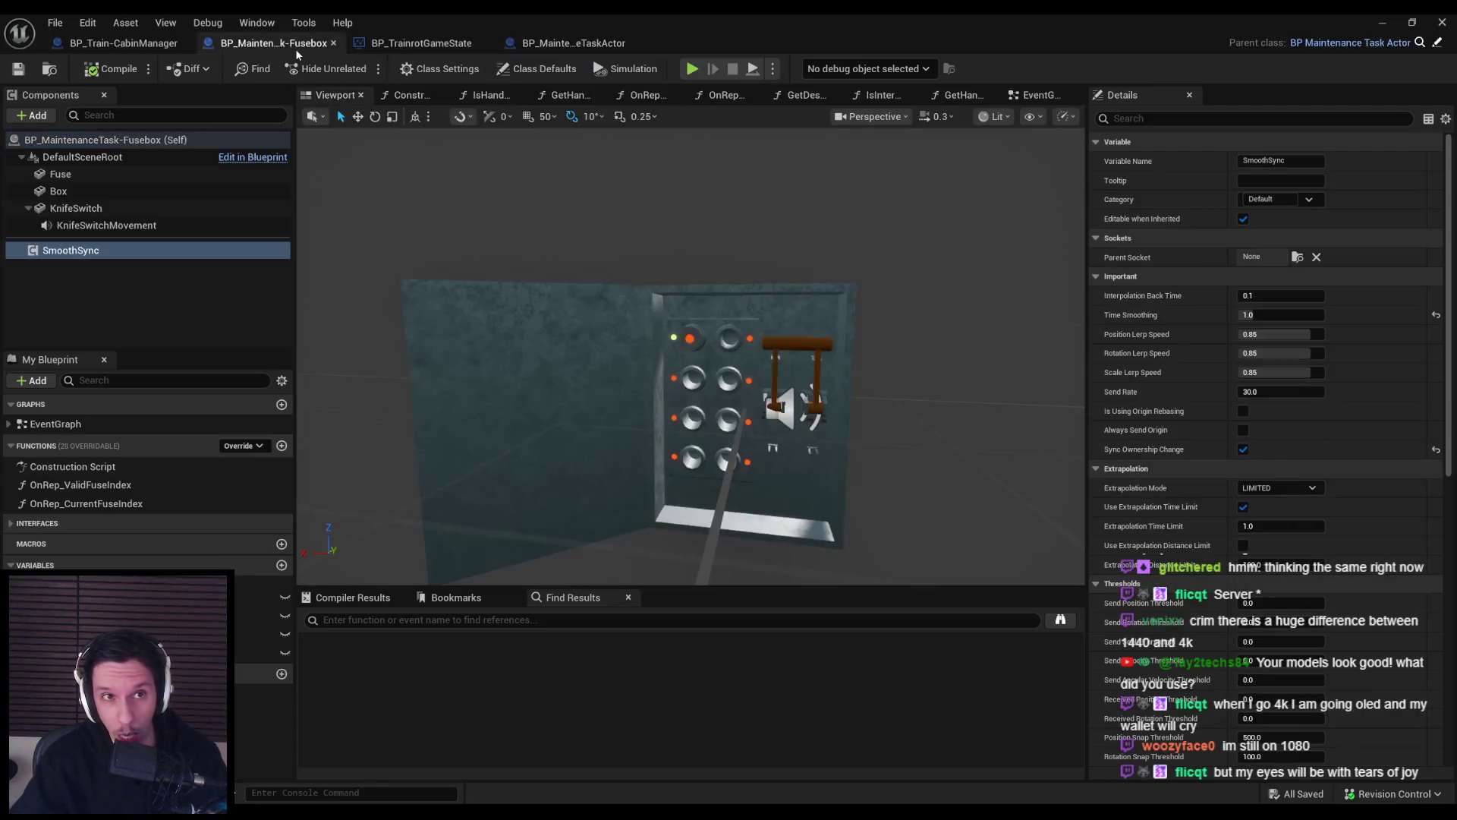
{"action": "left_click", "coordinate": [529, 70]}
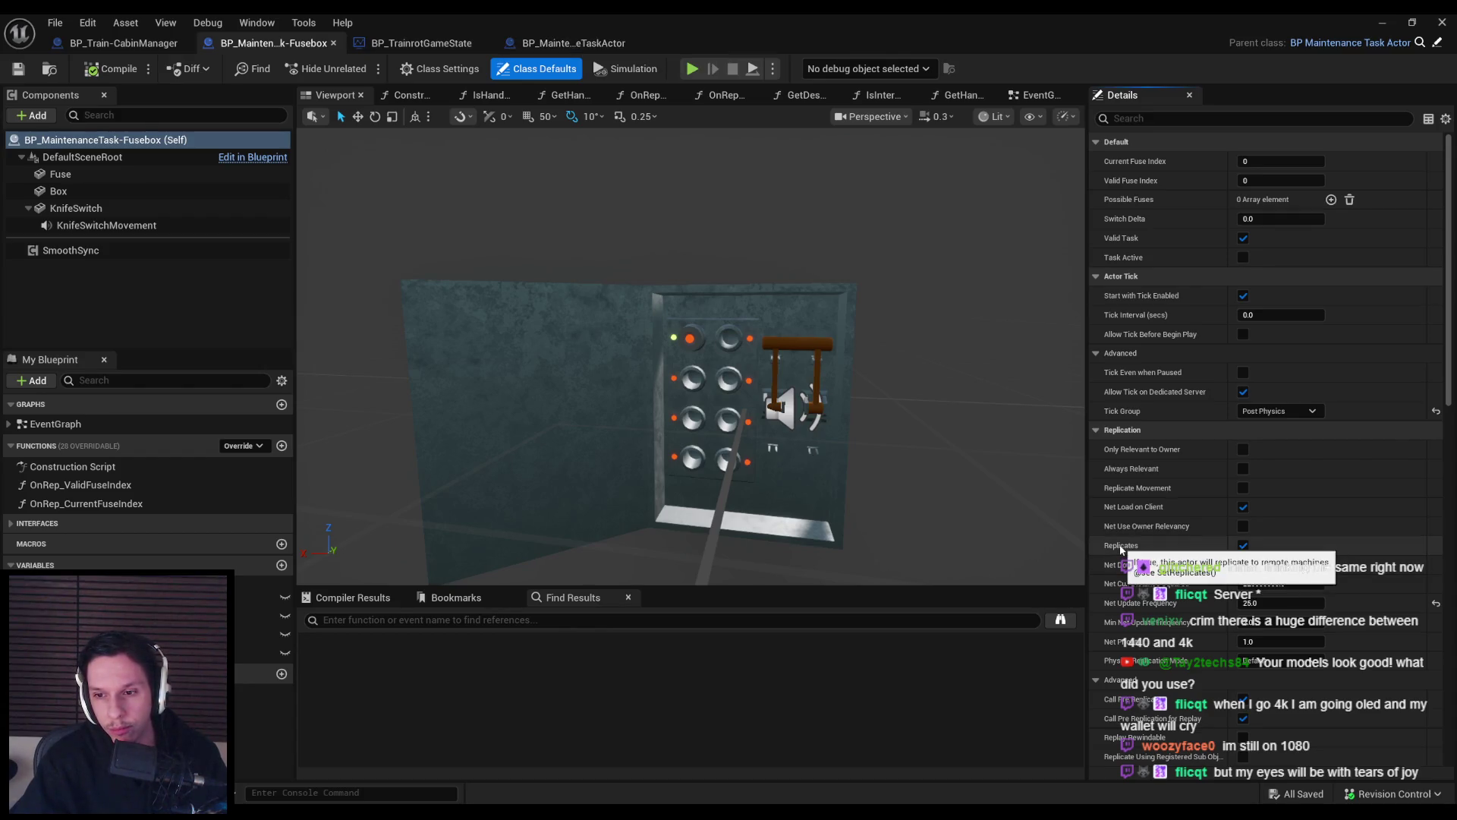
{"action": "left_click", "coordinate": [584, 44]}
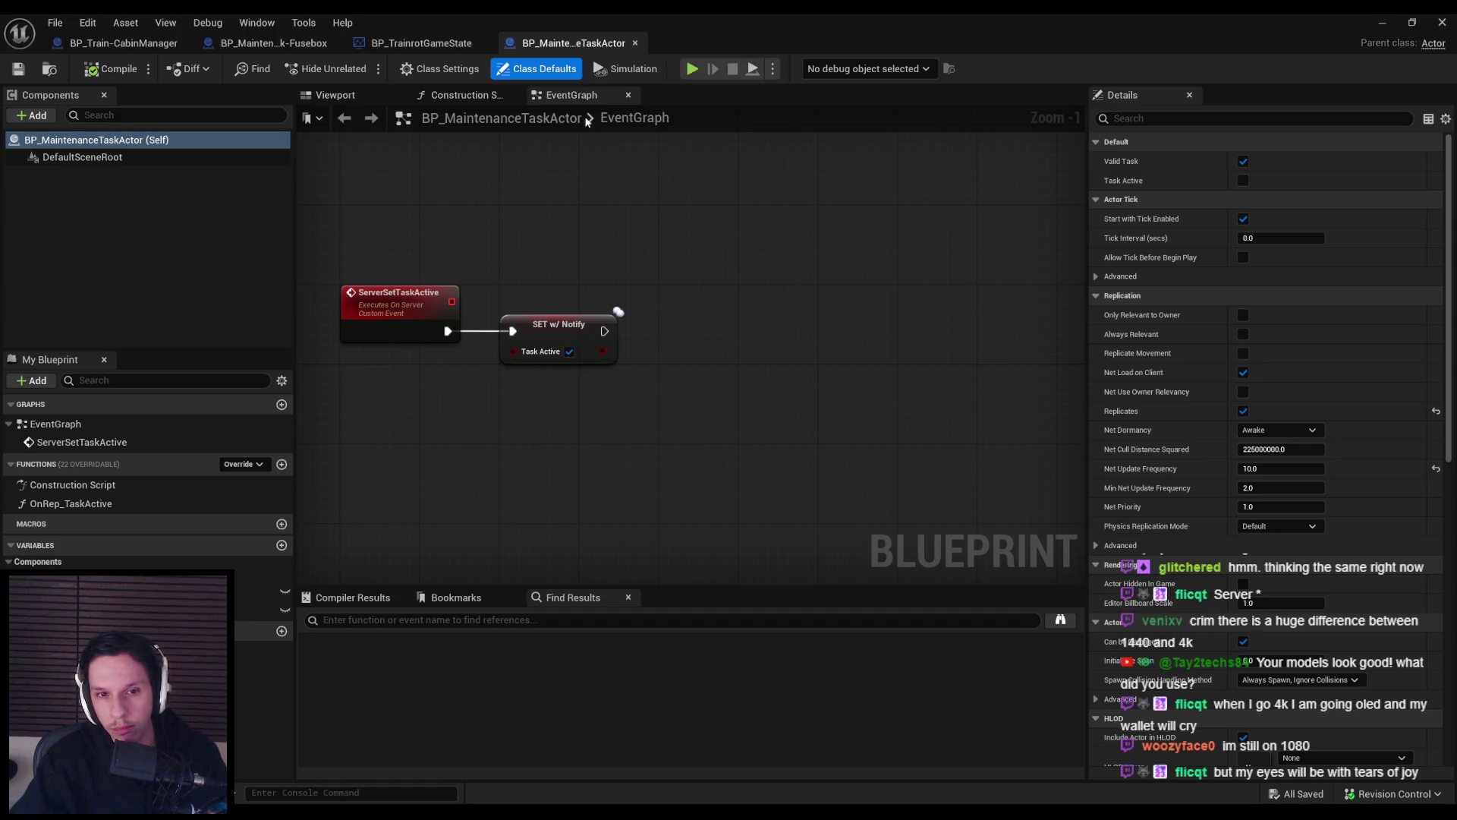
{"action": "left_click", "coordinate": [422, 43]}
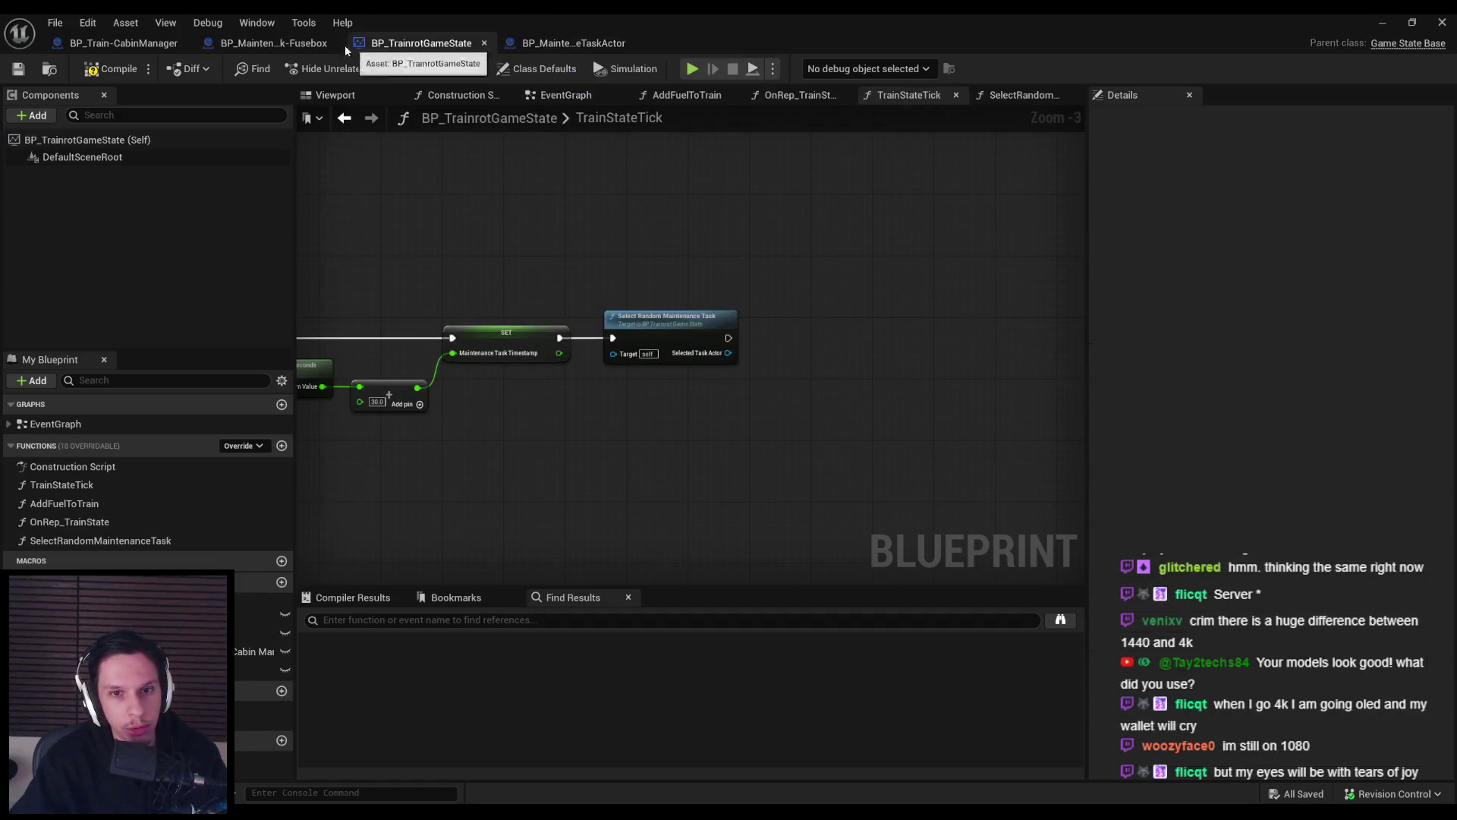
Add a Server Set Task Active call on Select Random Maintenance Task's Selected Task Actor output.
{"action": "scroll", "coordinate": [724, 357], "scroll_direction": "down", "scroll_amount": 1}
{"action": "left_click_drag", "start_coordinate": [663, 348], "coordinate": [731, 346]}
{"action": "type", "text": "set active"}
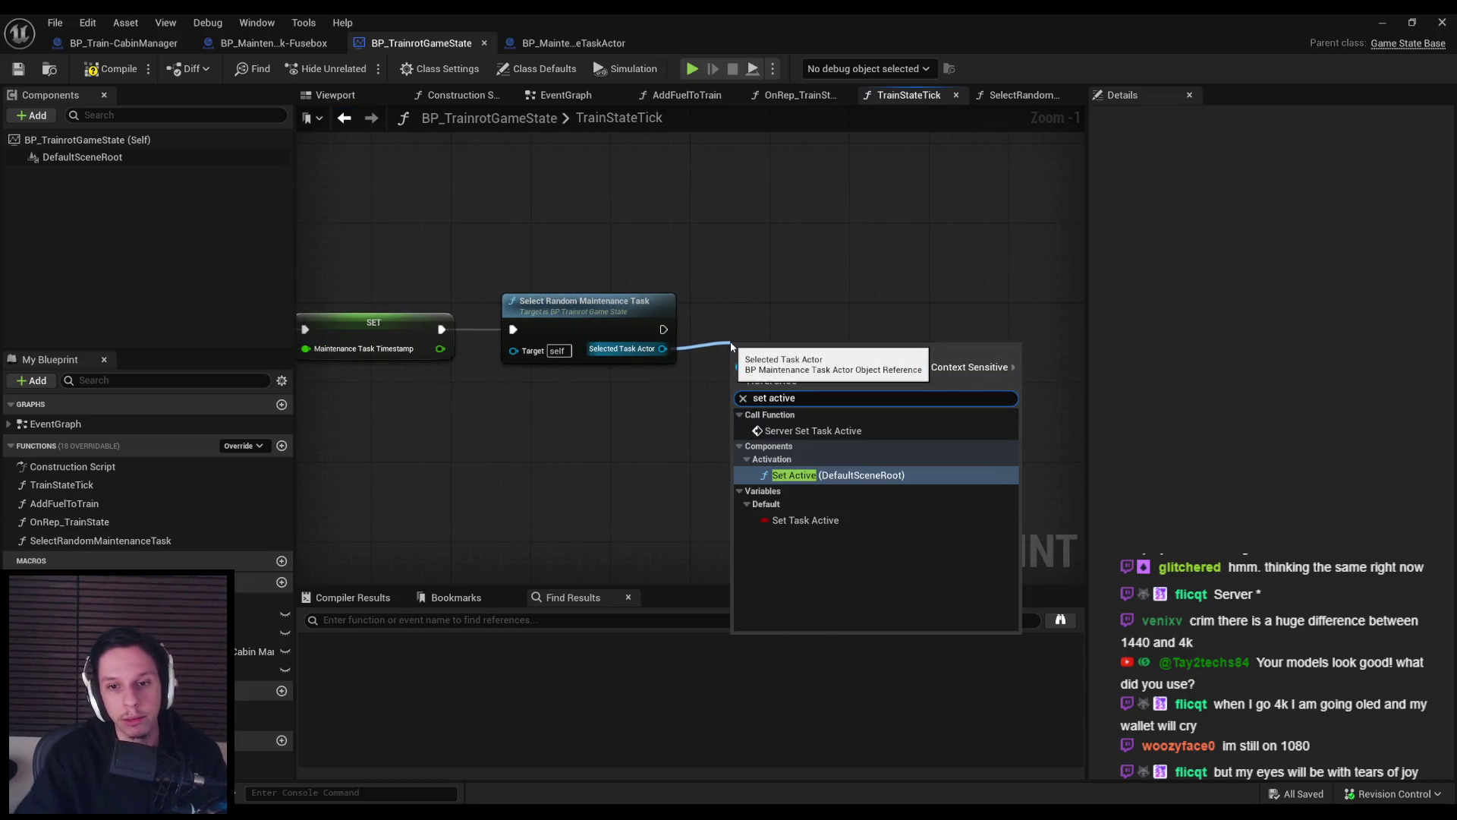
{"action": "left_click", "coordinate": [813, 430]}
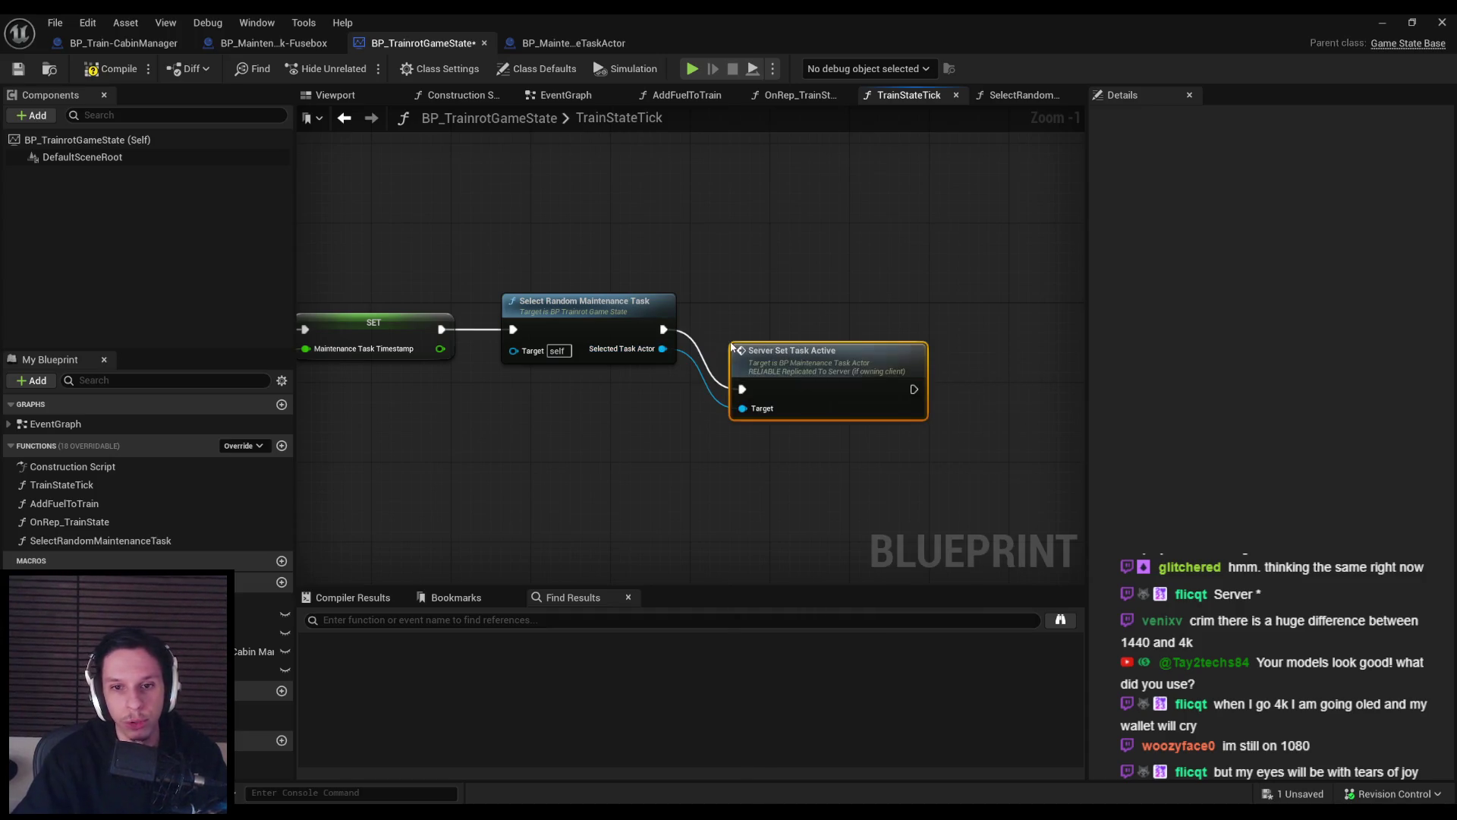
{"action": "left_click_drag", "start_coordinate": [785, 374], "coordinate": [762, 307]}
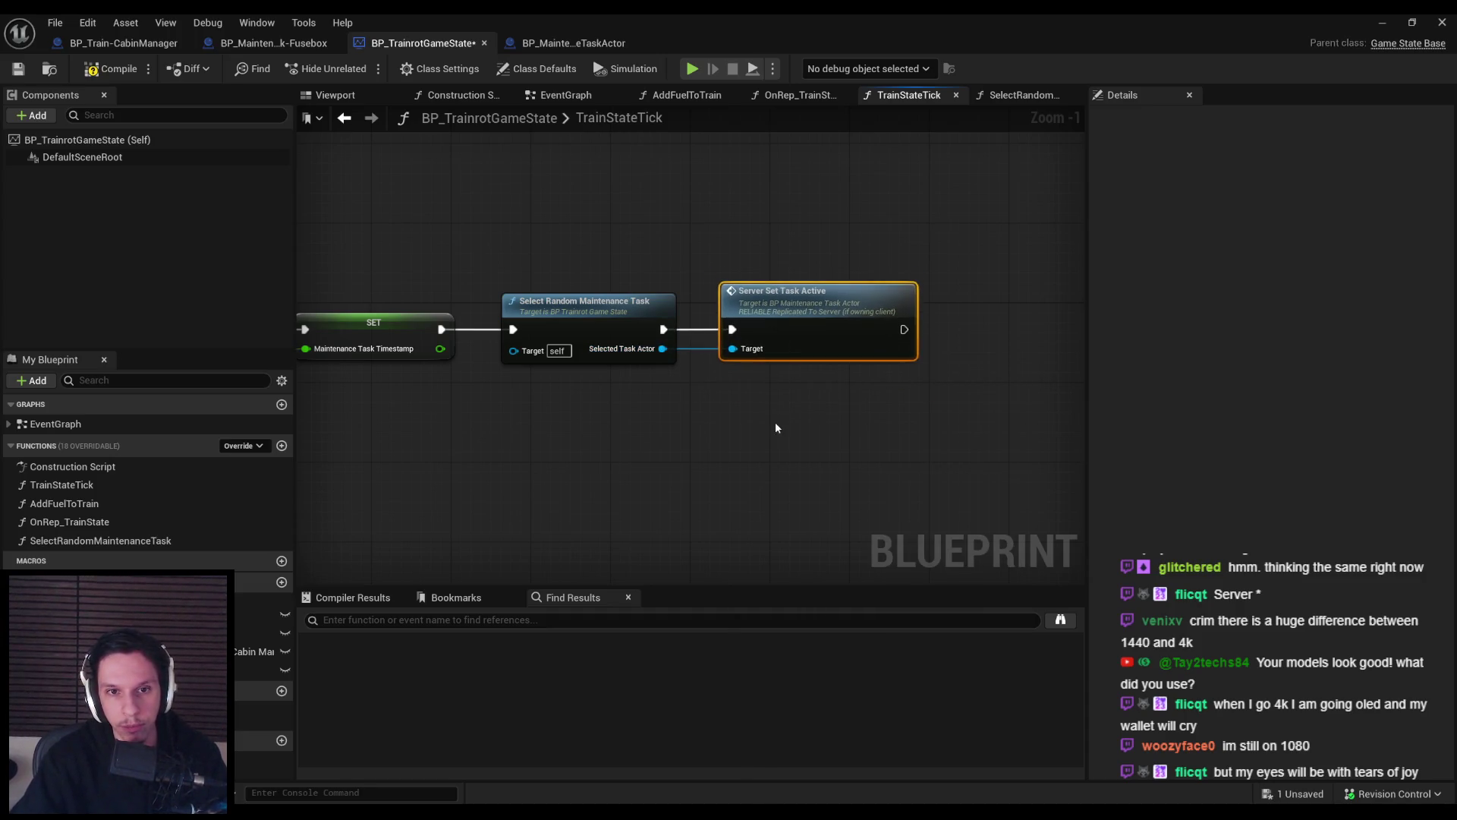
Jump from the Server Set Task Active node to its event definition and back to TrainStateTick.
{"action": "scroll", "coordinate": [820, 379], "scroll_direction": "down", "scroll_amount": 2}
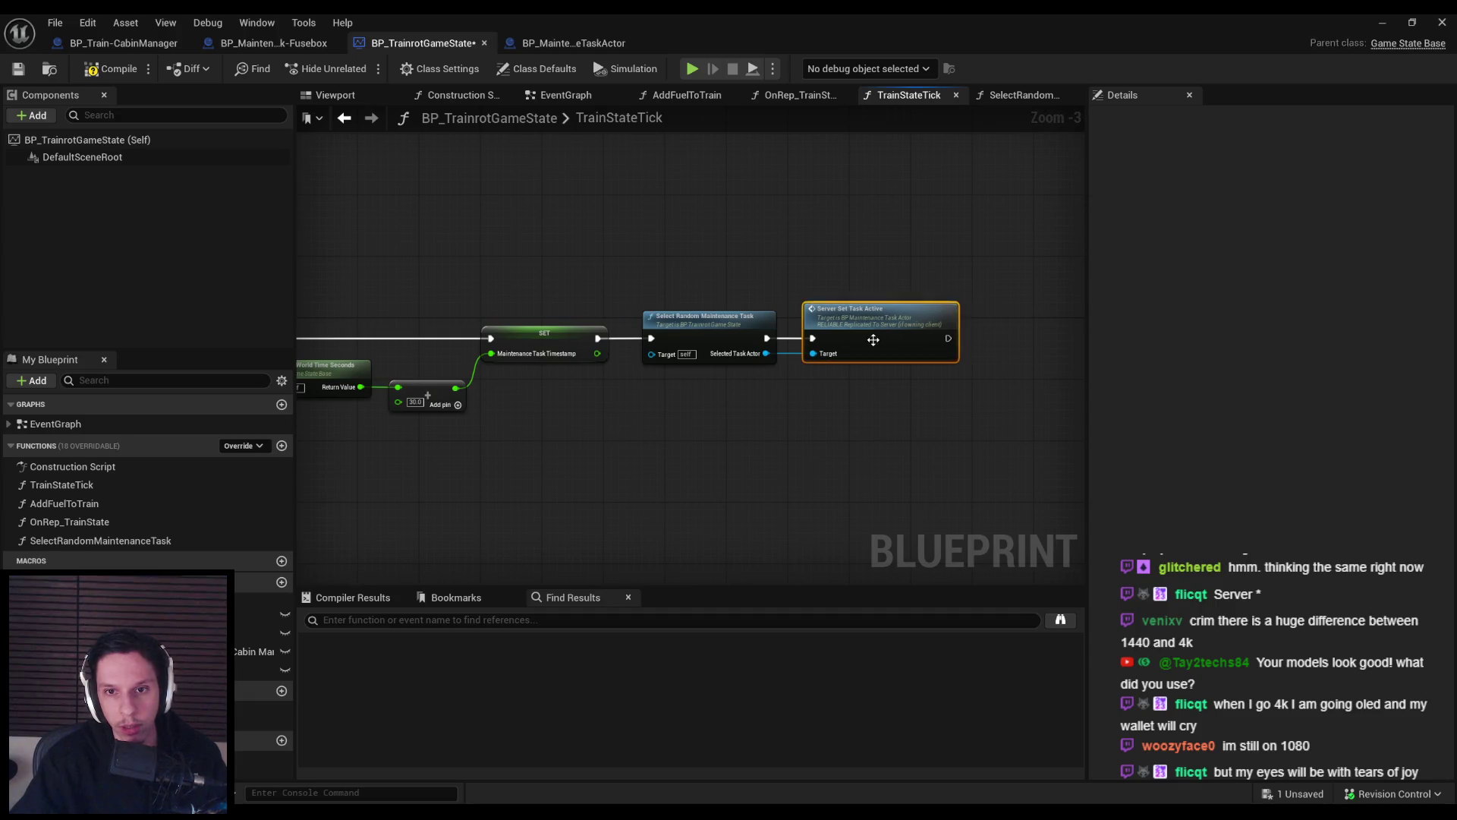
{"action": "double_click", "coordinate": [871, 338]}
{"action": "scroll", "coordinate": [685, 429], "scroll_direction": "down", "scroll_amount": 3}
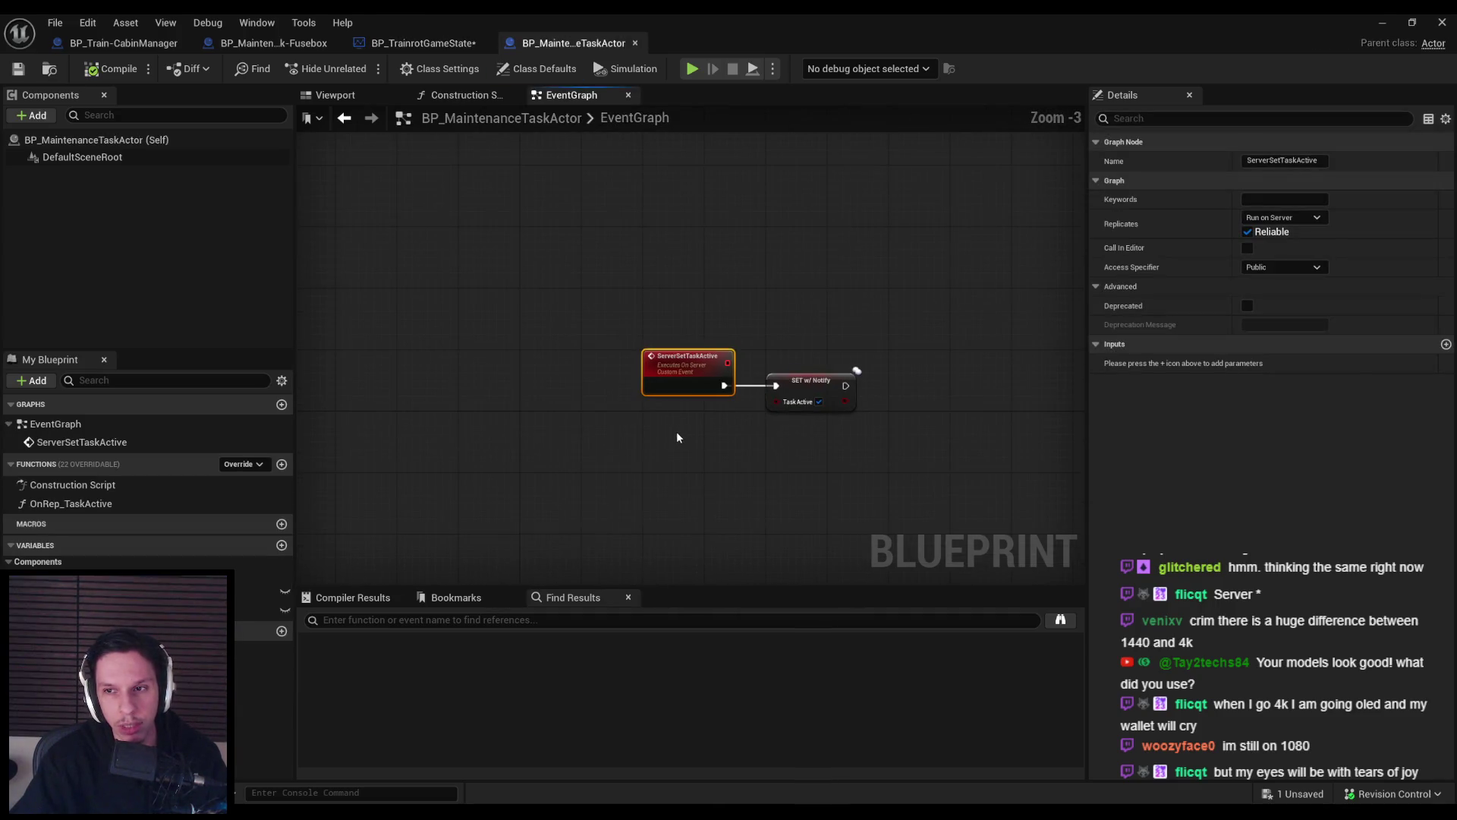
{"action": "left_click", "coordinate": [423, 43]}
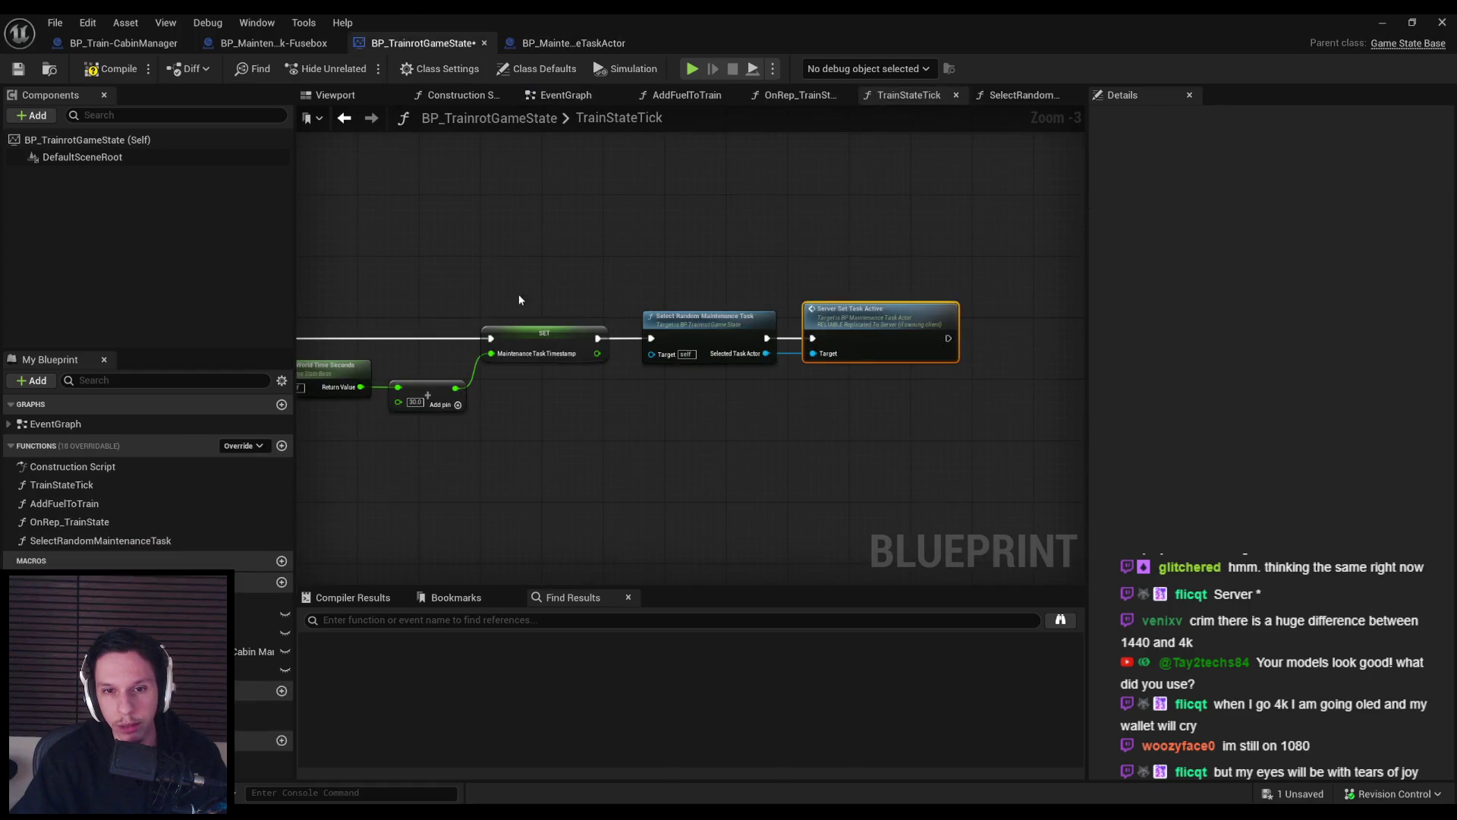
Revisit the ServerSetTaskActive event definition, then bring up the BP_MaintenanceTask-Fusebox Blueprint.
{"action": "left_click", "coordinate": [717, 334]}
{"action": "scroll", "coordinate": [683, 435], "scroll_direction": "down", "scroll_amount": 3}
{"action": "left_click", "coordinate": [683, 435]}
{"action": "scroll", "coordinate": [683, 435], "scroll_direction": "up", "scroll_amount": 4}
{"action": "scroll", "coordinate": [805, 461], "scroll_direction": "down", "scroll_amount": 2}
{"action": "scroll", "coordinate": [633, 411], "scroll_direction": "up", "scroll_amount": 3}
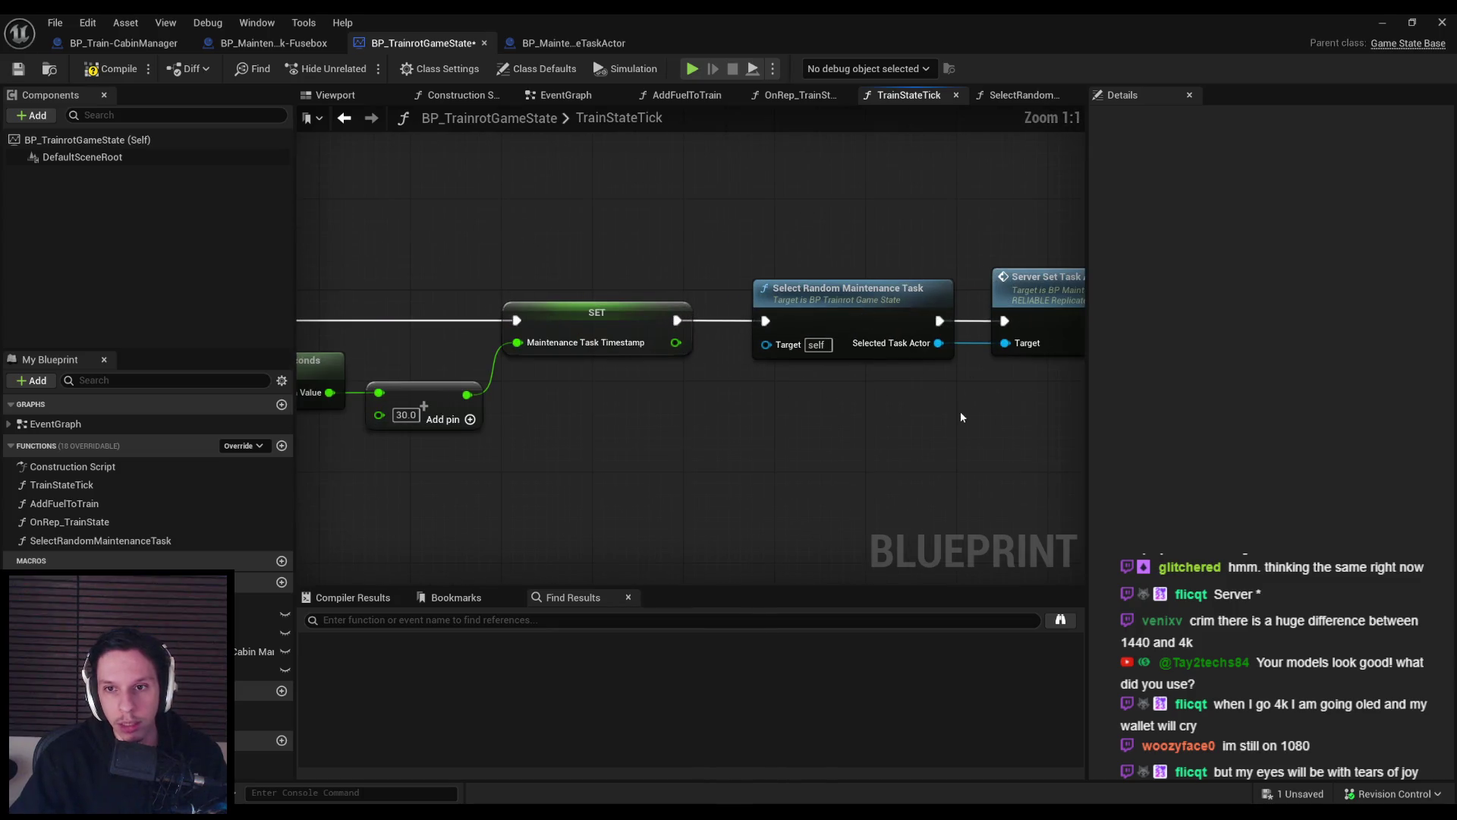
{"action": "scroll", "coordinate": [959, 411], "scroll_direction": "up", "scroll_amount": 3}
{"action": "double_click", "coordinate": [691, 327]}
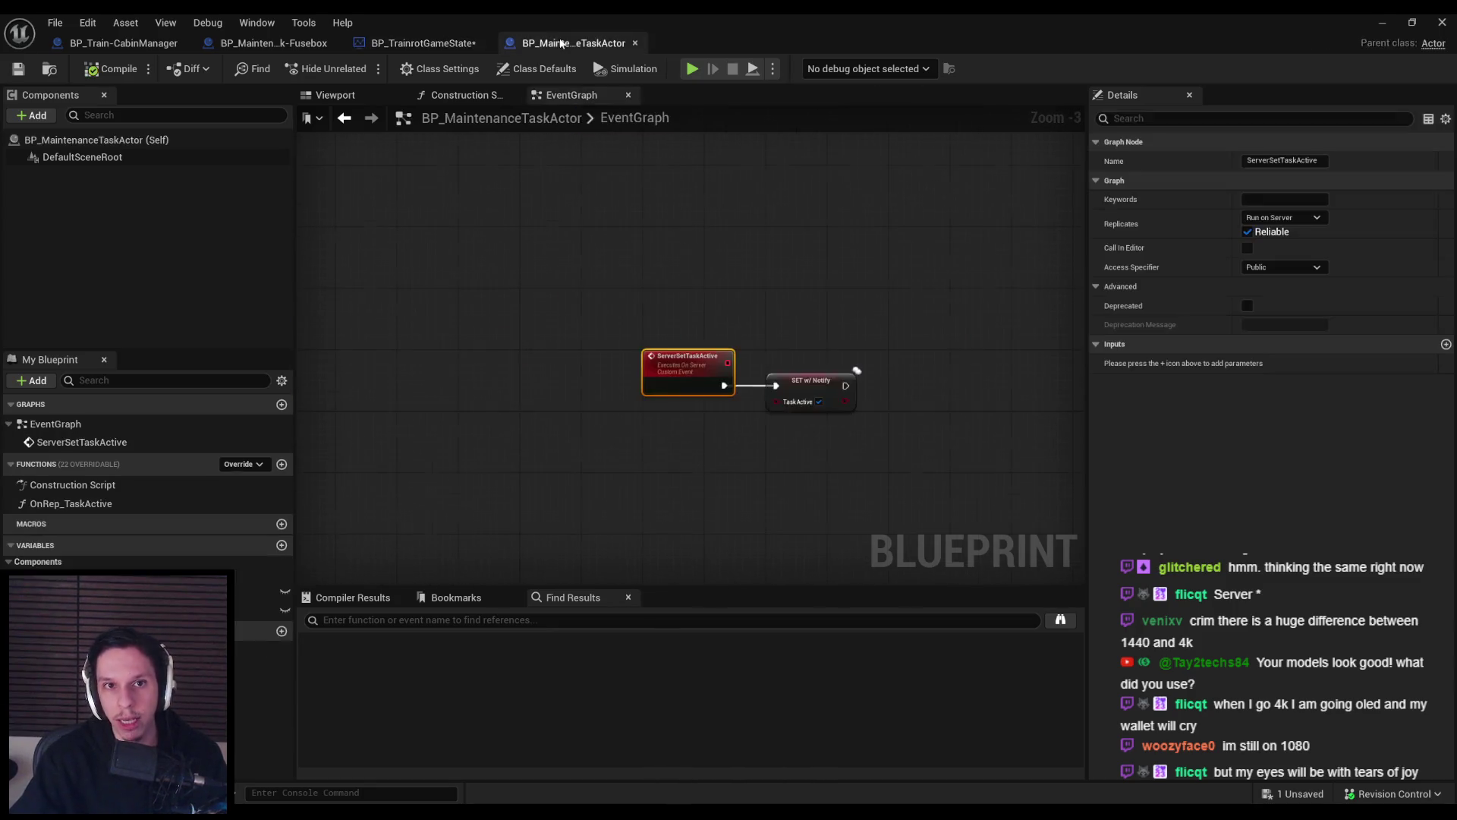
{"action": "left_click", "coordinate": [533, 243]}
{"action": "left_click_drag", "start_coordinate": [782, 411], "coordinate": [642, 415]}
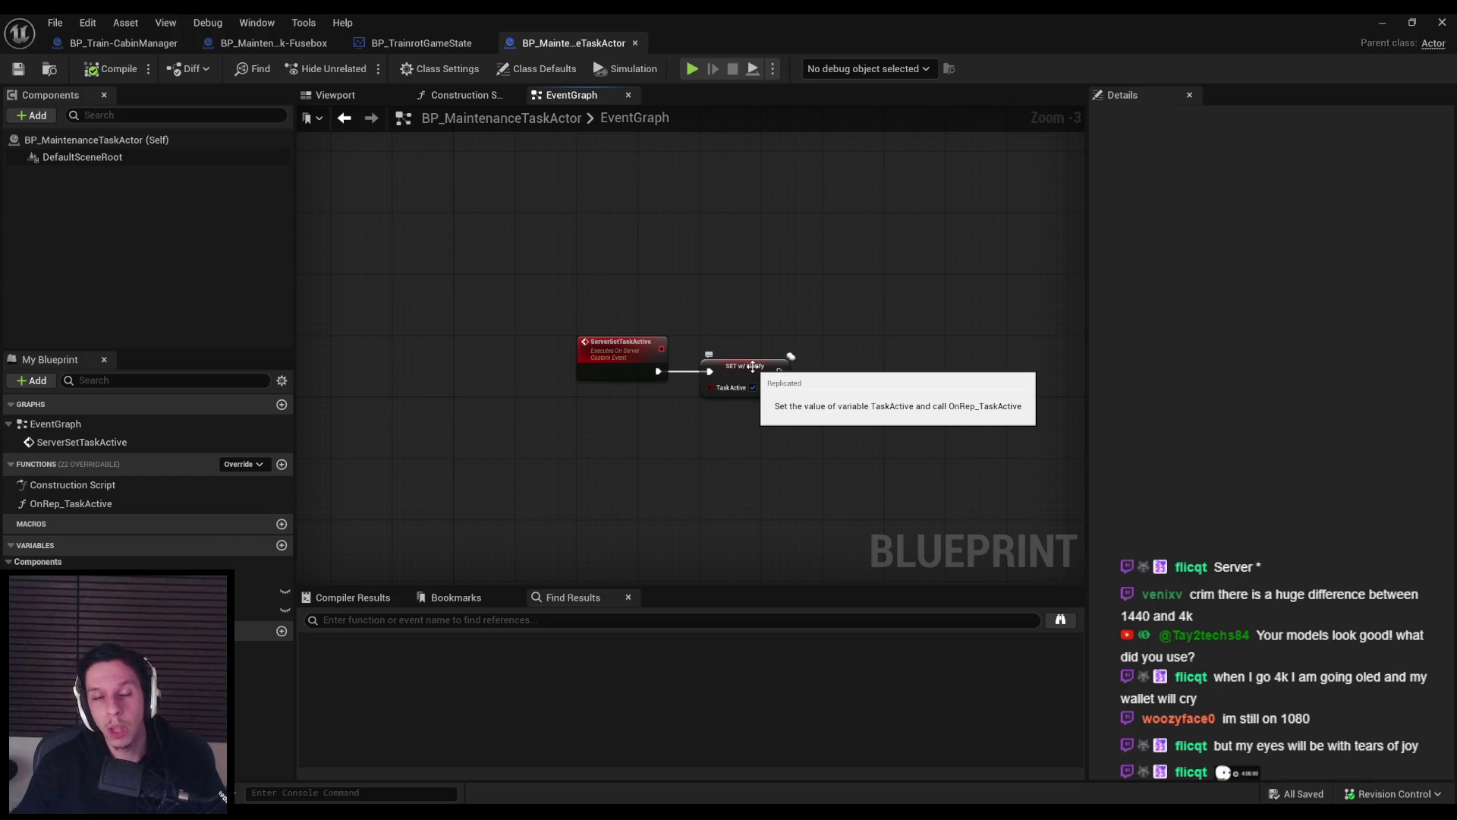
{"action": "left_click", "coordinate": [253, 44]}
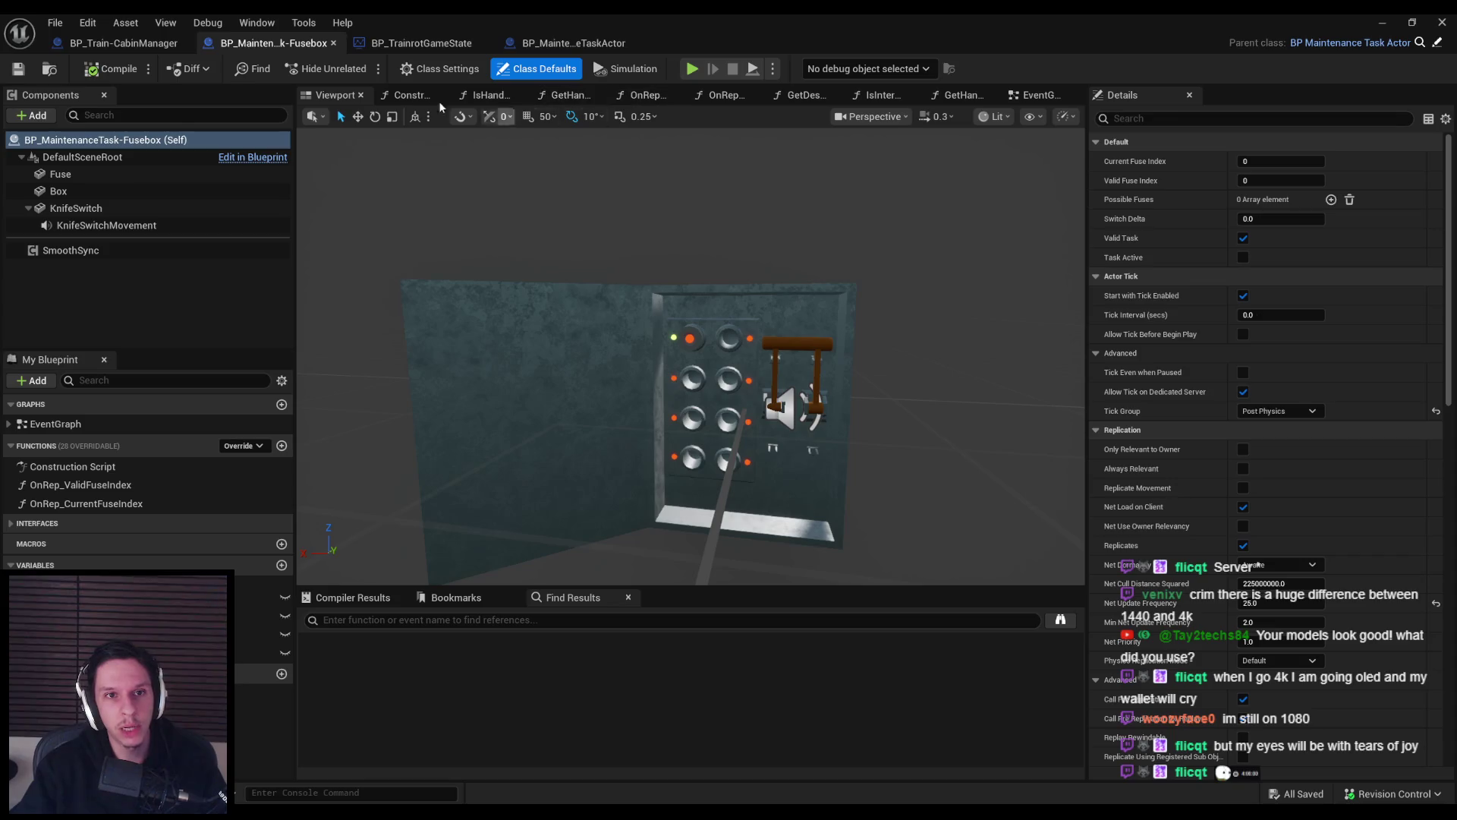
Show the Fusebox EventGraph, check its Interfaces category, and list the overridable functions.
{"action": "left_click", "coordinate": [38, 435]}
{"action": "left_click", "coordinate": [39, 436]}
{"action": "double_click", "coordinate": [46, 423]}
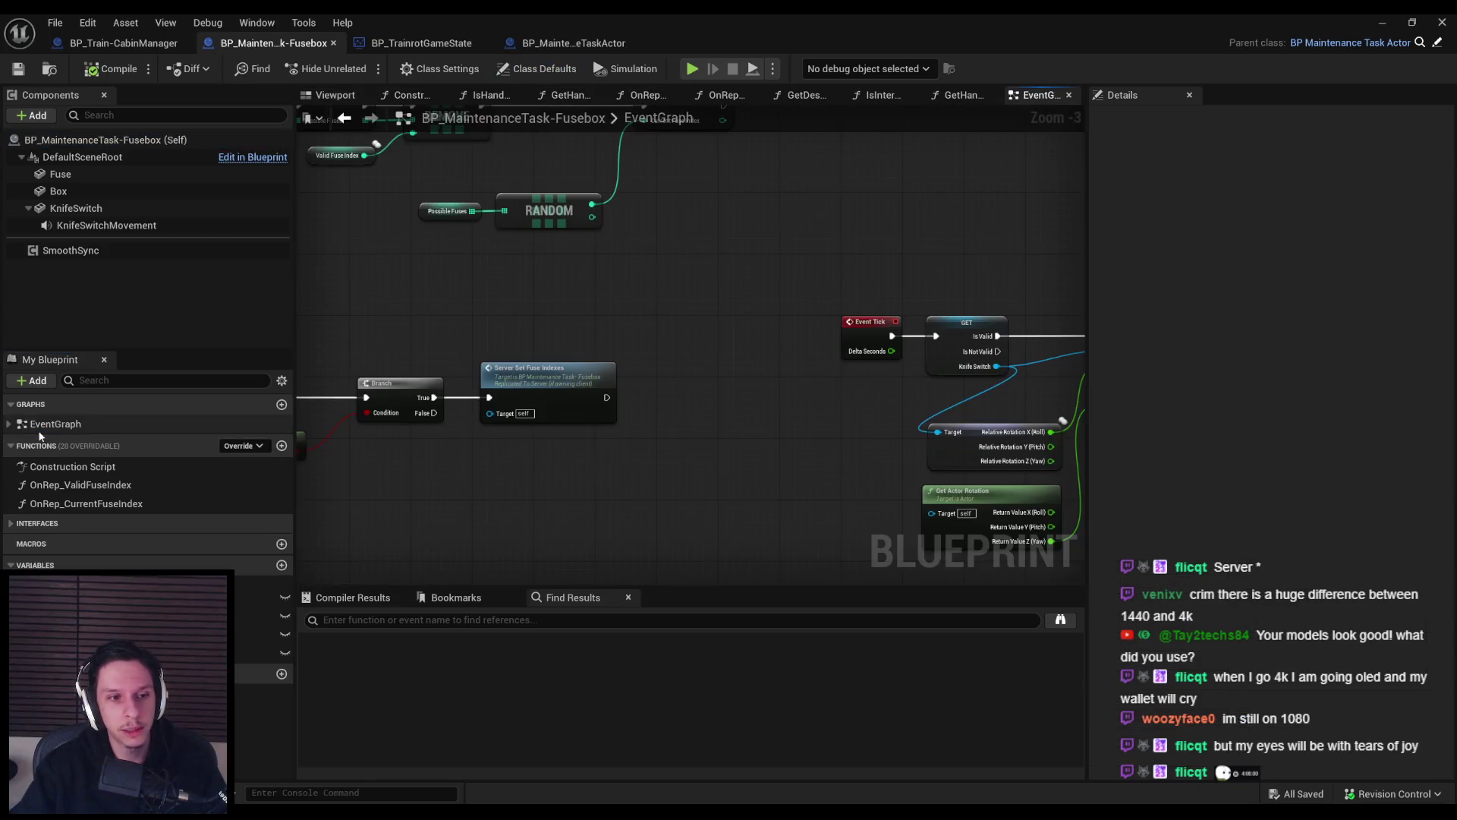
{"action": "scroll", "coordinate": [507, 322], "scroll_direction": "down", "scroll_amount": 3}
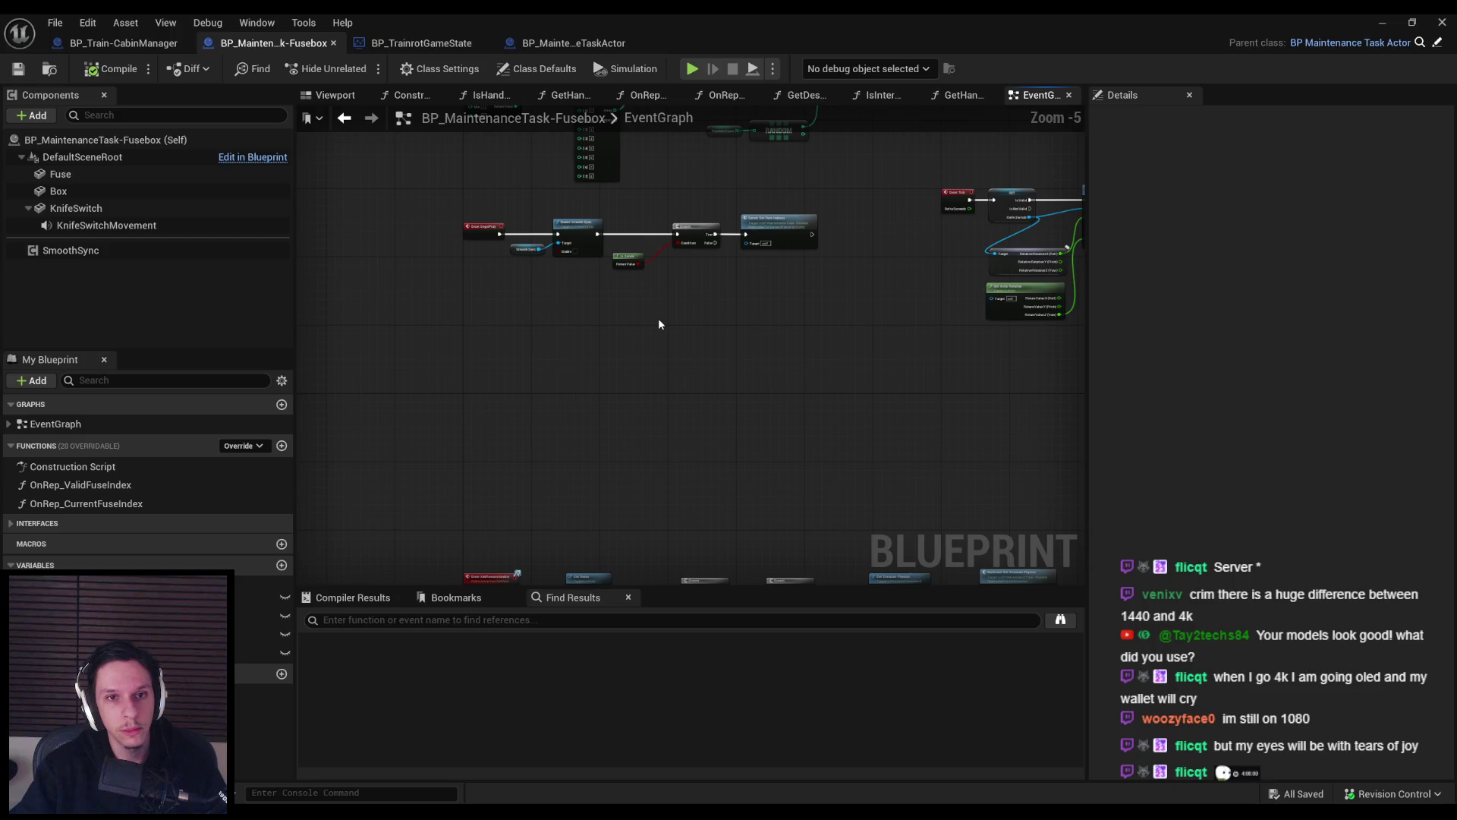
{"action": "scroll", "coordinate": [618, 296], "scroll_direction": "down", "scroll_amount": 2}
{"action": "scroll", "coordinate": [618, 304], "scroll_direction": "up", "scroll_amount": 4}
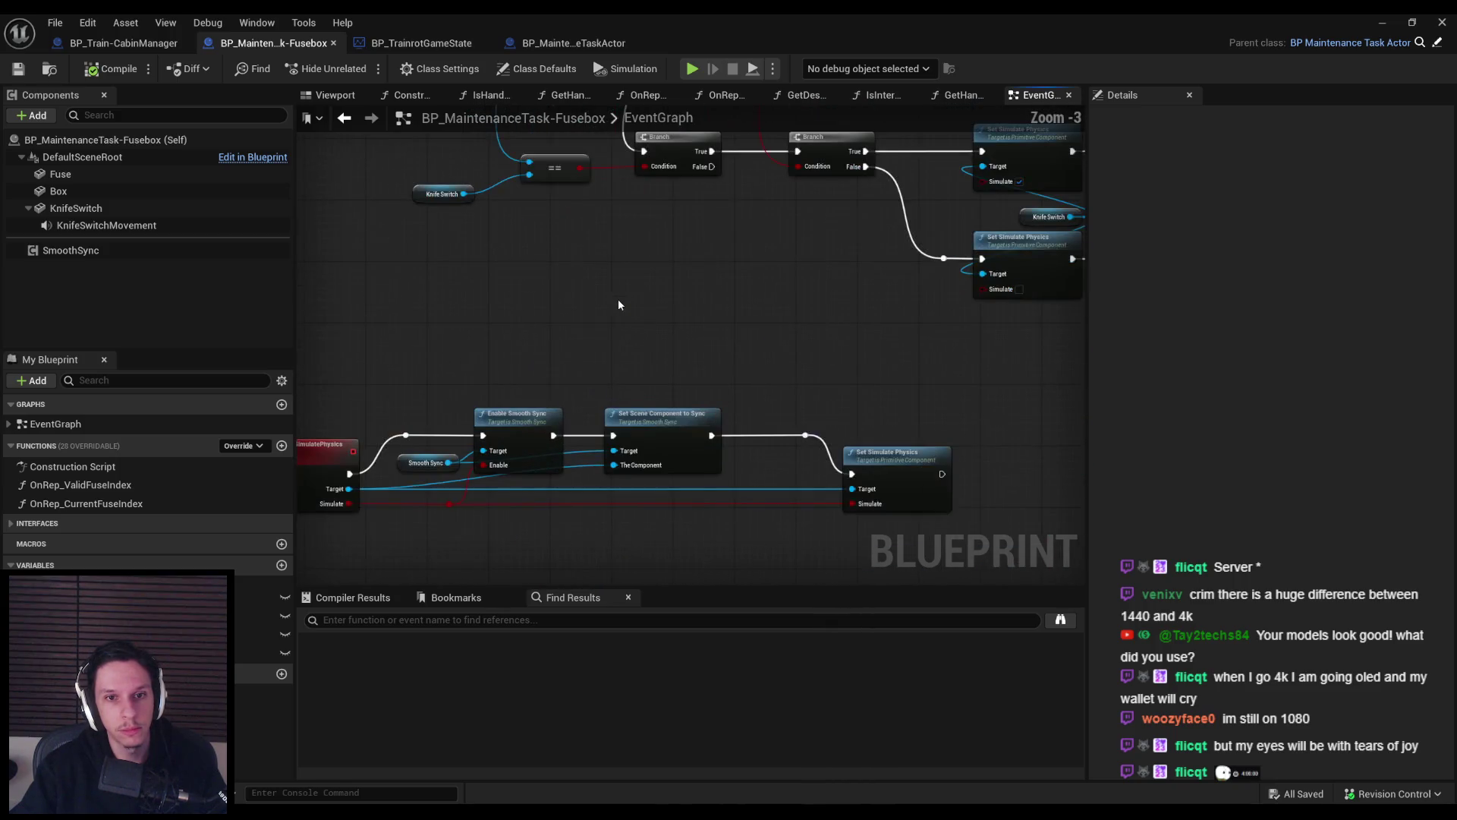
{"action": "scroll", "coordinate": [619, 312], "scroll_direction": "down", "scroll_amount": 2}
{"action": "left_click_drag", "start_coordinate": [590, 396], "coordinate": [667, 306]}
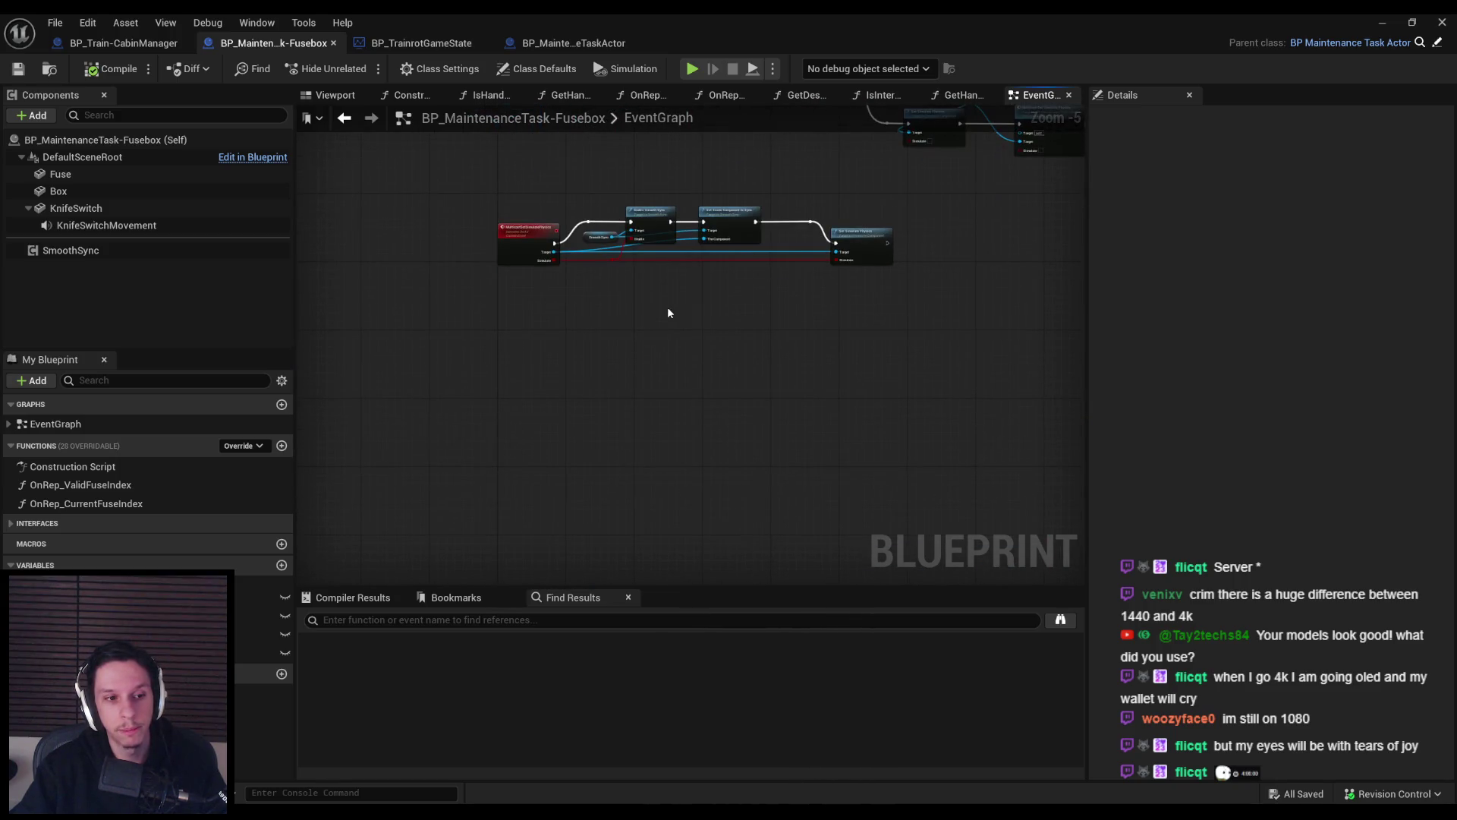
{"action": "left_click", "coordinate": [12, 533]}
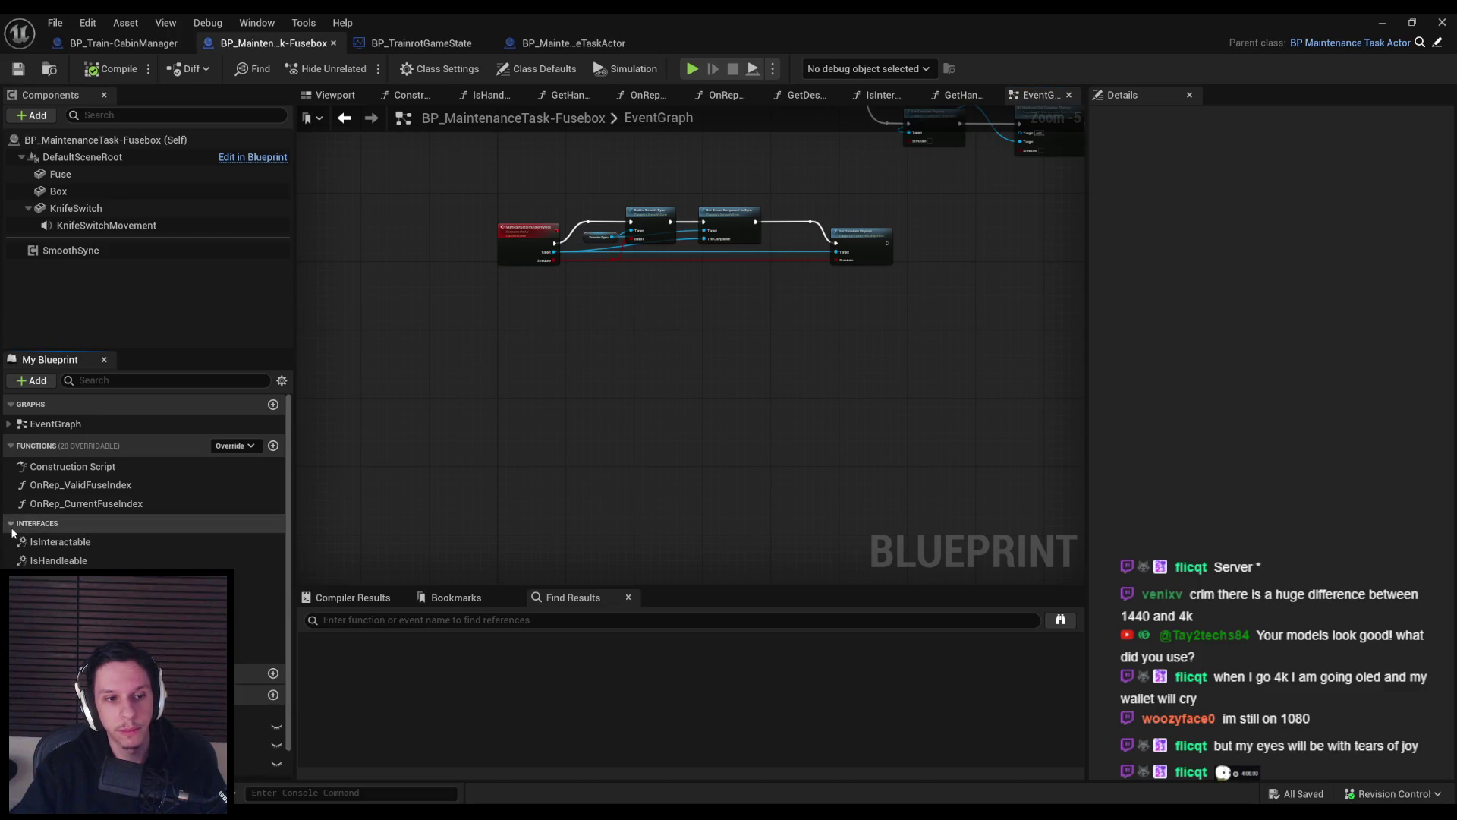
{"action": "left_click", "coordinate": [13, 533]}
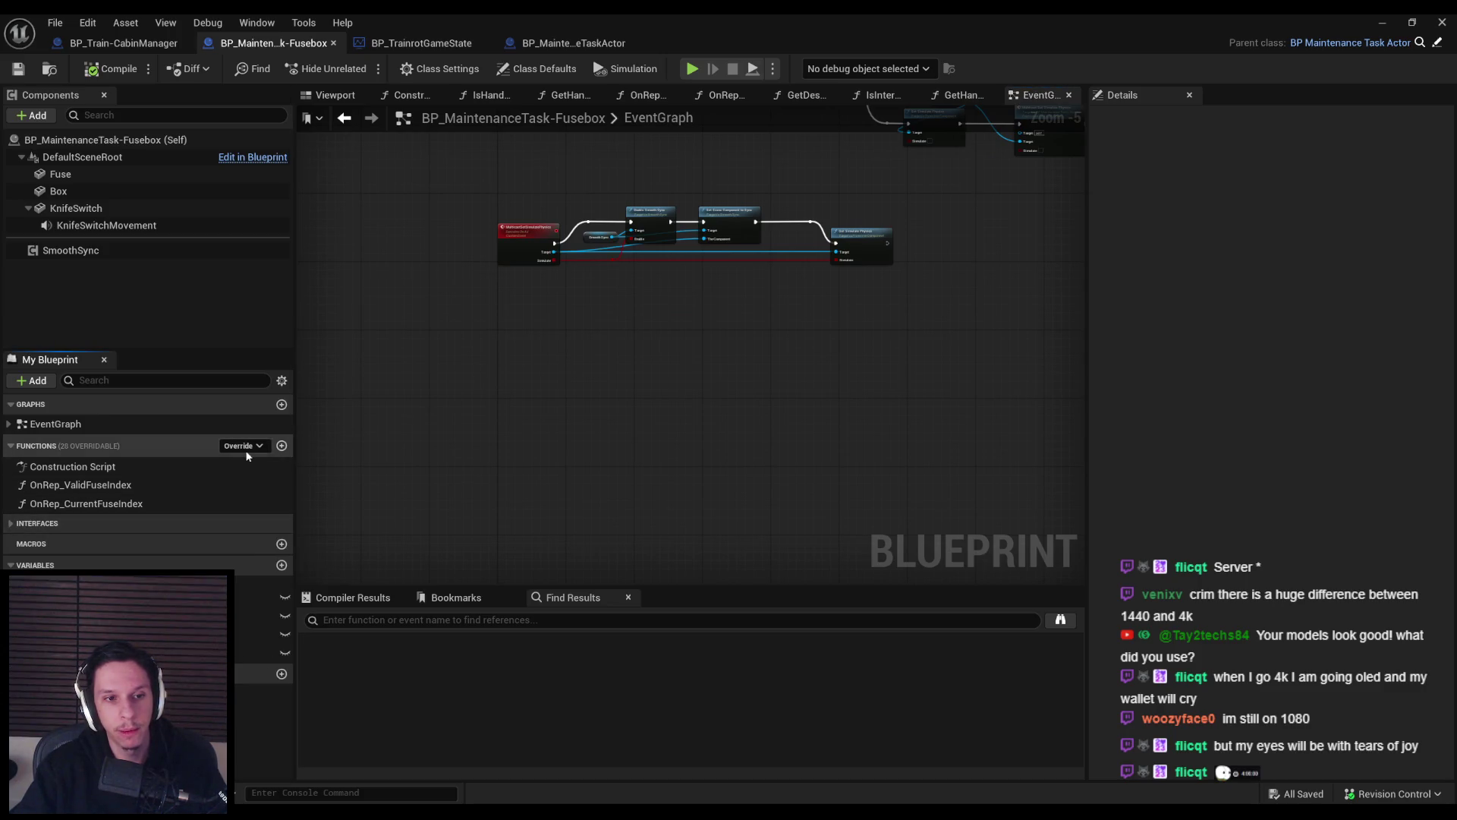
{"action": "left_click", "coordinate": [243, 446]}
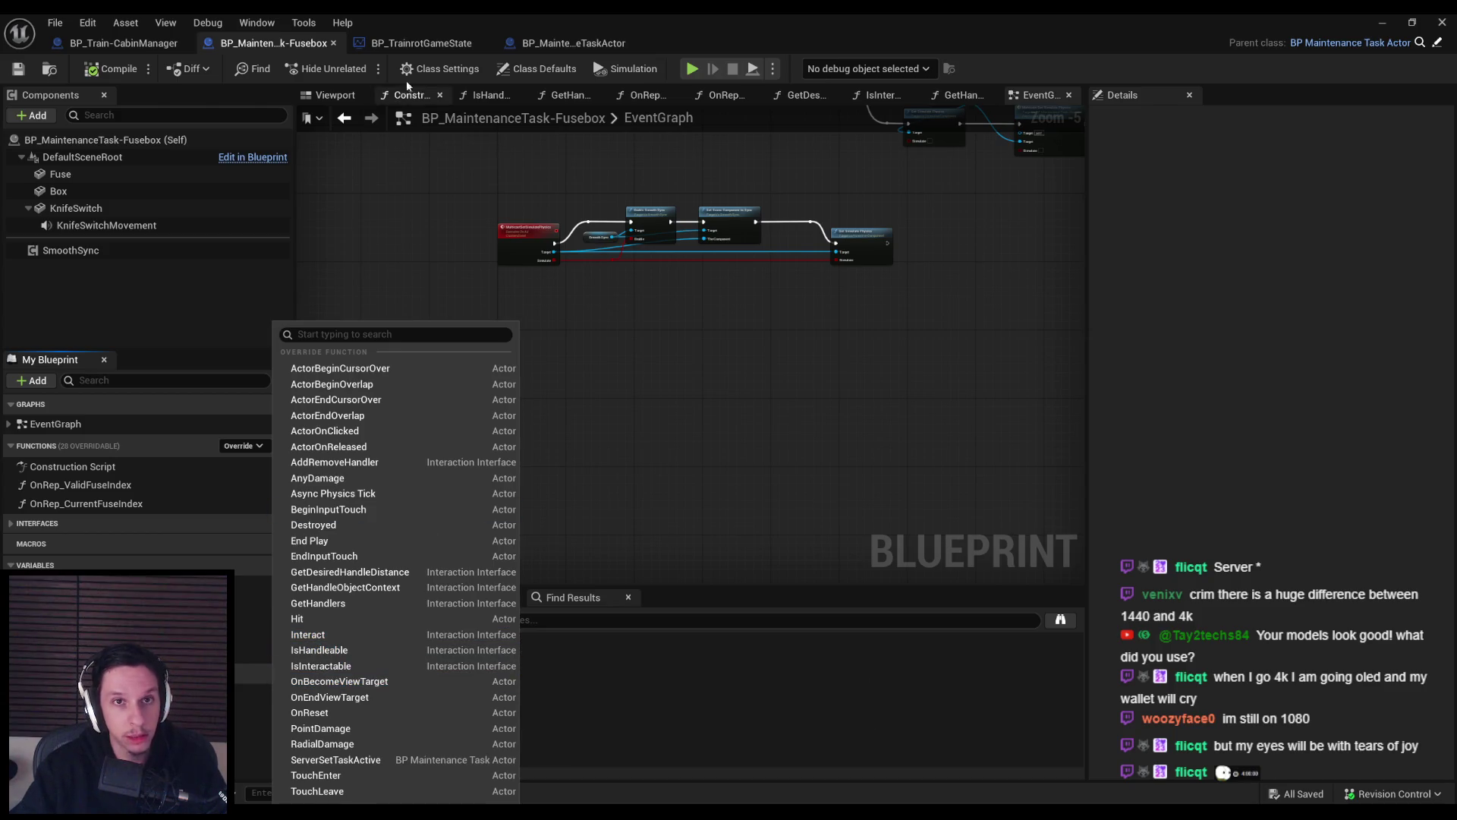
{"action": "left_click", "coordinate": [336, 759]}
{"action": "left_click", "coordinate": [113, 487]}
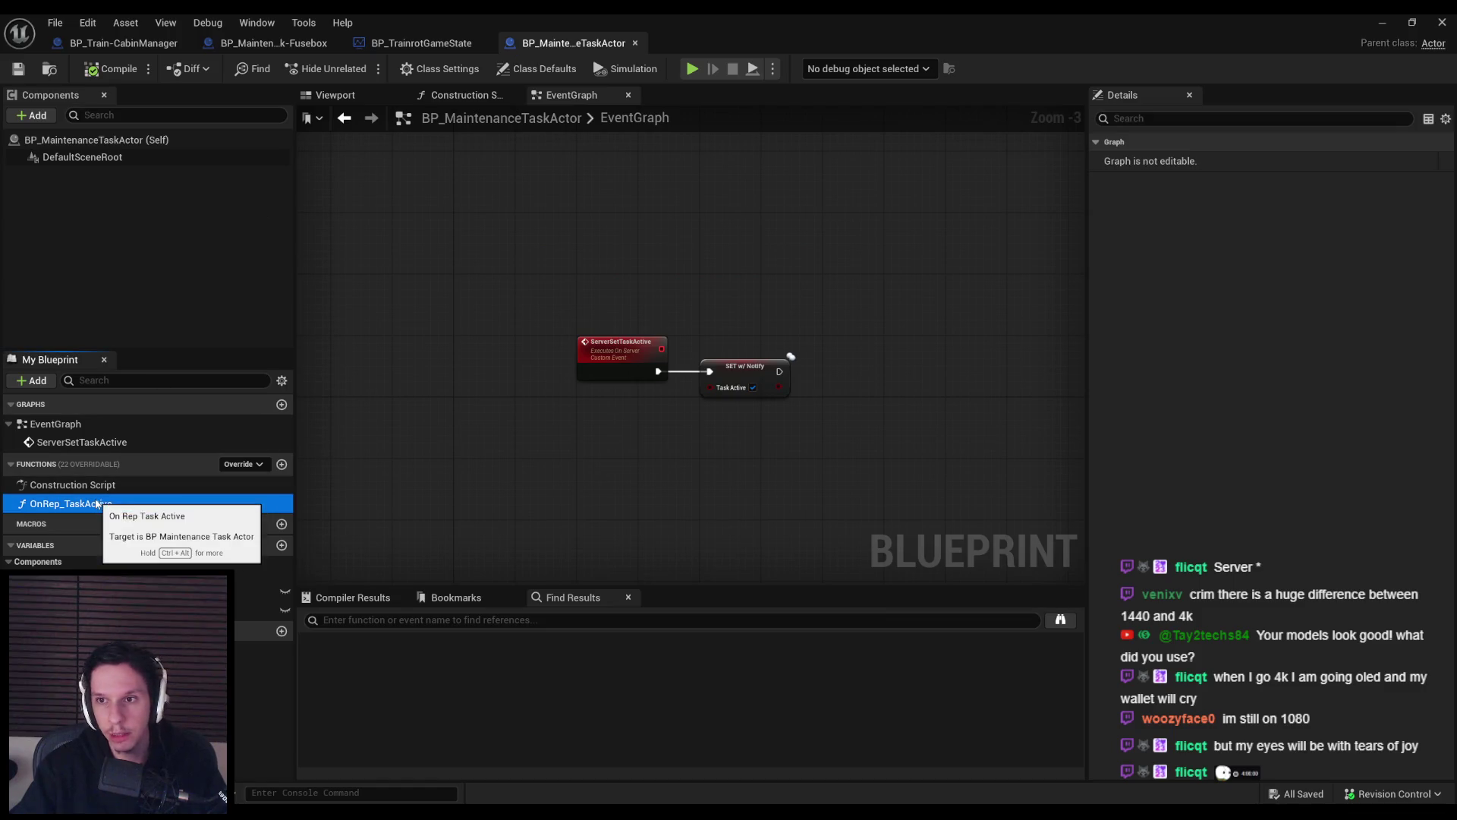
{"action": "double_click", "coordinate": [112, 501]}
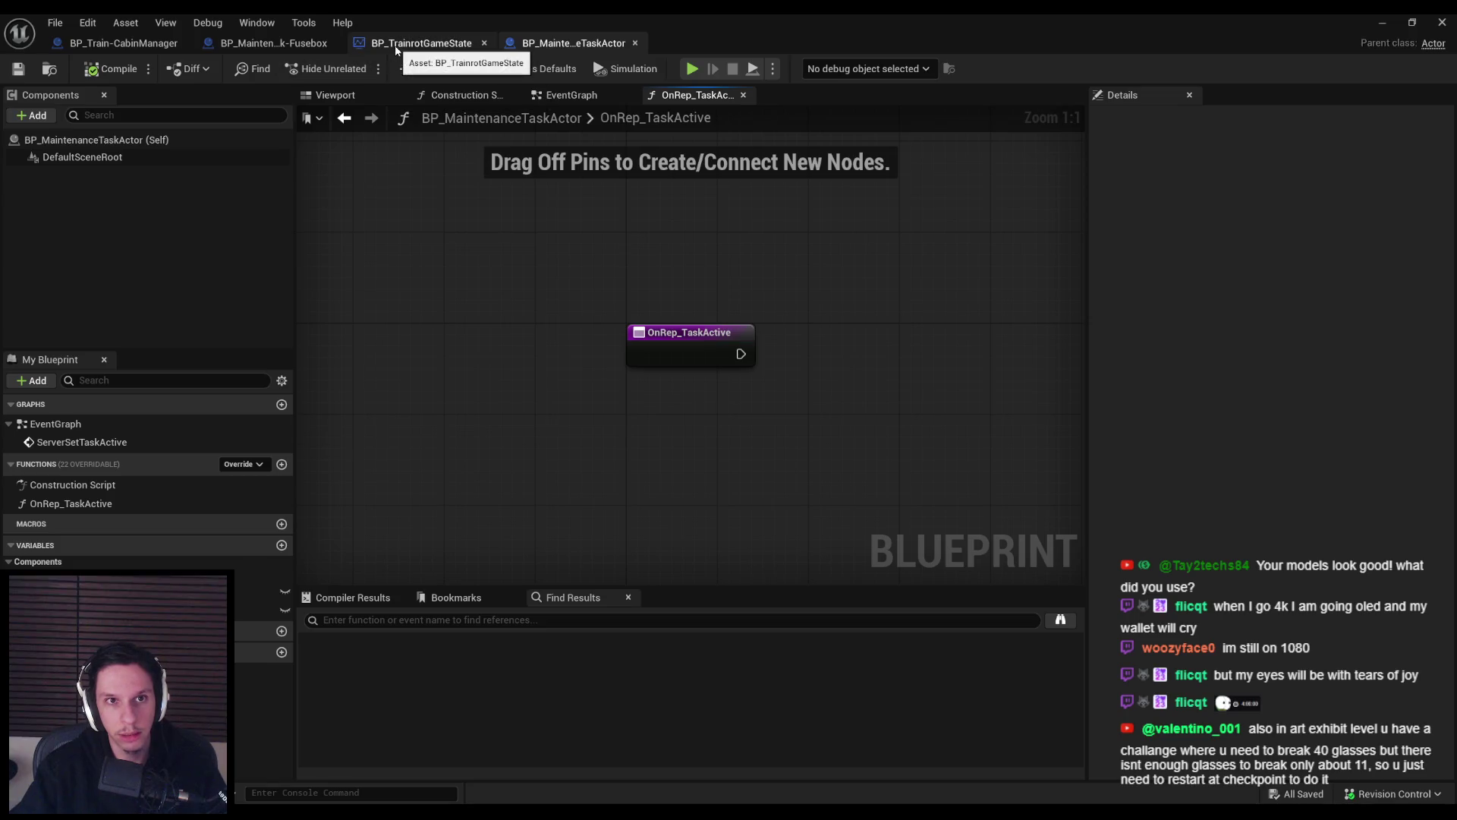
{"action": "right_click", "coordinate": [695, 358]}
{"action": "key", "text": "Escape"}
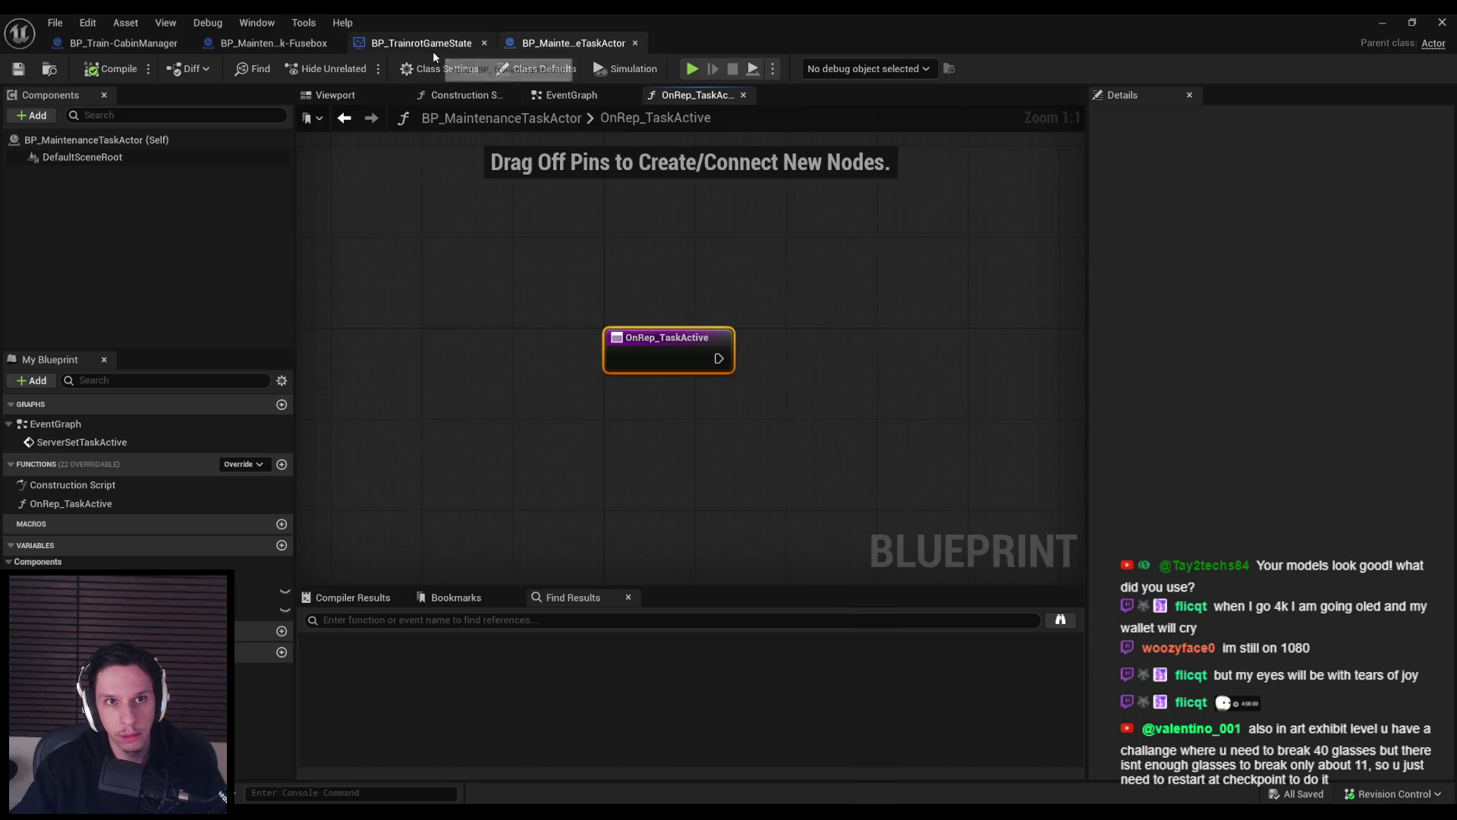
{"action": "left_click", "coordinate": [269, 43]}
{"action": "left_click", "coordinate": [242, 446]}
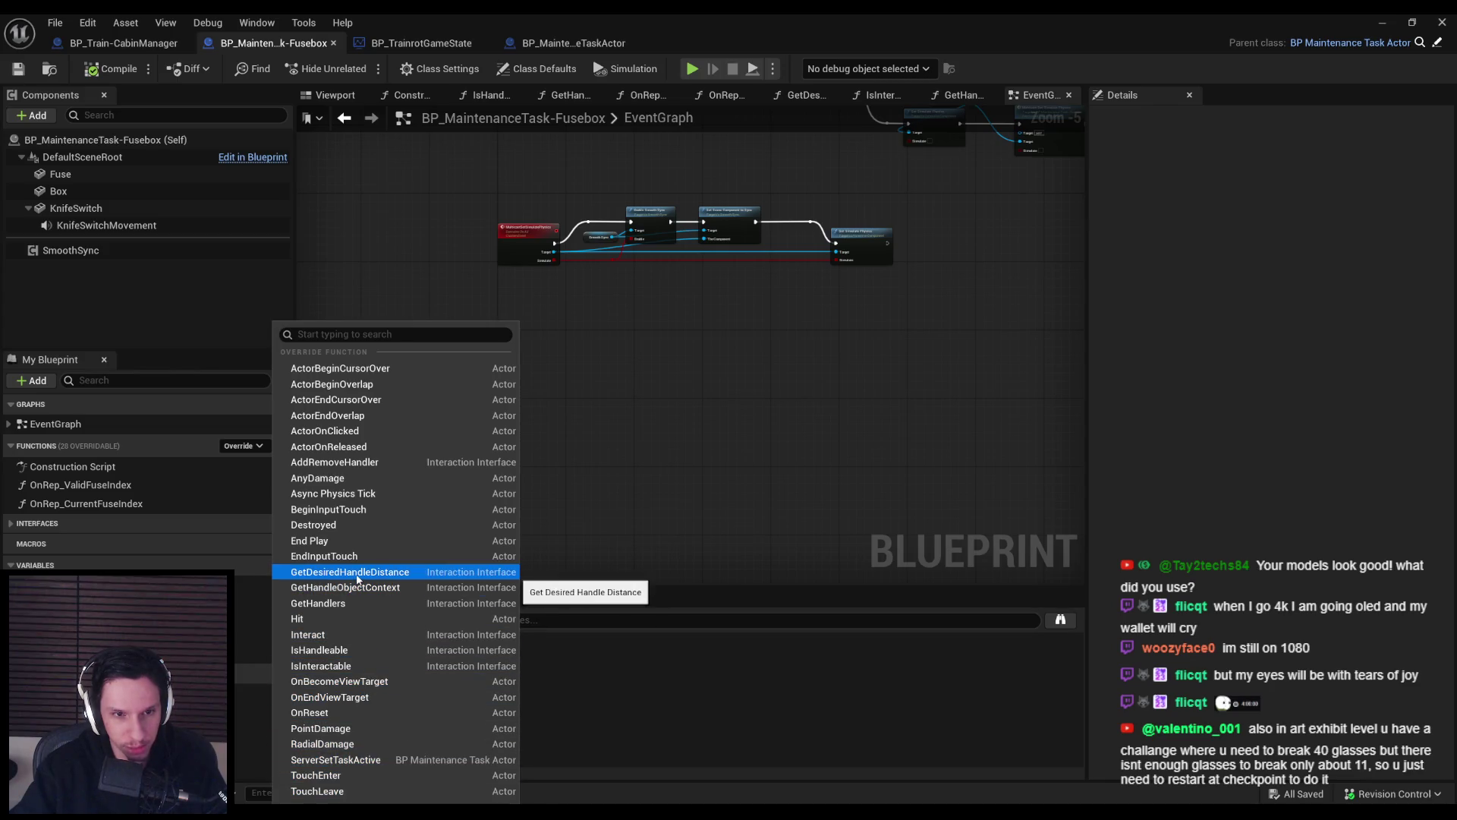
{"action": "left_click", "coordinate": [114, 68]}
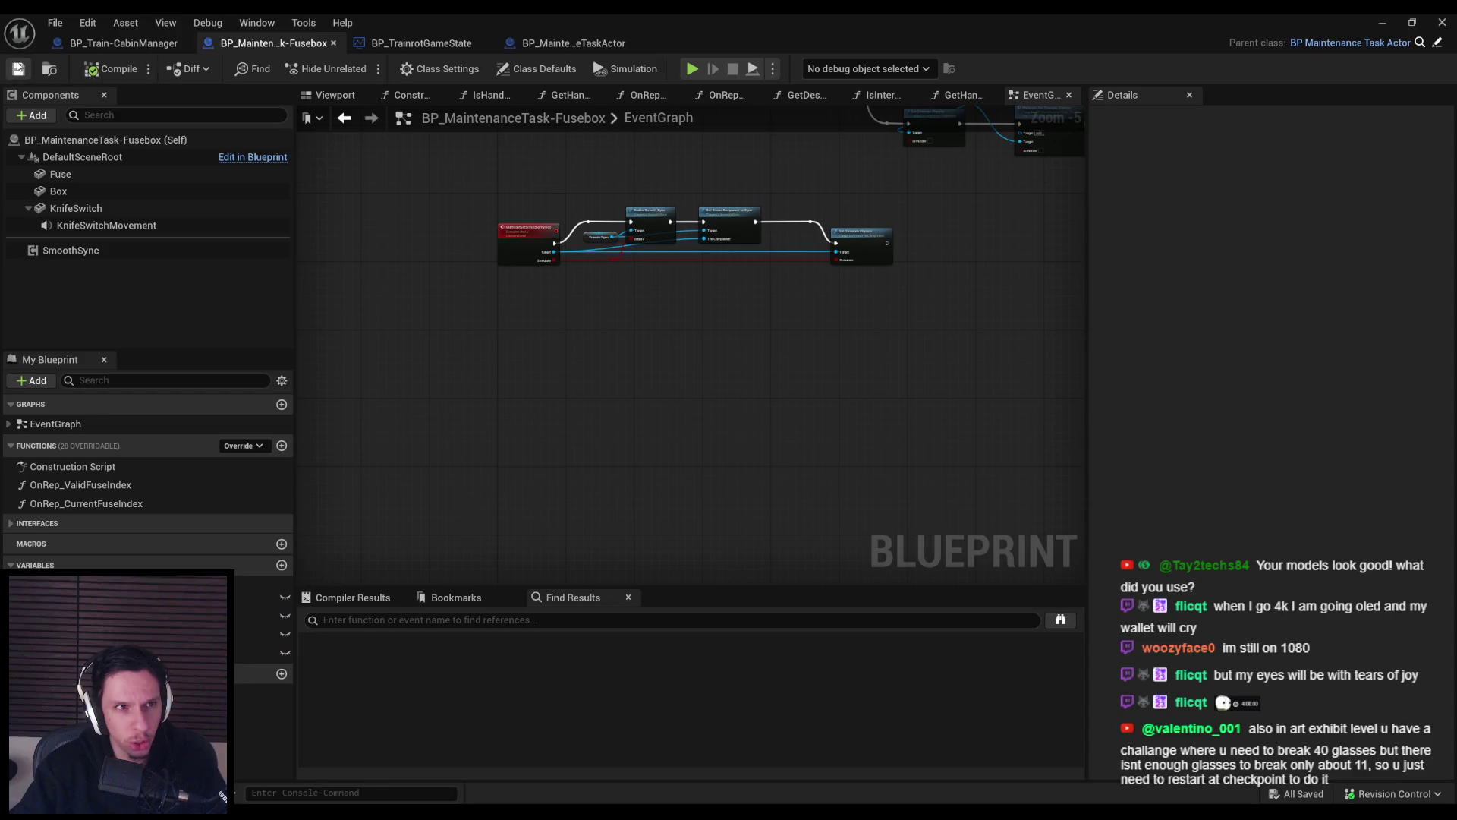
{"action": "left_click", "coordinate": [243, 445]}
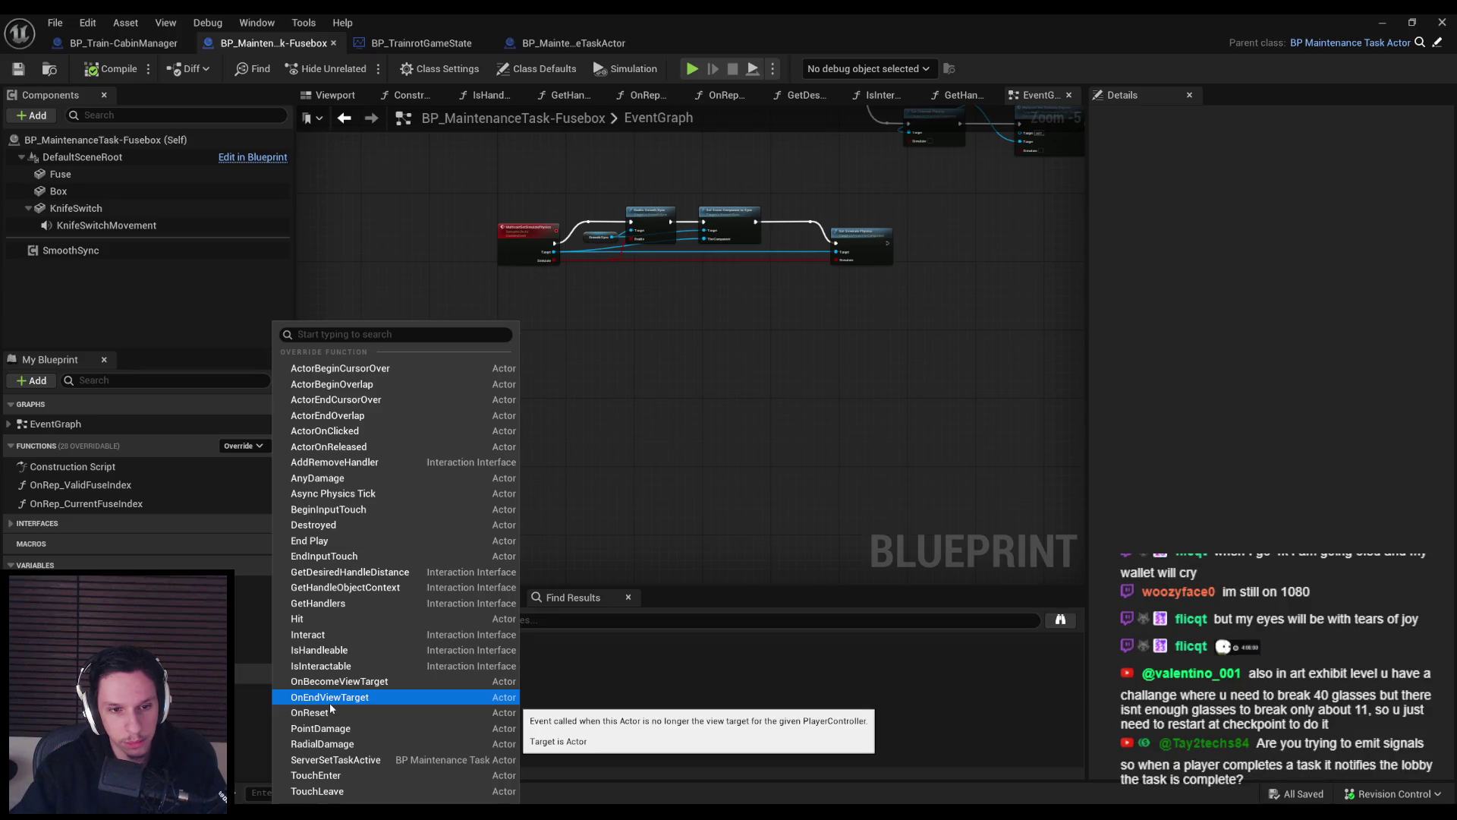
{"action": "left_click", "coordinate": [646, 470]}
{"action": "left_click", "coordinate": [552, 44]}
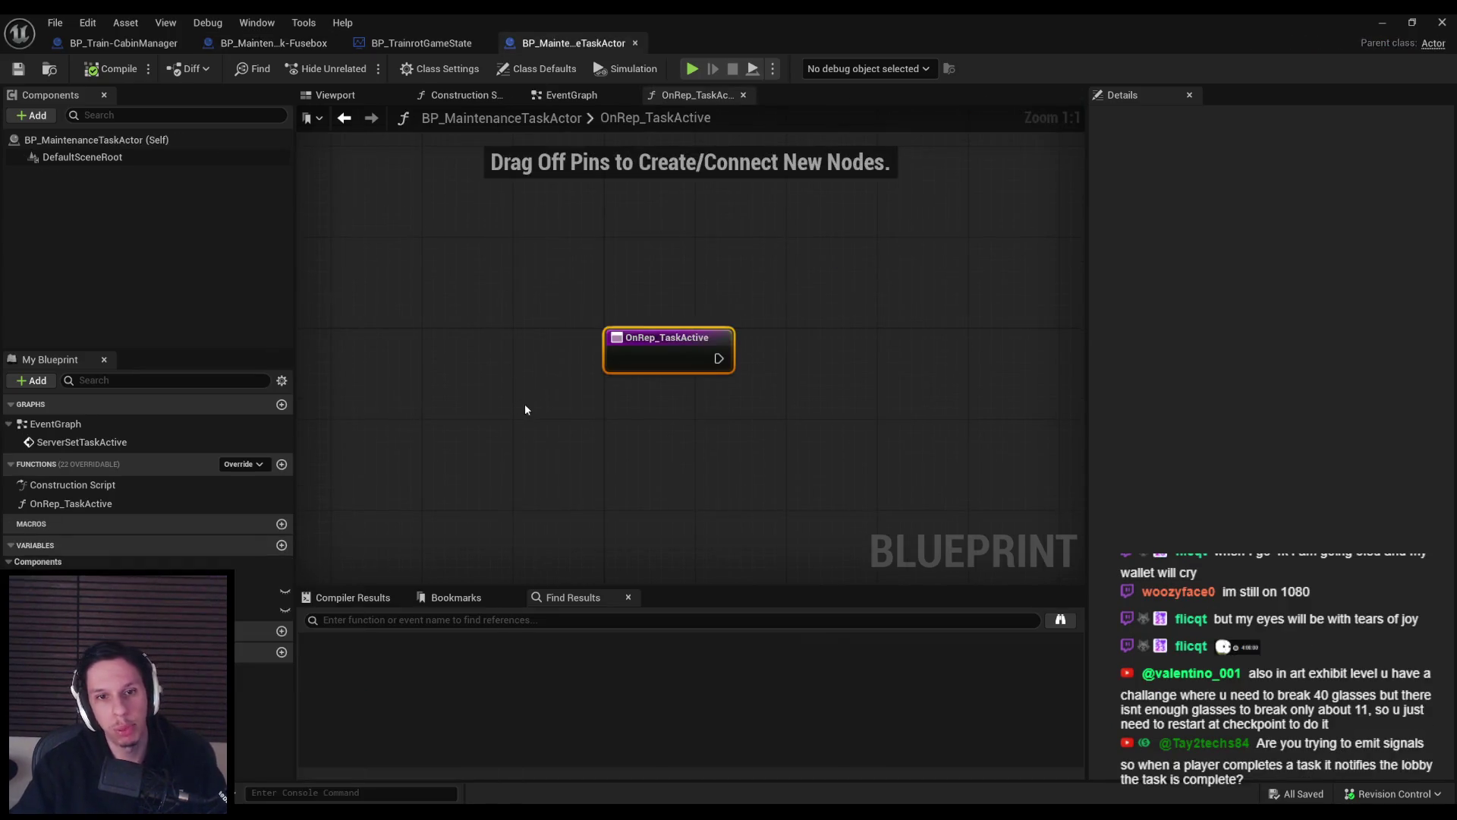
In OnRep_TaskActive, add a Branch whose Condition comes from a Task Active getter.
{"action": "scroll", "coordinate": [504, 410], "scroll_direction": "down", "scroll_amount": 1}
{"action": "mouse_move", "coordinate": [691, 367]}
{"action": "left_mouse_down"}
{"action": "mouse_move", "coordinate": [722, 382]}
{"action": "mouse_move", "coordinate": [759, 371]}
{"action": "left_mouse_up"}
{"action": "type", "text": "branc"}
{"action": "left_click", "coordinate": [835, 507]}
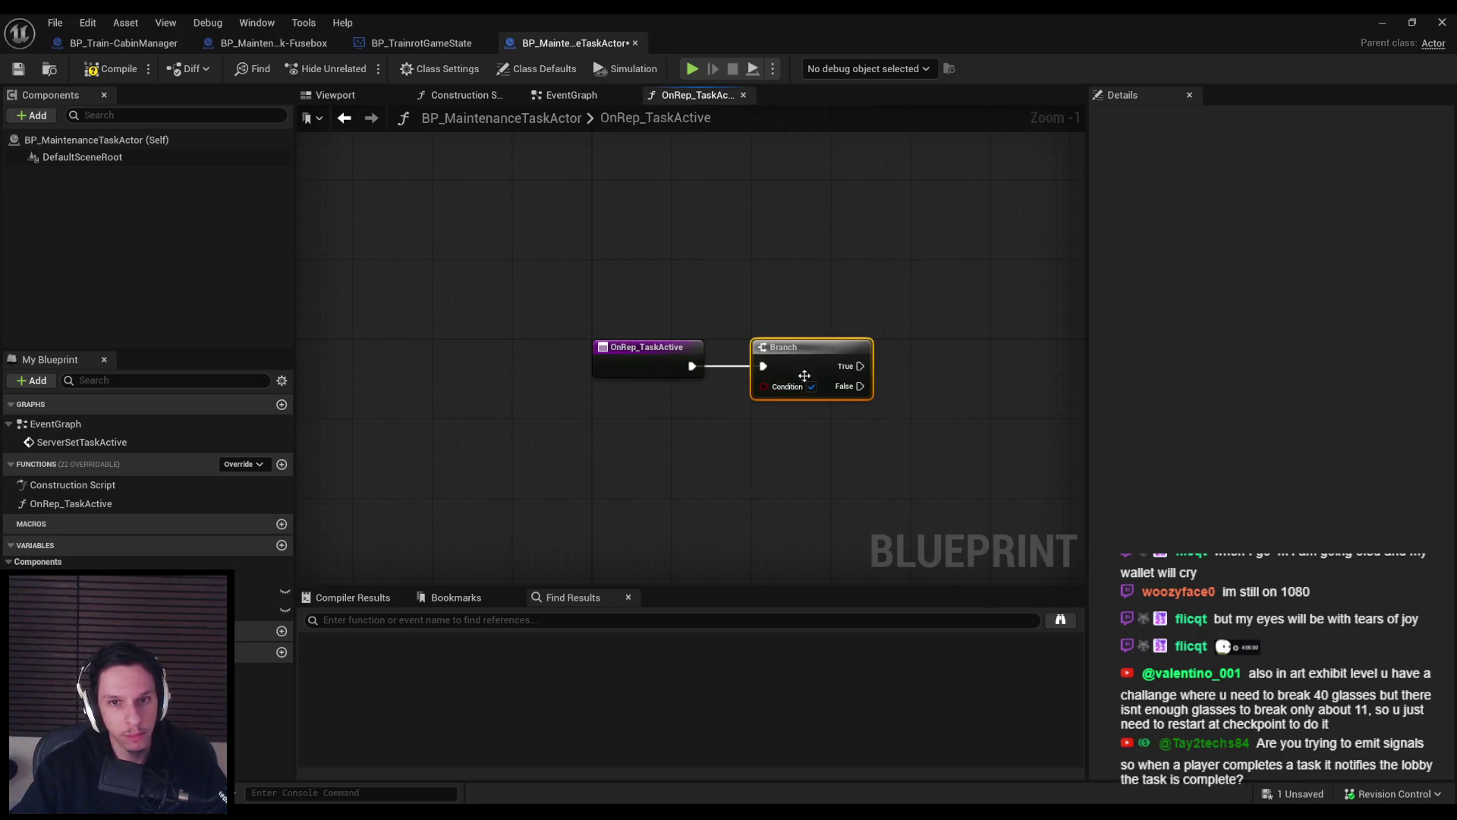
{"action": "left_click_drag", "start_coordinate": [76, 610], "coordinate": [630, 413]}
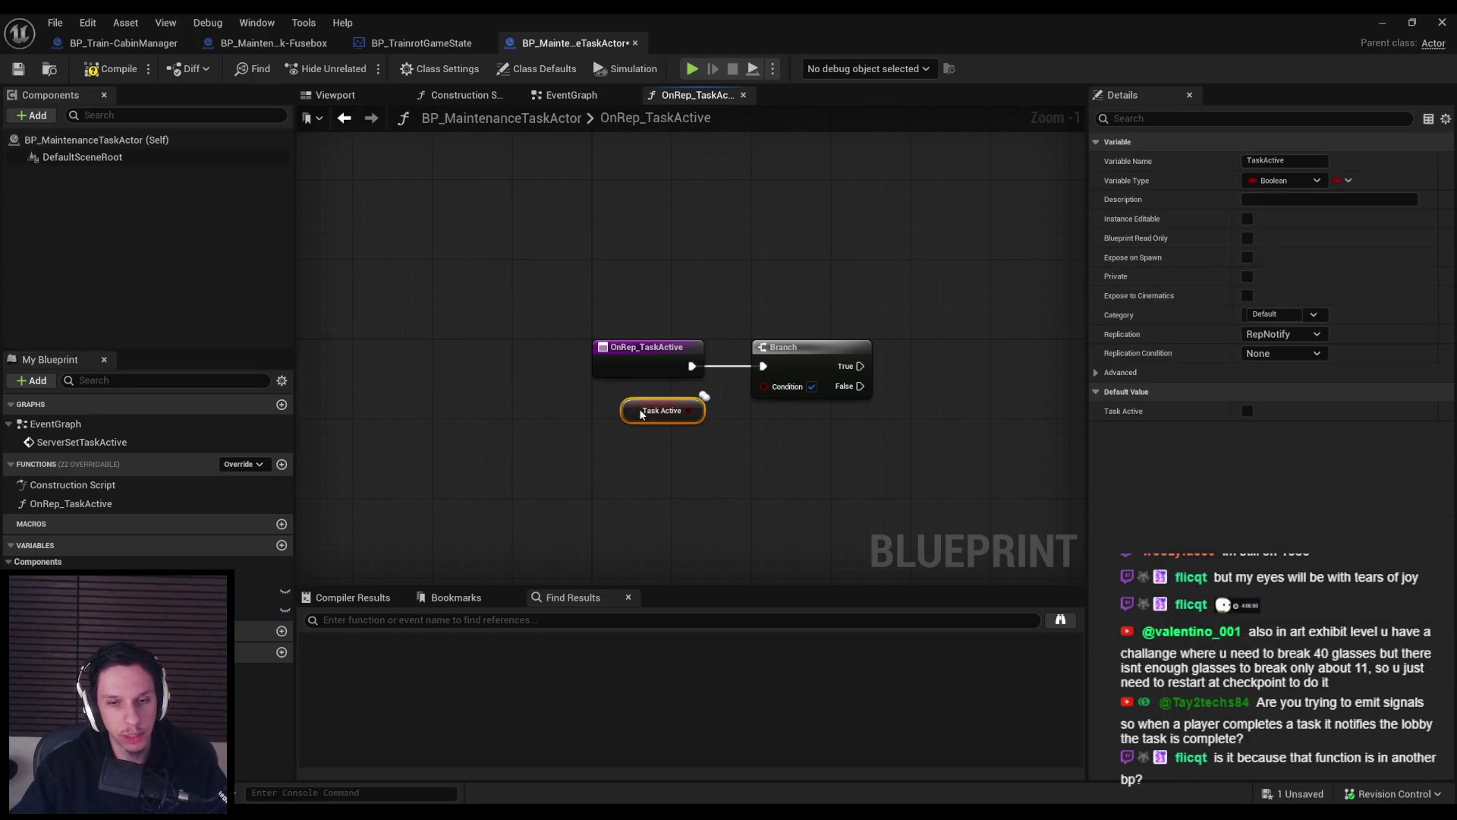
{"action": "left_click", "coordinate": [671, 512]}
{"action": "left_click_drag", "start_coordinate": [690, 411], "coordinate": [765, 384]}
{"action": "left_click_drag", "start_coordinate": [762, 477], "coordinate": [549, 464]}
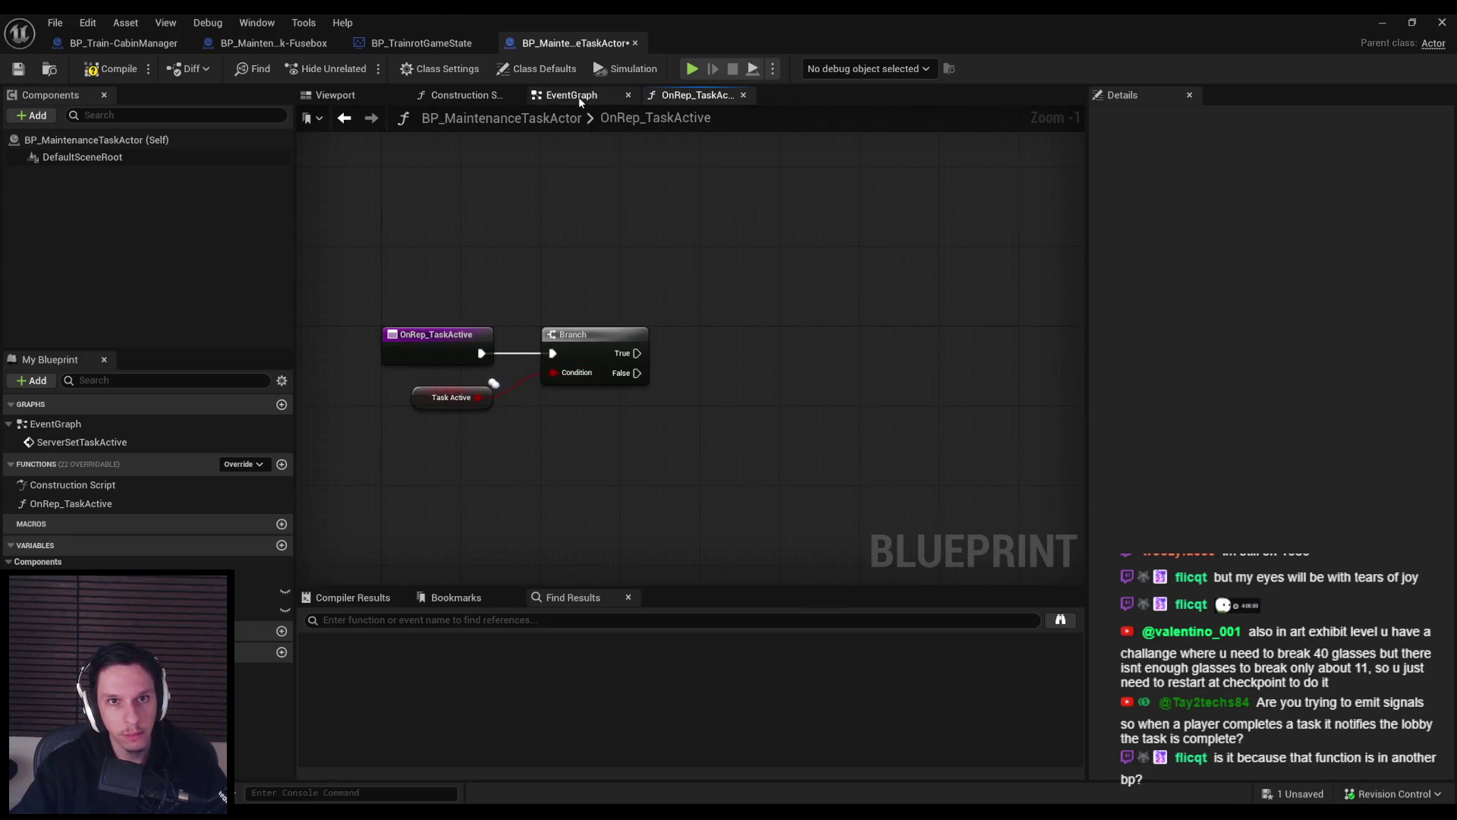
Add a MaintenanceTaskActivated custom event to the EventGraph, then compile and save.
{"action": "left_click", "coordinate": [572, 95]}
{"action": "right_click", "coordinate": [574, 473]}
{"action": "type", "text": "custom event"}
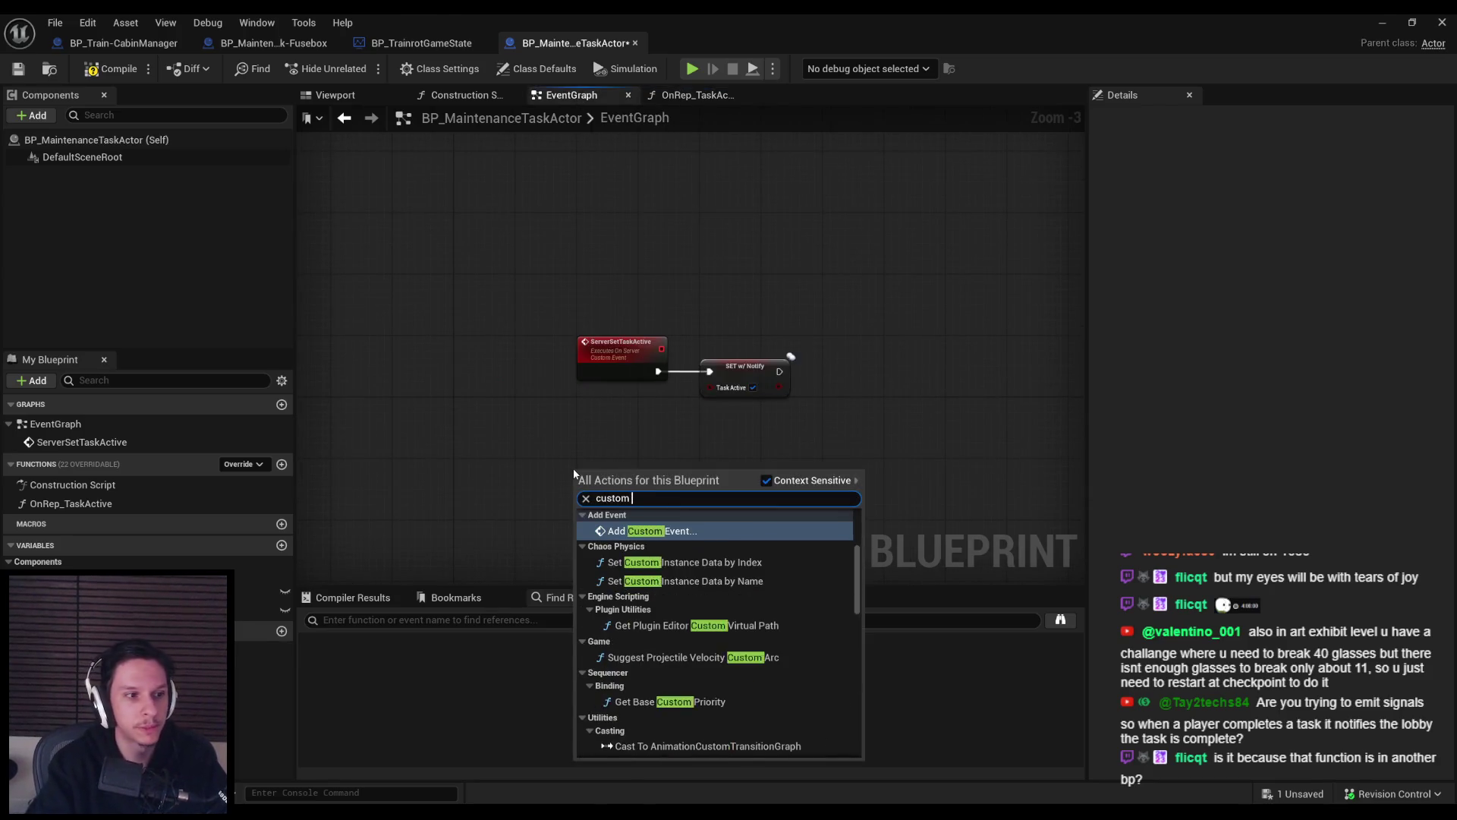
{"action": "key", "text": "Return"}
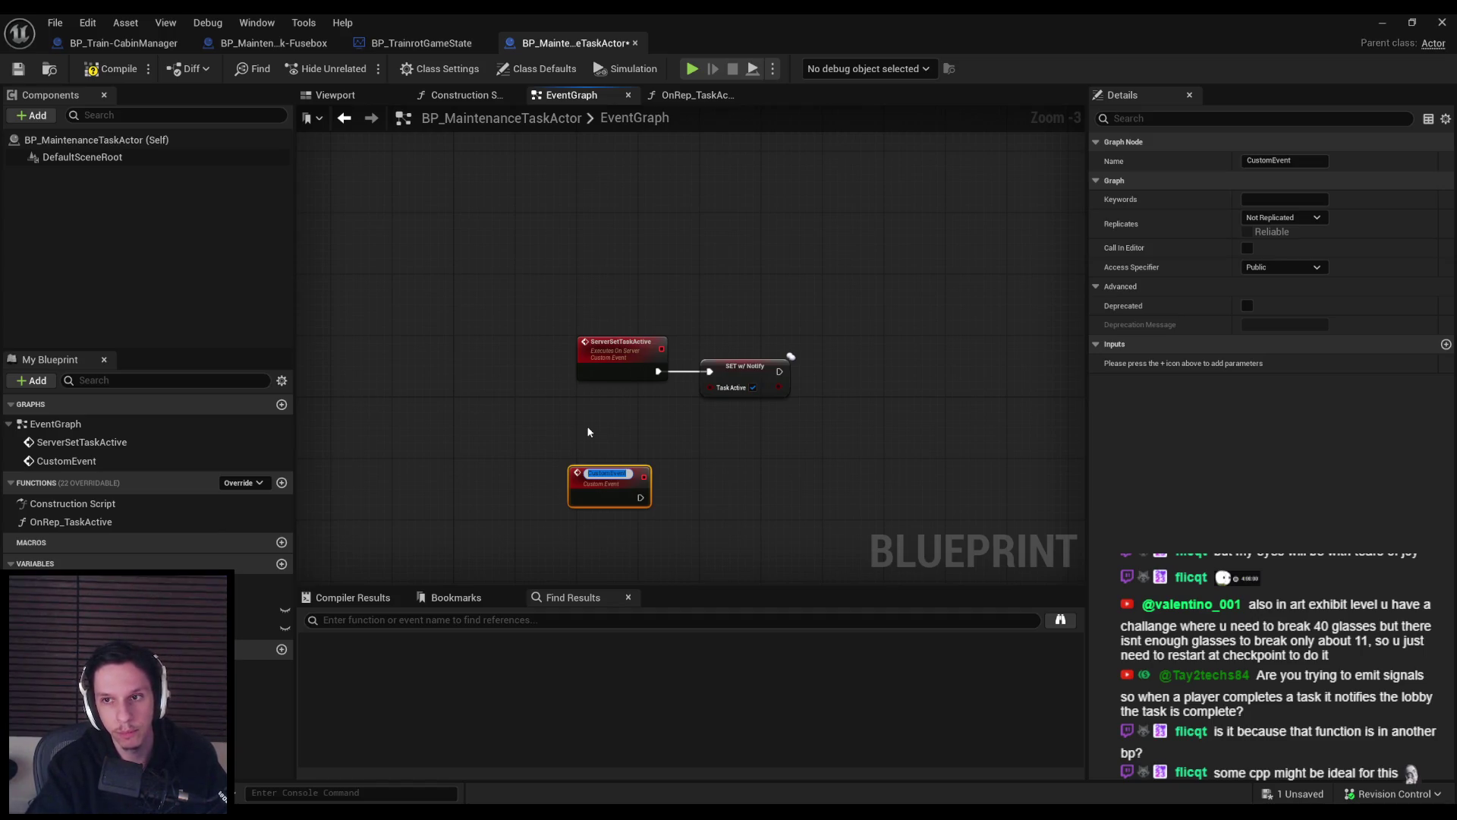
{"action": "type", "text": "MaintenanceT"}
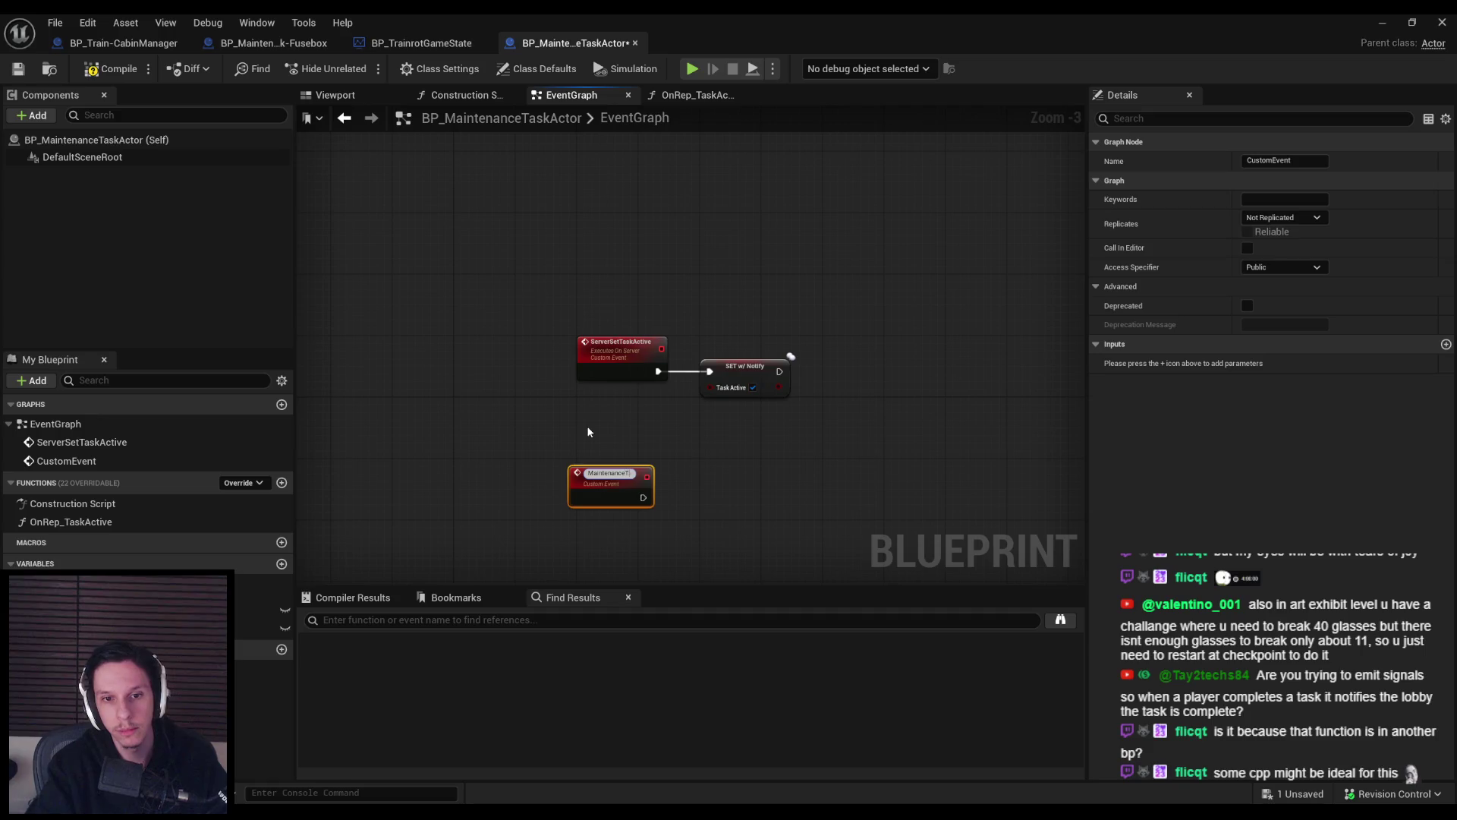
{"action": "type", "text": "askActivated"}
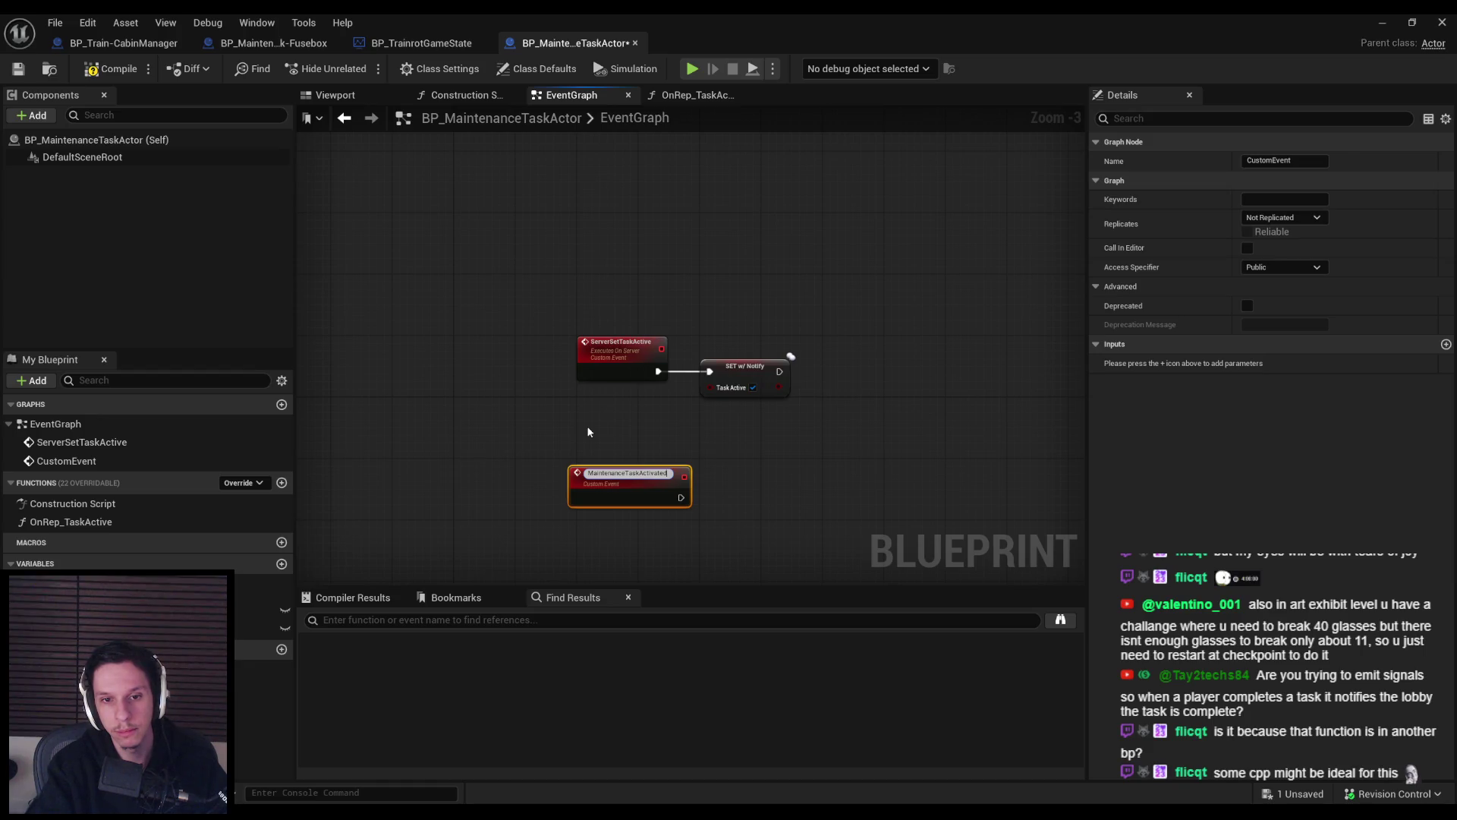
{"action": "key", "text": "Return"}
{"action": "left_click_drag", "start_coordinate": [588, 448], "coordinate": [588, 420]}
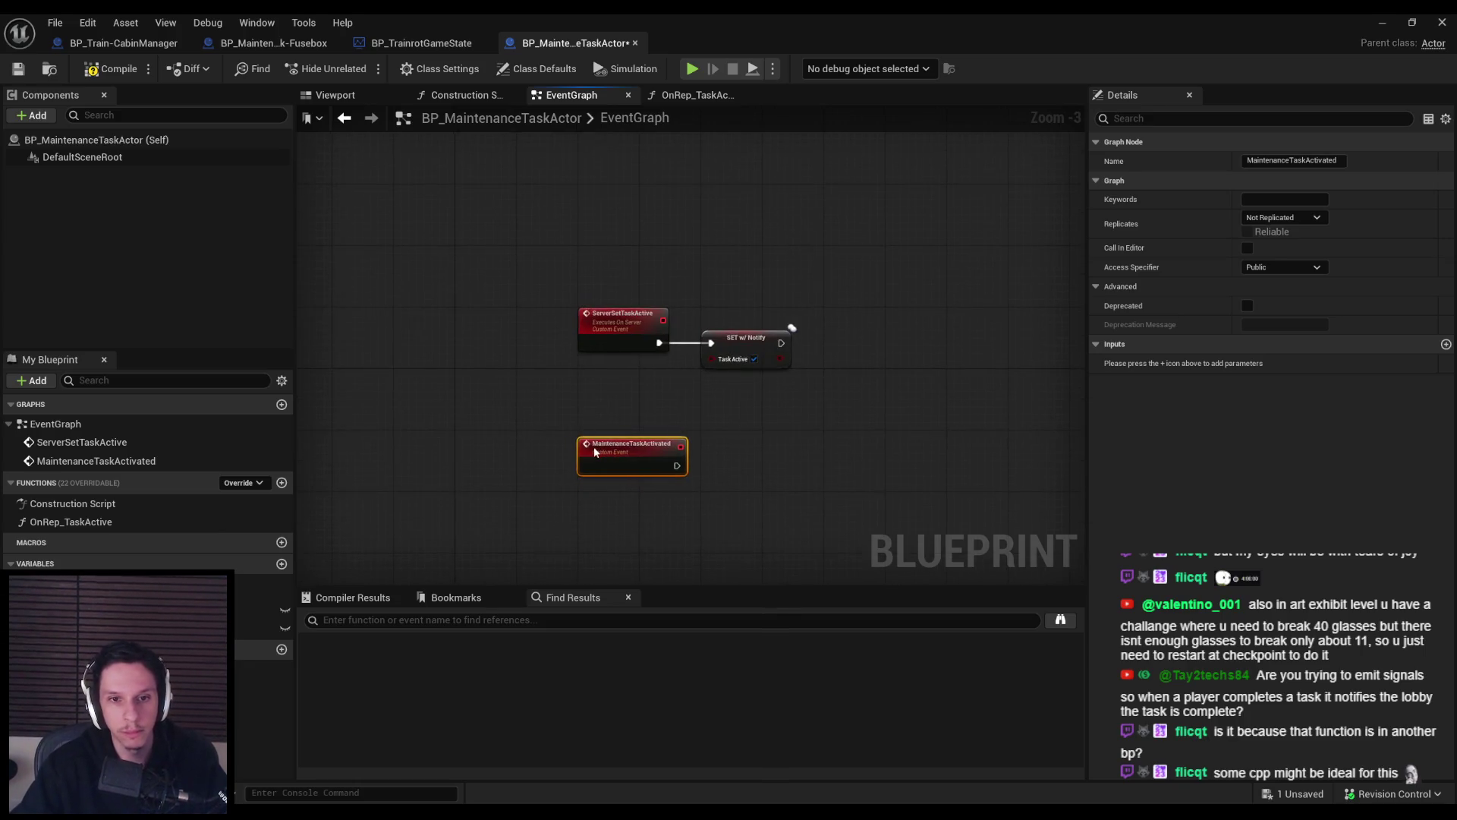
{"action": "left_click", "coordinate": [112, 69]}
{"action": "key", "text": "ctrl+s"}
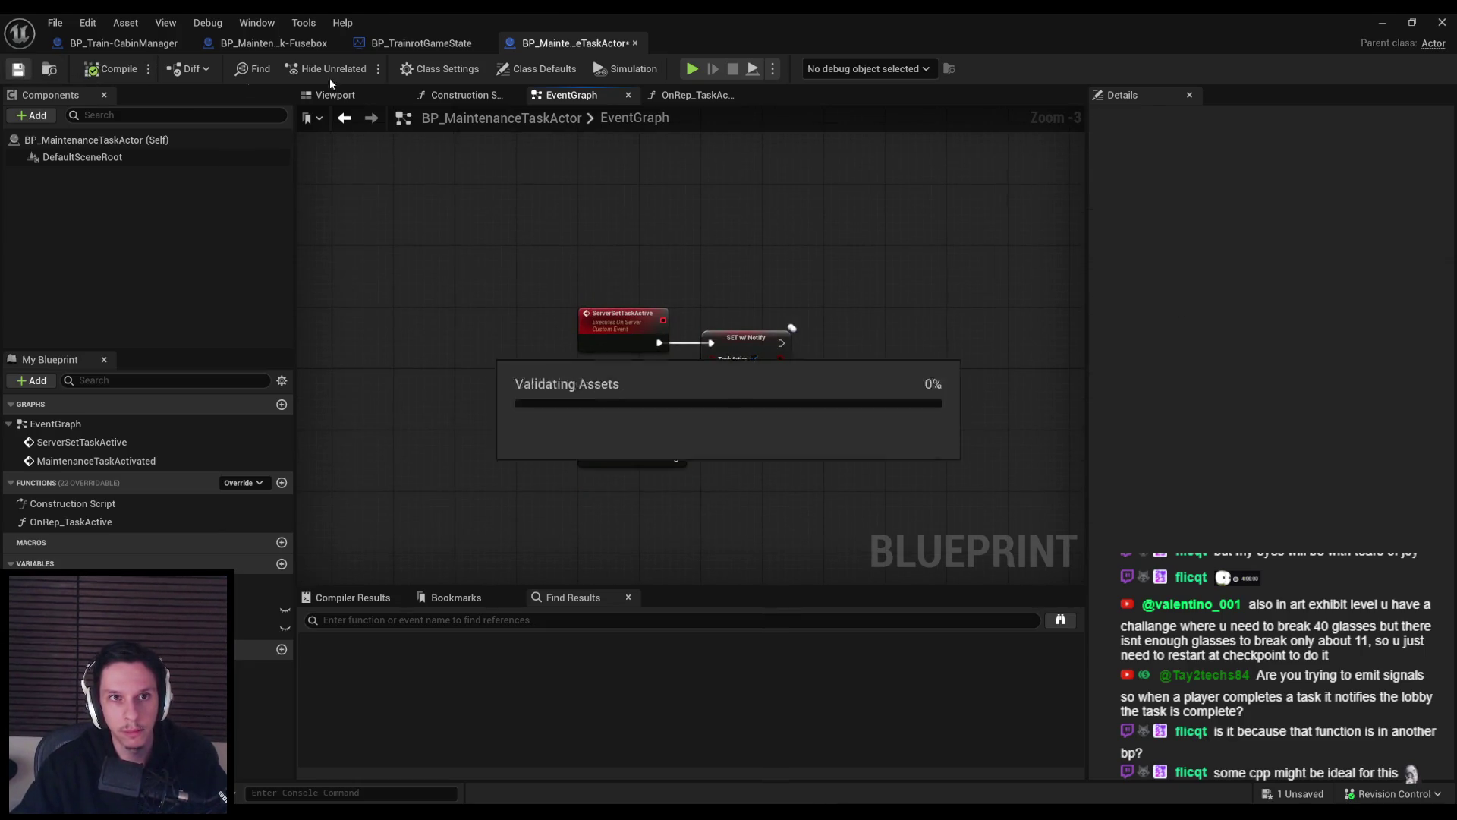
Check that the Fusebox Blueprint lists MaintenanceTaskActivated among its overridable functions.
{"action": "left_click", "coordinate": [304, 43]}
{"action": "right_click", "coordinate": [495, 344]}
{"action": "left_click", "coordinate": [244, 444]}
Override the MaintenanceTaskActivated event in the Fusebox blueprint and save it.
{"action": "left_click", "coordinate": [205, 445]}
{"action": "left_click", "coordinate": [243, 446]}
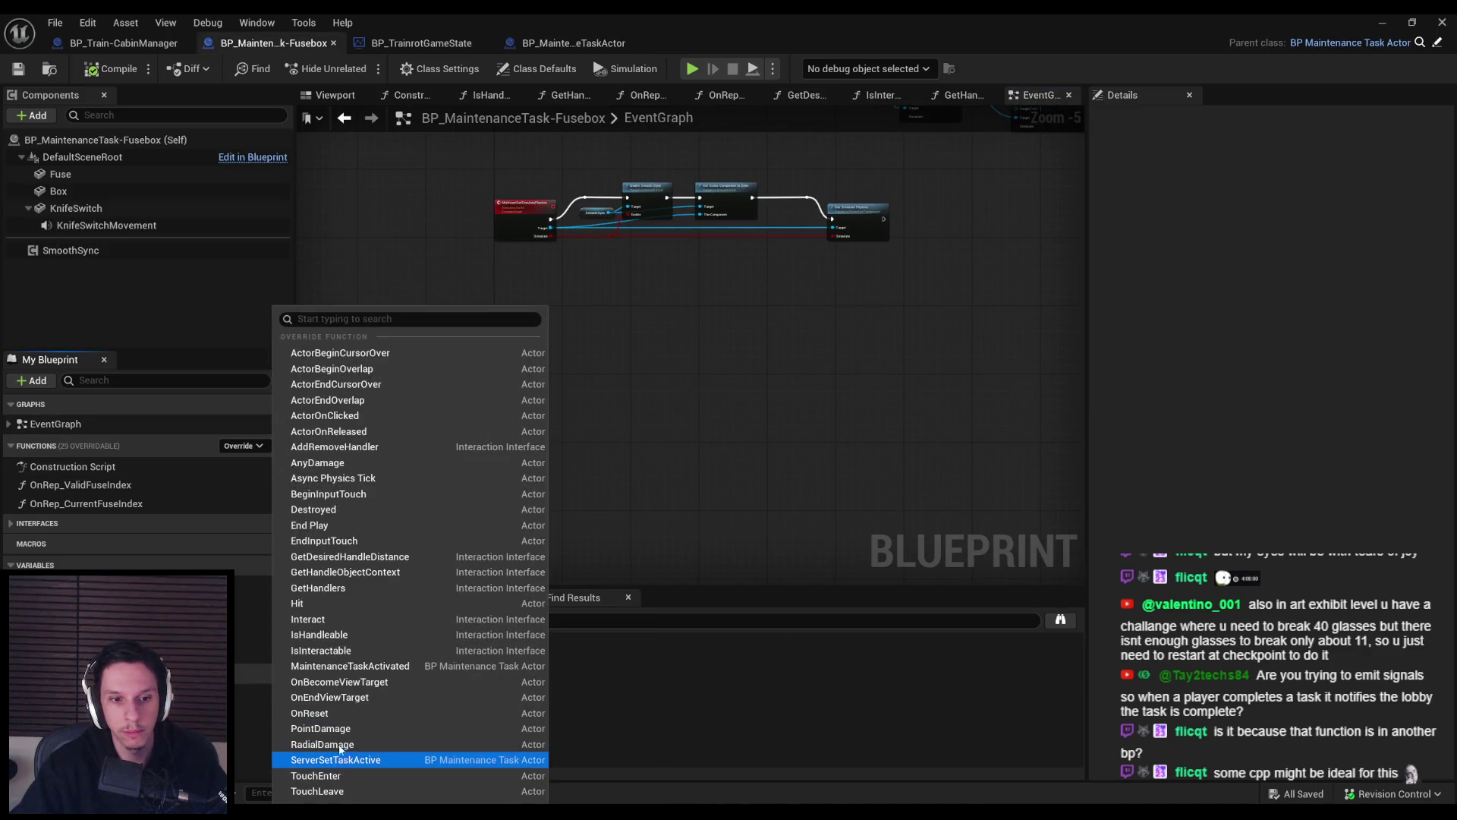
{"action": "left_click", "coordinate": [353, 666]}
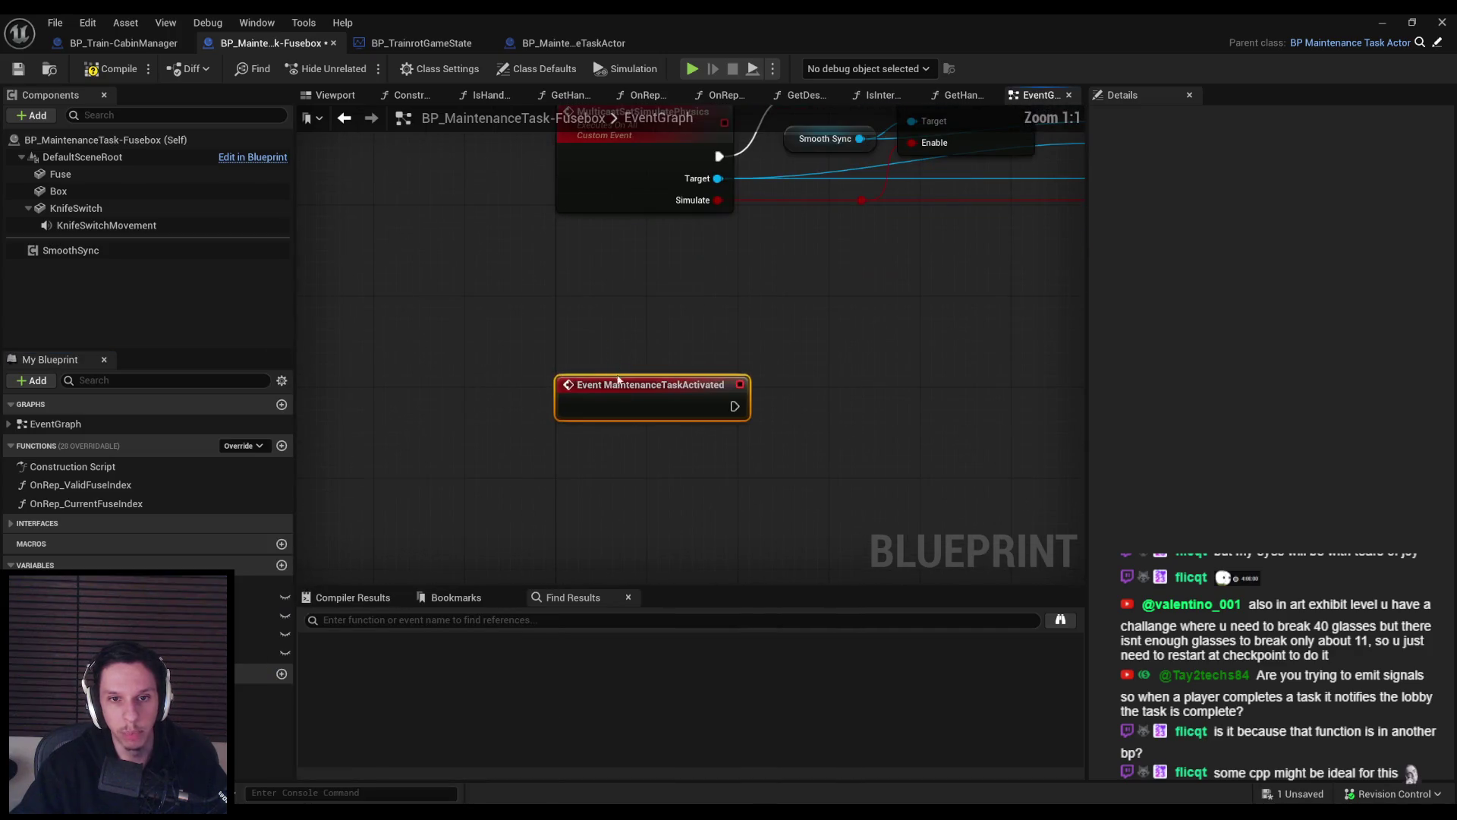
{"action": "scroll", "coordinate": [596, 400], "scroll_direction": "down", "scroll_amount": 3}
{"action": "left_click", "coordinate": [21, 69]}
{"action": "left_click_drag", "start_coordinate": [468, 363], "coordinate": [404, 315]}
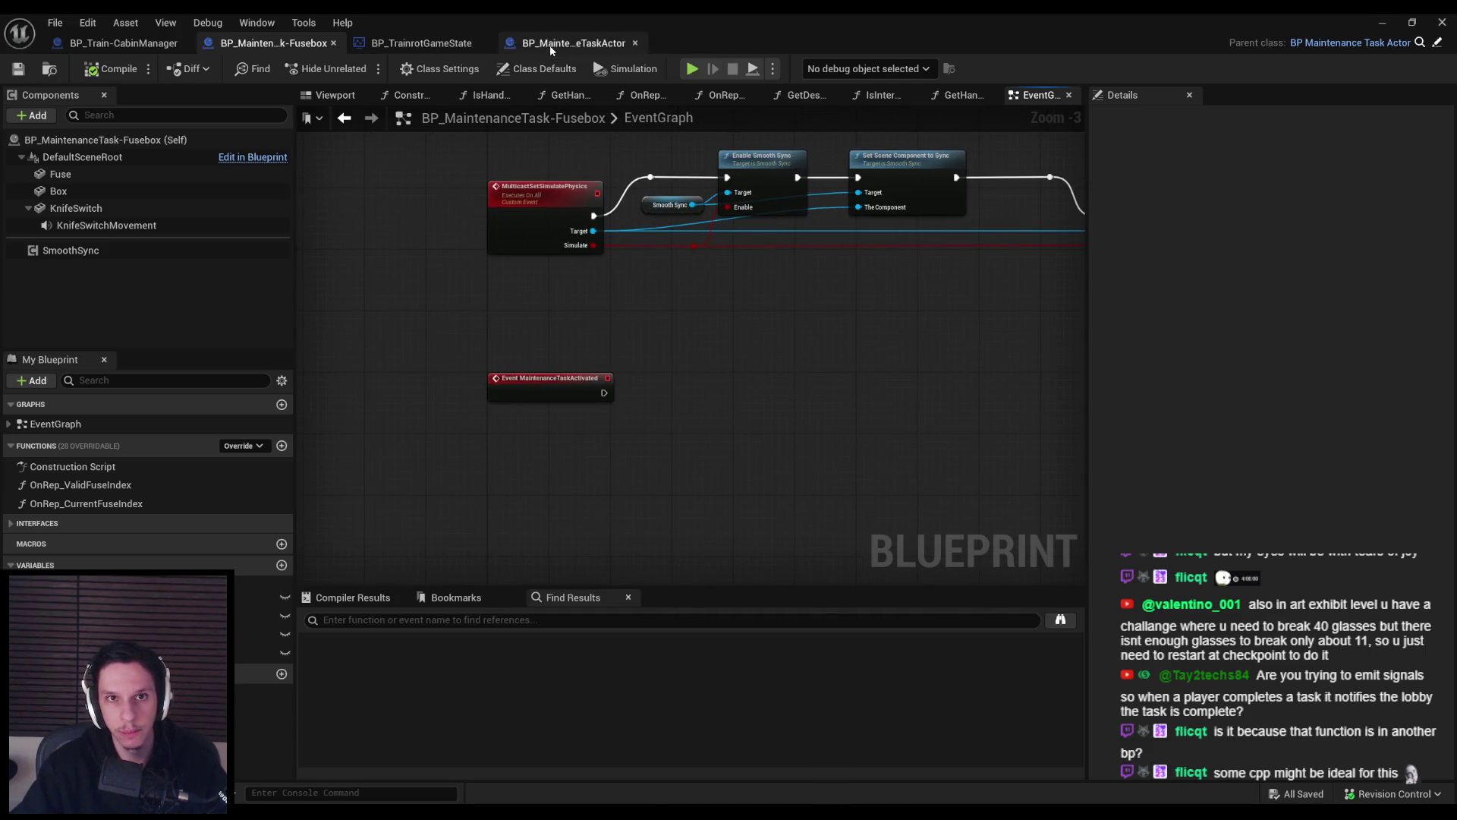
In the task actor's OnRep_TaskActive, call Maintenance Task Activated from the Branch True output.
{"action": "left_click", "coordinate": [570, 42]}
{"action": "left_click", "coordinate": [443, 45]}
{"action": "left_click", "coordinate": [629, 42]}
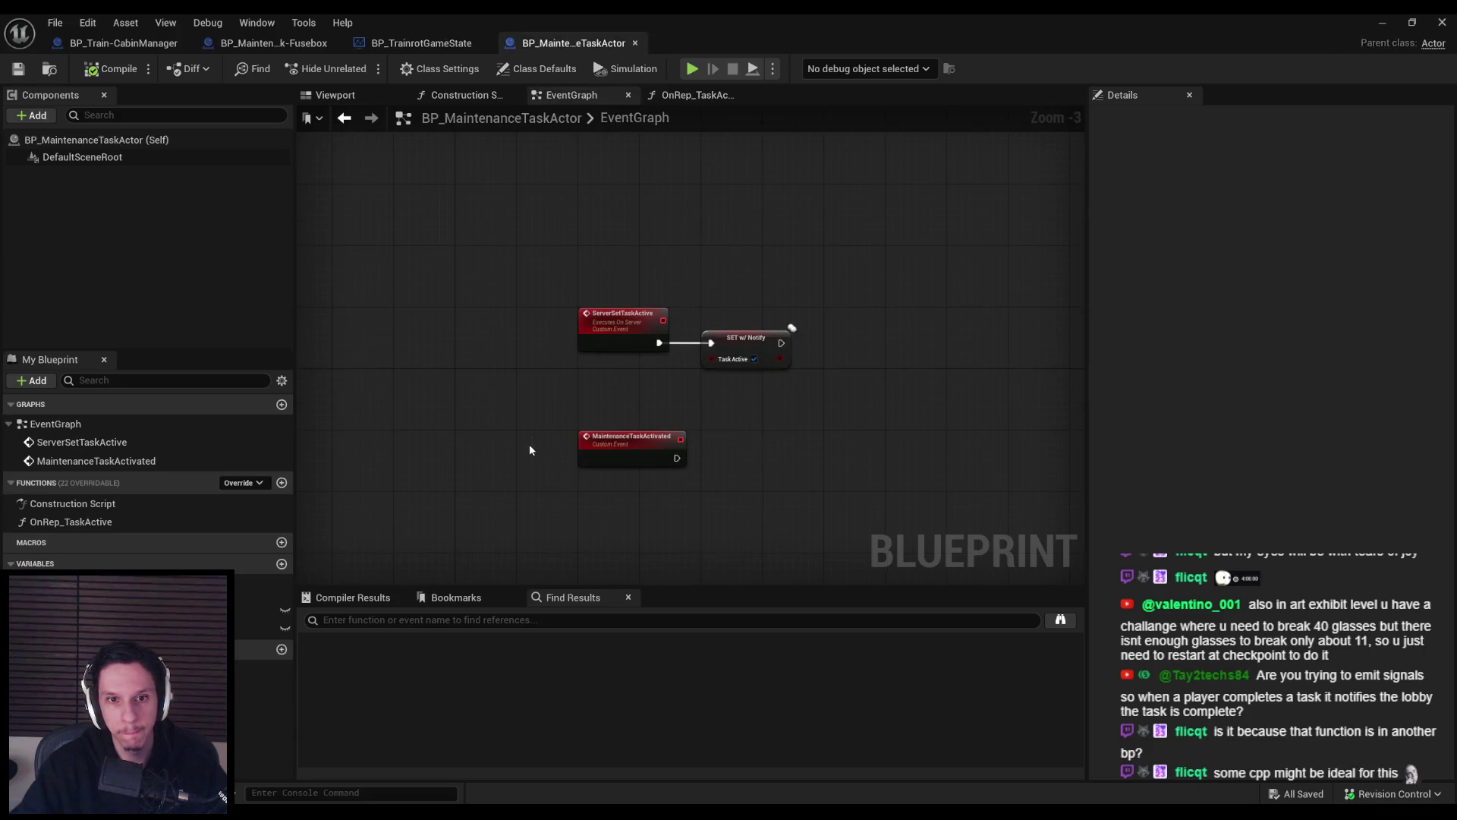
{"action": "double_click", "coordinate": [71, 522]}
{"action": "mouse_move", "coordinate": [637, 353]}
{"action": "left_mouse_down"}
{"action": "mouse_move", "coordinate": [658, 374]}
{"action": "mouse_move", "coordinate": [758, 350]}
{"action": "left_mouse_up"}
{"action": "type", "text": "maintenance"}
{"action": "key", "text": "Return"}
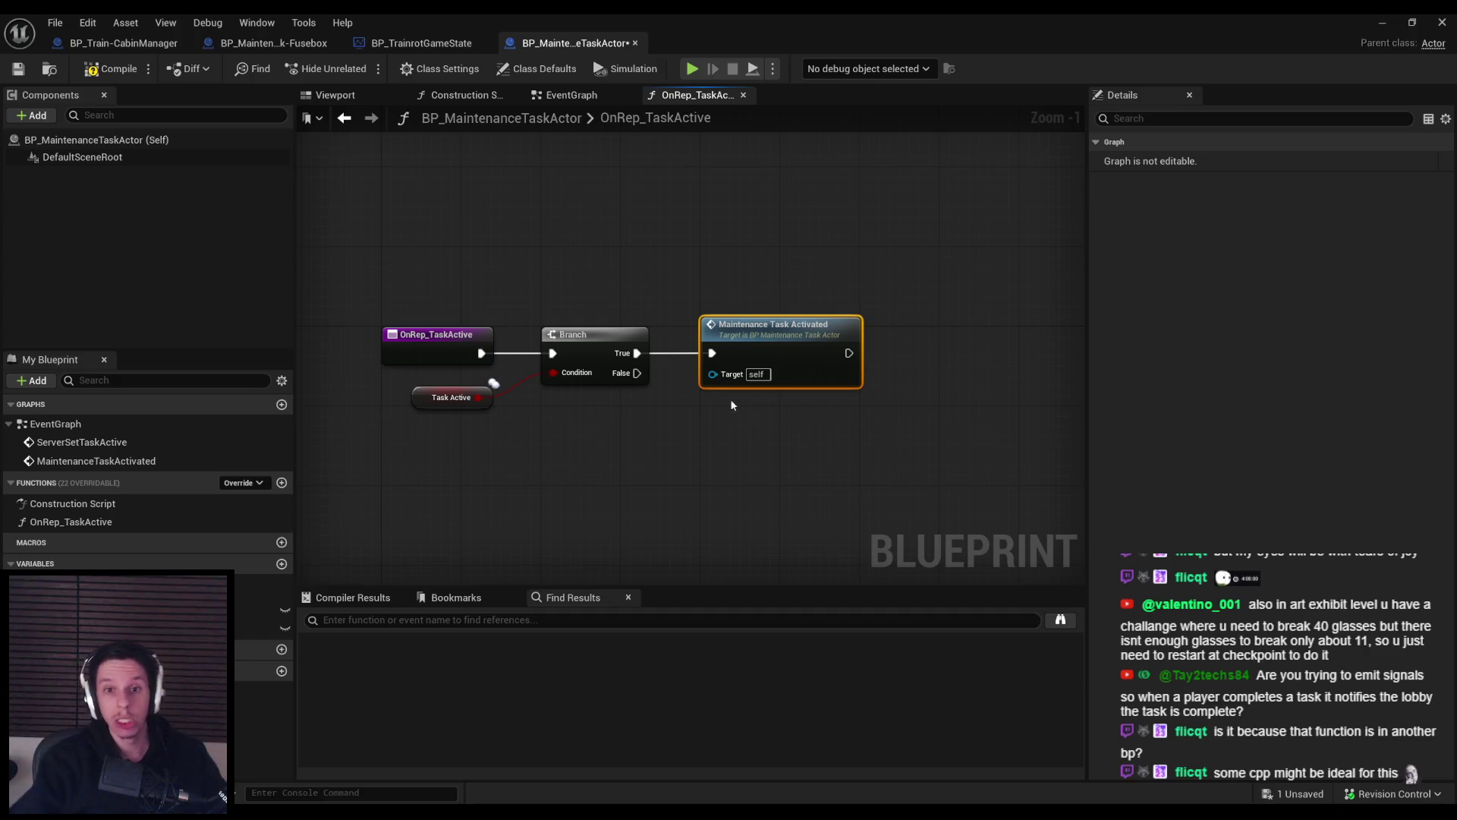
{"action": "double_click", "coordinate": [783, 335]}
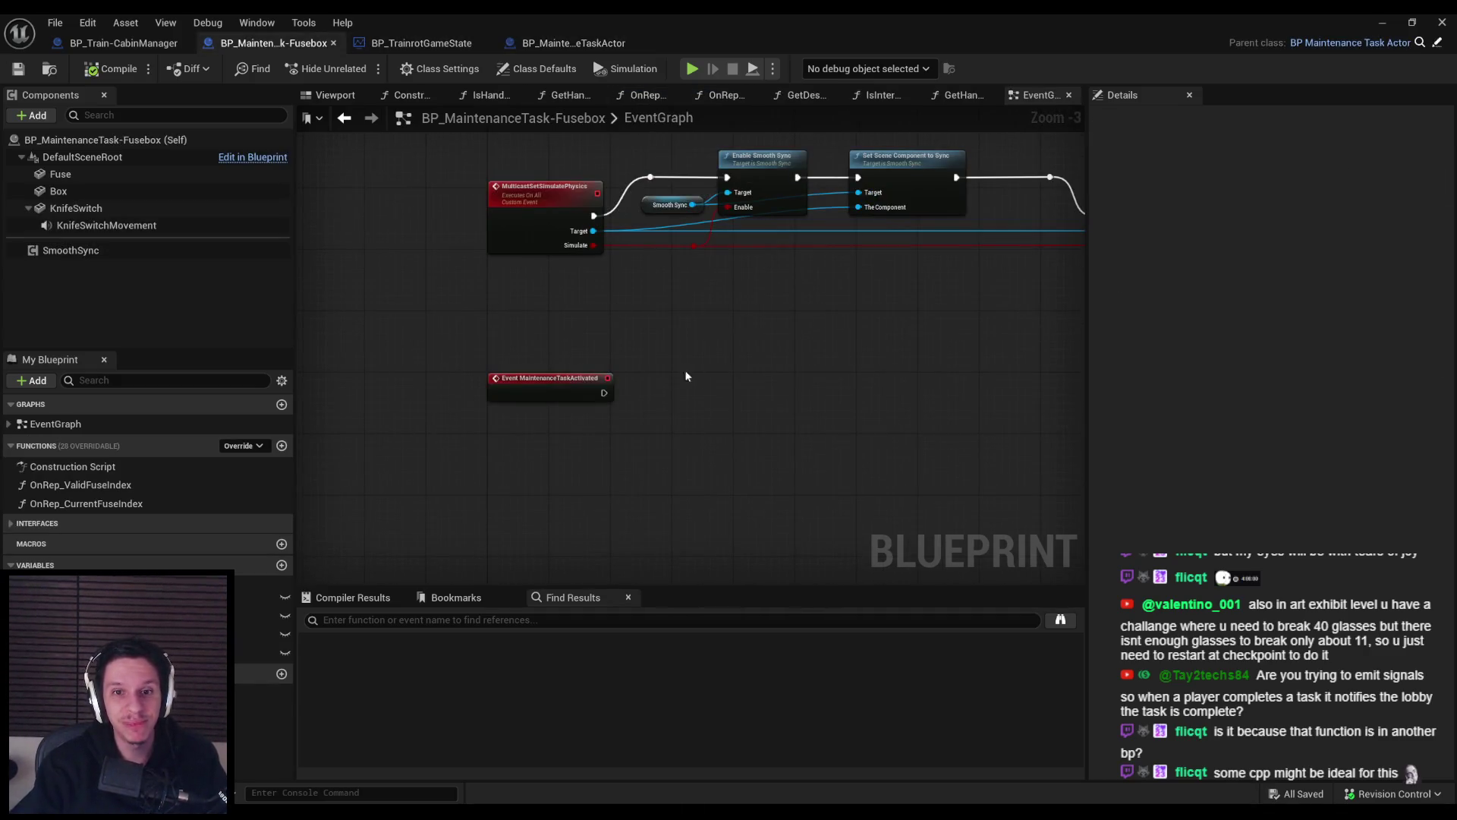
Add a Switch Has Authority node after the MaintenanceTaskActivated event, then compile and save.
{"action": "mouse_move", "coordinate": [604, 393]}
{"action": "left_mouse_down"}
{"action": "mouse_move", "coordinate": [646, 398]}
{"action": "mouse_move", "coordinate": [683, 378]}
{"action": "left_mouse_up"}
{"action": "type", "text": "has auth"}
{"action": "key", "text": "Return"}
{"action": "left_click_drag", "start_coordinate": [722, 469], "coordinate": [636, 466]}
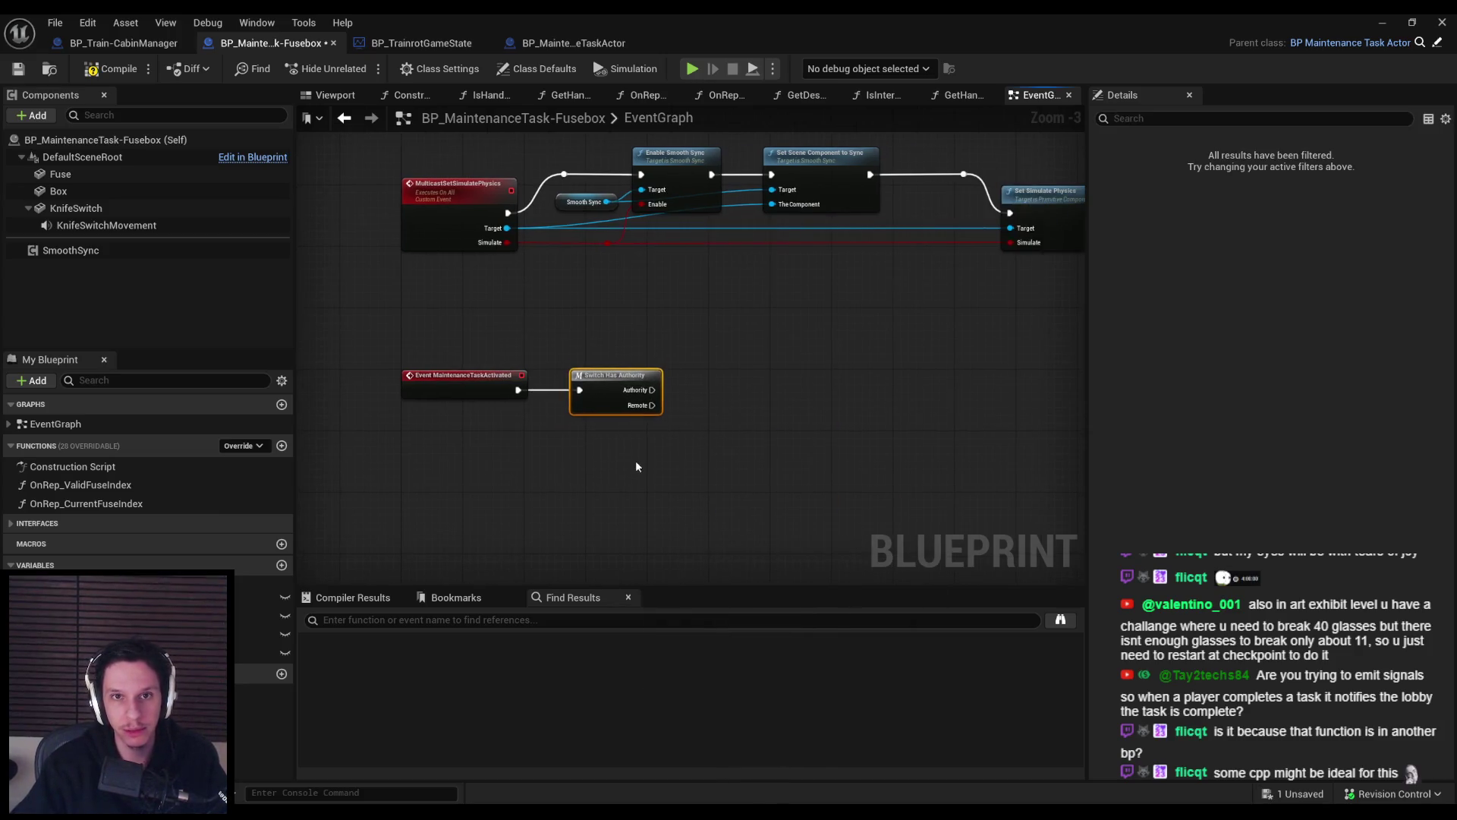
{"action": "left_click", "coordinate": [111, 68]}
{"action": "left_click", "coordinate": [18, 69]}
{"action": "scroll", "coordinate": [660, 394], "scroll_direction": "up", "scroll_amount": 3}
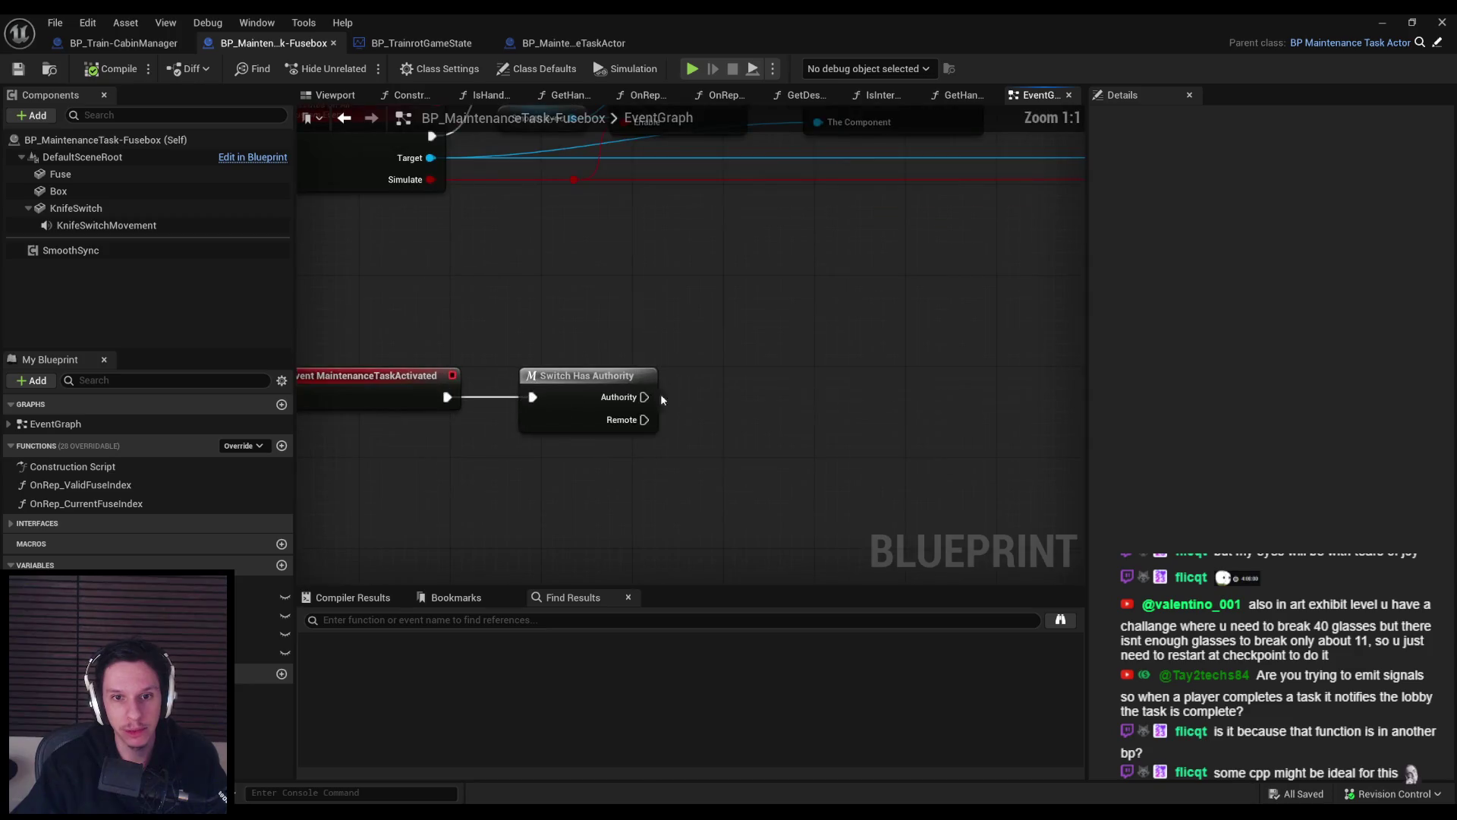
From Authority, cast Get Game State to BP_TrainrotGameState, then compile and save the Fusebox.
{"action": "left_click_drag", "start_coordinate": [645, 397], "coordinate": [783, 388]}
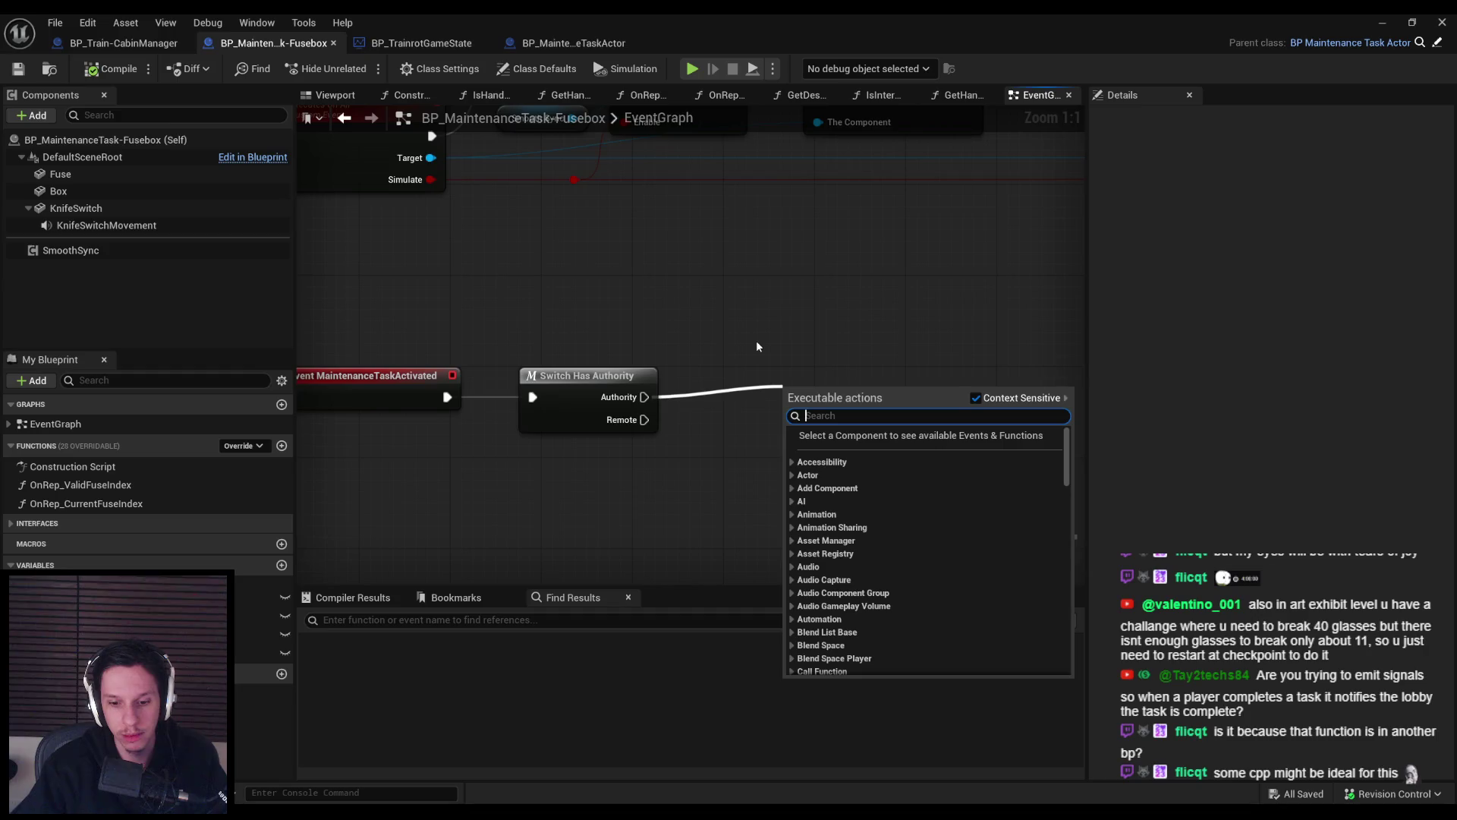
{"action": "type", "text": "game state"}
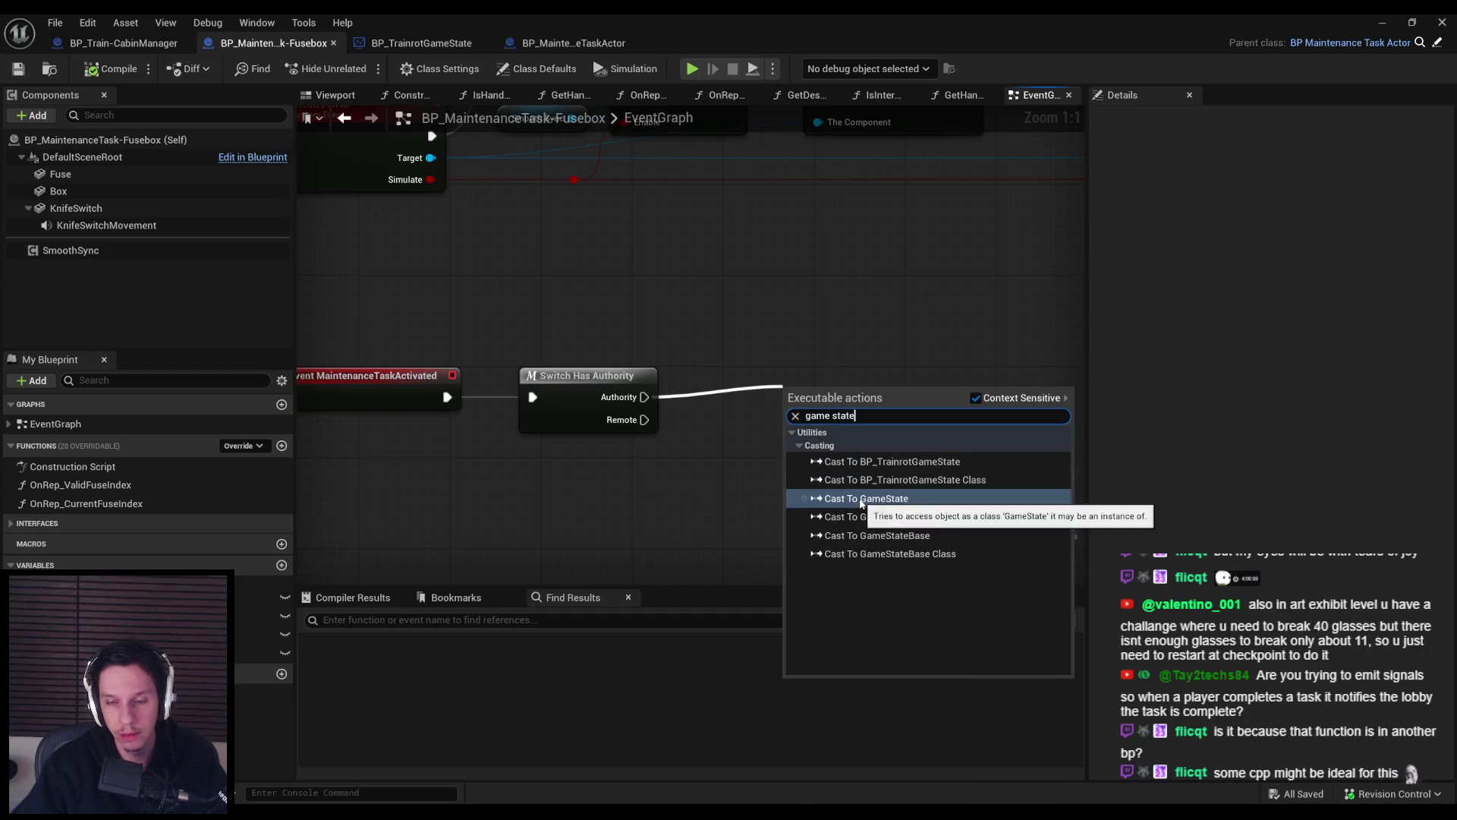
{"action": "left_click", "coordinate": [885, 468]}
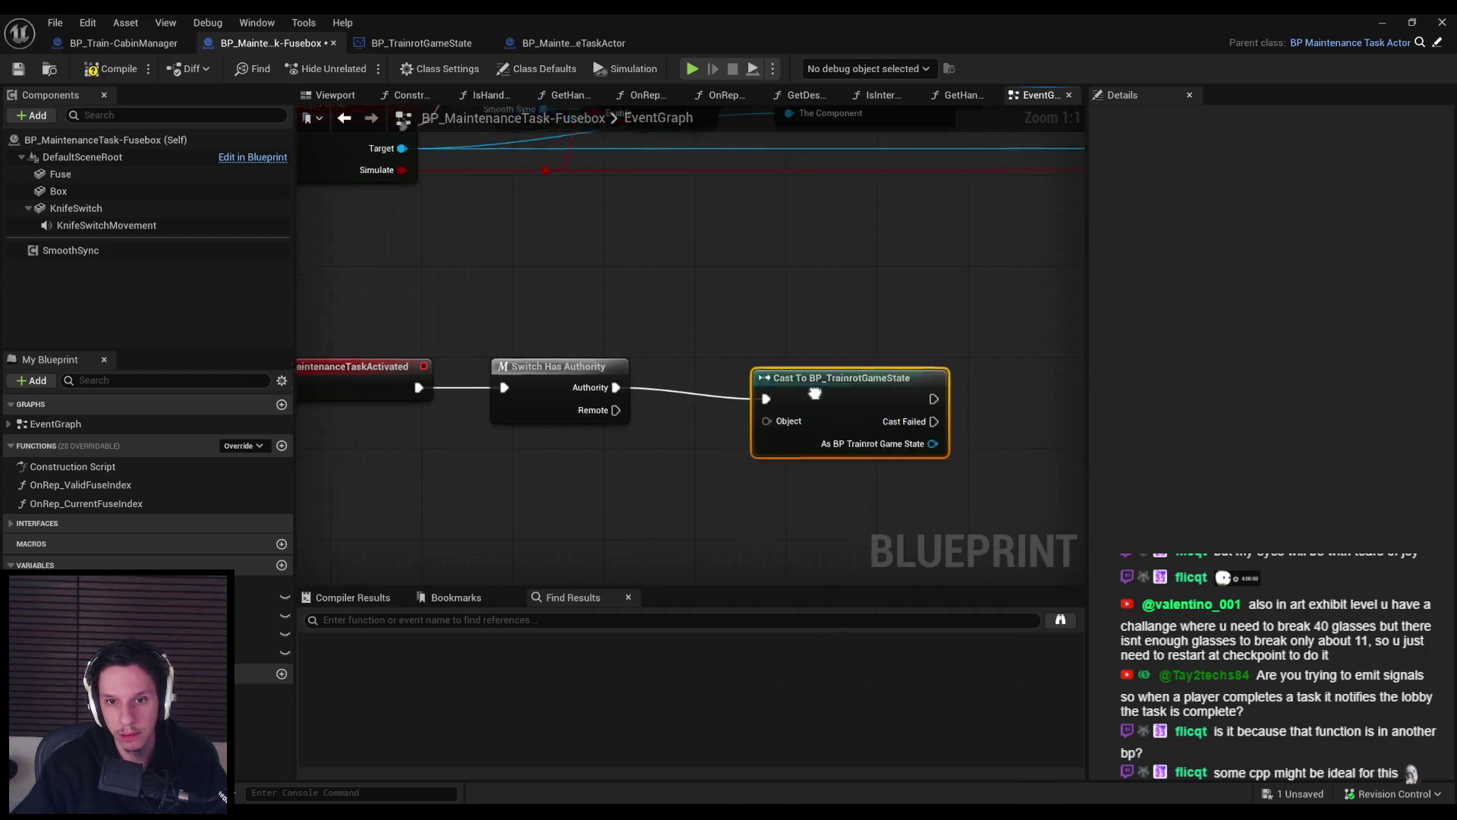
{"action": "left_click_drag", "start_coordinate": [696, 403], "coordinate": [645, 484]}
{"action": "type", "text": "get ga"}
{"action": "scroll", "coordinate": [717, 683], "scroll_direction": "down", "scroll_amount": 3}
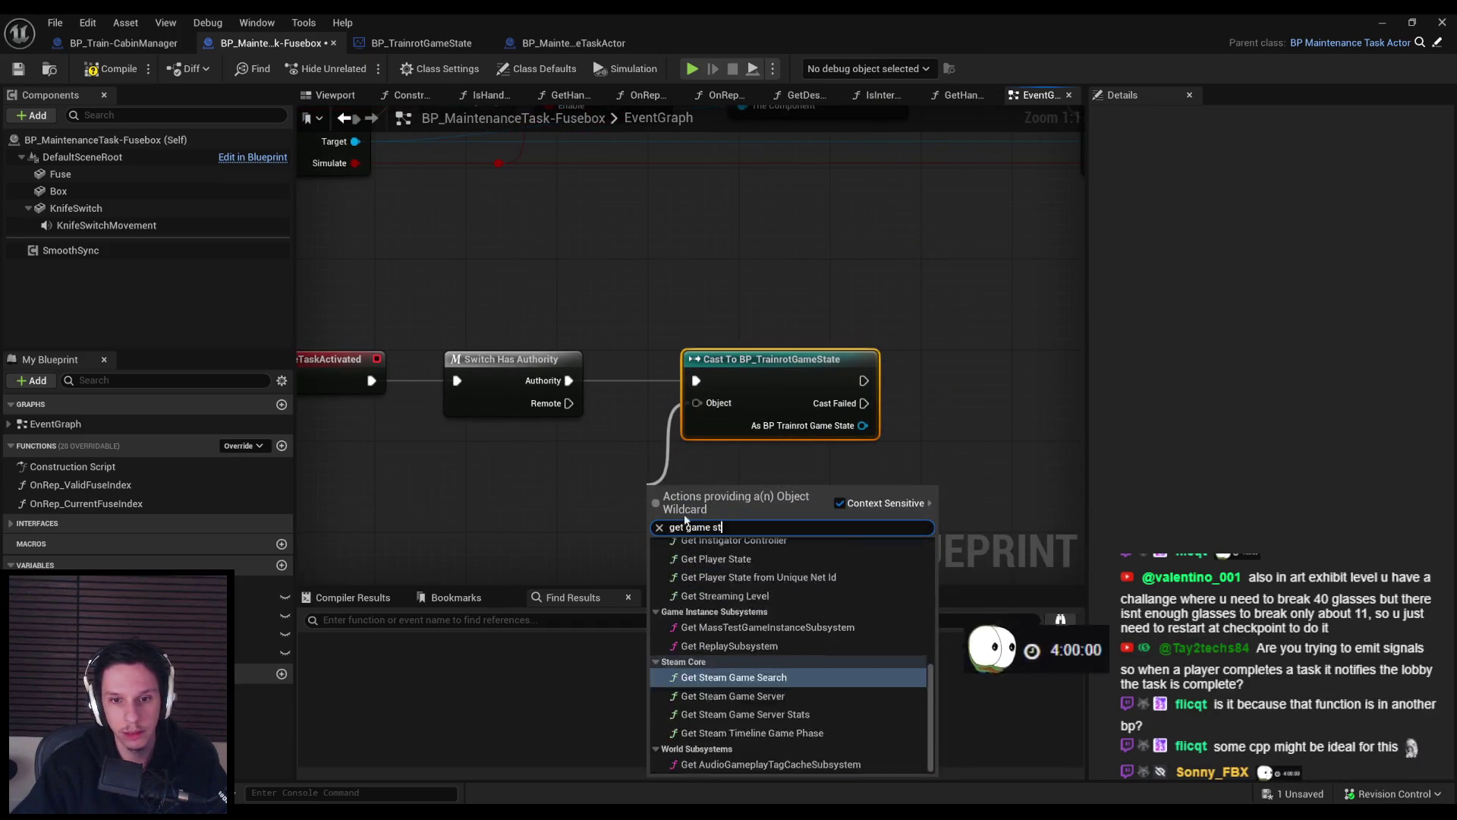
{"action": "left_click", "coordinate": [717, 722]}
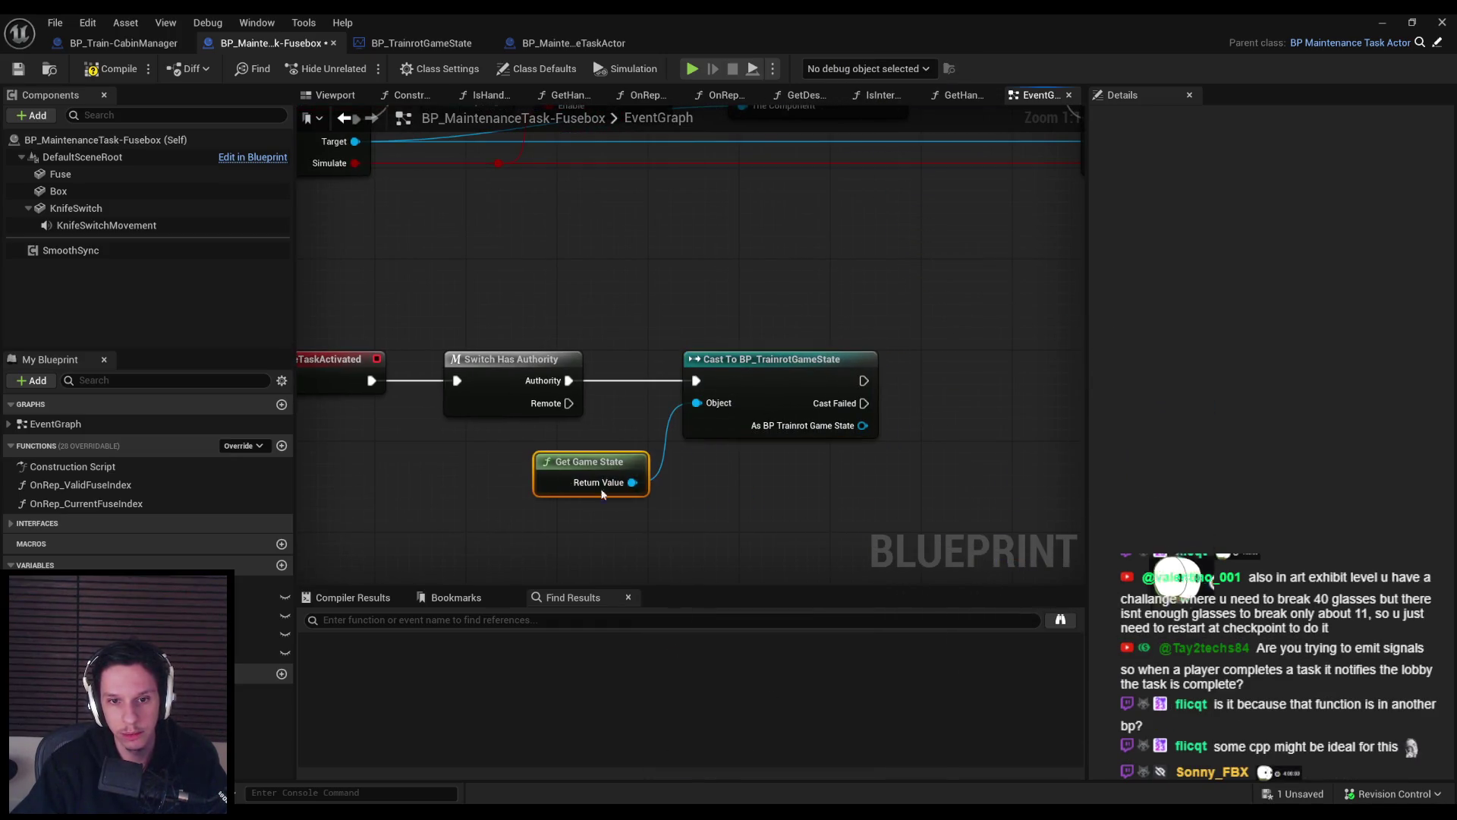
{"action": "left_click", "coordinate": [717, 384], "text": "shift"}
{"action": "left_click_drag", "start_coordinate": [716, 385], "coordinate": [812, 391]}
{"action": "left_click", "coordinate": [749, 526]}
{"action": "scroll", "coordinate": [779, 463], "scroll_direction": "down", "scroll_amount": 2}
{"action": "left_click", "coordinate": [108, 72]}
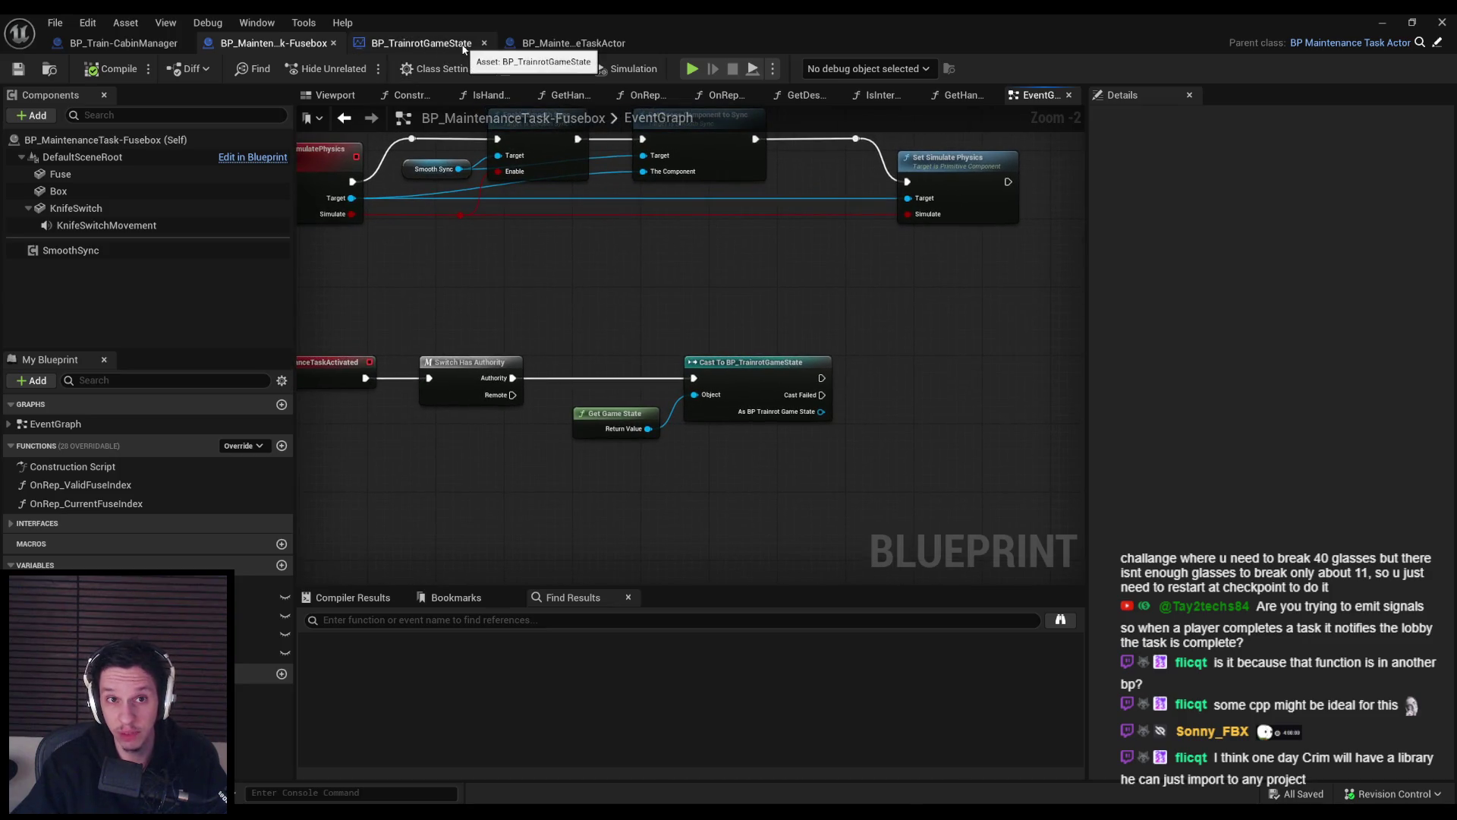
Look over BP_TrainrotGameState's TrainStateTick and EventGraph, then show BP_Train-CabinManager's EventGraph.
{"action": "left_click", "coordinate": [421, 43]}
{"action": "scroll", "coordinate": [784, 315], "scroll_direction": "down", "scroll_amount": 2}
{"action": "scroll", "coordinate": [783, 315], "scroll_direction": "down", "scroll_amount": 2}
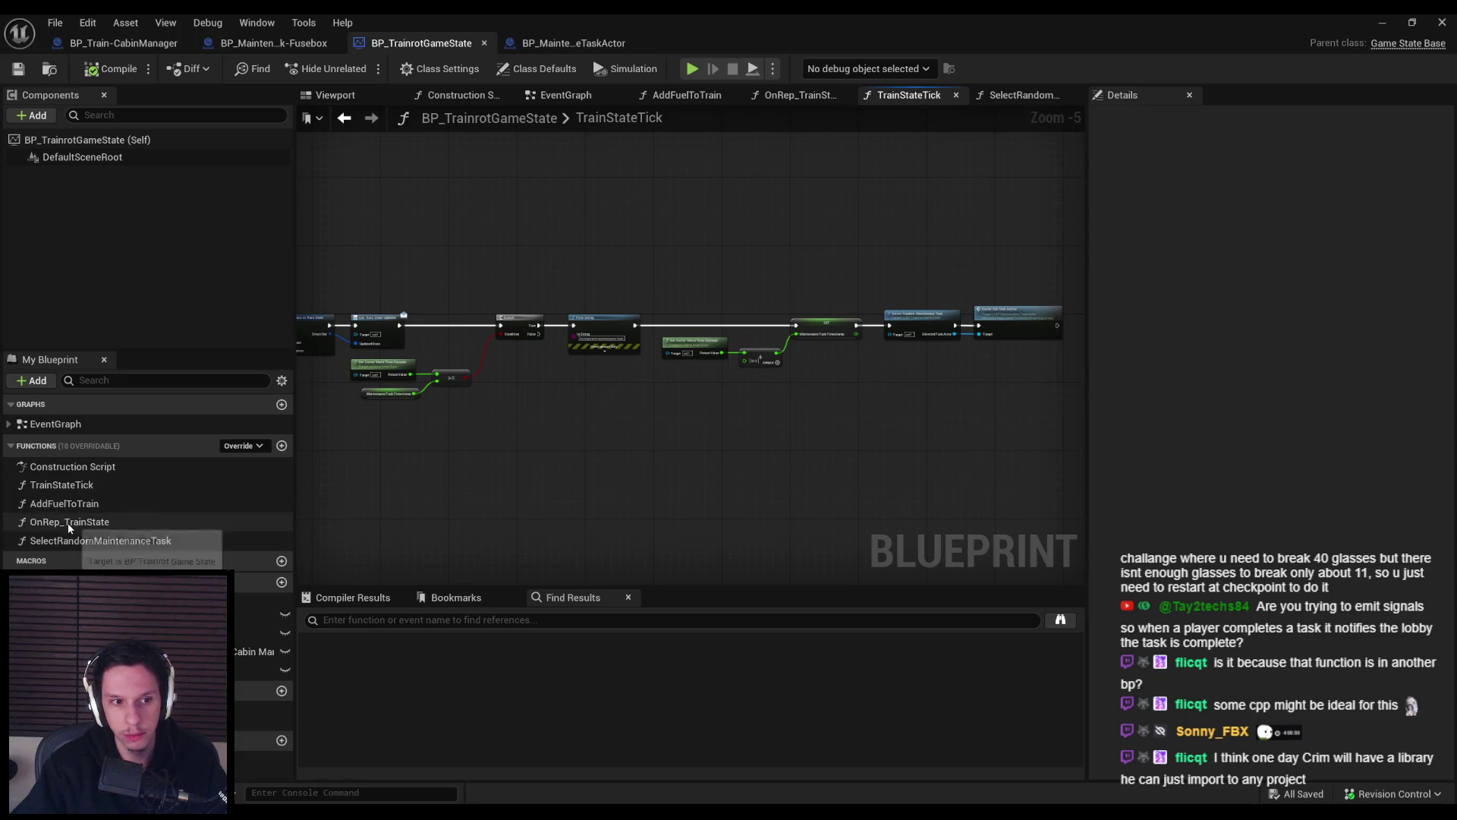
{"action": "double_click", "coordinate": [65, 486]}
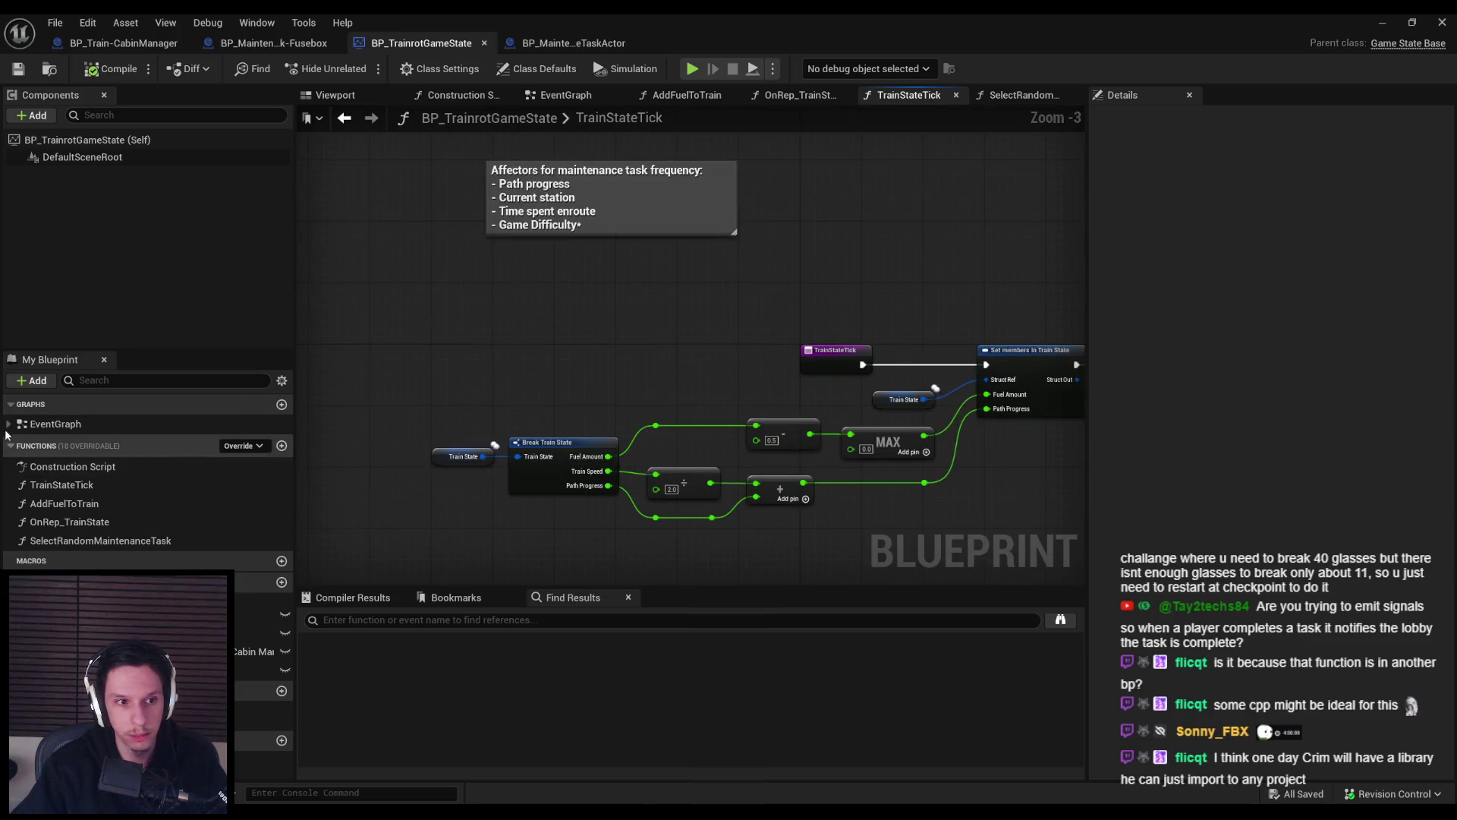
{"action": "double_click", "coordinate": [55, 423]}
{"action": "scroll", "coordinate": [613, 369], "scroll_direction": "up", "scroll_amount": 1}
{"action": "mouse_move", "coordinate": [613, 369]}
{"action": "left_mouse_down"}
{"action": "mouse_move", "coordinate": [501, 367]}
{"action": "mouse_move", "coordinate": [437, 397]}
{"action": "left_mouse_up"}
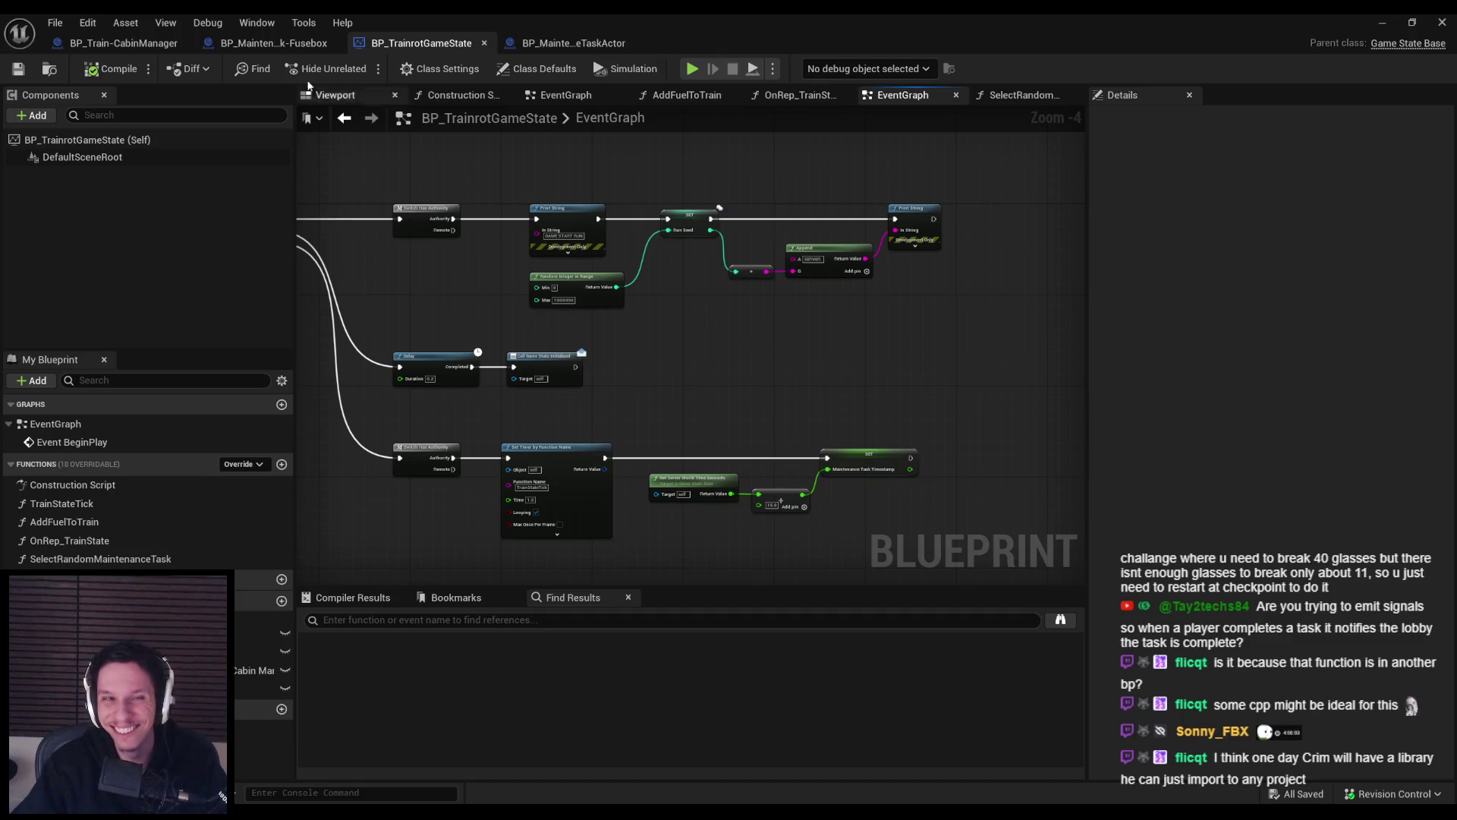
{"action": "left_click", "coordinate": [271, 44]}
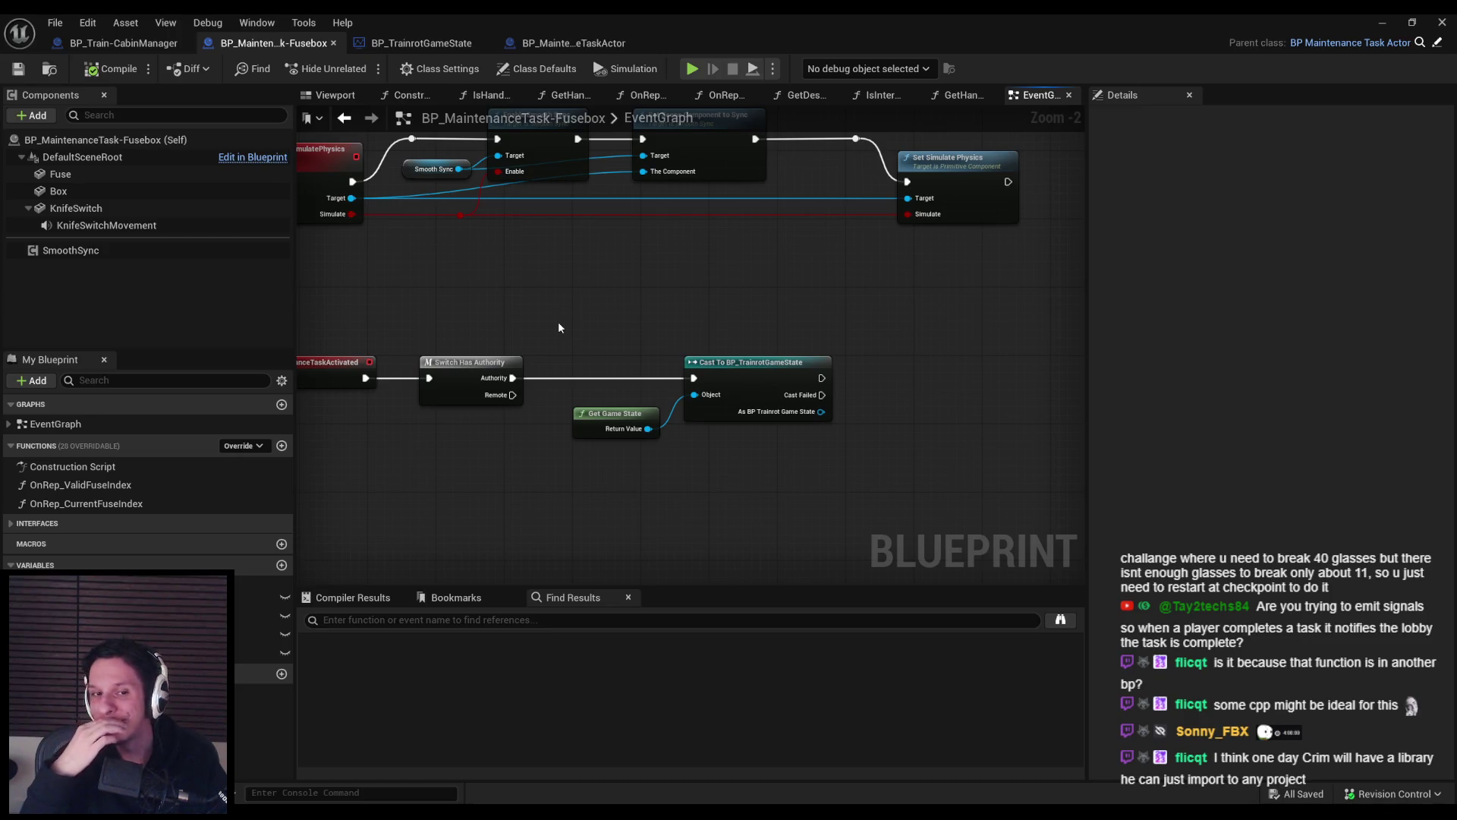
{"action": "left_click", "coordinate": [120, 47]}
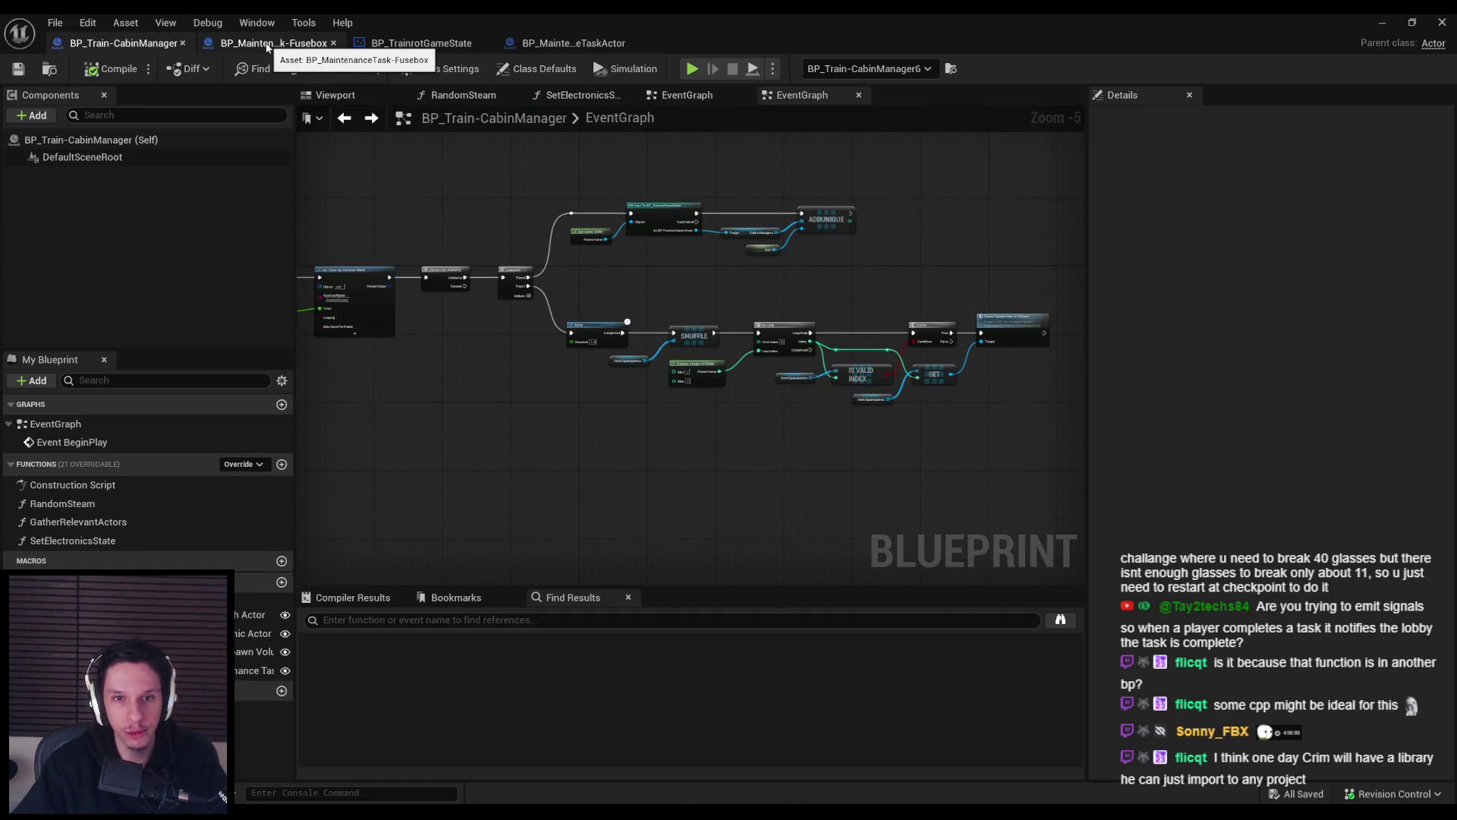
Switch to BP_TrainrotGameState and frame its event nodes.
{"action": "scroll", "coordinate": [455, 304], "scroll_direction": "up", "scroll_amount": 2}
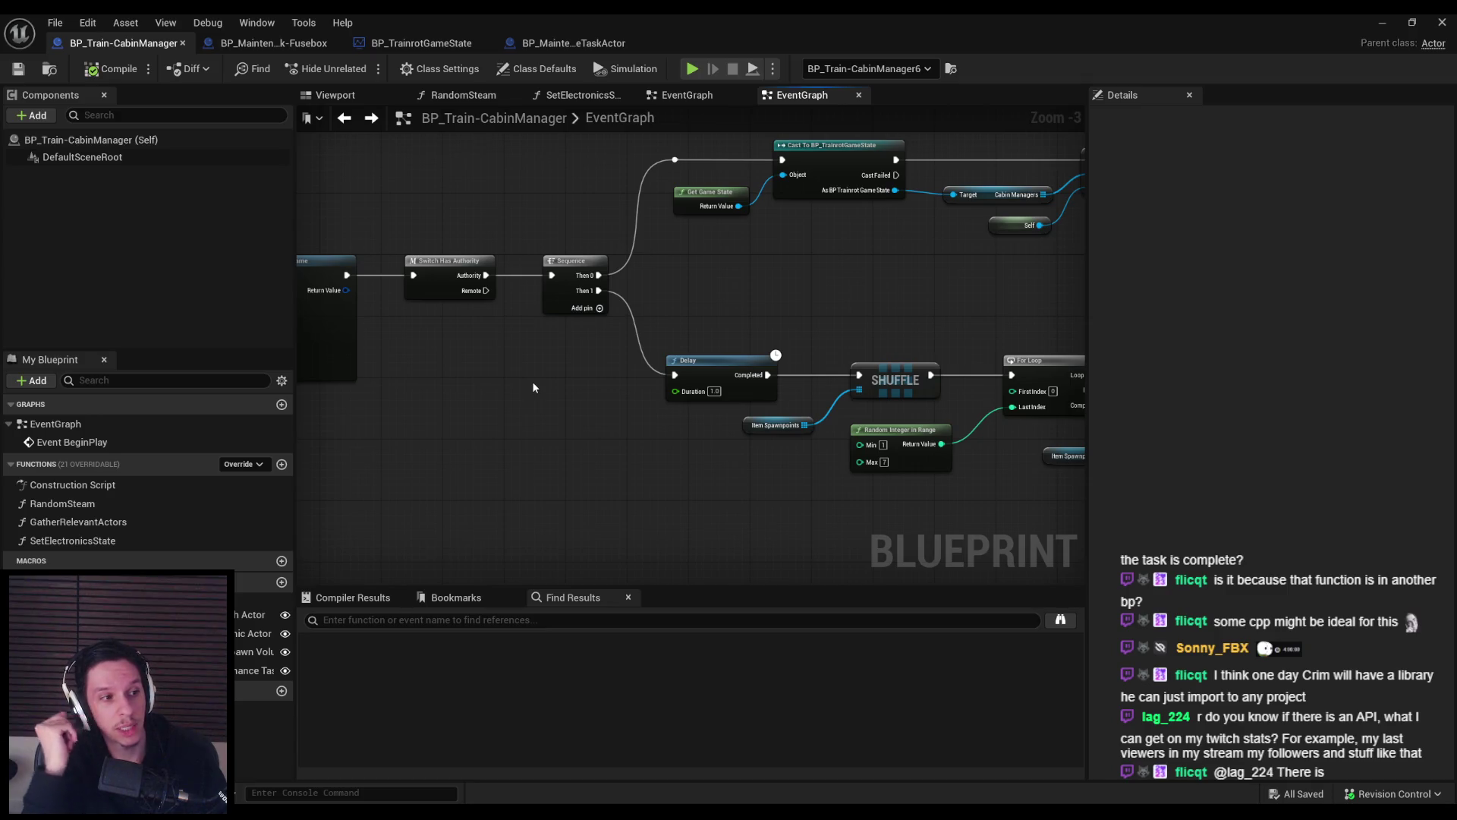
{"action": "scroll", "coordinate": [617, 392], "scroll_direction": "down", "scroll_amount": 2}
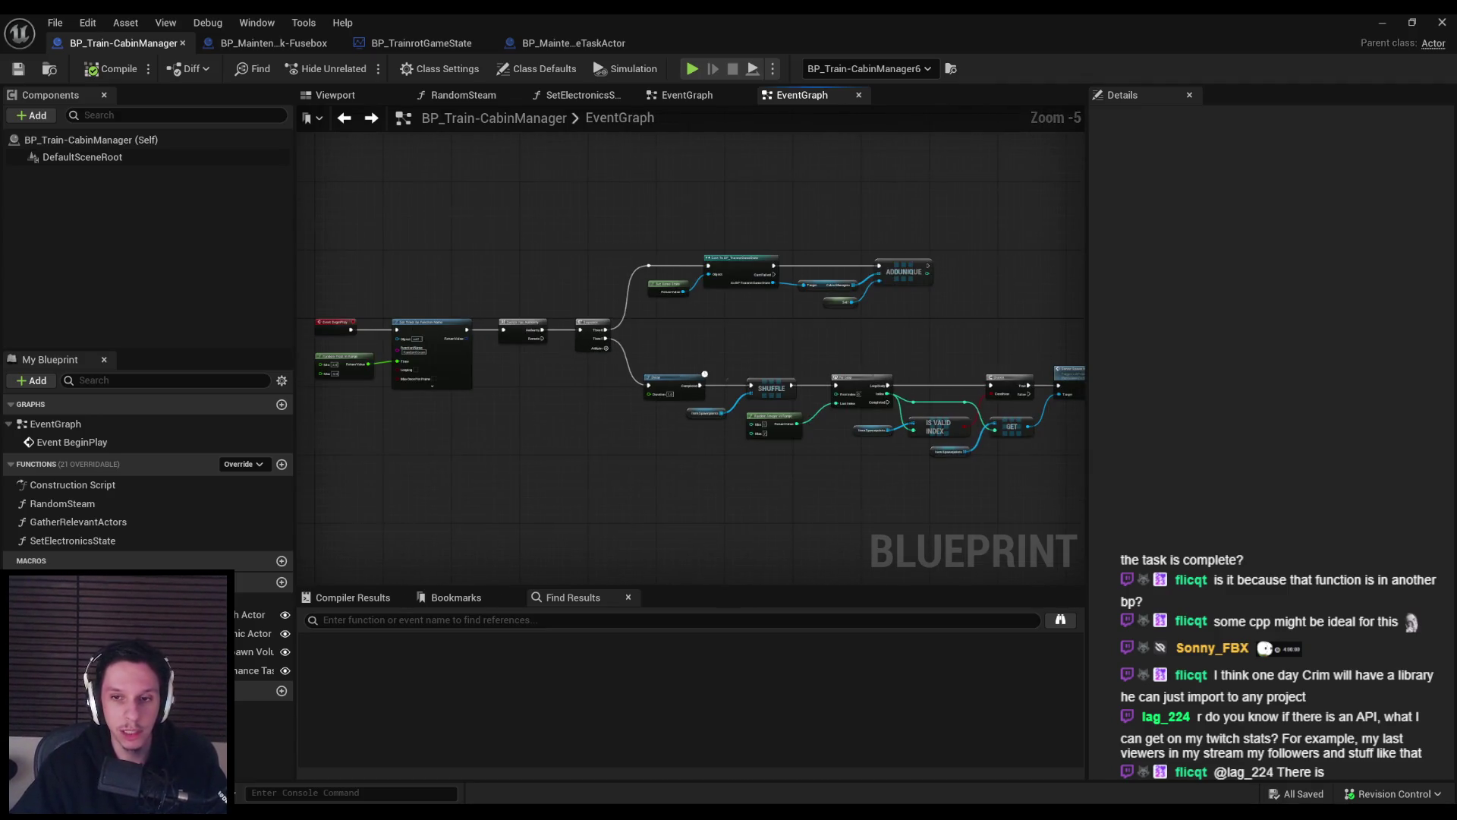
{"action": "scroll", "coordinate": [724, 408], "scroll_direction": "down", "scroll_amount": 1}
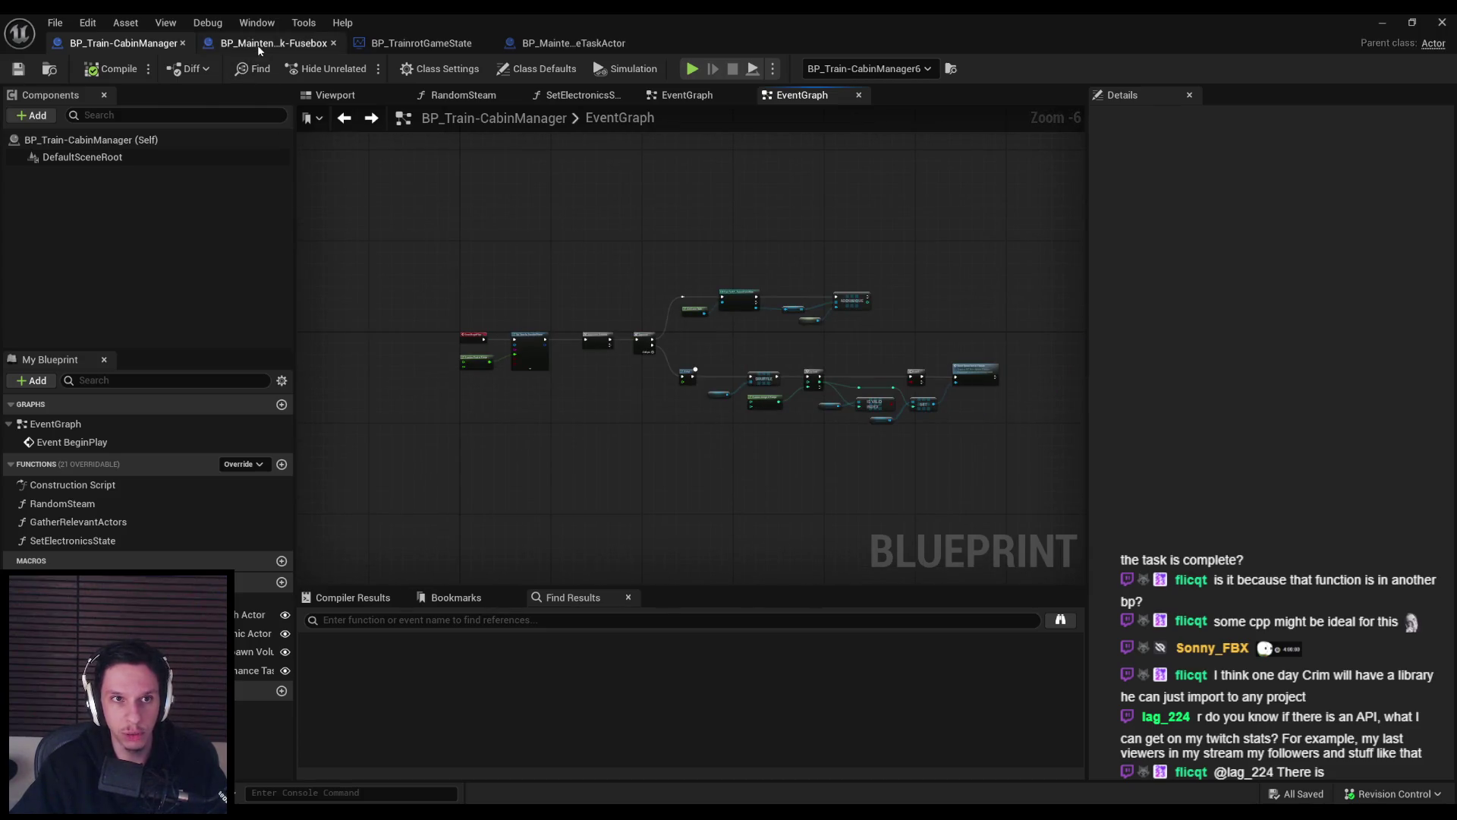
{"action": "left_click", "coordinate": [421, 43]}
{"action": "left_click_drag", "start_coordinate": [586, 323], "coordinate": [614, 344]}
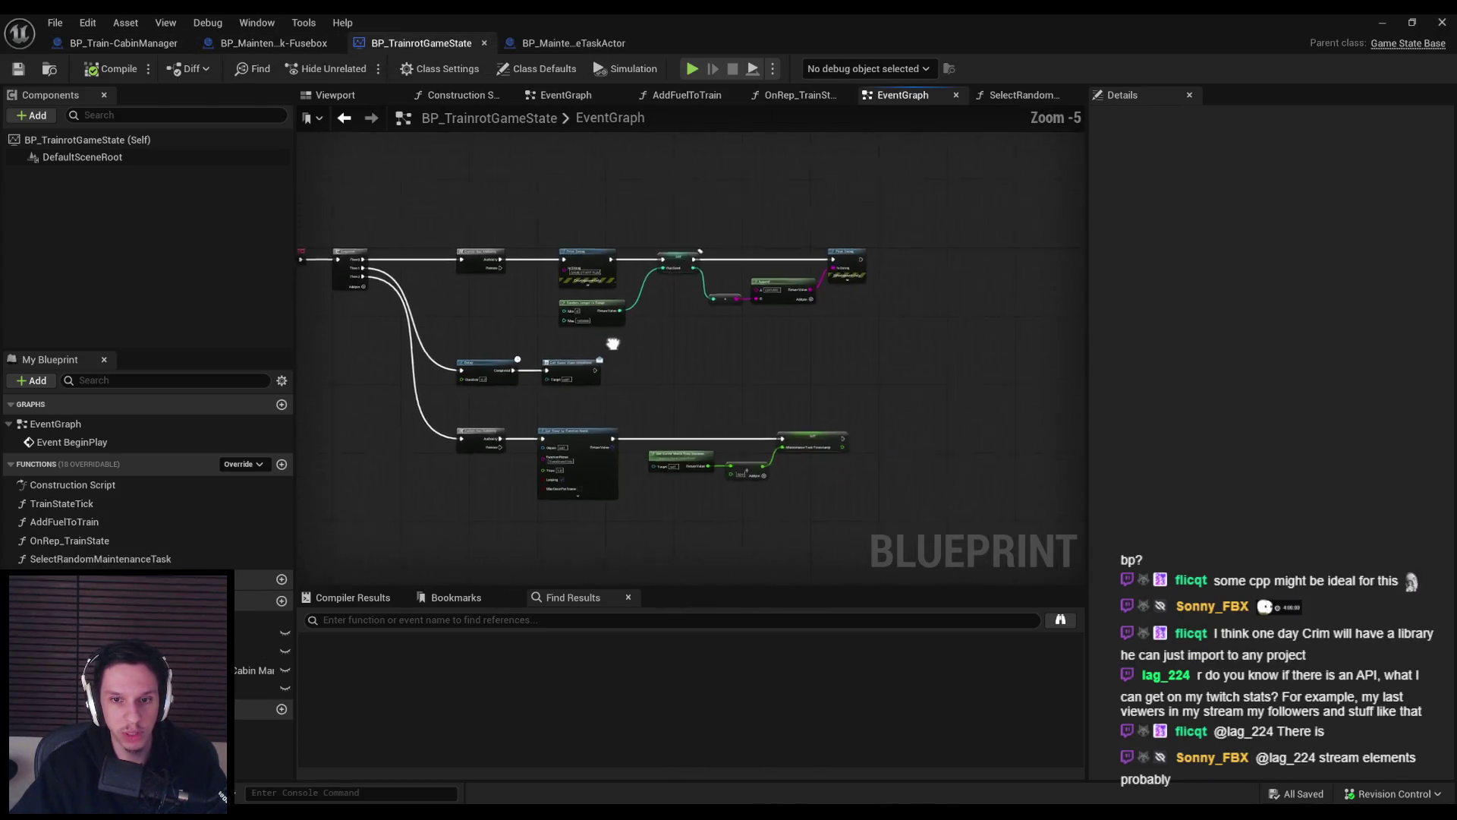
{"action": "scroll", "coordinate": [613, 344], "scroll_direction": "up", "scroll_amount": 2}
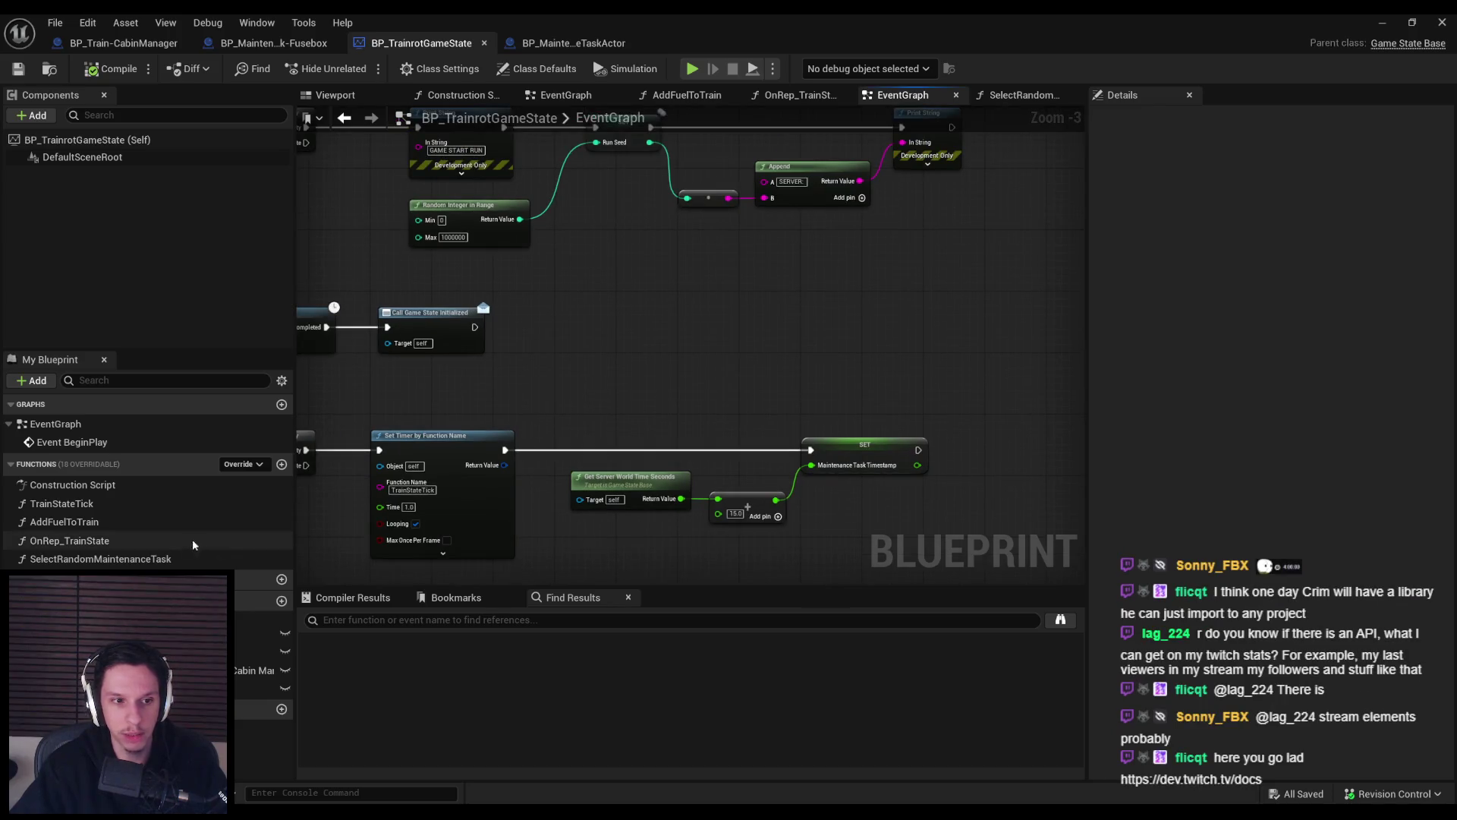
Open SelectRandomMaintenanceTask and pan through it to the Branch and Return Node.
{"action": "double_click", "coordinate": [99, 559]}
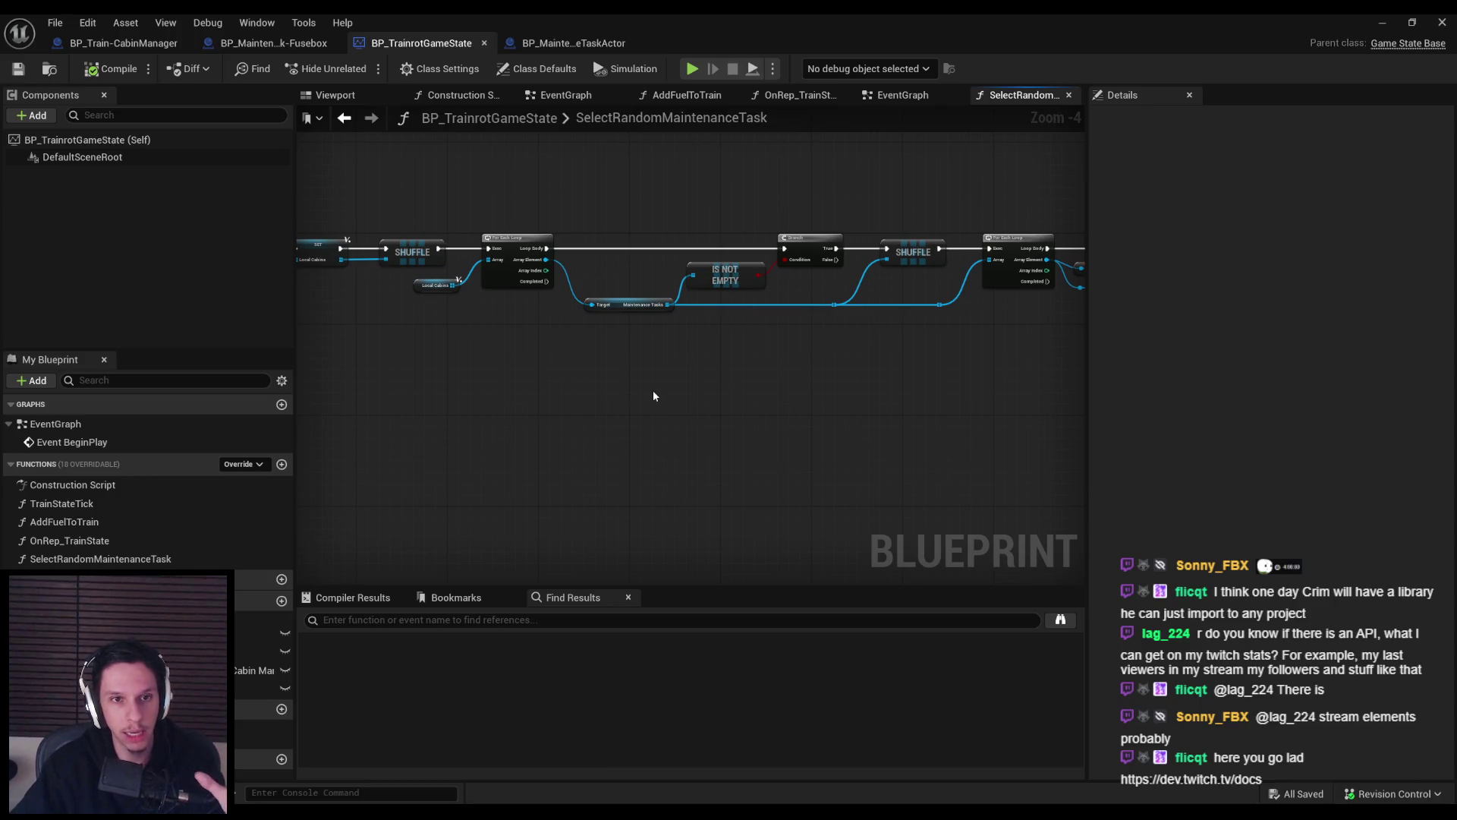
{"action": "mouse_move", "coordinate": [653, 395]}
{"action": "left_mouse_down"}
{"action": "mouse_move", "coordinate": [614, 439]}
{"action": "mouse_move", "coordinate": [688, 442]}
{"action": "mouse_move", "coordinate": [523, 380]}
{"action": "mouse_move", "coordinate": [643, 397]}
{"action": "mouse_move", "coordinate": [590, 406]}
{"action": "mouse_move", "coordinate": [776, 423]}
{"action": "mouse_move", "coordinate": [544, 407]}
{"action": "left_mouse_up"}
{"action": "scroll", "coordinate": [543, 407], "scroll_direction": "up", "scroll_amount": 1}
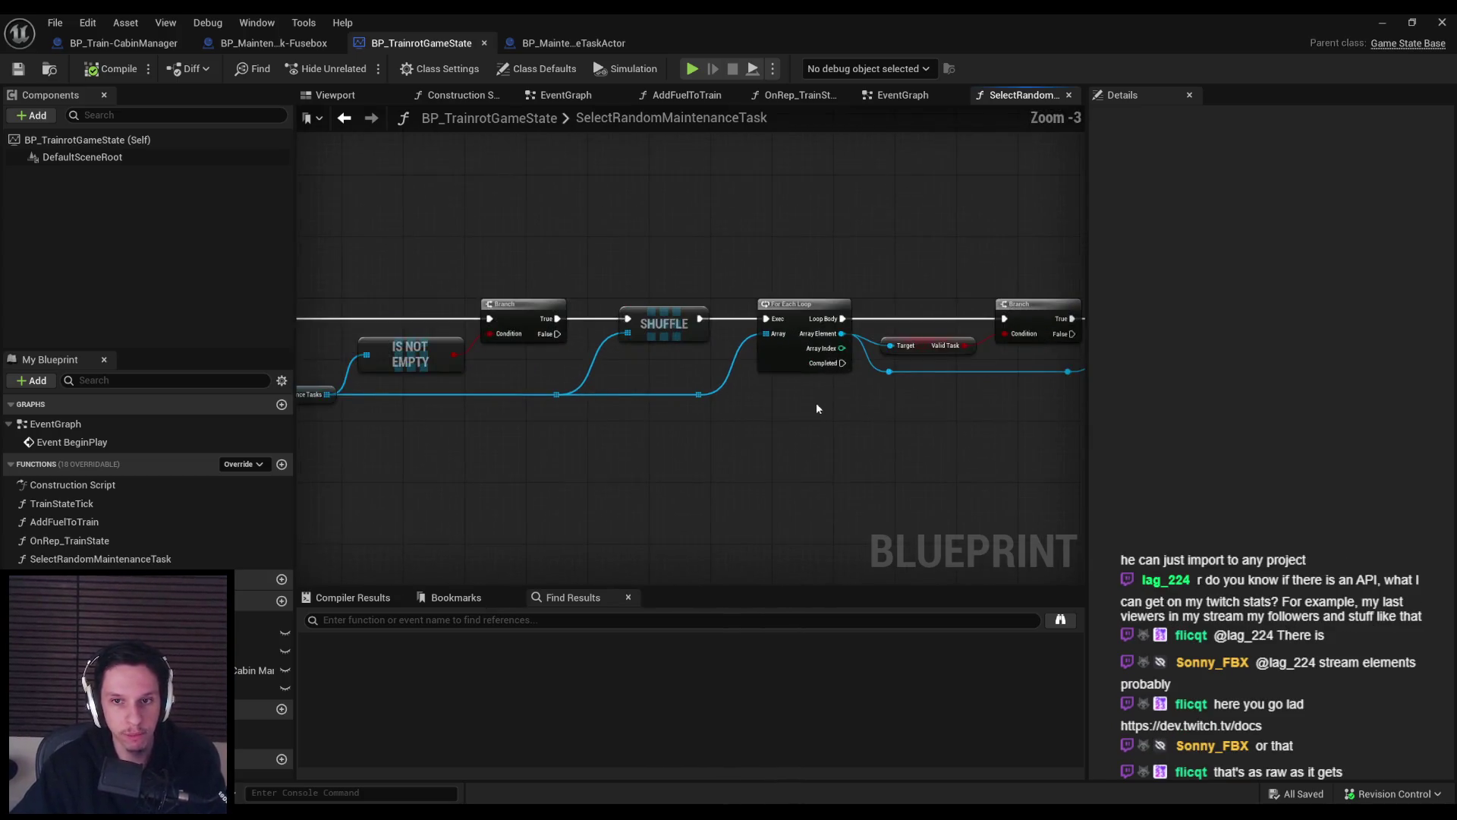
{"action": "left_click_drag", "start_coordinate": [816, 407], "coordinate": [633, 370]}
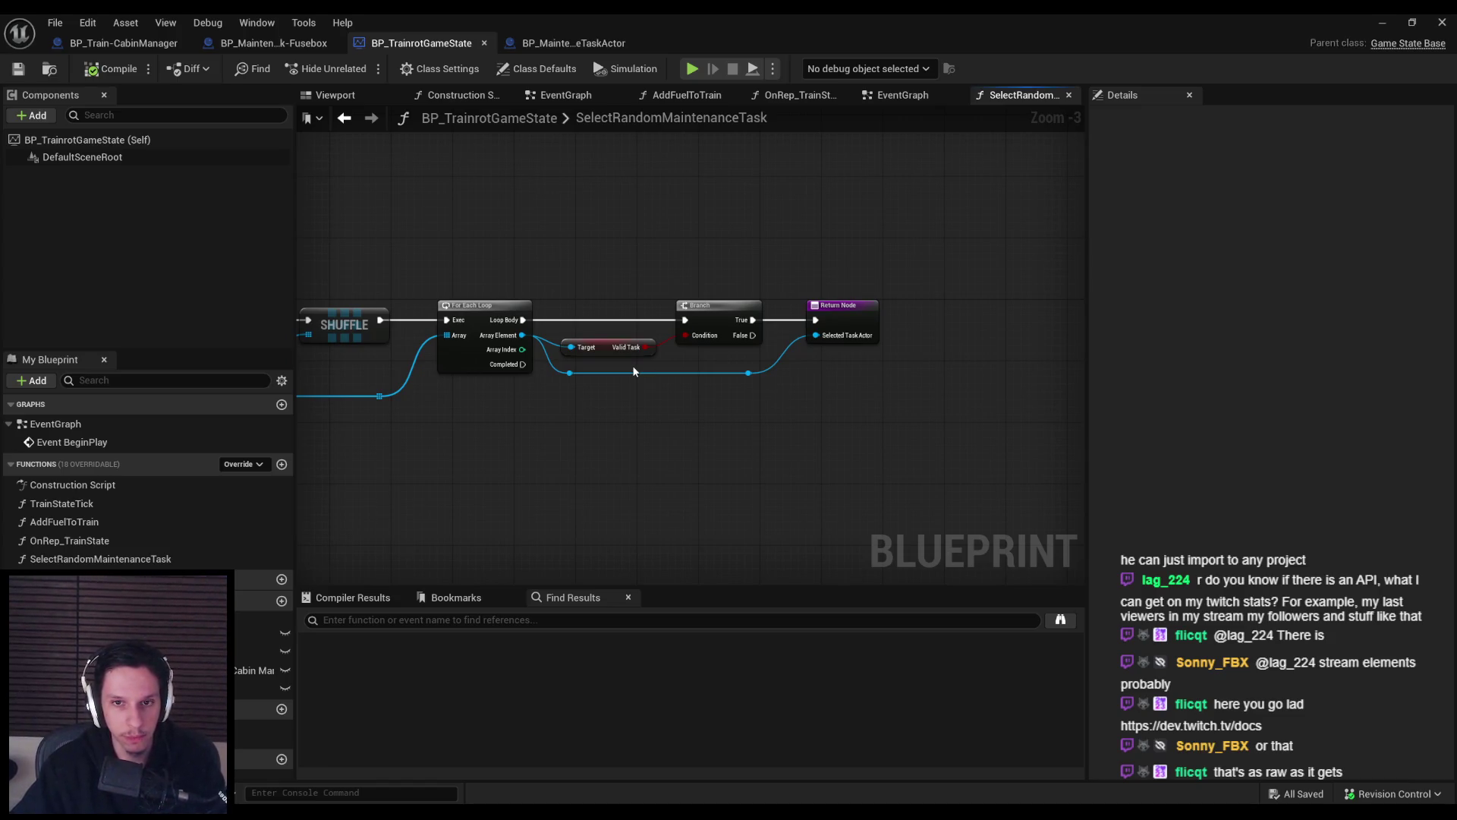
{"action": "left_click", "coordinate": [579, 46]}
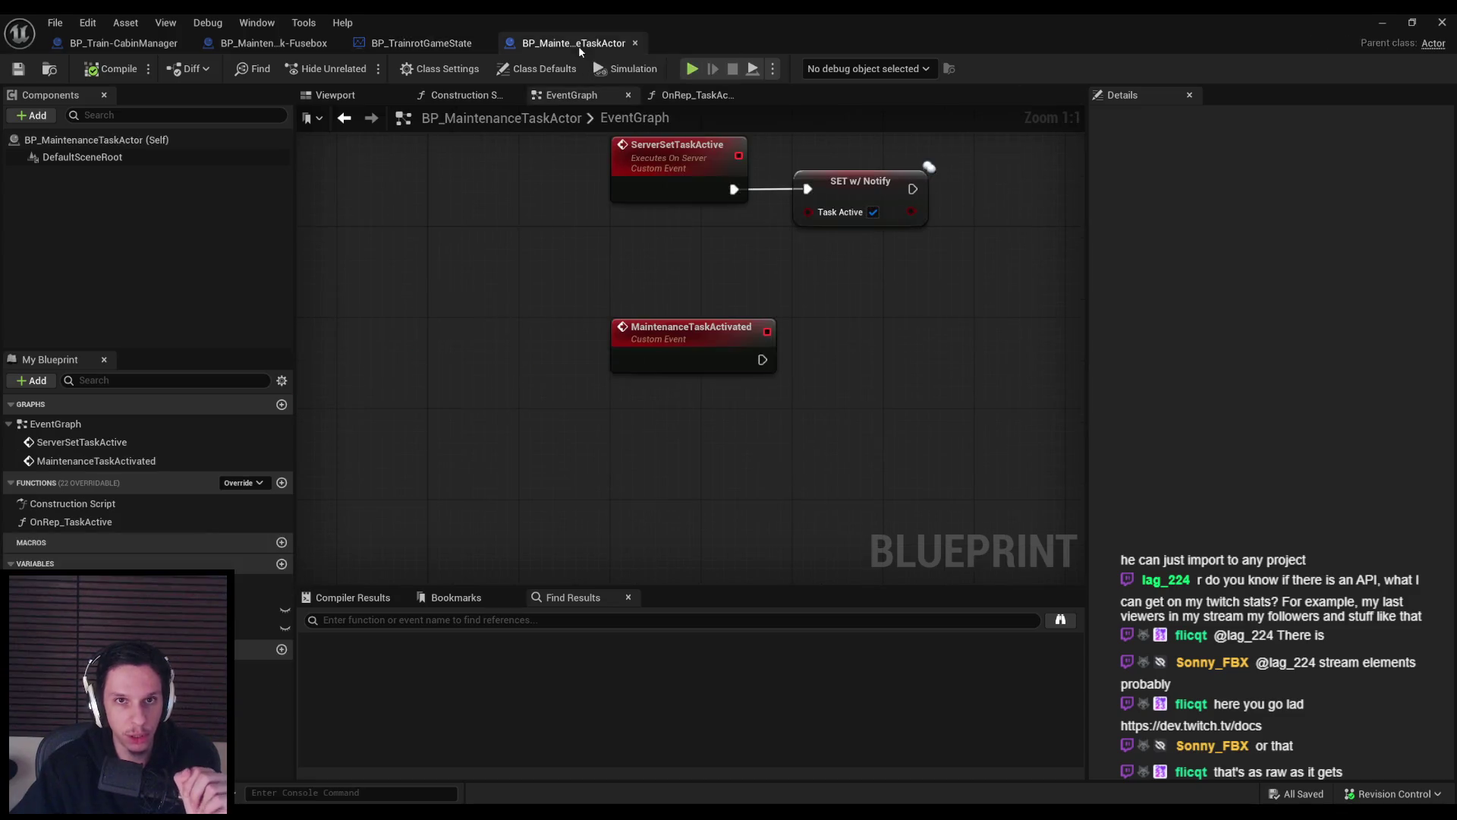
Inspect the TaskActive setter in BP_MaintenanceTaskActor and the Fusebox's MaintenanceTaskActivated chain.
{"action": "left_click_drag", "start_coordinate": [571, 236], "coordinate": [496, 352]}
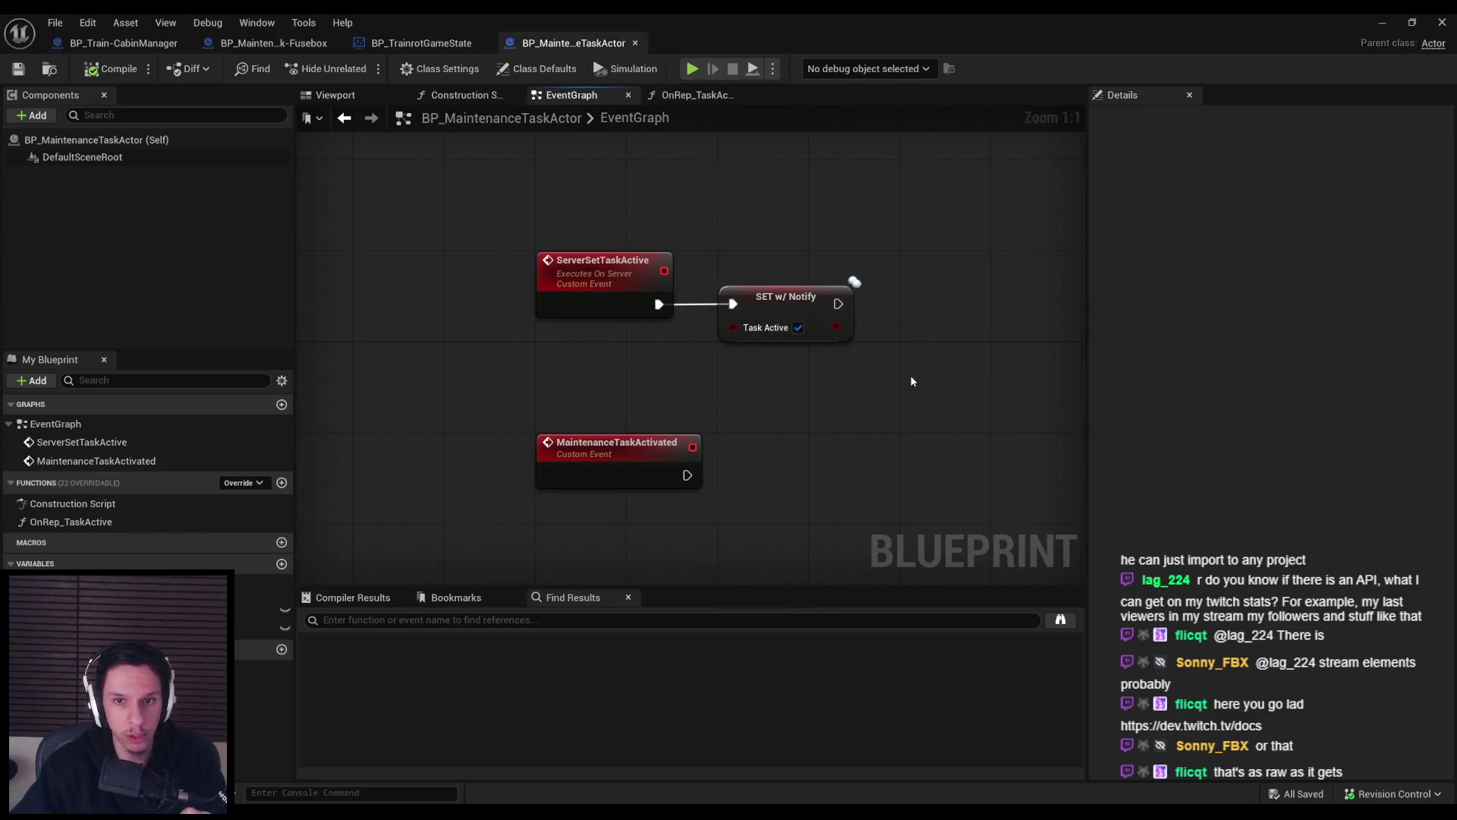
{"action": "left_click", "coordinate": [789, 296]}
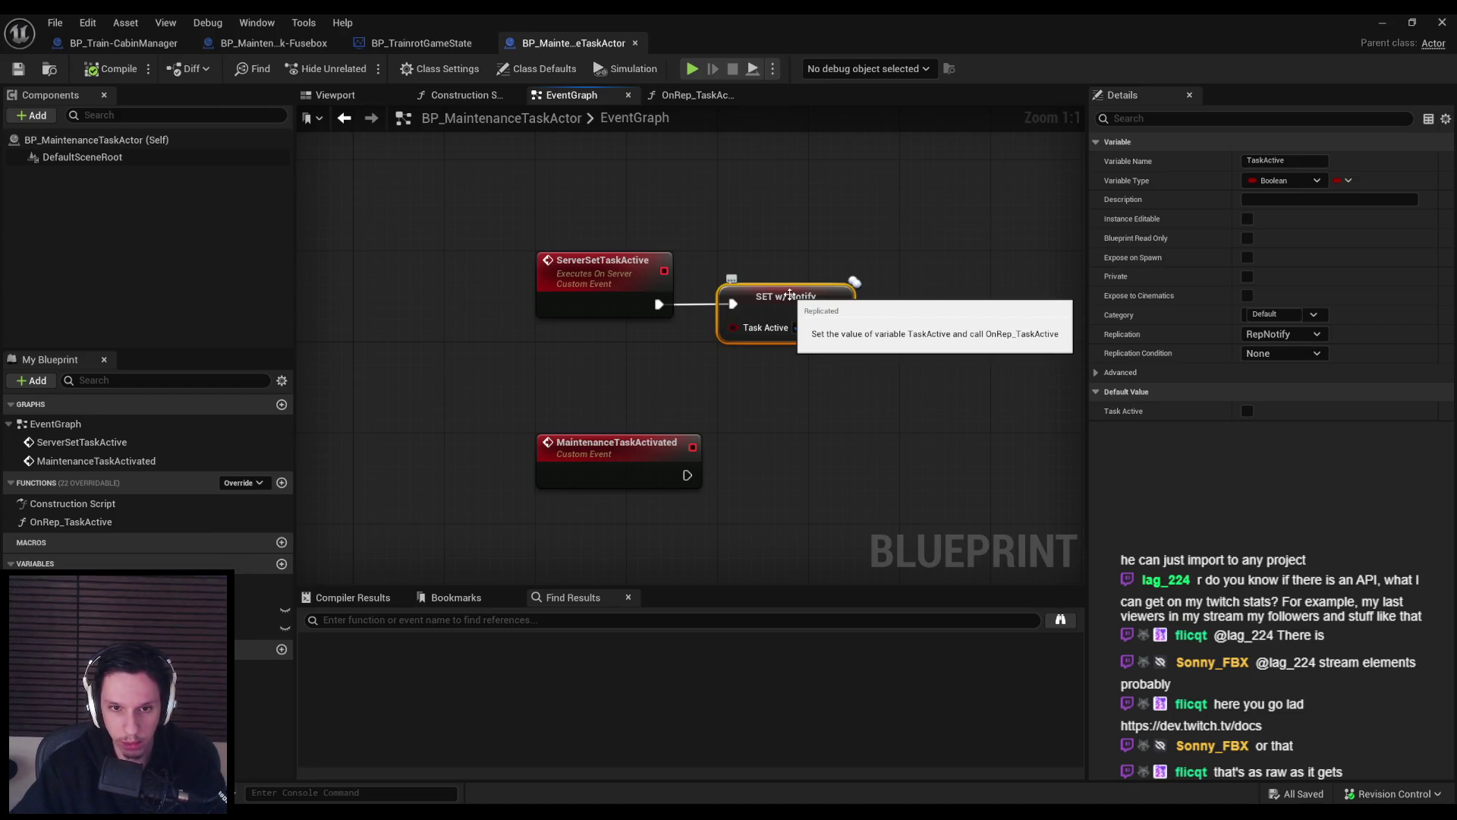
{"action": "left_click", "coordinate": [289, 47]}
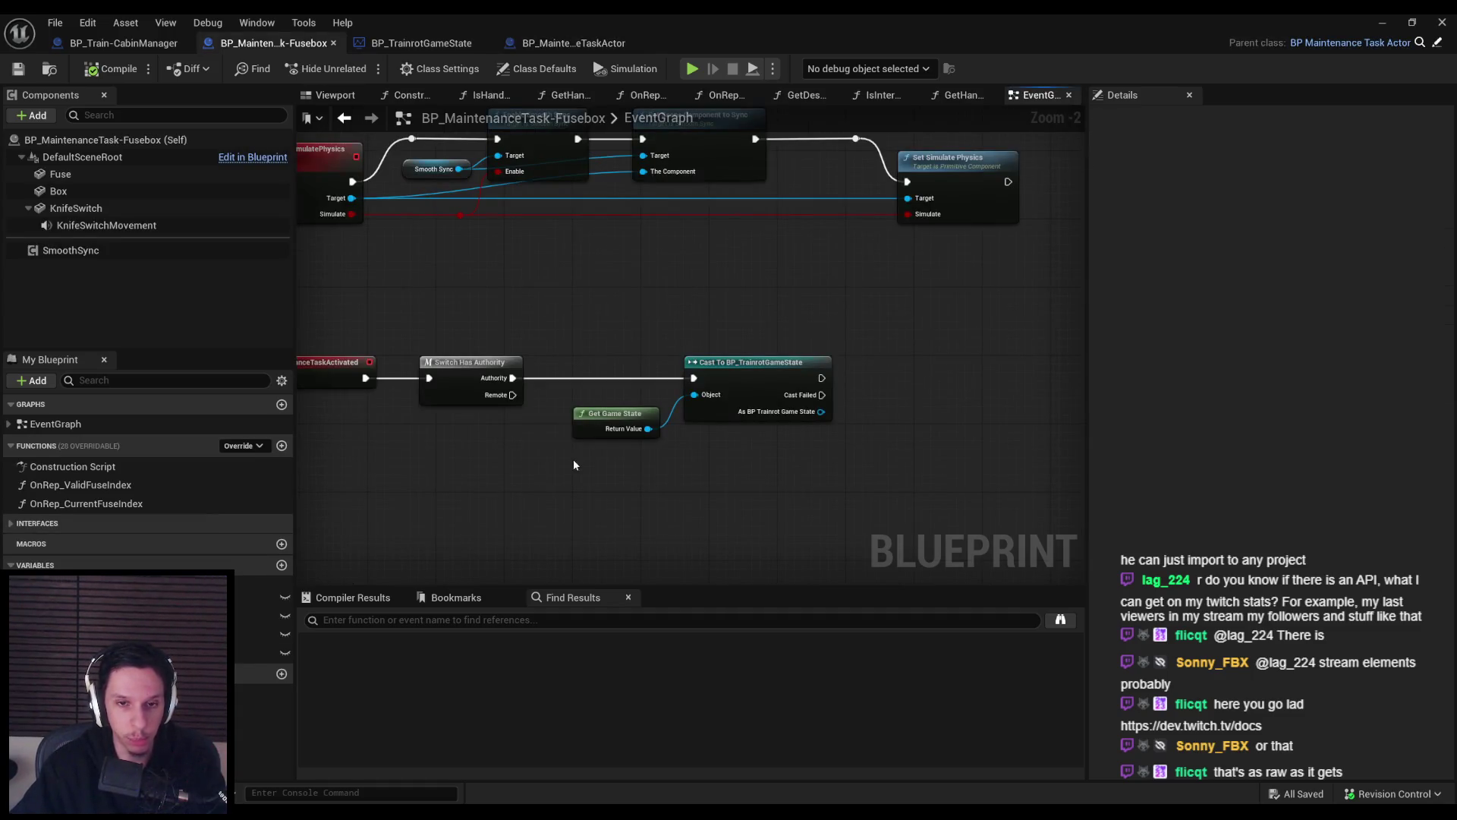
{"action": "mouse_move", "coordinate": [514, 474]}
{"action": "left_mouse_down"}
{"action": "mouse_move", "coordinate": [521, 442]}
{"action": "mouse_move", "coordinate": [668, 431]}
{"action": "left_mouse_up"}
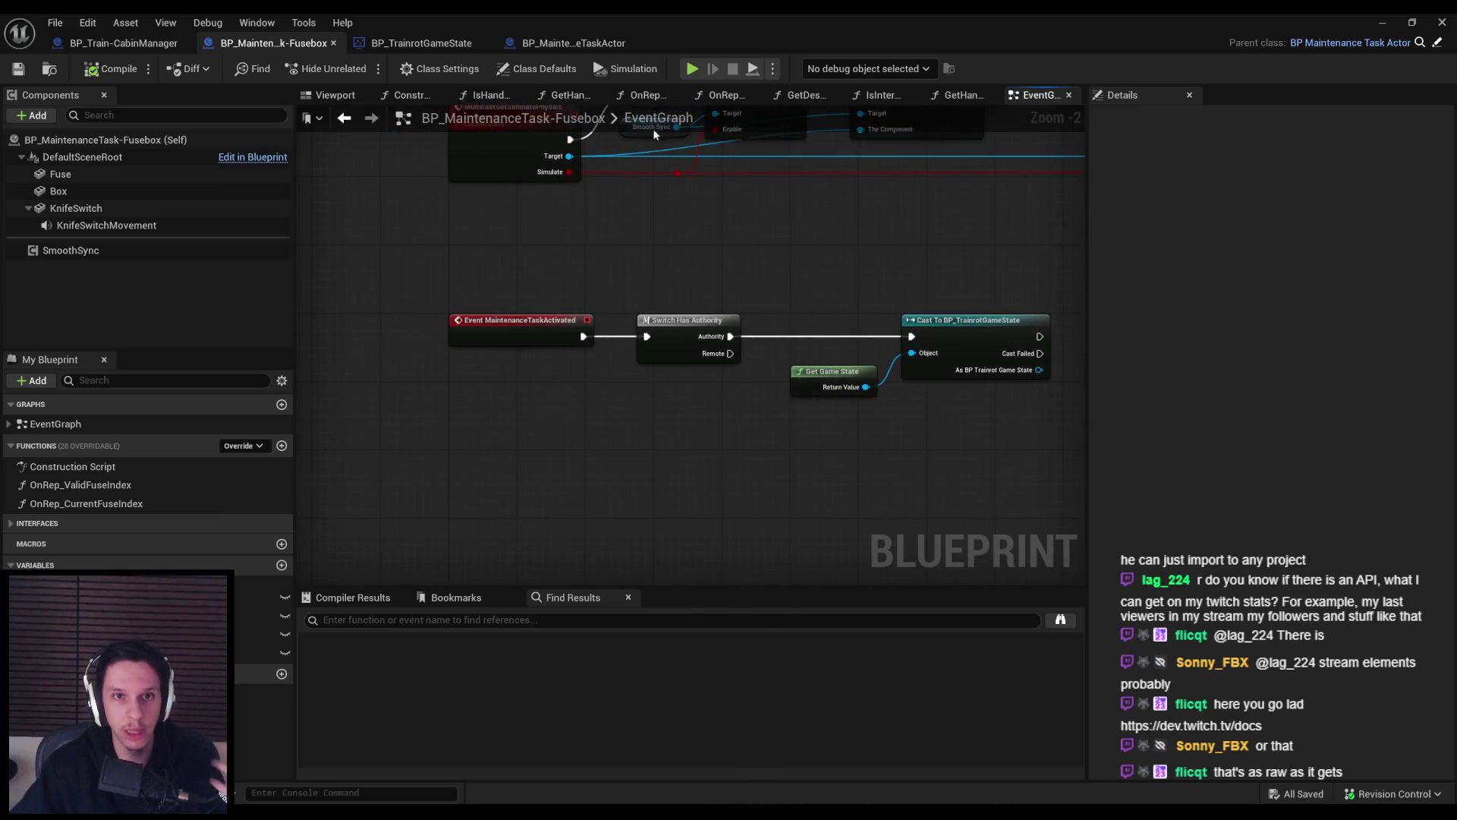
{"action": "left_click", "coordinate": [400, 47]}
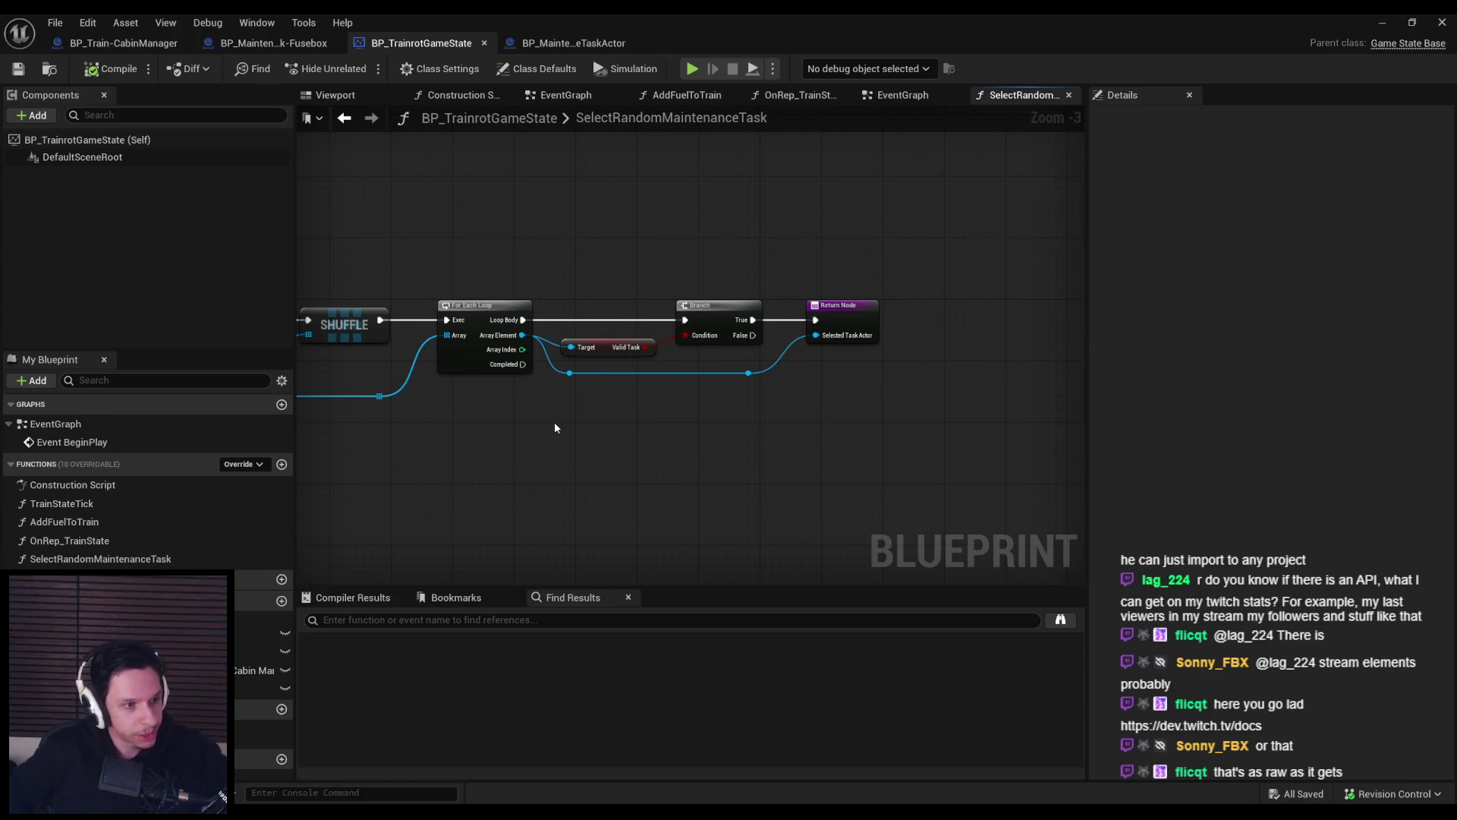
{"action": "left_click", "coordinate": [510, 44]}
{"action": "scroll", "coordinate": [485, 285], "scroll_direction": "down", "scroll_amount": 1}
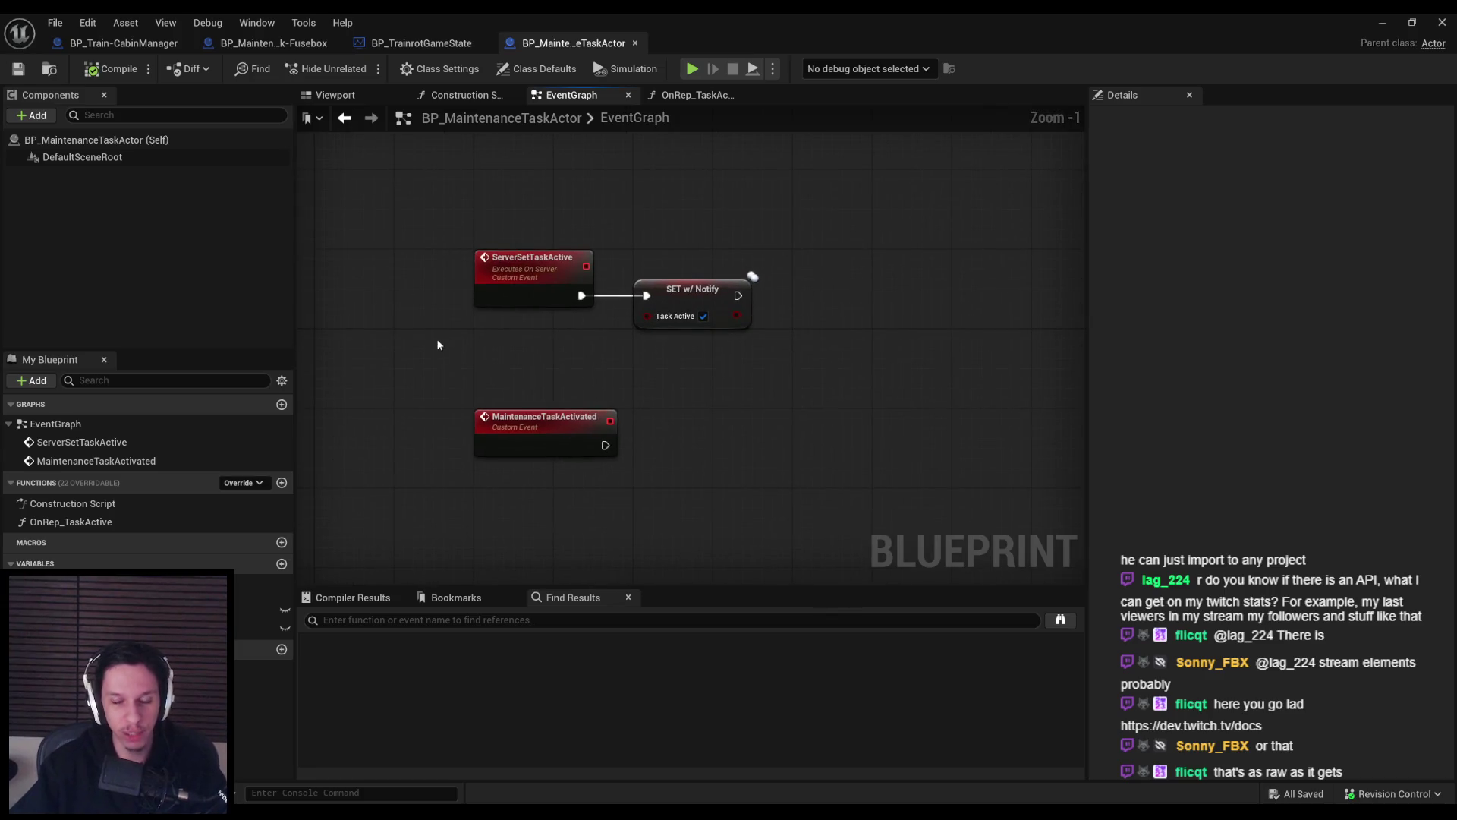
{"action": "left_click", "coordinate": [273, 43]}
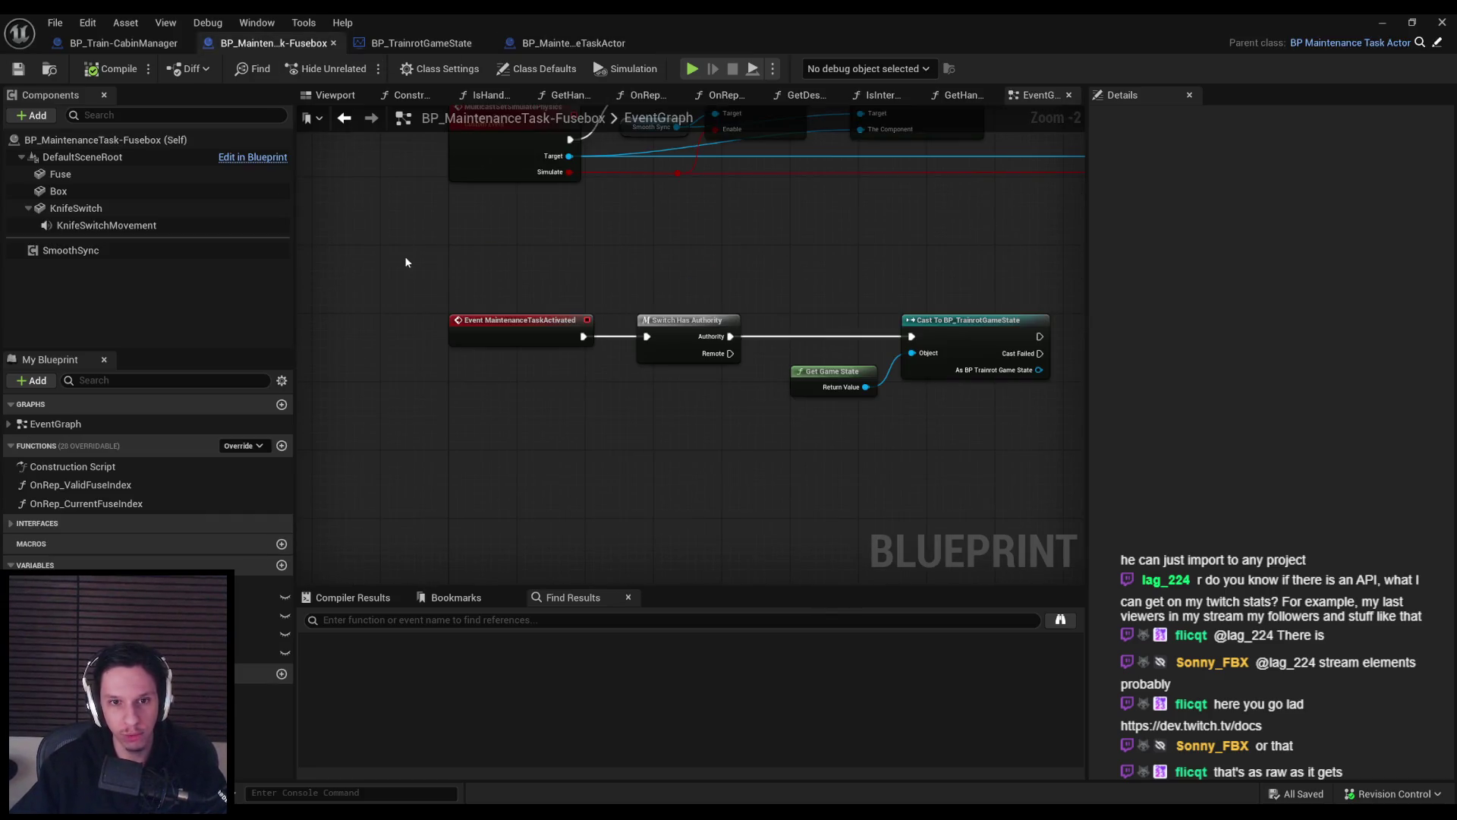
{"action": "left_click", "coordinate": [559, 44]}
Trace OnRep_TaskActive's Maintenance Task Activated call to its event definition in the Fusebox.
{"action": "double_click", "coordinate": [81, 522]}
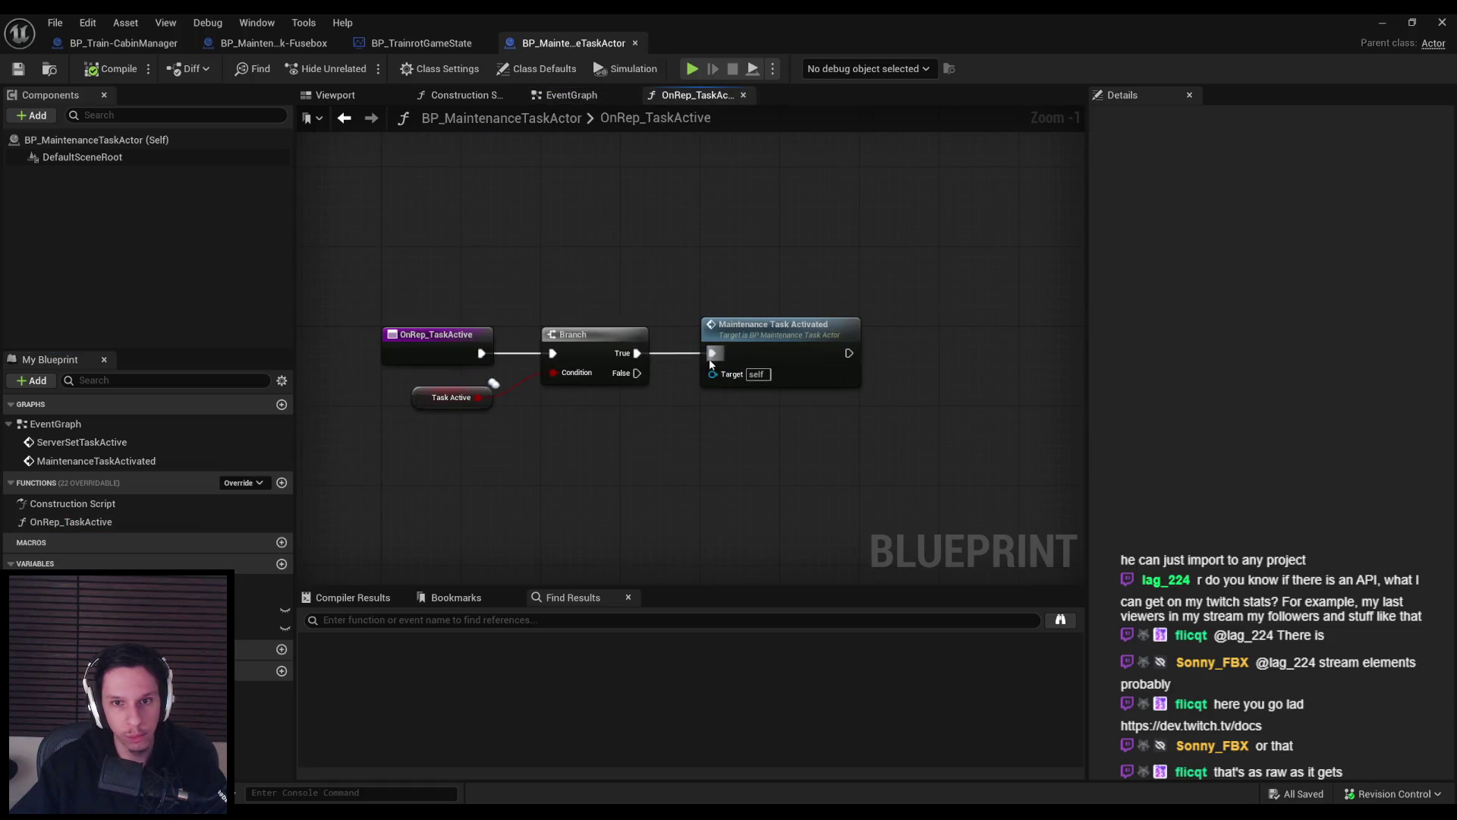
{"action": "left_click", "coordinate": [780, 356]}
{"action": "left_click", "coordinate": [761, 446]}
{"action": "double_click", "coordinate": [778, 351]}
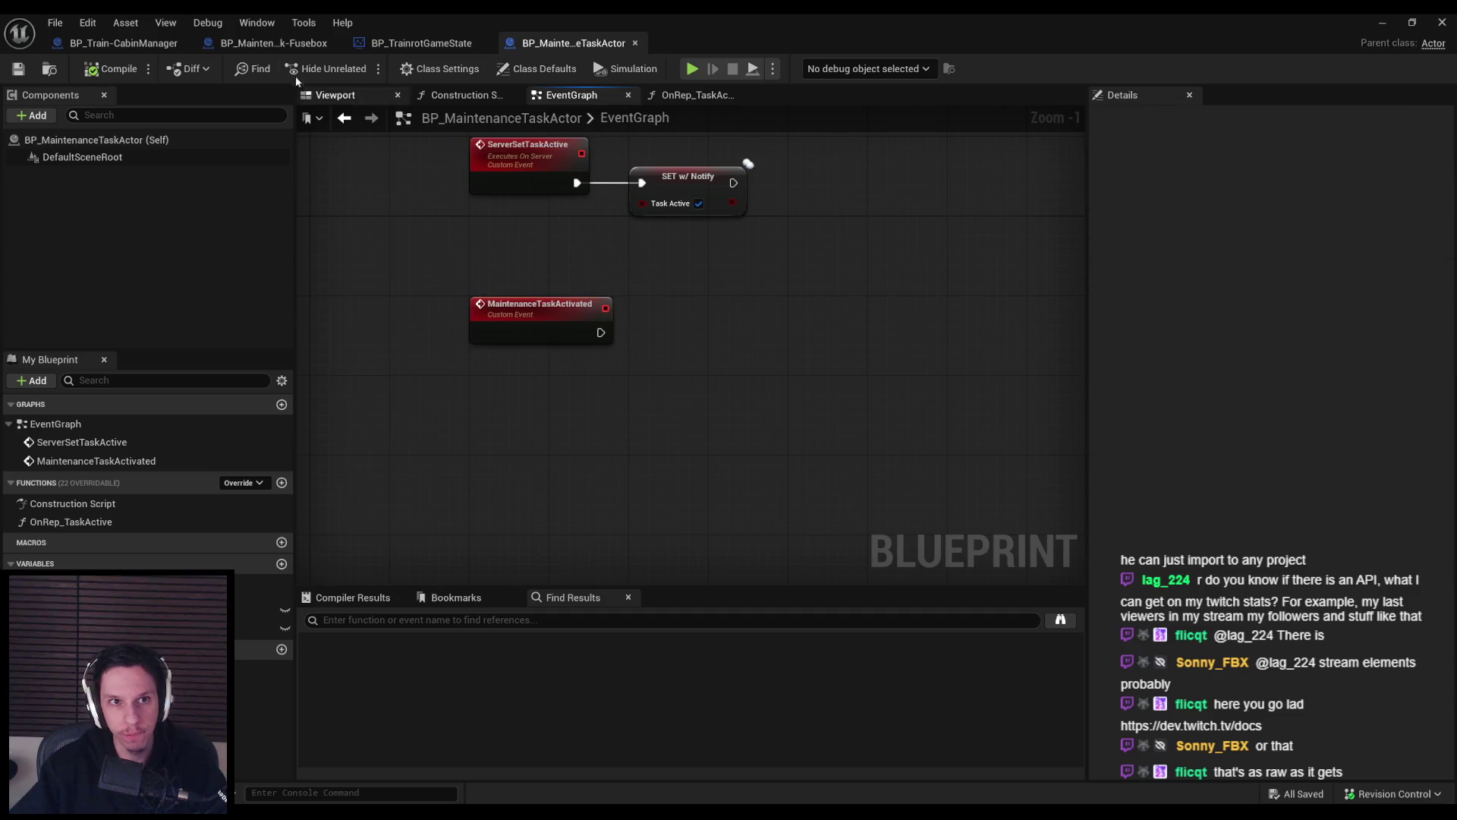
{"action": "left_click", "coordinate": [289, 43]}
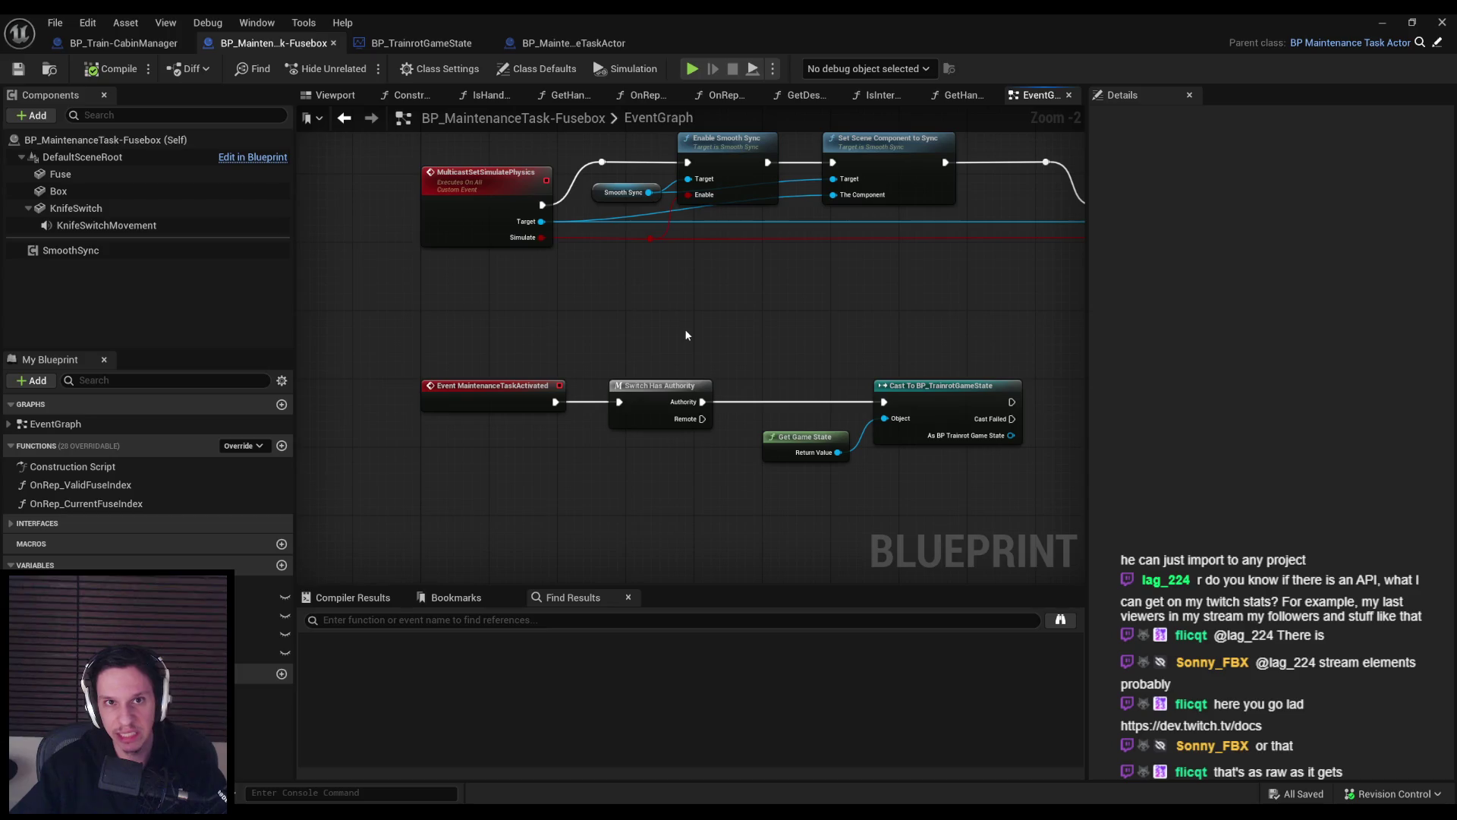
{"action": "left_click", "coordinate": [599, 44]}
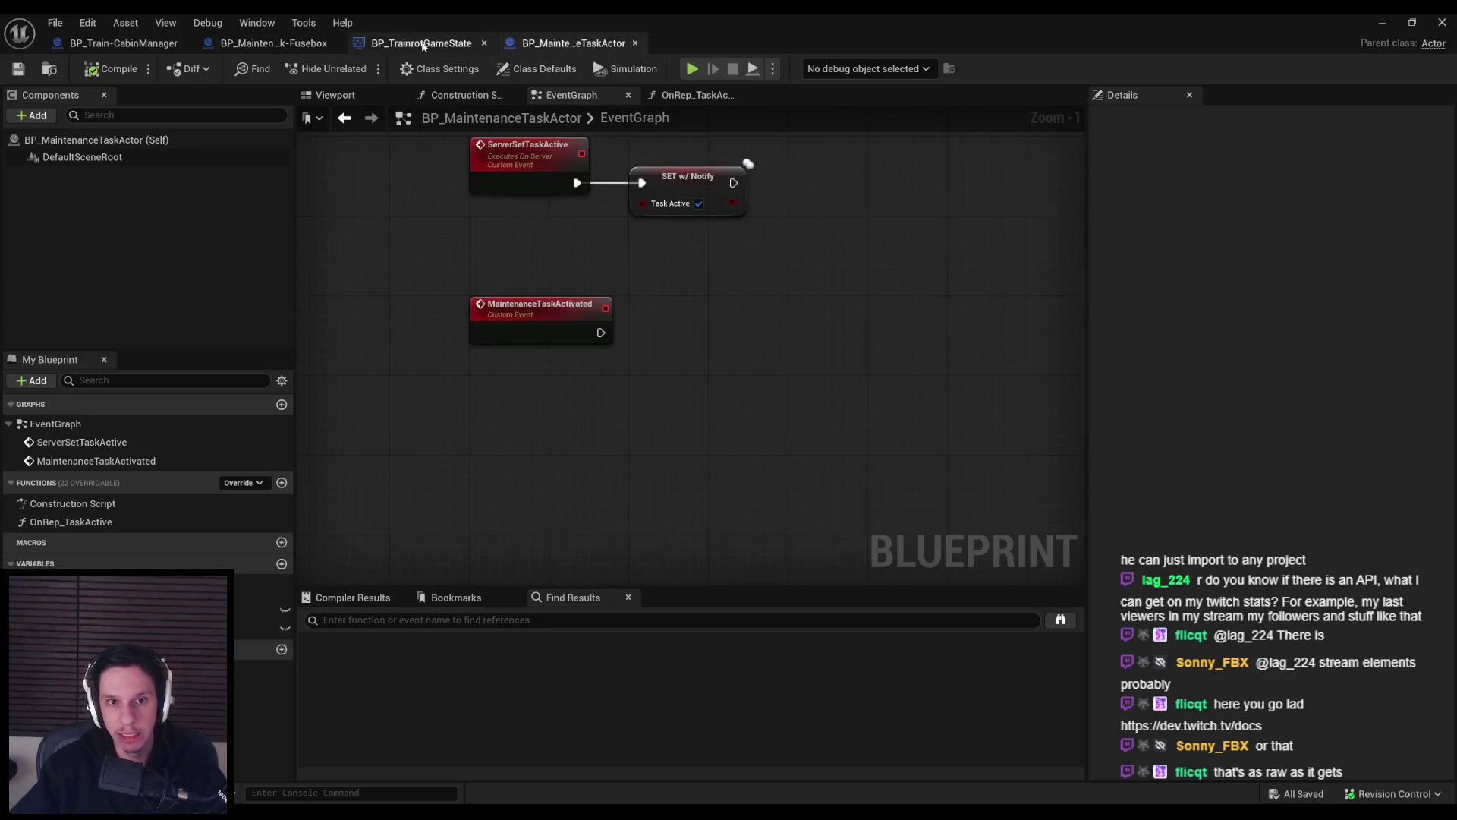
Review the BP_Train-CabinManager and Fusebox graphs.
{"action": "left_click", "coordinate": [292, 42]}
{"action": "left_click", "coordinate": [121, 43]}
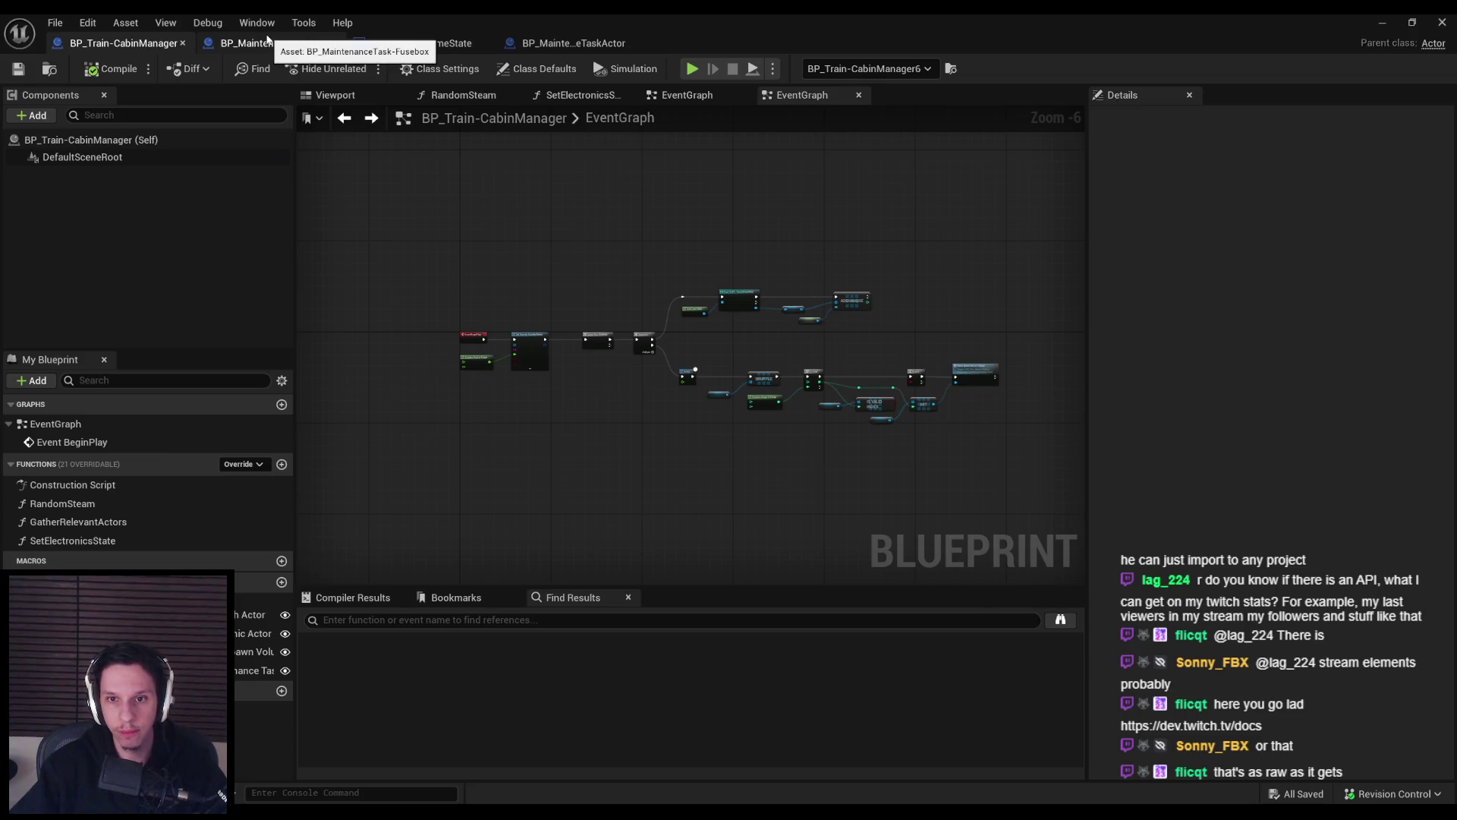
{"action": "scroll", "coordinate": [627, 391], "scroll_direction": "up", "scroll_amount": 3}
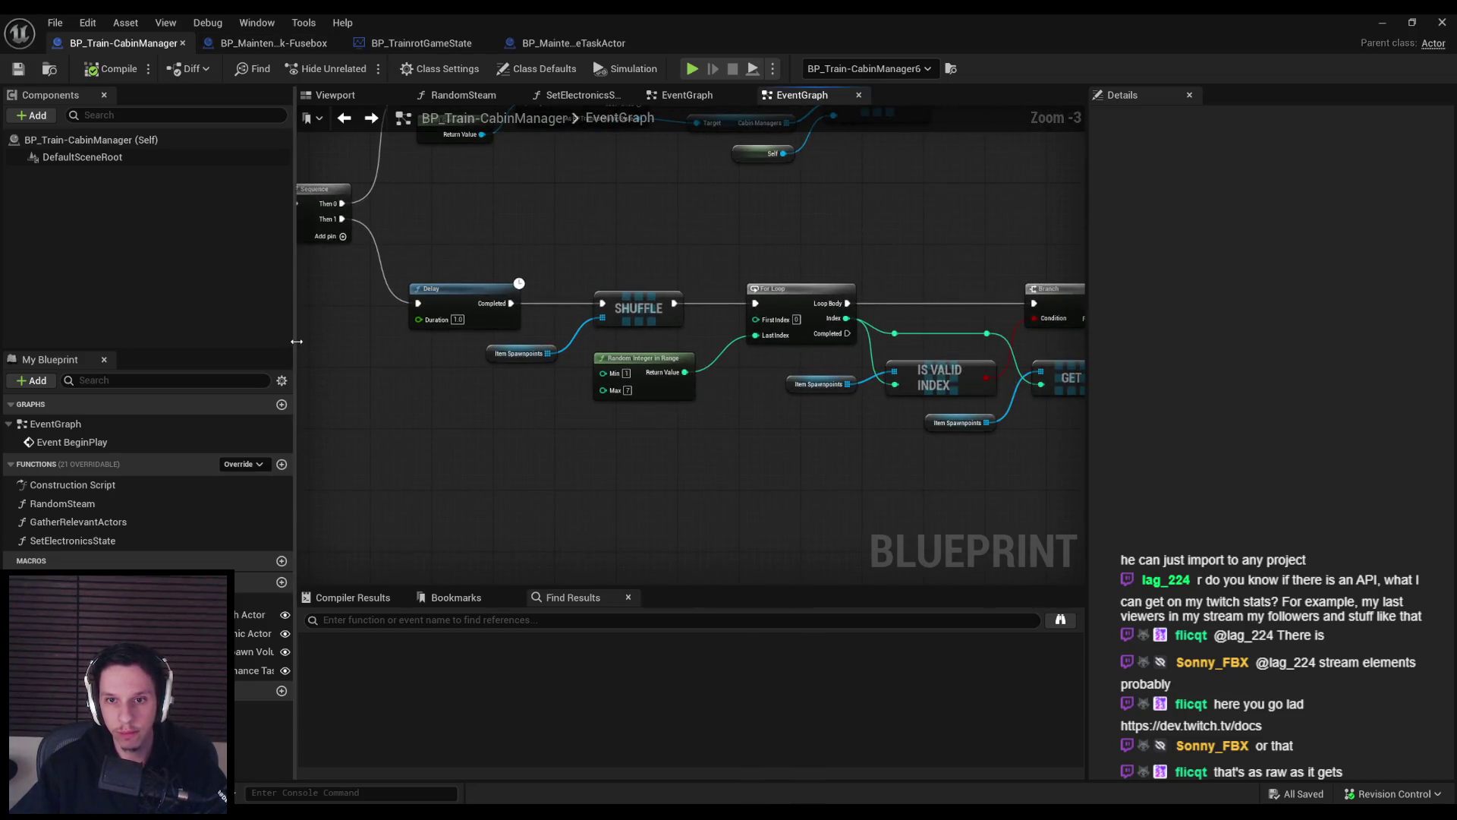
{"action": "scroll", "coordinate": [463, 396], "scroll_direction": "down", "scroll_amount": 2}
{"action": "scroll", "coordinate": [463, 396], "scroll_direction": "up", "scroll_amount": 1}
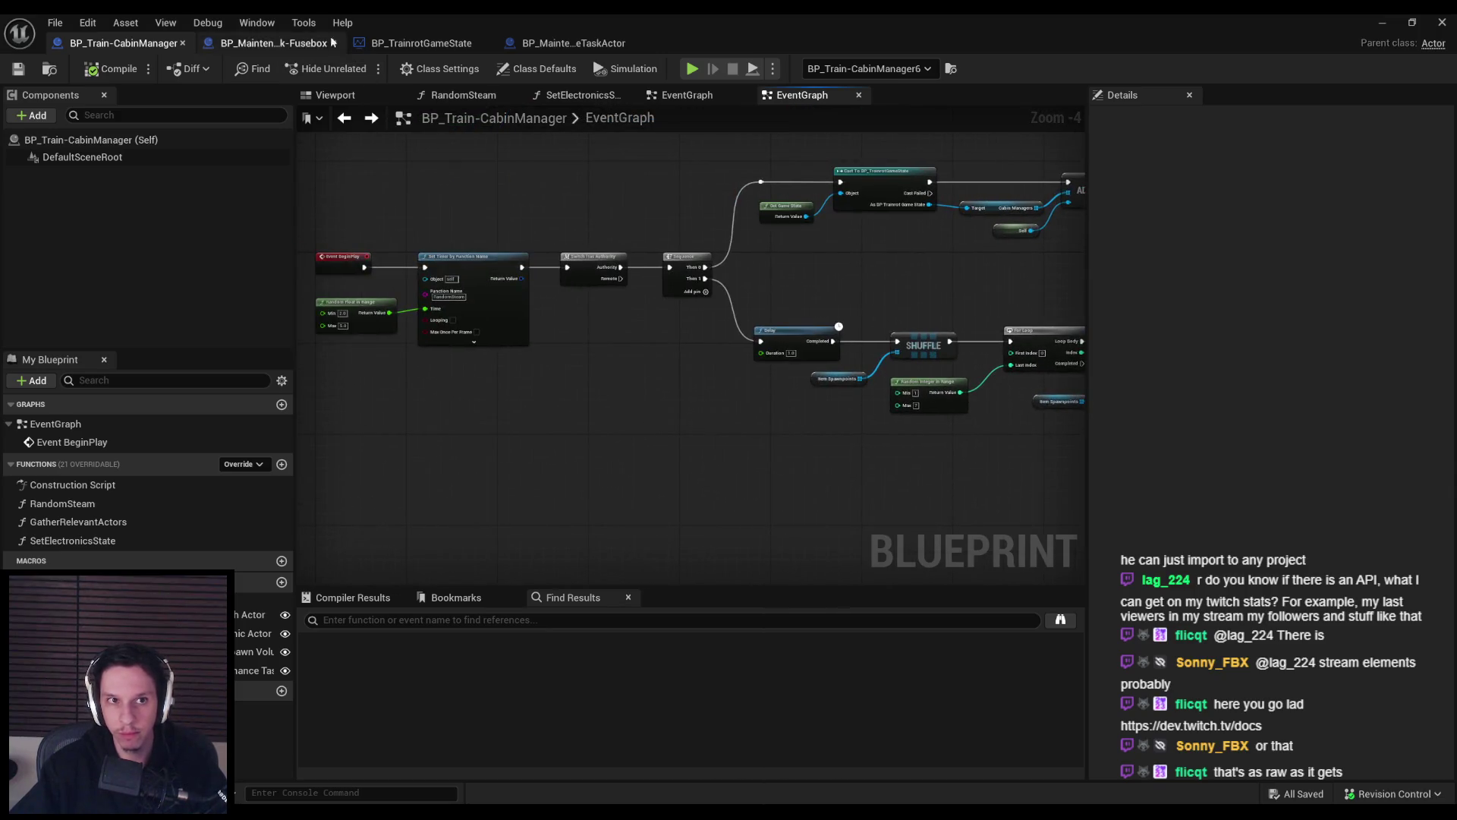
{"action": "left_click", "coordinate": [332, 42]}
{"action": "scroll", "coordinate": [513, 396], "scroll_direction": "up", "scroll_amount": 2}
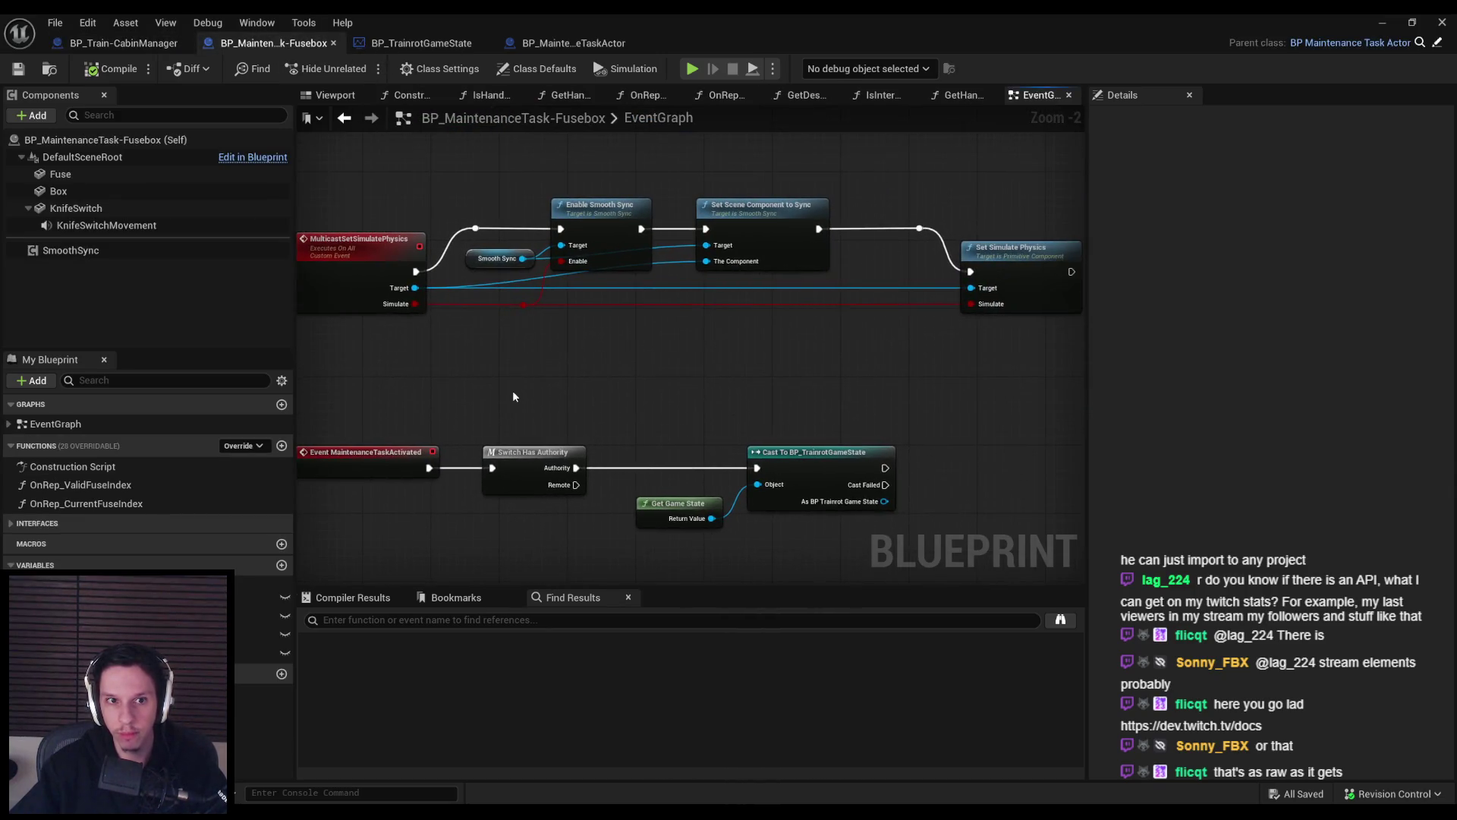
{"action": "scroll", "coordinate": [513, 390], "scroll_direction": "down", "scroll_amount": 1}
Back in SelectRandomMaintenanceTask, select the Return Node to edit its outputs.
{"action": "left_click", "coordinate": [420, 43]}
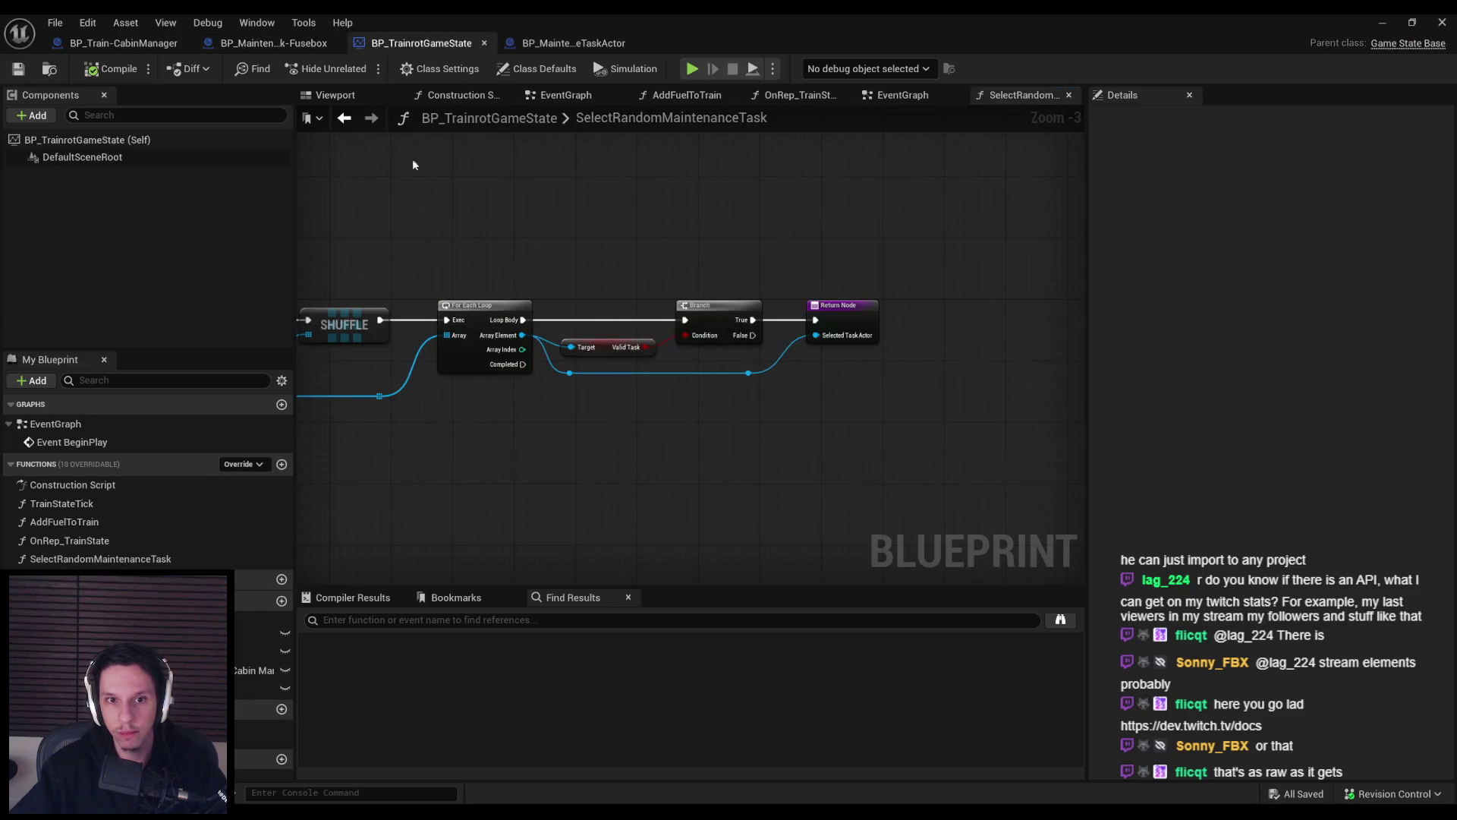
{"action": "scroll", "coordinate": [758, 251], "scroll_direction": "down", "scroll_amount": 1}
{"action": "scroll", "coordinate": [881, 302], "scroll_direction": "up", "scroll_amount": 2}
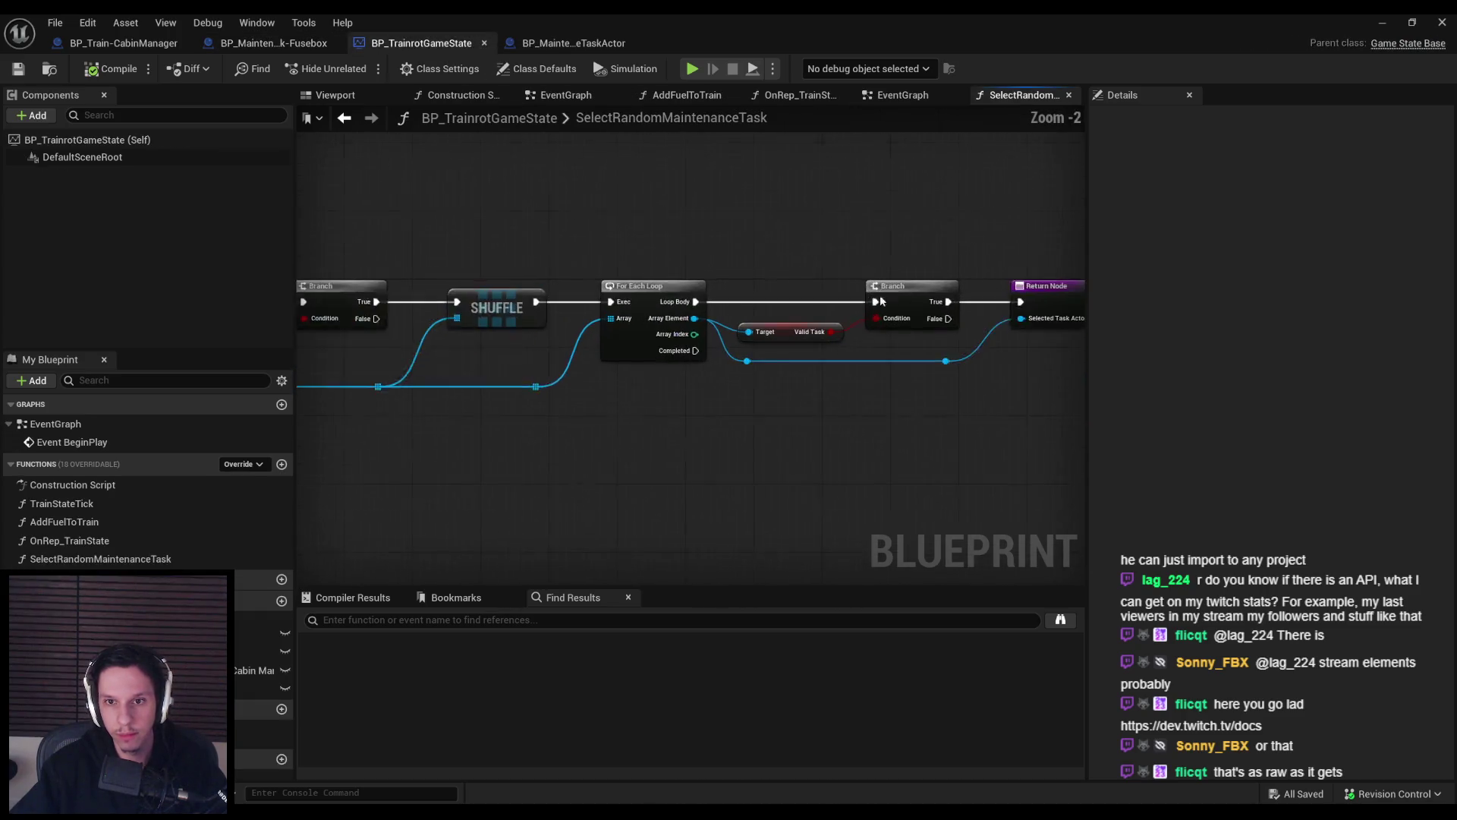
{"action": "scroll", "coordinate": [733, 353], "scroll_direction": "down", "scroll_amount": 1}
{"action": "scroll", "coordinate": [733, 353], "scroll_direction": "left", "scroll_amount": 5}
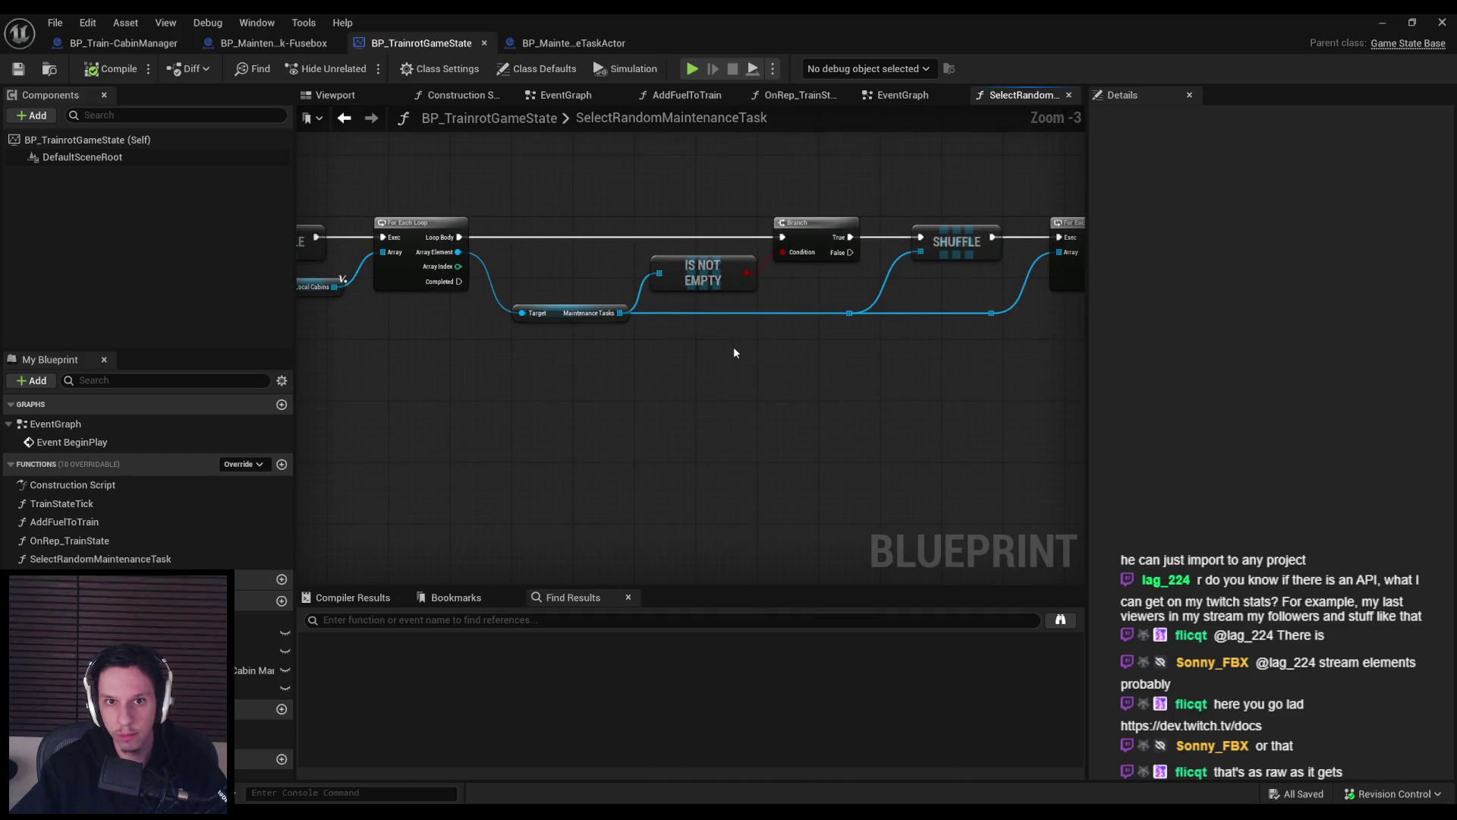
{"action": "scroll", "coordinate": [733, 353], "scroll_direction": "left", "scroll_amount": 5}
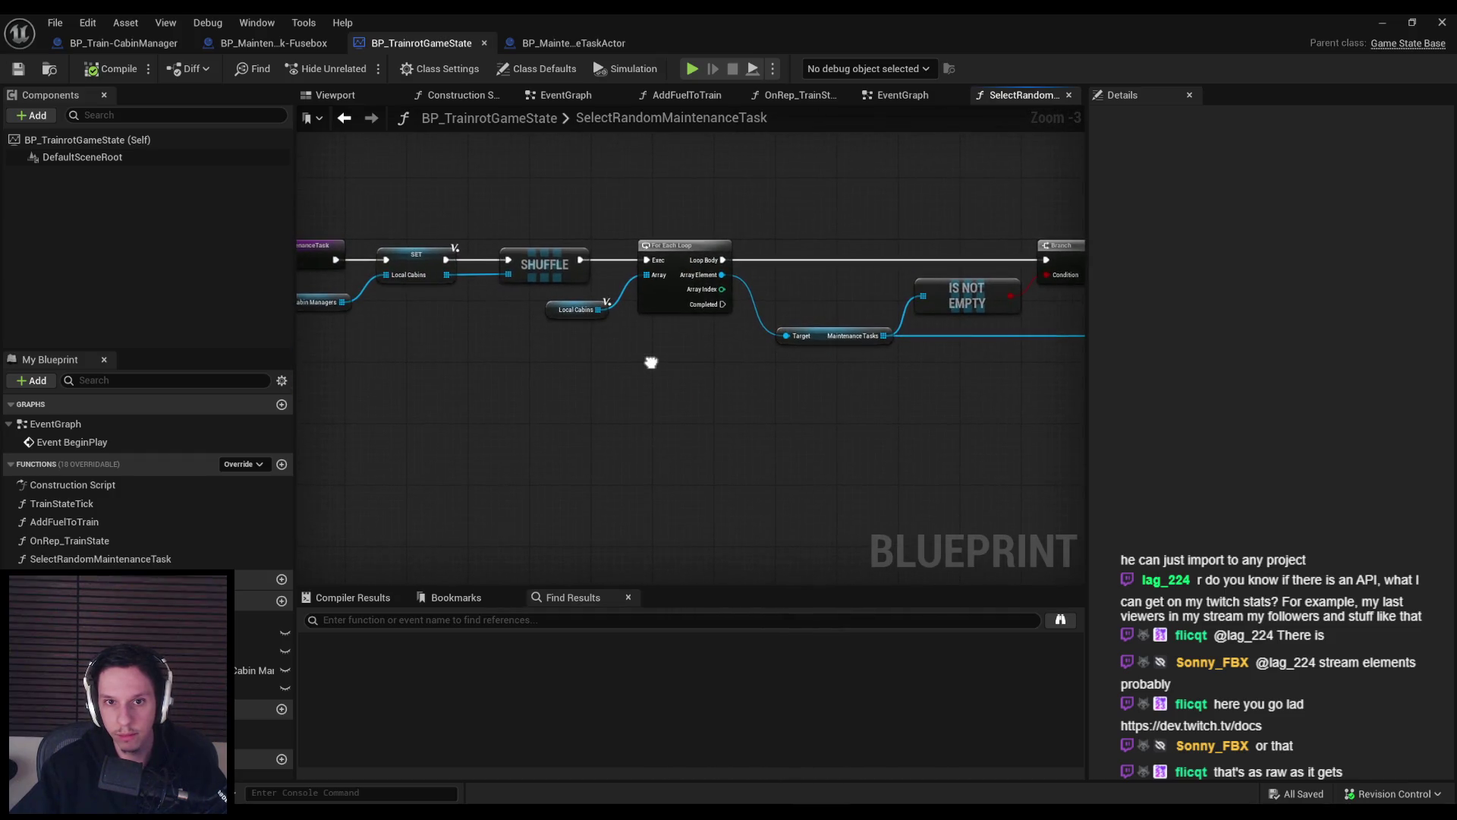
{"action": "scroll", "coordinate": [652, 362], "scroll_direction": "right", "scroll_amount": 5}
{"action": "scroll", "coordinate": [555, 366], "scroll_direction": "down", "scroll_amount": 1}
{"action": "scroll", "coordinate": [455, 372], "scroll_direction": "right", "scroll_amount": 5}
{"action": "scroll", "coordinate": [824, 347], "scroll_direction": "up", "scroll_amount": 1}
{"action": "left_click", "coordinate": [1034, 260]}
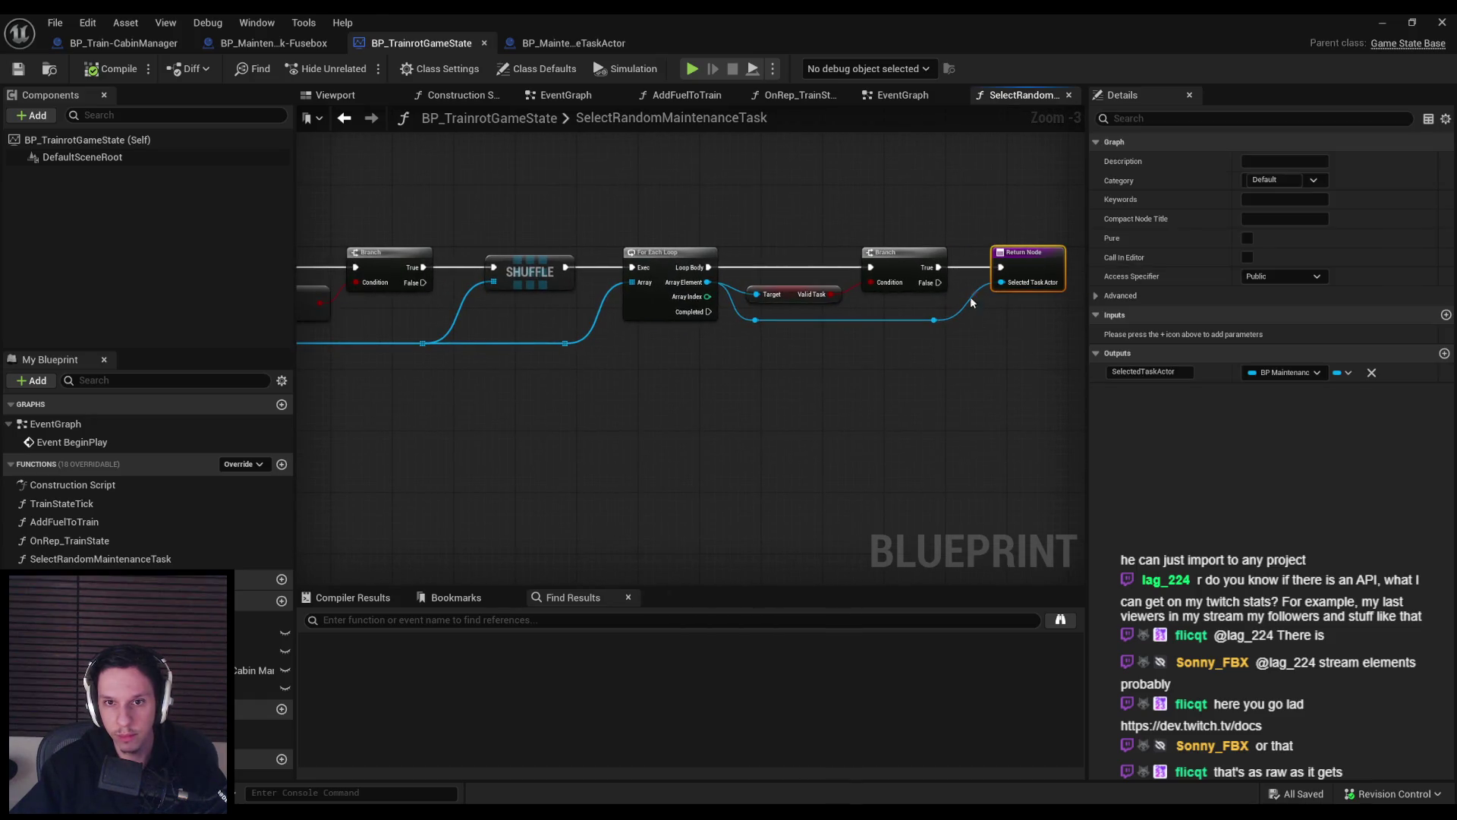
Add an AssociatedCabinManager output typed as a cabin manager object reference.
{"action": "scroll", "coordinate": [805, 362], "scroll_direction": "down", "scroll_amount": 1}
{"action": "scroll", "coordinate": [905, 368], "scroll_direction": "left", "scroll_amount": 5}
{"action": "left_click", "coordinate": [1444, 353]}
{"action": "left_click", "coordinate": [1179, 392]}
{"action": "type", "text": "Associated"}
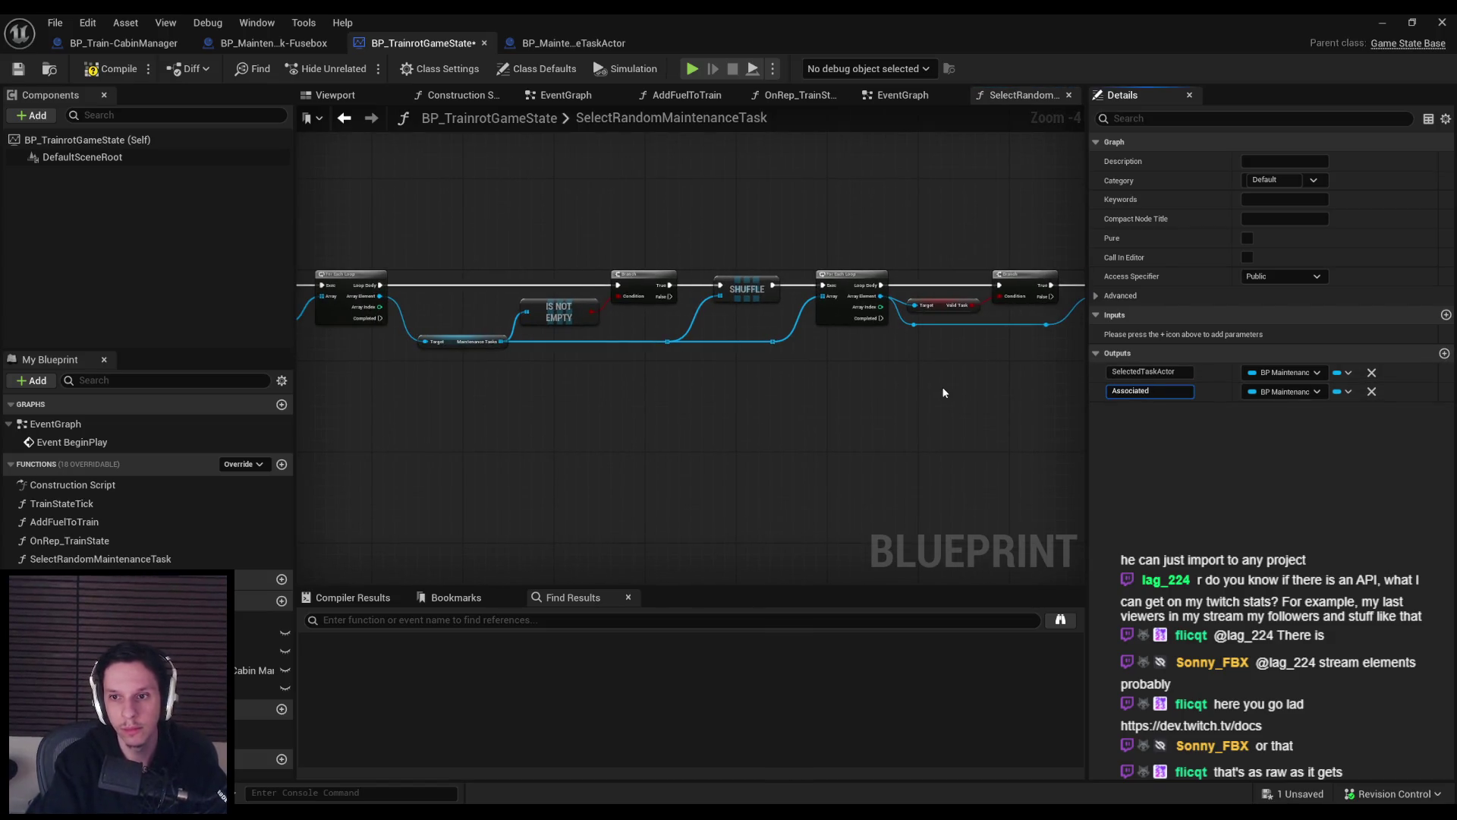
{"action": "type", "text": "CabinManager"}
{"action": "key", "text": "Return"}
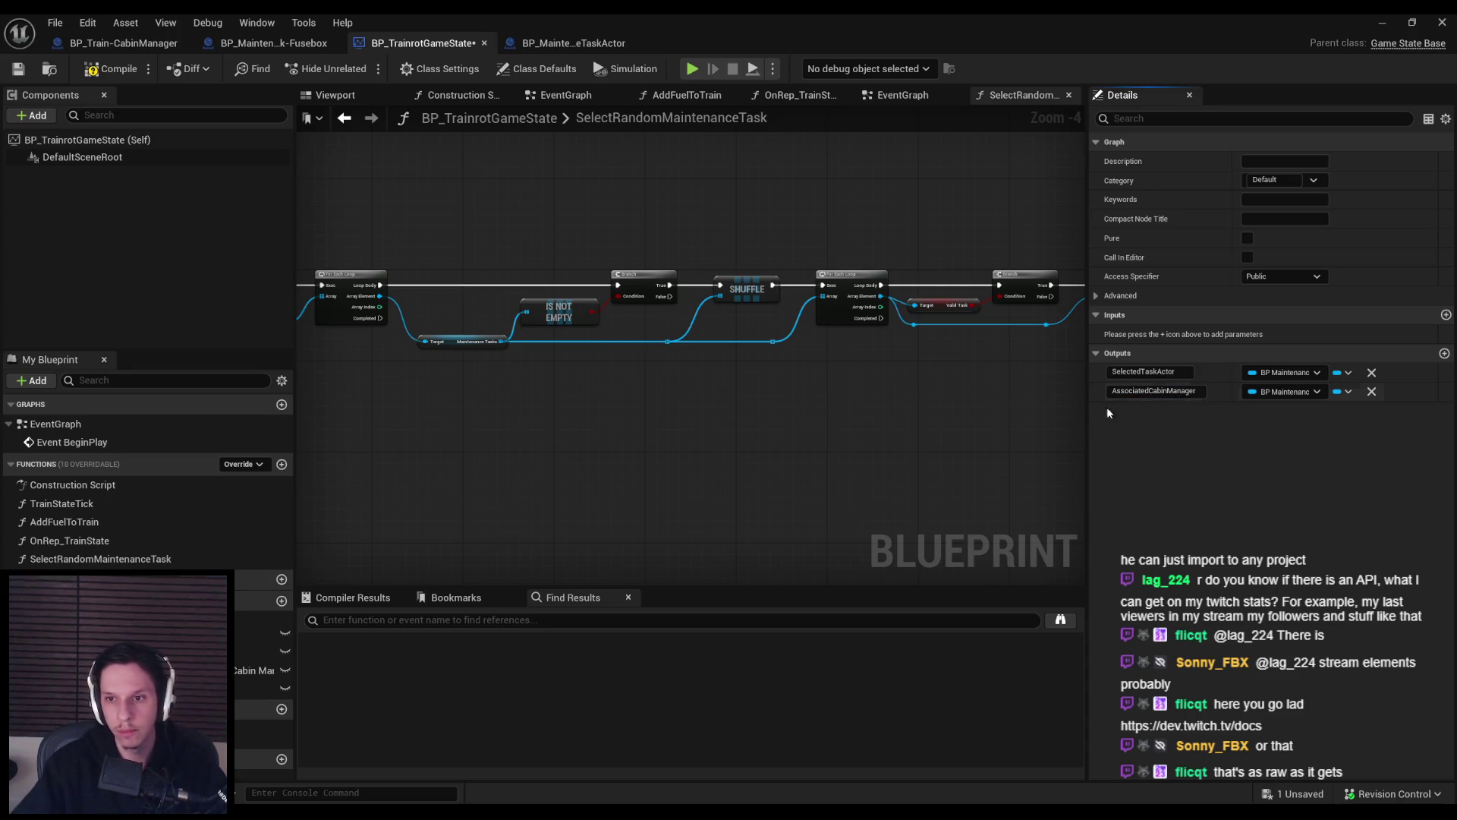
{"action": "left_click", "coordinate": [1298, 390]}
{"action": "type", "text": "cabin mana"}
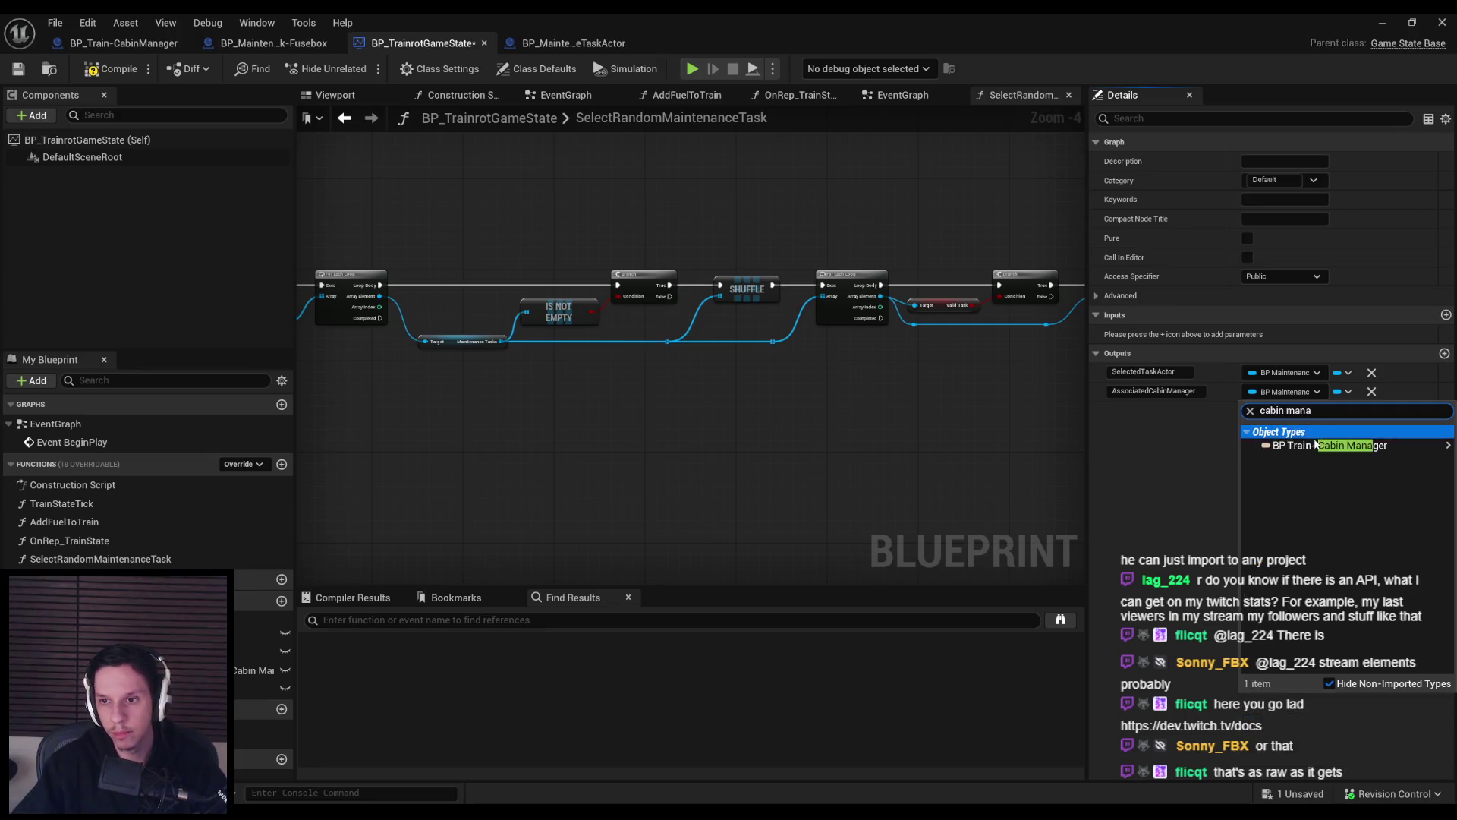
{"action": "mouse_move", "coordinate": [1359, 446]}
{"action": "left_click", "coordinate": [1210, 449]}
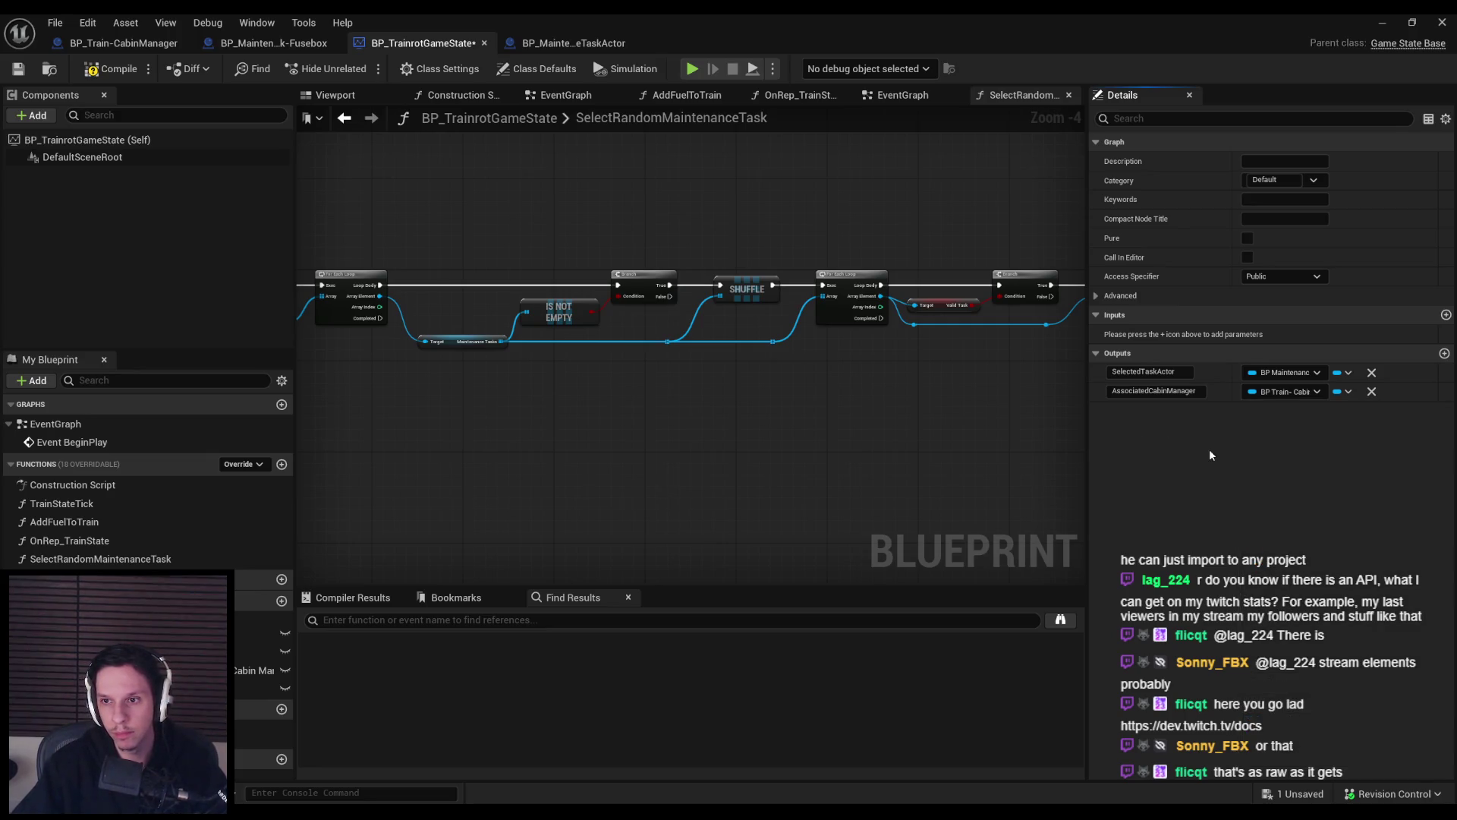
Wire the current cabin into AssociatedCabinManager via two reroute points, then compile and save.
{"action": "left_click", "coordinate": [823, 397]}
{"action": "left_click_drag", "start_coordinate": [350, 306], "coordinate": [1026, 311]}
{"action": "double_click", "coordinate": [360, 302]}
{"action": "left_click_drag", "start_coordinate": [360, 302], "coordinate": [351, 373]}
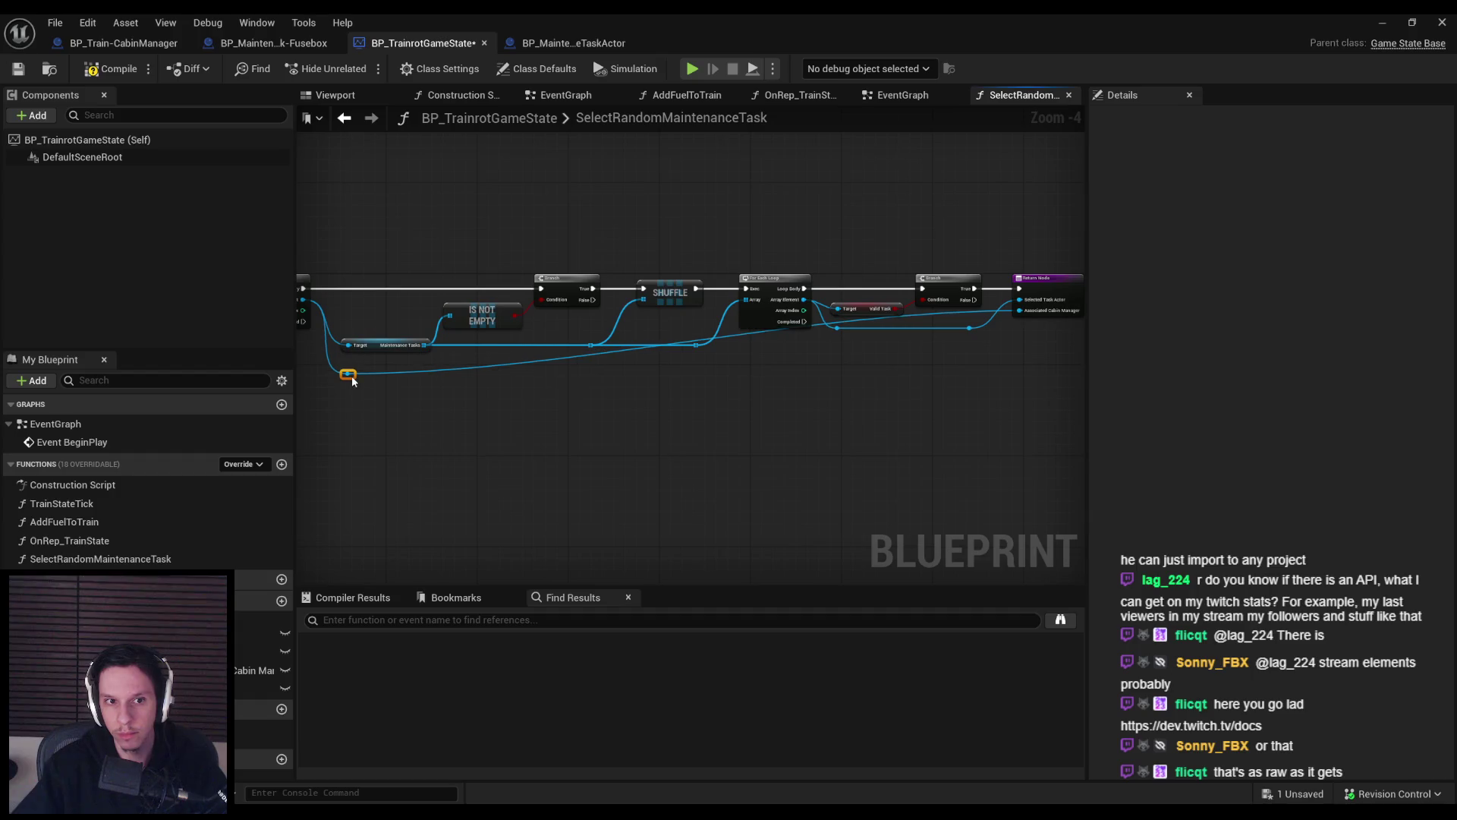
{"action": "double_click", "coordinate": [391, 372]}
{"action": "mouse_move", "coordinate": [394, 371]}
{"action": "left_mouse_down"}
{"action": "mouse_move", "coordinate": [996, 372]}
{"action": "mouse_move", "coordinate": [357, 365]}
{"action": "left_mouse_up"}
{"action": "left_click", "coordinate": [684, 421]}
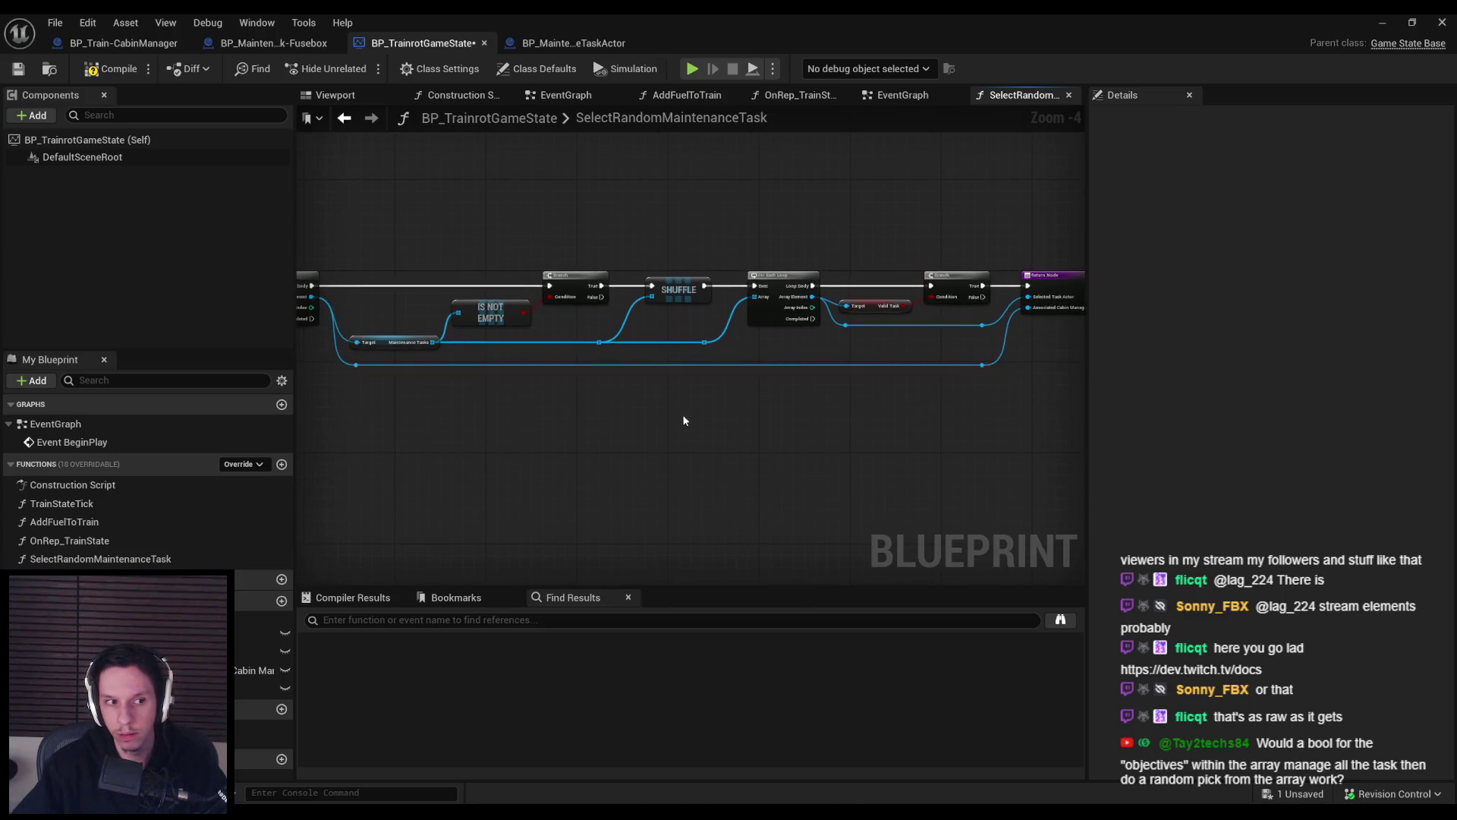
{"action": "left_click", "coordinate": [114, 69]}
{"action": "left_click", "coordinate": [23, 69]}
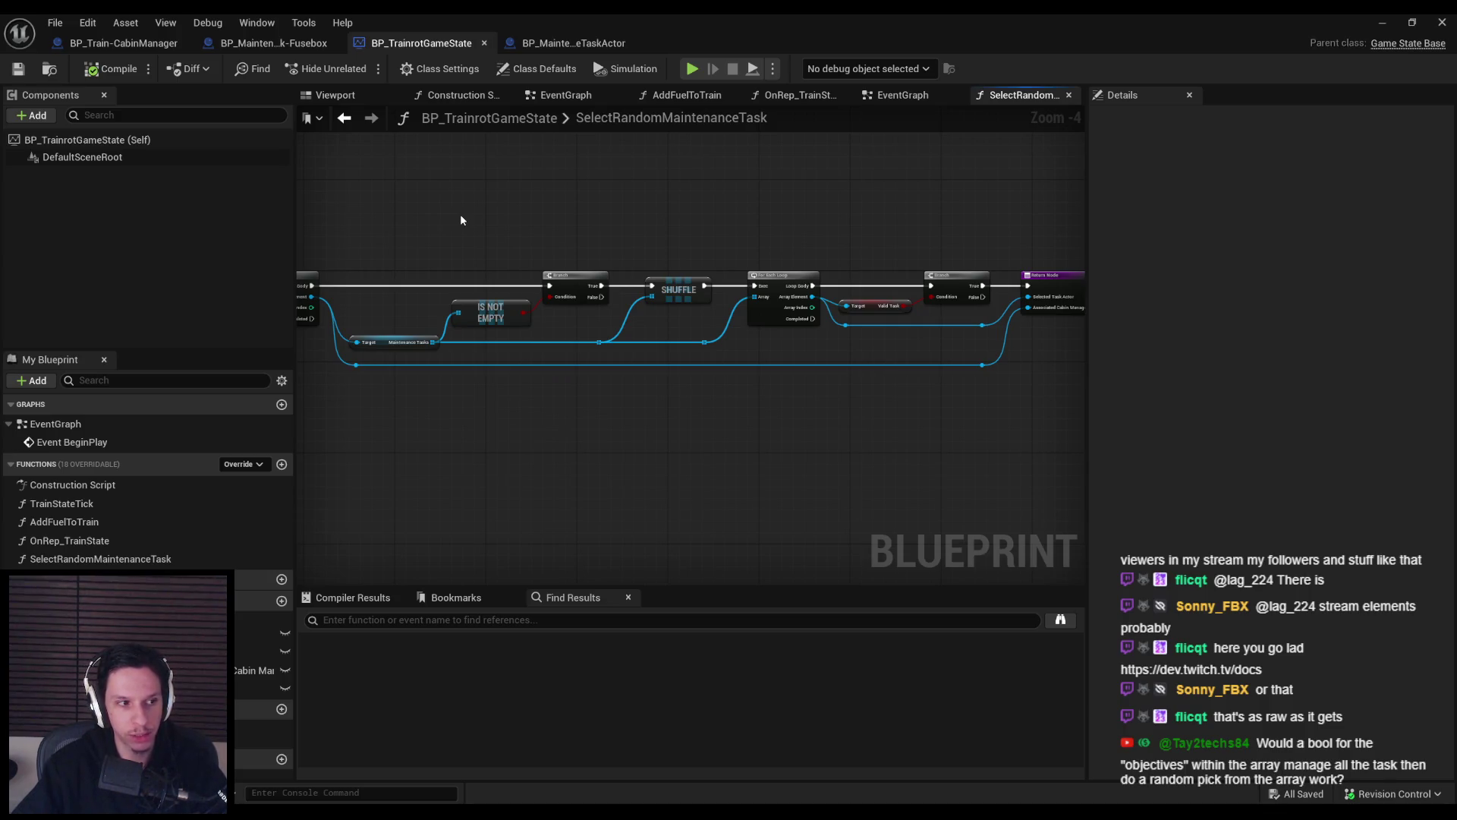
{"action": "scroll", "coordinate": [557, 347], "scroll_direction": "up", "scroll_amount": 2}
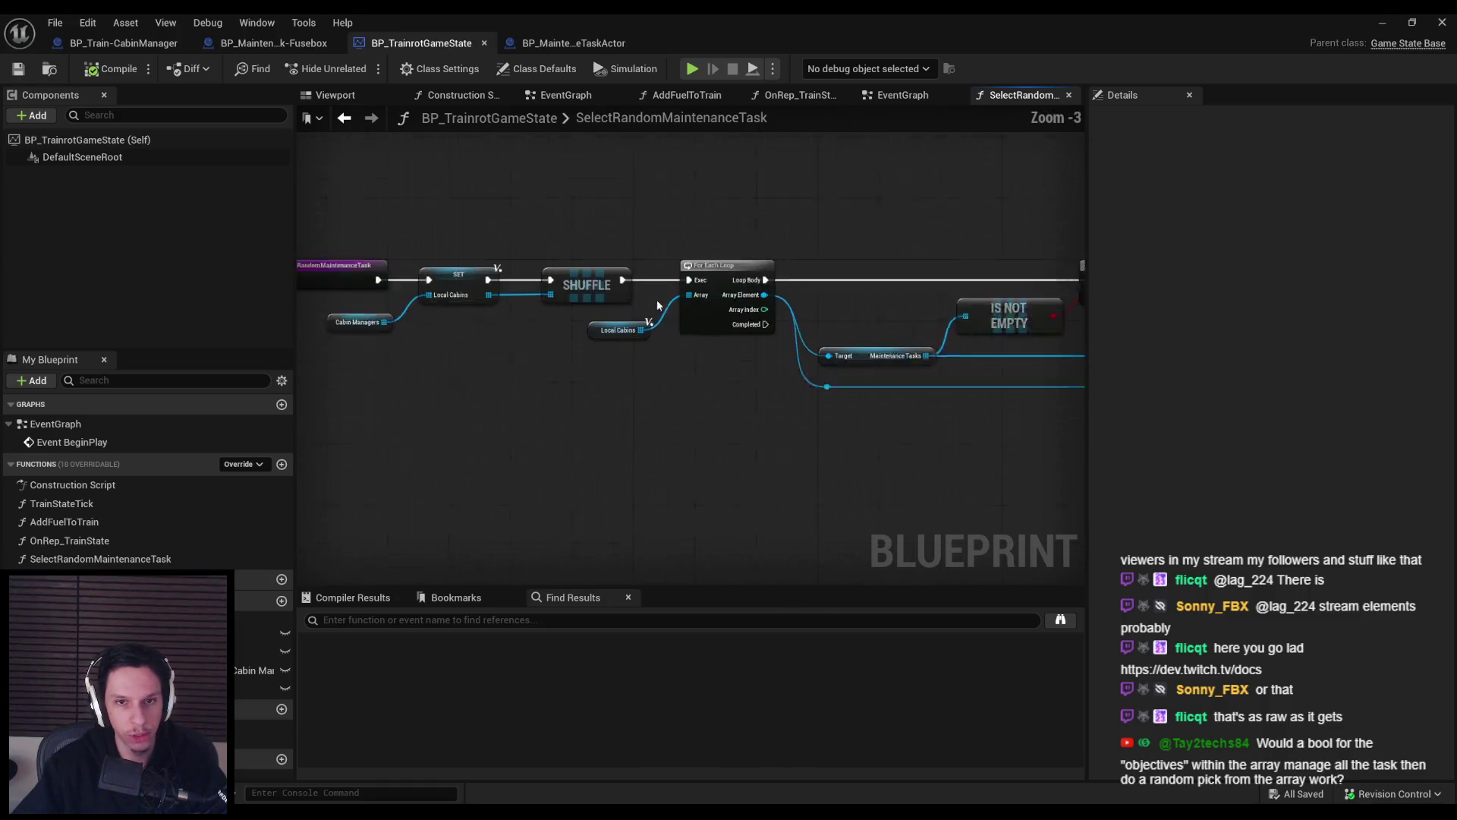
{"action": "scroll", "coordinate": [556, 347], "scroll_direction": "up", "scroll_amount": 2}
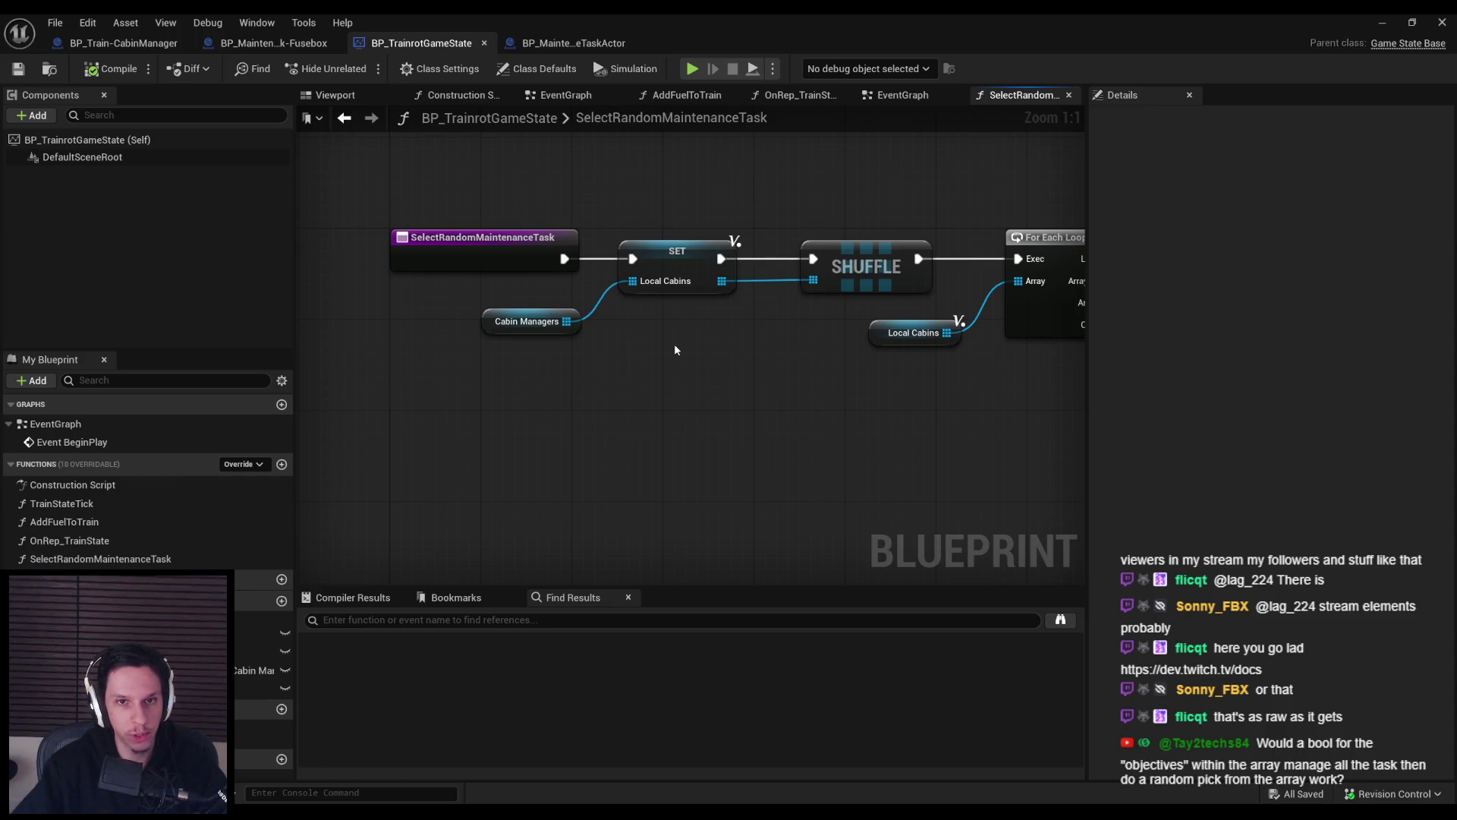
{"action": "key", "text": "alt+Tab"}
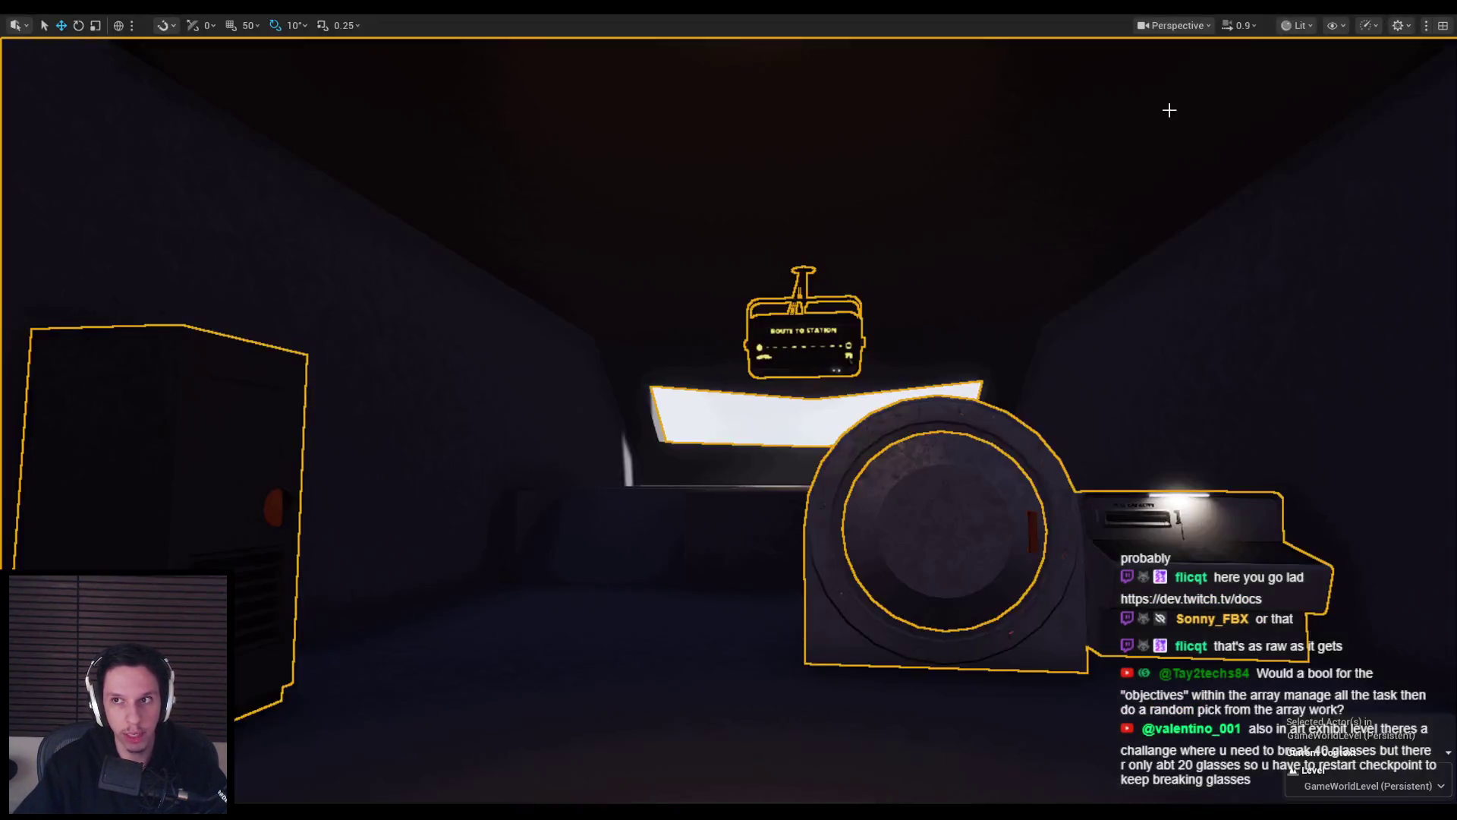
{"action": "scroll", "coordinate": [729, 410], "scroll_direction": "up", "scroll_amount": 2}
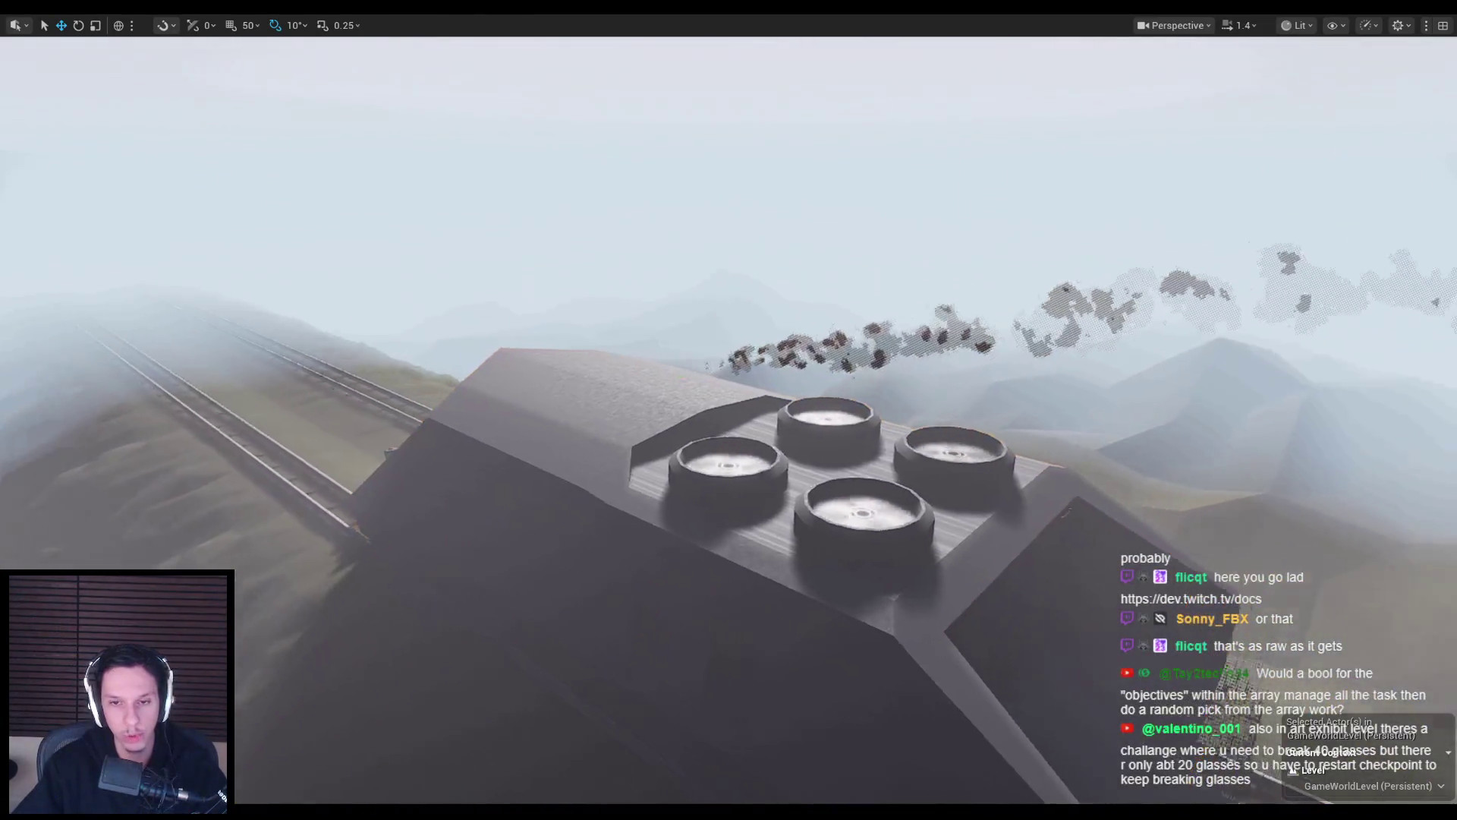
{"action": "key", "text": "alt+Tab"}
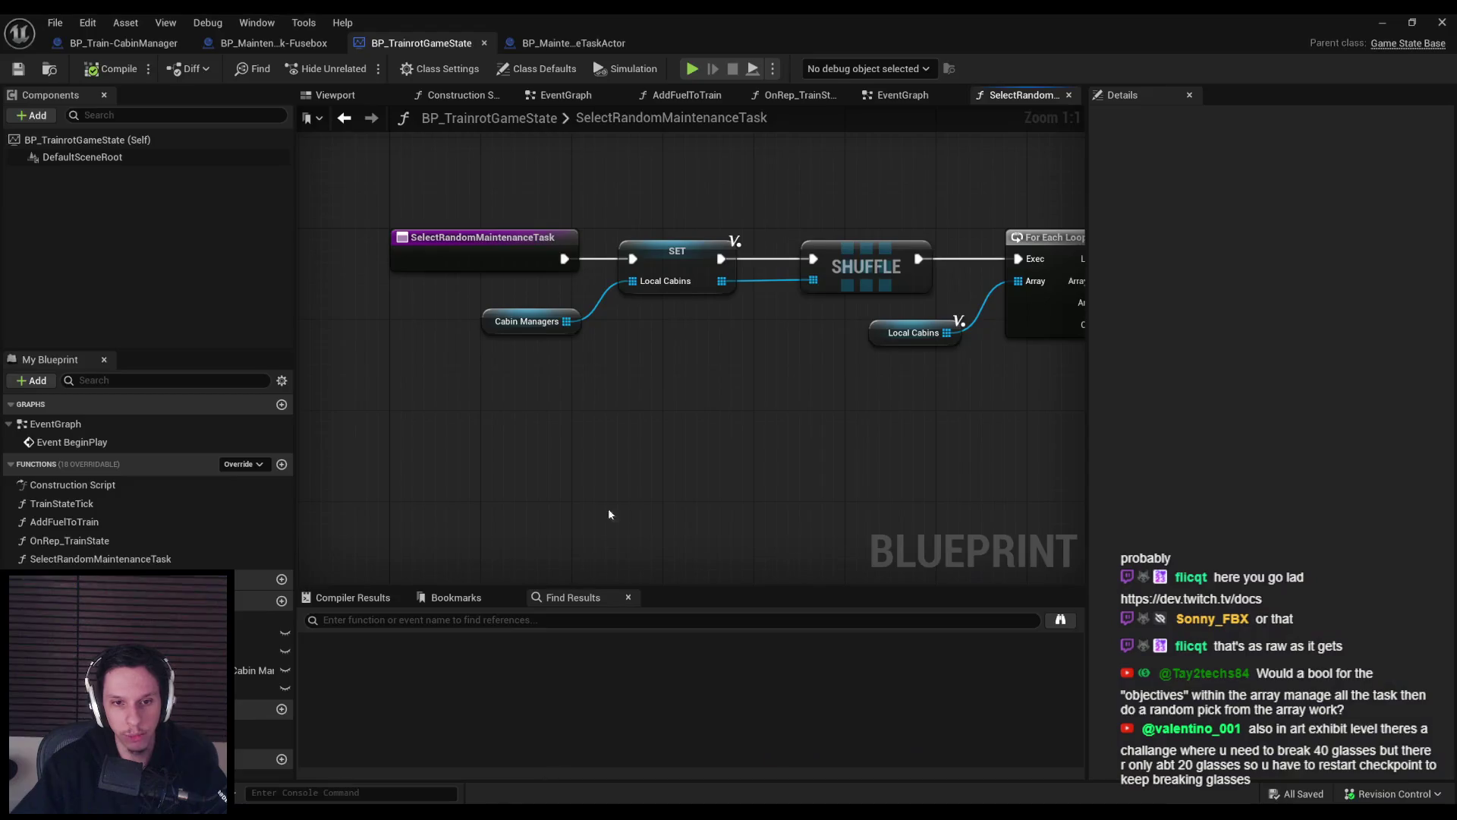
{"action": "scroll", "coordinate": [893, 263], "scroll_direction": "down", "scroll_amount": 3}
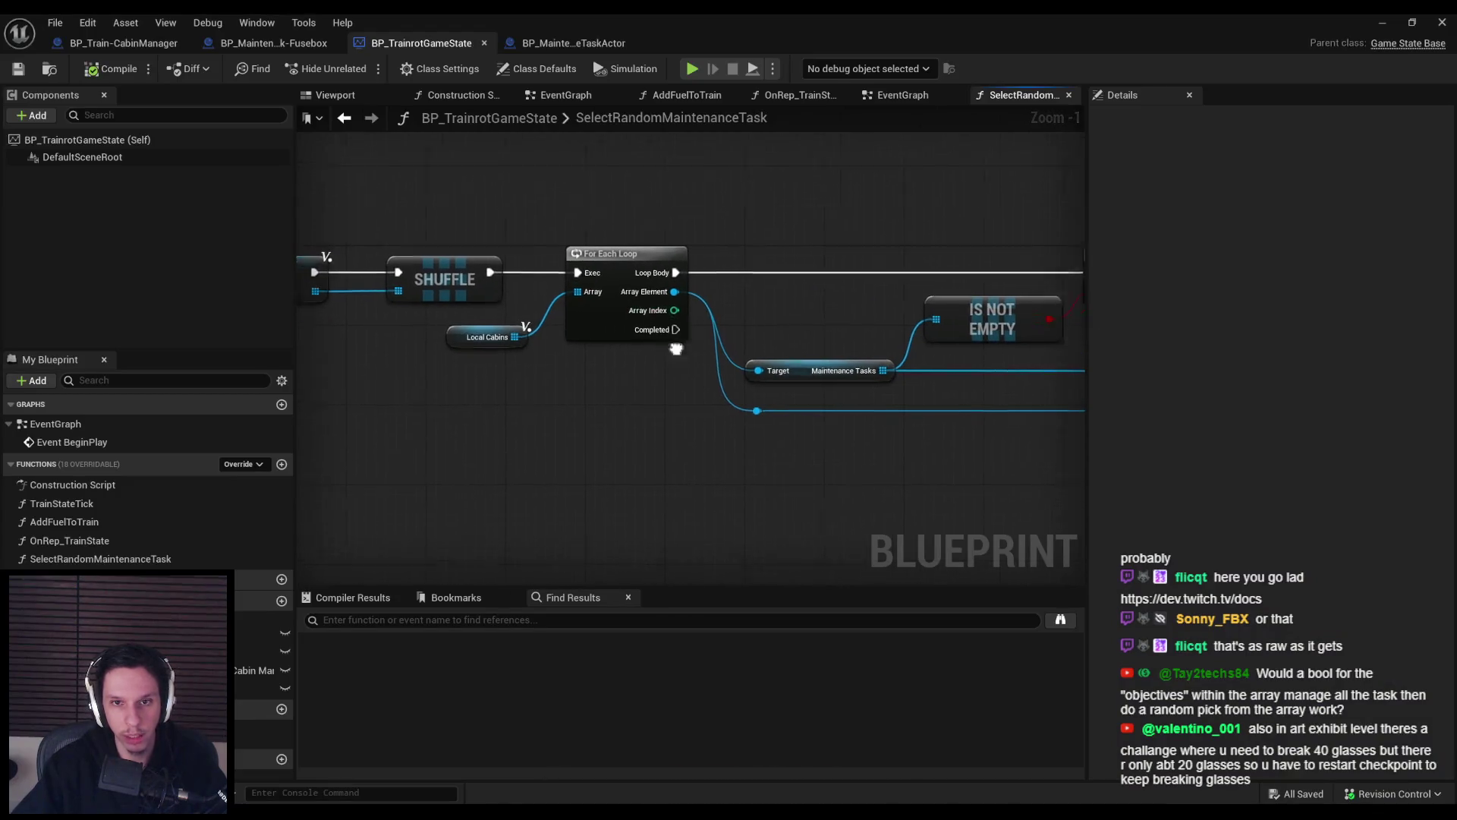
{"action": "mouse_move", "coordinate": [646, 318]}
{"action": "left_mouse_down"}
{"action": "mouse_move", "coordinate": [452, 308]}
{"action": "mouse_move", "coordinate": [508, 305]}
{"action": "mouse_move", "coordinate": [552, 359]}
{"action": "left_mouse_up"}
{"action": "left_click", "coordinate": [553, 359]}
{"action": "left_click", "coordinate": [838, 382]}
{"action": "left_click_drag", "start_coordinate": [842, 327], "coordinate": [479, 339]}
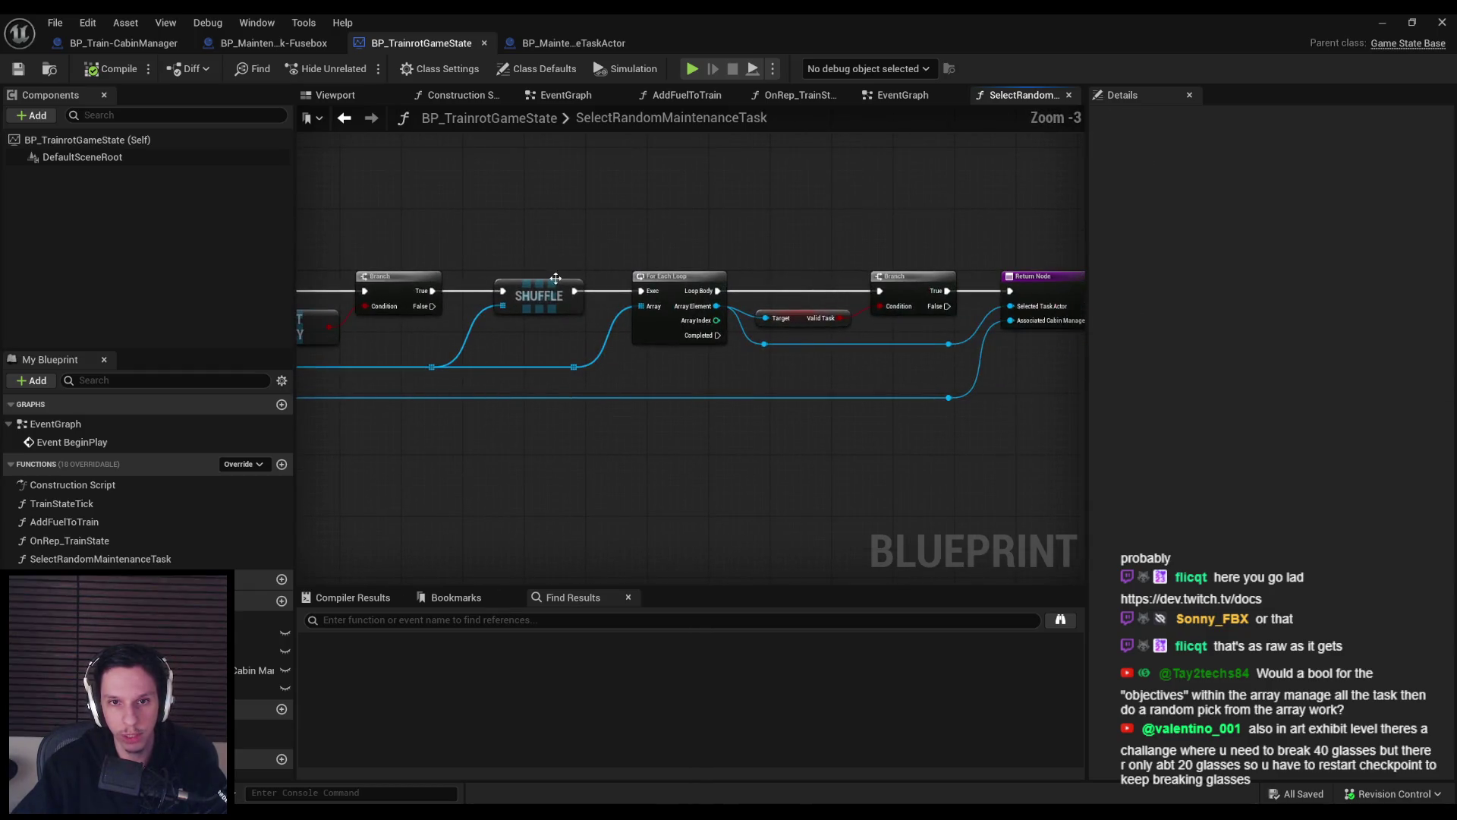
{"action": "left_click_drag", "start_coordinate": [844, 334], "coordinate": [667, 364]}
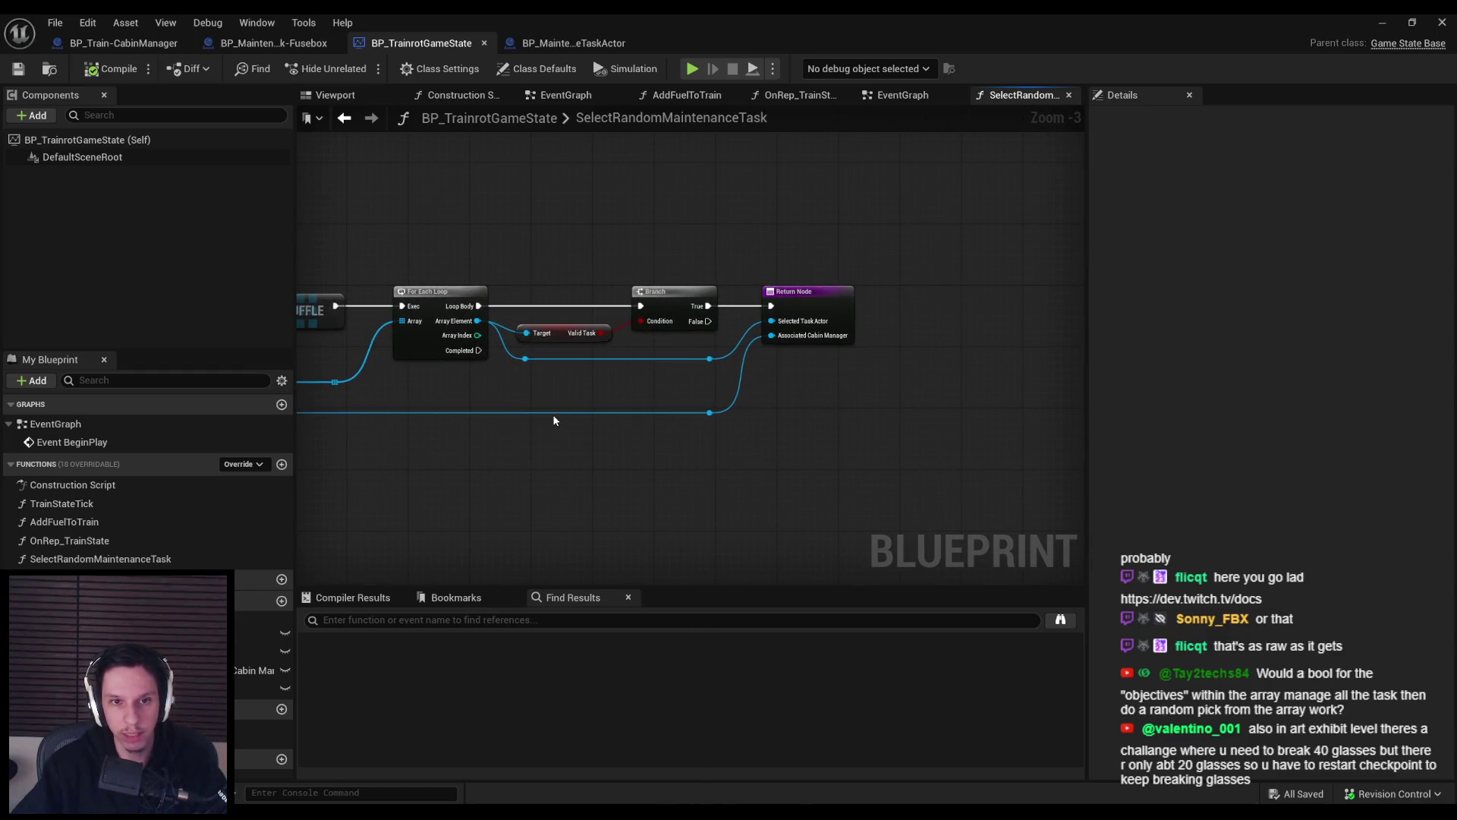
{"action": "left_click_drag", "start_coordinate": [554, 420], "coordinate": [936, 398]}
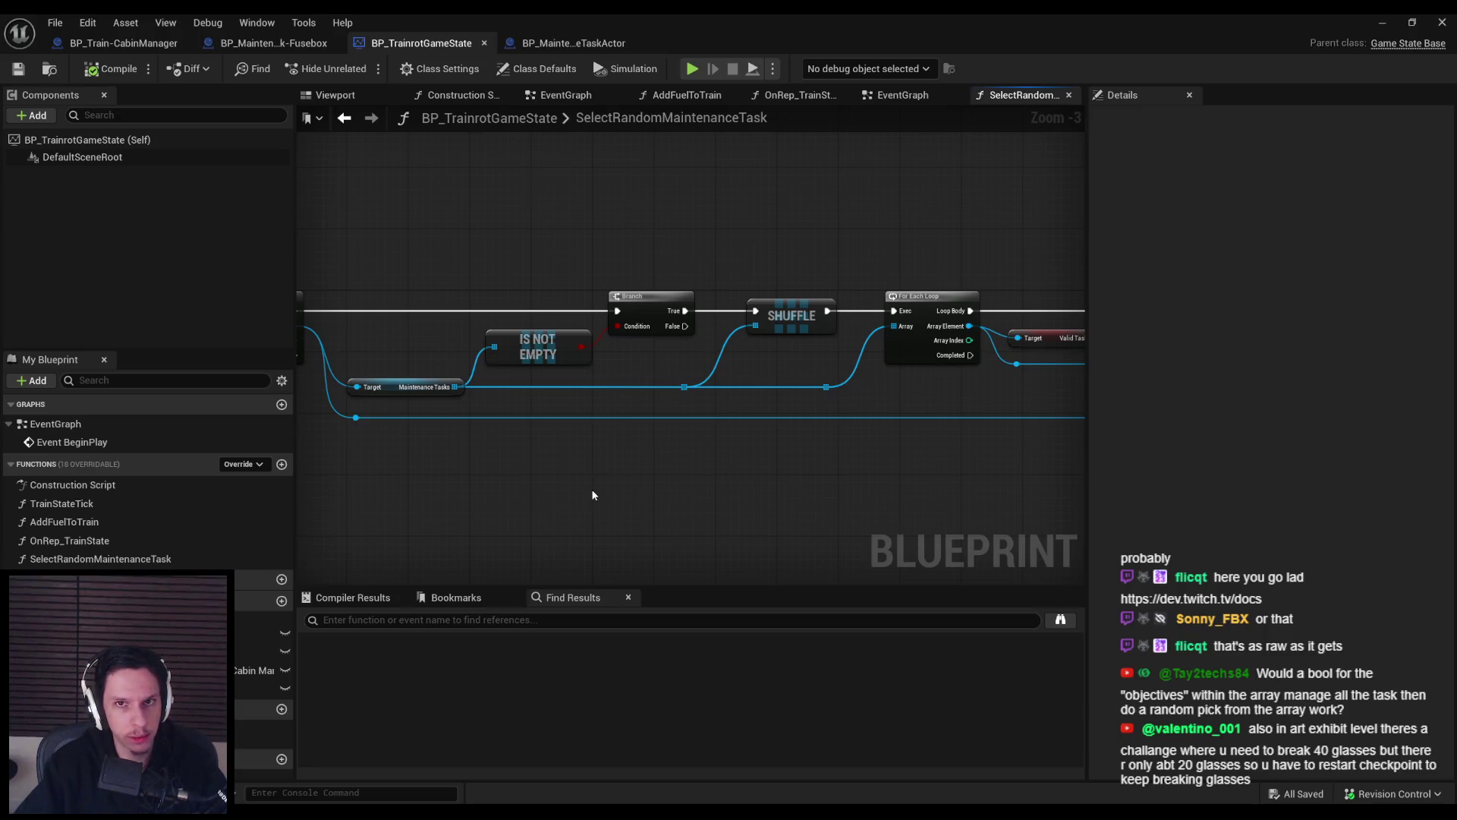
{"action": "scroll", "coordinate": [594, 495], "scroll_direction": "down", "scroll_amount": 2}
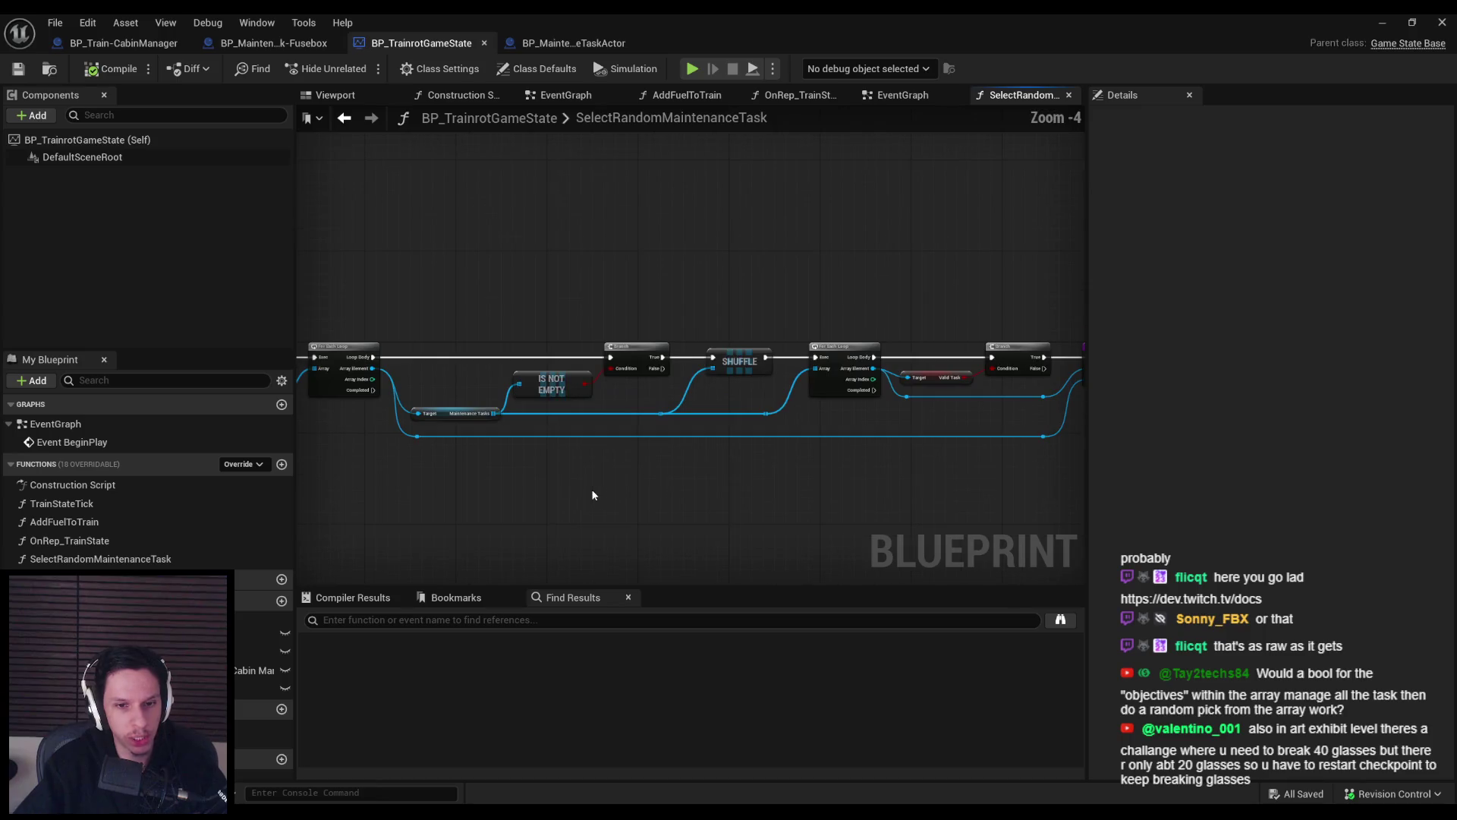
{"action": "scroll", "coordinate": [593, 495], "scroll_direction": "up", "scroll_amount": 2}
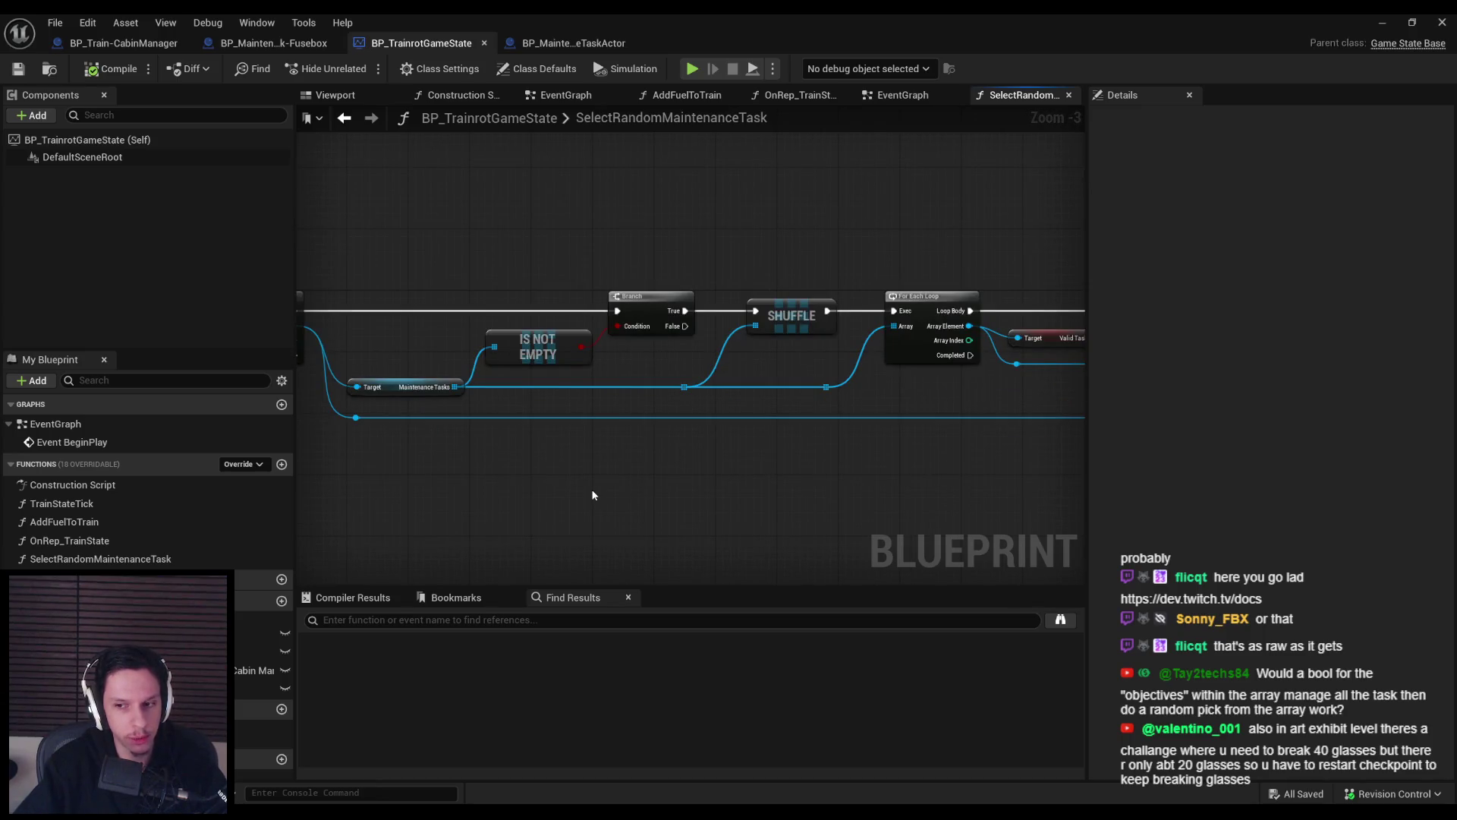
{"action": "scroll", "coordinate": [594, 495], "scroll_direction": "down", "scroll_amount": 1}
{"action": "scroll", "coordinate": [593, 495], "scroll_direction": "down", "scroll_amount": 1}
{"action": "scroll", "coordinate": [594, 495], "scroll_direction": "up", "scroll_amount": 1}
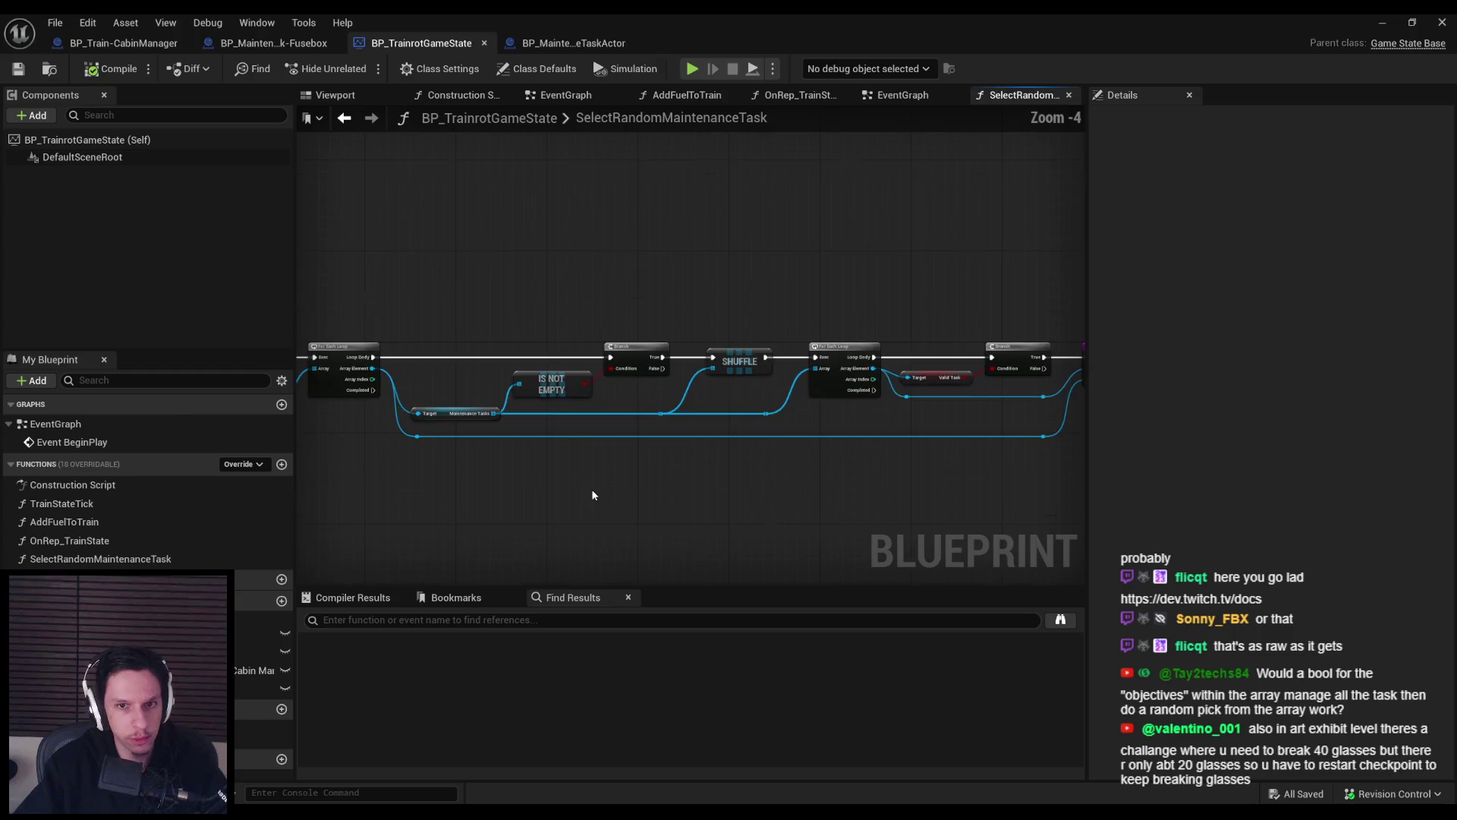
{"action": "scroll", "coordinate": [594, 494], "scroll_direction": "up", "scroll_amount": 1}
{"action": "scroll", "coordinate": [592, 492], "scroll_direction": "down", "scroll_amount": 1}
{"action": "mouse_move", "coordinate": [592, 492]}
{"action": "left_mouse_down"}
{"action": "mouse_move", "coordinate": [589, 416]}
{"action": "mouse_move", "coordinate": [620, 396]}
{"action": "mouse_move", "coordinate": [898, 403]}
{"action": "mouse_move", "coordinate": [523, 423]}
{"action": "left_mouse_up"}
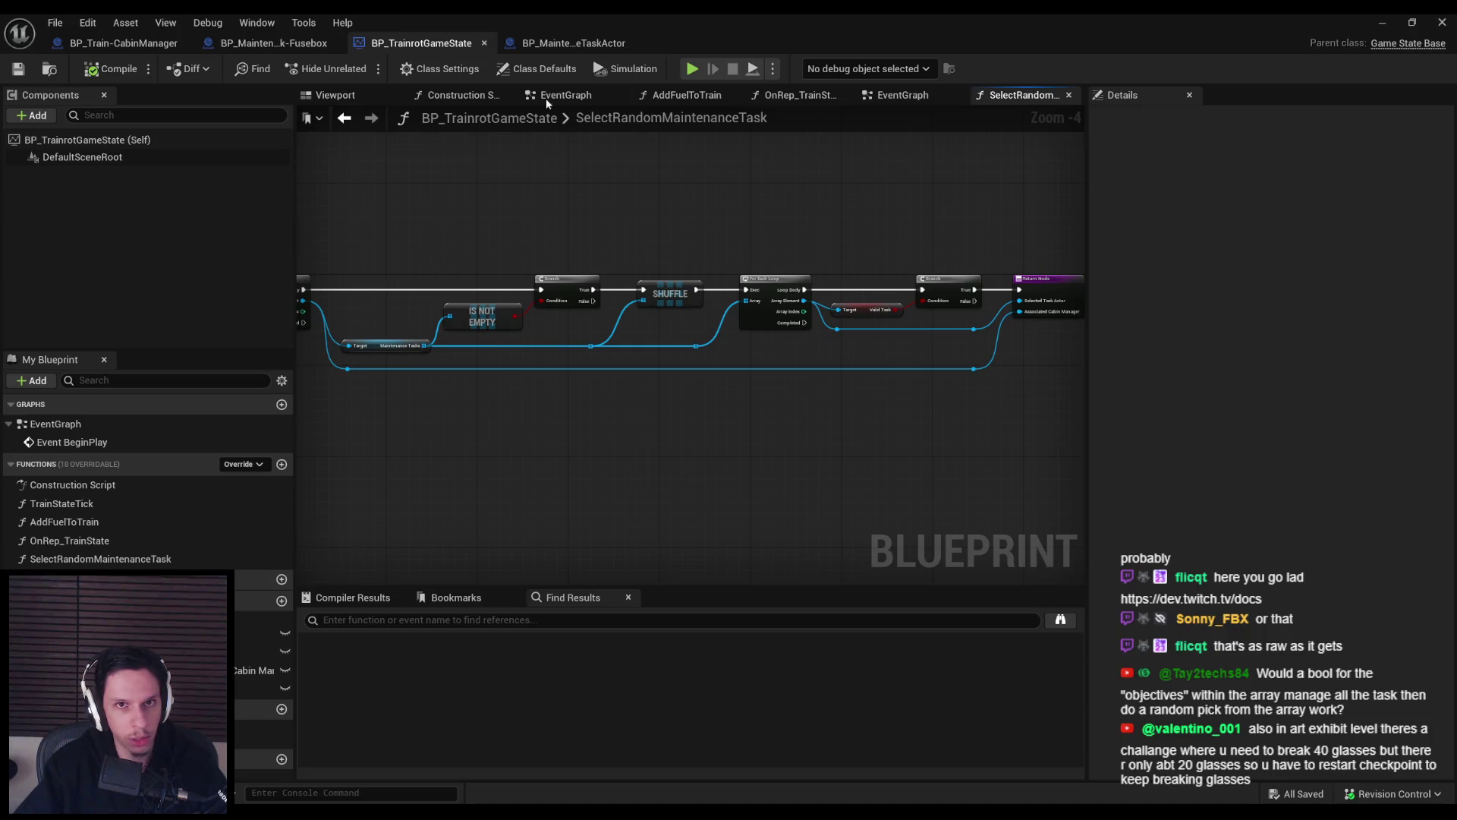
Find Server Set Task Active in TrainStateTick and open its event in BP_MaintenanceTaskActor.
{"action": "scroll", "coordinate": [1003, 313], "scroll_direction": "up", "scroll_amount": 2}
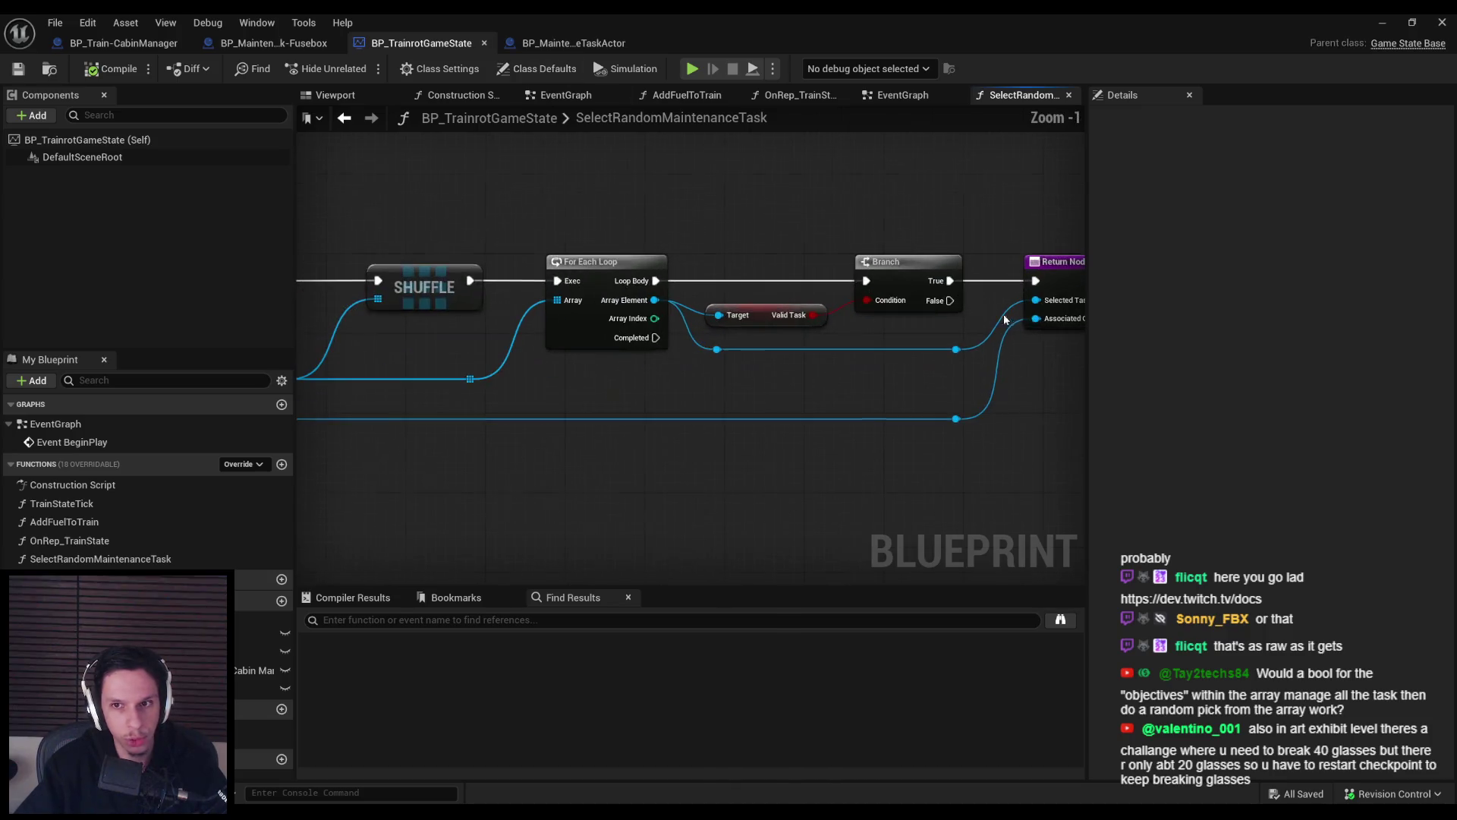
{"action": "left_click", "coordinate": [900, 95]}
{"action": "scroll", "coordinate": [716, 325], "scroll_direction": "down", "scroll_amount": 1}
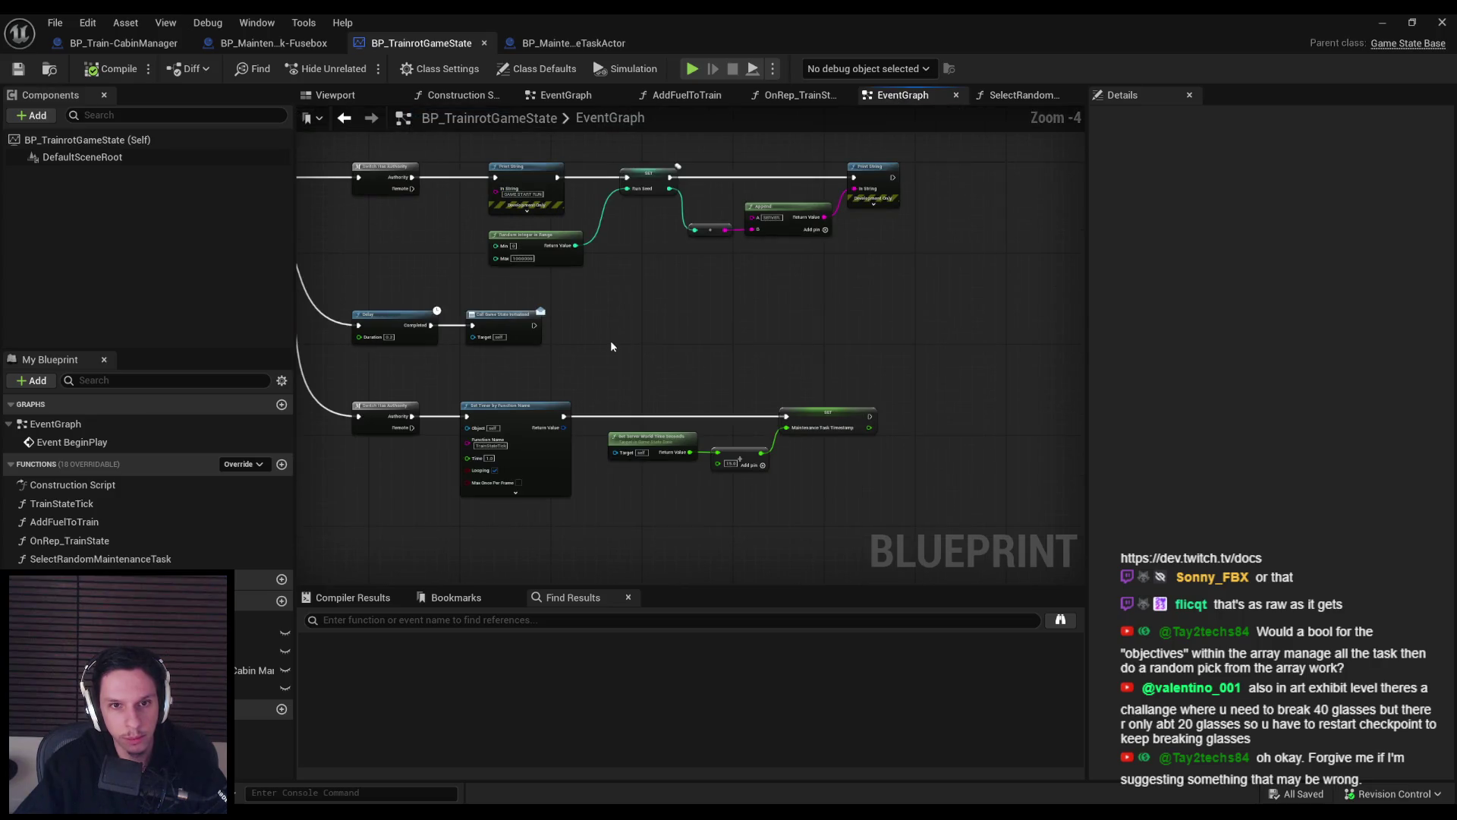
{"action": "scroll", "coordinate": [611, 340], "scroll_direction": "down", "scroll_amount": 1}
{"action": "double_click", "coordinate": [72, 504]}
{"action": "scroll", "coordinate": [759, 425], "scroll_direction": "up", "scroll_amount": 3}
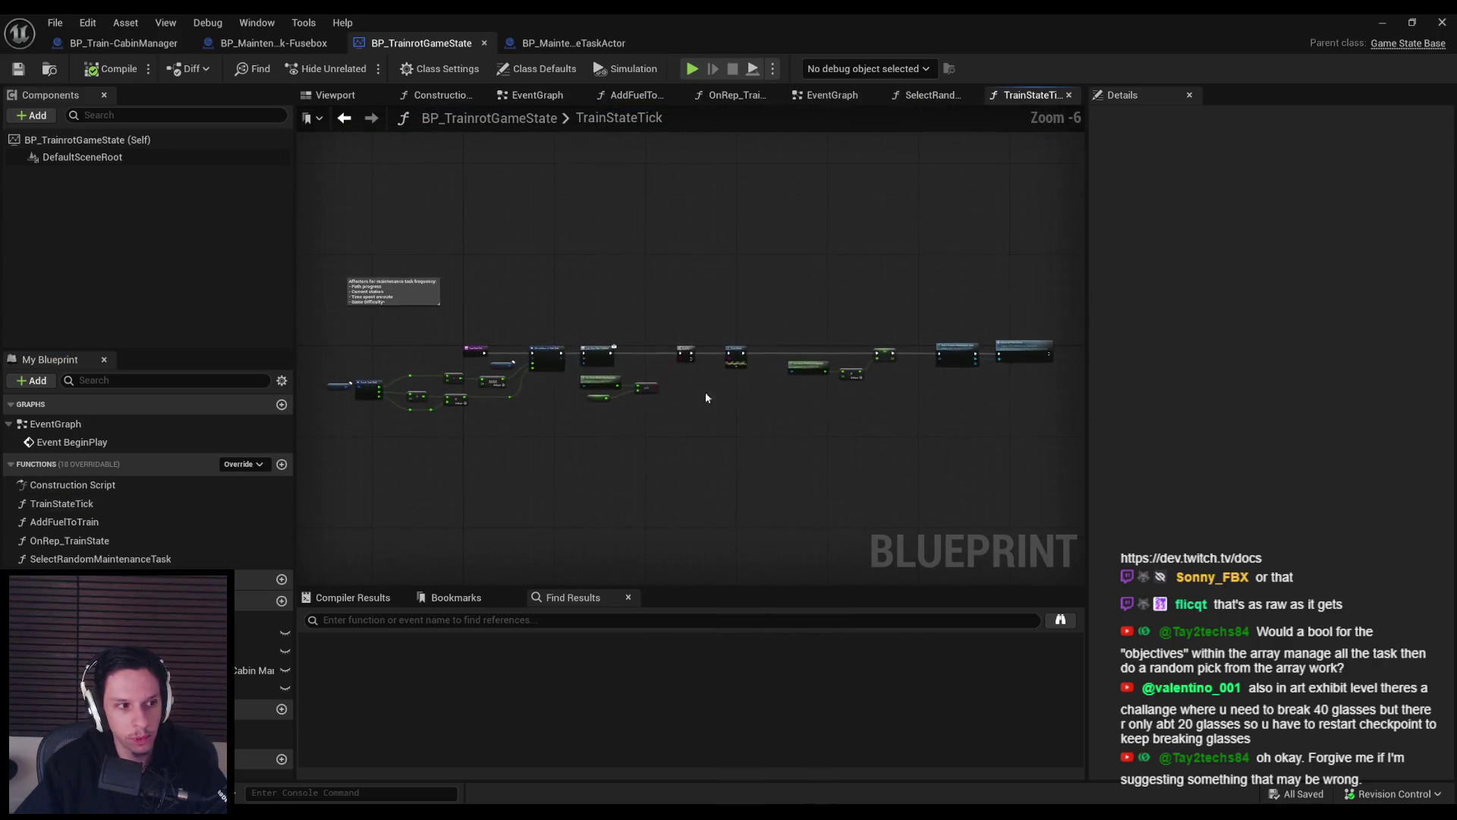
{"action": "left_click_drag", "start_coordinate": [664, 405], "coordinate": [614, 396]}
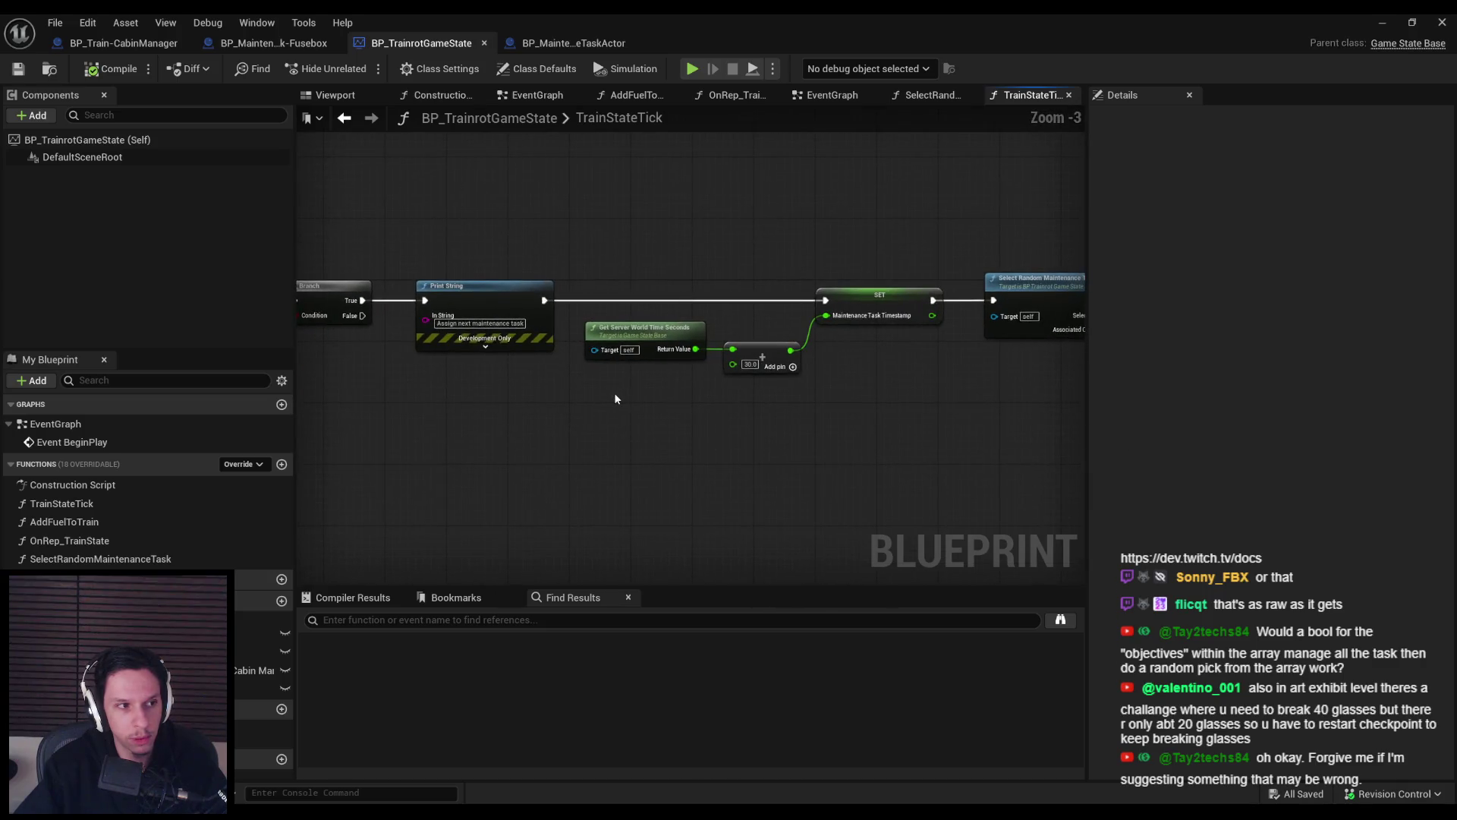
{"action": "mouse_move", "coordinate": [722, 334]}
{"action": "left_mouse_down"}
{"action": "mouse_move", "coordinate": [174, 334]}
{"action": "mouse_move", "coordinate": [744, 331]}
{"action": "left_mouse_up"}
{"action": "scroll", "coordinate": [722, 334], "scroll_direction": "up", "scroll_amount": 2}
{"action": "left_click", "coordinate": [729, 392]}
{"action": "double_click", "coordinate": [735, 335]}
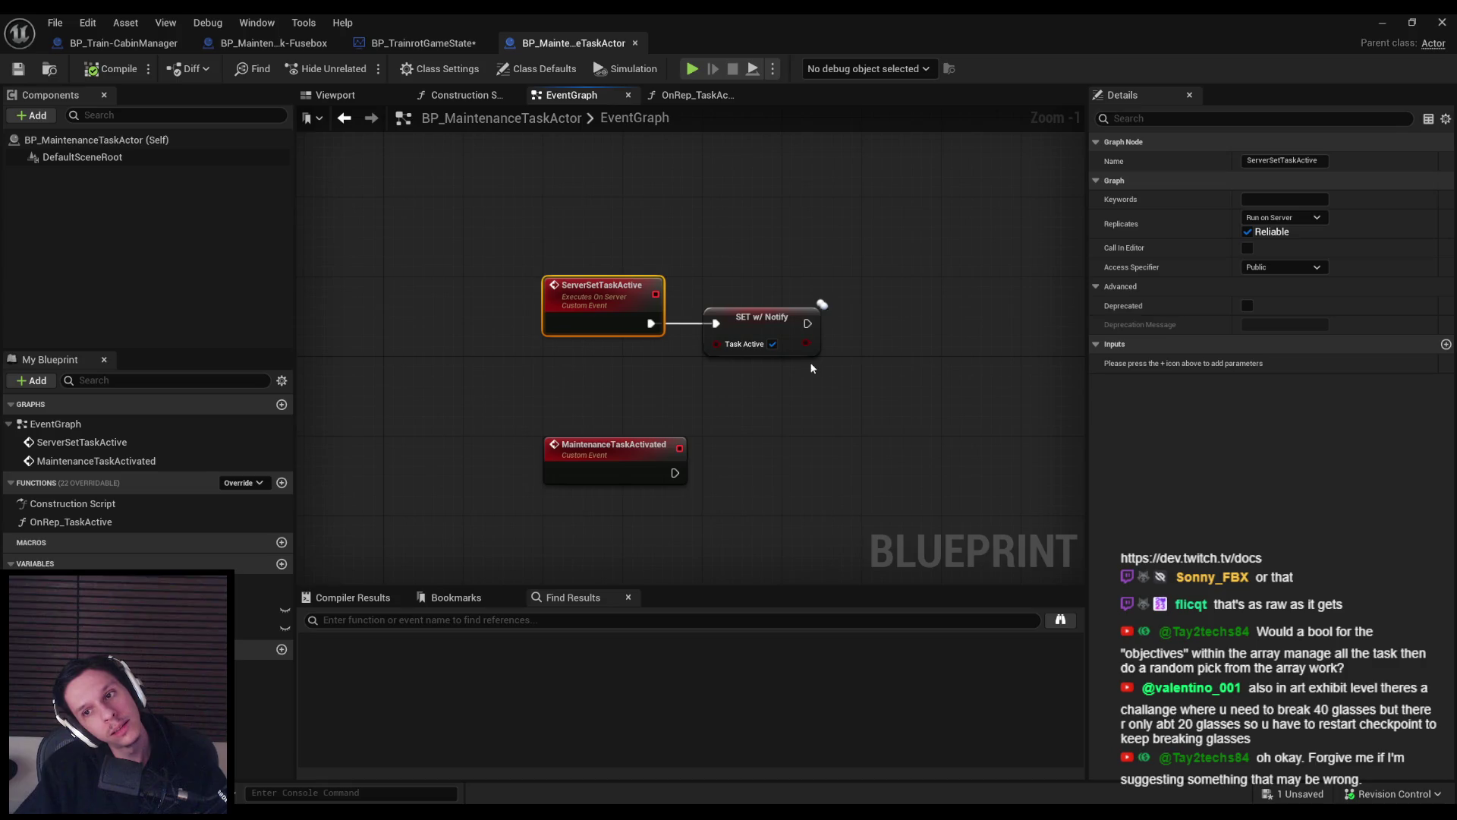
Try adding a ParentCabinManager input to ServerSetTaskActive, then remove it again.
{"action": "left_click", "coordinate": [1446, 344]}
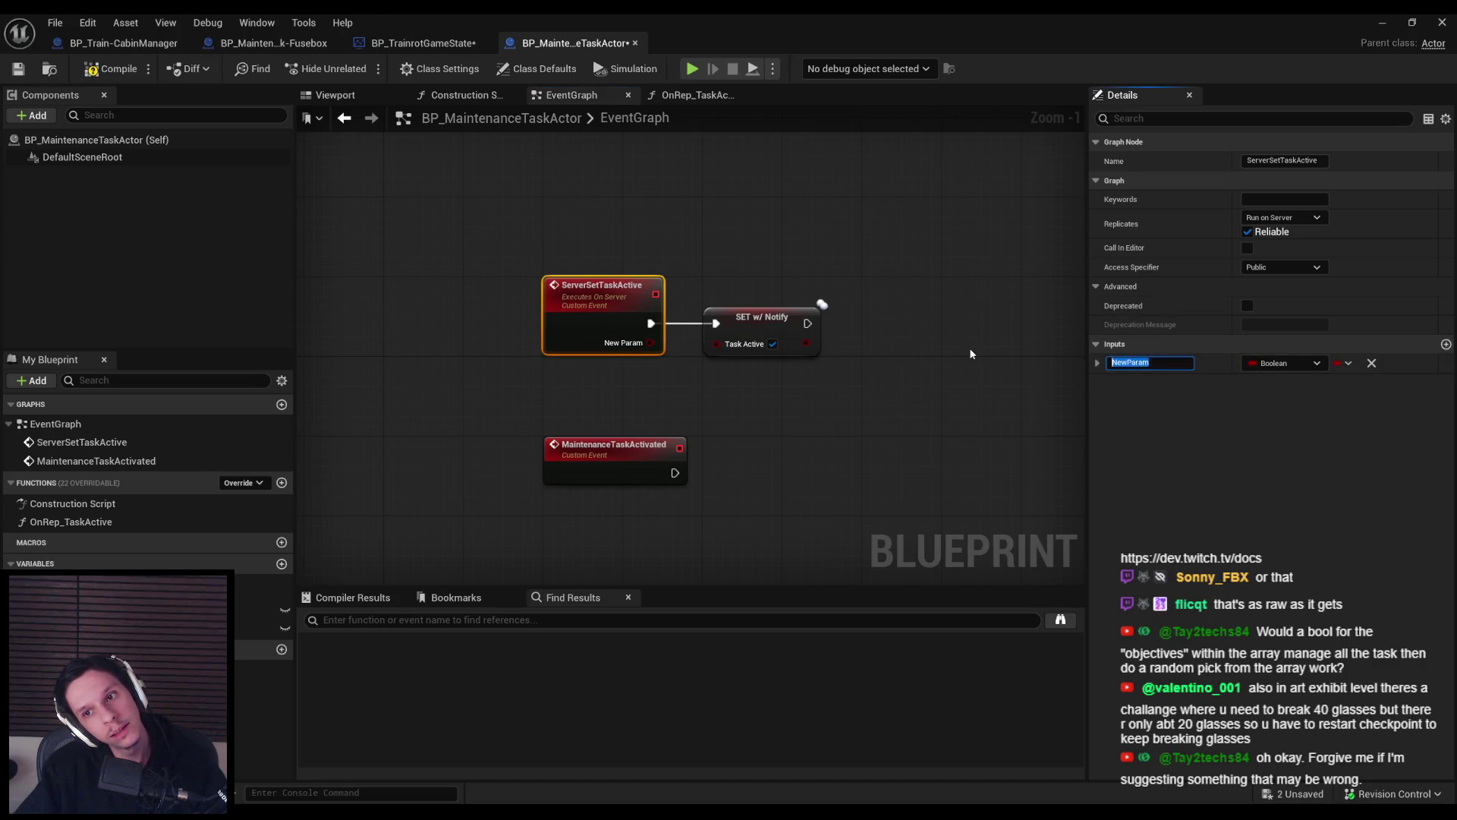
{"action": "key", "text": "BackSpace"}
{"action": "type", "text": "ParentCabin"}
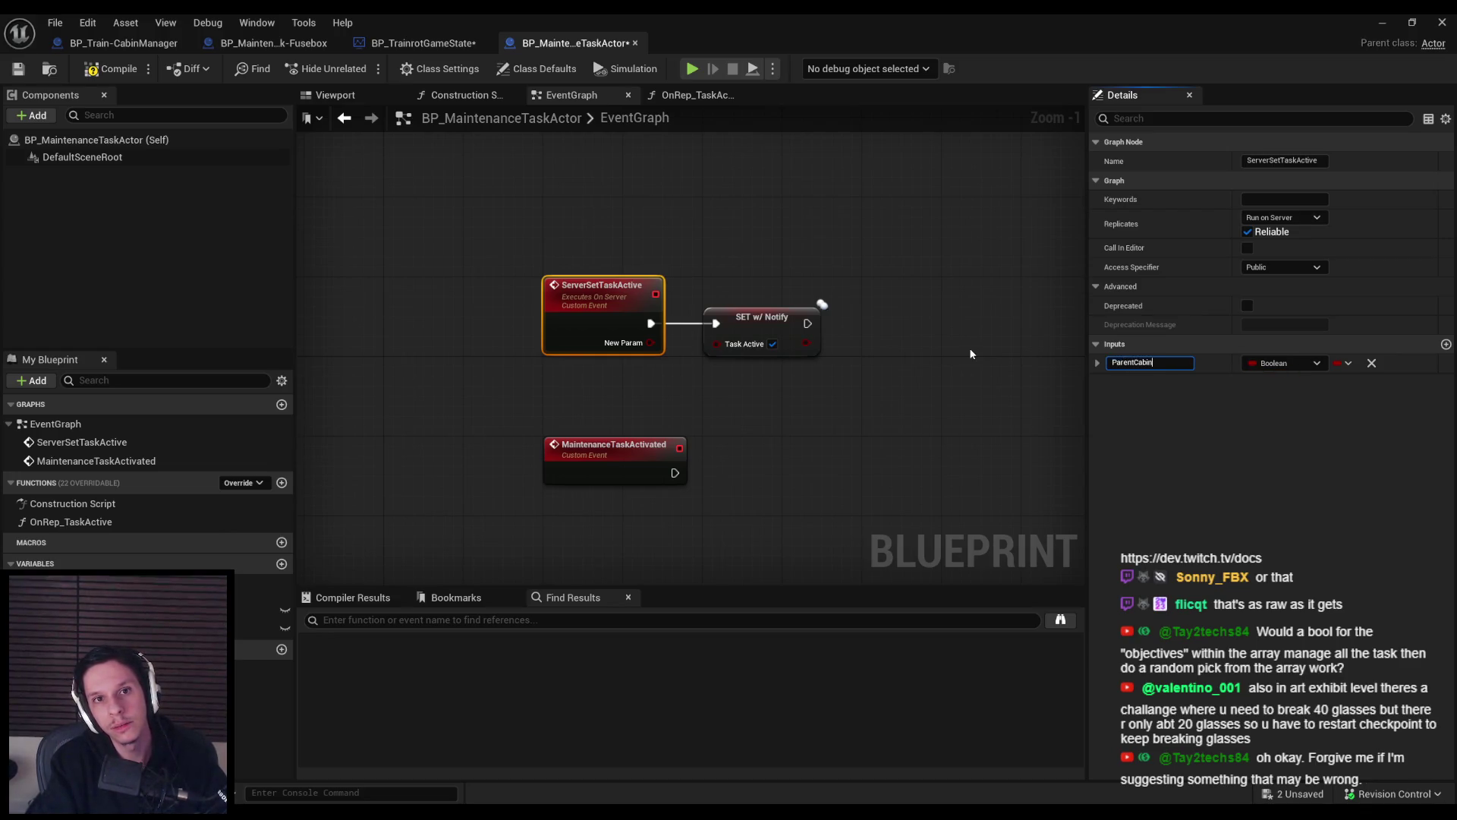
{"action": "type", "text": "Manager"}
{"action": "key", "text": "Return"}
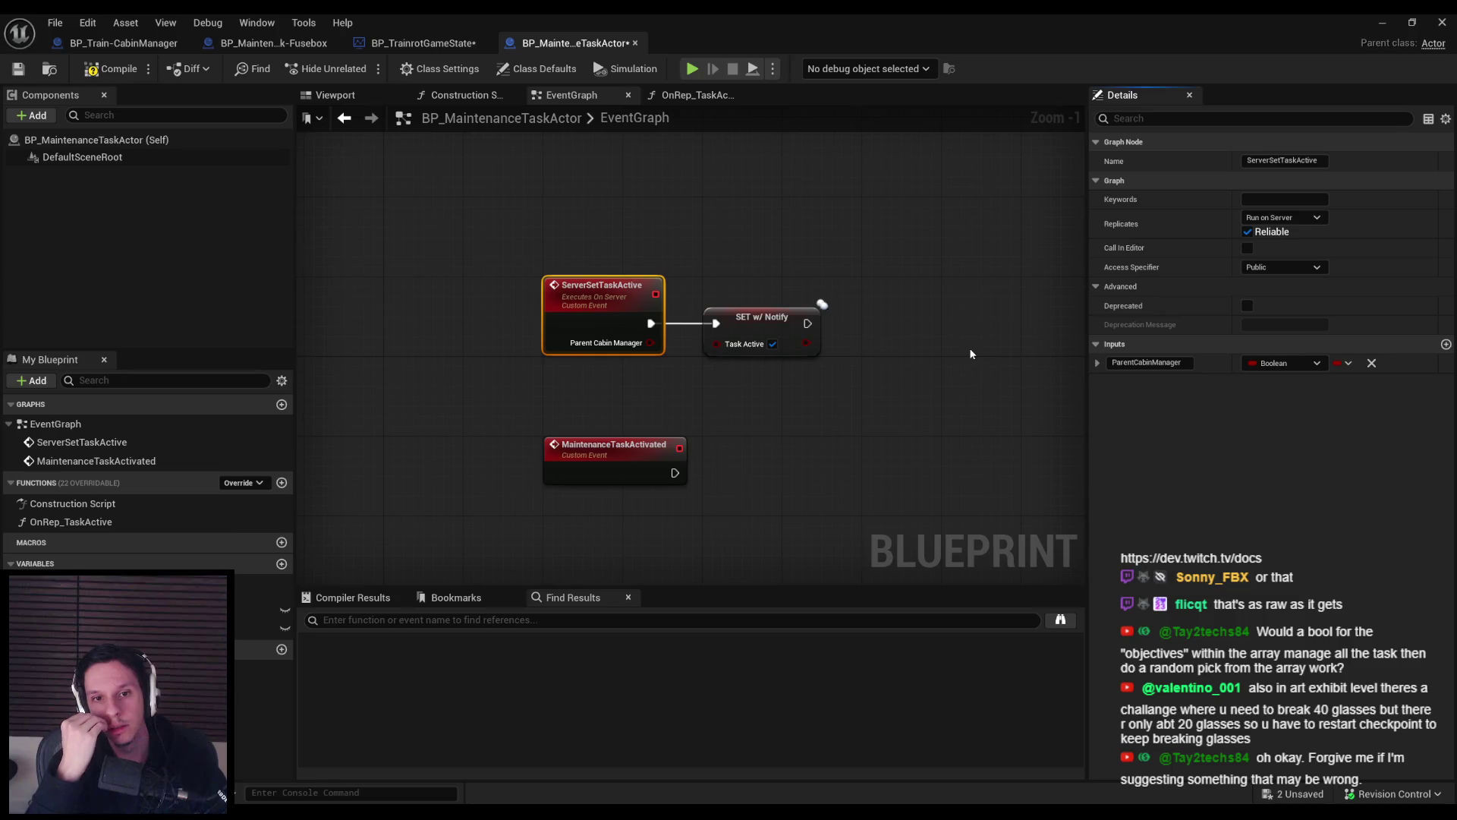
{"action": "left_click", "coordinate": [1371, 362]}
{"action": "left_click", "coordinate": [558, 219]}
Create the ParentCabinManager variable in BP_MaintenanceTaskActor's Variables list and compile.
{"action": "left_click", "coordinate": [410, 43]}
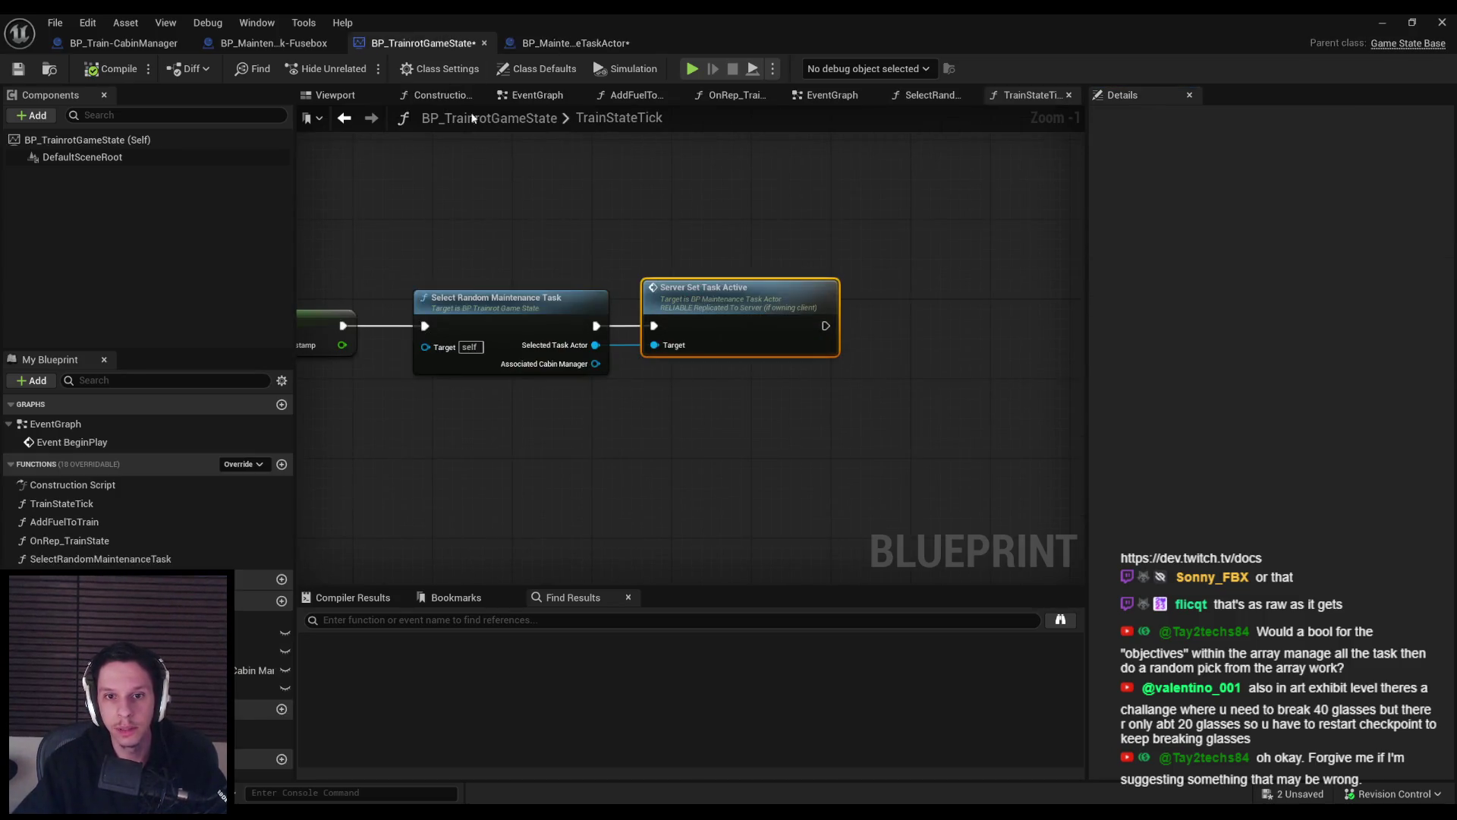
{"action": "left_click", "coordinate": [565, 45]}
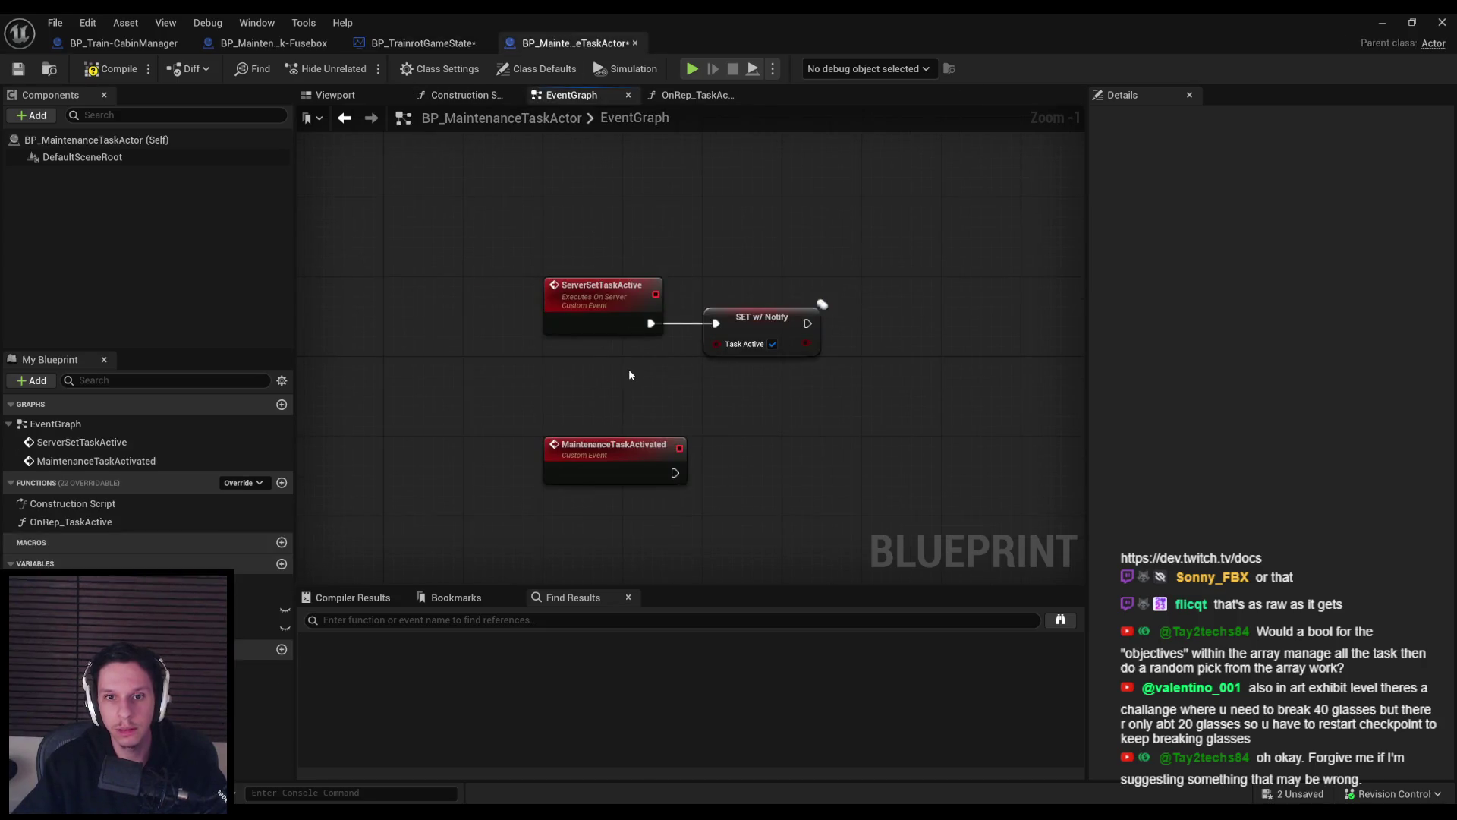
{"action": "left_click", "coordinate": [422, 43]}
{"action": "left_click", "coordinate": [589, 43]}
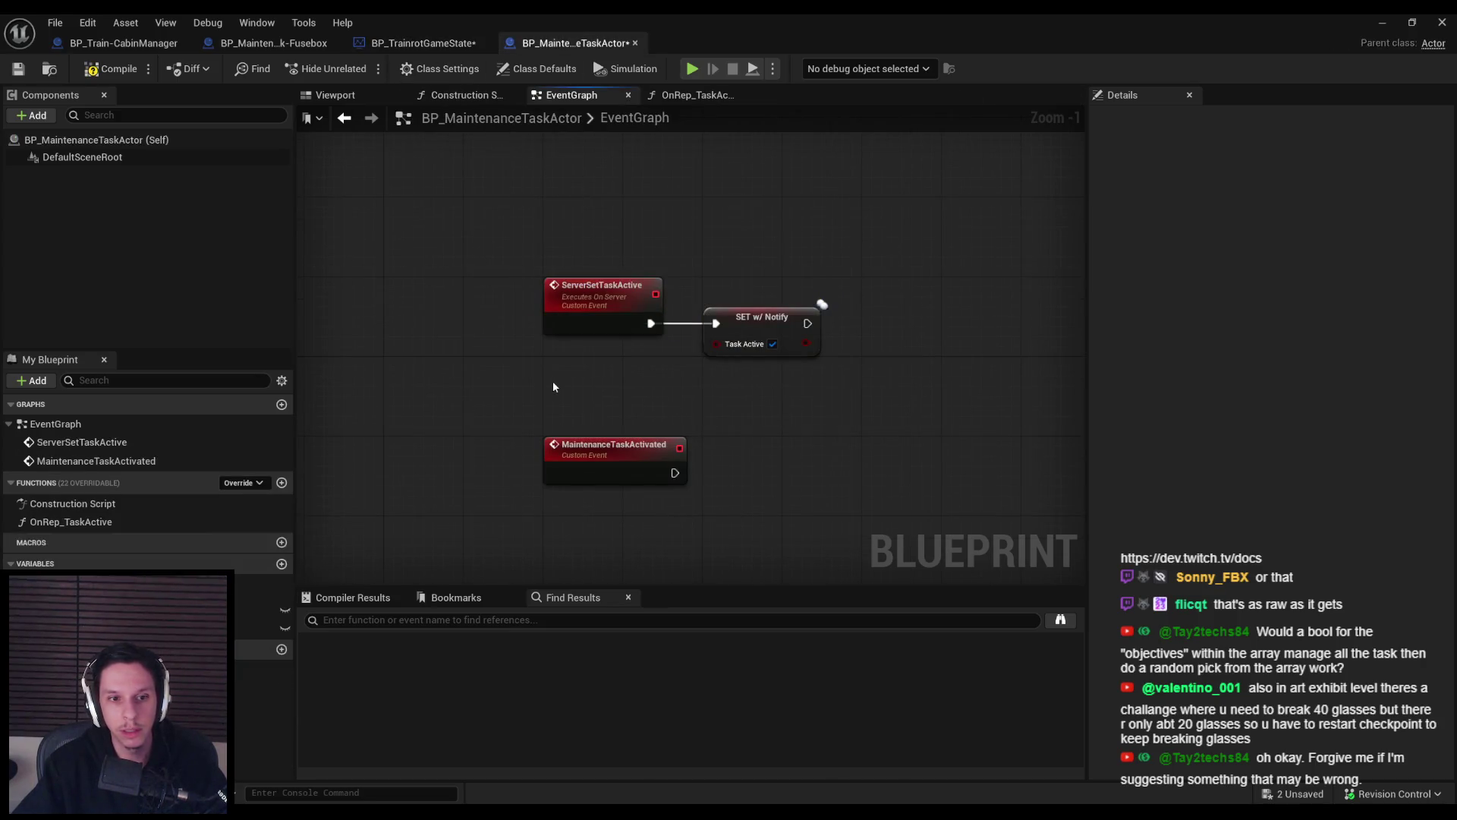
{"action": "left_click", "coordinate": [281, 564]}
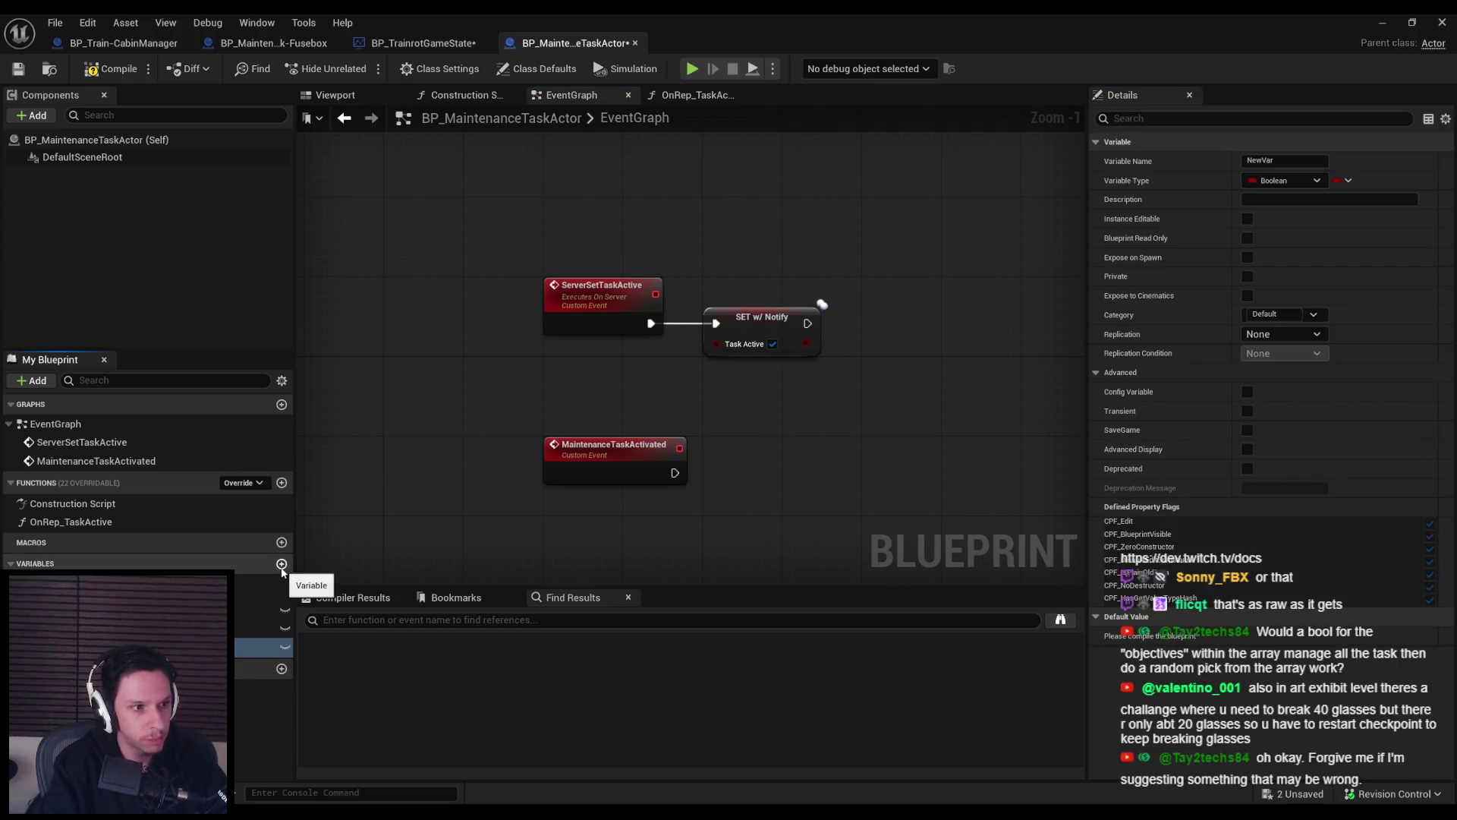
{"action": "type", "text": "ParentCabinManager"}
{"action": "key", "text": "Return"}
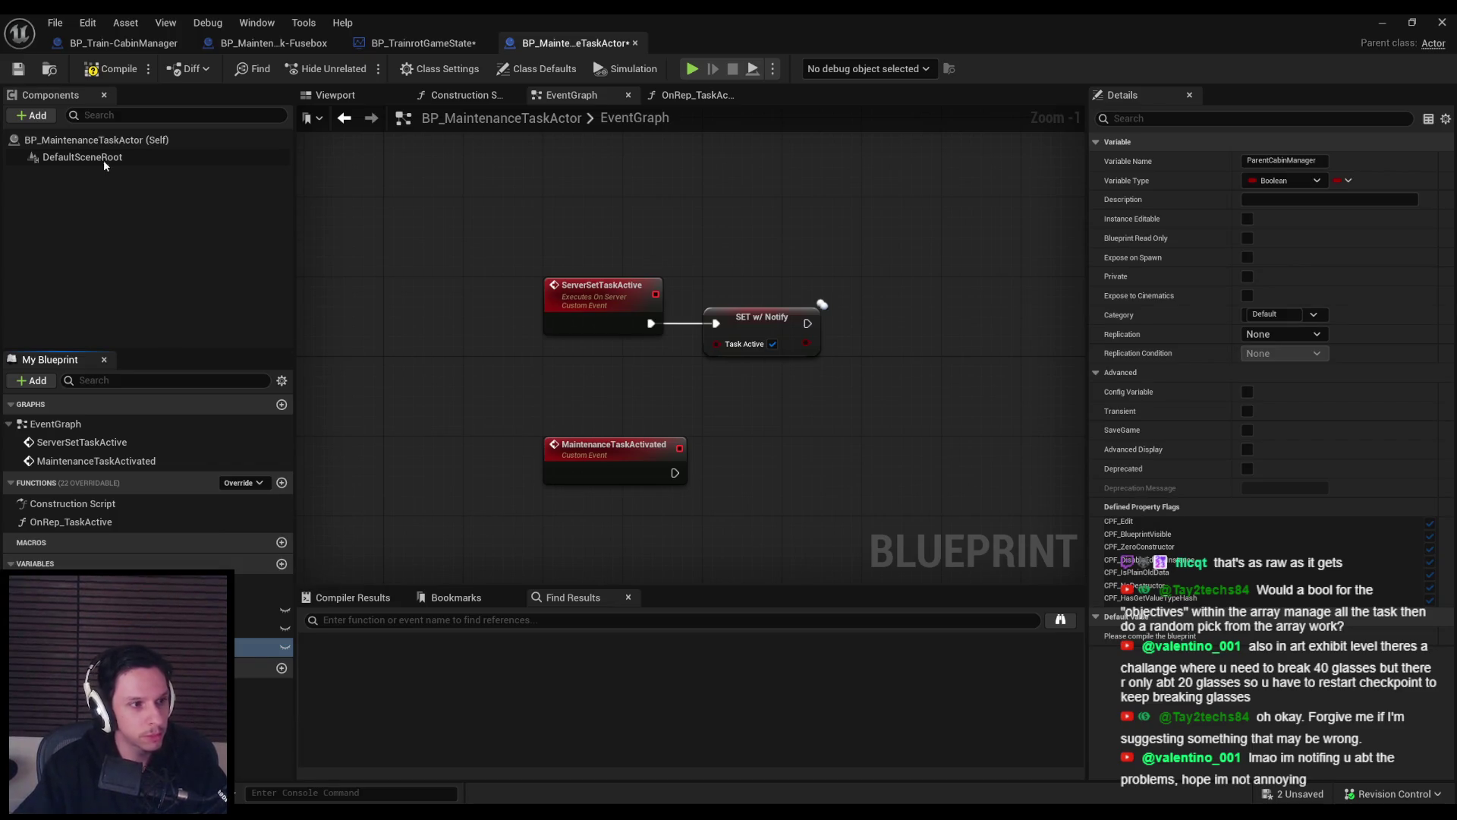
{"action": "left_click", "coordinate": [112, 68]}
{"action": "left_click", "coordinate": [19, 68]}
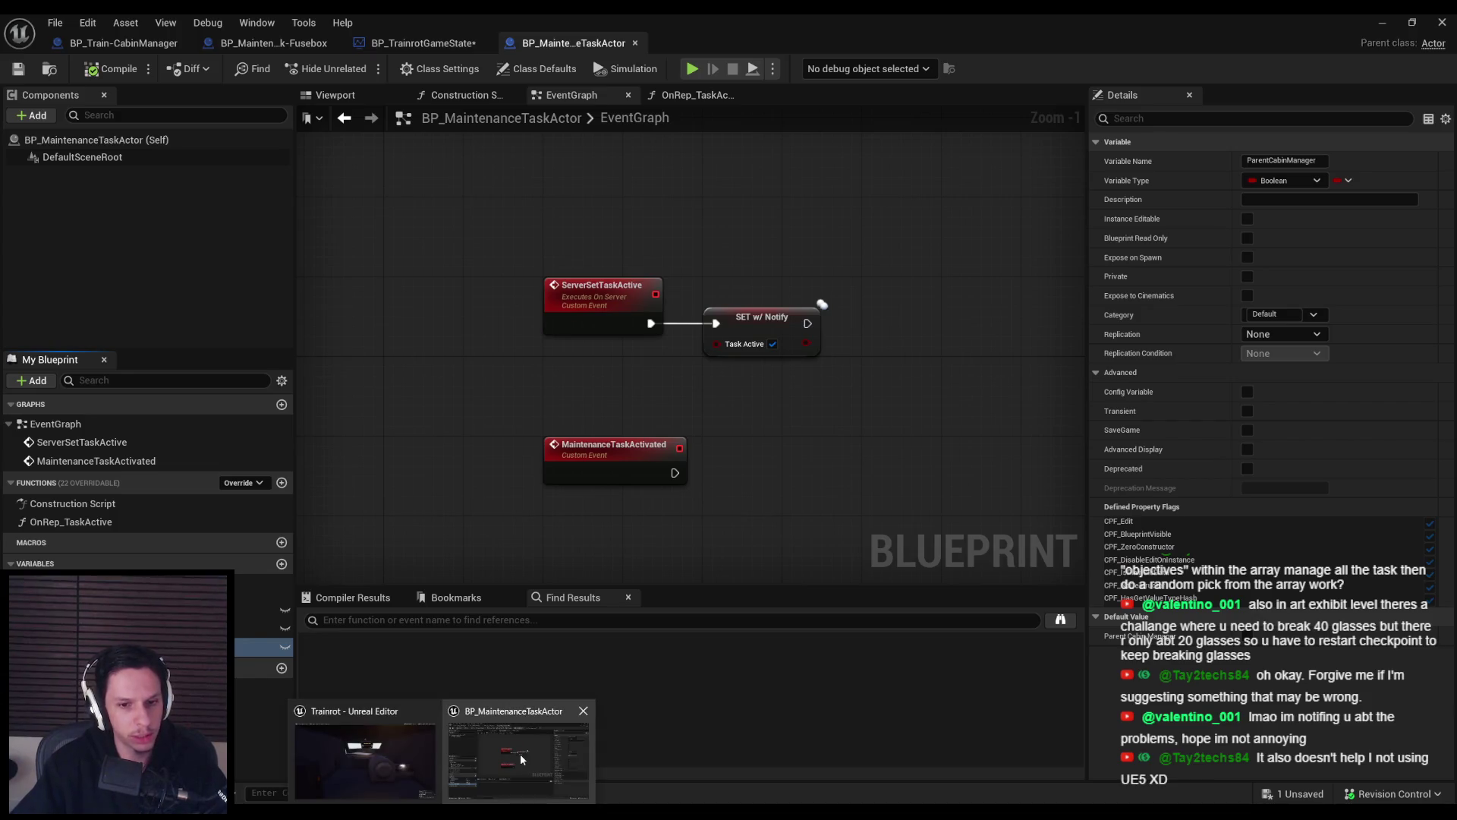
{"action": "left_click", "coordinate": [521, 754]}
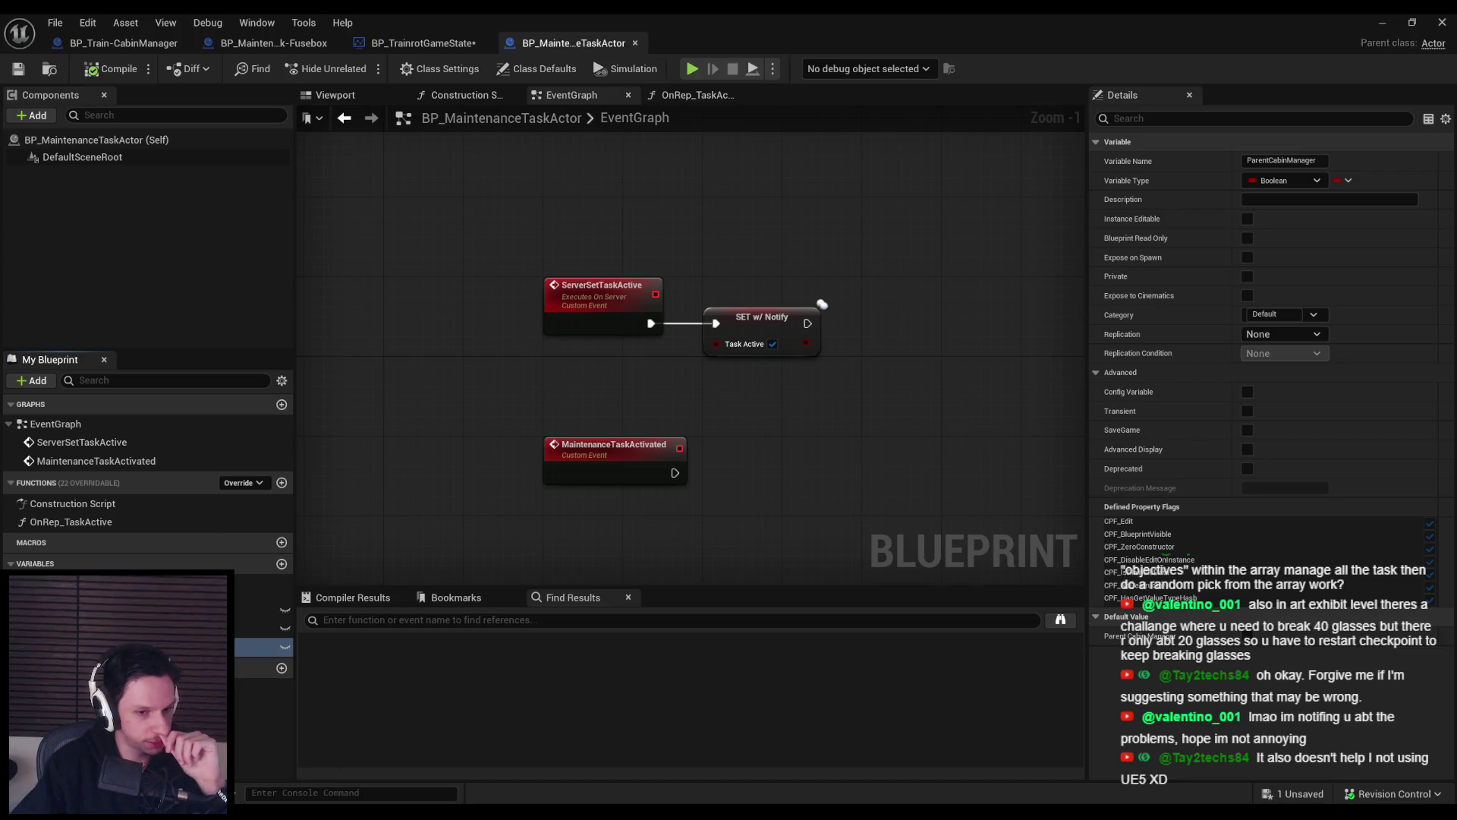
Open The 1.0 Update page in the Trainrot project notes in Notion.
{"action": "mouse_move", "coordinate": [289, 812]}
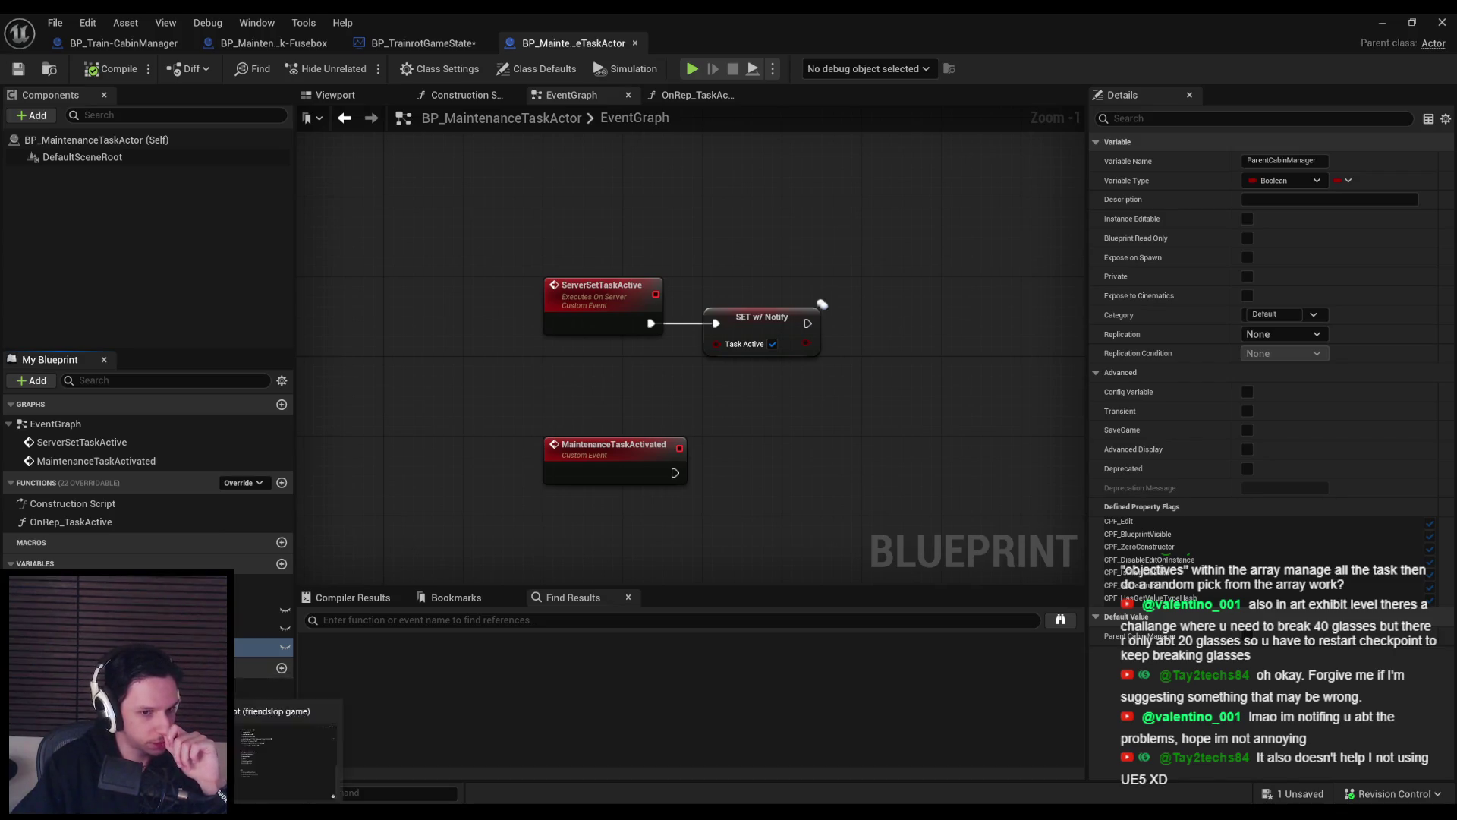
{"action": "left_click", "coordinate": [289, 759]}
{"action": "mouse_move", "coordinate": [90, 158]}
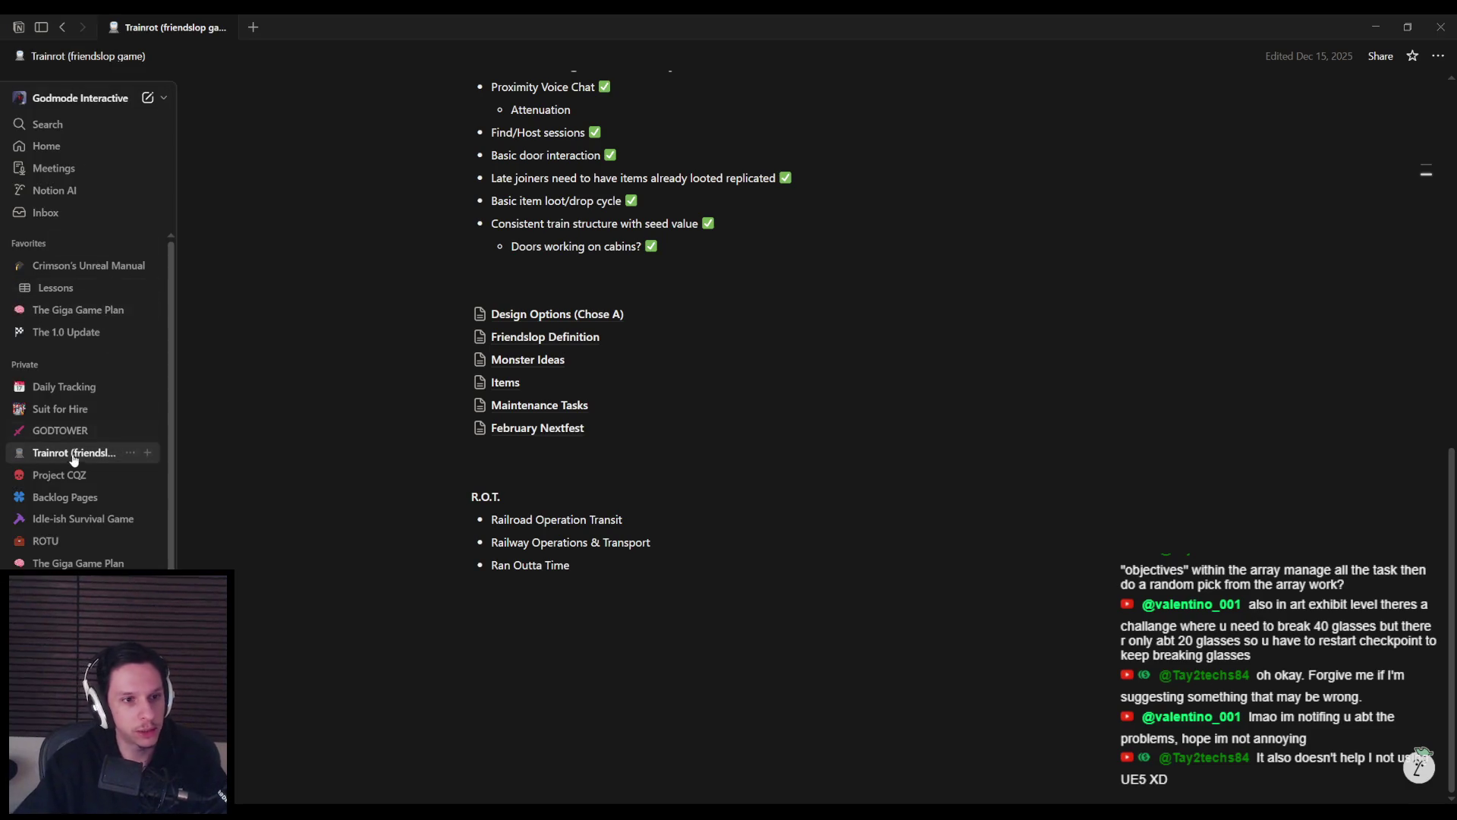
{"action": "left_click", "coordinate": [66, 332]}
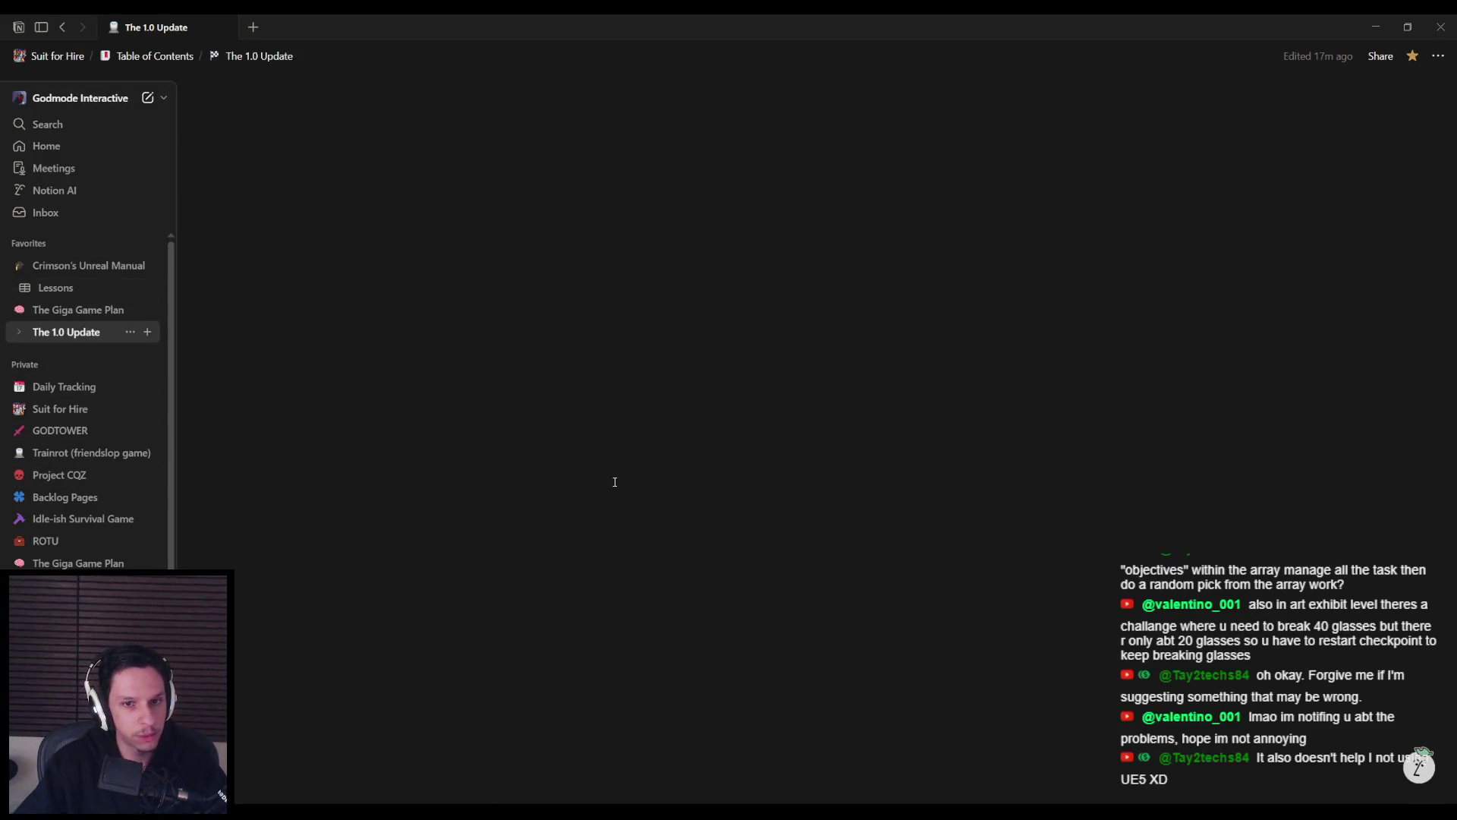
{"action": "scroll", "coordinate": [645, 493], "scroll_direction": "down", "scroll_amount": 15}
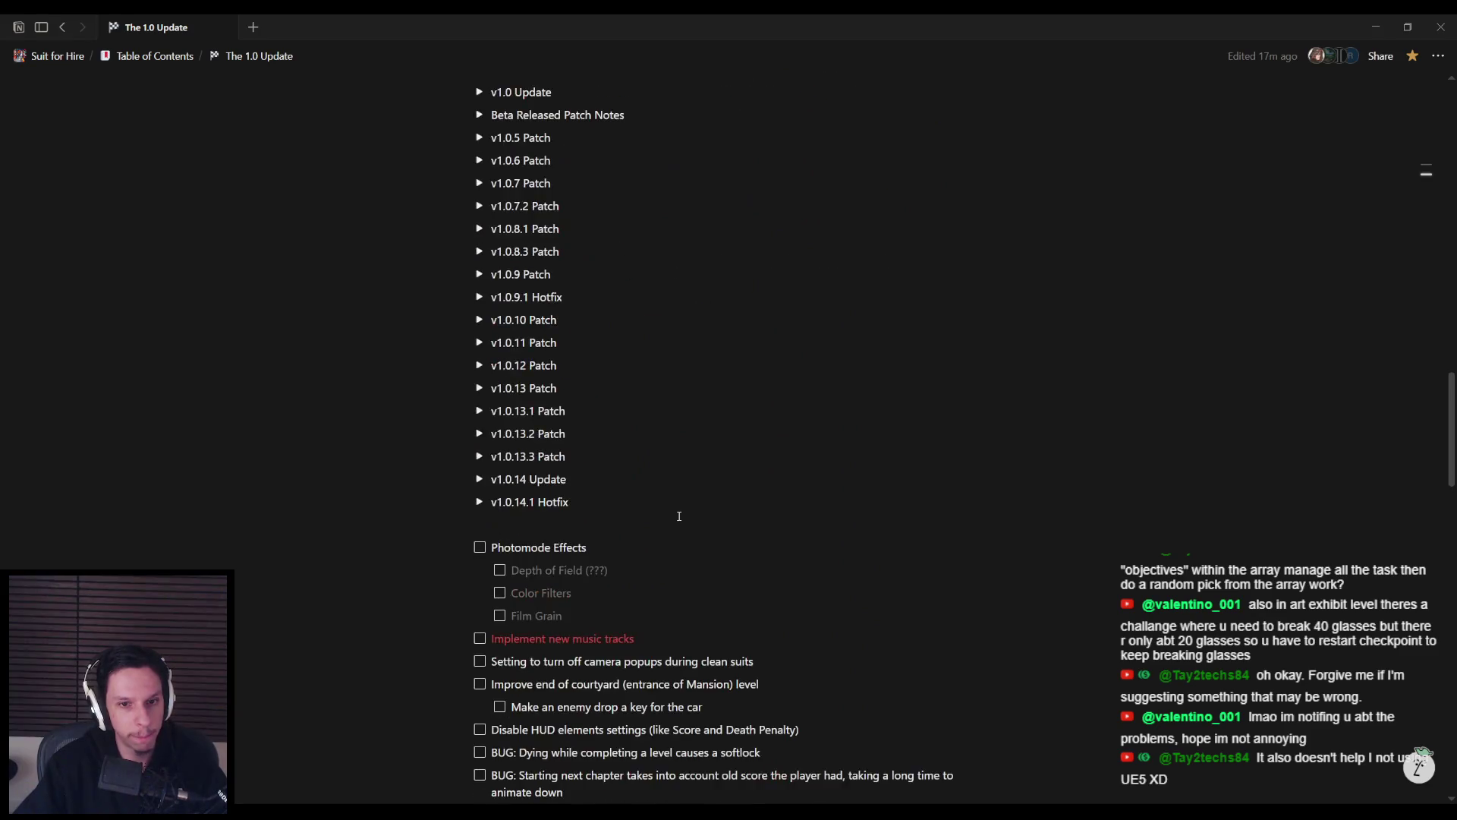
{"action": "scroll", "coordinate": [679, 516], "scroll_direction": "down", "scroll_amount": 4}
Add a to-do below the blood-decal bug for the art exhibit's break-40-glasses challenge, then return to Unreal.
{"action": "triple_click", "coordinate": [941, 611]}
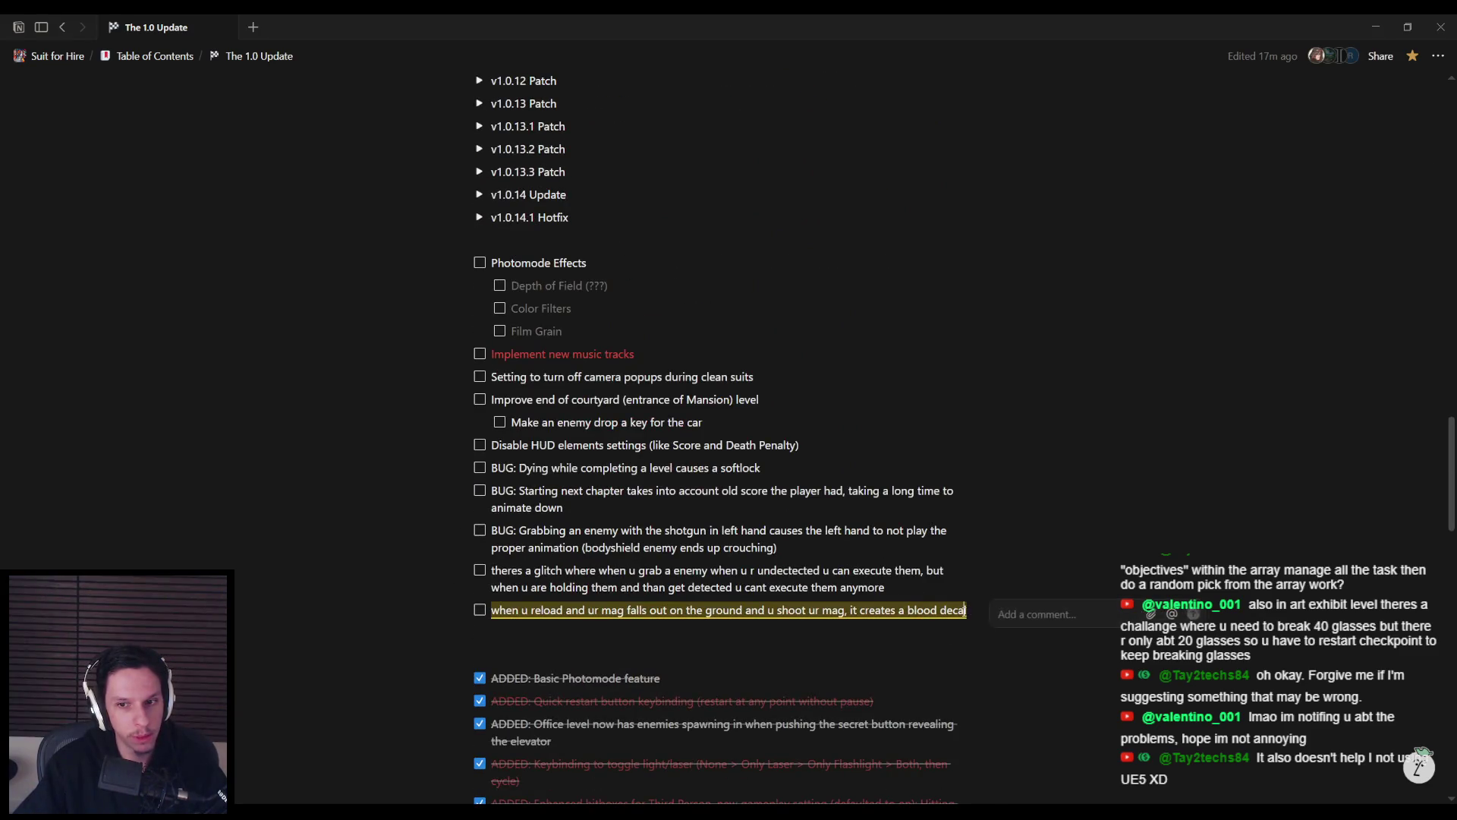
{"action": "left_click", "coordinate": [971, 611]}
{"action": "key", "text": "Return"}
{"action": "type", "text": "also in art exhibit level theres a challange where u need to break 40 glasses but there r only abt 20 glasses so u have to restart checkpoint to keep breaking glasses"}
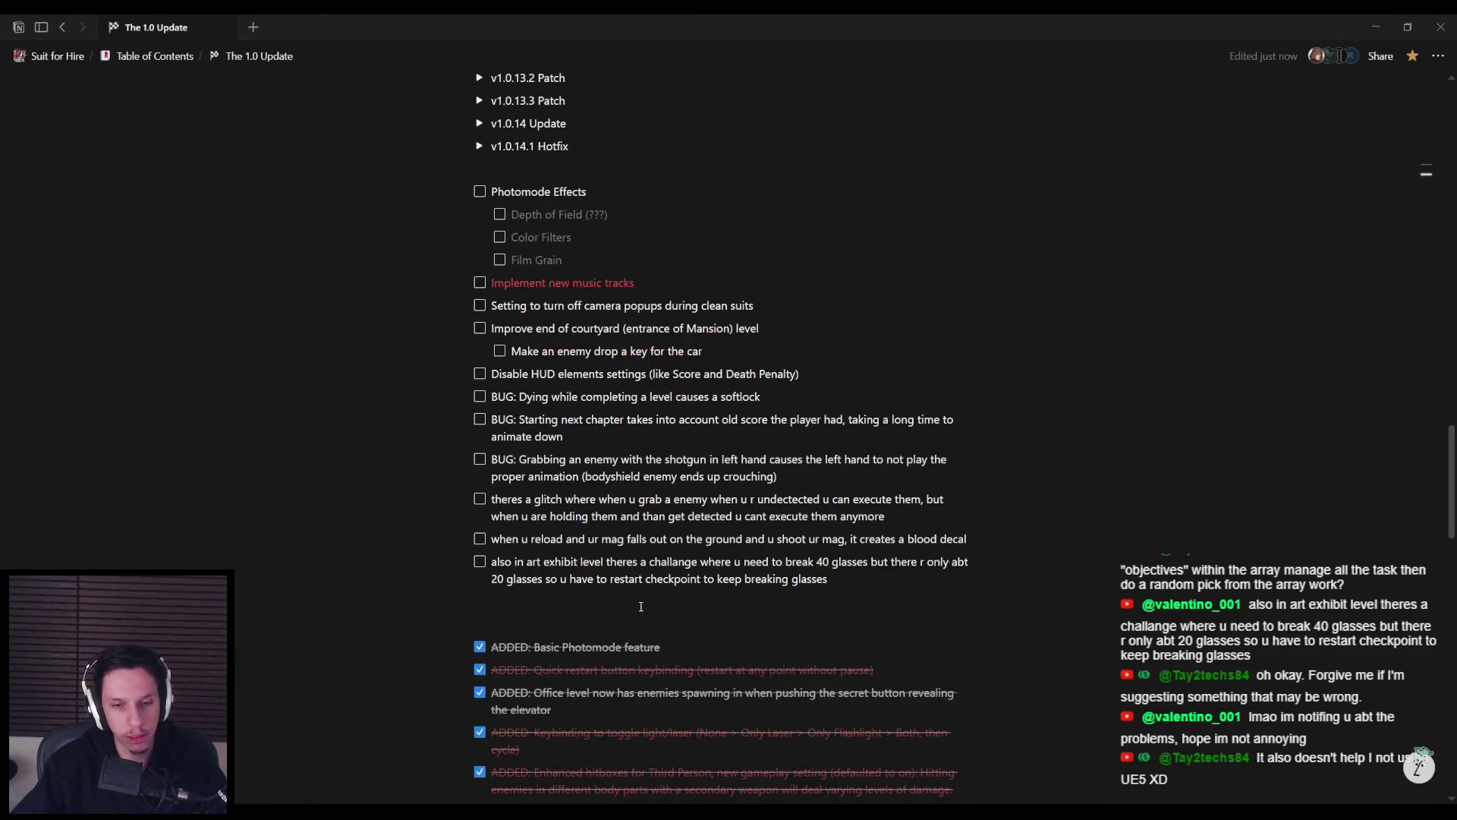
{"action": "key", "text": "alt+Tab"}
{"action": "key", "text": "alt+Tab"}
{"action": "key", "text": "Escape"}
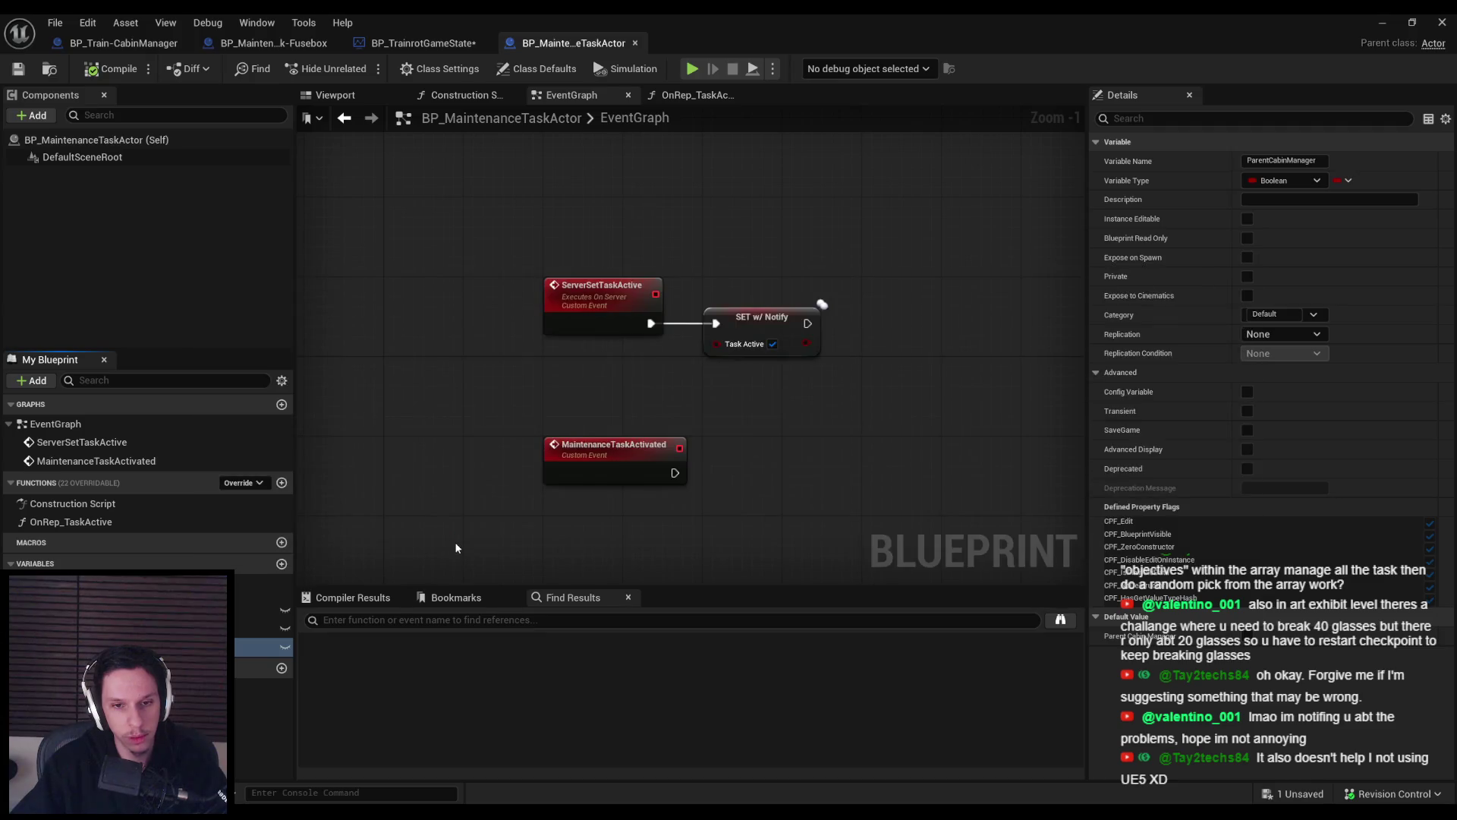
Change ParentCabinManager's variable type to a BP Train-Cabin Manager object reference.
{"action": "left_click_drag", "start_coordinate": [456, 519], "coordinate": [472, 477]}
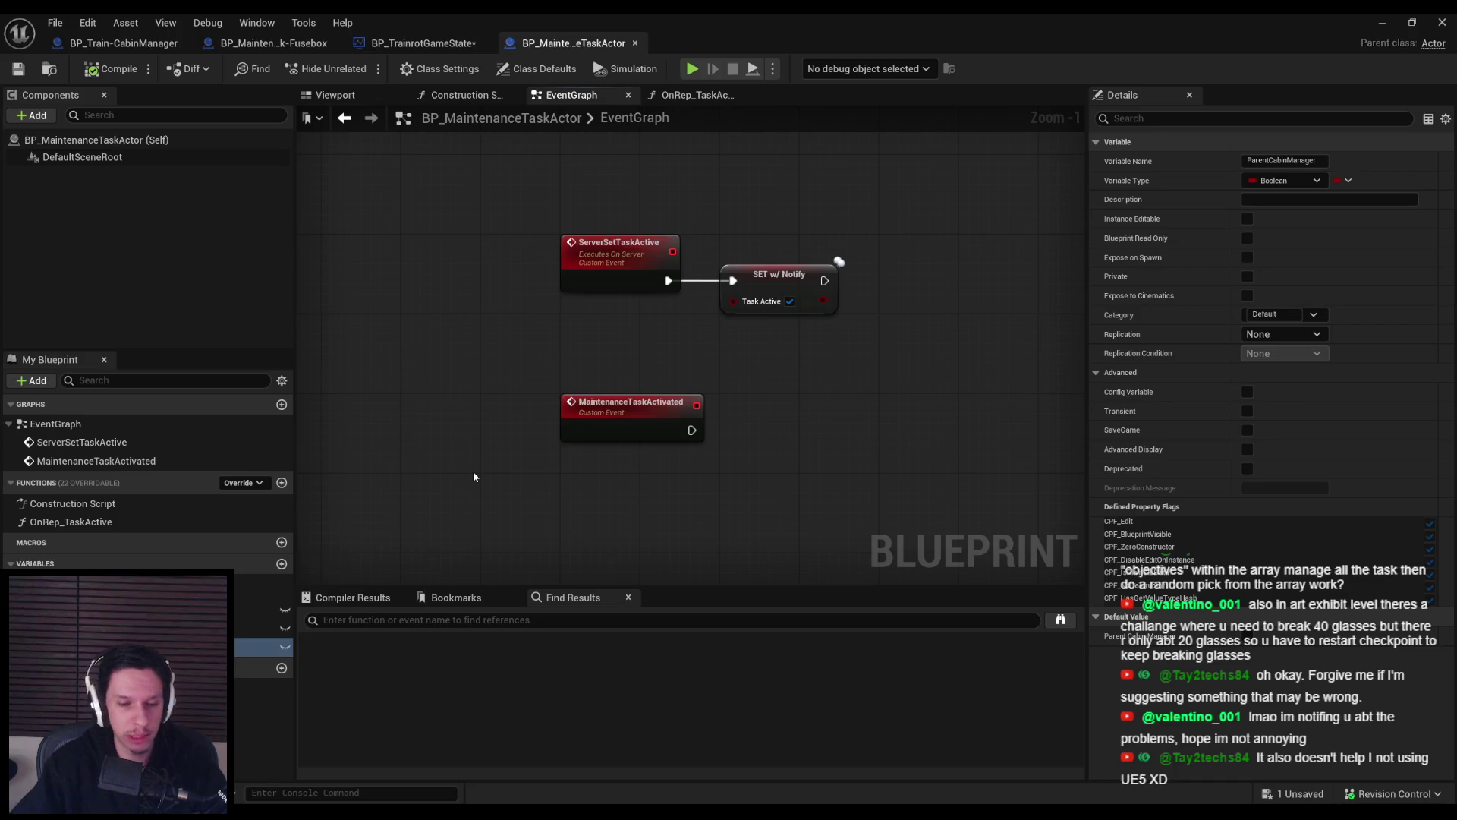
{"action": "left_click", "coordinate": [1291, 182]}
{"action": "type", "text": "cab"}
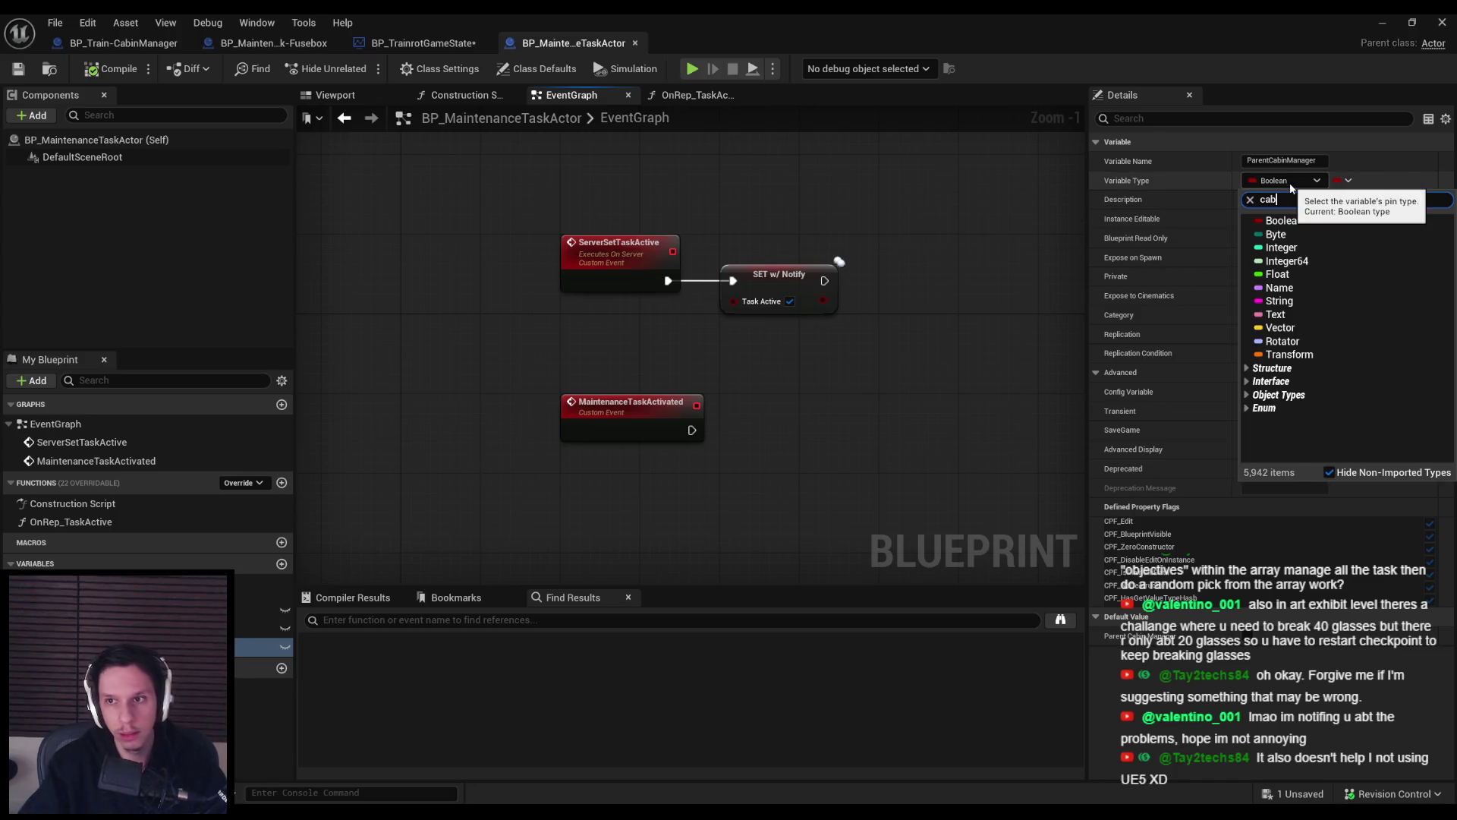
{"action": "type", "text": "in ma"}
{"action": "mouse_move", "coordinate": [1321, 235]}
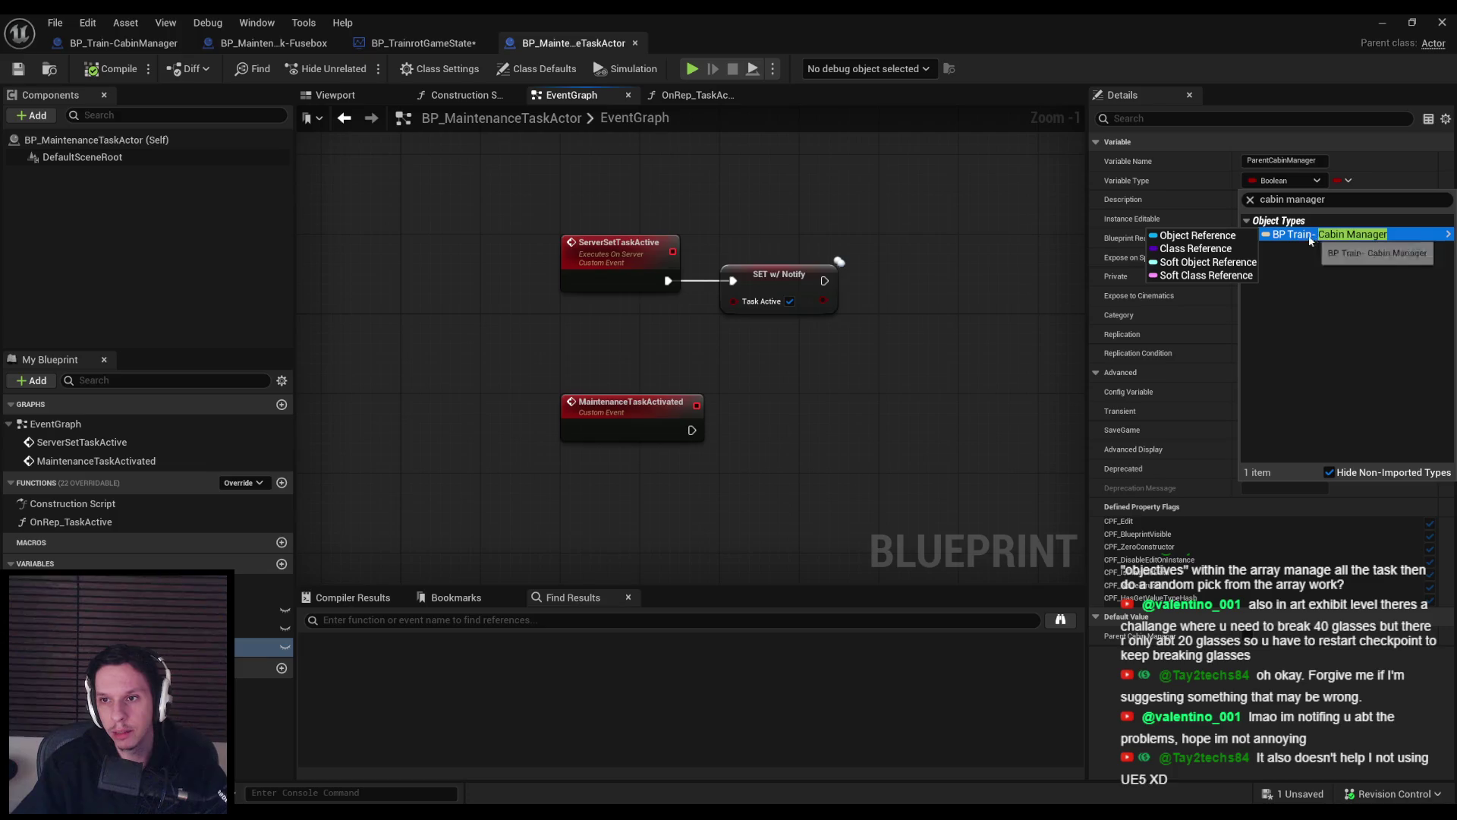
{"action": "left_click", "coordinate": [1184, 231]}
Save the blueprint and all unsaved assets, then bring up BP_Train-CabinManager's event graph.
{"action": "key", "text": "ctrl+s"}
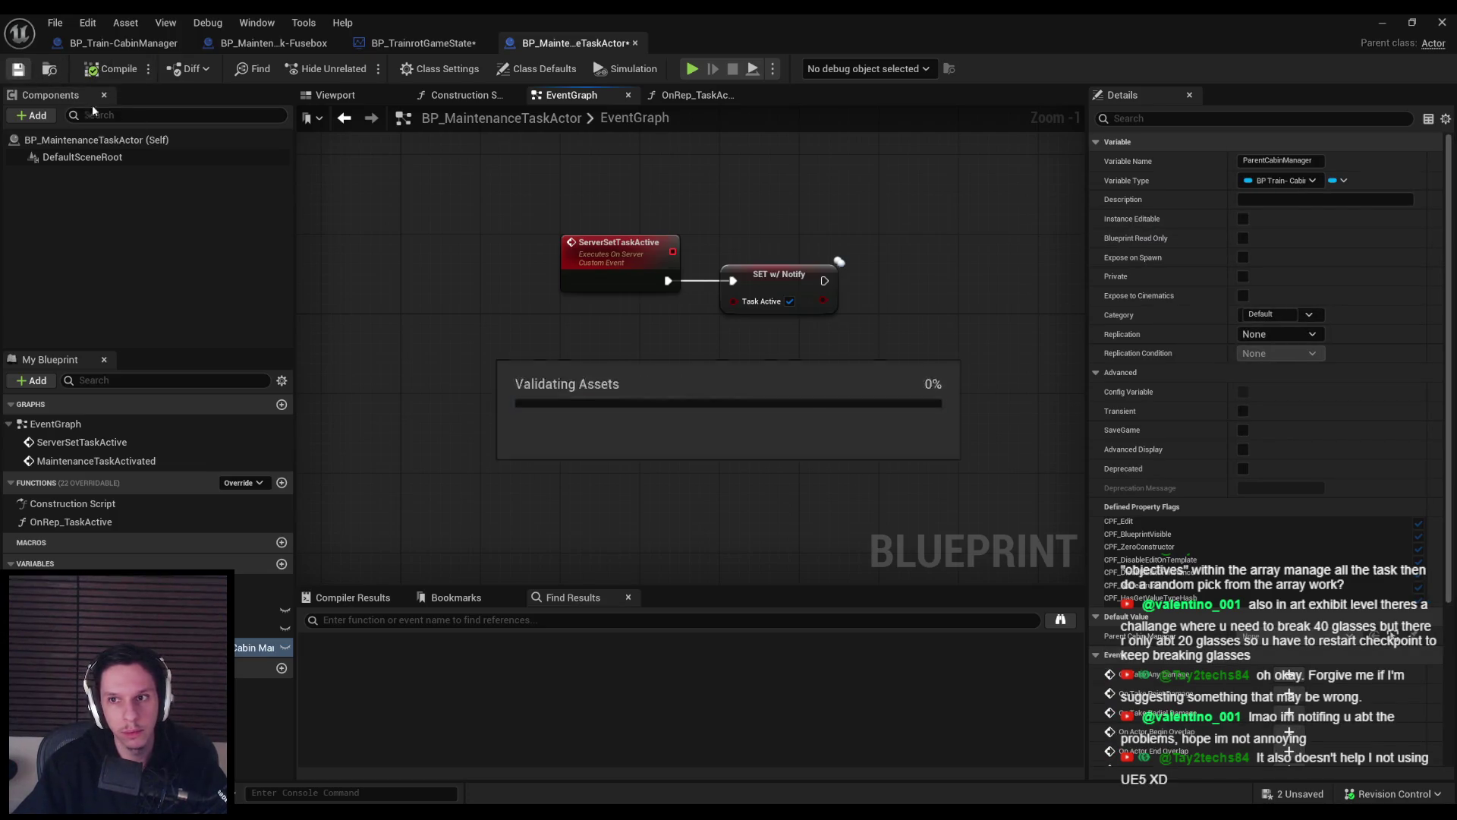
{"action": "scroll", "coordinate": [389, 243], "scroll_direction": "down", "scroll_amount": 1}
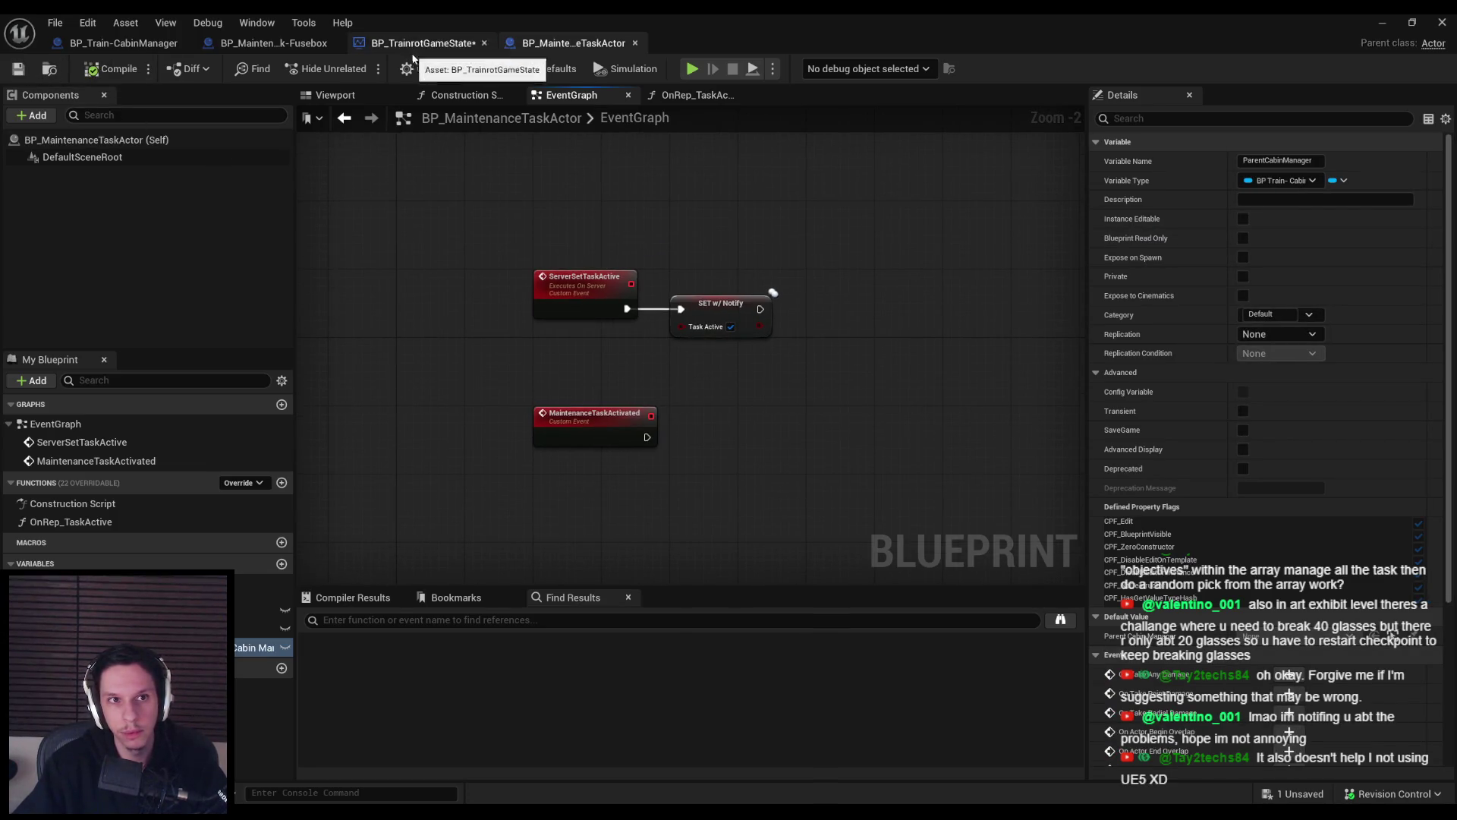
{"action": "key", "text": "ctrl+shift+s"}
{"action": "left_click", "coordinate": [141, 44]}
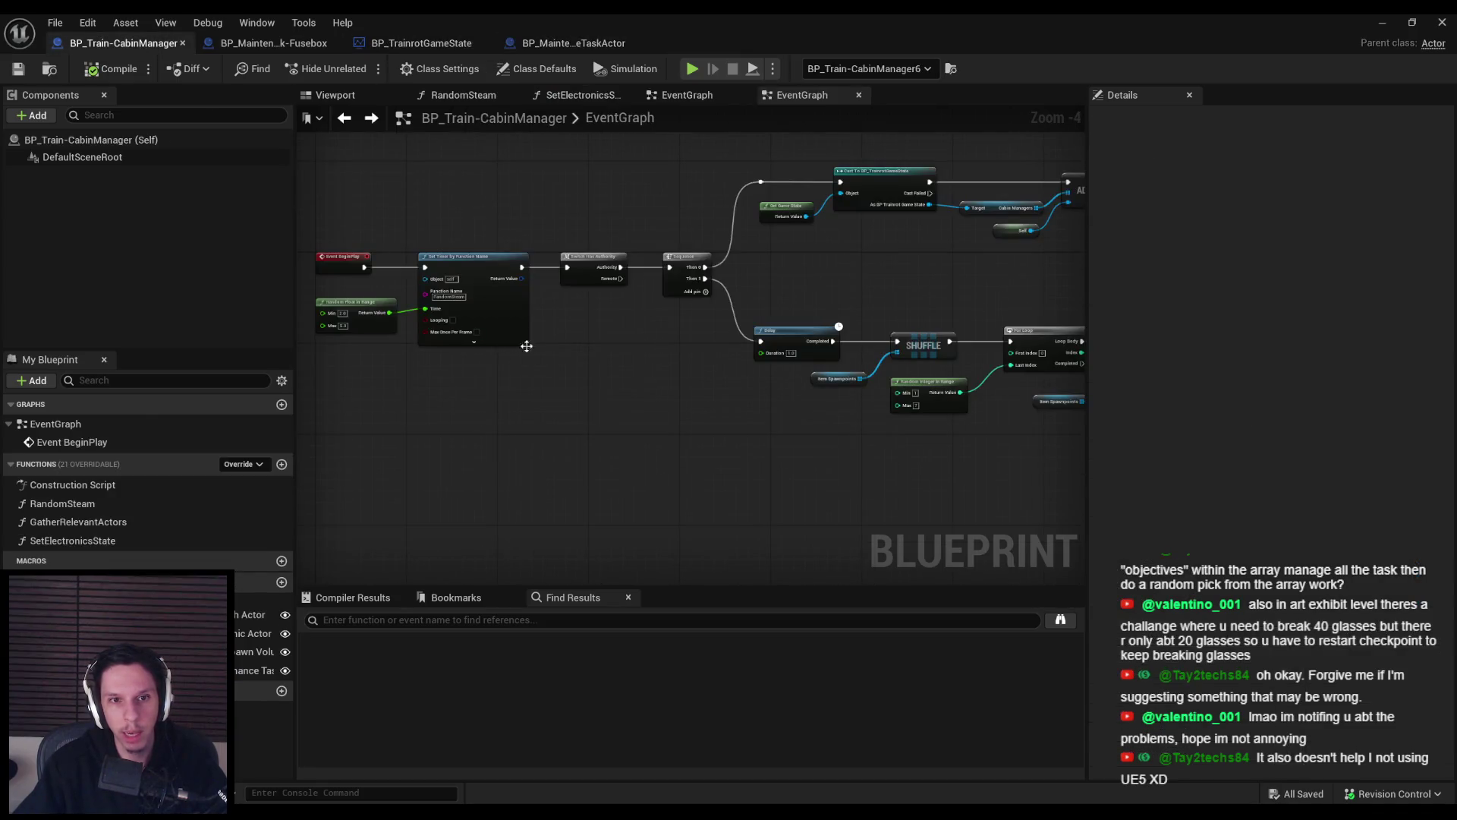
Make ParentCabinManager instance editable, then compile and save BP_MaintenanceTaskActor.
{"action": "scroll", "coordinate": [658, 351], "scroll_direction": "down", "scroll_amount": 1}
{"action": "mouse_move", "coordinate": [658, 352]}
{"action": "left_mouse_down"}
{"action": "mouse_move", "coordinate": [399, 326]}
{"action": "mouse_move", "coordinate": [723, 438]}
{"action": "left_mouse_up"}
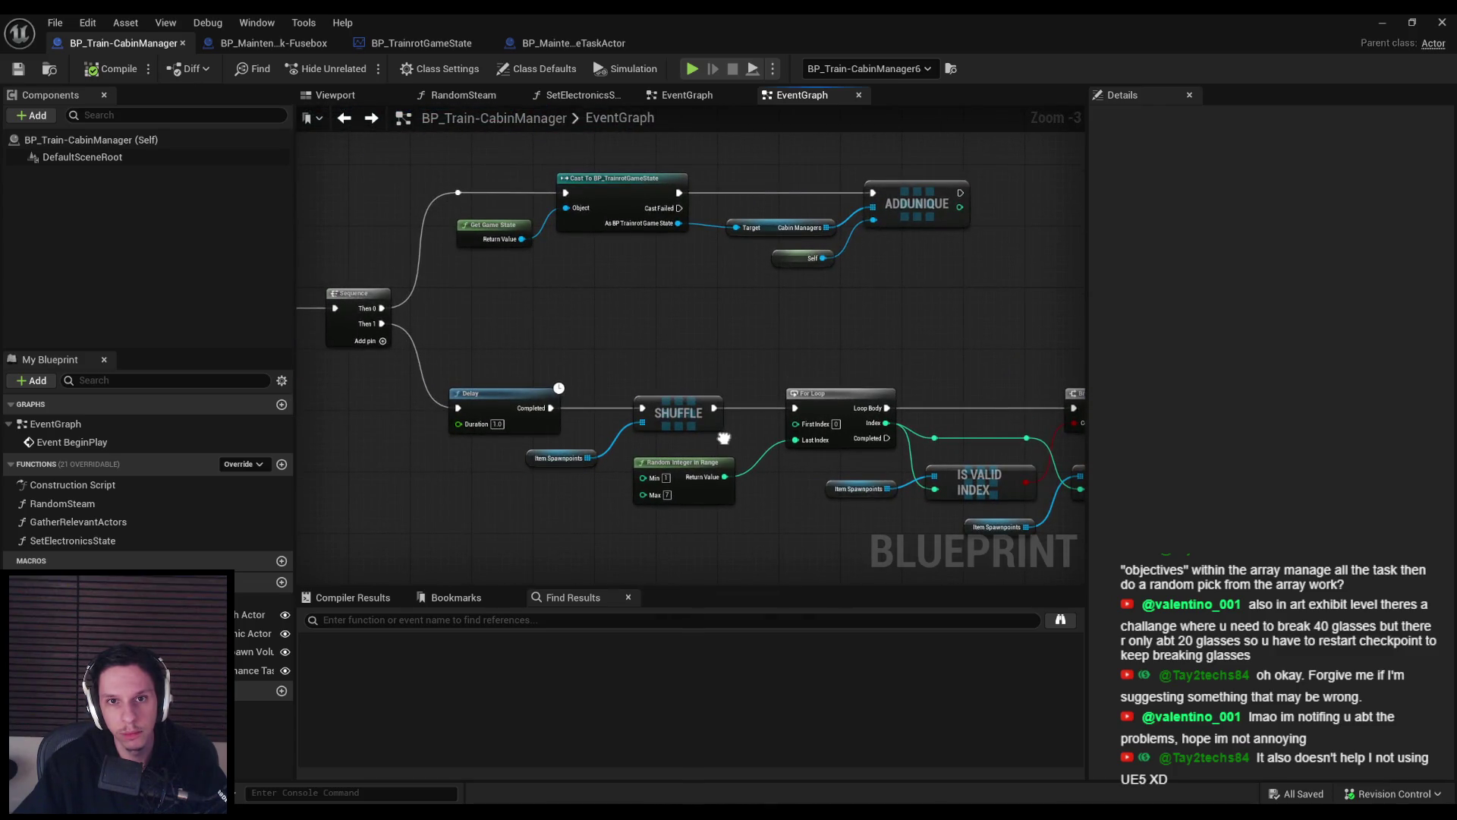
{"action": "left_click_drag", "start_coordinate": [723, 438], "coordinate": [781, 425]}
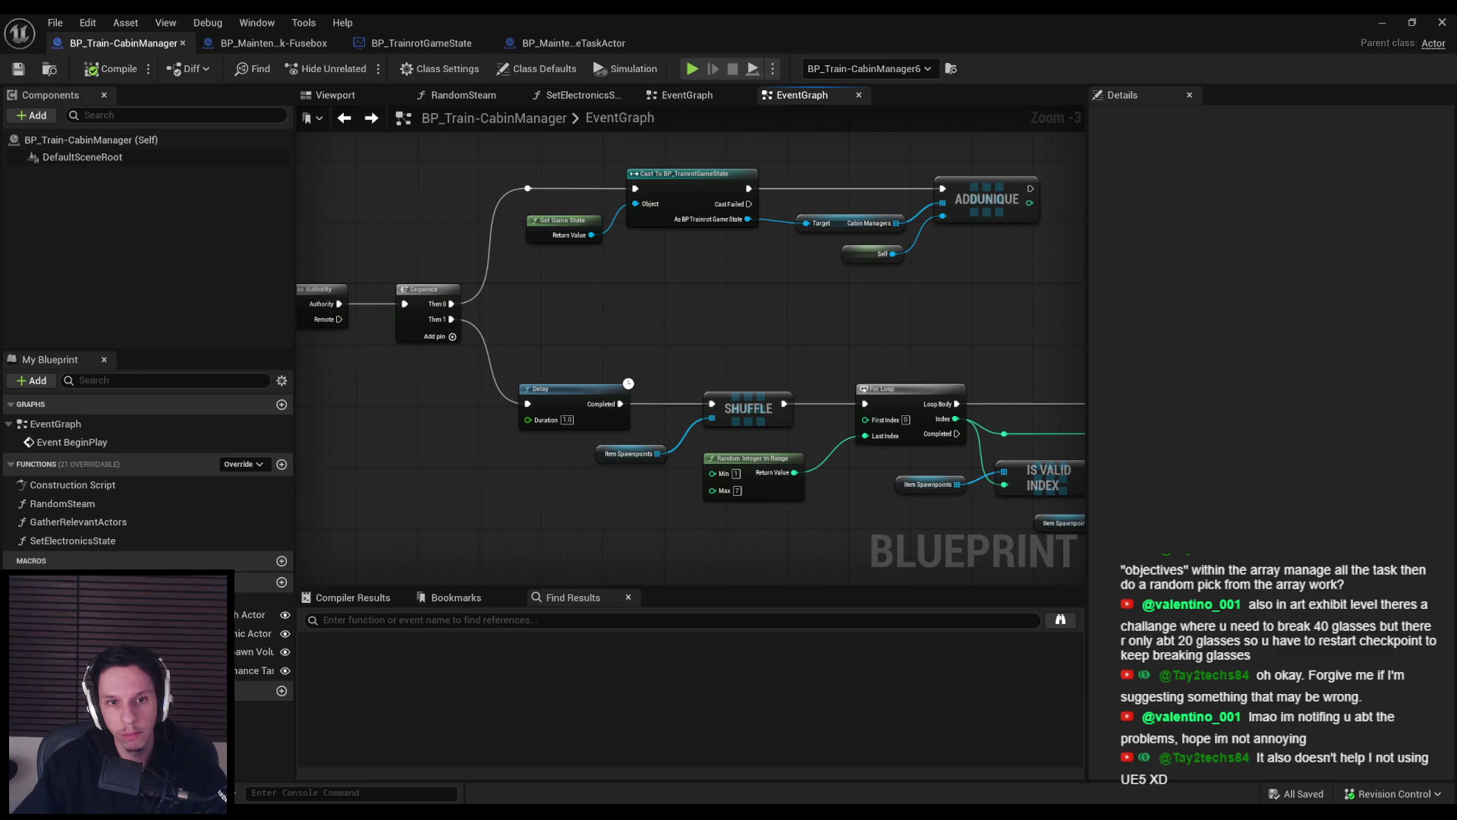
{"action": "left_click", "coordinate": [573, 43]}
{"action": "left_click", "coordinate": [285, 645]}
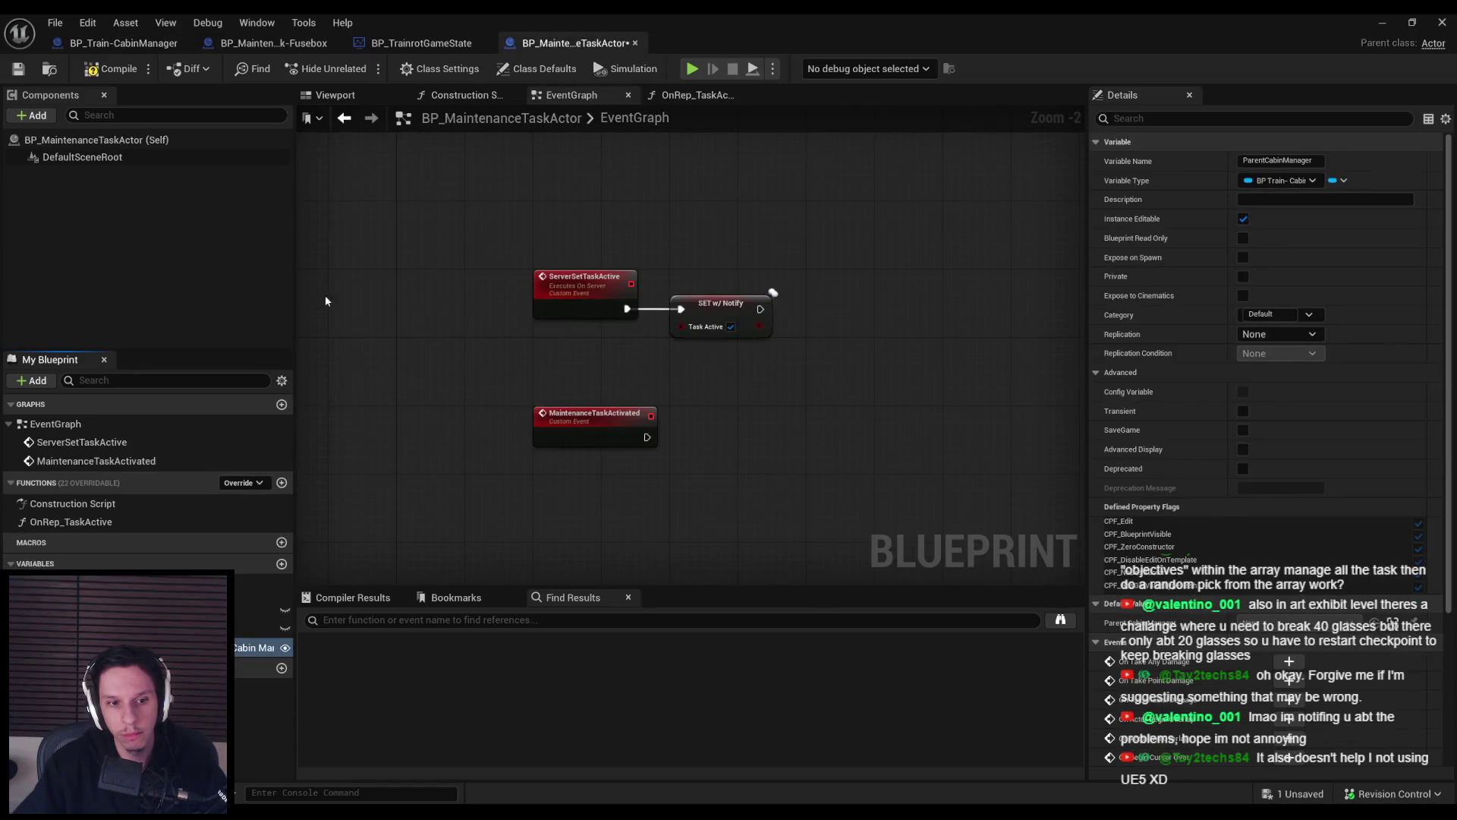
{"action": "left_click", "coordinate": [88, 71]}
Look over the cabin manager's graph and GatherRelevantActors function, then move to the Fusebox event graph.
{"action": "left_click", "coordinate": [124, 42]}
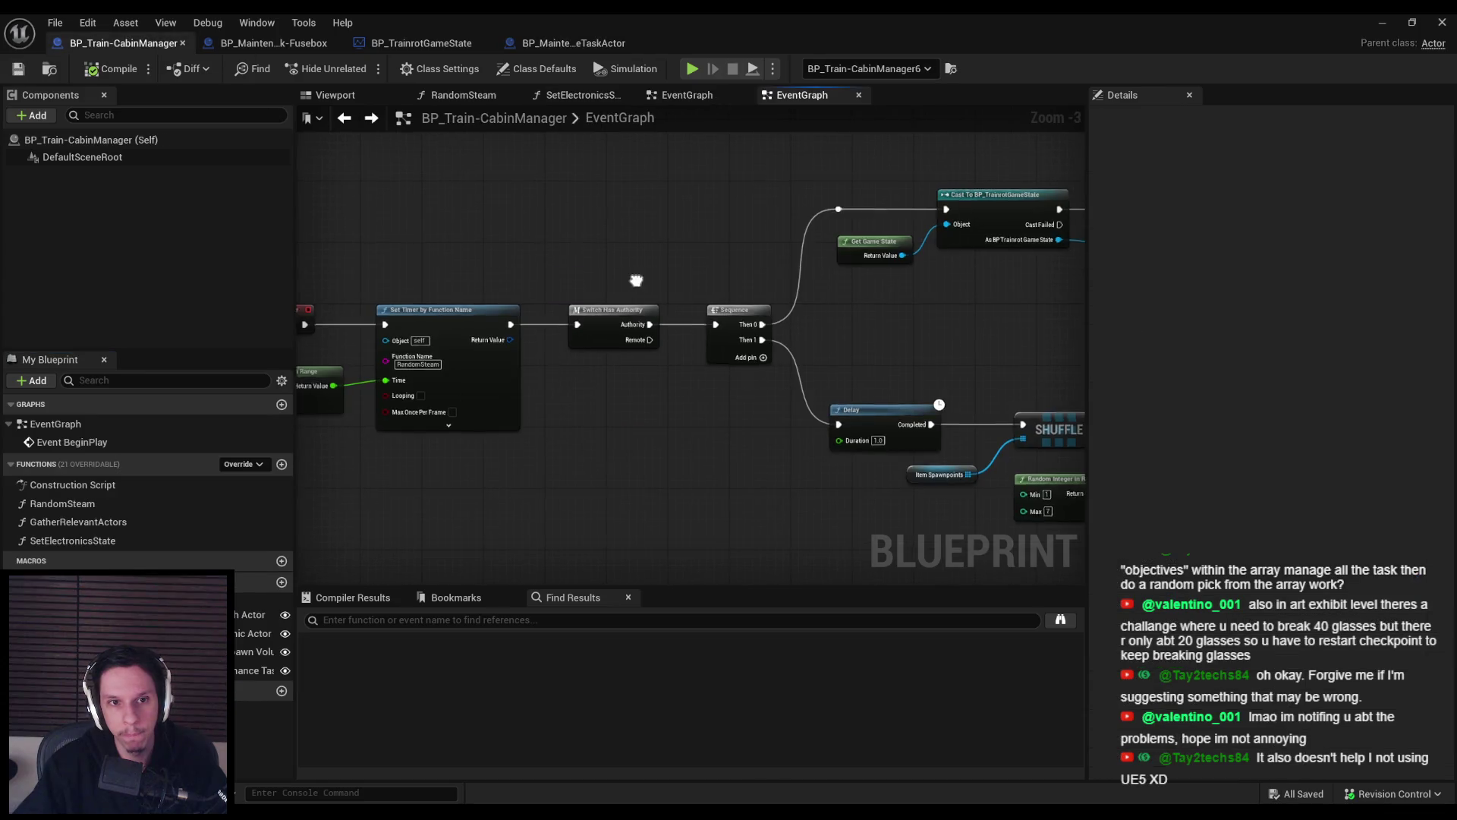
{"action": "mouse_move", "coordinate": [703, 425]}
{"action": "left_mouse_down"}
{"action": "mouse_move", "coordinate": [434, 430]}
{"action": "mouse_move", "coordinate": [477, 436]}
{"action": "left_mouse_up"}
{"action": "scroll", "coordinate": [469, 439], "scroll_direction": "down", "scroll_amount": 1}
{"action": "double_click", "coordinate": [78, 521]}
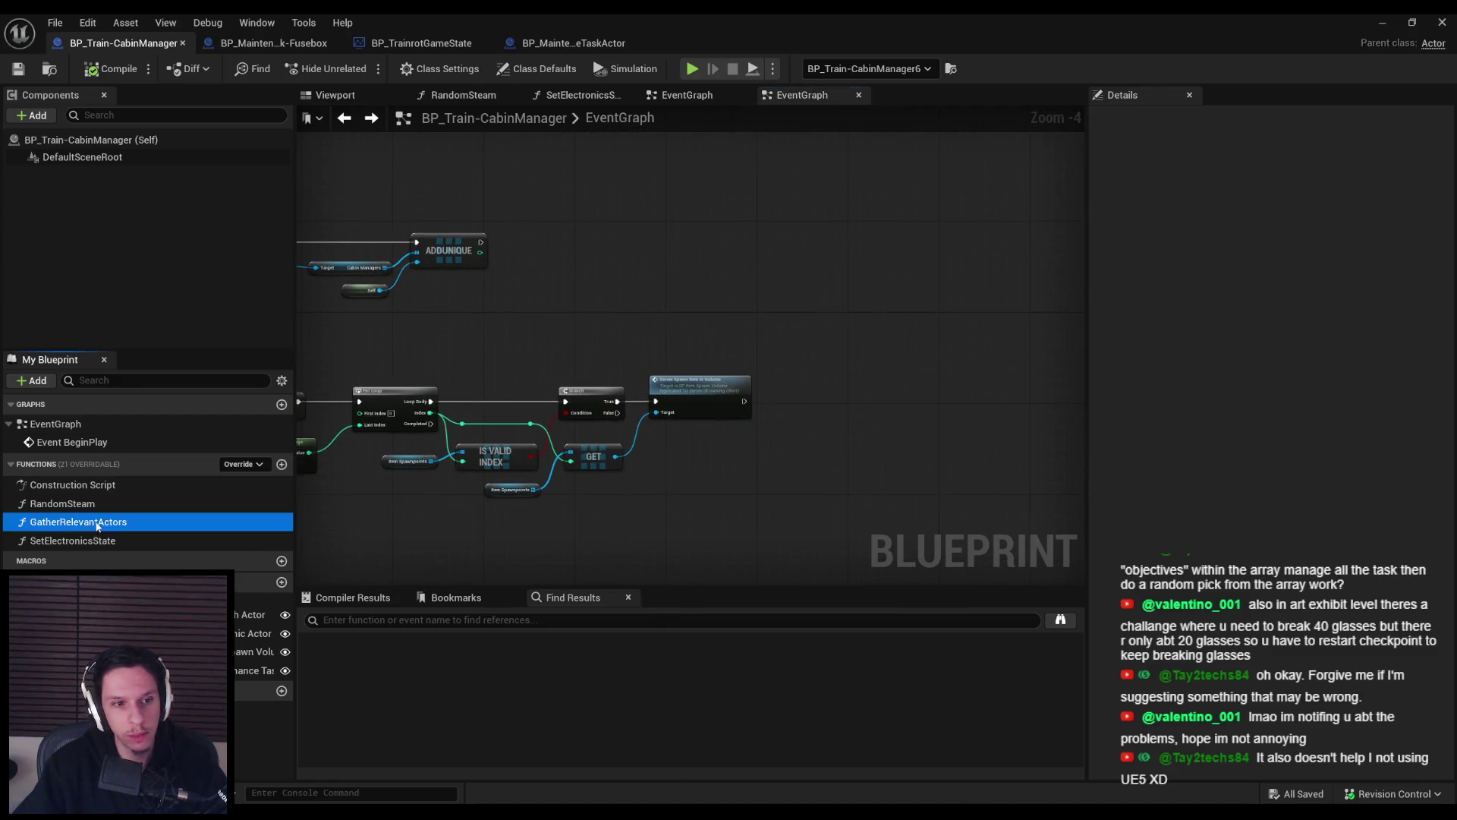
{"action": "left_click_drag", "start_coordinate": [795, 407], "coordinate": [898, 384]}
{"action": "left_click", "coordinate": [273, 42]}
{"action": "right_click", "coordinate": [470, 473]}
Add a Parent Cabin Manager getter and a Set Electronics State call driven from Authority, then compile and save.
{"action": "type", "text": "parent ca"}
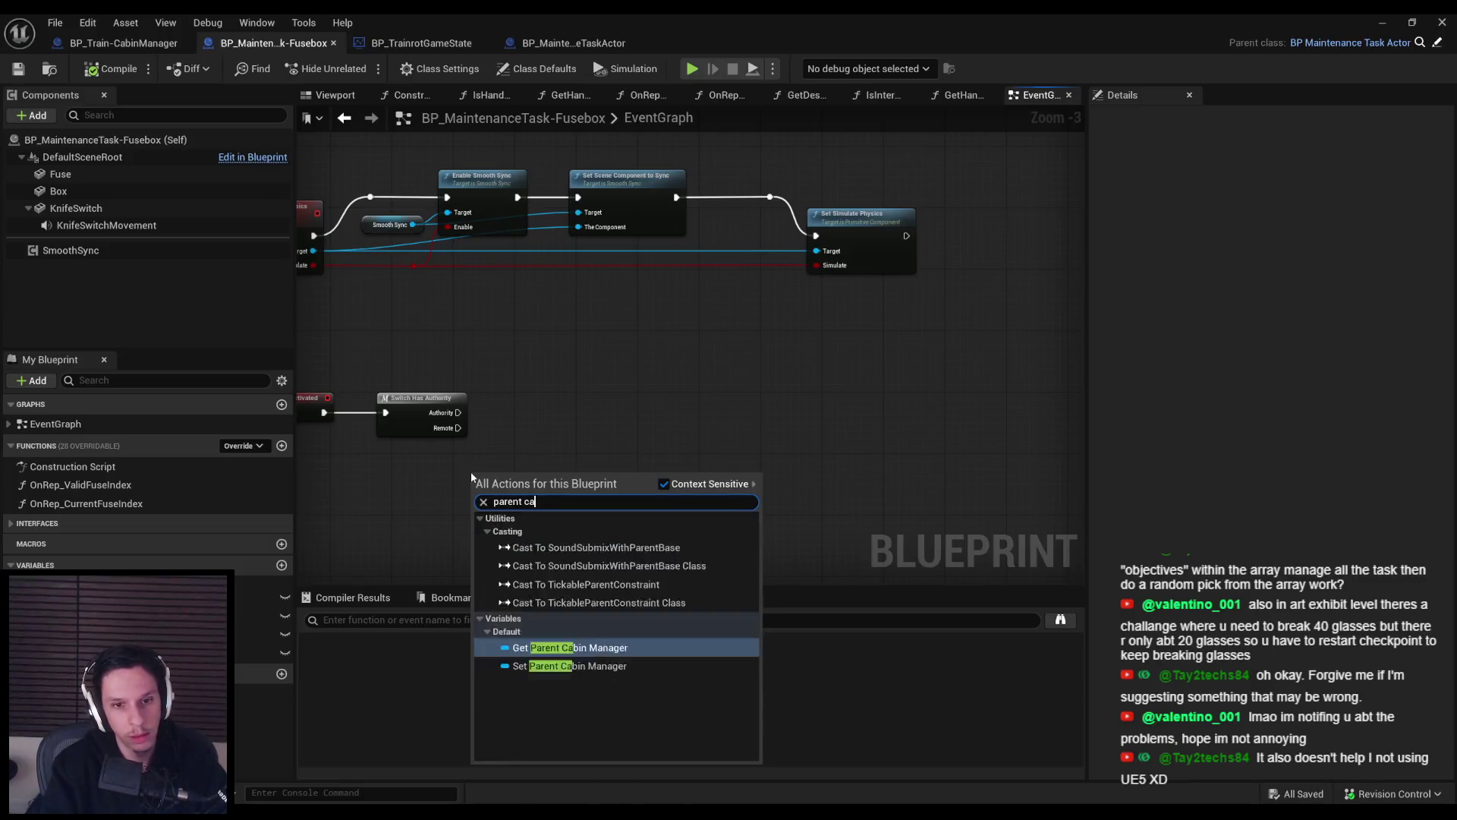
{"action": "key", "text": "Return"}
{"action": "scroll", "coordinate": [470, 473], "scroll_direction": "up", "scroll_amount": 4}
{"action": "left_click_drag", "start_coordinate": [575, 479], "coordinate": [631, 384]}
{"action": "type", "text": "set electr"}
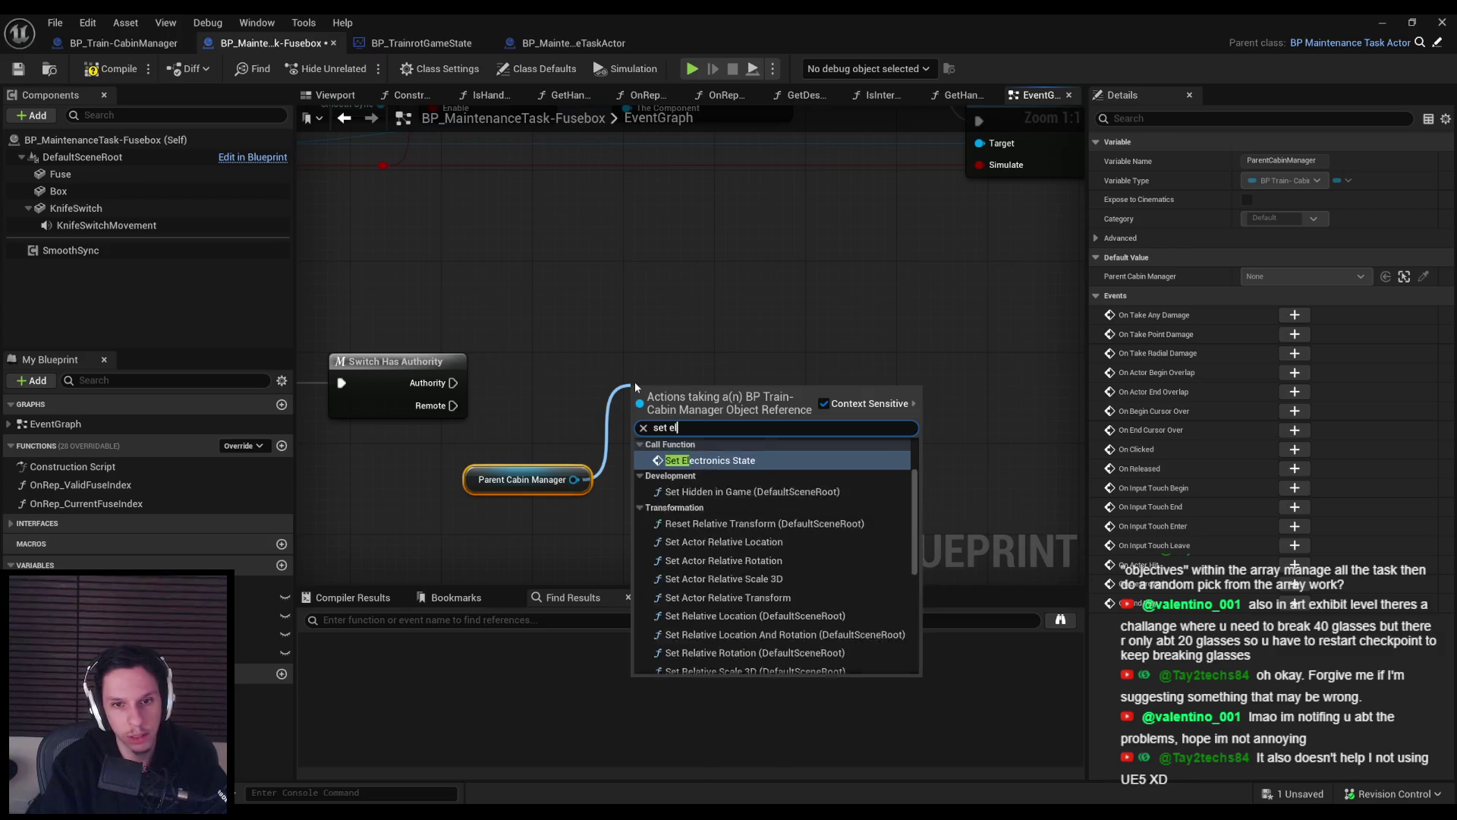
{"action": "key", "text": "Return"}
{"action": "left_click_drag", "start_coordinate": [649, 383], "coordinate": [453, 383]}
{"action": "left_click", "coordinate": [110, 69]}
{"action": "left_click", "coordinate": [18, 69]}
Tidy the Set Electronics State and Parent Cabin Manager nodes and save the Fusebox blueprint.
{"action": "scroll", "coordinate": [566, 371], "scroll_direction": "down", "scroll_amount": 2}
{"action": "mouse_move", "coordinate": [566, 371]}
{"action": "left_mouse_down"}
{"action": "mouse_move", "coordinate": [641, 407]}
{"action": "mouse_move", "coordinate": [612, 387]}
{"action": "mouse_move", "coordinate": [619, 416]}
{"action": "left_mouse_up"}
{"action": "left_click", "coordinate": [575, 517]}
{"action": "left_click_drag", "start_coordinate": [723, 420], "coordinate": [732, 420]}
{"action": "left_click_drag", "start_coordinate": [575, 517], "coordinate": [599, 483]}
{"action": "left_click", "coordinate": [18, 68]}
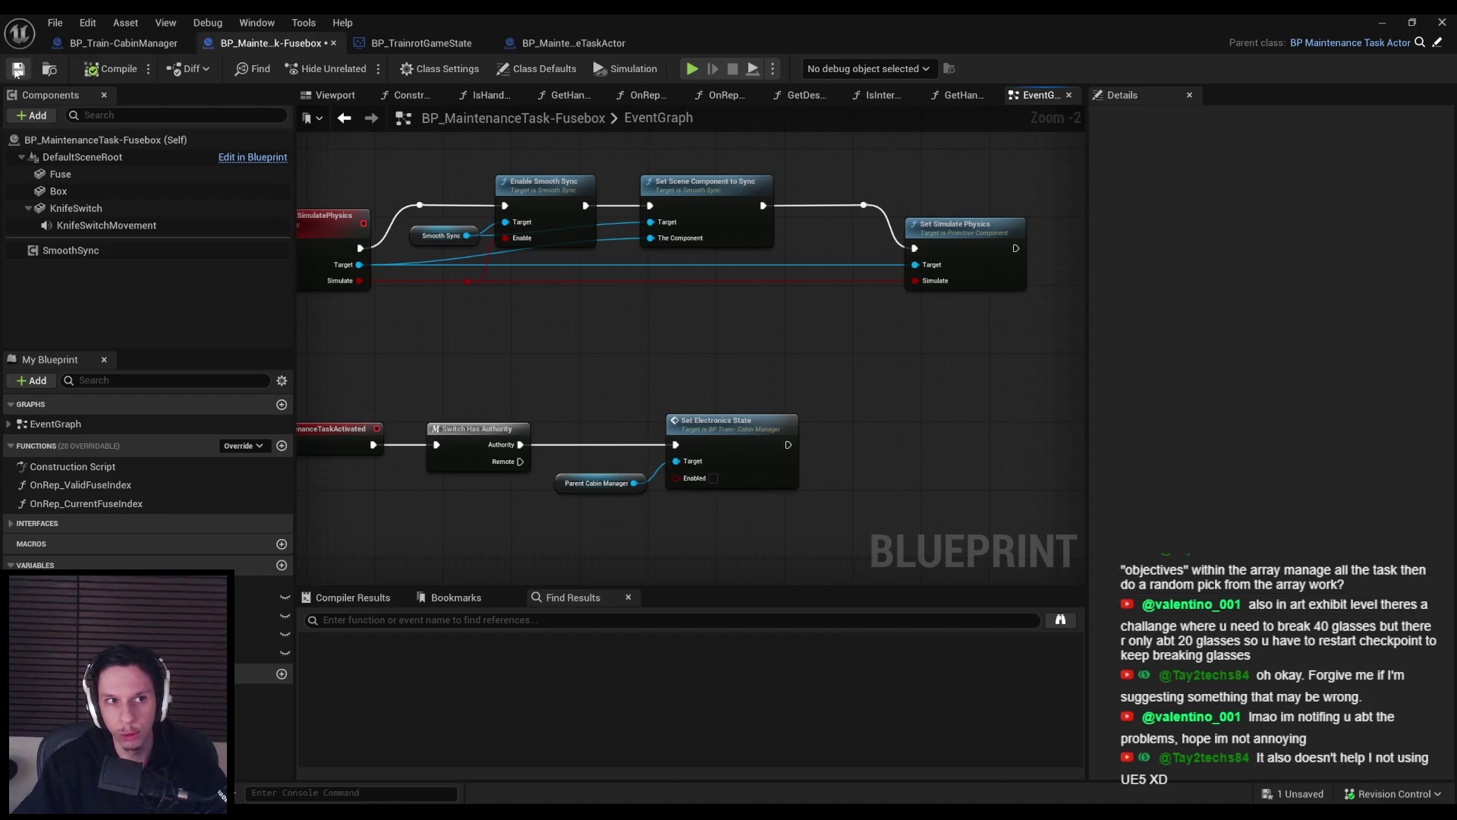
Back in the level, select BP_Train-CabinManager7 and save the level instance edit.
{"action": "left_click", "coordinate": [1400, 27]}
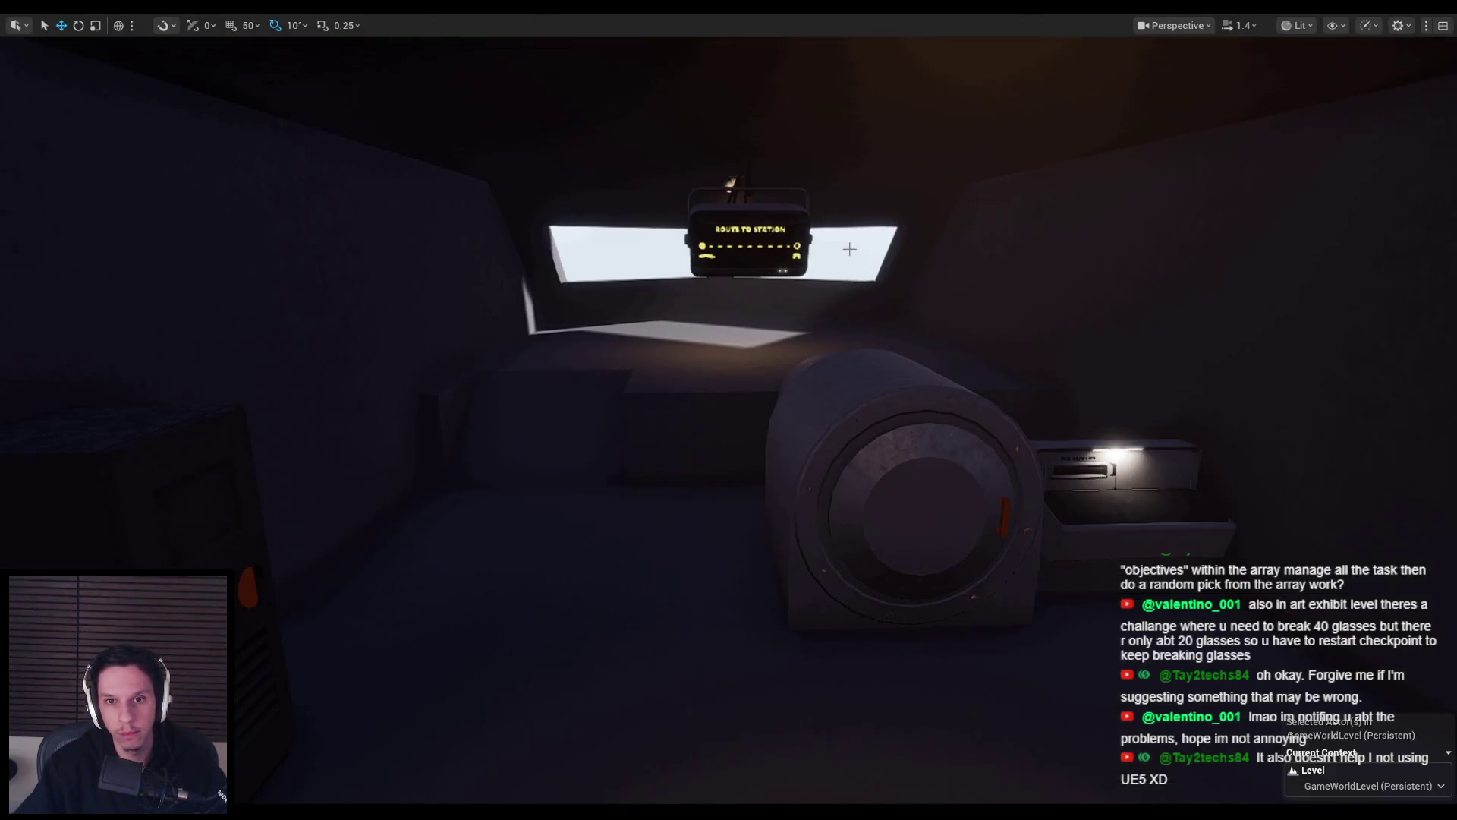
{"action": "key", "text": "f"}
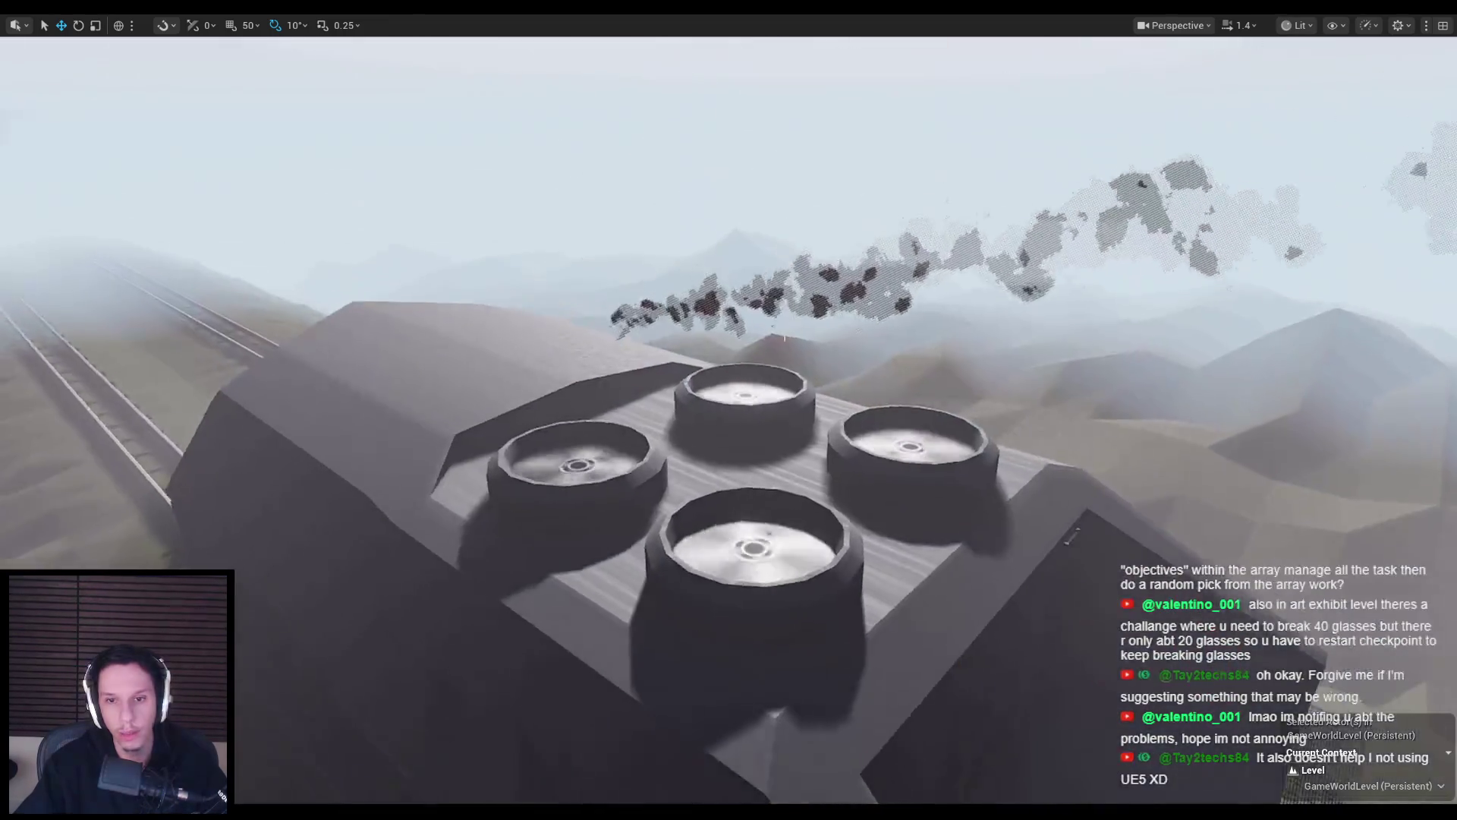
{"action": "key", "text": "F11"}
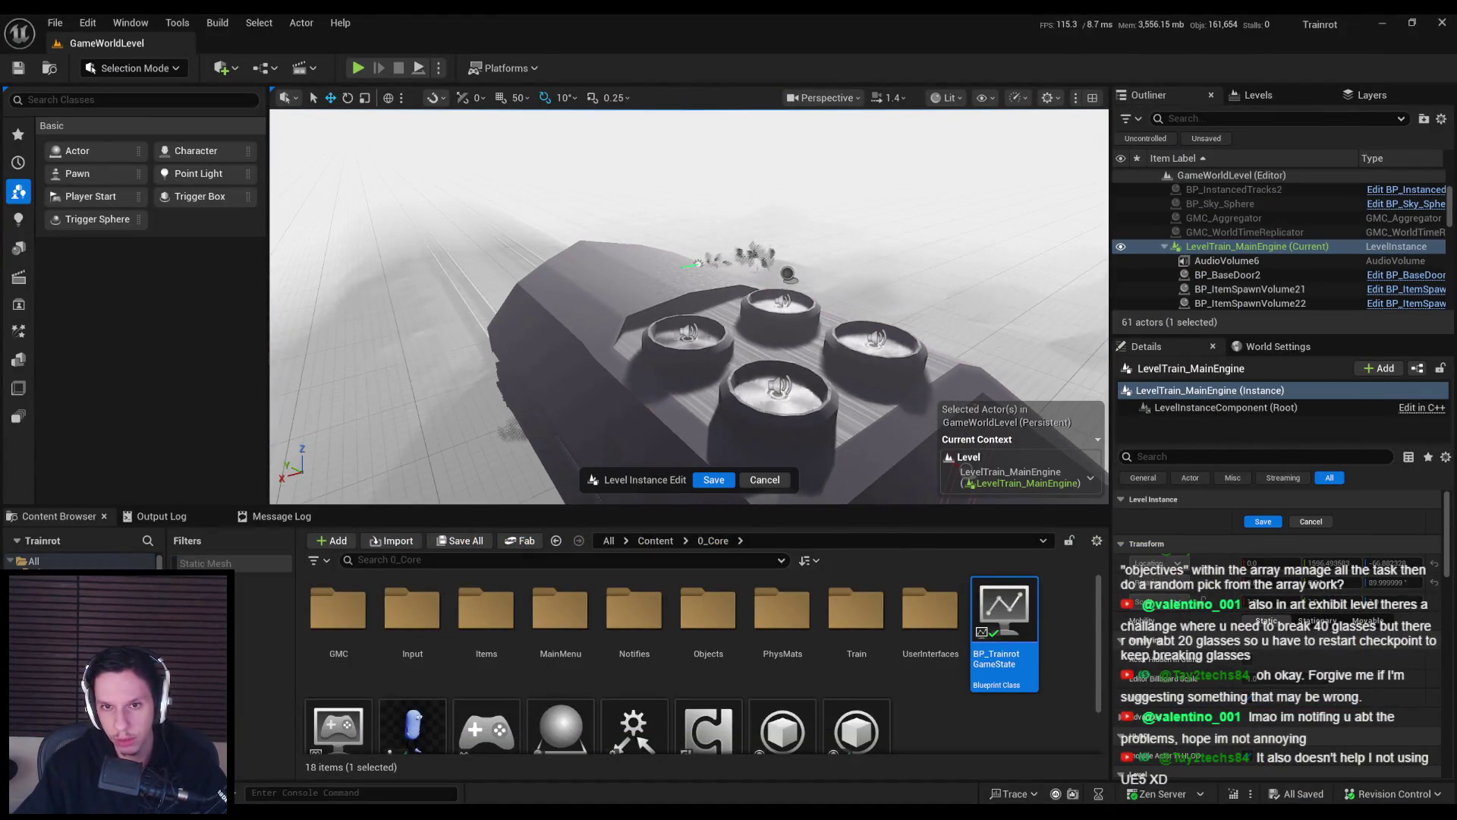
{"action": "left_click", "coordinate": [789, 275]}
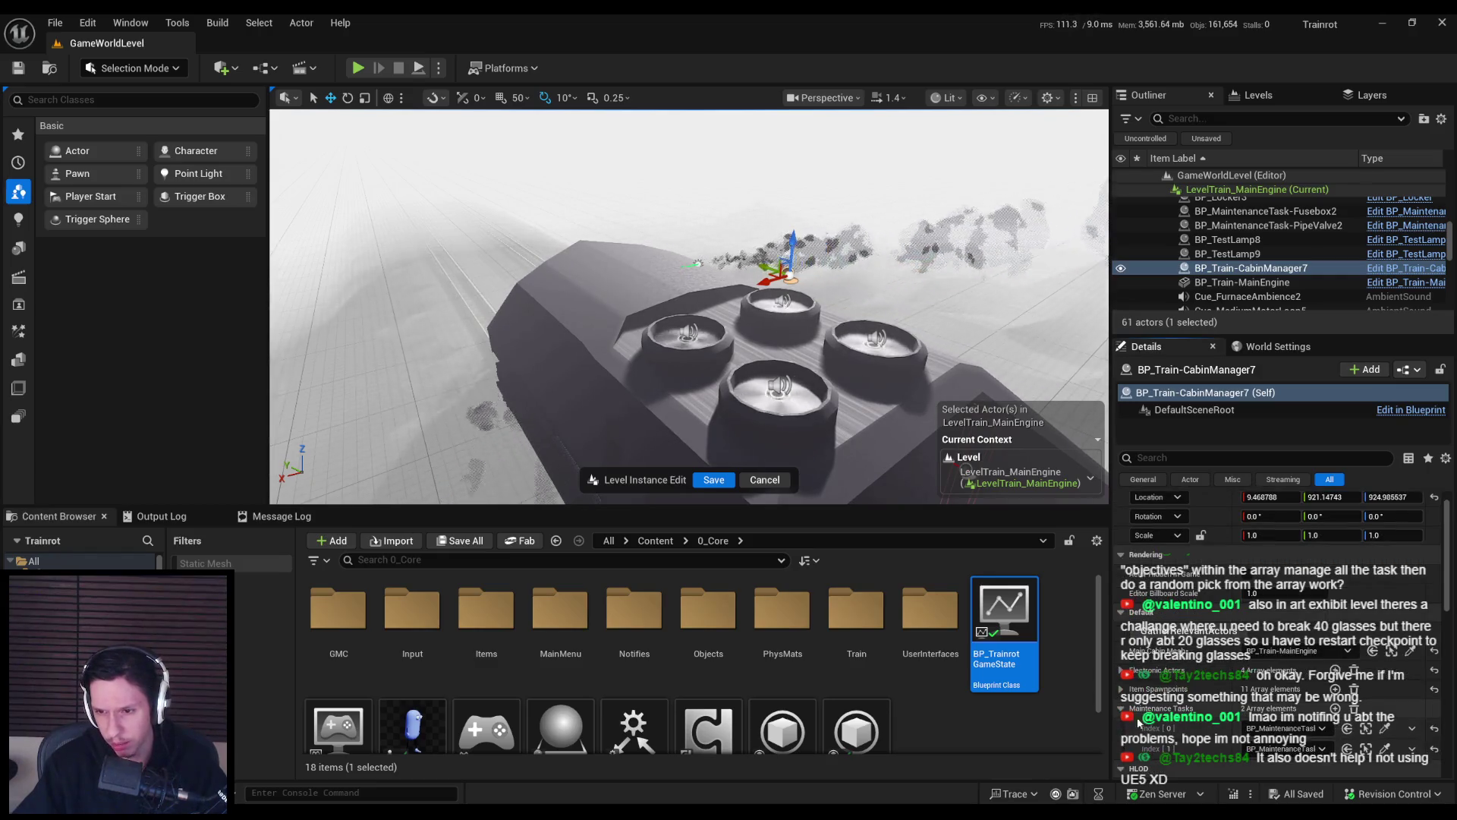
{"action": "left_click", "coordinate": [714, 480]}
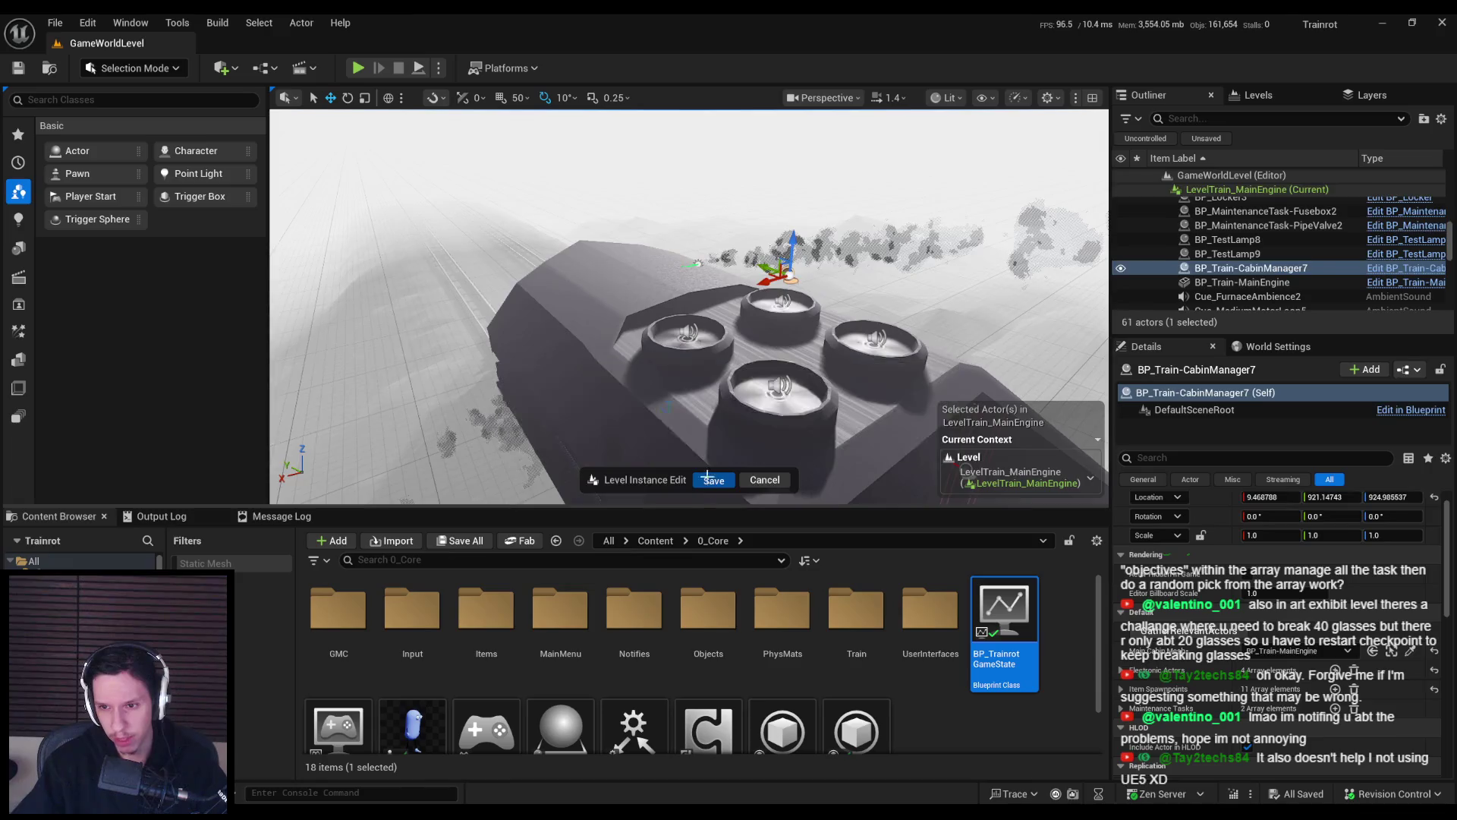
Frame the engine room and start a Play-In-Editor test.
{"action": "scroll", "coordinate": [689, 307], "scroll_direction": "down", "scroll_amount": 4}
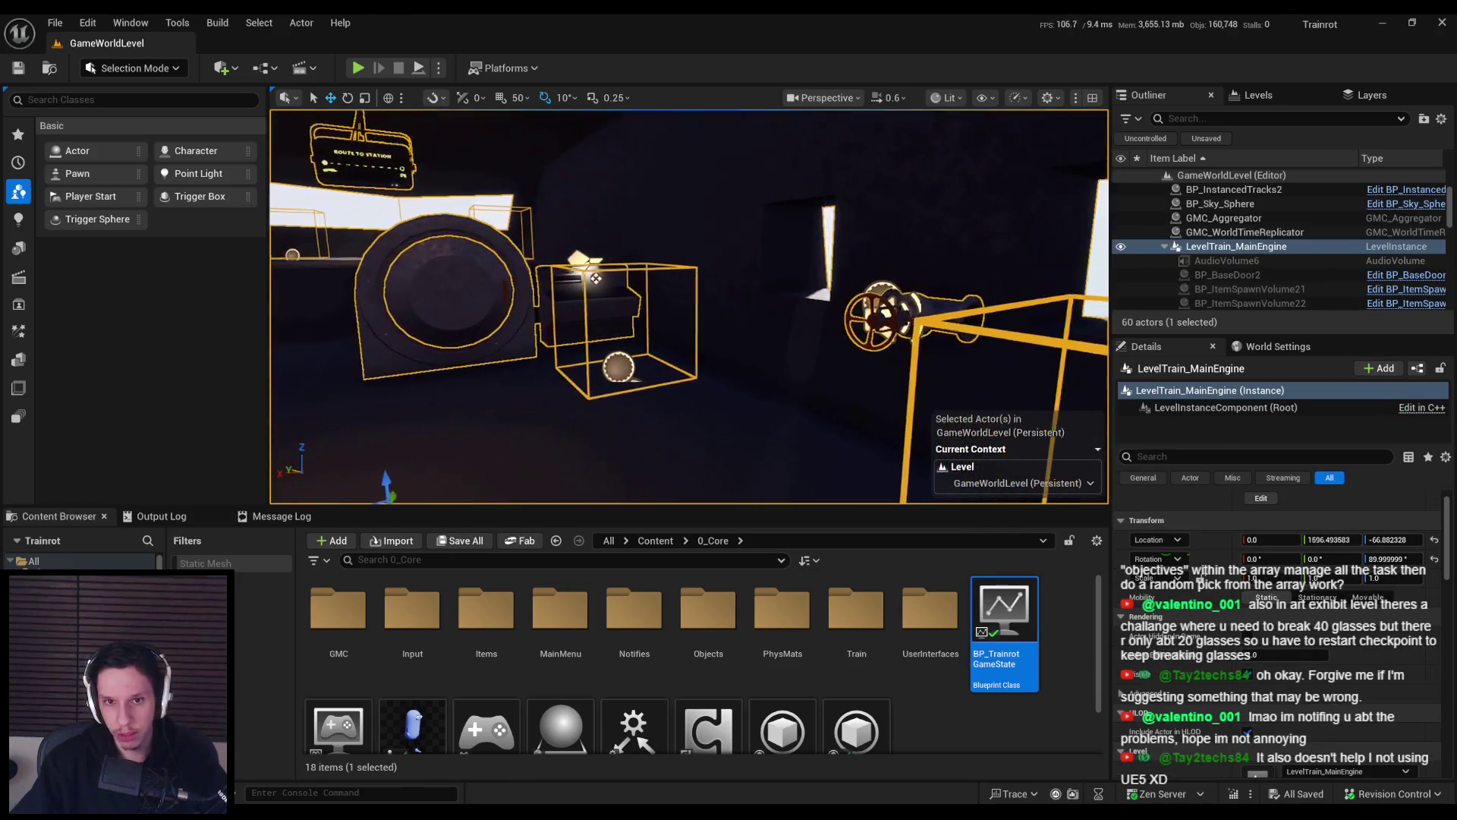
{"action": "left_click_drag", "start_coordinate": [689, 307], "coordinate": [653, 327]}
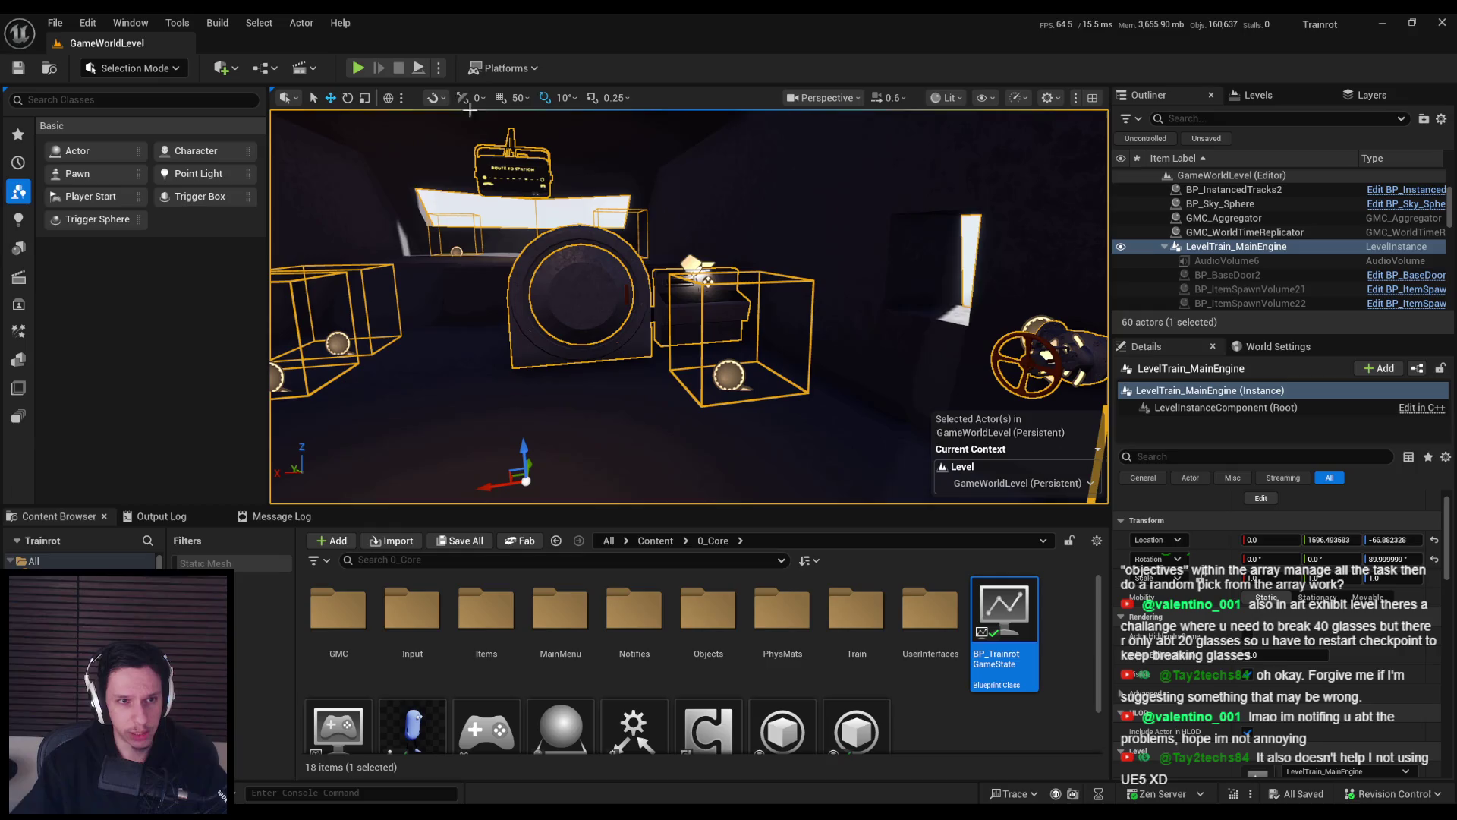
{"action": "left_click", "coordinate": [357, 70]}
{"action": "key", "text": "F11"}
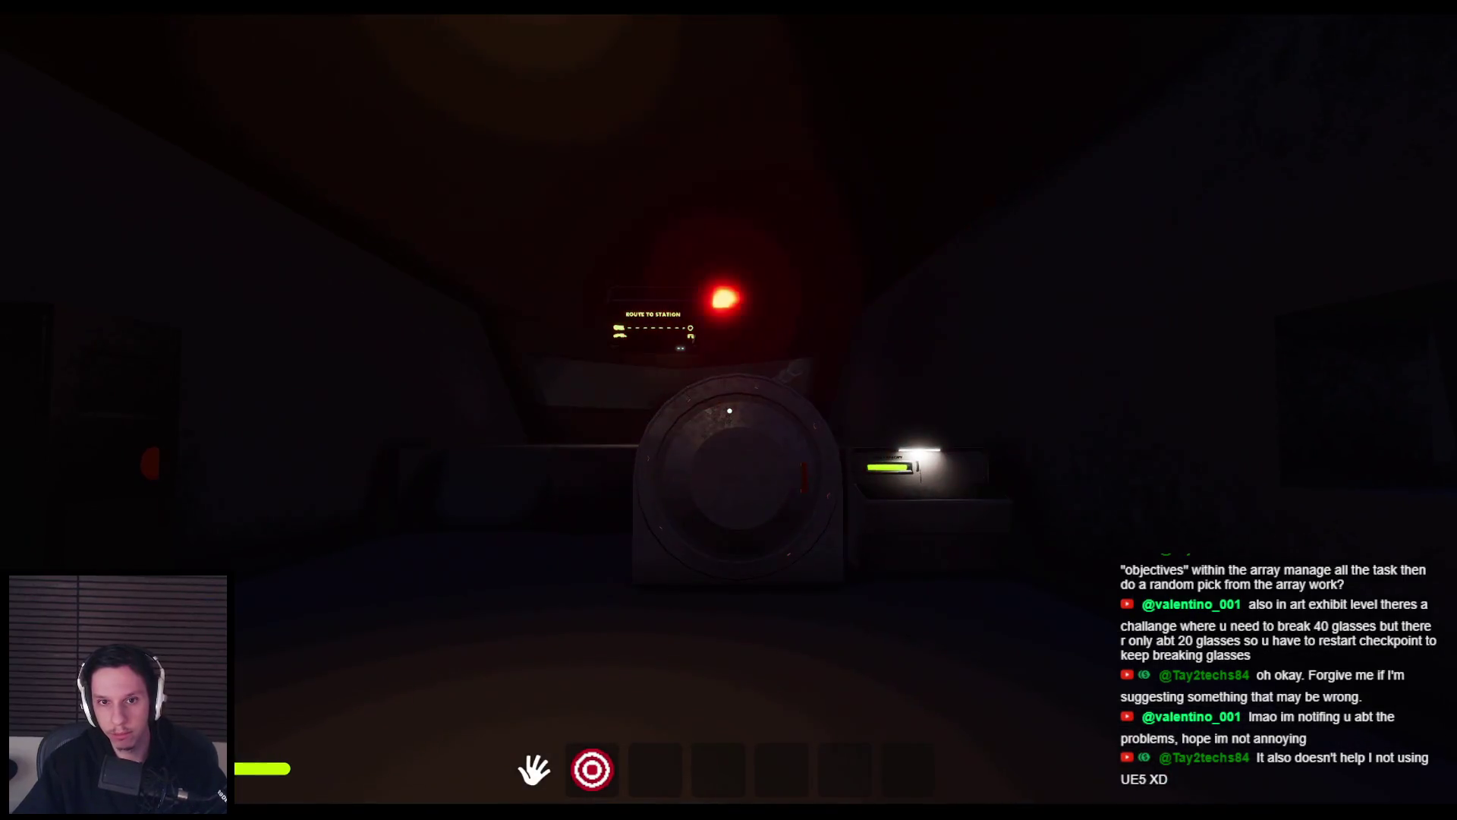
Eject from the running play session with F8.
{"action": "key", "text": "F8"}
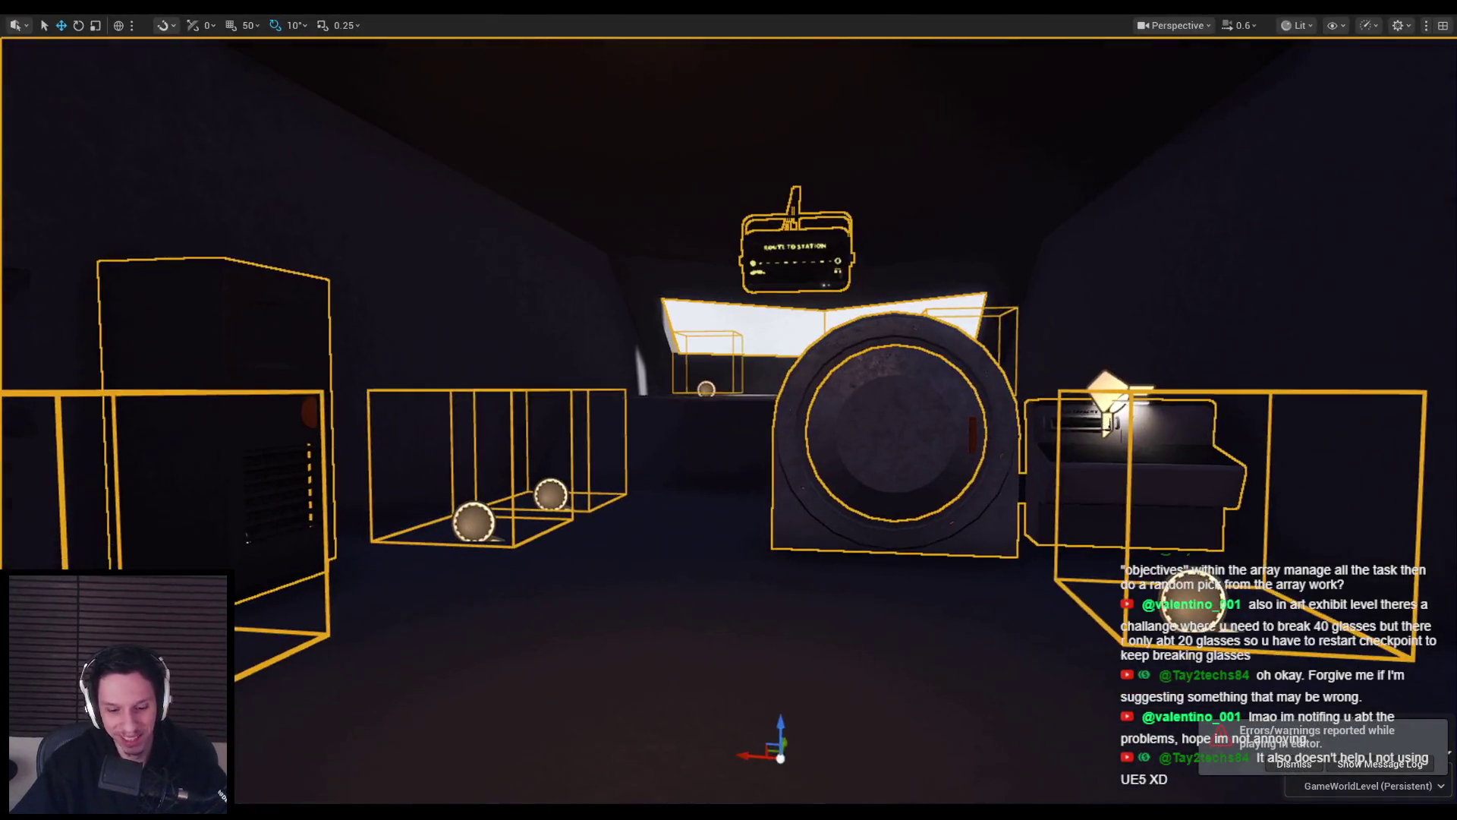
Stop the play session and follow the Accessed None error's ServerSetTaskActive link into TrainStateTick.
{"action": "key", "text": "Escape"}
{"action": "mouse_move", "coordinate": [612, 738]}
{"action": "left_mouse_down"}
{"action": "mouse_move", "coordinate": [819, 736]}
{"action": "mouse_move", "coordinate": [462, 733]}
{"action": "left_mouse_up"}
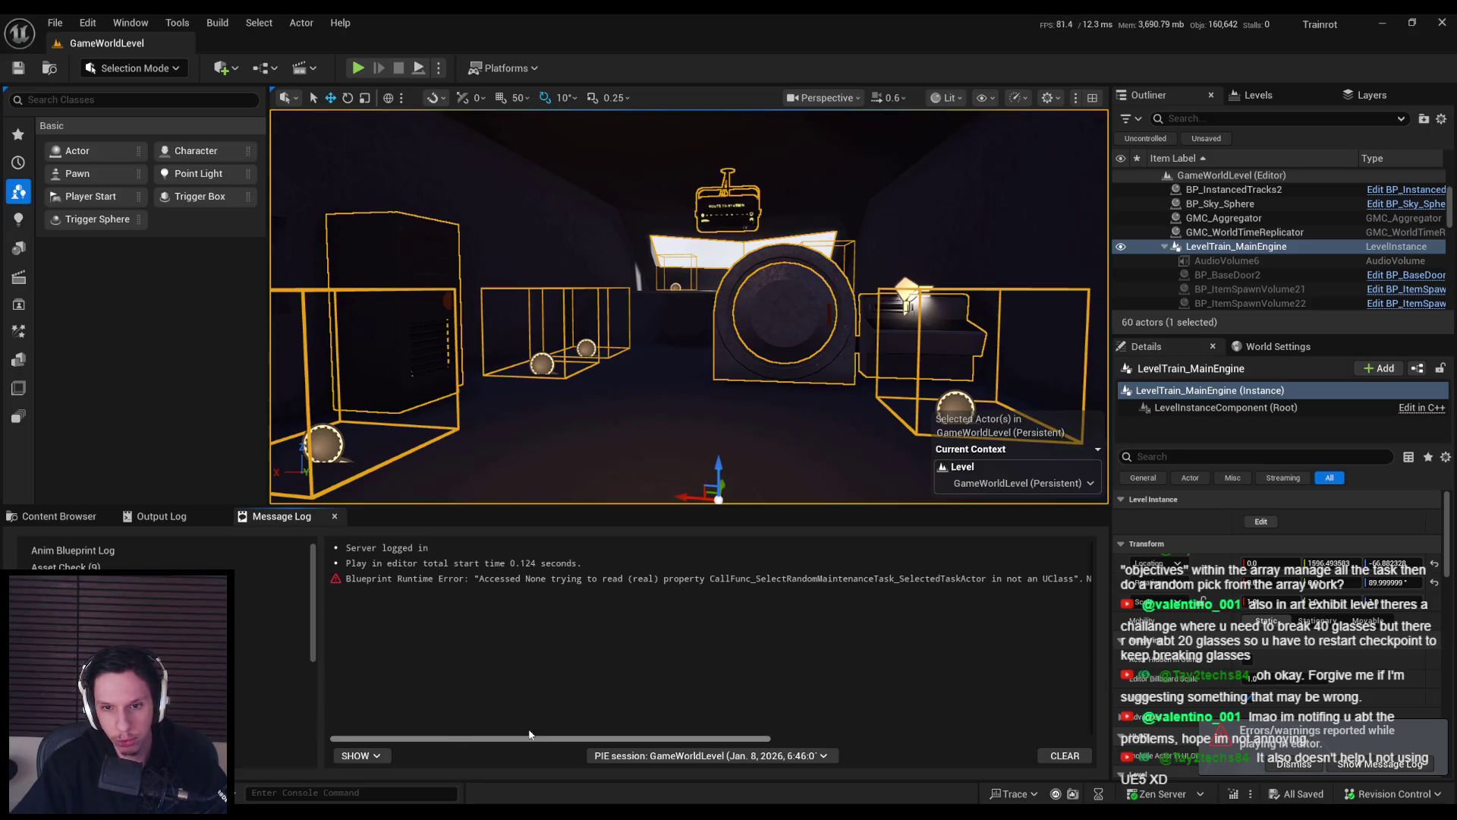
{"action": "mouse_move", "coordinate": [565, 736]}
{"action": "left_mouse_down"}
{"action": "mouse_move", "coordinate": [954, 741]}
{"action": "mouse_move", "coordinate": [642, 742]}
{"action": "mouse_move", "coordinate": [700, 741]}
{"action": "left_mouse_up"}
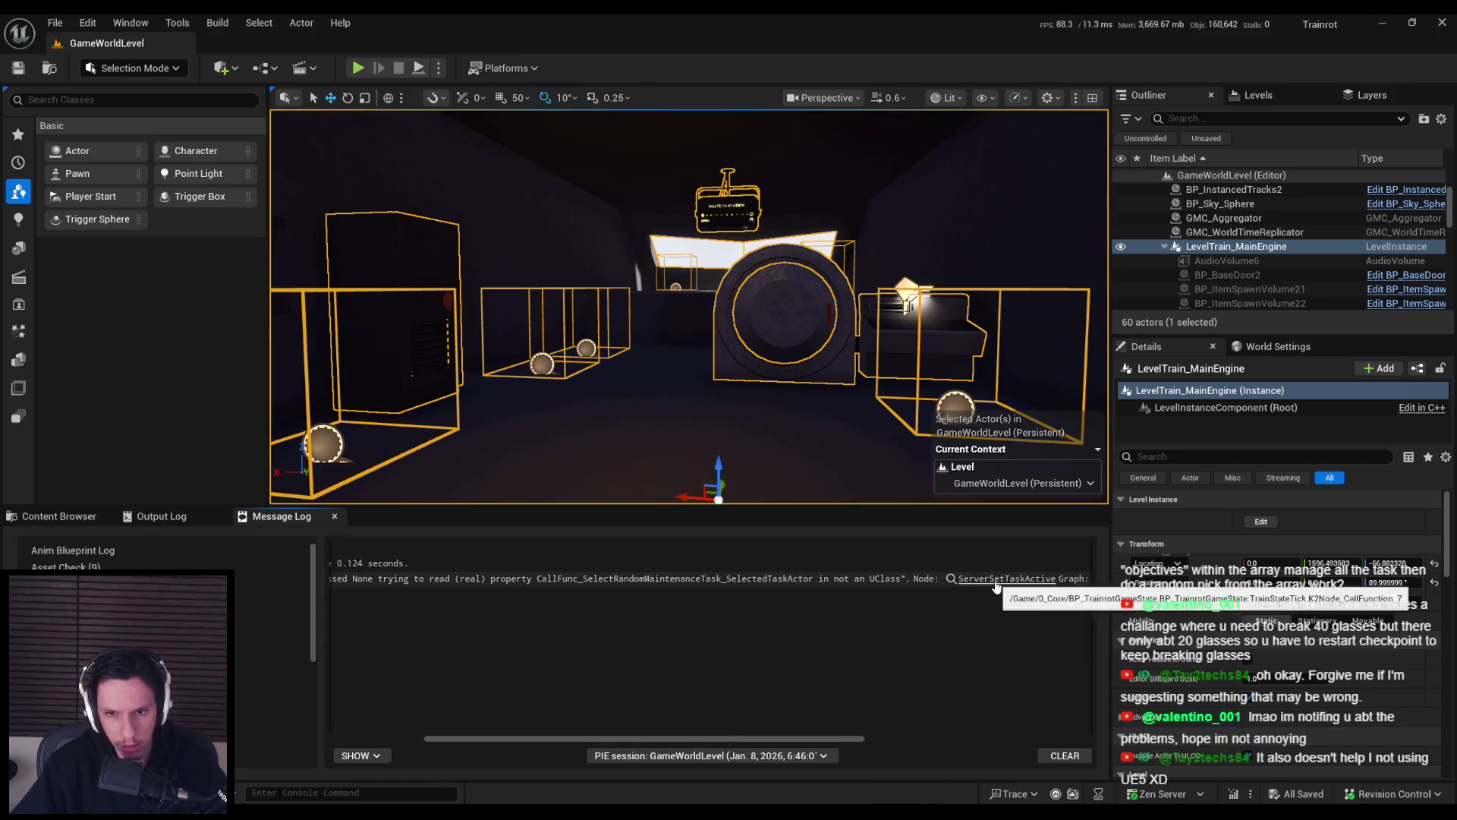
{"action": "left_click", "coordinate": [995, 580]}
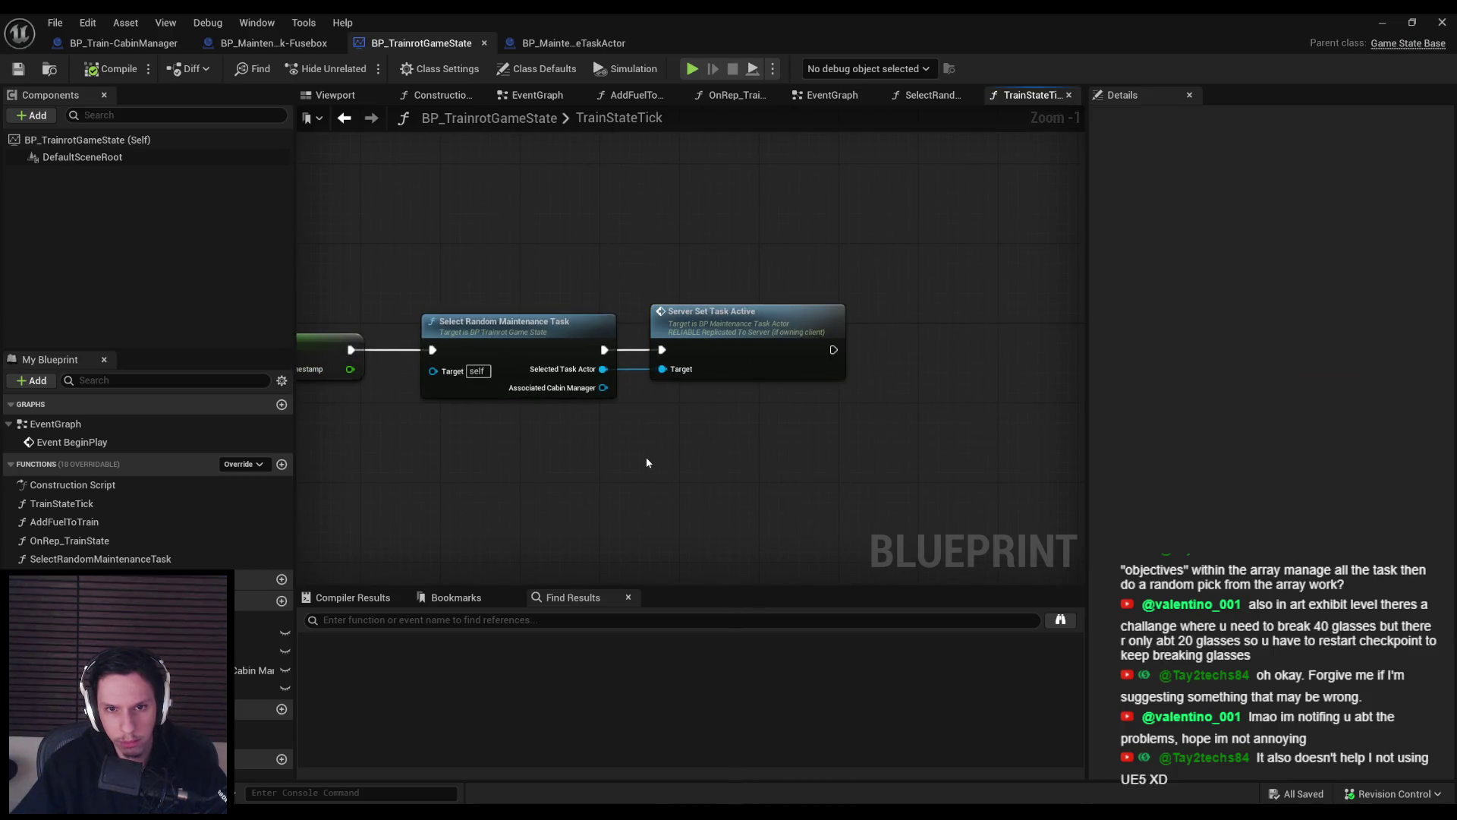
Open the Select Random Maintenance Task function and inspect its Return Node outputs.
{"action": "double_click", "coordinate": [548, 351]}
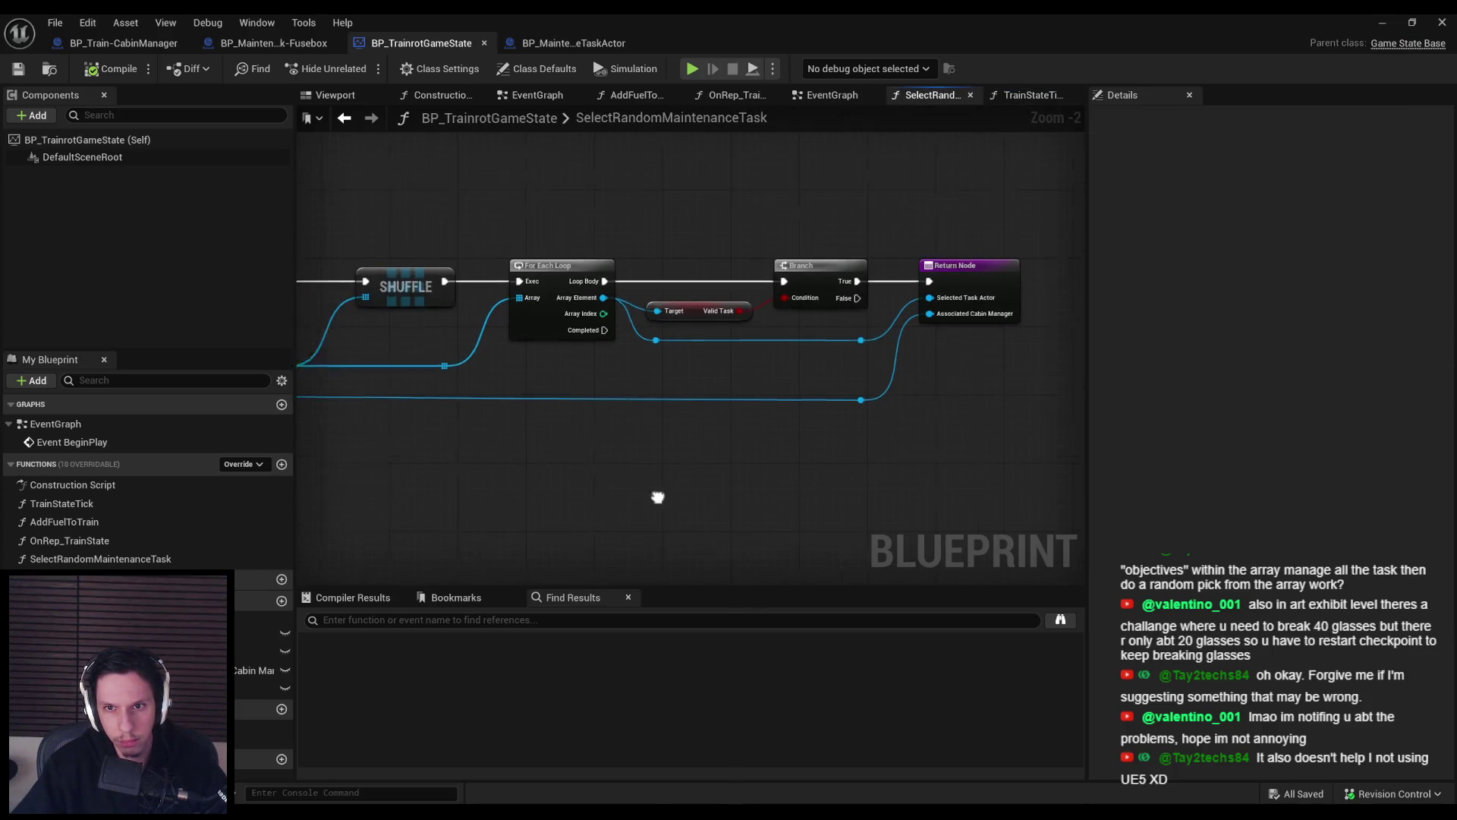
{"action": "left_click_drag", "start_coordinate": [659, 498], "coordinate": [983, 494]}
{"action": "scroll", "coordinate": [983, 494], "scroll_direction": "down", "scroll_amount": 1}
{"action": "mouse_move", "coordinate": [607, 491]}
{"action": "left_mouse_down"}
{"action": "mouse_move", "coordinate": [722, 469]}
{"action": "mouse_move", "coordinate": [498, 436]}
{"action": "mouse_move", "coordinate": [786, 394]}
{"action": "mouse_move", "coordinate": [381, 415]}
{"action": "left_mouse_up"}
{"action": "left_click", "coordinate": [843, 277]}
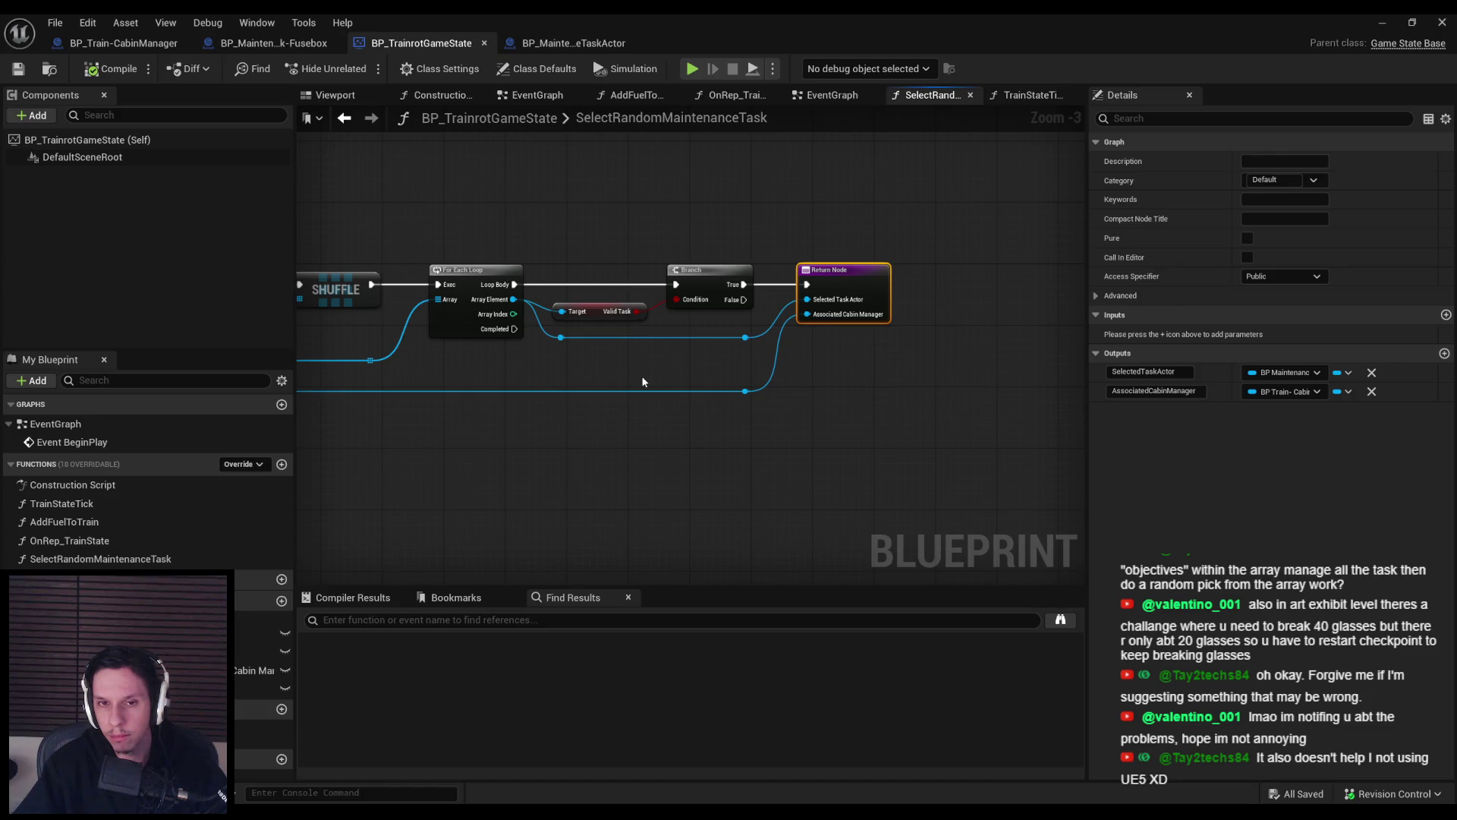
{"action": "left_click_drag", "start_coordinate": [643, 382], "coordinate": [900, 389]}
Return to TrainStateTick, inspect the Select Random Maintenance Task node, and close the game state Blueprint.
{"action": "key", "text": "alt+Left"}
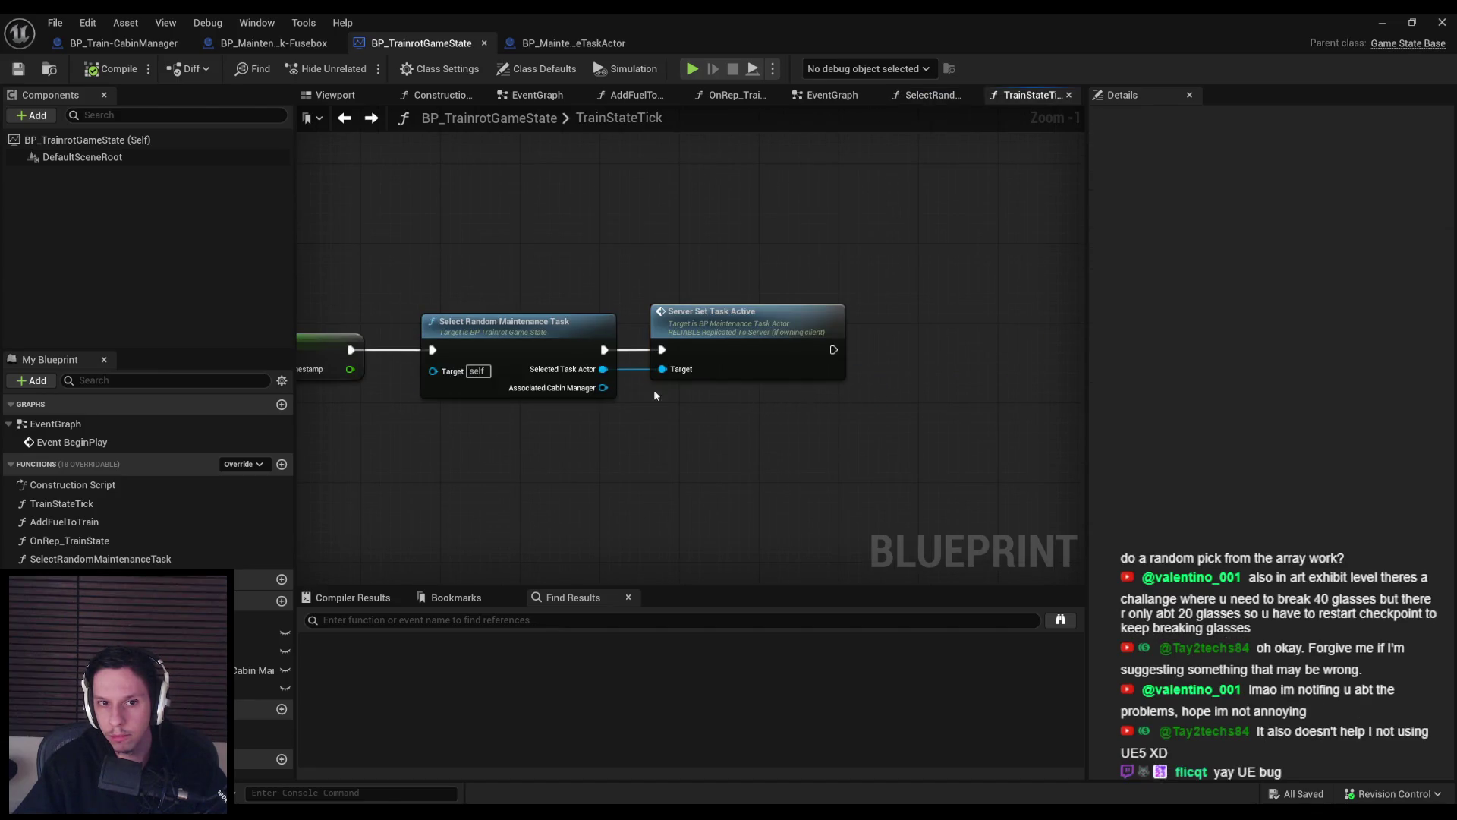
{"action": "left_click", "coordinate": [581, 358]}
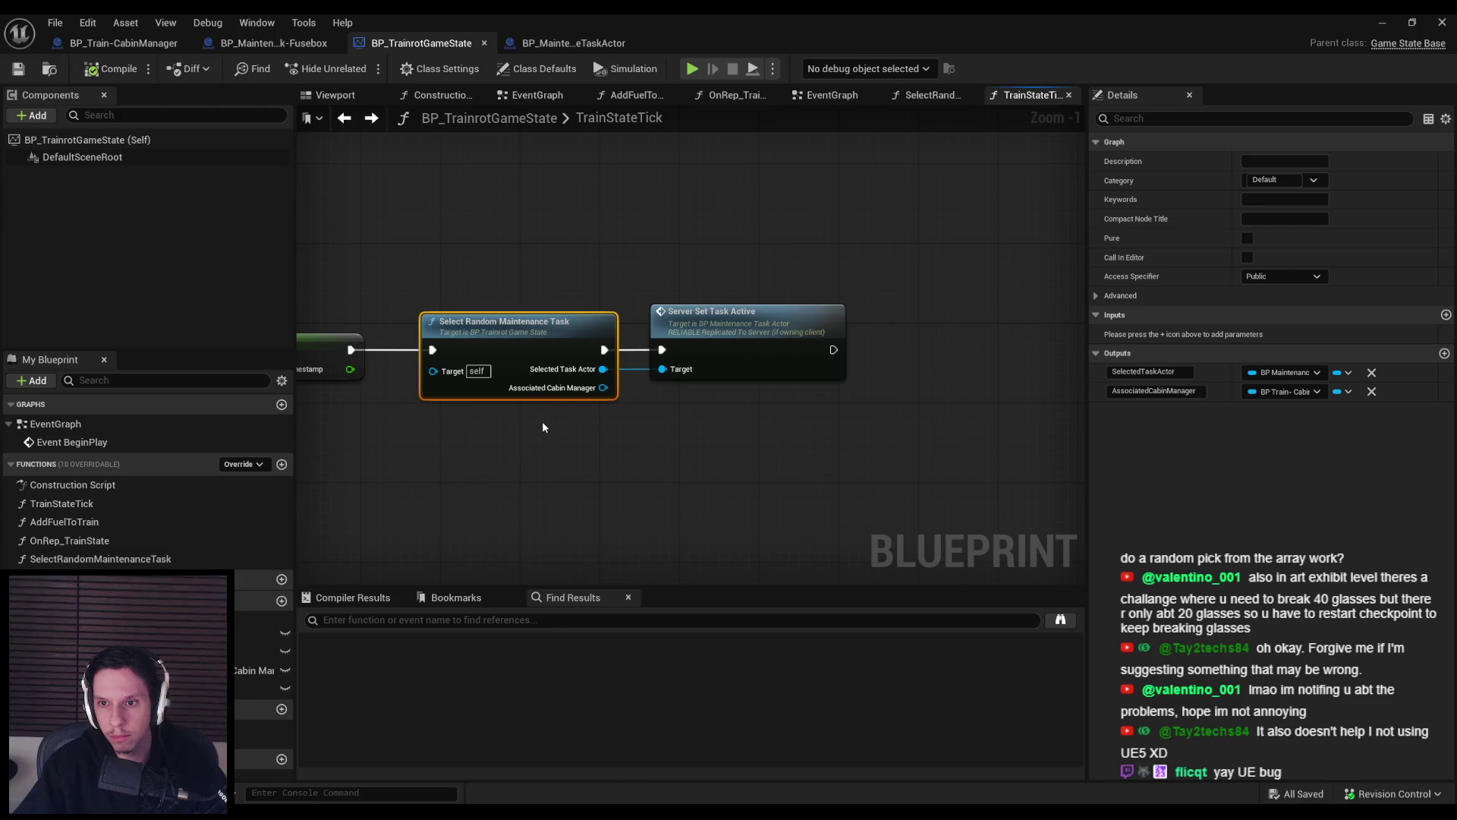
{"action": "left_click", "coordinate": [1440, 22]}
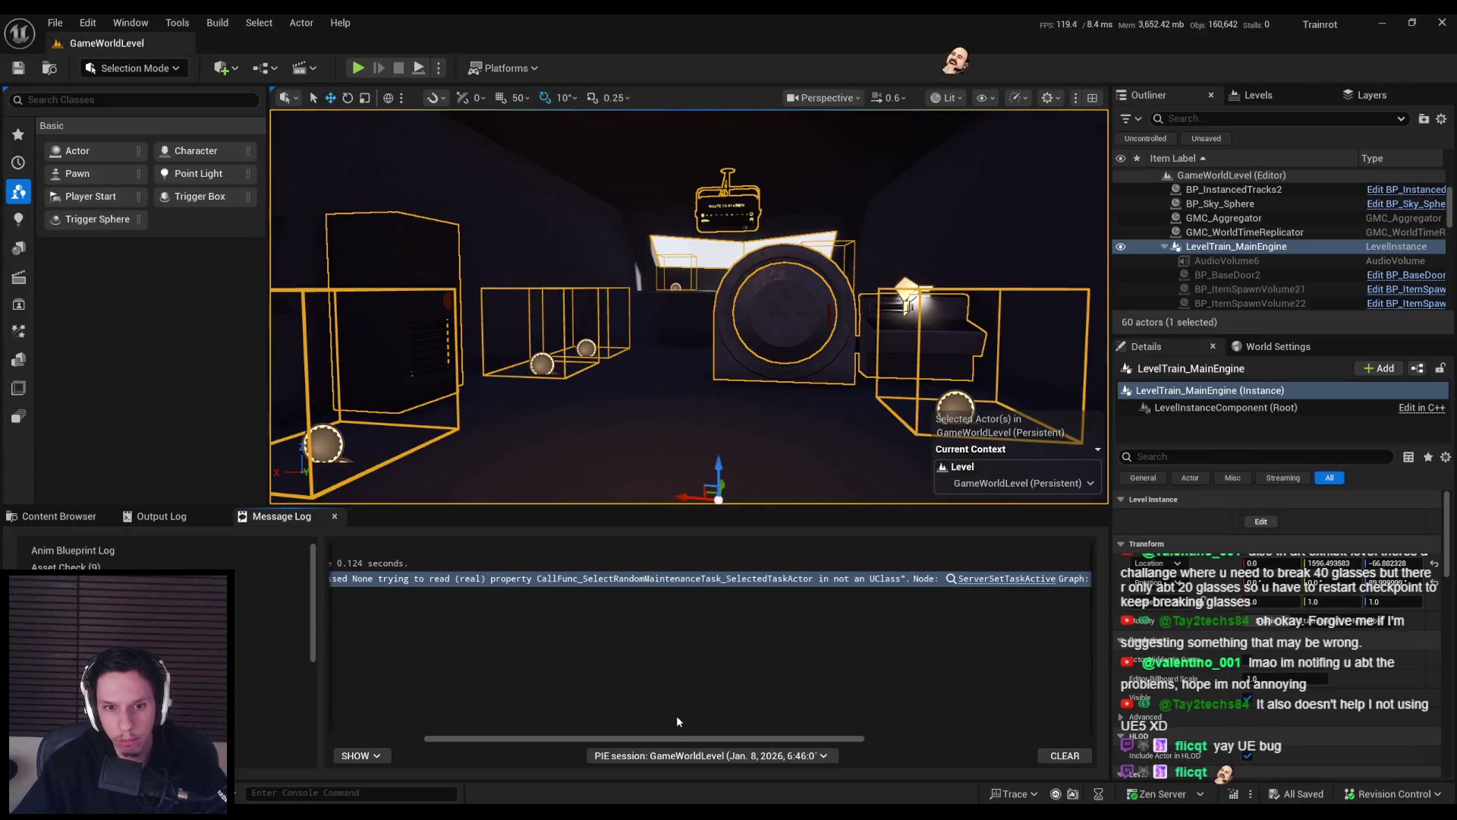
Enter the train engine level instance and set the fuse box's Parent Cabin Manager to BP_Train-CabinManager7.
{"action": "mouse_move", "coordinate": [671, 735]}
{"action": "left_mouse_down"}
{"action": "mouse_move", "coordinate": [568, 737]}
{"action": "mouse_move", "coordinate": [912, 744]}
{"action": "left_mouse_up"}
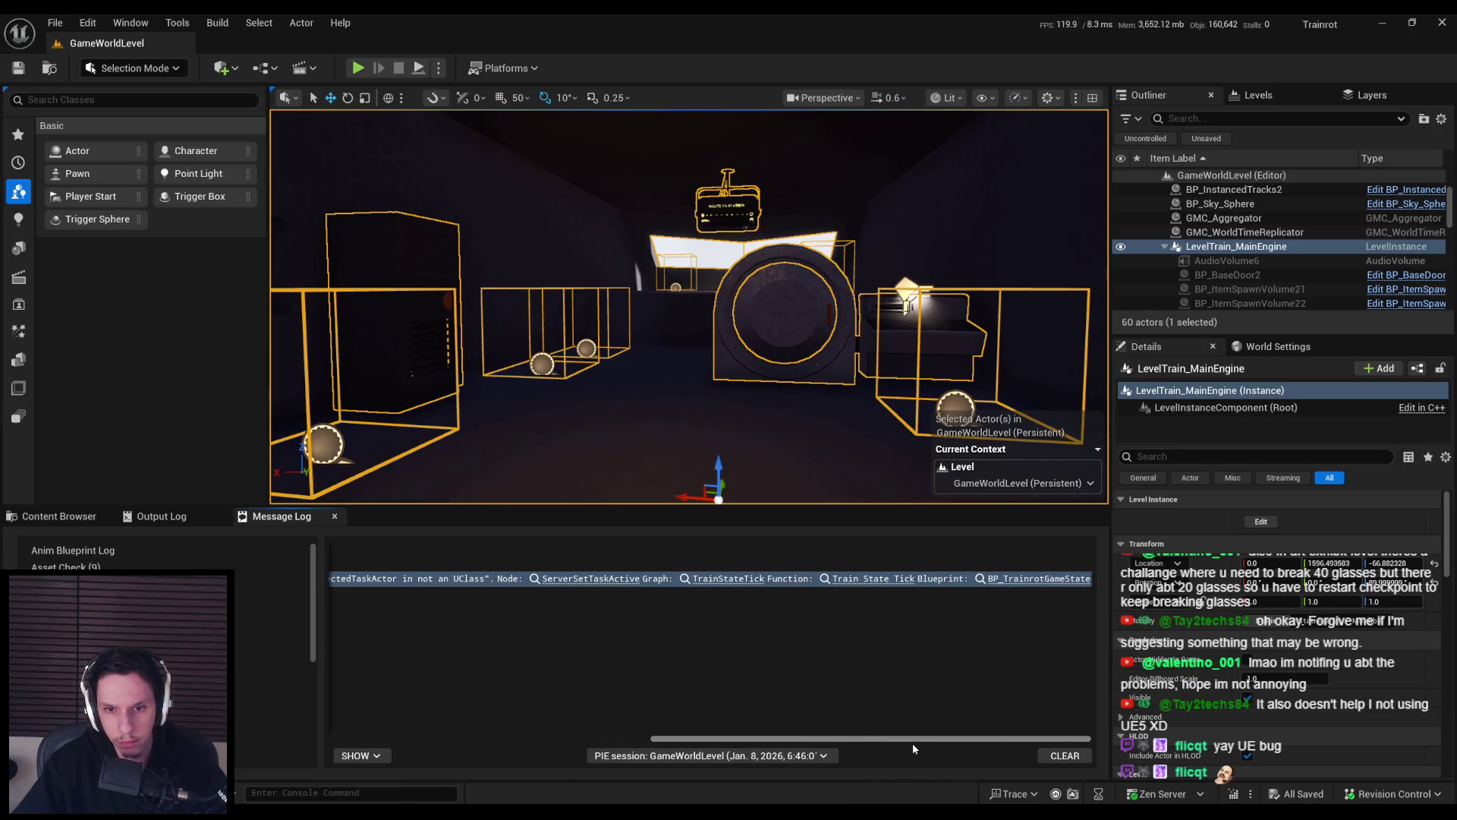
{"action": "left_click", "coordinate": [592, 579]}
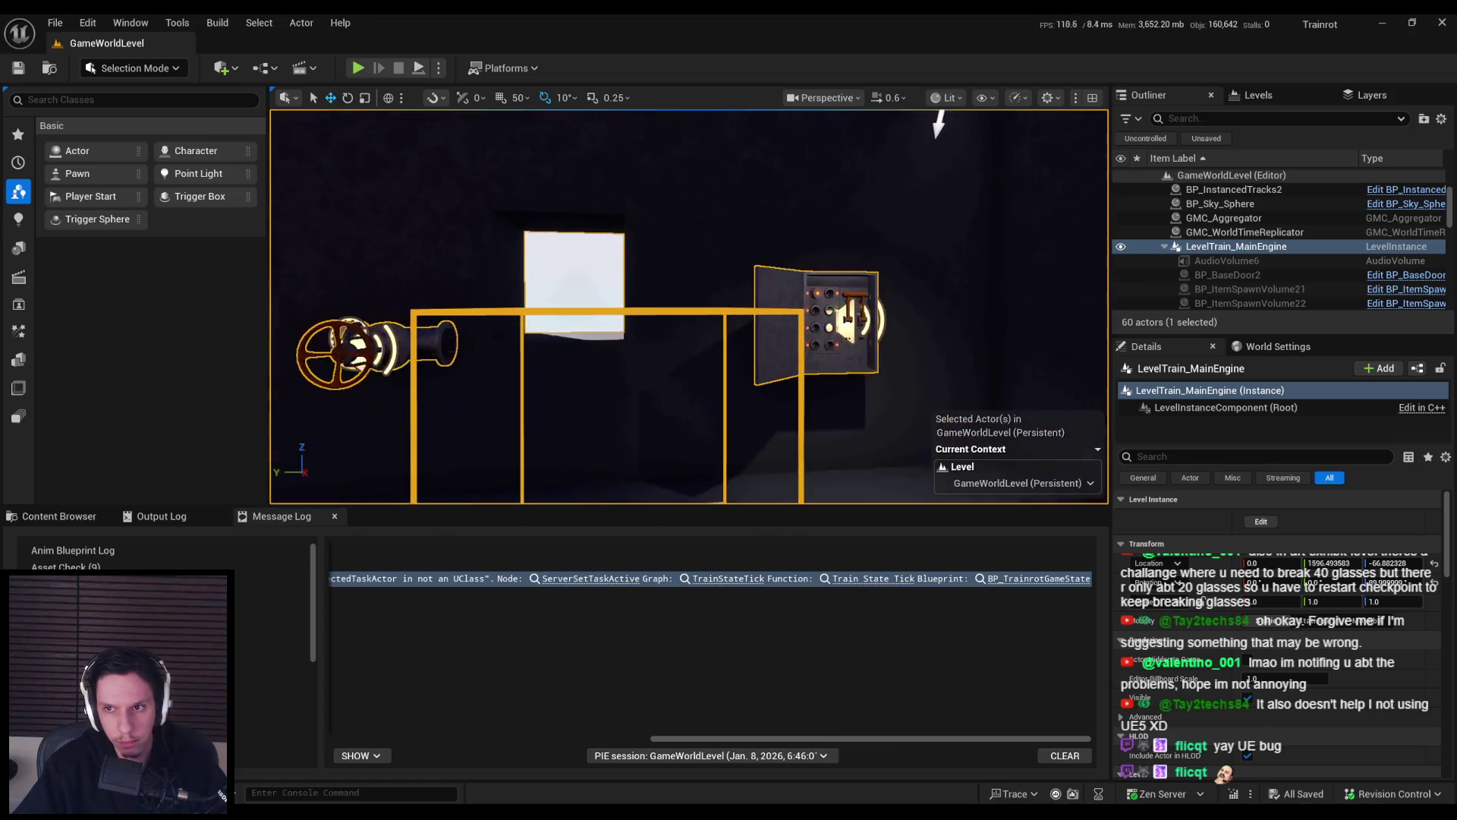
{"action": "left_click_drag", "start_coordinate": [939, 125], "coordinate": [805, 137]}
{"action": "left_click", "coordinate": [1249, 524]}
{"action": "left_click", "coordinate": [640, 334]}
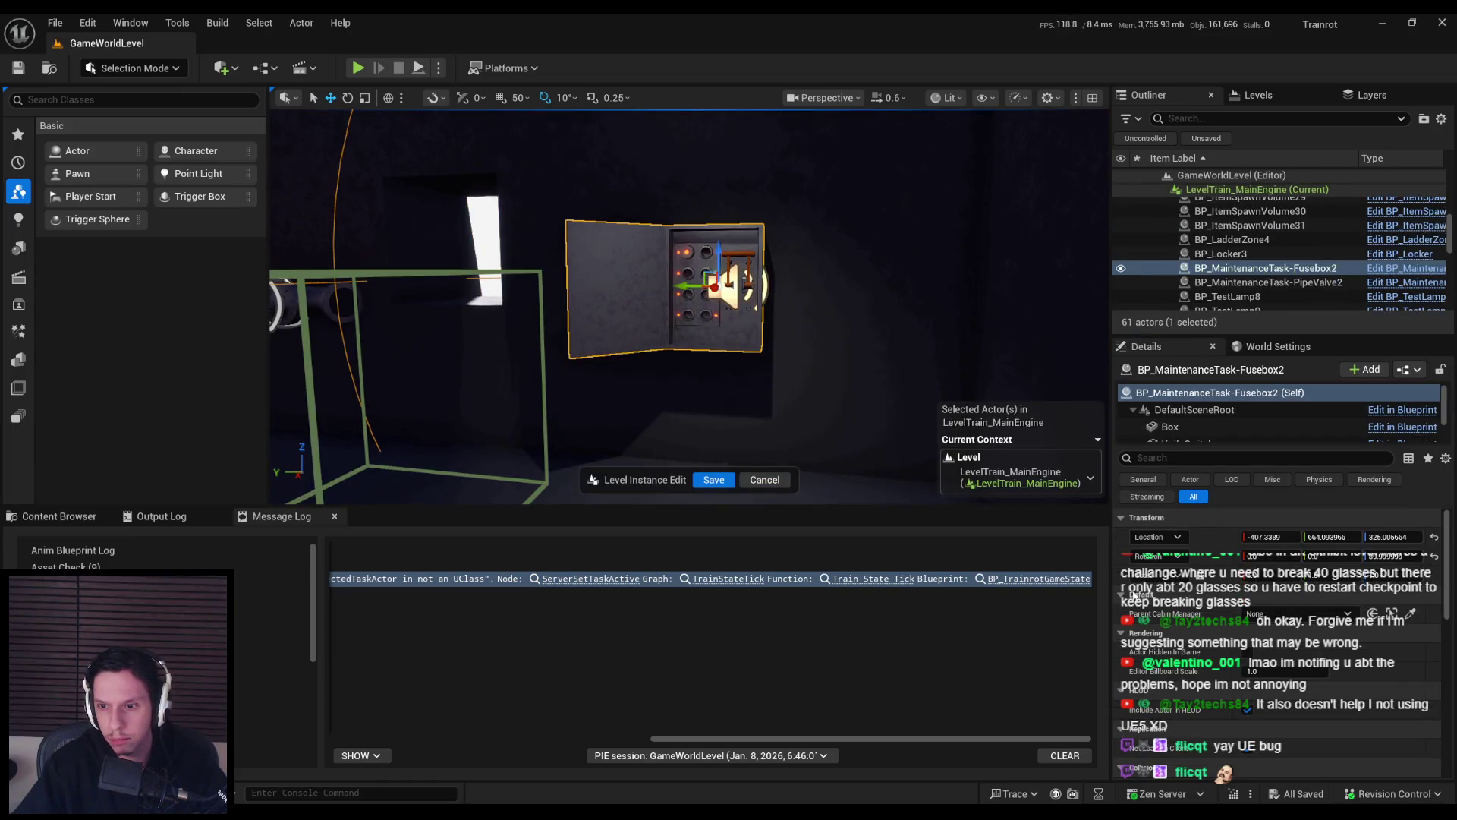
{"action": "key", "text": "f"}
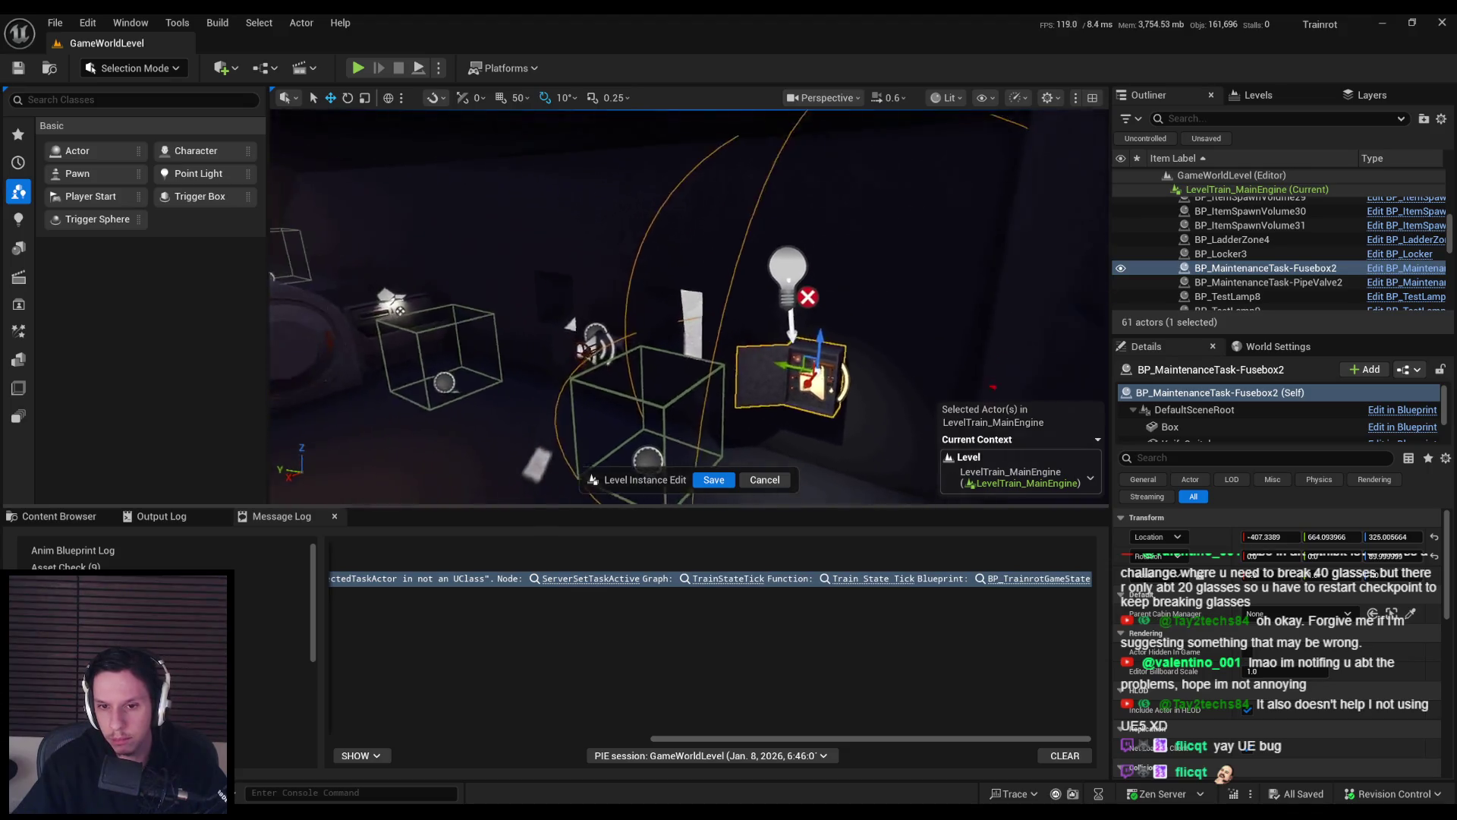
{"action": "left_click", "coordinate": [1411, 613]}
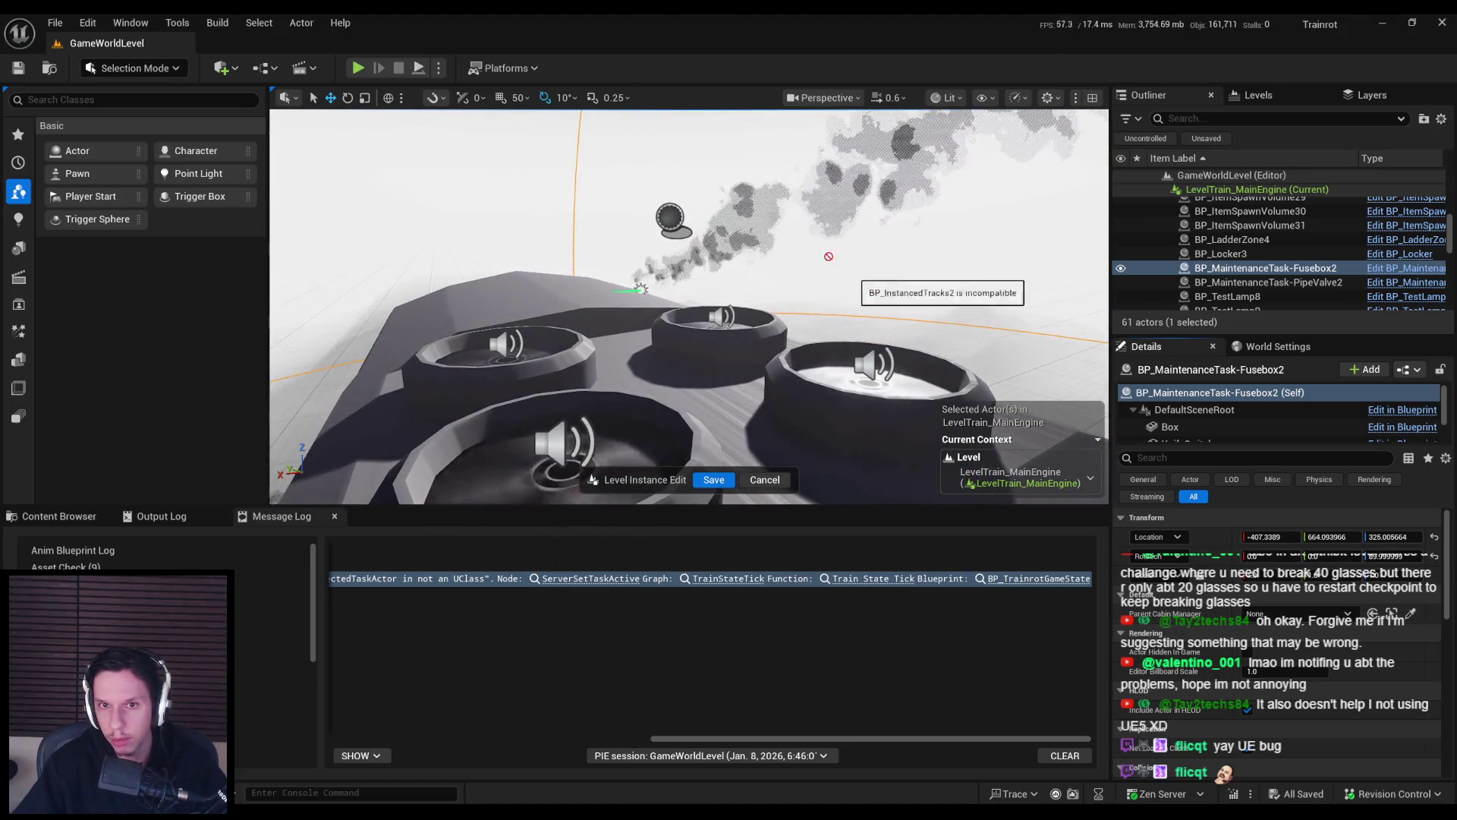
{"action": "left_click", "coordinate": [668, 222]}
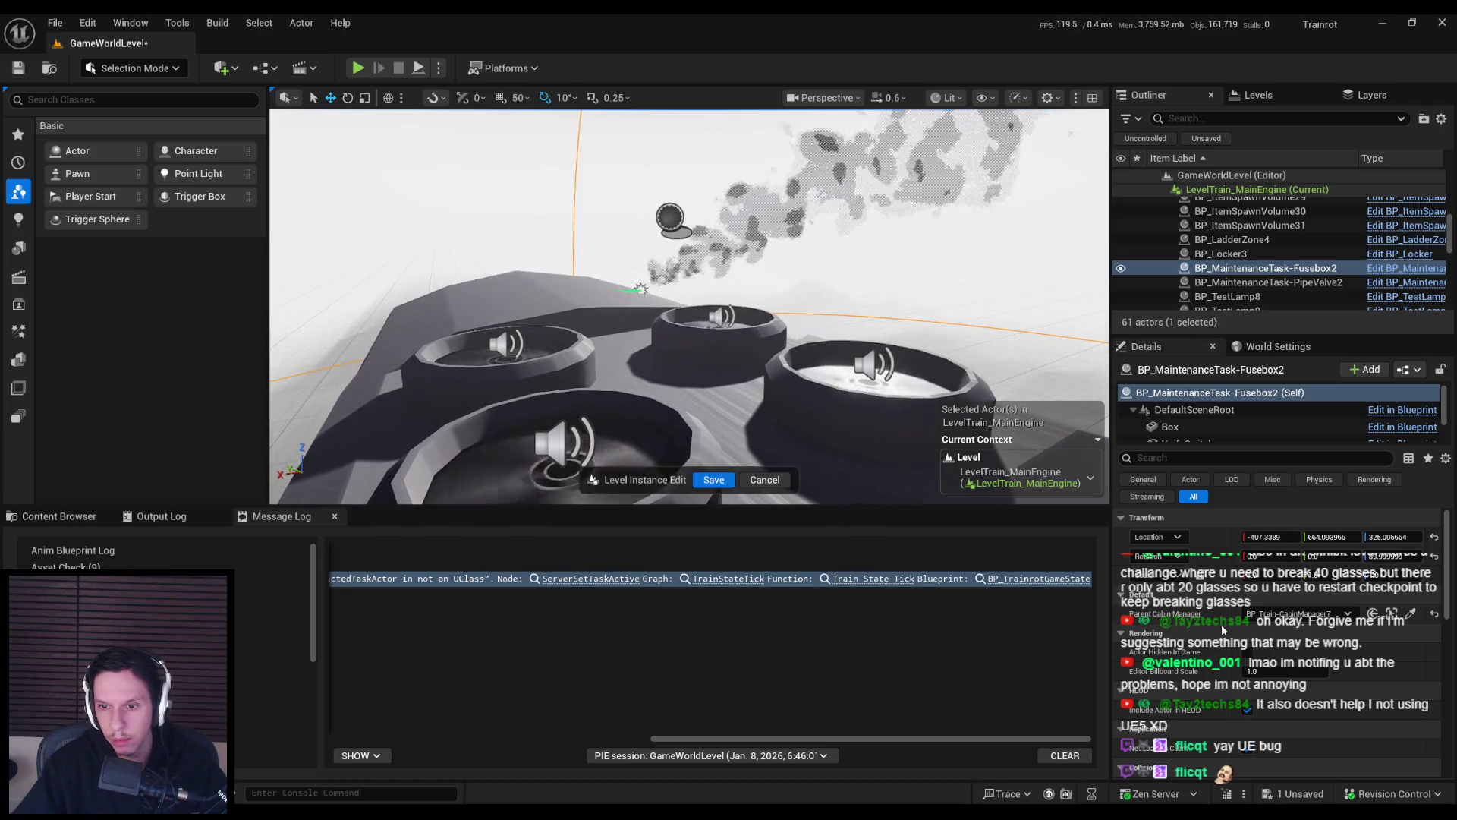
Frame the fuse box and BP_Train-CabinManager7 in turn to compare their placement.
{"action": "key", "text": "f"}
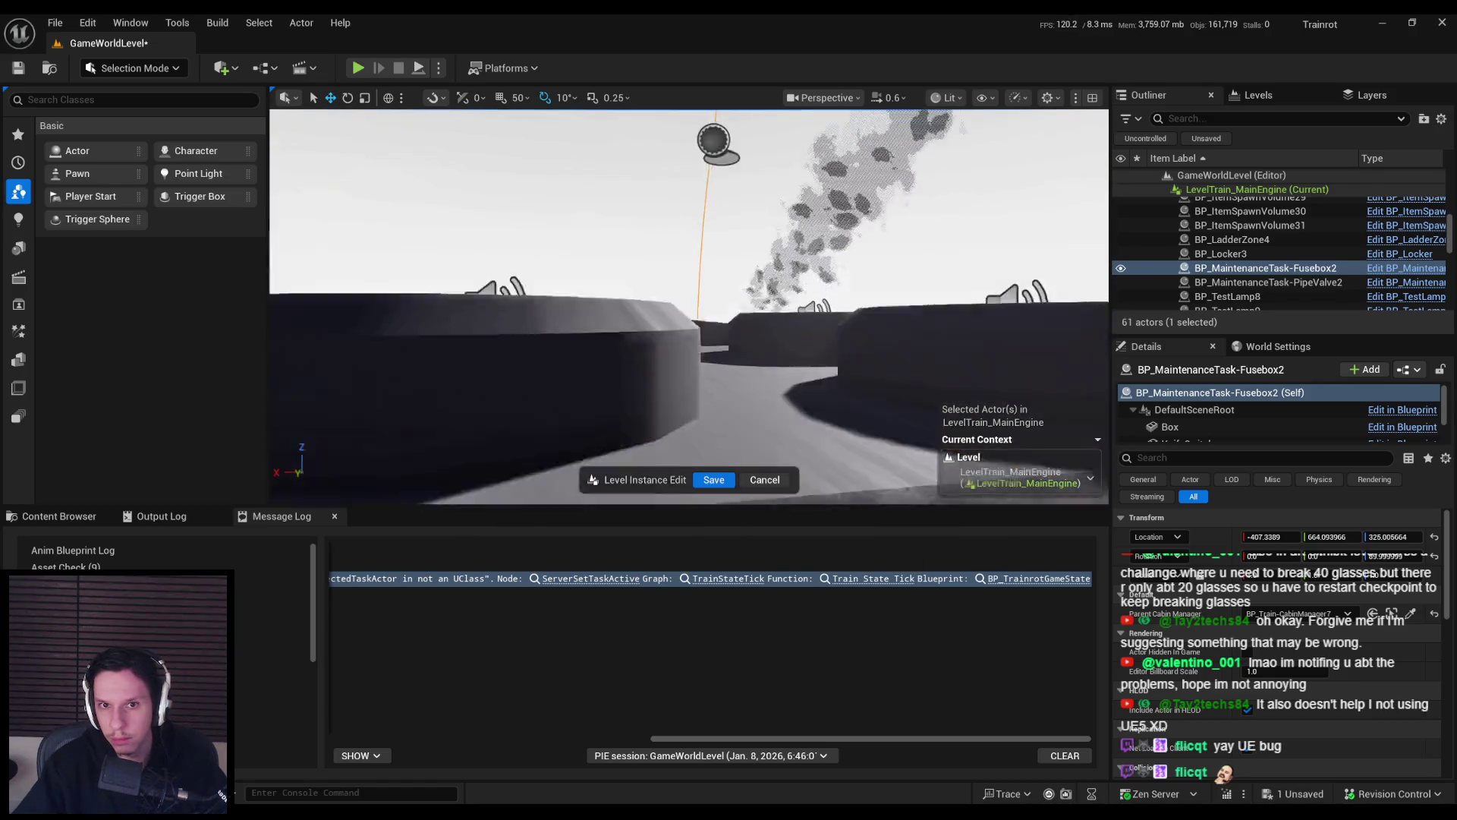
{"action": "left_click", "coordinate": [714, 224]}
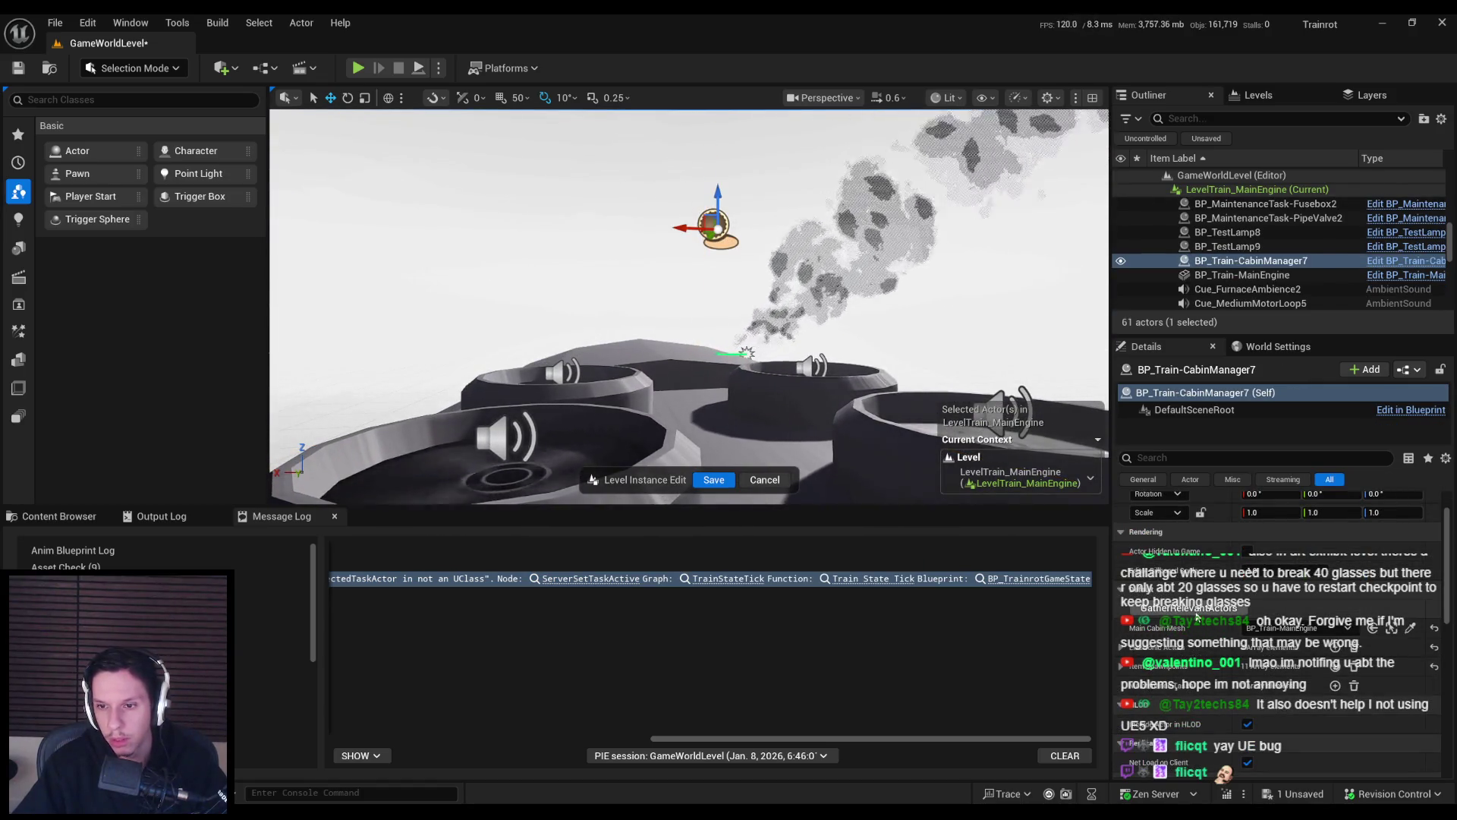
{"action": "left_click_drag", "start_coordinate": [689, 304], "coordinate": [789, 304]}
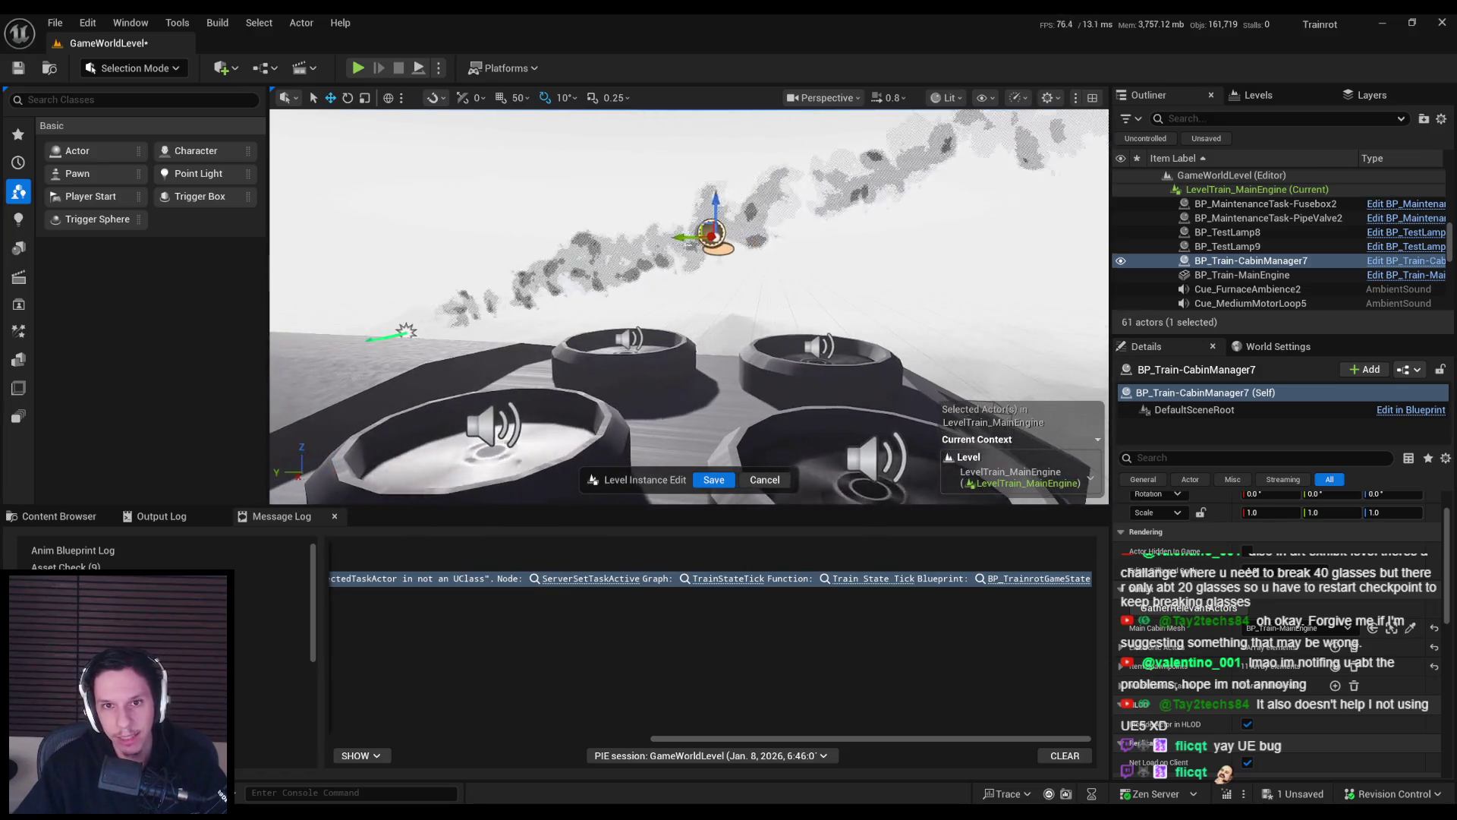
{"action": "key", "text": "ctrl+z"}
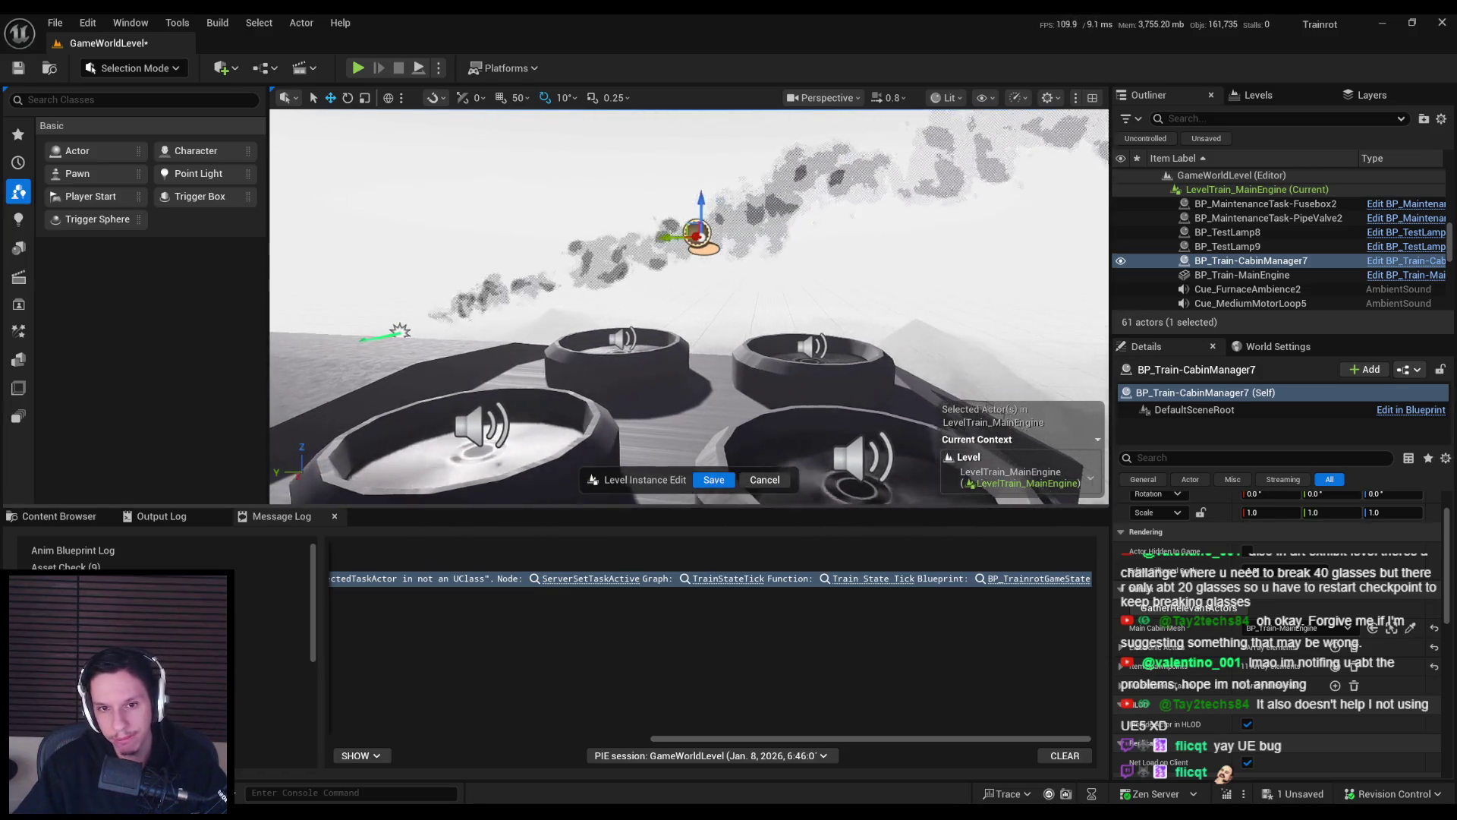
{"action": "key", "text": "f"}
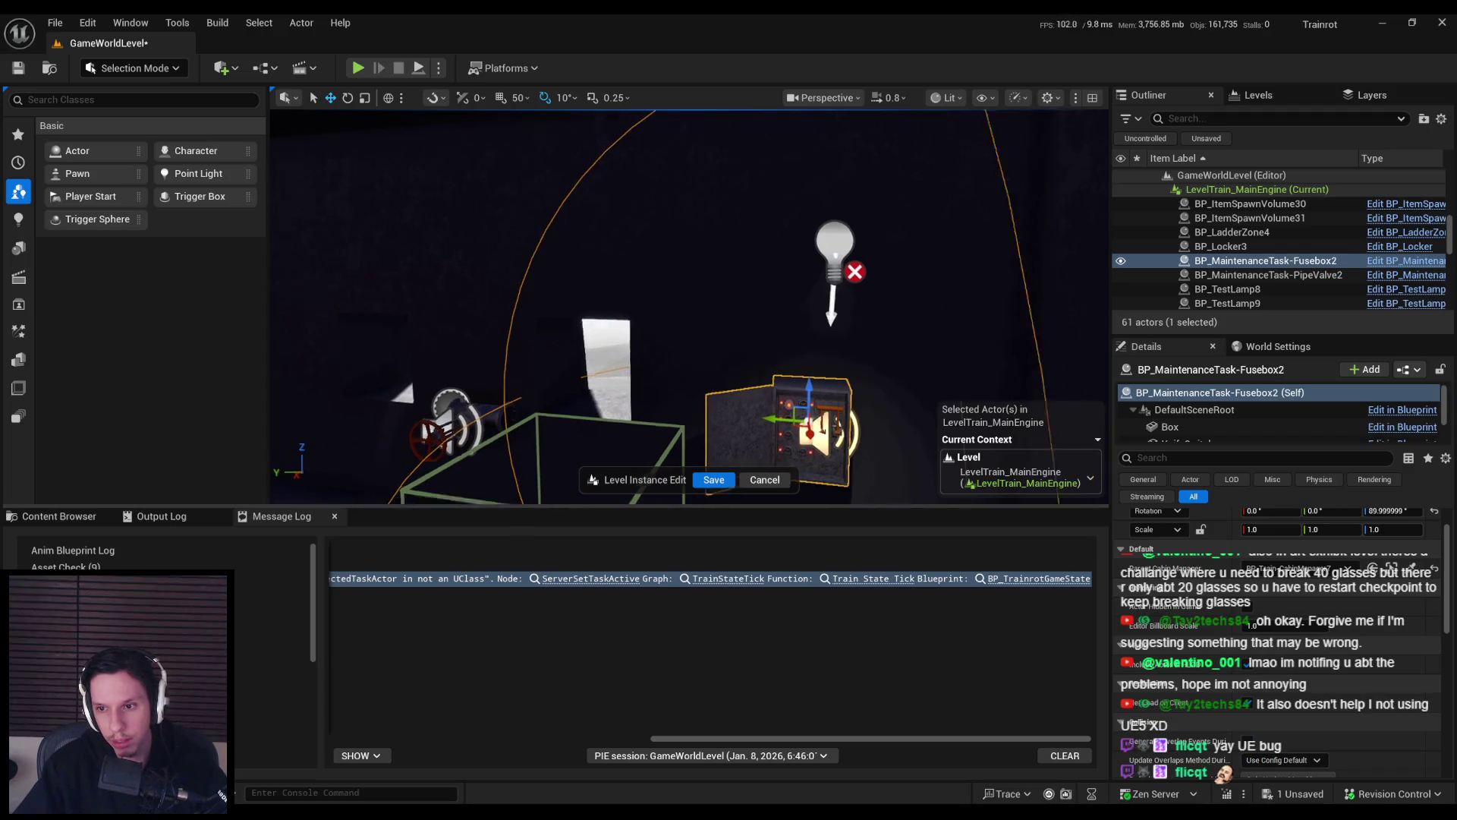
{"action": "key", "text": "ctrl+y"}
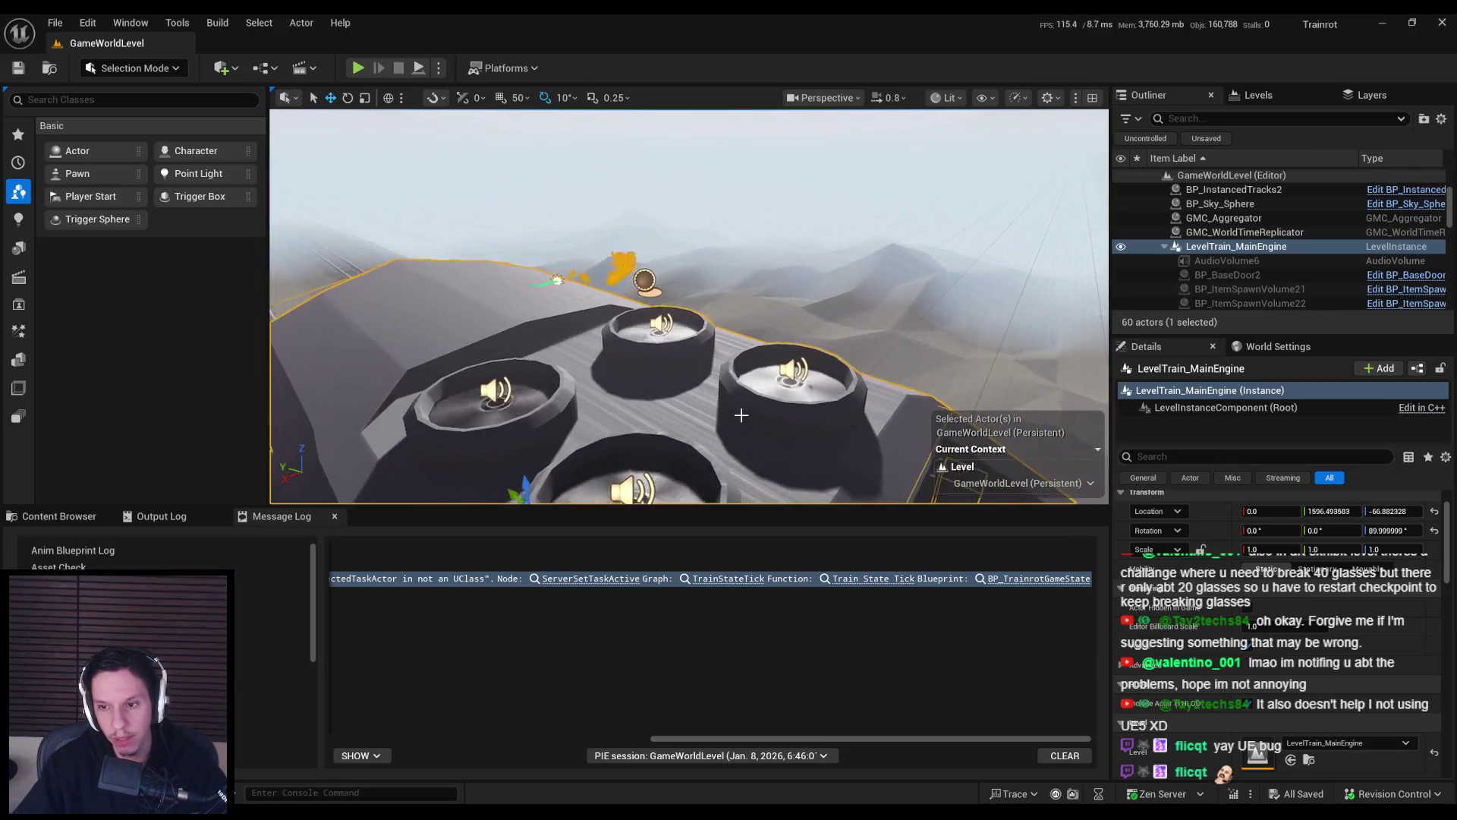
{"action": "key", "text": "f"}
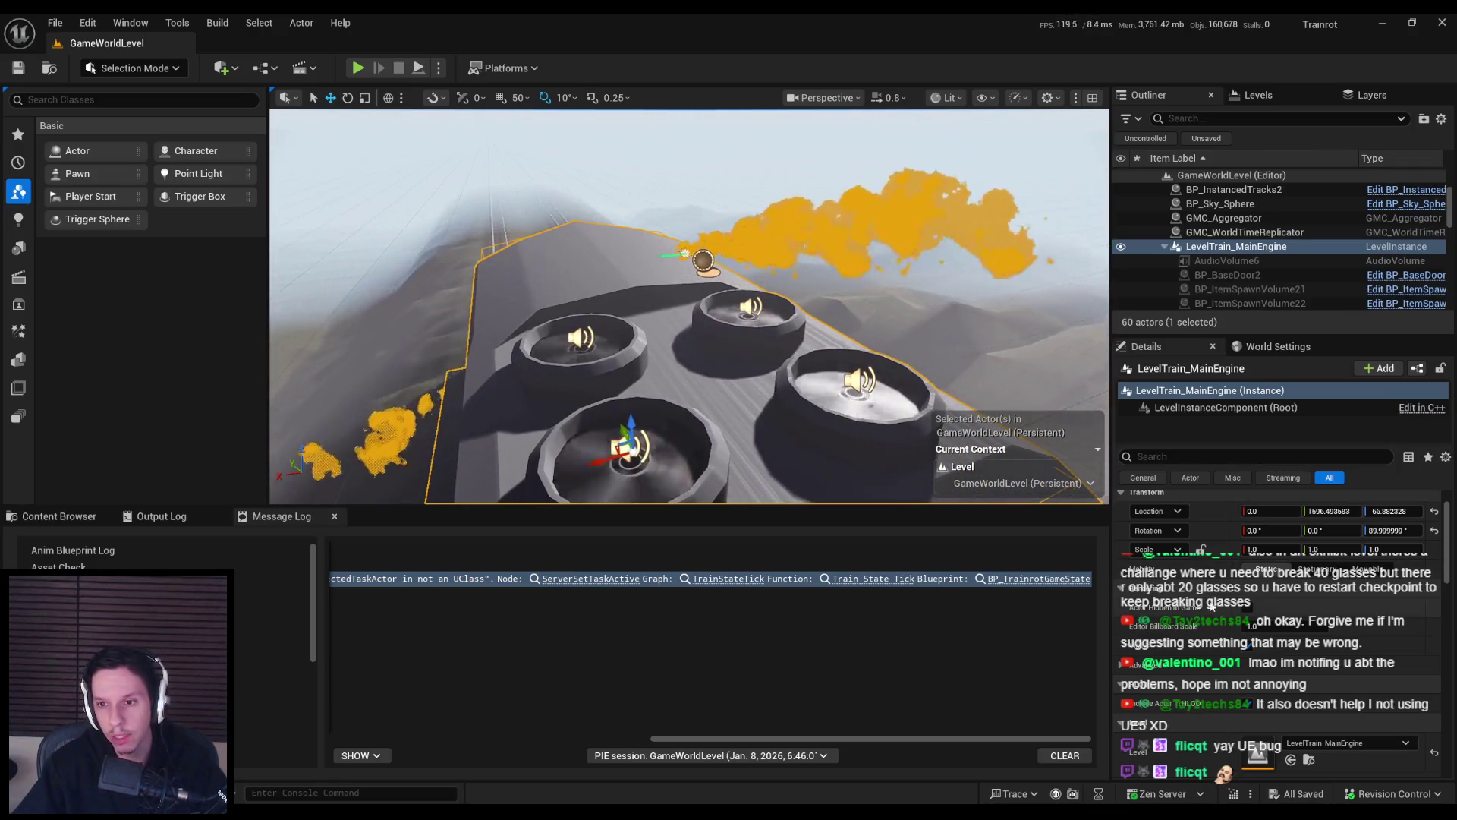
Save the level instance edit, re-enter it, and frame the viewport inside the engine cabin.
{"action": "scroll", "coordinate": [1276, 517], "scroll_direction": "up", "scroll_amount": 2}
{"action": "left_click", "coordinate": [1263, 522]}
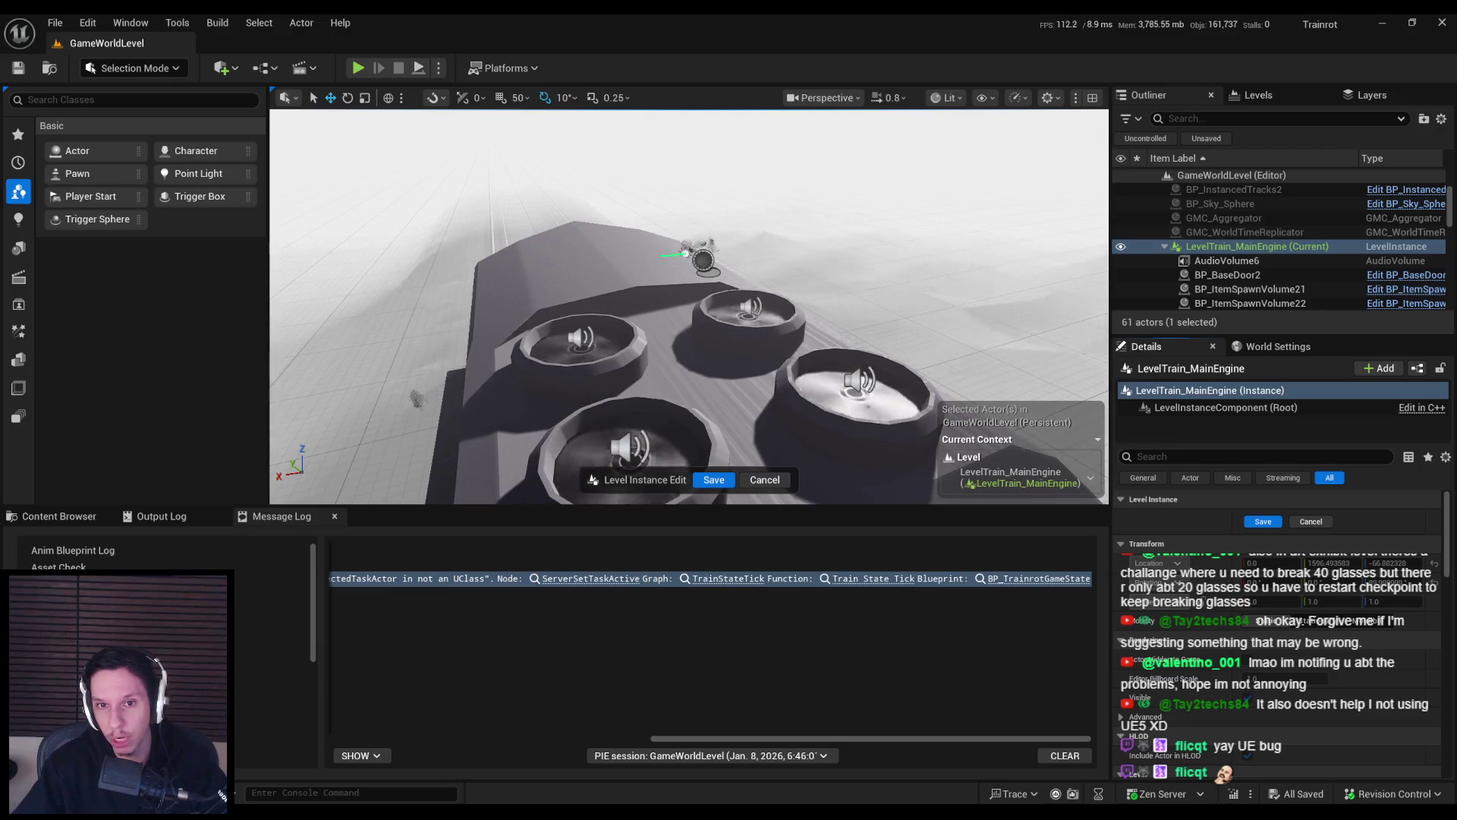
{"action": "left_click", "coordinate": [705, 258]}
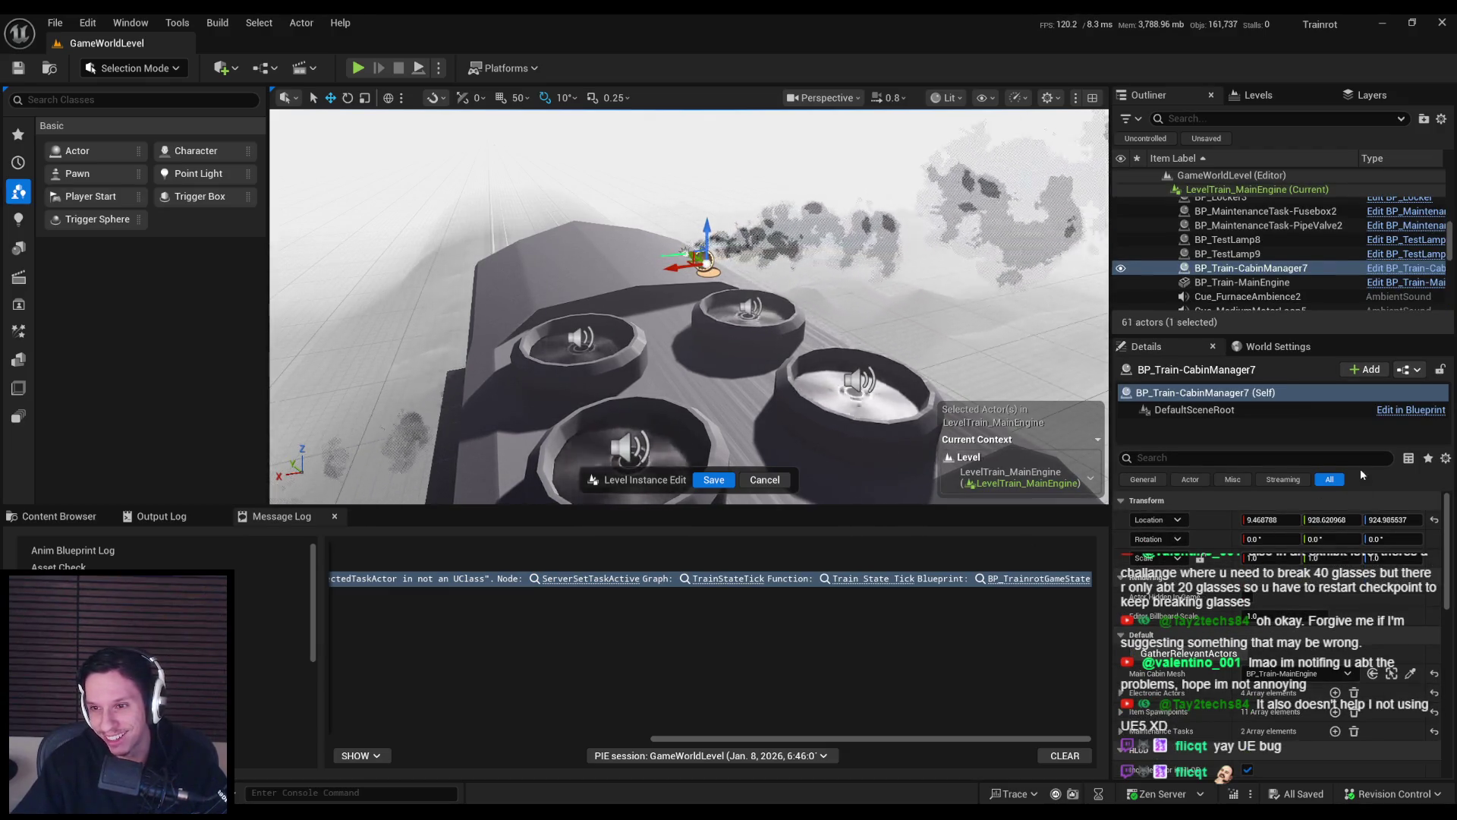
{"action": "left_click", "coordinate": [713, 480]}
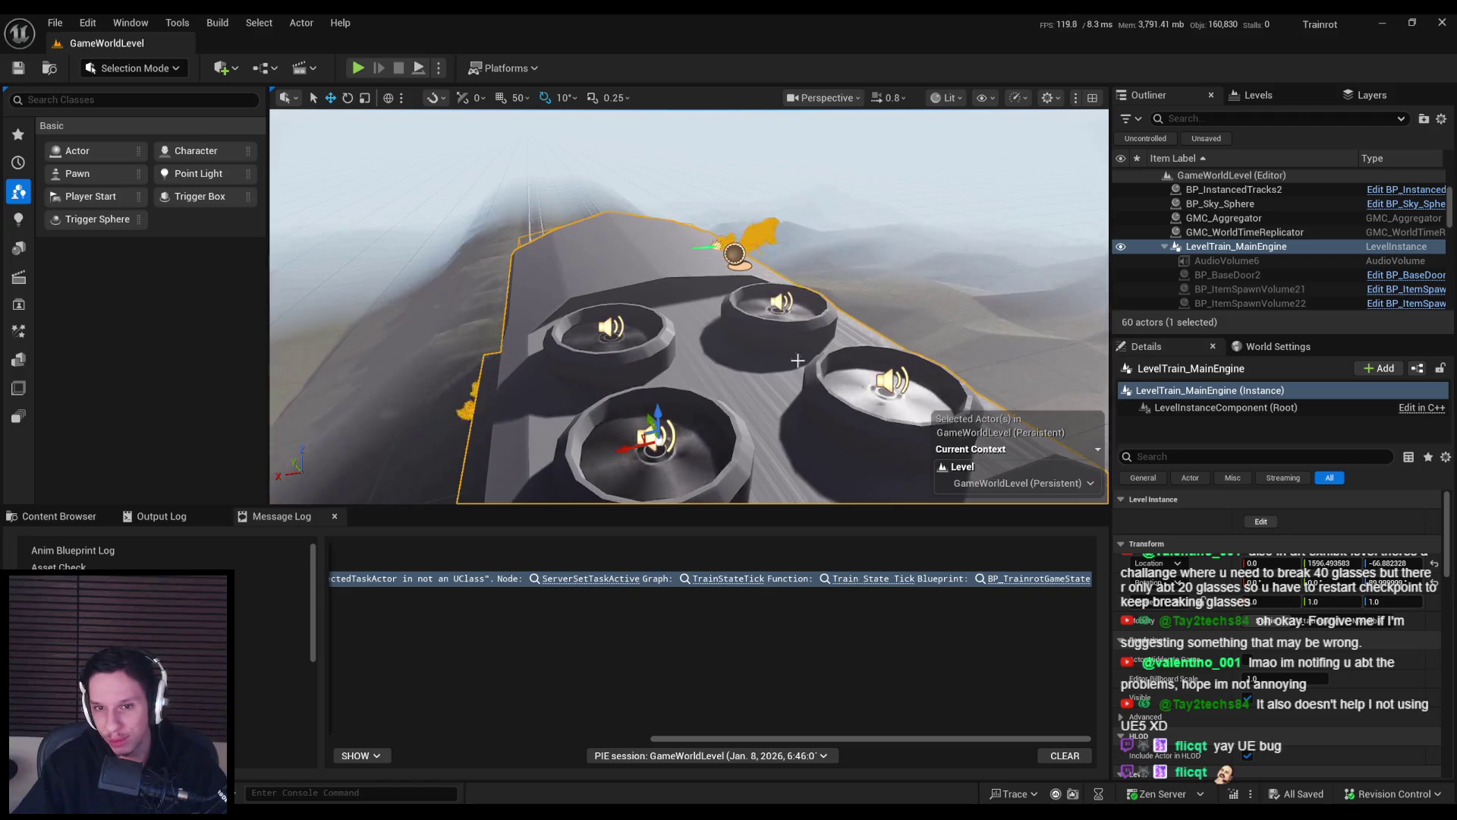
{"action": "left_click", "coordinate": [1261, 522]}
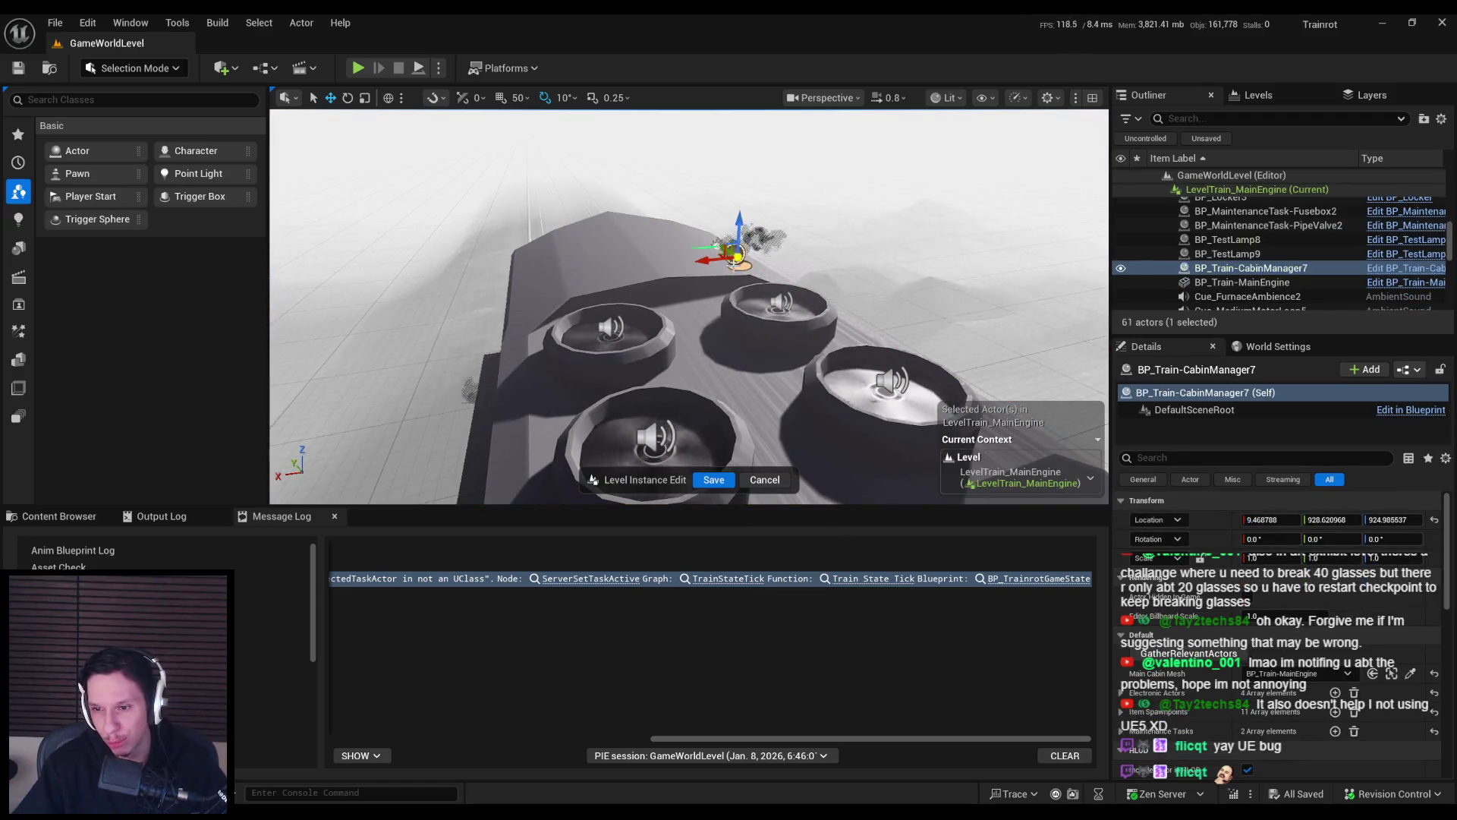
{"action": "key", "text": "f"}
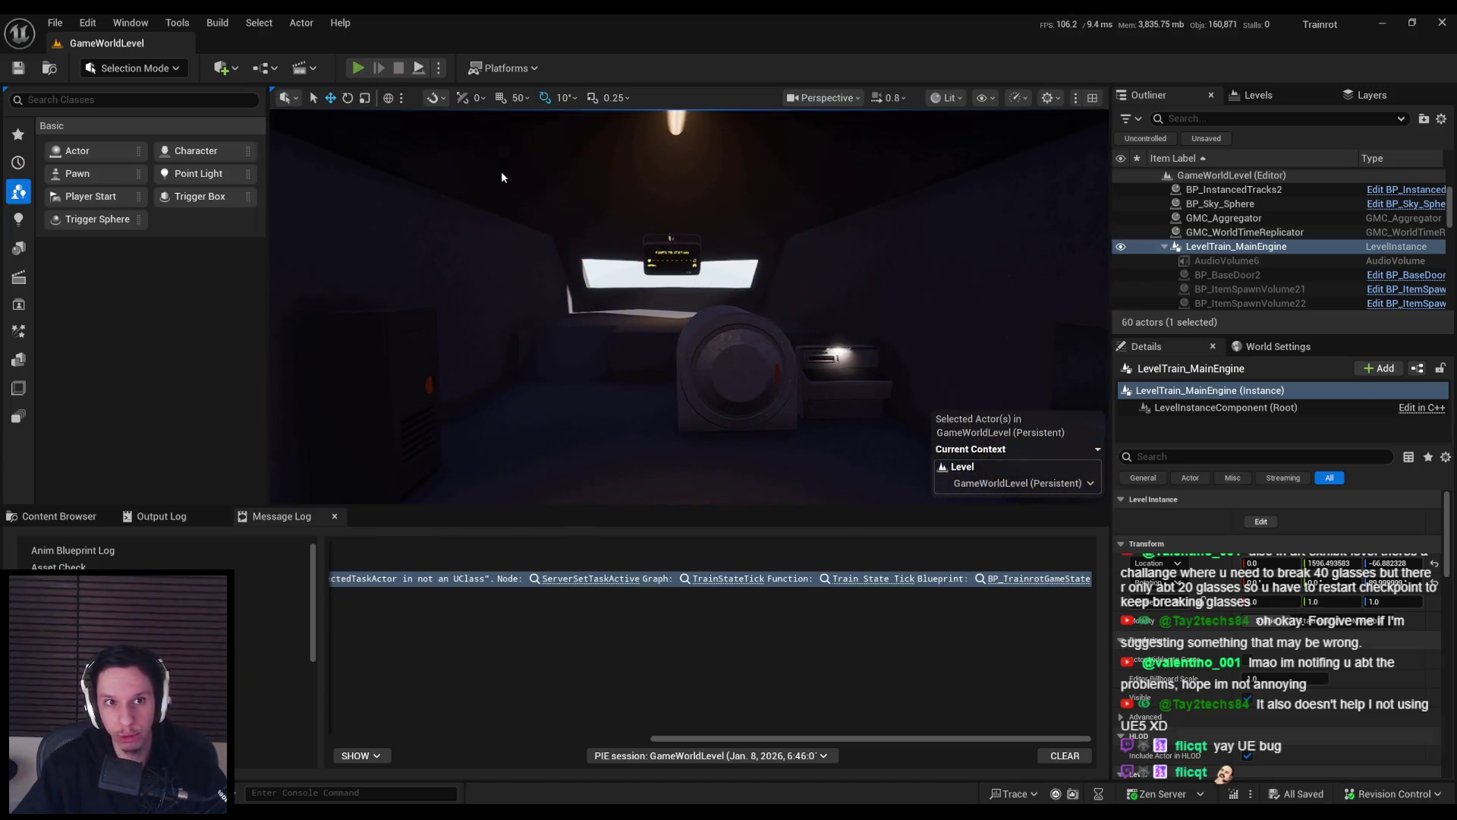
{"action": "key", "text": "alt+p"}
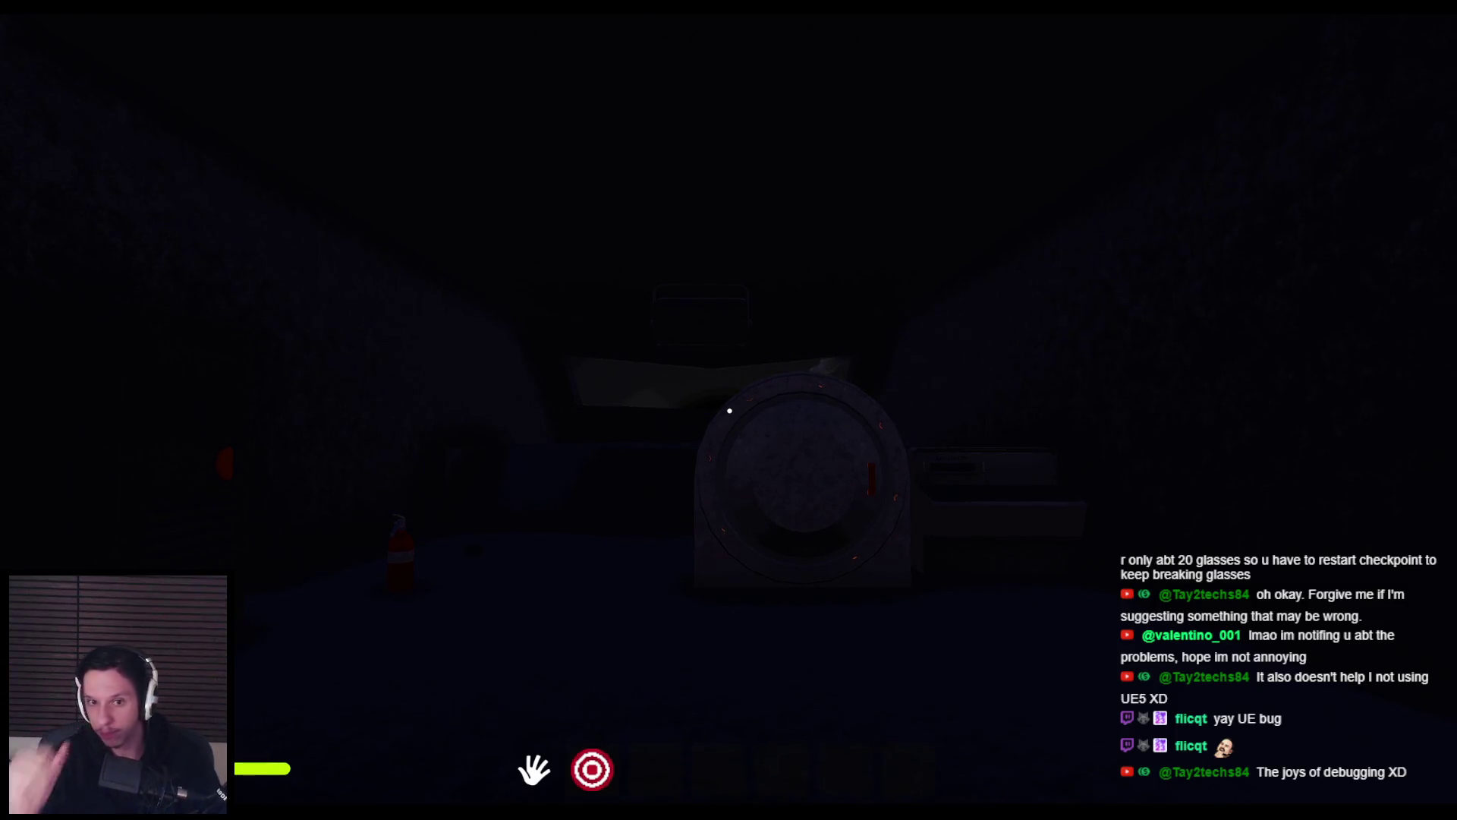
{"action": "key", "text": "w"}
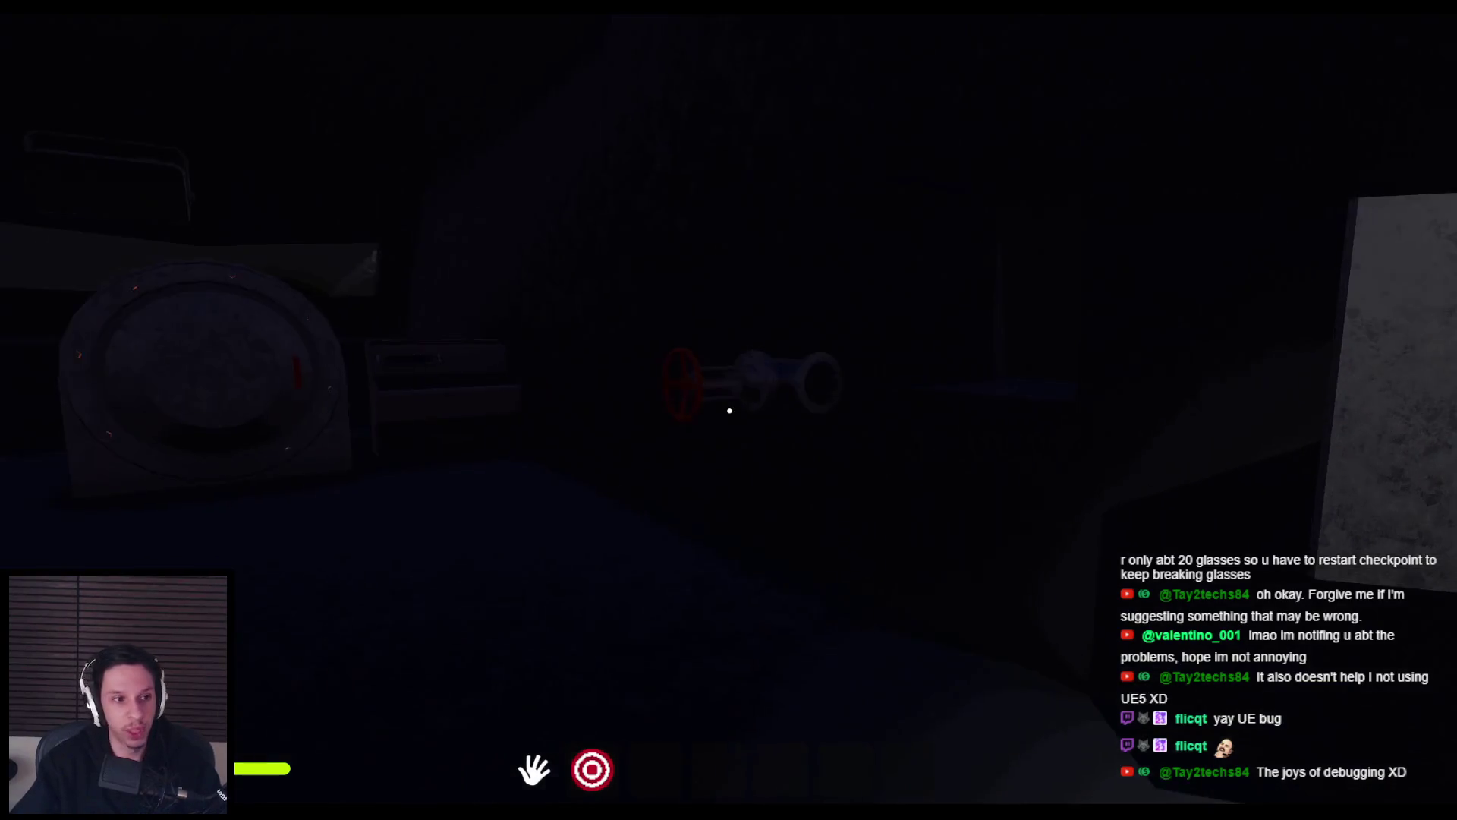
{"action": "key", "text": "Escape"}
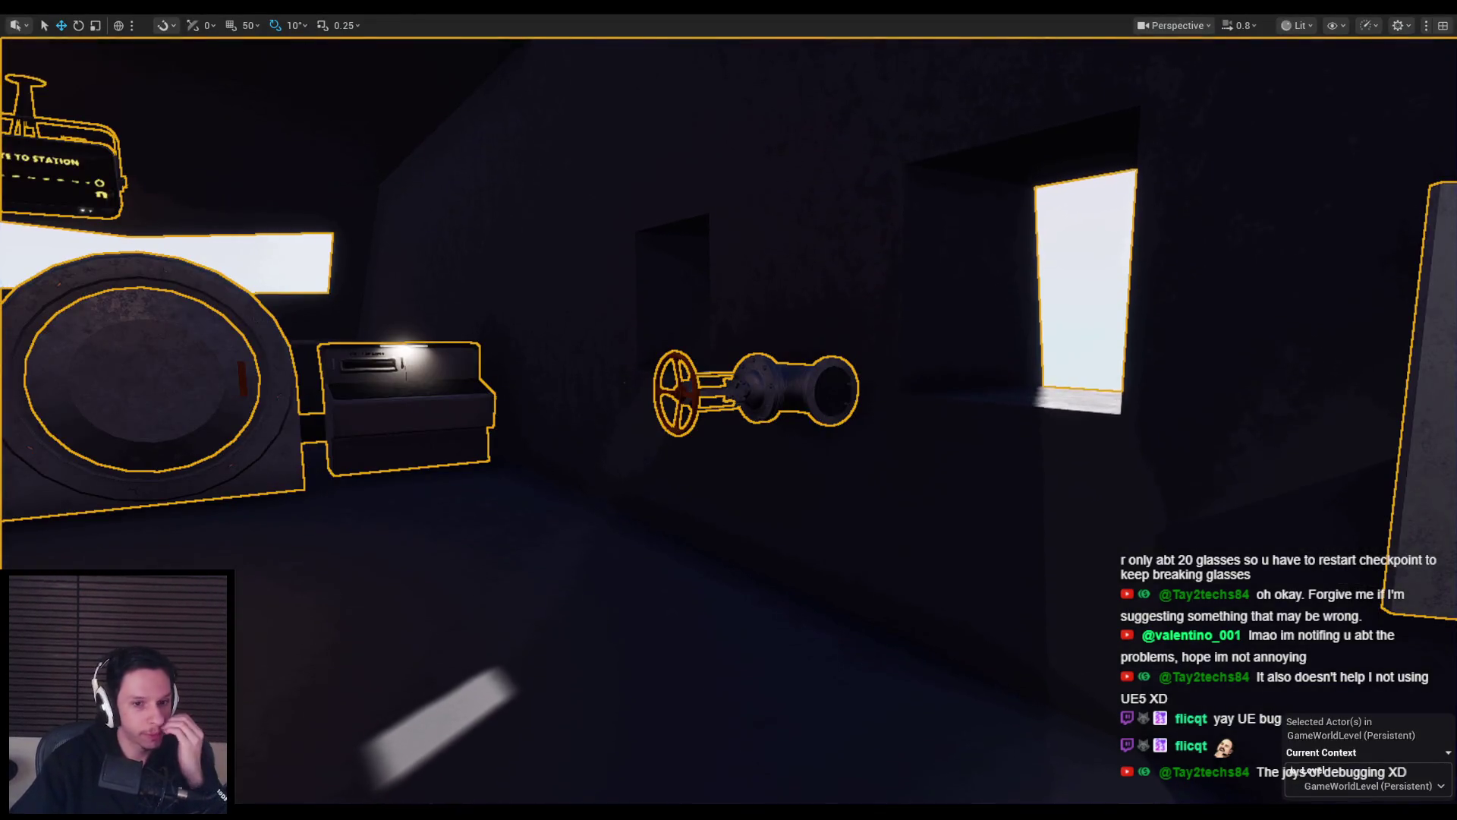
In the Fusebox Blueprint, select the Set Electronics State and Parent Cabin Manager nodes.
{"action": "left_click", "coordinate": [503, 794]}
{"action": "scroll", "coordinate": [560, 495], "scroll_direction": "down", "scroll_amount": 2}
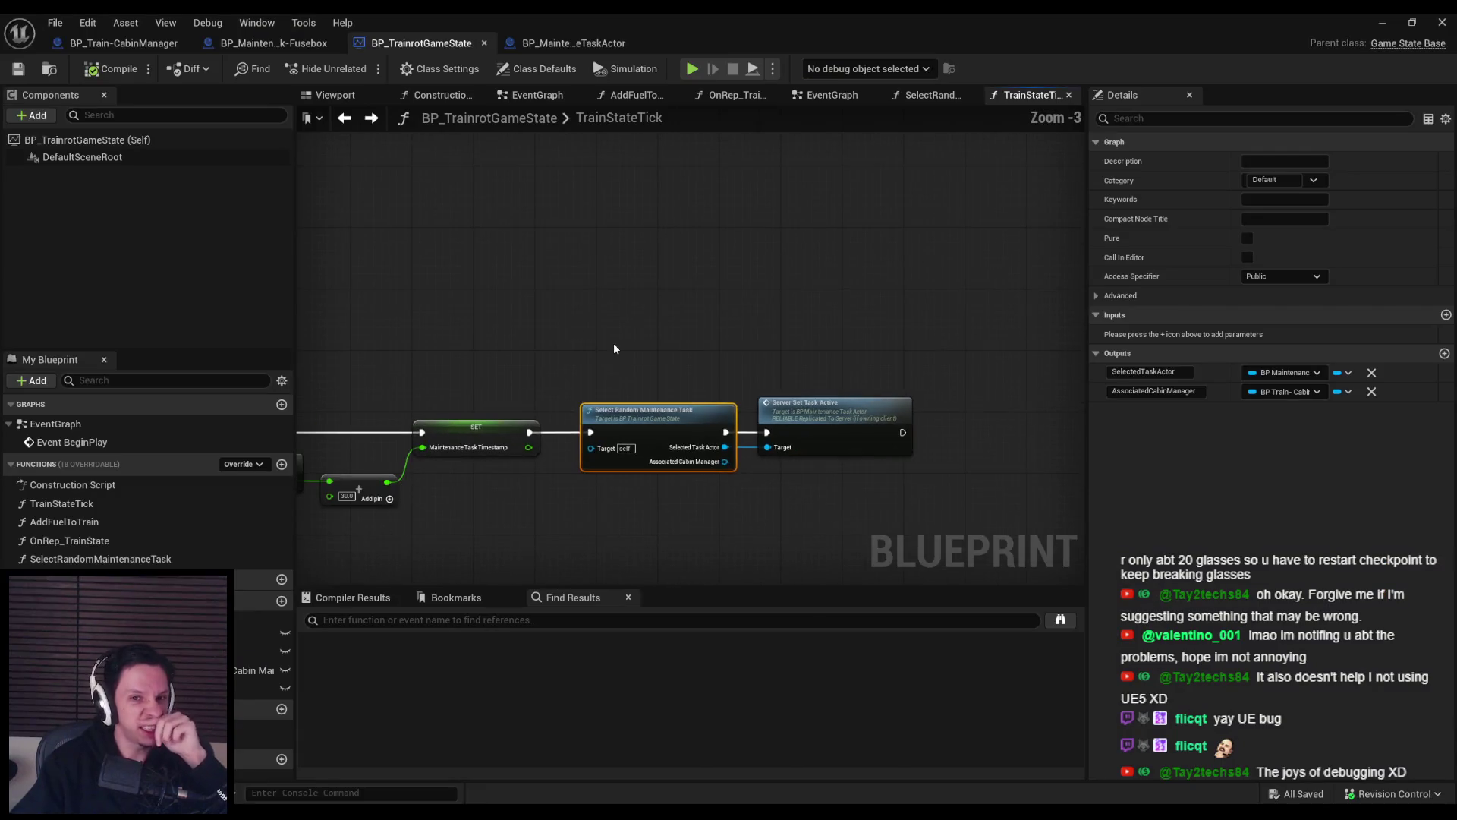
{"action": "left_click", "coordinate": [564, 364]}
{"action": "scroll", "coordinate": [562, 470], "scroll_direction": "down", "scroll_amount": 1}
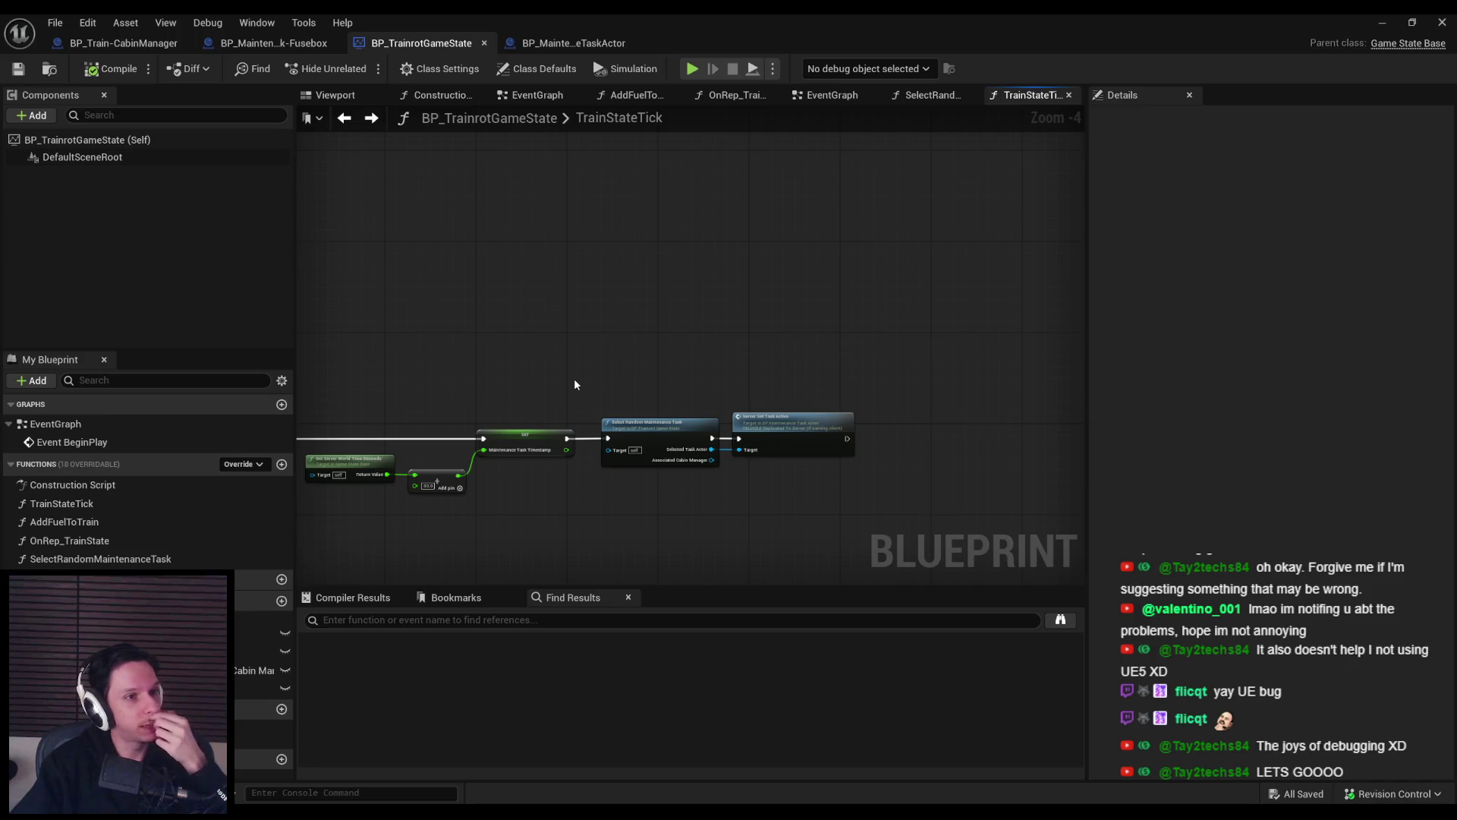
{"action": "left_click", "coordinate": [277, 43]}
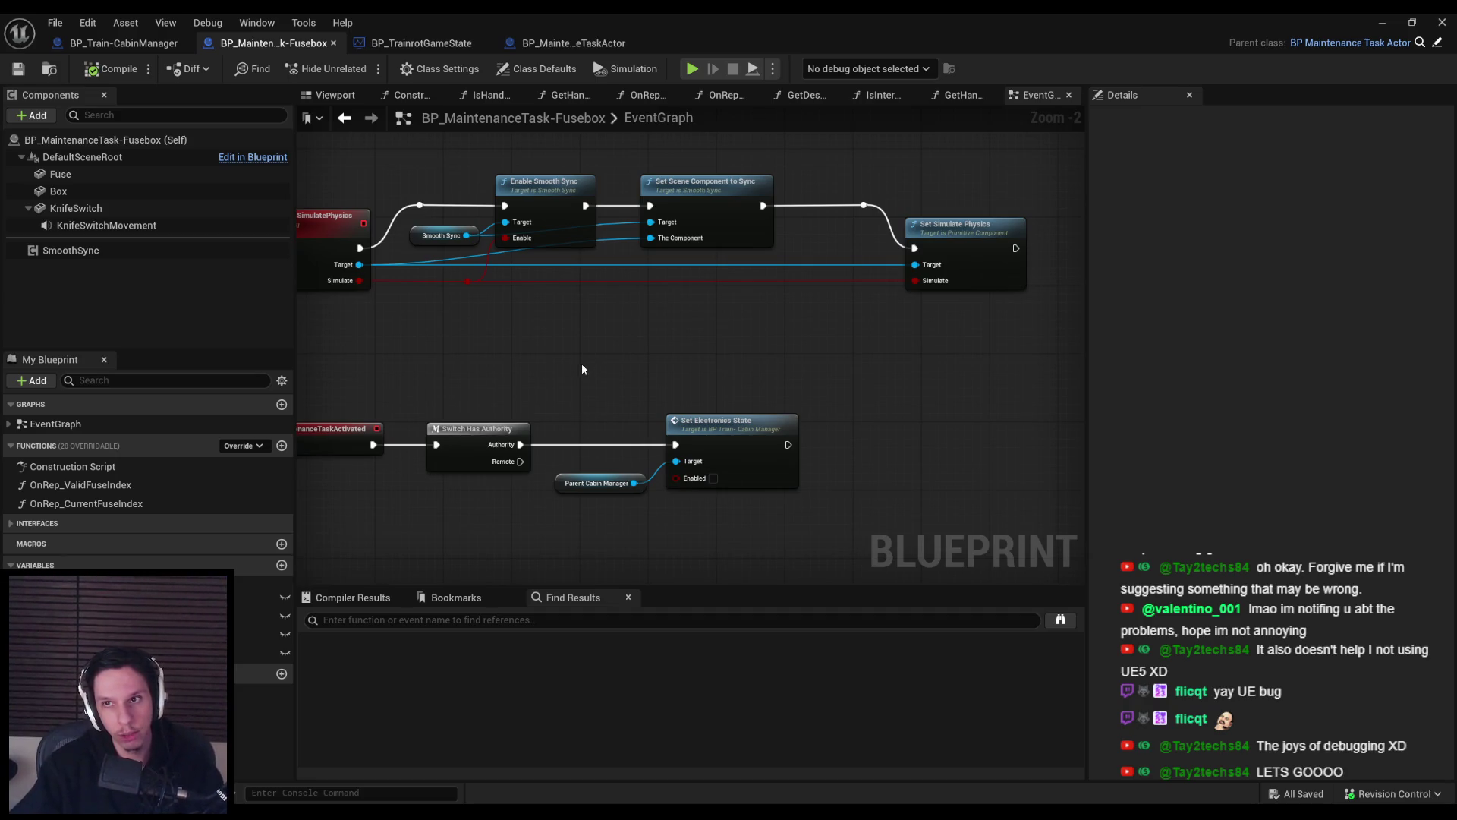
{"action": "left_click_drag", "start_coordinate": [609, 368], "coordinate": [759, 513]}
Pan the Fusebox event graph over to the Do Once and Play Sound at Location nodes.
{"action": "scroll", "coordinate": [671, 555], "scroll_direction": "down", "scroll_amount": 3}
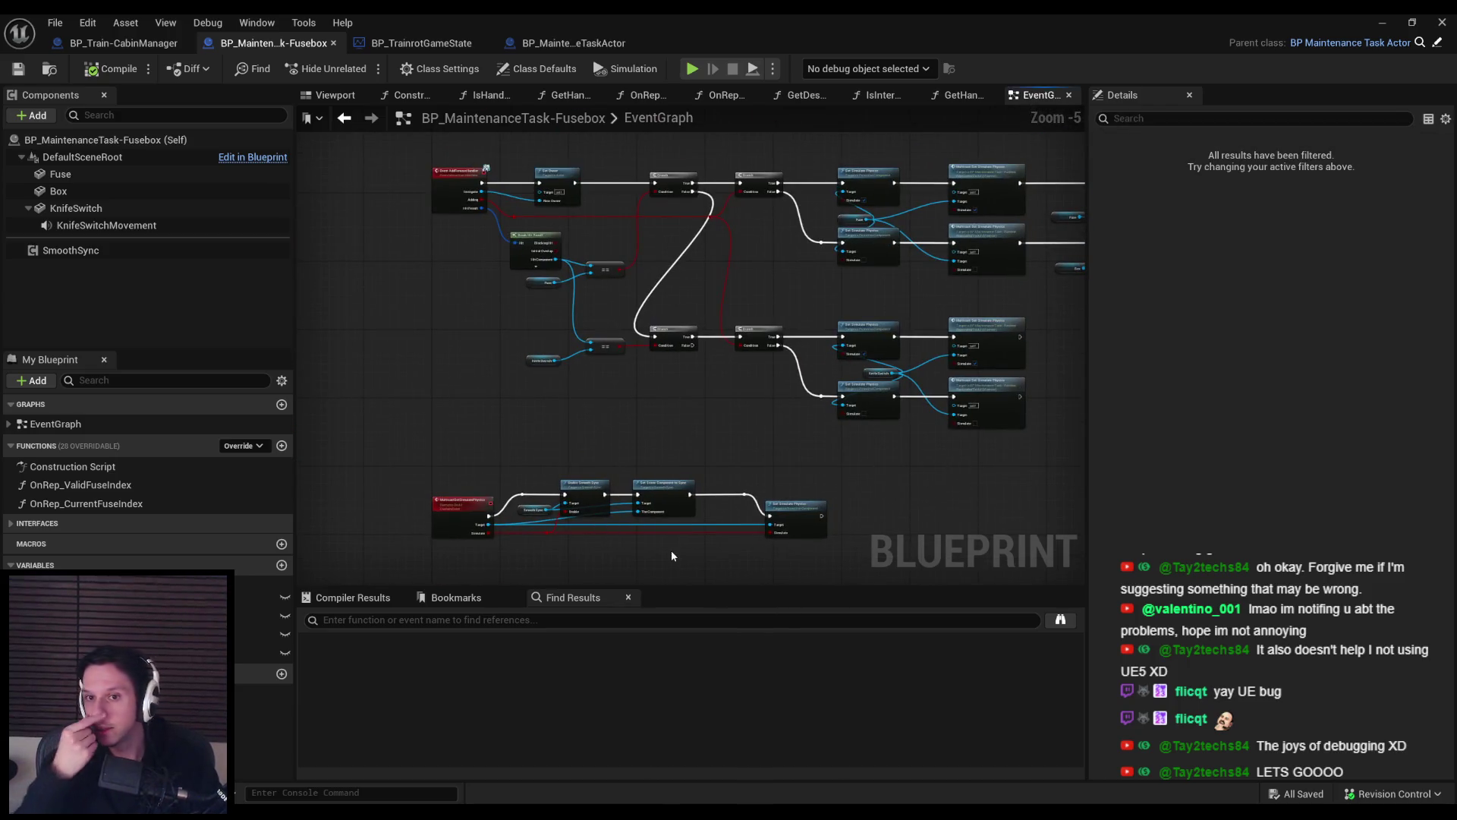
{"action": "scroll", "coordinate": [671, 550], "scroll_direction": "up", "scroll_amount": 1}
{"action": "mouse_move", "coordinate": [671, 550]}
{"action": "left_mouse_down"}
{"action": "mouse_move", "coordinate": [791, 402]}
{"action": "mouse_move", "coordinate": [662, 332]}
{"action": "mouse_move", "coordinate": [675, 373]}
{"action": "mouse_move", "coordinate": [756, 399]}
{"action": "mouse_move", "coordinate": [595, 345]}
{"action": "mouse_move", "coordinate": [826, 422]}
{"action": "mouse_move", "coordinate": [465, 438]}
{"action": "mouse_move", "coordinate": [637, 445]}
{"action": "mouse_move", "coordinate": [723, 317]}
{"action": "left_mouse_up"}
{"action": "scroll", "coordinate": [826, 422], "scroll_direction": "up", "scroll_amount": 1}
{"action": "scroll", "coordinate": [465, 437], "scroll_direction": "up", "scroll_amount": 1}
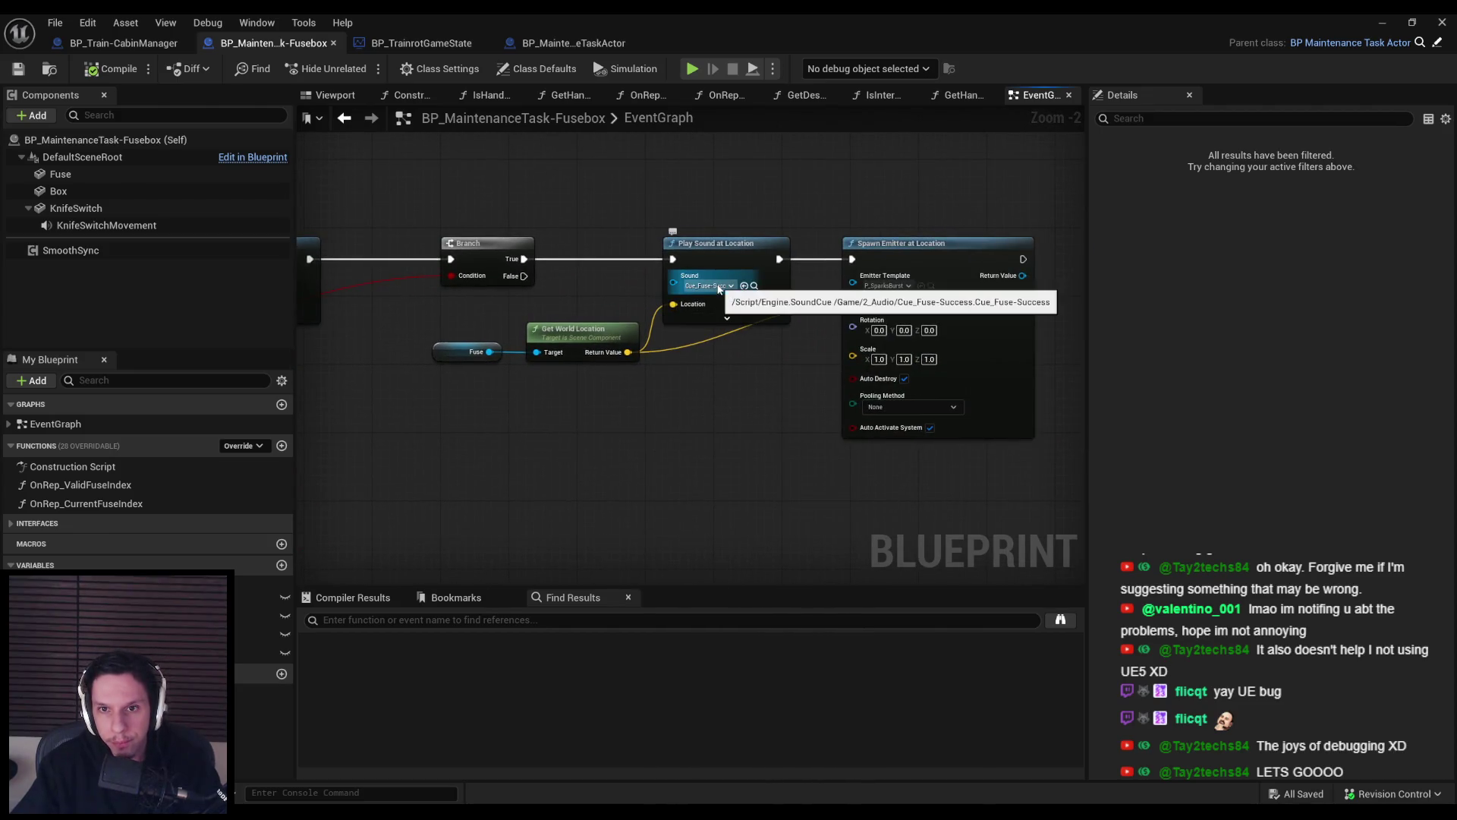
{"action": "scroll", "coordinate": [880, 515], "scroll_direction": "down", "scroll_amount": 5}
{"action": "scroll", "coordinate": [794, 397], "scroll_direction": "up", "scroll_amount": 4}
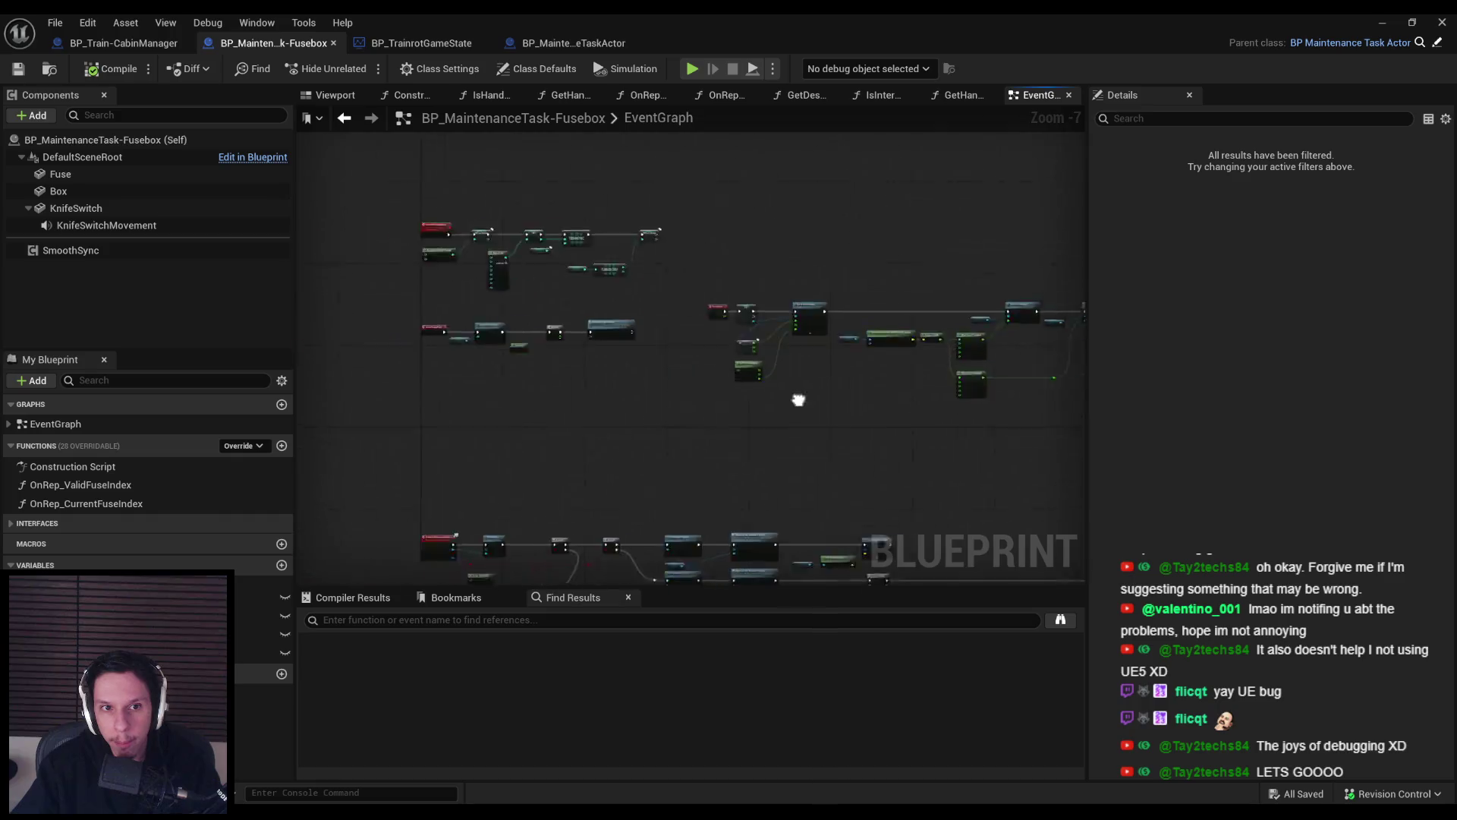
{"action": "mouse_move", "coordinate": [721, 486]}
{"action": "left_mouse_down"}
{"action": "mouse_move", "coordinate": [553, 381]}
{"action": "mouse_move", "coordinate": [539, 320]}
{"action": "mouse_move", "coordinate": [845, 315]}
{"action": "mouse_move", "coordinate": [900, 388]}
{"action": "mouse_move", "coordinate": [805, 319]}
{"action": "mouse_move", "coordinate": [826, 268]}
{"action": "mouse_move", "coordinate": [712, 380]}
{"action": "left_mouse_up"}
{"action": "scroll", "coordinate": [712, 380], "scroll_direction": "up", "scroll_amount": 1}
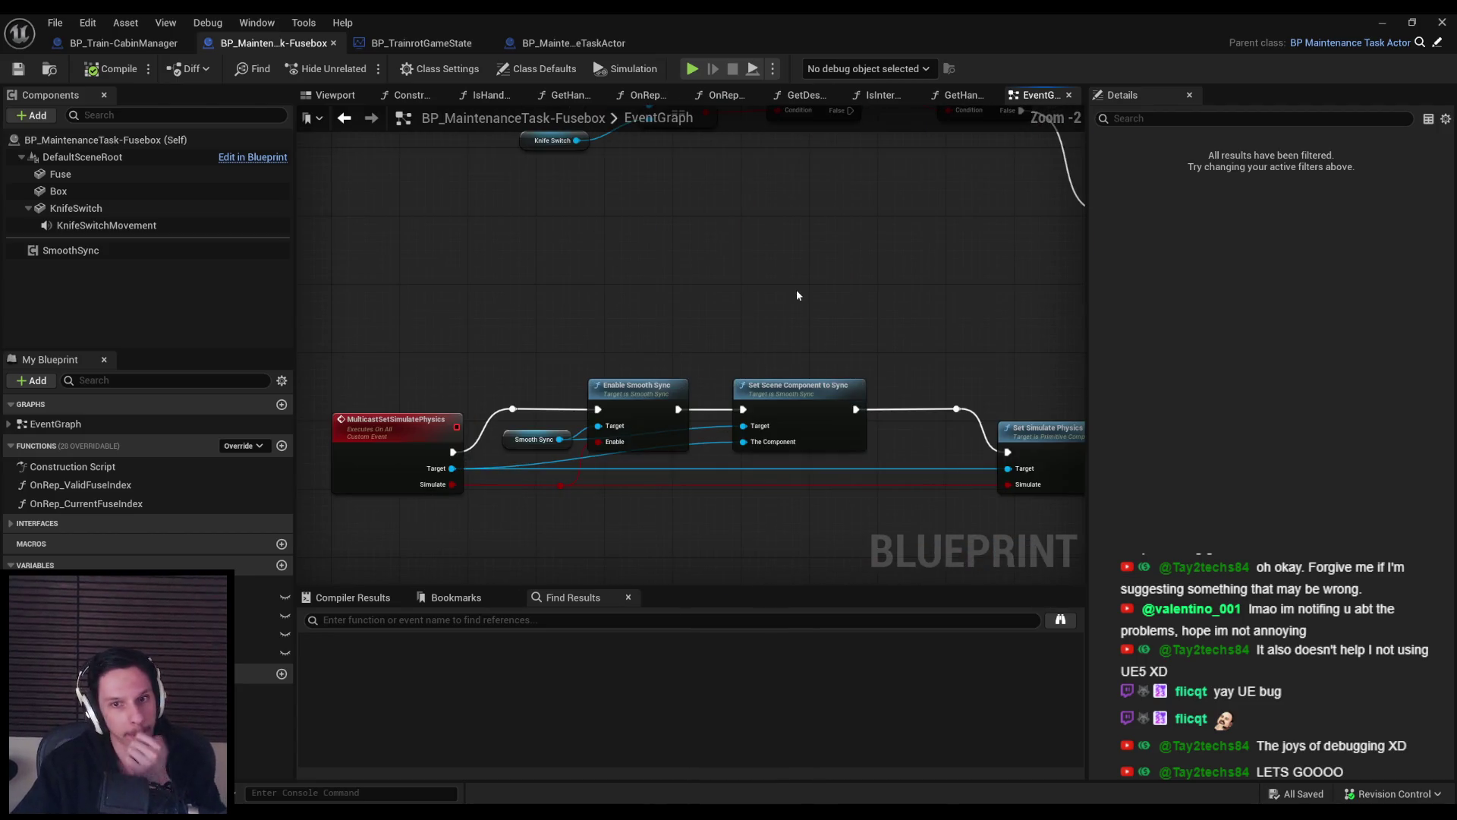
{"action": "scroll", "coordinate": [798, 294], "scroll_direction": "down", "scroll_amount": 3}
{"action": "scroll", "coordinate": [631, 311], "scroll_direction": "up", "scroll_amount": 2}
{"action": "mouse_move", "coordinate": [774, 374]}
{"action": "left_mouse_down"}
{"action": "mouse_move", "coordinate": [895, 316]}
{"action": "mouse_move", "coordinate": [809, 310]}
{"action": "mouse_move", "coordinate": [840, 412]}
{"action": "mouse_move", "coordinate": [672, 425]}
{"action": "left_mouse_up"}
{"action": "mouse_move", "coordinate": [562, 437]}
{"action": "left_mouse_down"}
{"action": "mouse_move", "coordinate": [394, 416]}
{"action": "mouse_move", "coordinate": [433, 414]}
{"action": "left_mouse_up"}
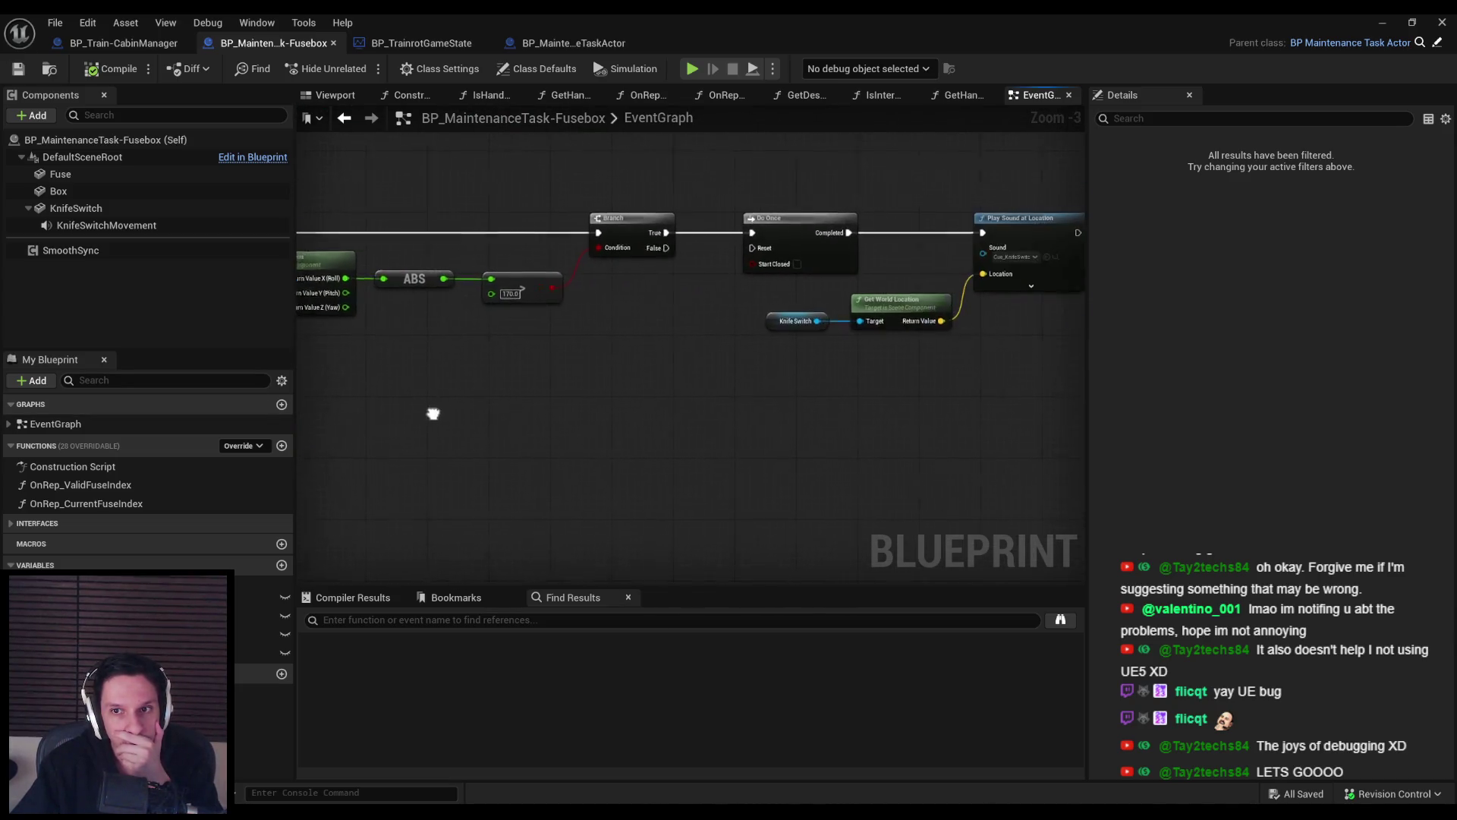
{"action": "left_click_drag", "start_coordinate": [745, 403], "coordinate": [586, 410]}
{"action": "scroll", "coordinate": [711, 257], "scroll_direction": "up", "scroll_amount": 2}
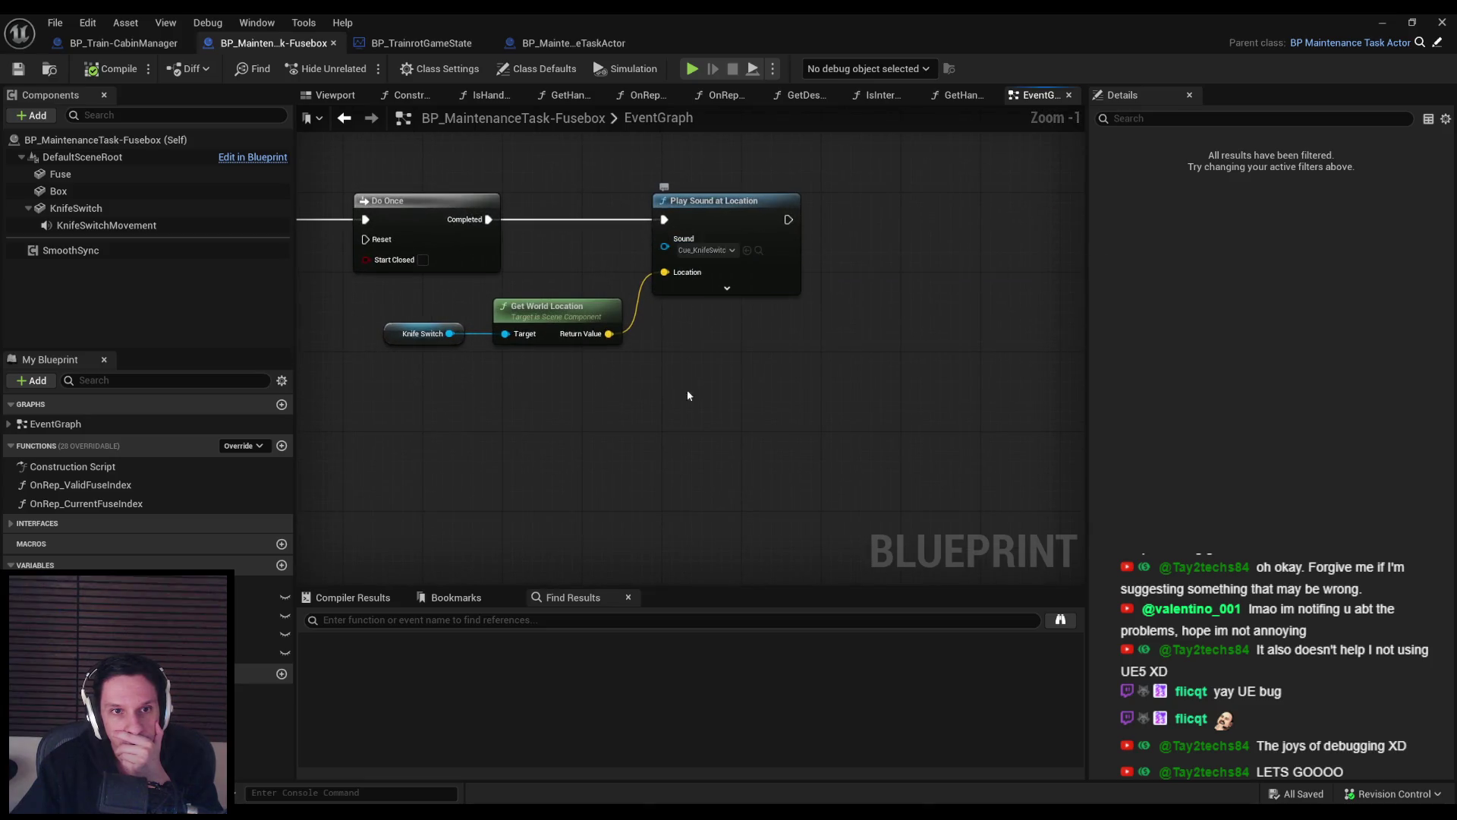
{"action": "scroll", "coordinate": [688, 394], "scroll_direction": "down", "scroll_amount": 2}
{"action": "mouse_move", "coordinate": [740, 302]}
{"action": "left_mouse_down"}
{"action": "mouse_move", "coordinate": [754, 426]}
{"action": "mouse_move", "coordinate": [666, 454]}
{"action": "left_mouse_up"}
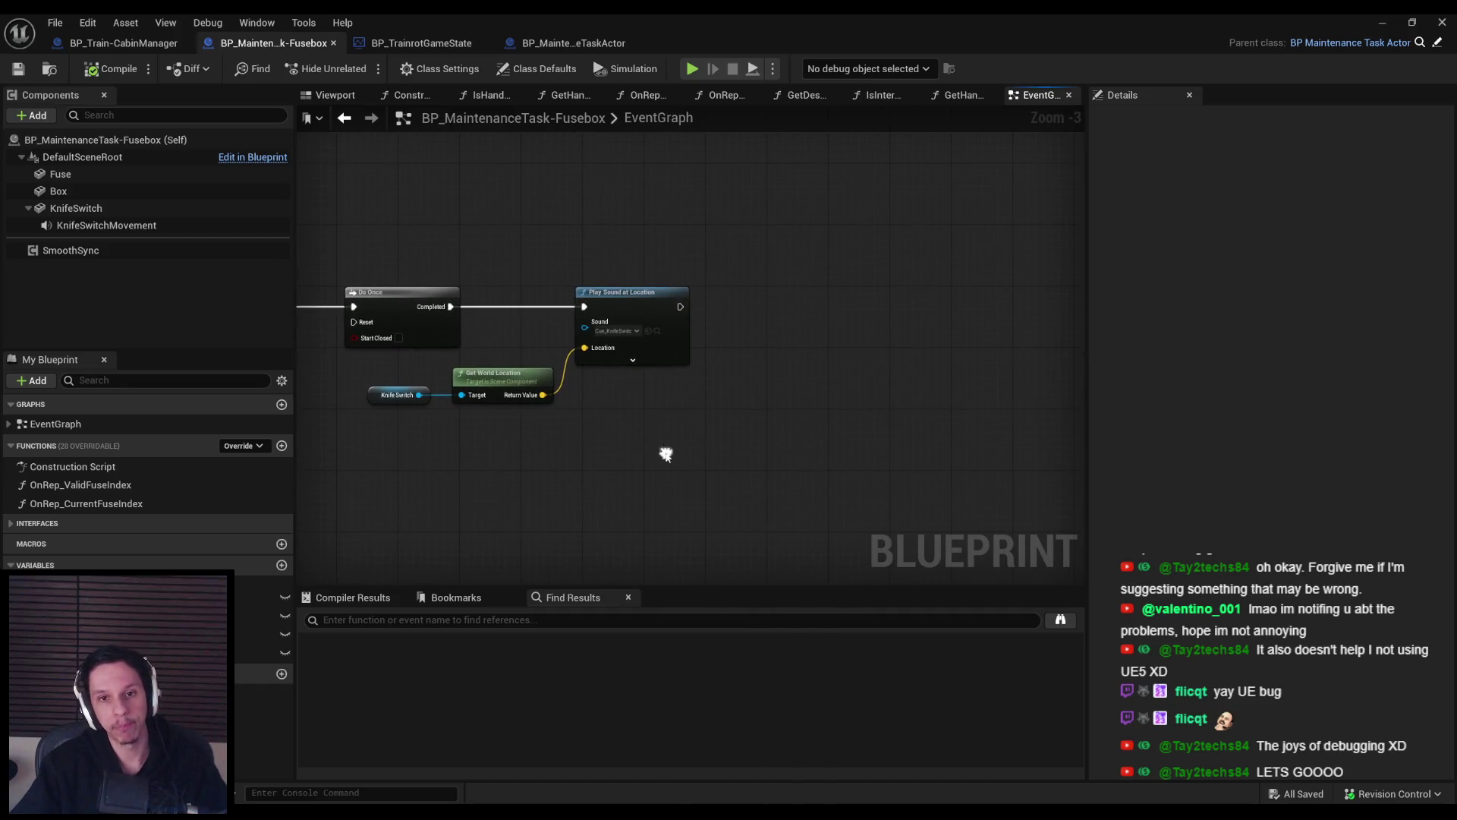
Paste the Set Electronics State call and wire Play Sound at Location's exec into it.
{"action": "key", "text": "ctrl+v"}
{"action": "scroll", "coordinate": [728, 410], "scroll_direction": "up", "scroll_amount": 2}
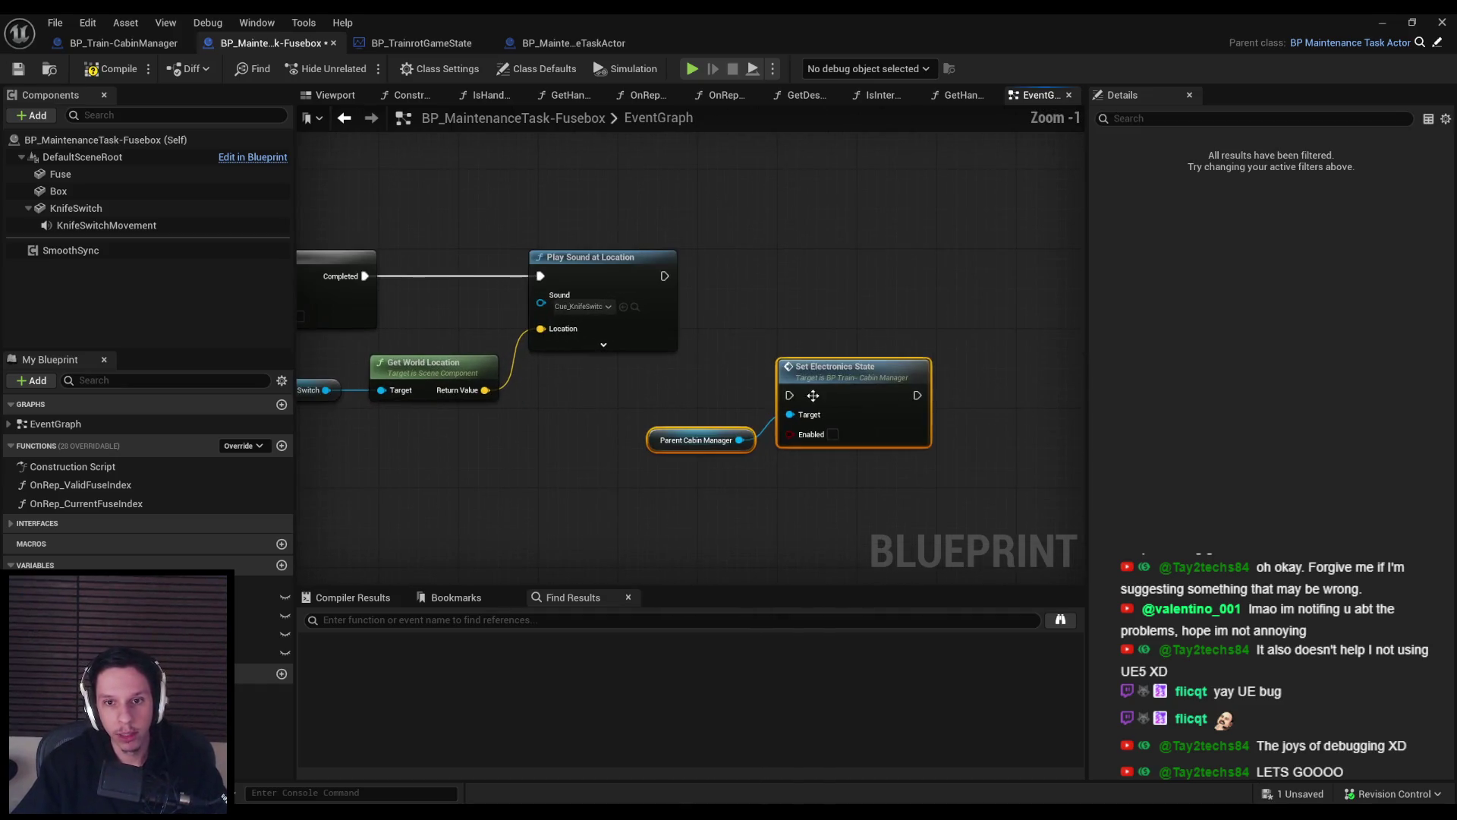
{"action": "left_click_drag", "start_coordinate": [788, 373], "coordinate": [817, 289]}
{"action": "left_click", "coordinate": [819, 286]}
{"action": "left_click_drag", "start_coordinate": [668, 282], "coordinate": [665, 276]}
{"action": "left_click", "coordinate": [728, 331], "text": "ctrl"}
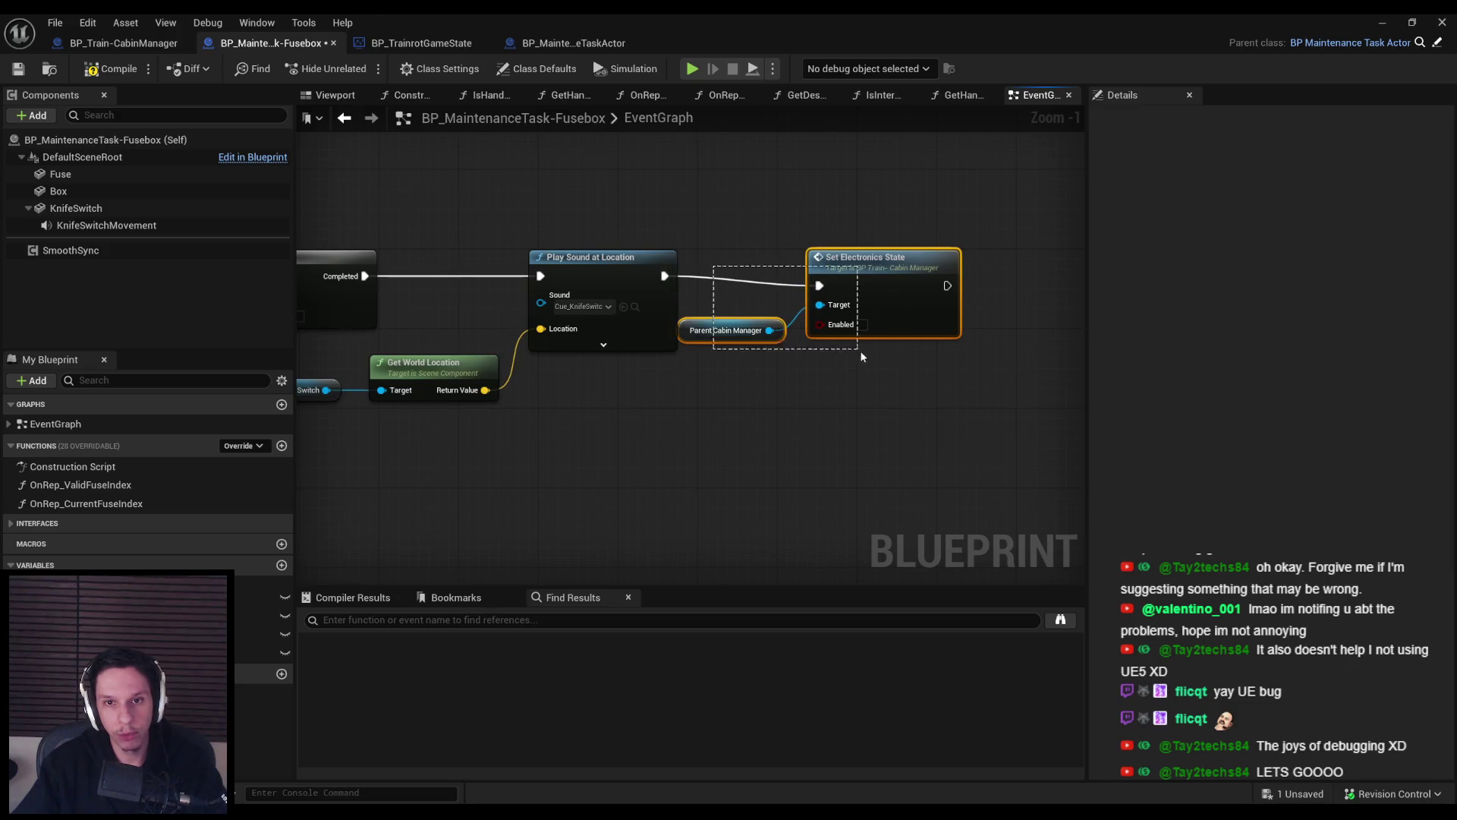
{"action": "left_click_drag", "start_coordinate": [873, 304], "coordinate": [923, 294]}
{"action": "left_click", "coordinate": [873, 379]}
Look over the Fusebox event graph, including Event Tick, then return to the new call.
{"action": "scroll", "coordinate": [618, 454], "scroll_direction": "down", "scroll_amount": 3}
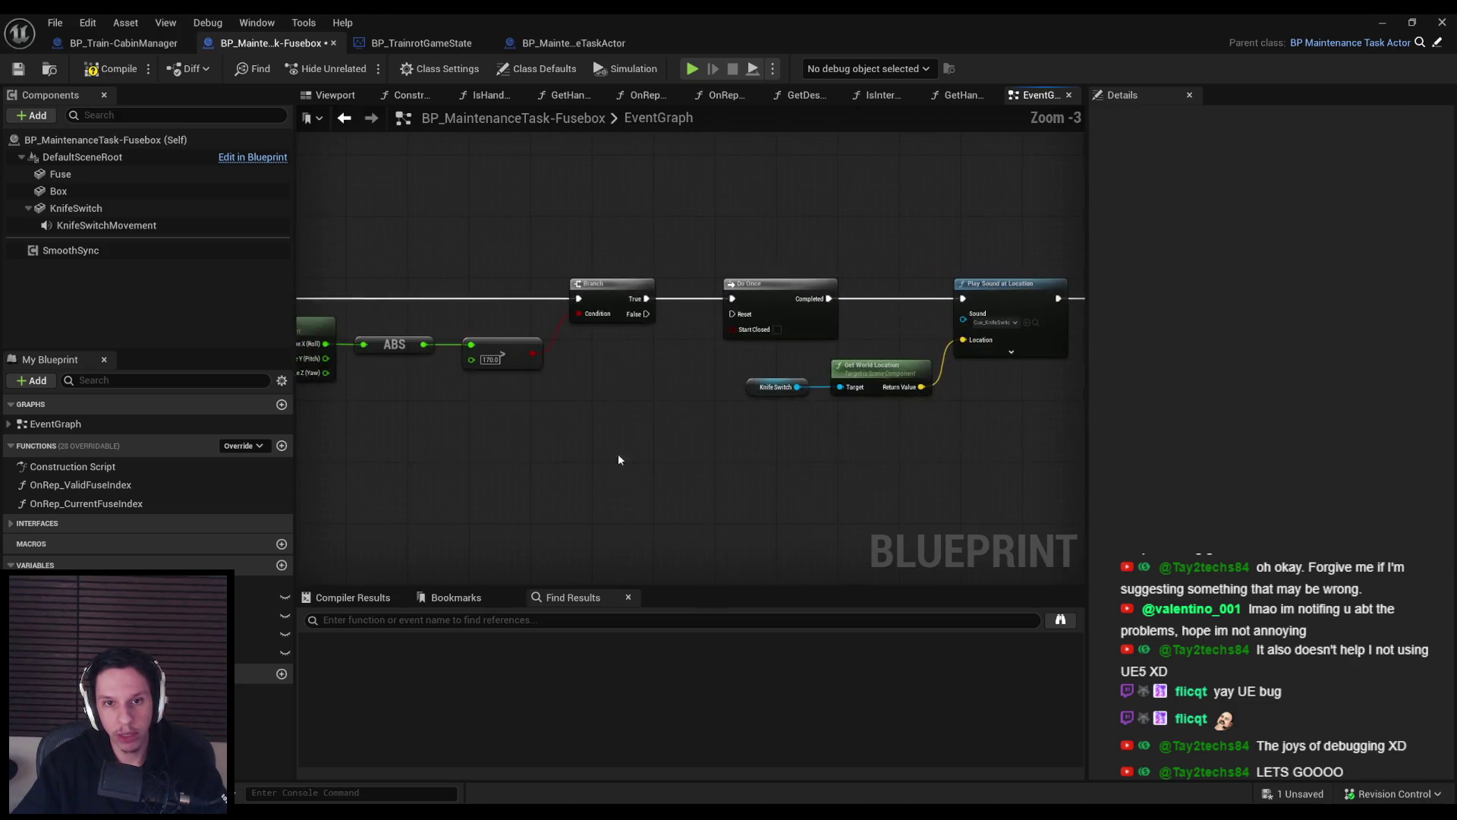
{"action": "left_click_drag", "start_coordinate": [746, 448], "coordinate": [319, 448]}
{"action": "left_click_drag", "start_coordinate": [691, 447], "coordinate": [687, 228]}
{"action": "scroll", "coordinate": [691, 349], "scroll_direction": "up", "scroll_amount": 3}
{"action": "scroll", "coordinate": [691, 349], "scroll_direction": "down", "scroll_amount": 3}
{"action": "mouse_move", "coordinate": [651, 384]}
{"action": "left_mouse_down"}
{"action": "mouse_move", "coordinate": [631, 293]}
{"action": "mouse_move", "coordinate": [651, 341]}
{"action": "left_mouse_up"}
{"action": "scroll", "coordinate": [630, 293], "scroll_direction": "down", "scroll_amount": 1}
{"action": "scroll", "coordinate": [986, 336], "scroll_direction": "up", "scroll_amount": 5}
{"action": "left_click_drag", "start_coordinate": [986, 336], "coordinate": [806, 335]}
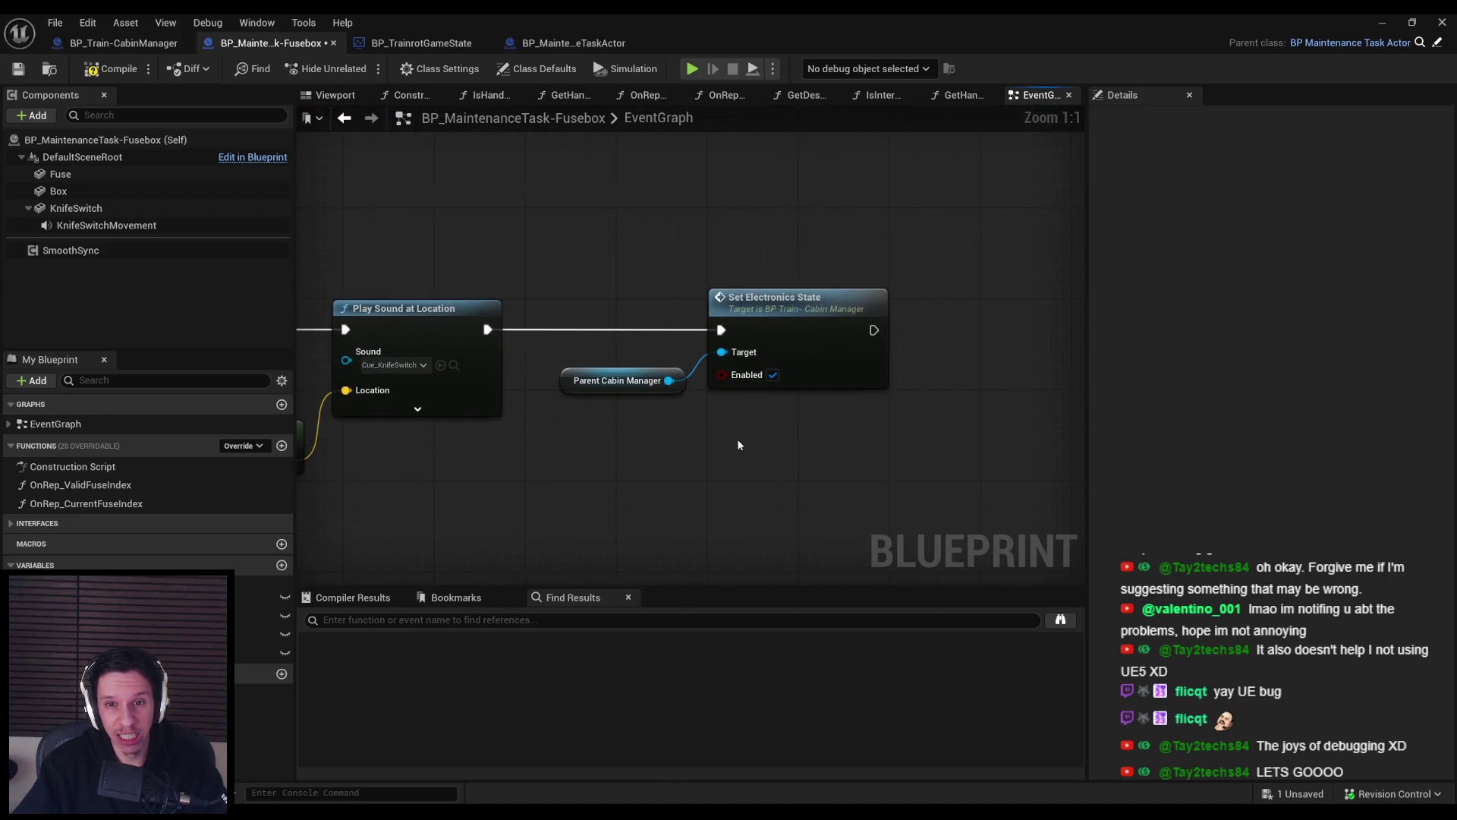
Review the SetElectronicsState function definition, then save the Blueprint.
{"action": "double_click", "coordinate": [806, 335]}
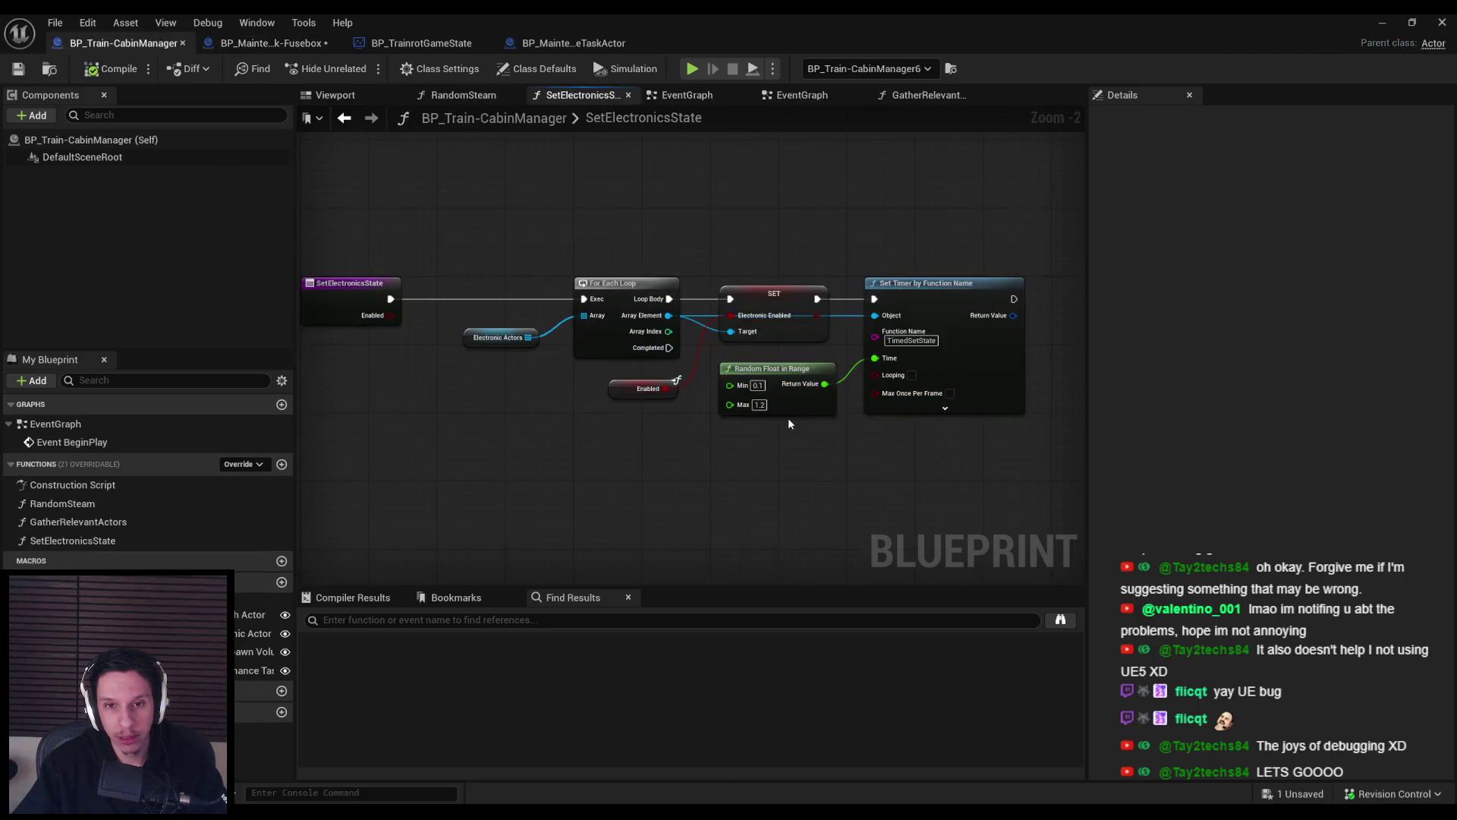
{"action": "scroll", "coordinate": [537, 433], "scroll_direction": "up", "scroll_amount": 1}
{"action": "mouse_move", "coordinate": [537, 433]}
{"action": "left_mouse_down"}
{"action": "mouse_move", "coordinate": [628, 451]}
{"action": "mouse_move", "coordinate": [445, 449]}
{"action": "left_mouse_up"}
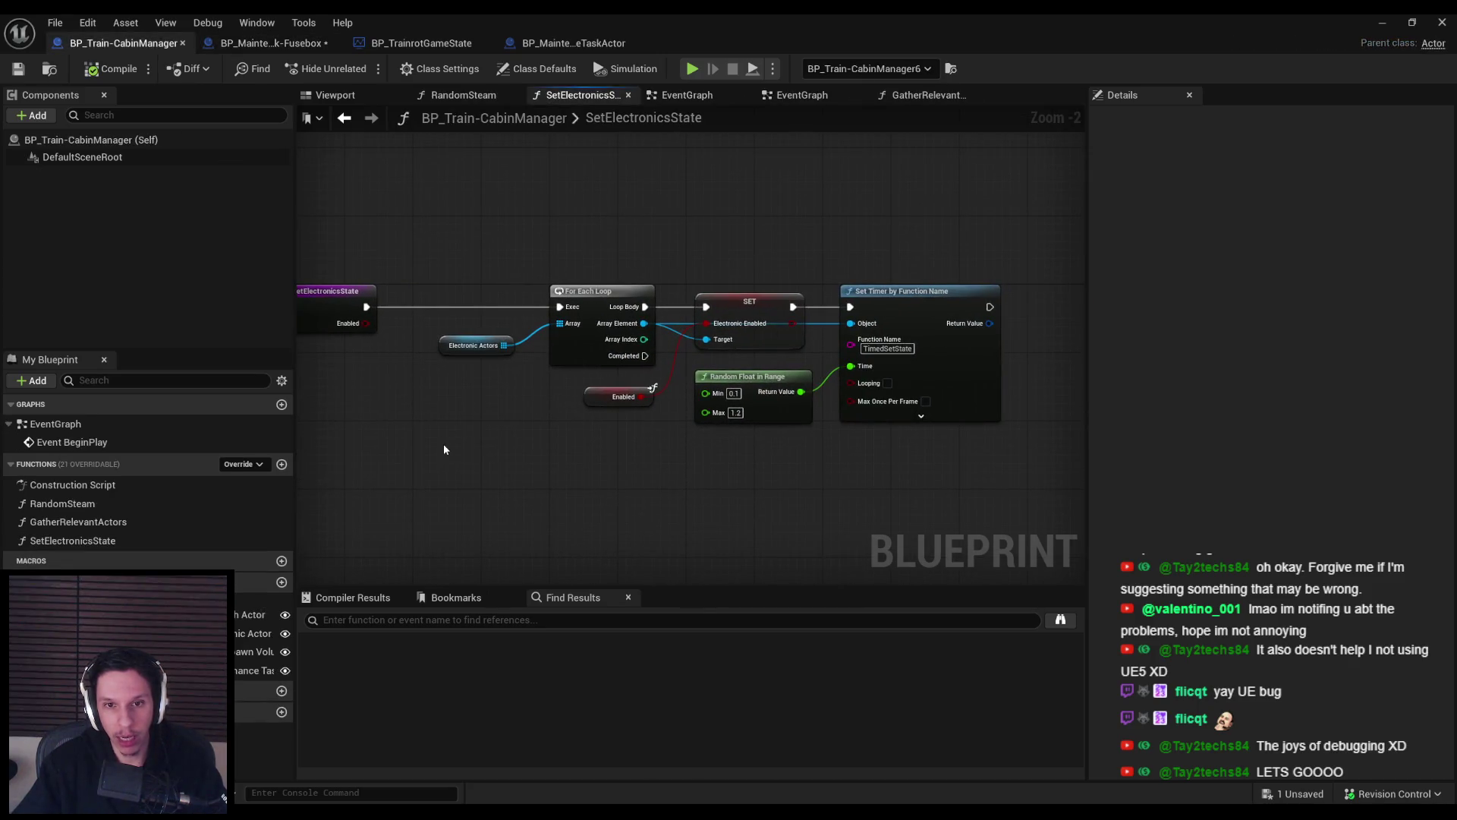
{"action": "key", "text": "alt+Left"}
{"action": "left_click", "coordinate": [20, 69]}
Check how the cabin manager gathers actors and view the maintenance task Blueprint, then return to Fusebox.
{"action": "left_click", "coordinate": [273, 44]}
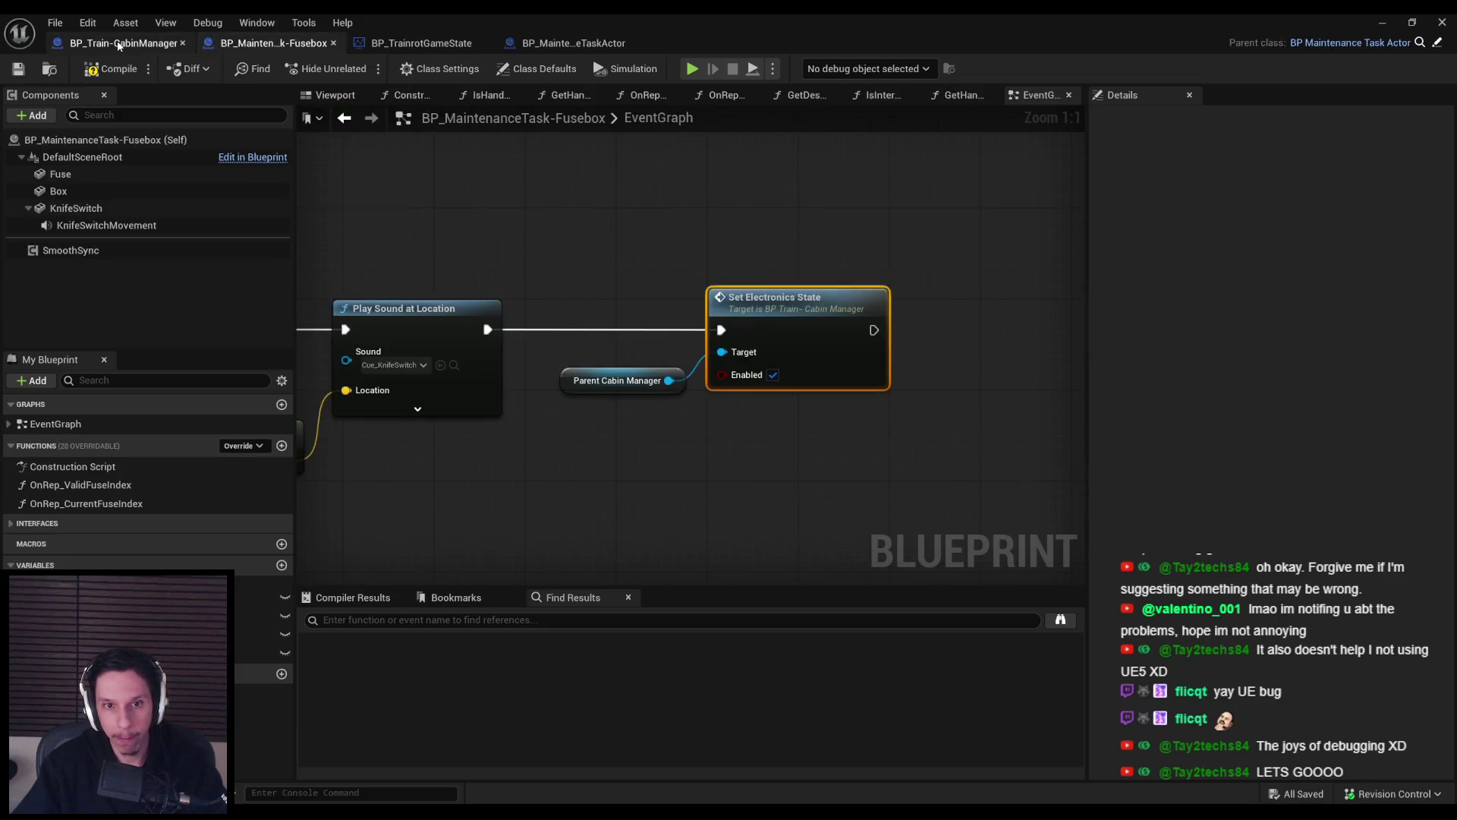
{"action": "left_click", "coordinate": [120, 43]}
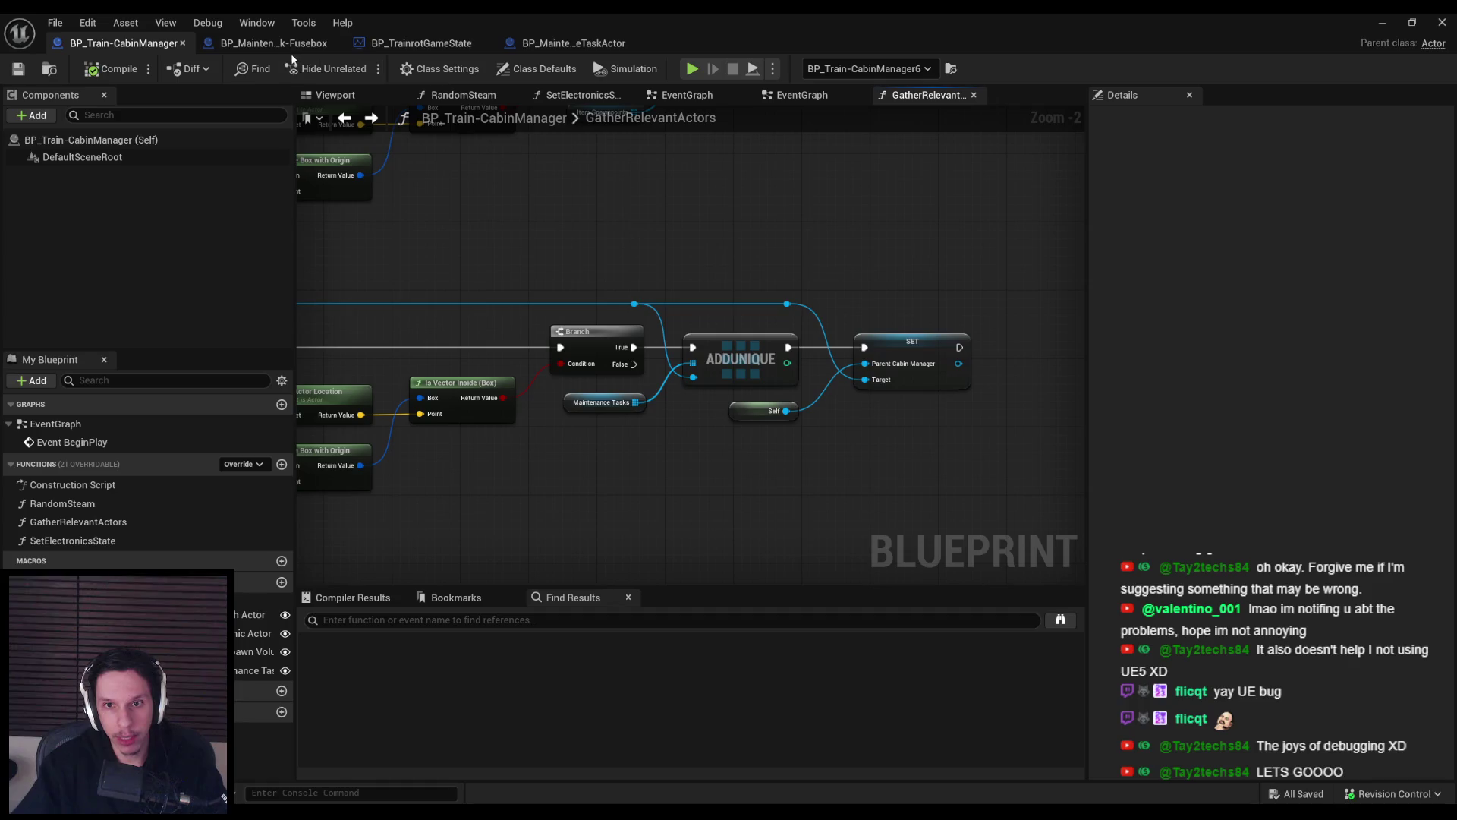
{"action": "left_click_drag", "start_coordinate": [388, 335], "coordinate": [741, 359]}
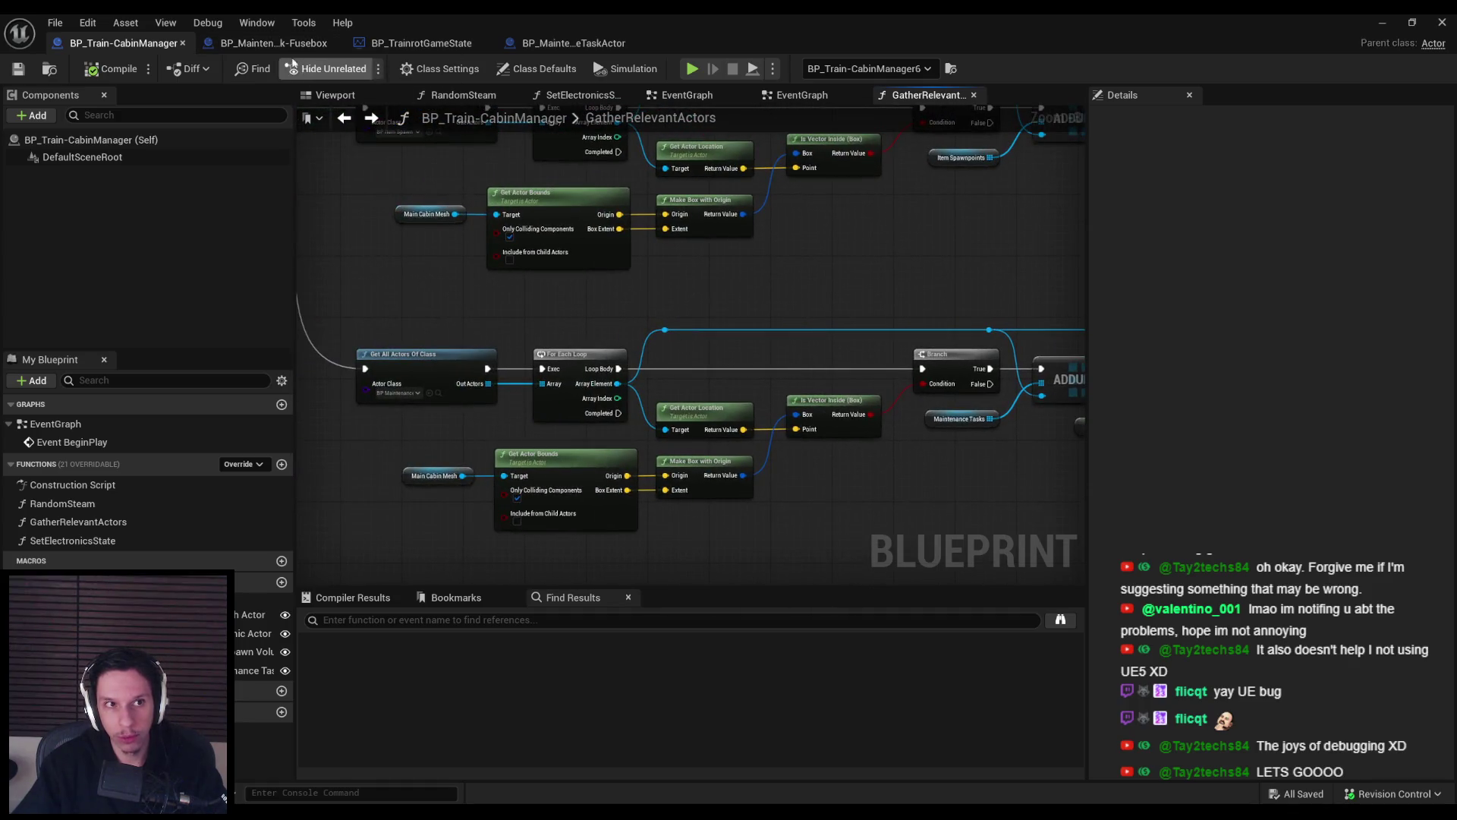
{"action": "left_click", "coordinate": [273, 44]}
{"action": "left_click", "coordinate": [569, 44]}
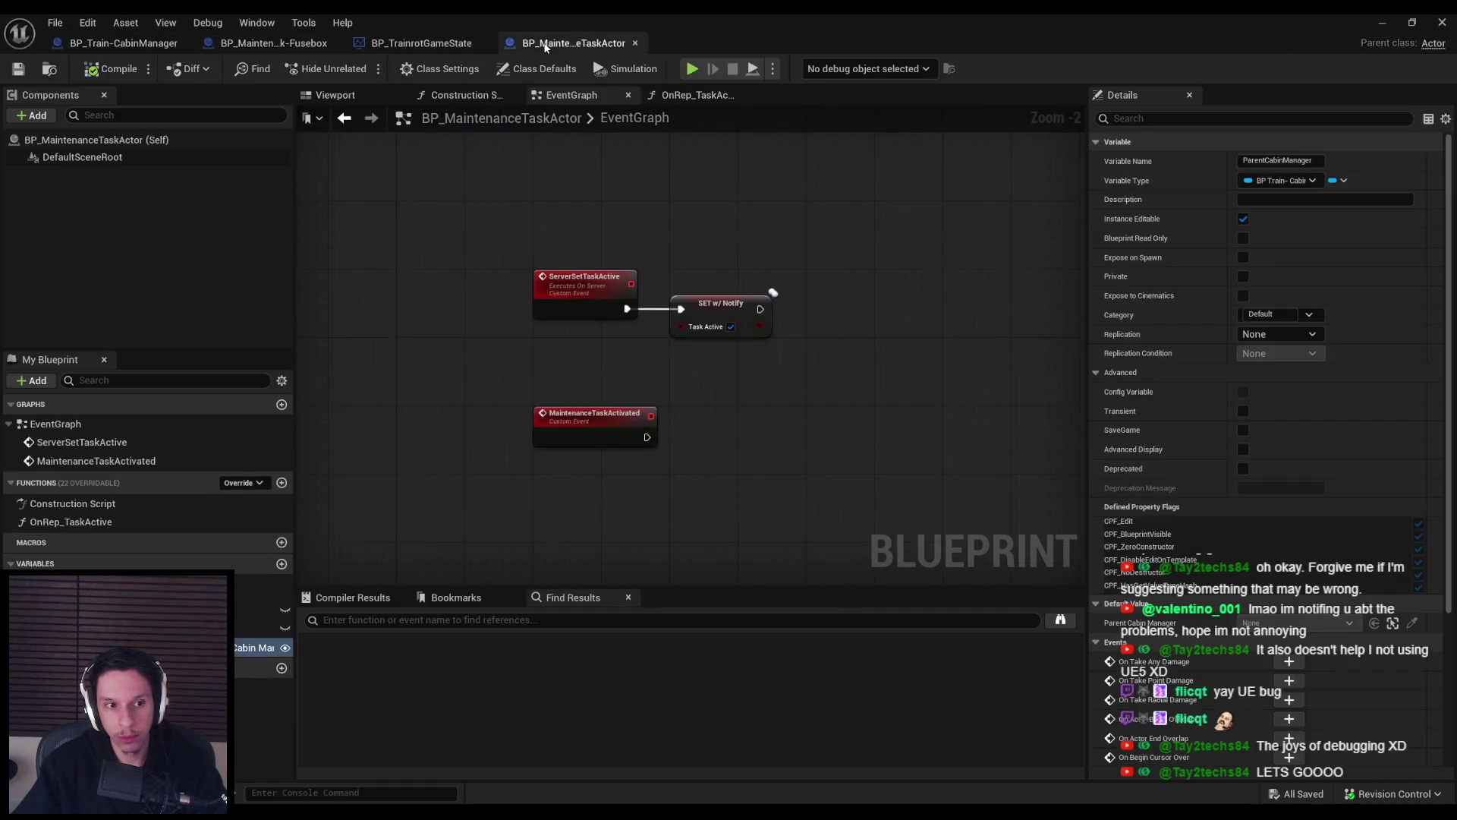
{"action": "left_click", "coordinate": [277, 44]}
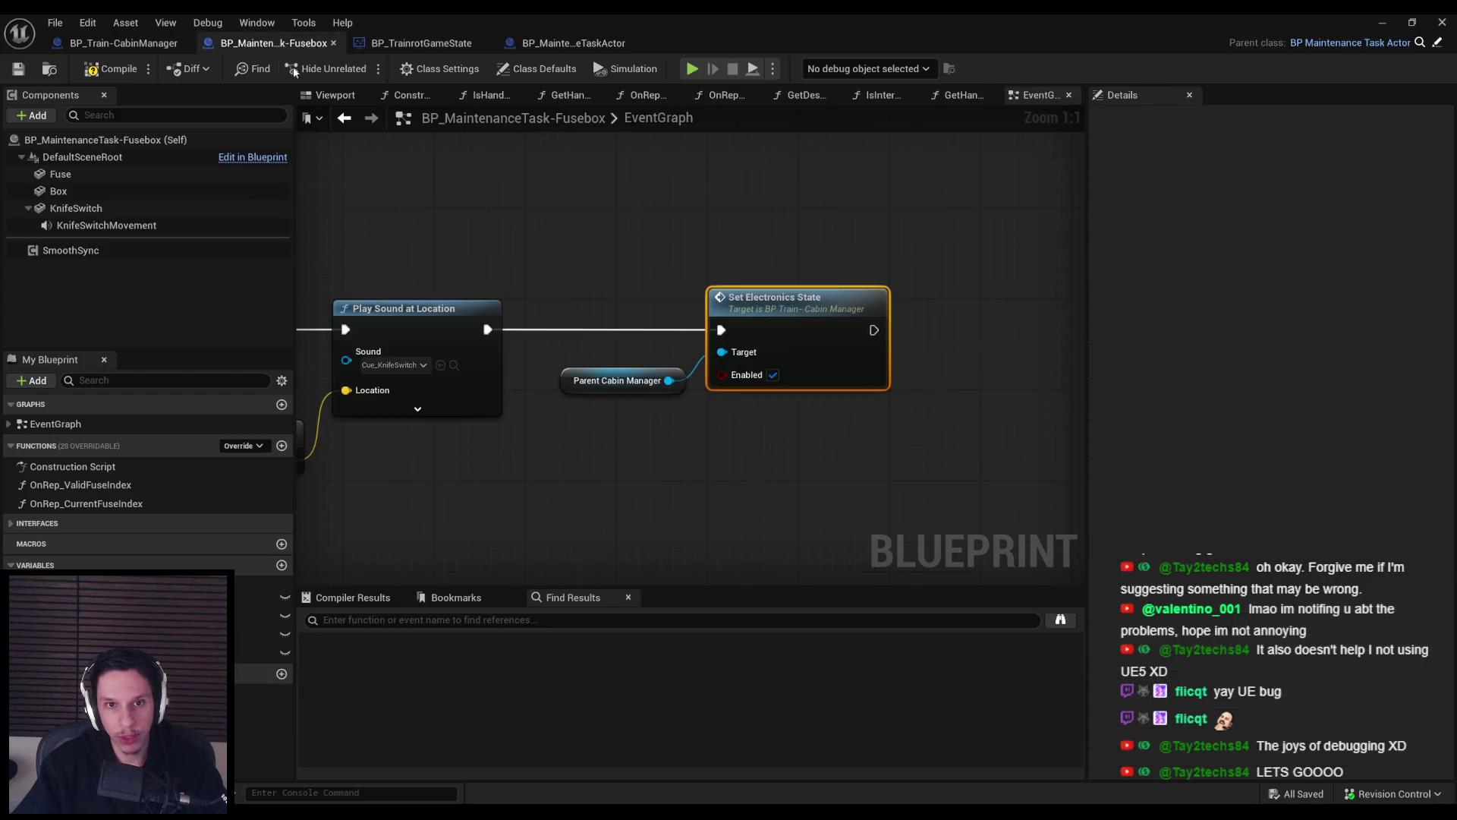
{"action": "left_click", "coordinate": [606, 271]}
{"action": "scroll", "coordinate": [885, 270], "scroll_direction": "down", "scroll_amount": 2}
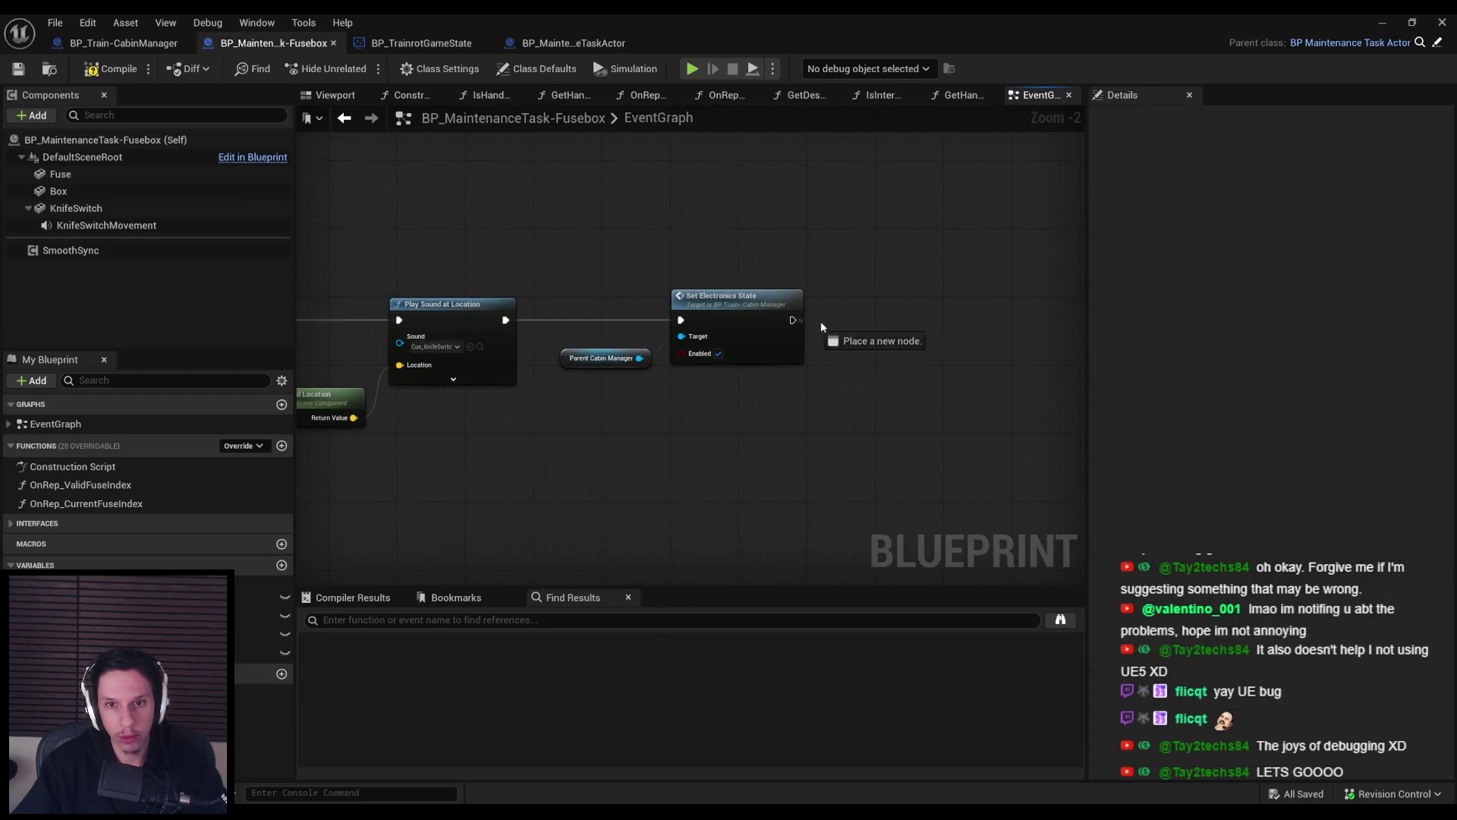
Add a Server Set Task Active call after Set Electronics State.
{"action": "left_click_drag", "start_coordinate": [821, 327], "coordinate": [833, 319]}
{"action": "type", "text": "server set task"}
{"action": "key", "text": "Return"}
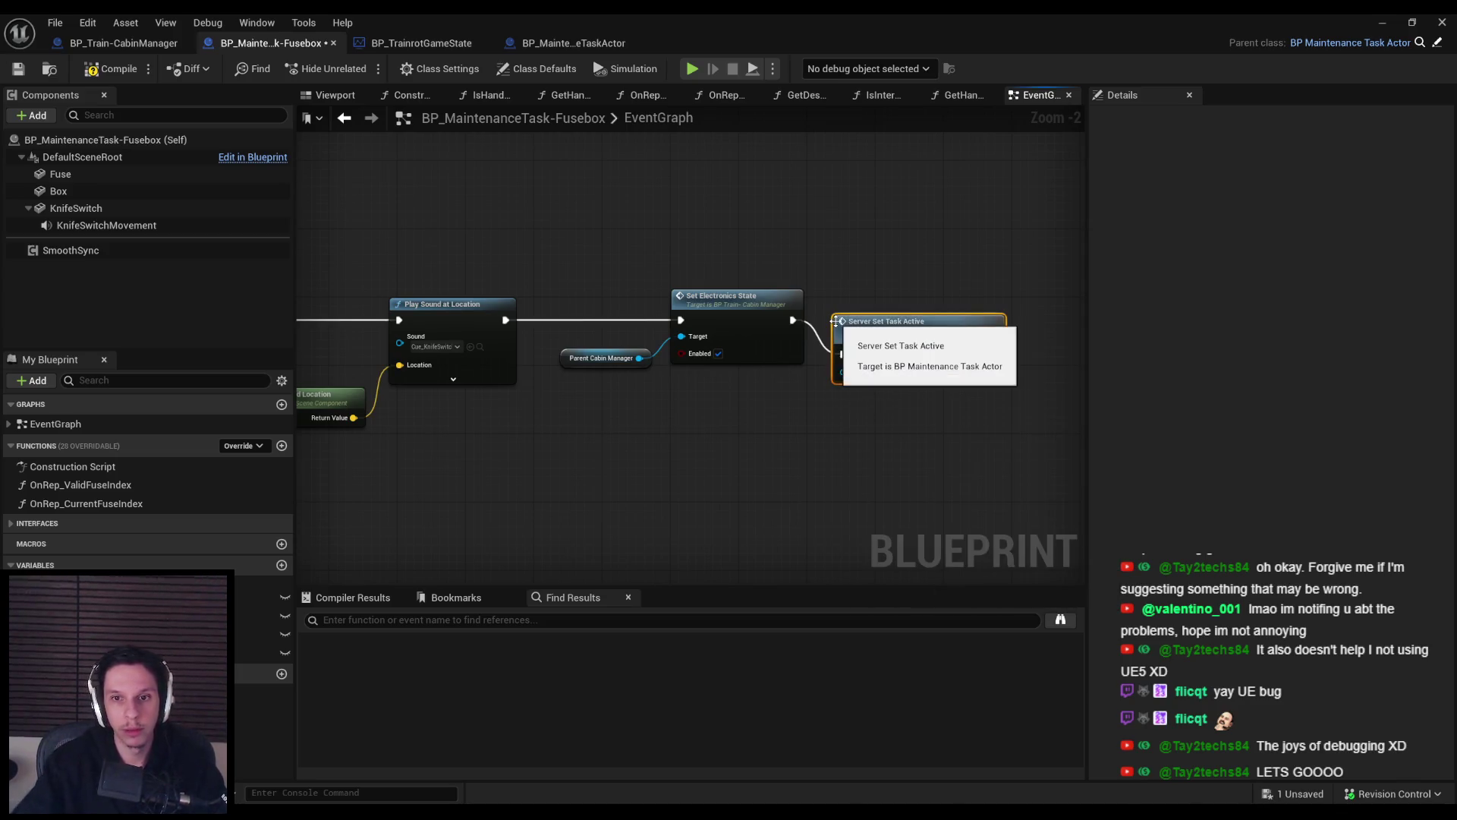
Open the event behind Server Set Task Active and save the maintenance task actor Blueprint.
{"action": "scroll", "coordinate": [836, 321], "scroll_direction": "up", "scroll_amount": 2}
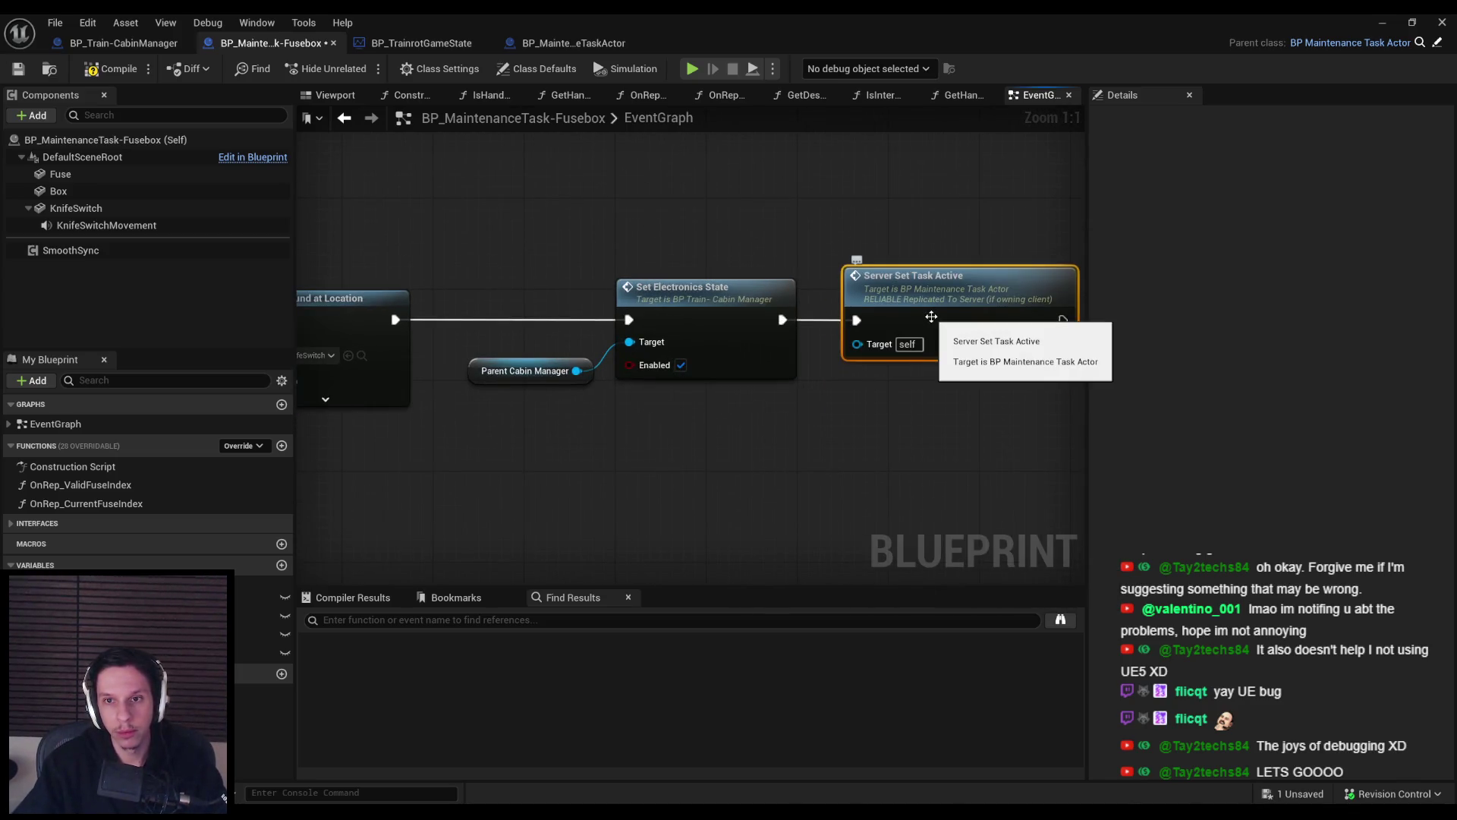
{"action": "scroll", "coordinate": [931, 317], "scroll_direction": "down", "scroll_amount": 1}
{"action": "double_click", "coordinate": [831, 297]}
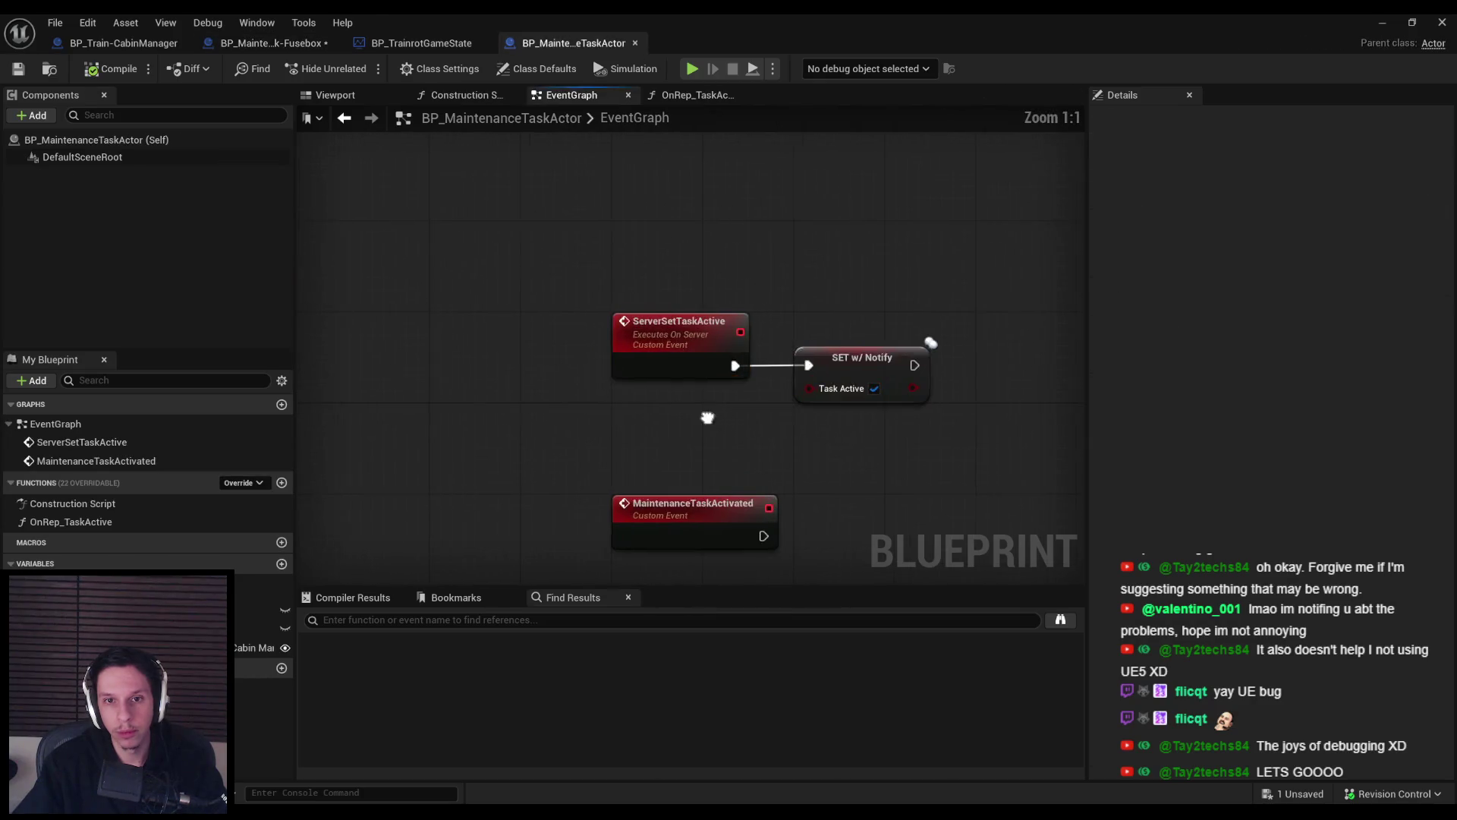
{"action": "mouse_move", "coordinate": [713, 362]}
{"action": "left_mouse_down"}
{"action": "mouse_move", "coordinate": [710, 381]}
{"action": "mouse_move", "coordinate": [687, 368]}
{"action": "left_mouse_up"}
{"action": "left_click", "coordinate": [735, 392]}
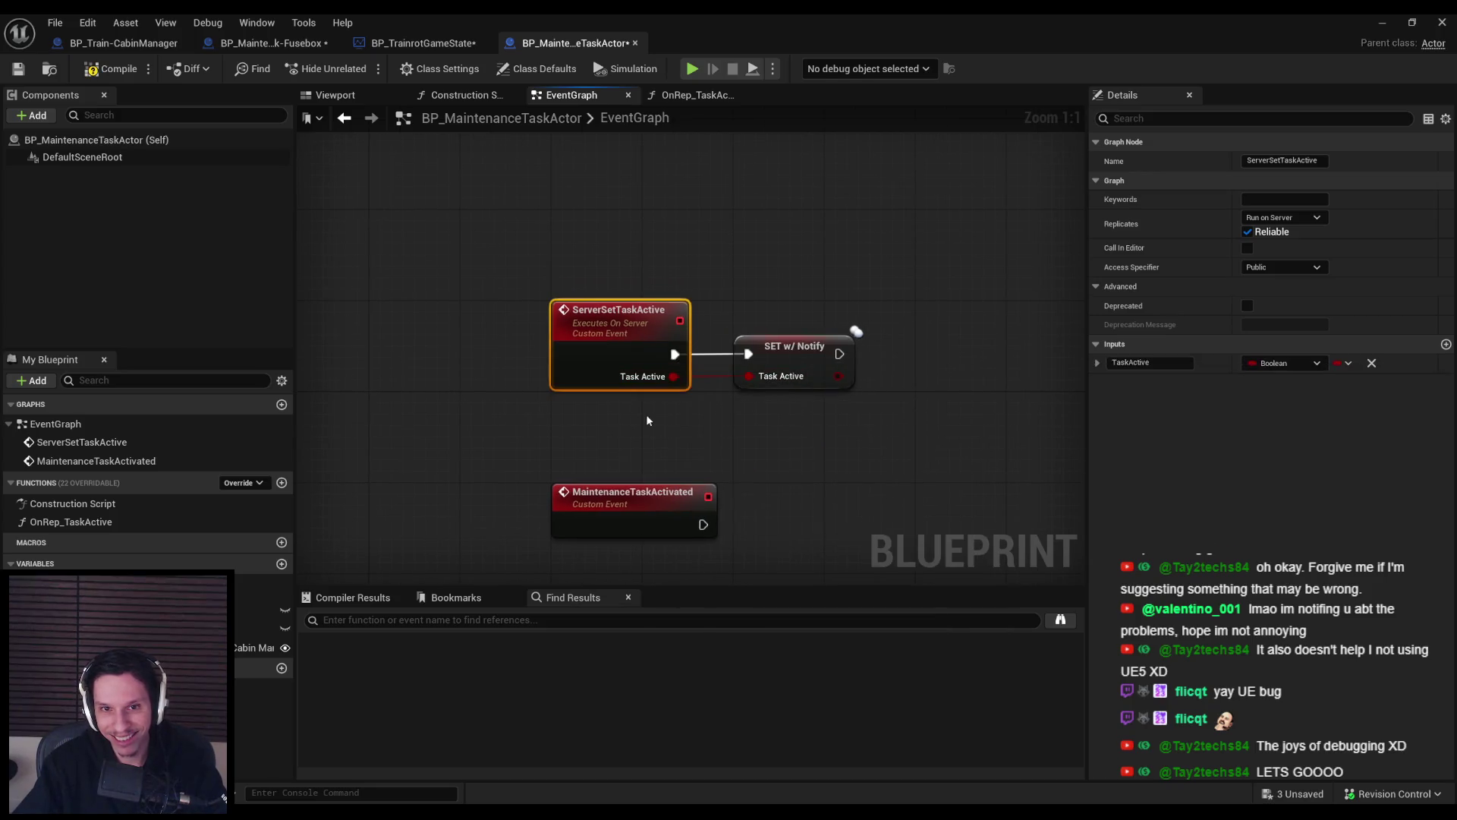
{"action": "key", "text": "ctrl+s"}
{"action": "key", "text": "ctrl+Tab"}
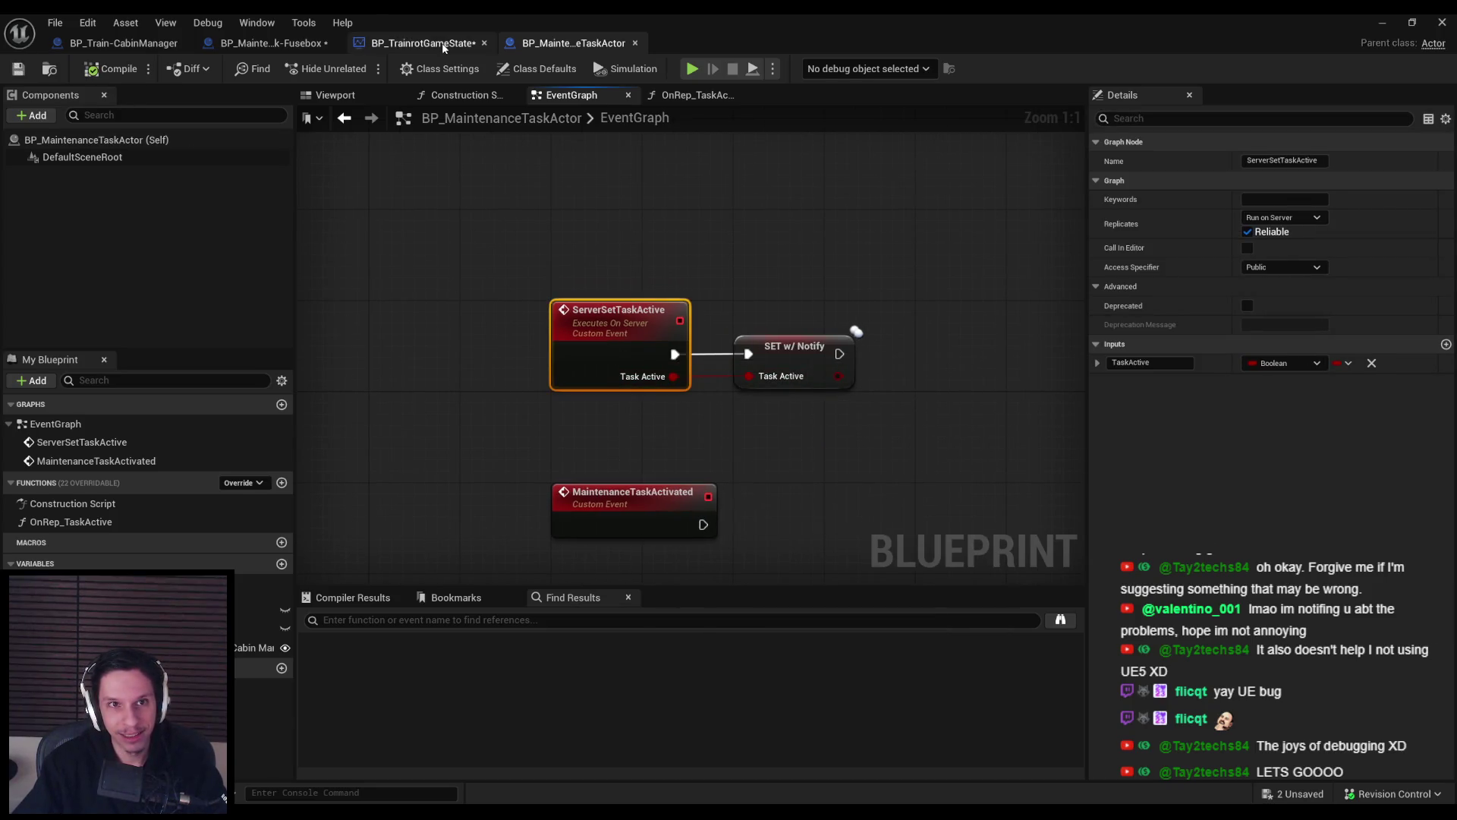
Rename the ServerSetTaskActive event to ServerSetTaskState.
{"action": "left_click", "coordinate": [785, 368]}
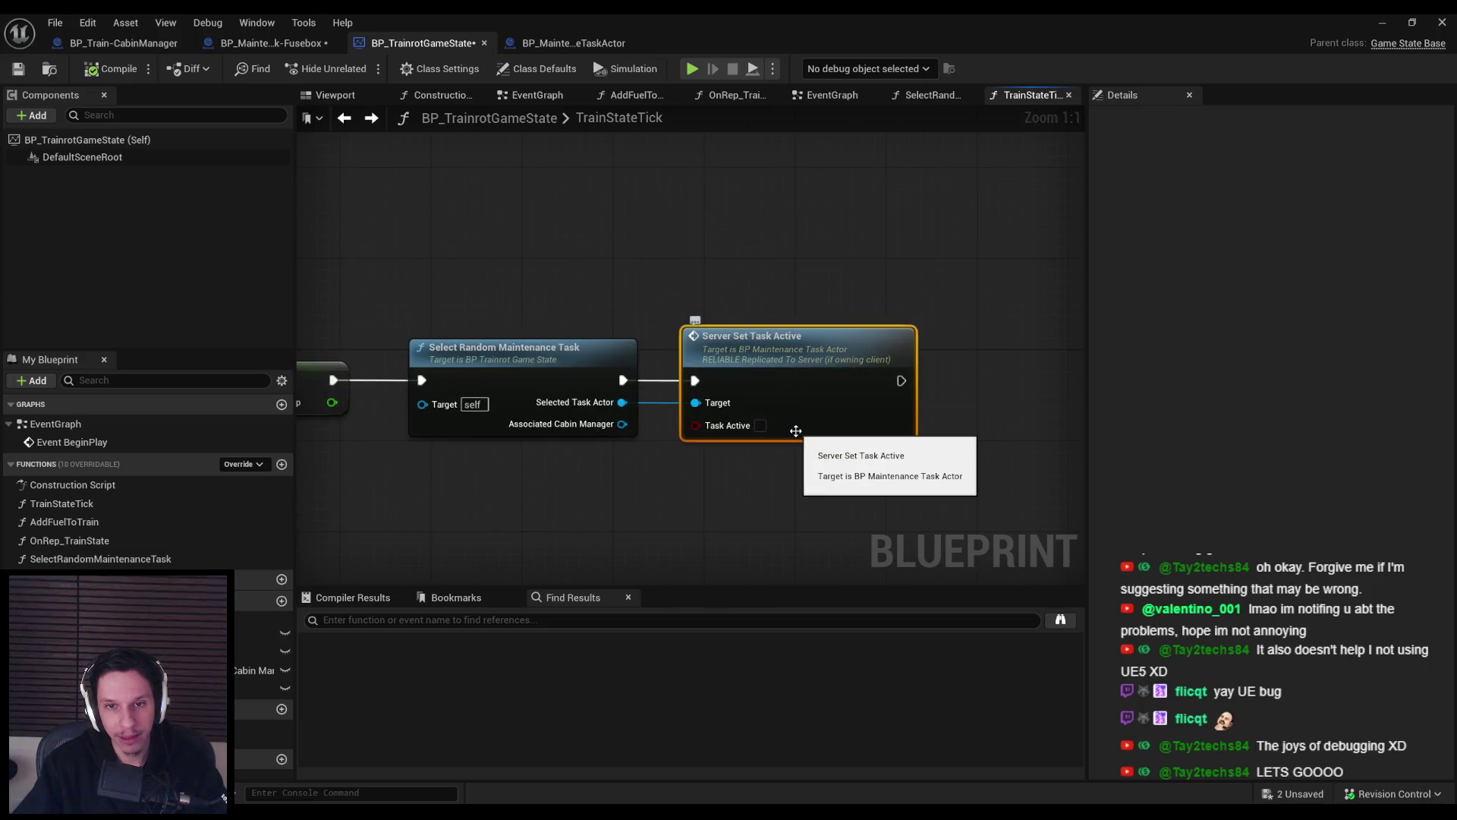
{"action": "left_click_drag", "start_coordinate": [786, 368], "coordinate": [763, 315]}
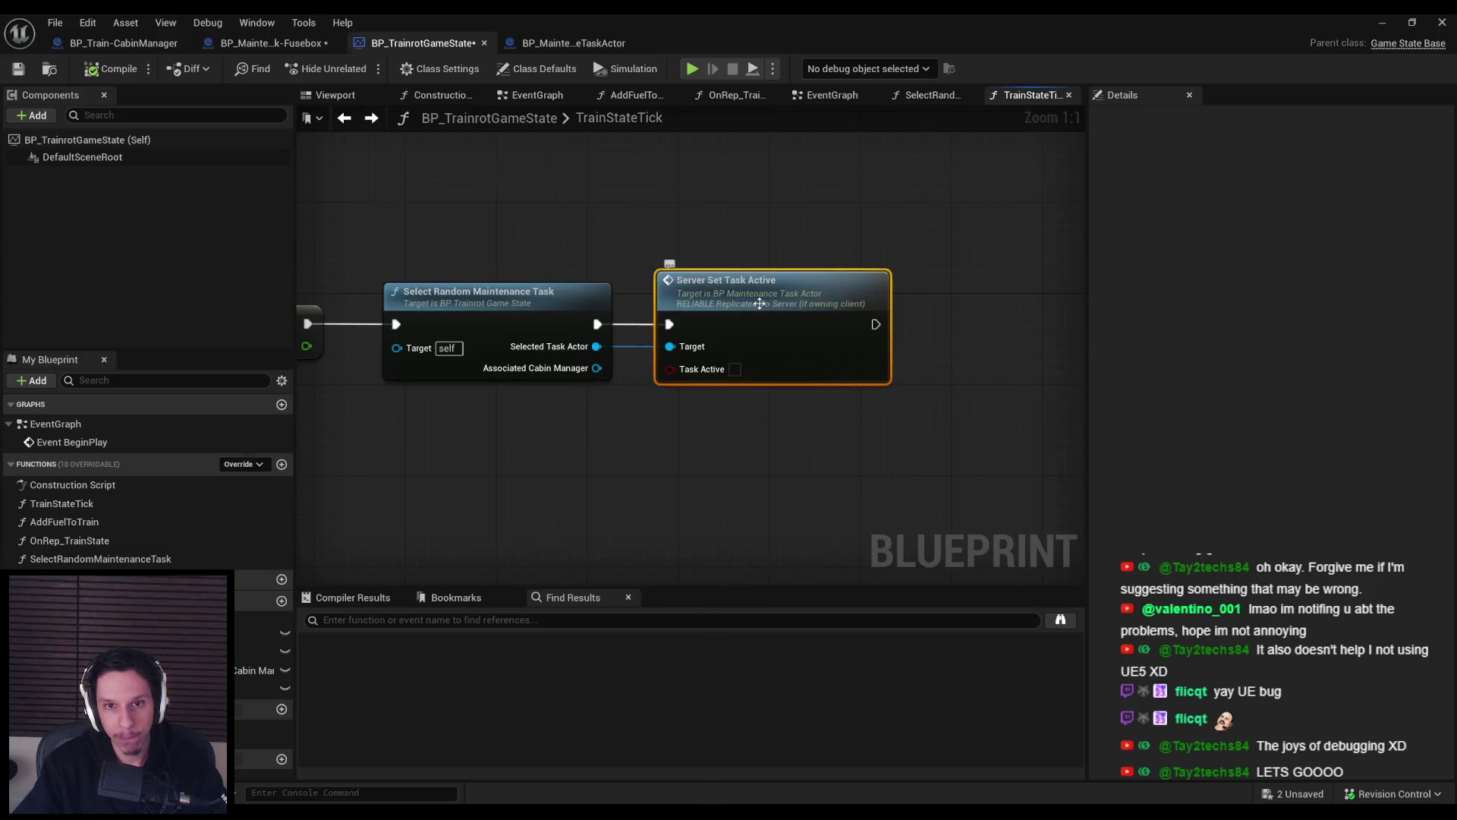
{"action": "double_click", "coordinate": [763, 315]}
{"action": "double_click", "coordinate": [716, 312]}
{"action": "left_click_drag", "start_coordinate": [716, 312], "coordinate": [821, 313]}
{"action": "type", "text": "ServerSetTasS"}
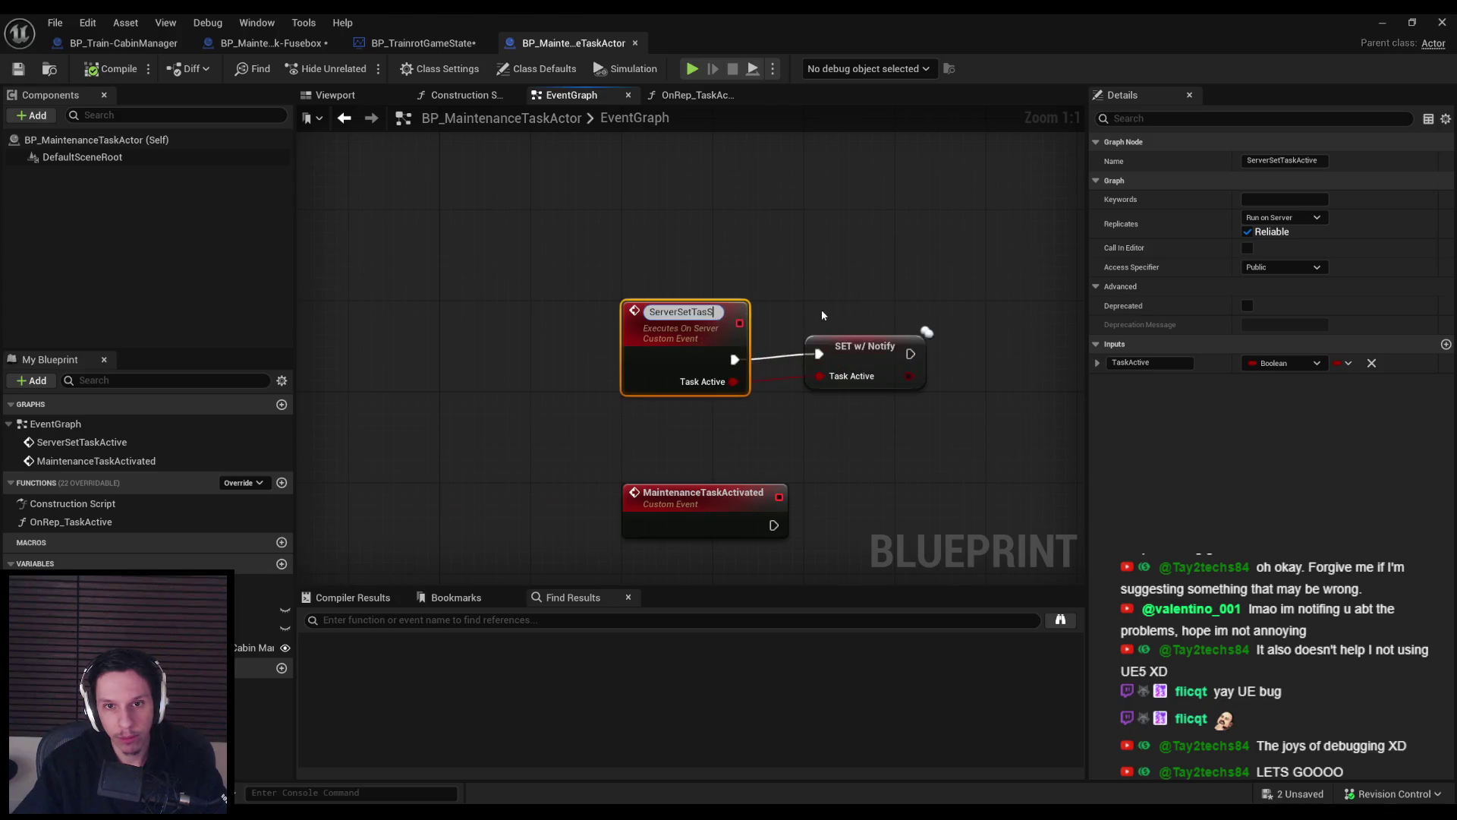
{"action": "type", "text": "kState"}
{"action": "key", "text": "Return"}
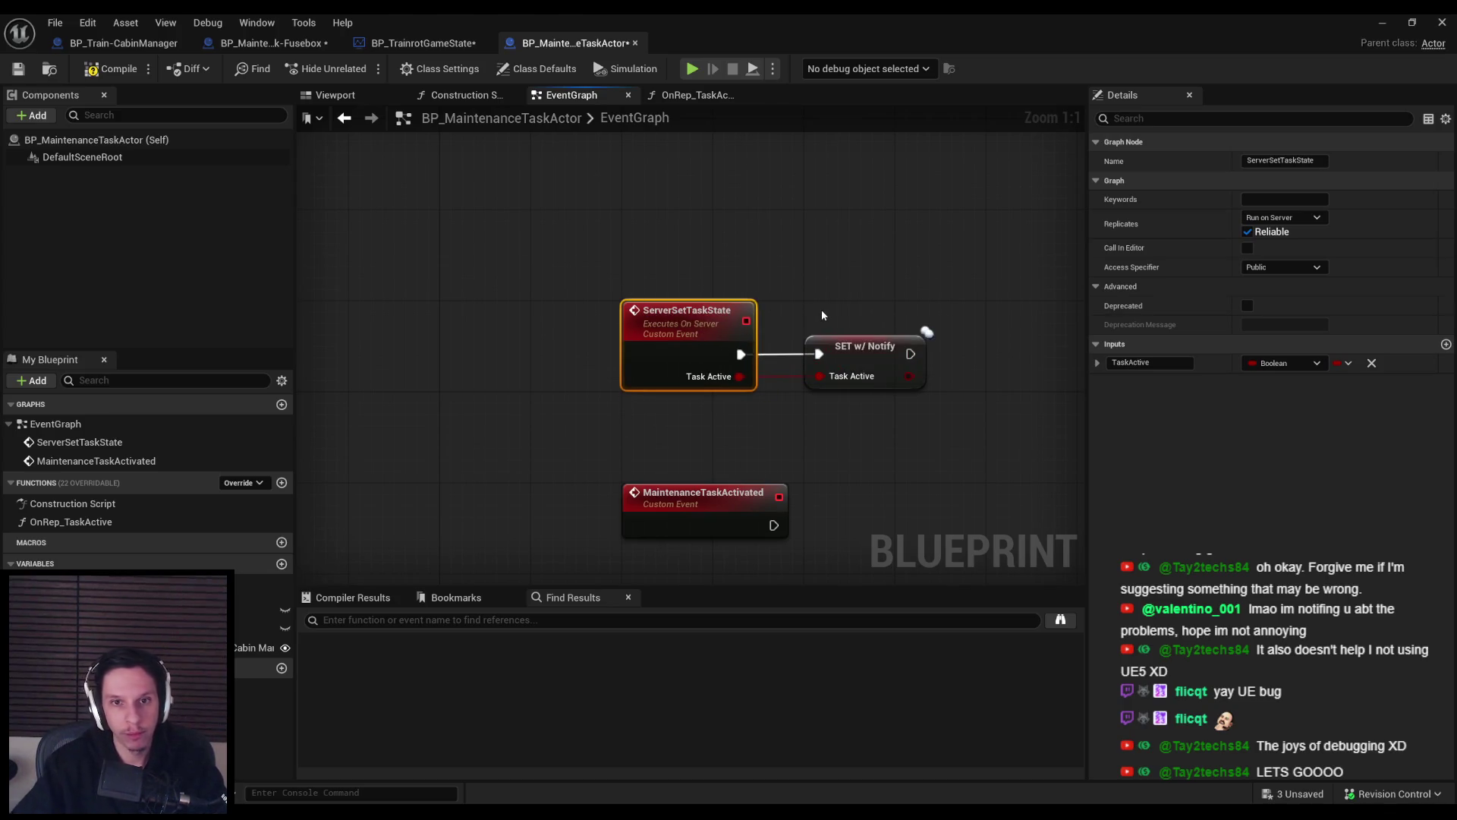
{"action": "left_click", "coordinate": [271, 149]}
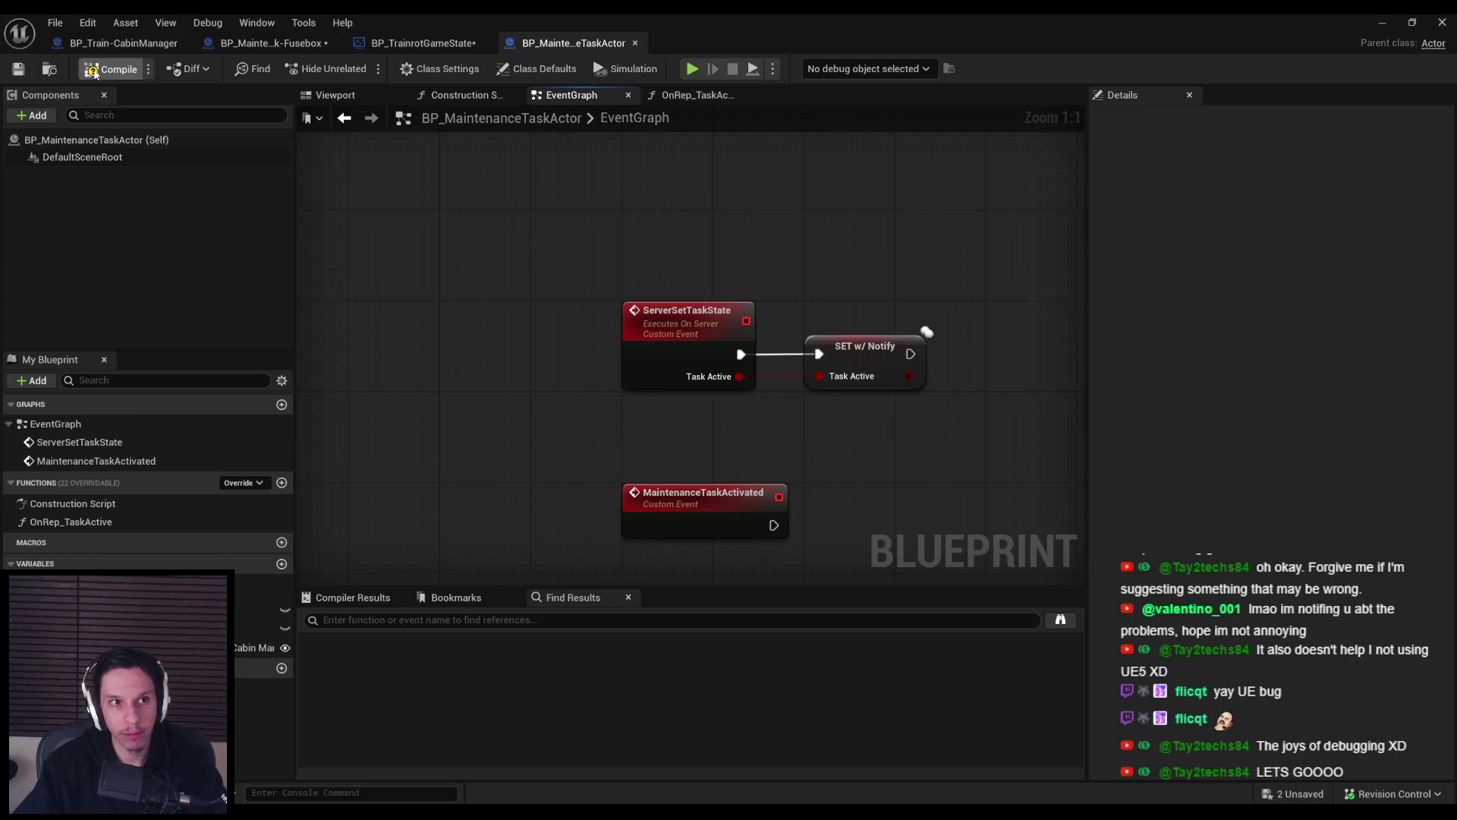
Confirm the renamed Server Set Task State call in TrainrotGameState, then return to Fusebox.
{"action": "left_click", "coordinate": [393, 44]}
{"action": "left_click", "coordinate": [749, 409]}
{"action": "scroll", "coordinate": [748, 410], "scroll_direction": "down", "scroll_amount": 1}
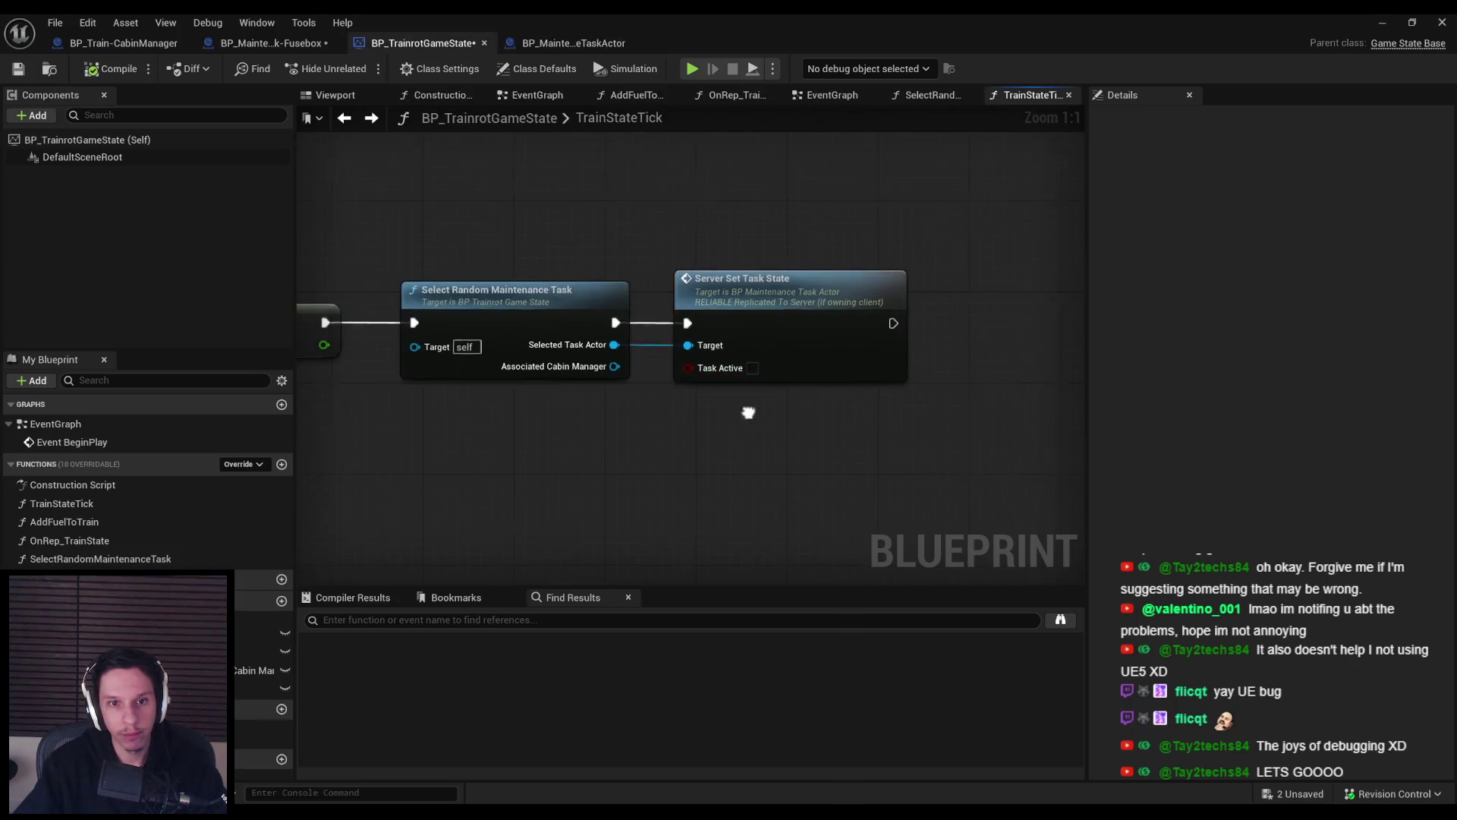
{"action": "left_click", "coordinate": [270, 43]}
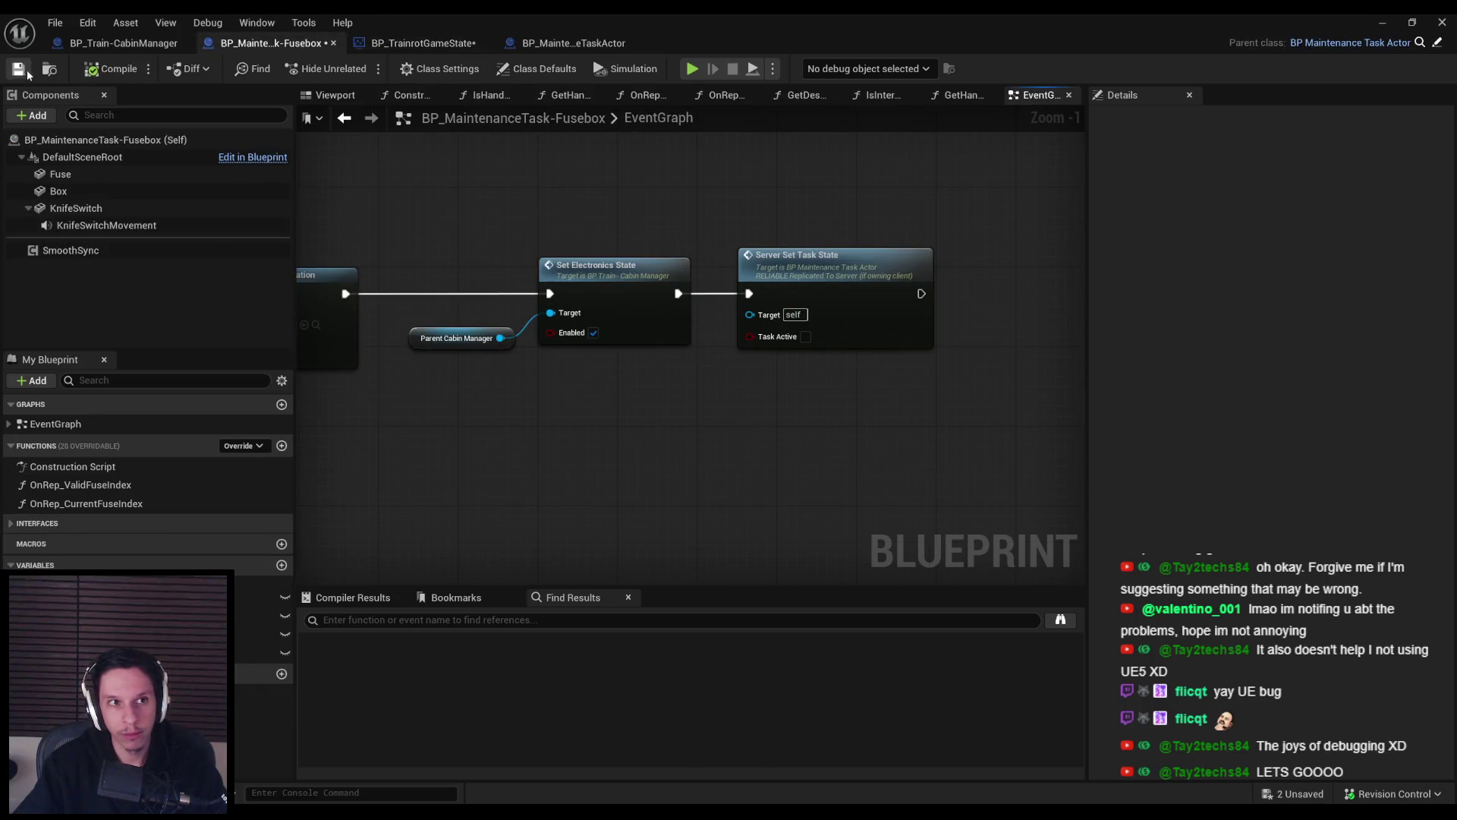
Launch a 3-player play session in New Editor Windows (PIE).
{"action": "left_click", "coordinate": [1376, 27]}
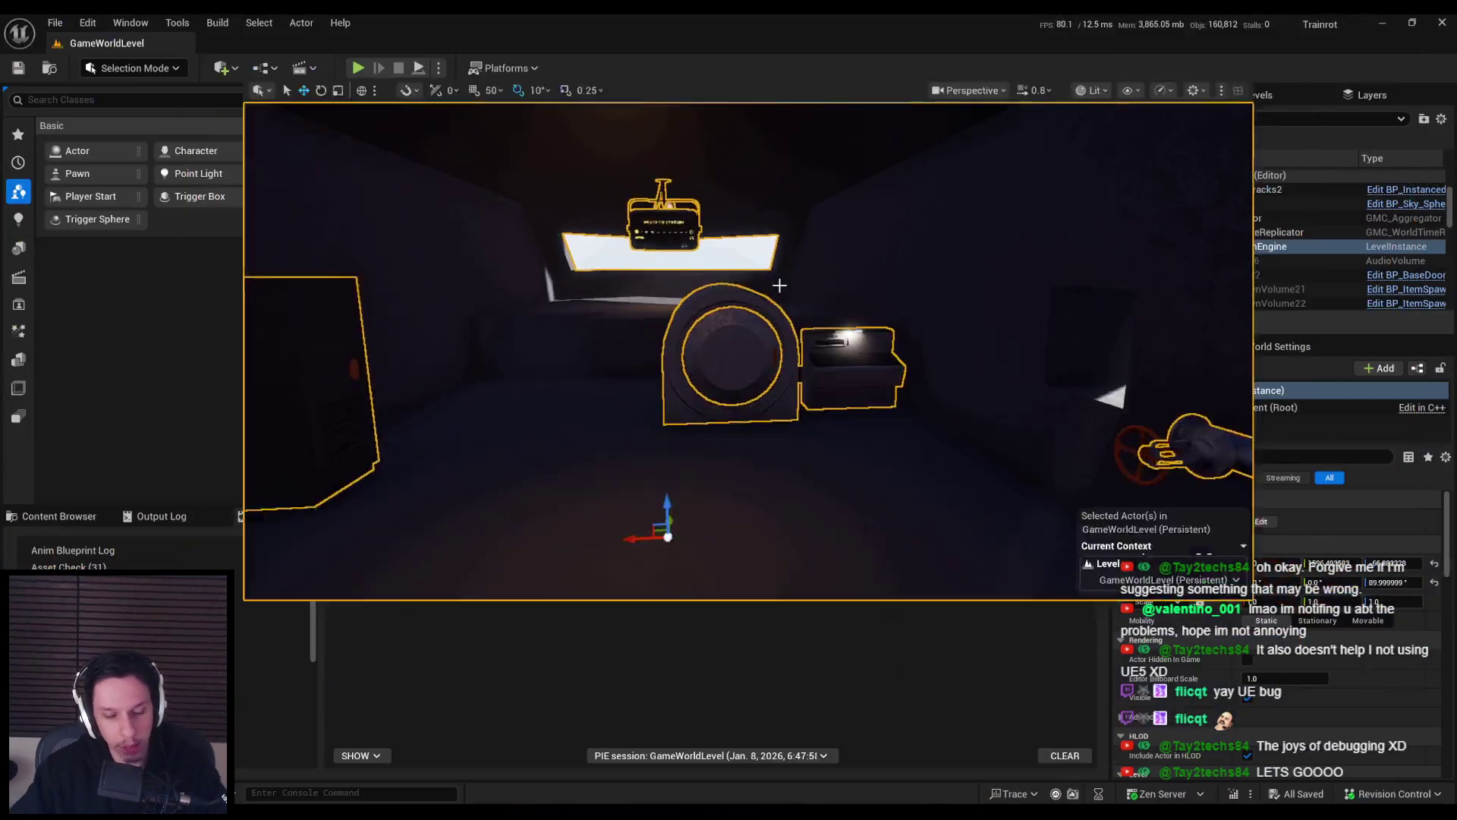
{"action": "left_click", "coordinate": [439, 68]}
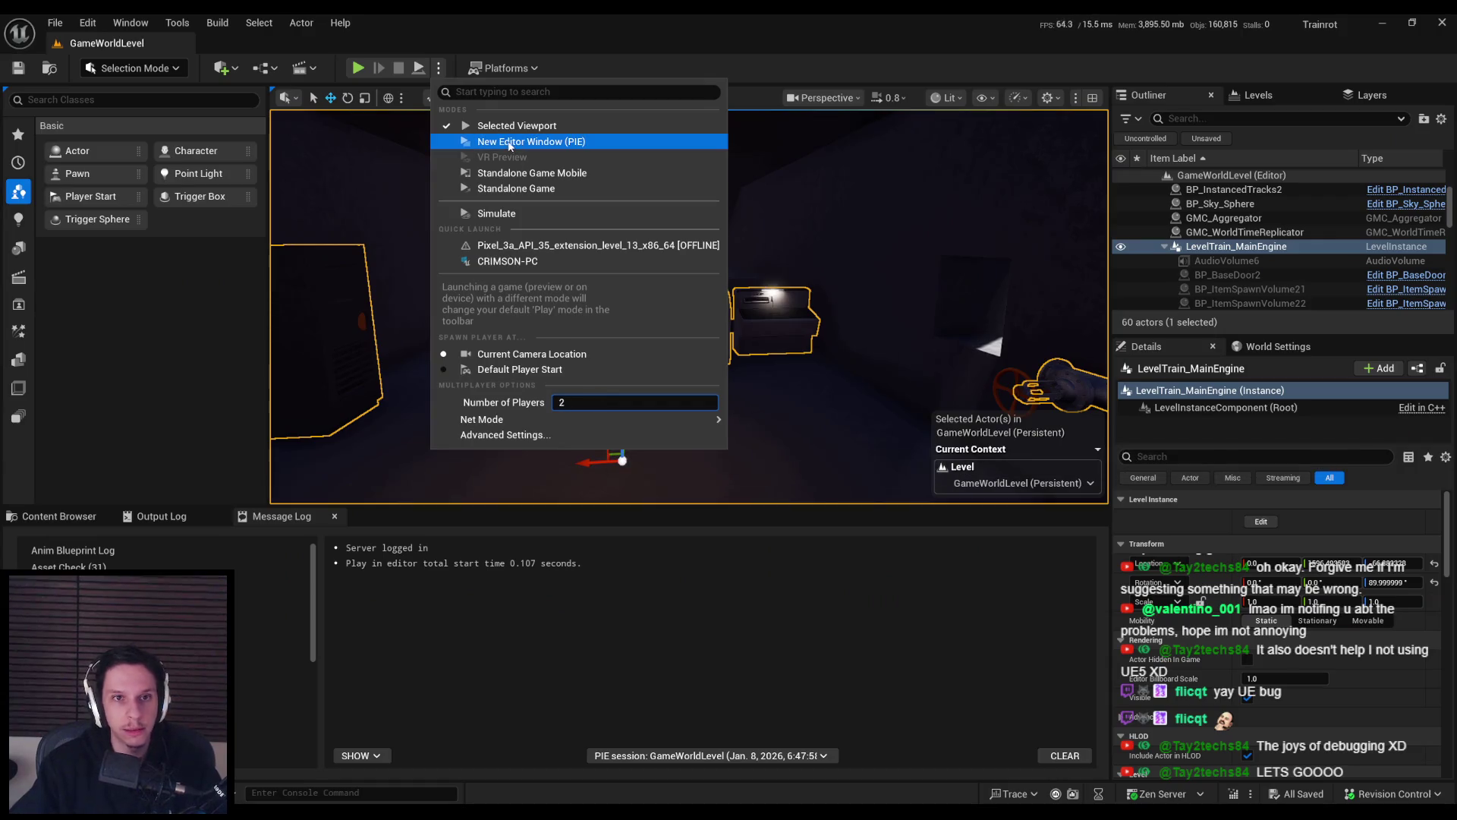
{"action": "type", "text": "3"}
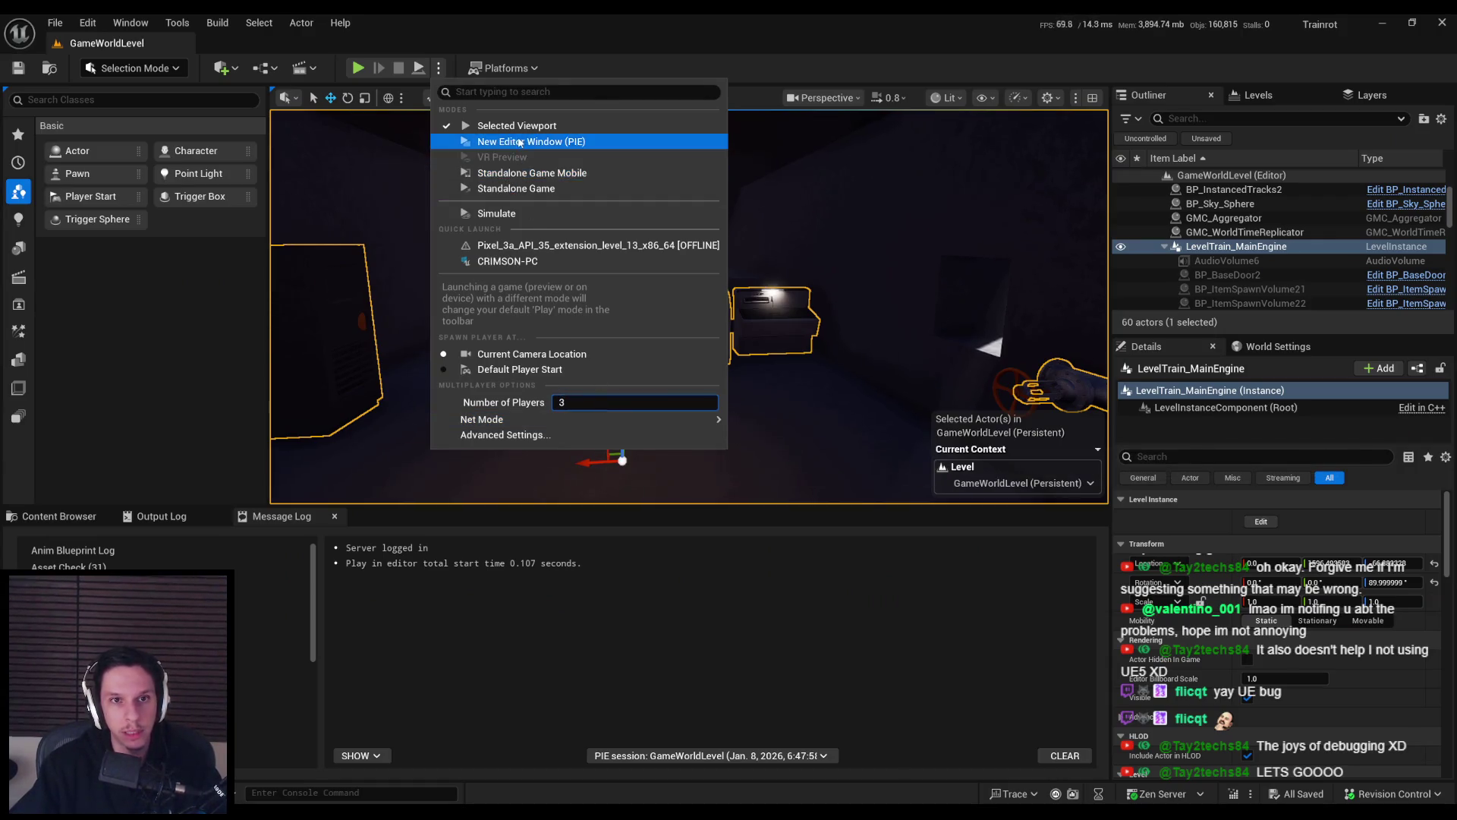
{"action": "left_click", "coordinate": [520, 141]}
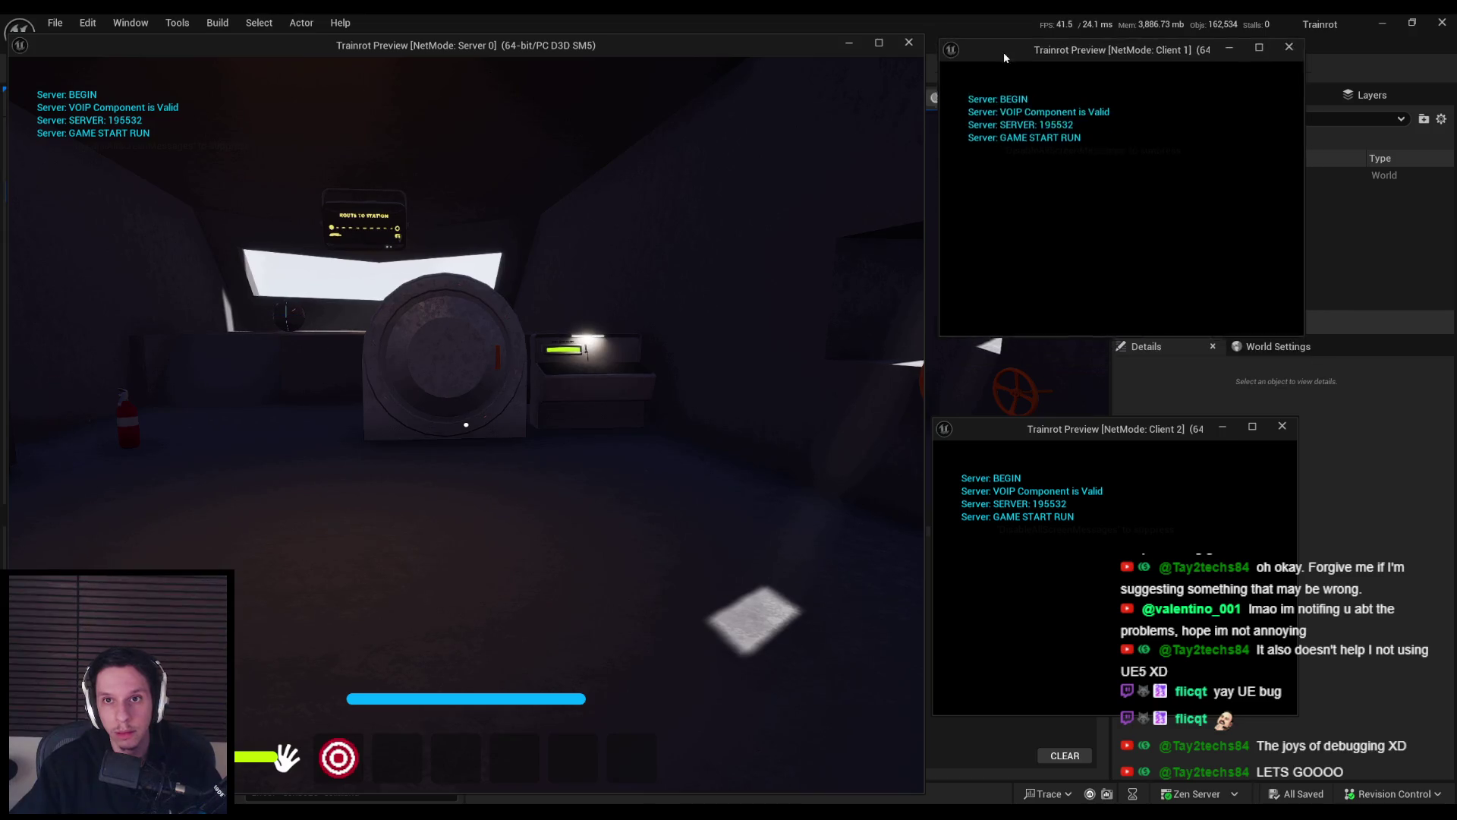
Enlarge both client windows, walk the server player to the door and back, then end the session.
{"action": "left_click_drag", "start_coordinate": [1003, 51], "coordinate": [998, 44]}
{"action": "left_click_drag", "start_coordinate": [1298, 327], "coordinate": [1401, 412]}
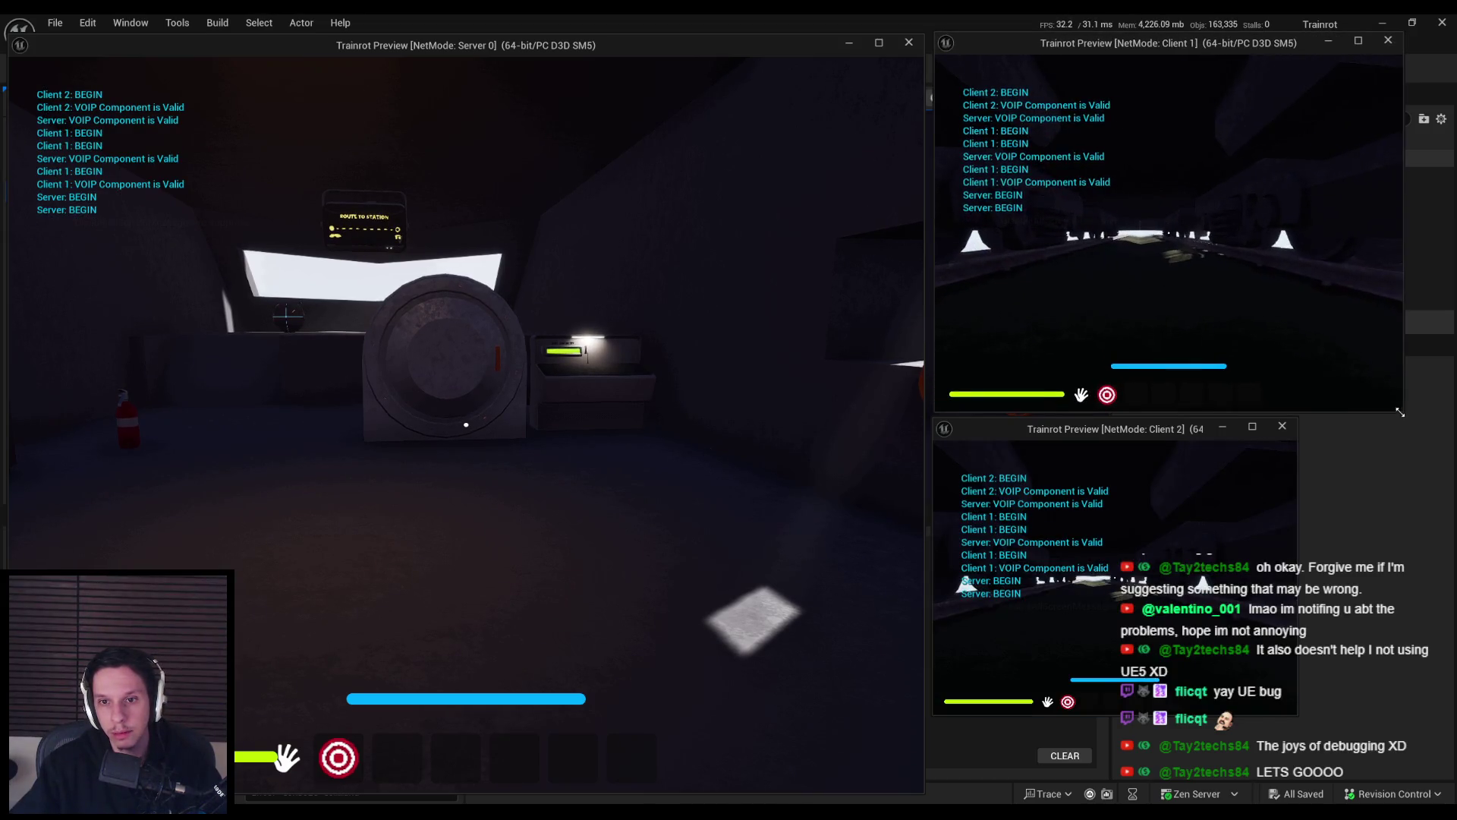
{"action": "left_click_drag", "start_coordinate": [1298, 715], "coordinate": [1418, 793]}
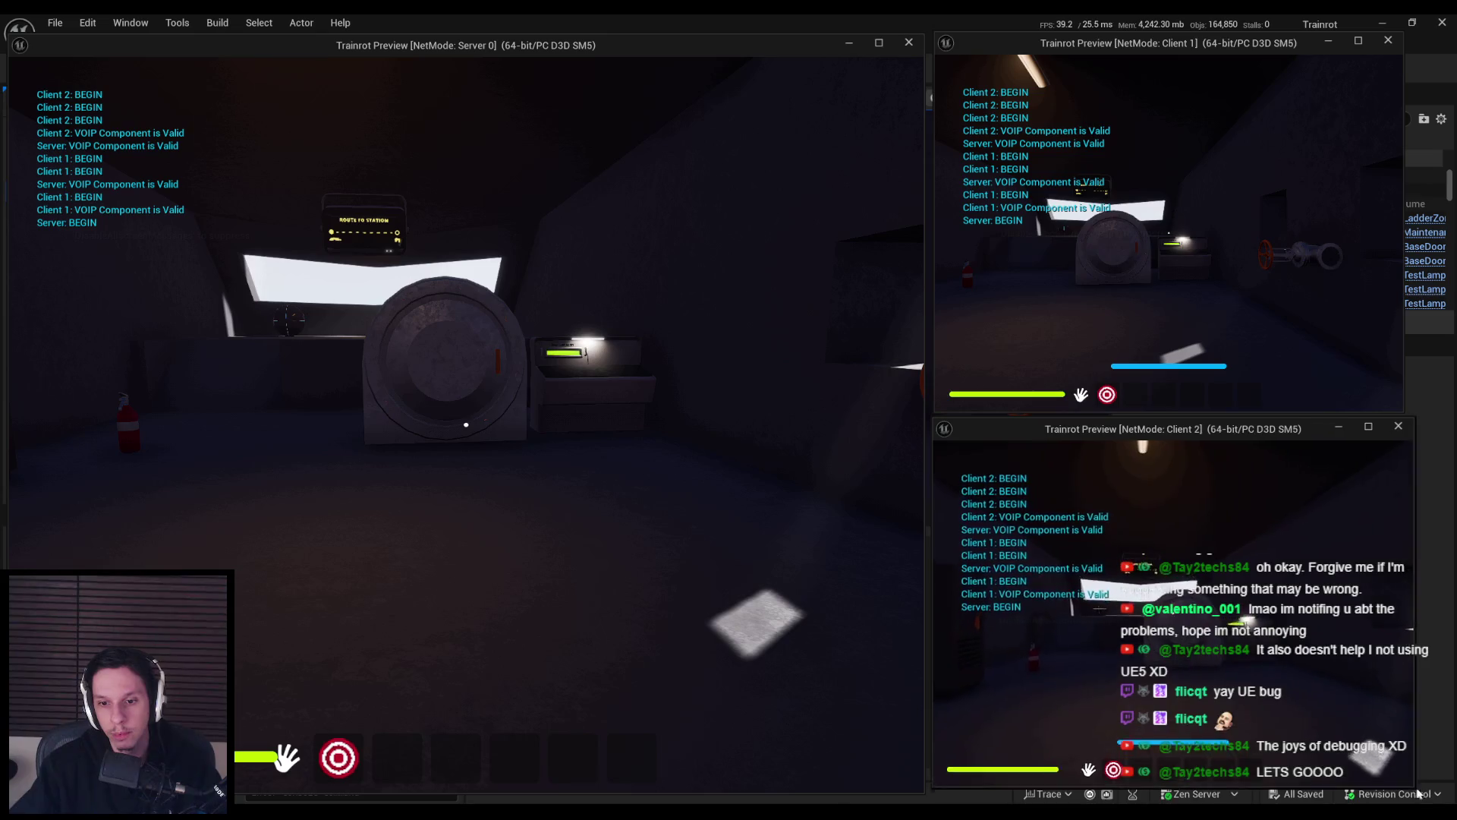
{"action": "key", "text": "s"}
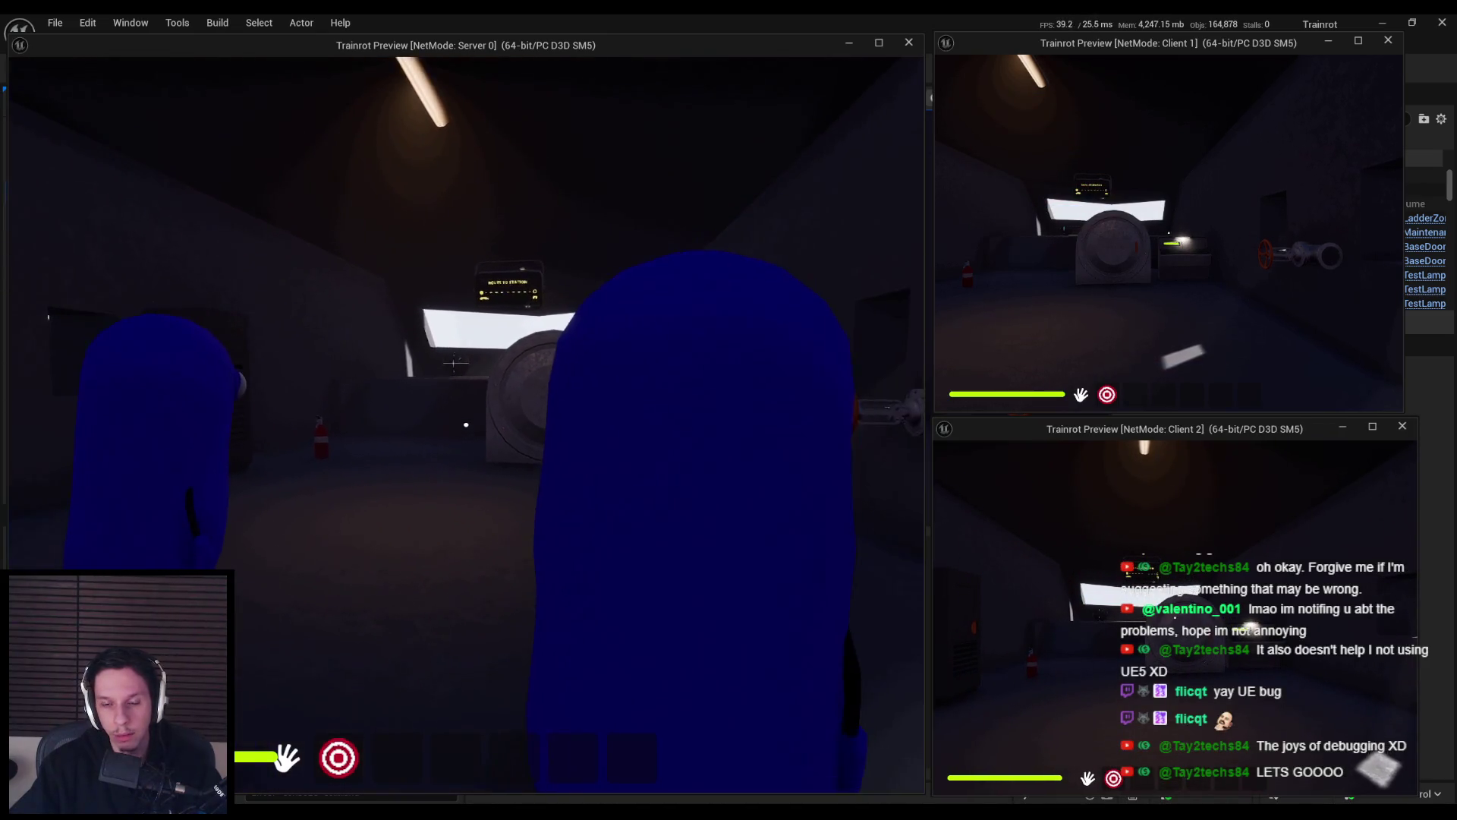
{"action": "key", "text": "w"}
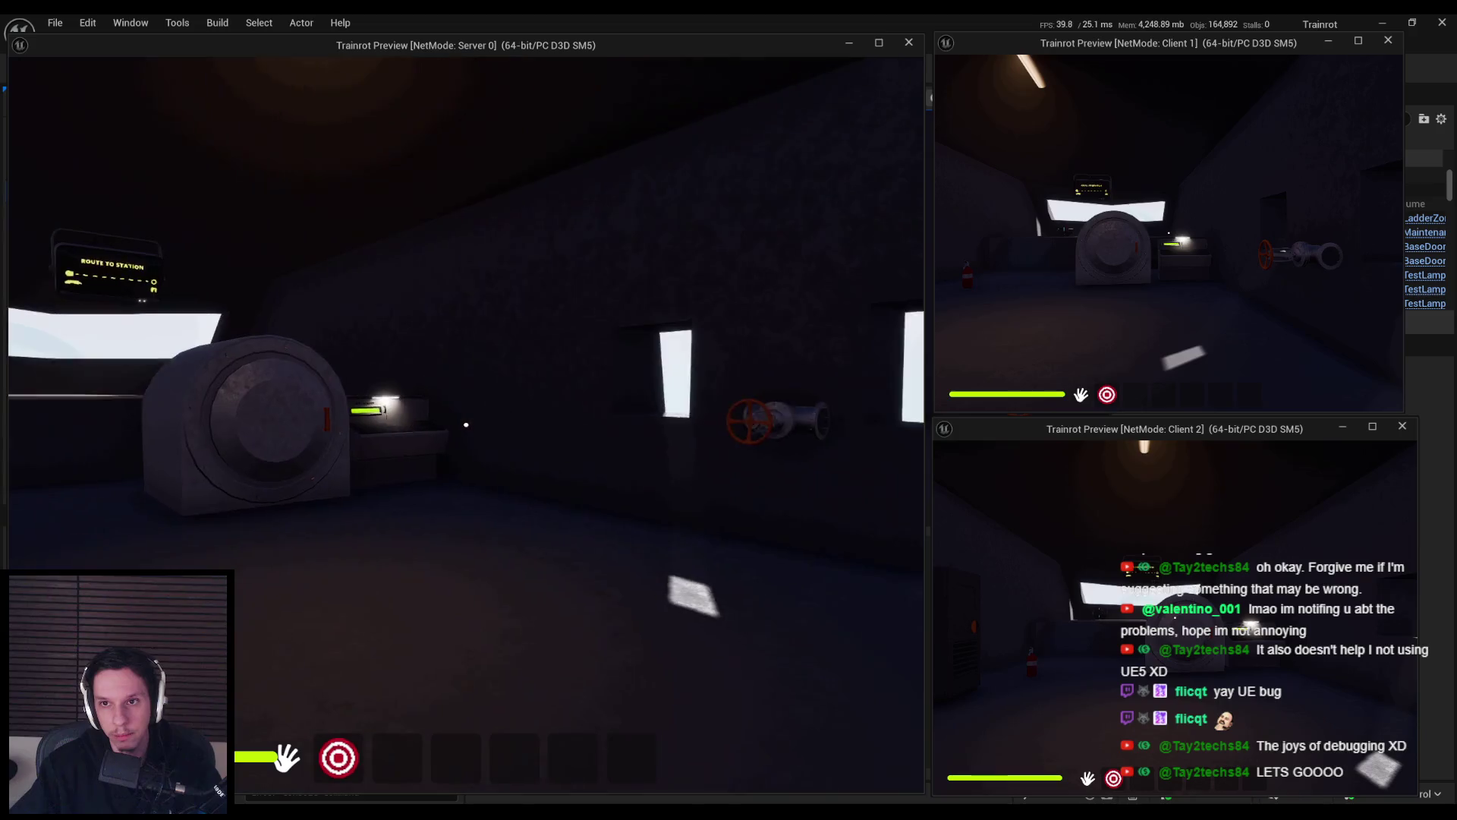
{"action": "mouse_move", "coordinate": [466, 424]}
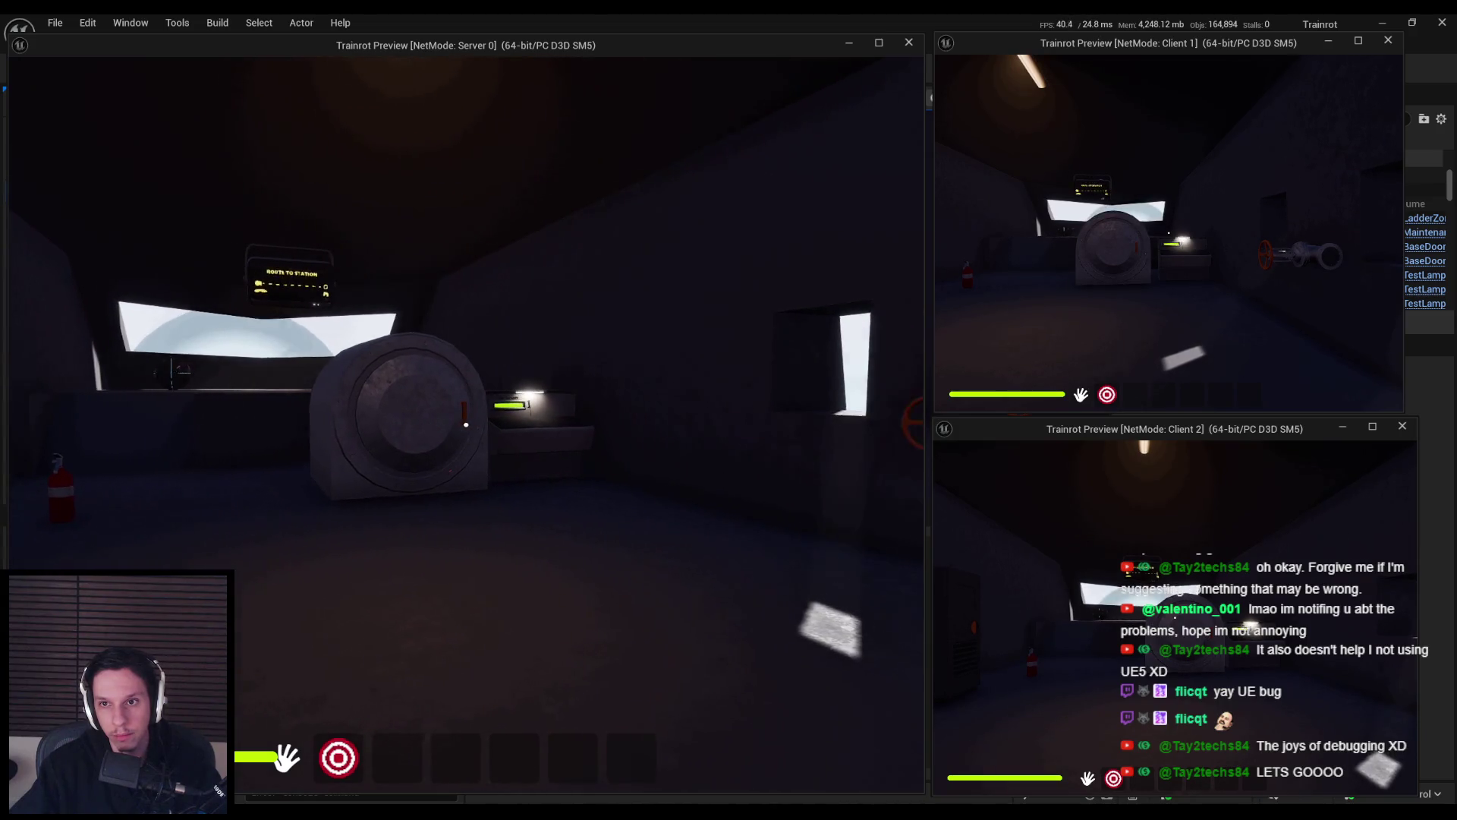
{"action": "key", "text": "s"}
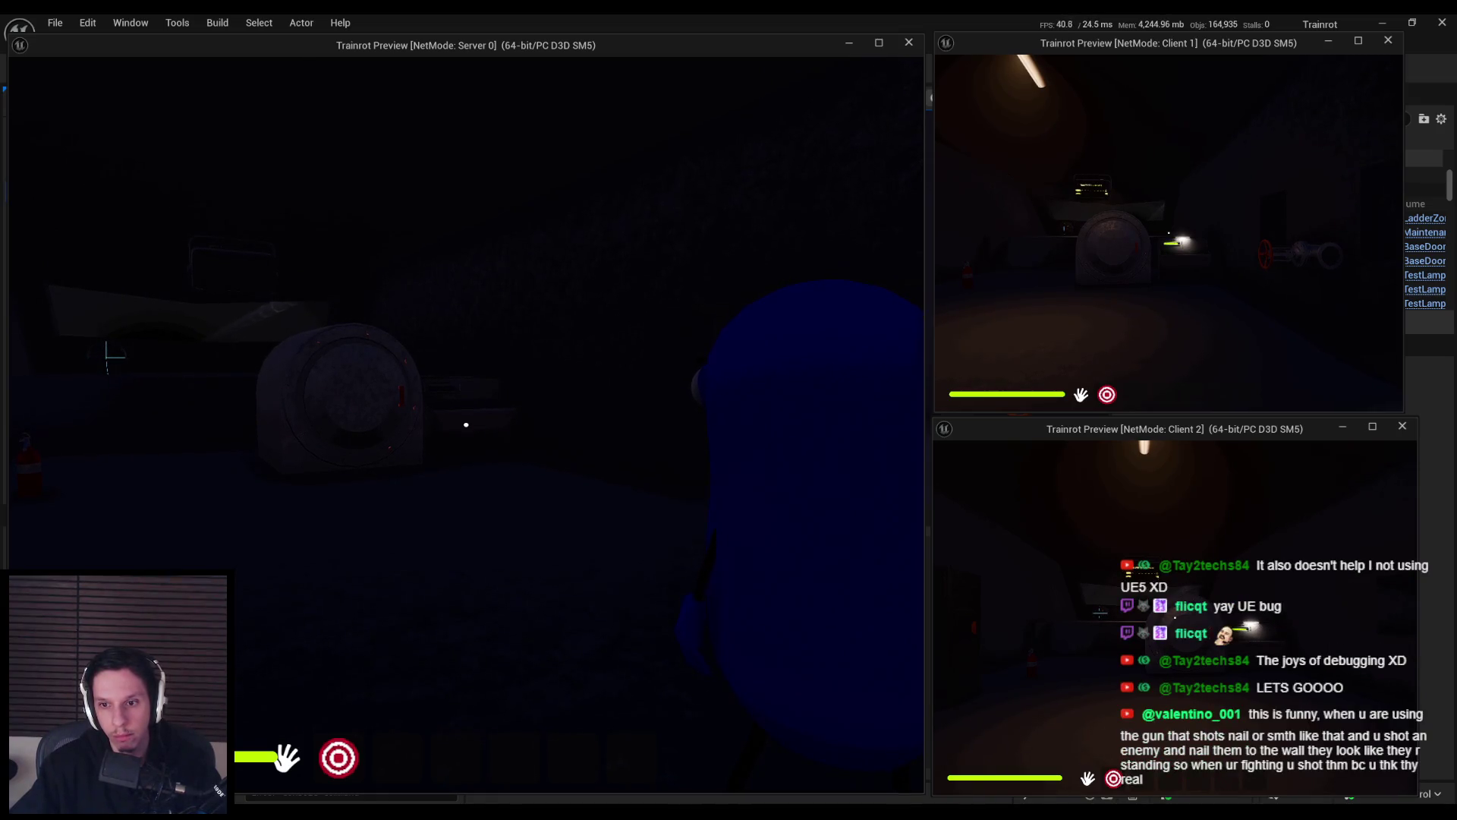
{"action": "key", "text": "Escape"}
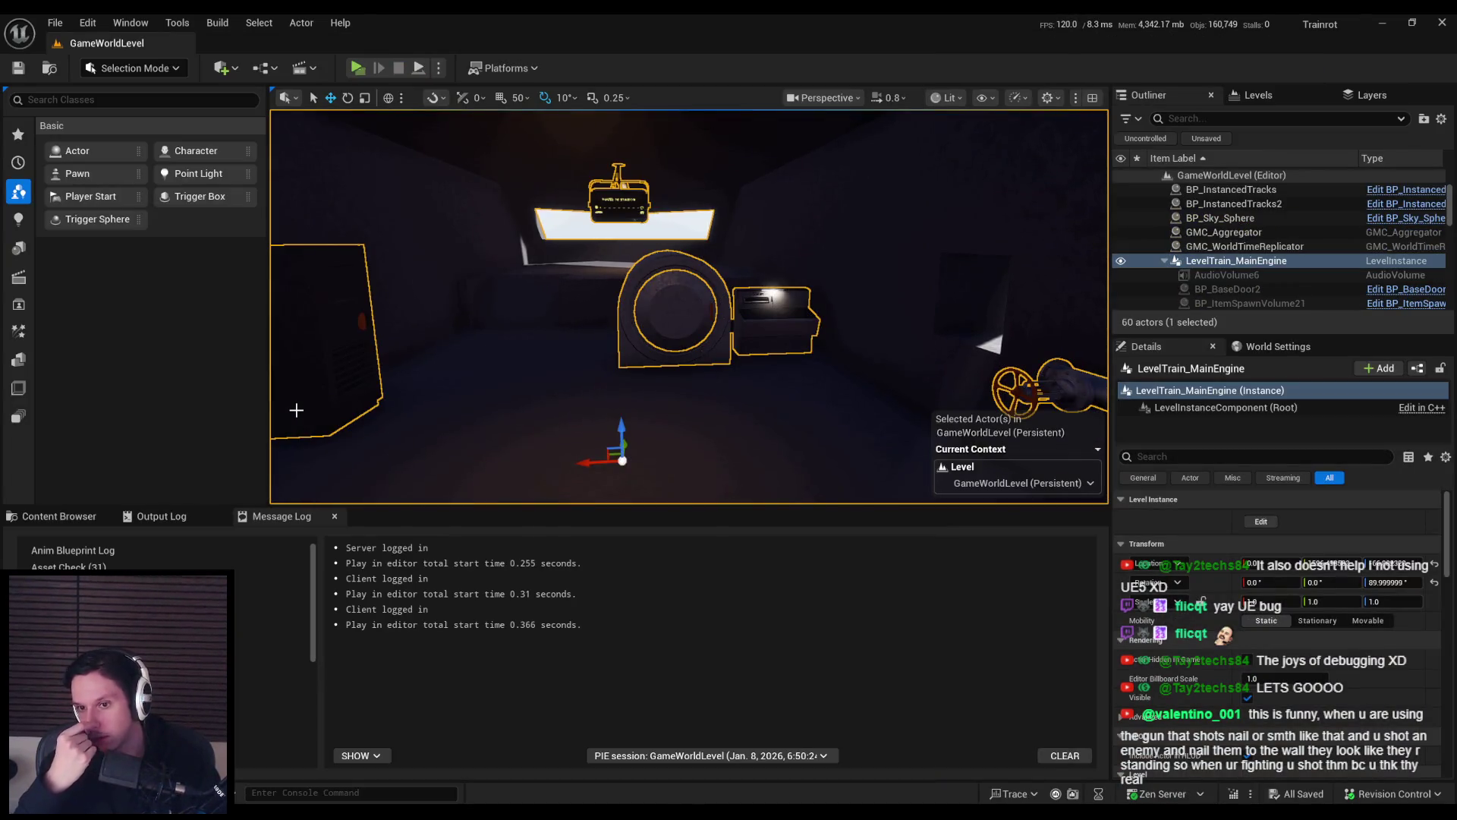
Check the Fusebox graph and the Train-CabinManager GatherRelevantActors graph.
{"action": "left_click", "coordinate": [531, 770]}
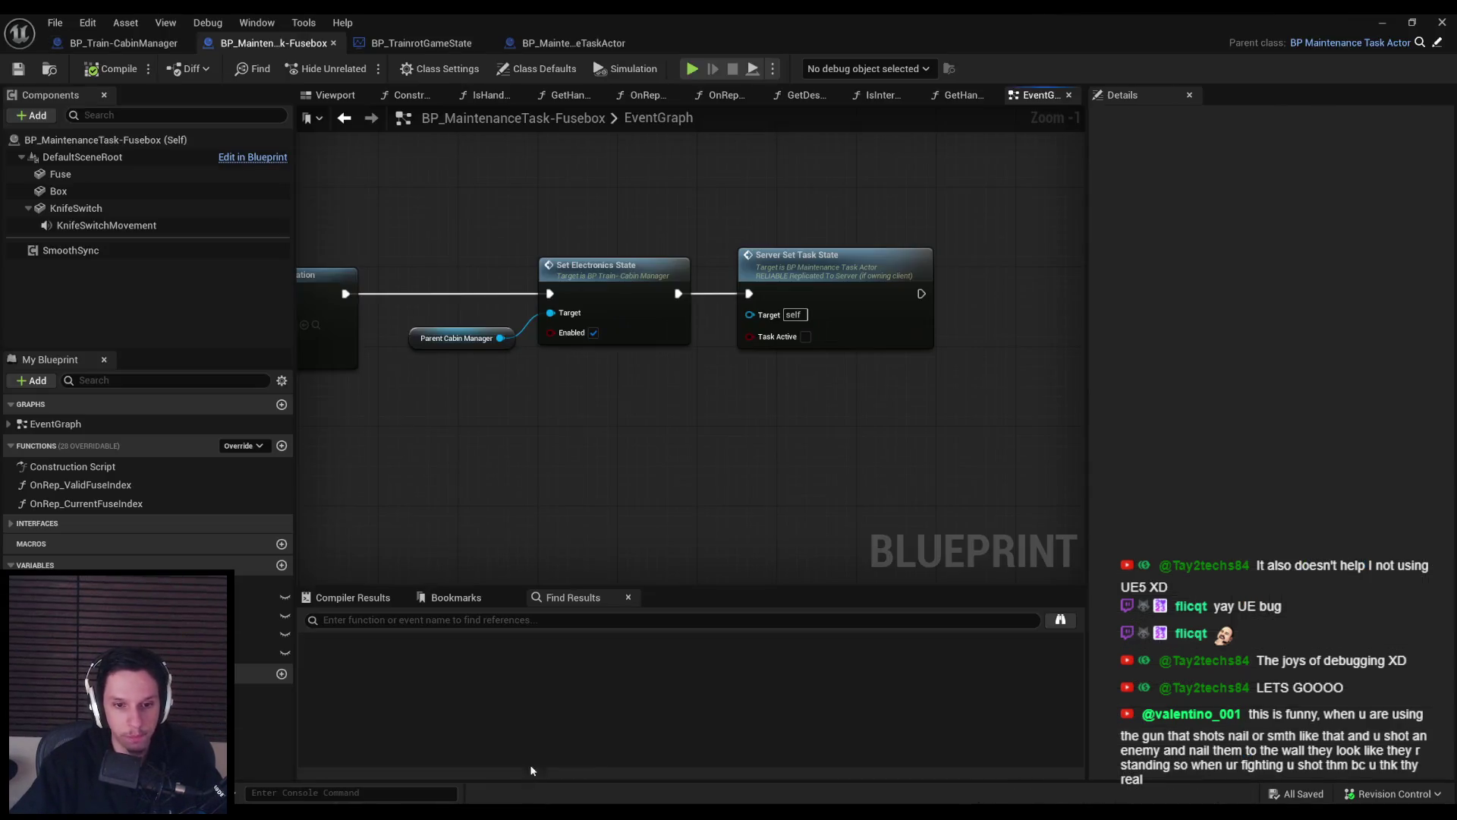
{"action": "scroll", "coordinate": [599, 440], "scroll_direction": "down", "scroll_amount": 2}
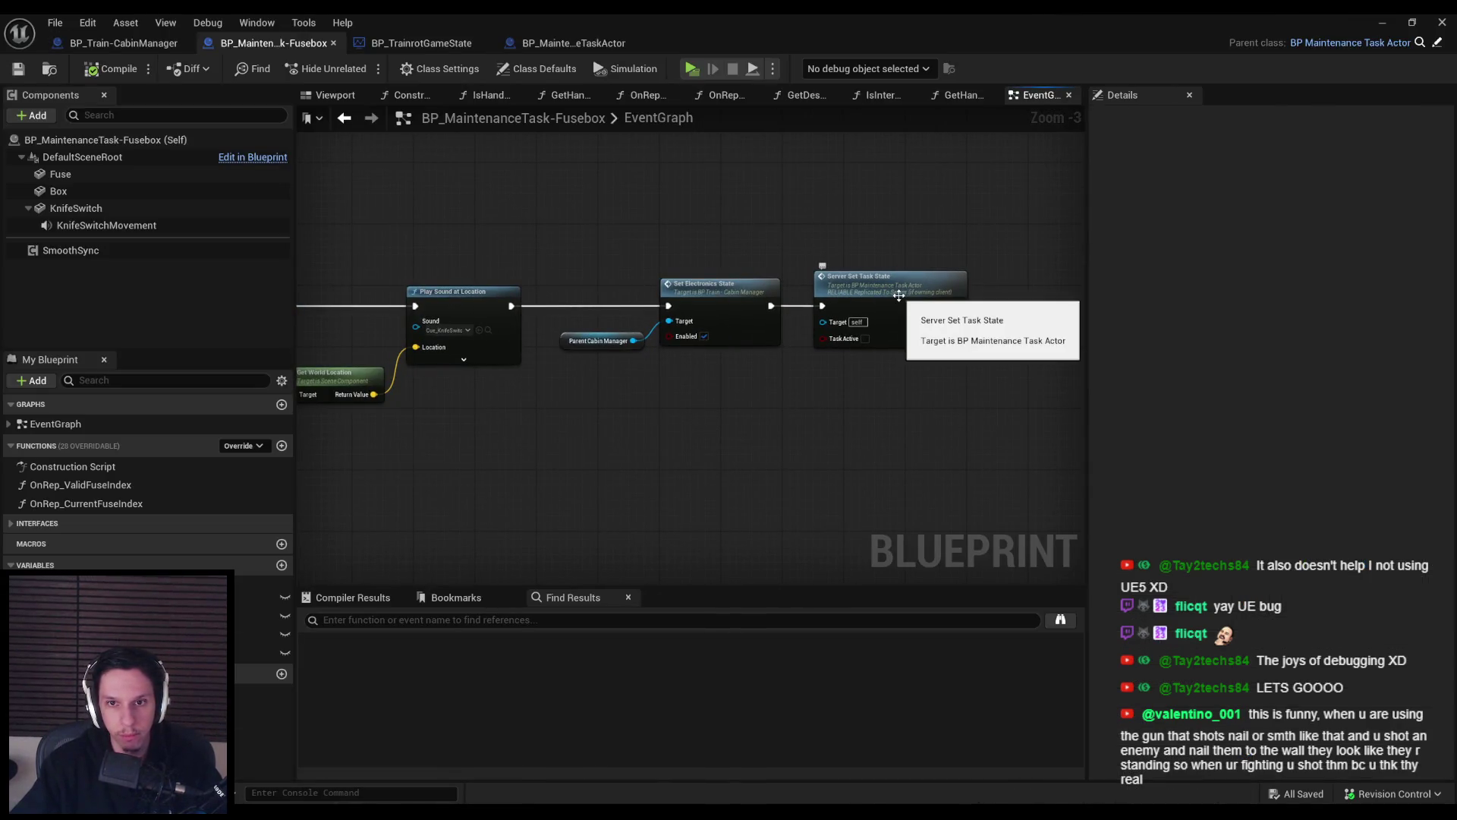
{"action": "left_click", "coordinate": [121, 43]}
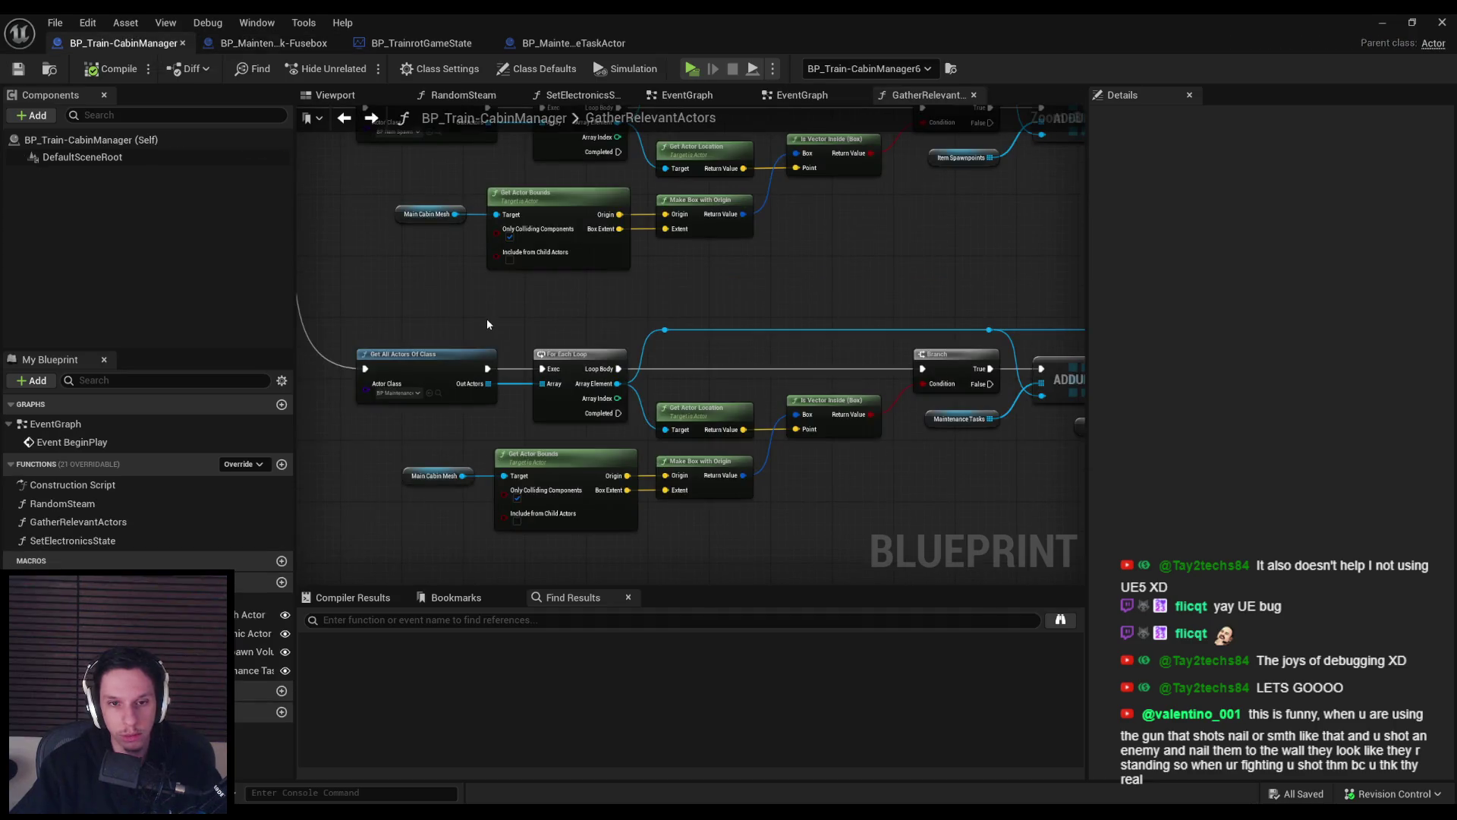
{"action": "left_click_drag", "start_coordinate": [485, 317], "coordinate": [426, 151]}
{"action": "left_click", "coordinate": [274, 42]}
Open BP_MaintenanceTaskActor ahead of TrainrotGameState and show its MaintenanceTaskActivated event.
{"action": "left_click", "coordinate": [573, 42]}
{"action": "left_click_drag", "start_coordinate": [573, 42], "coordinate": [464, 43]}
{"action": "scroll", "coordinate": [608, 366], "scroll_direction": "down", "scroll_amount": 1}
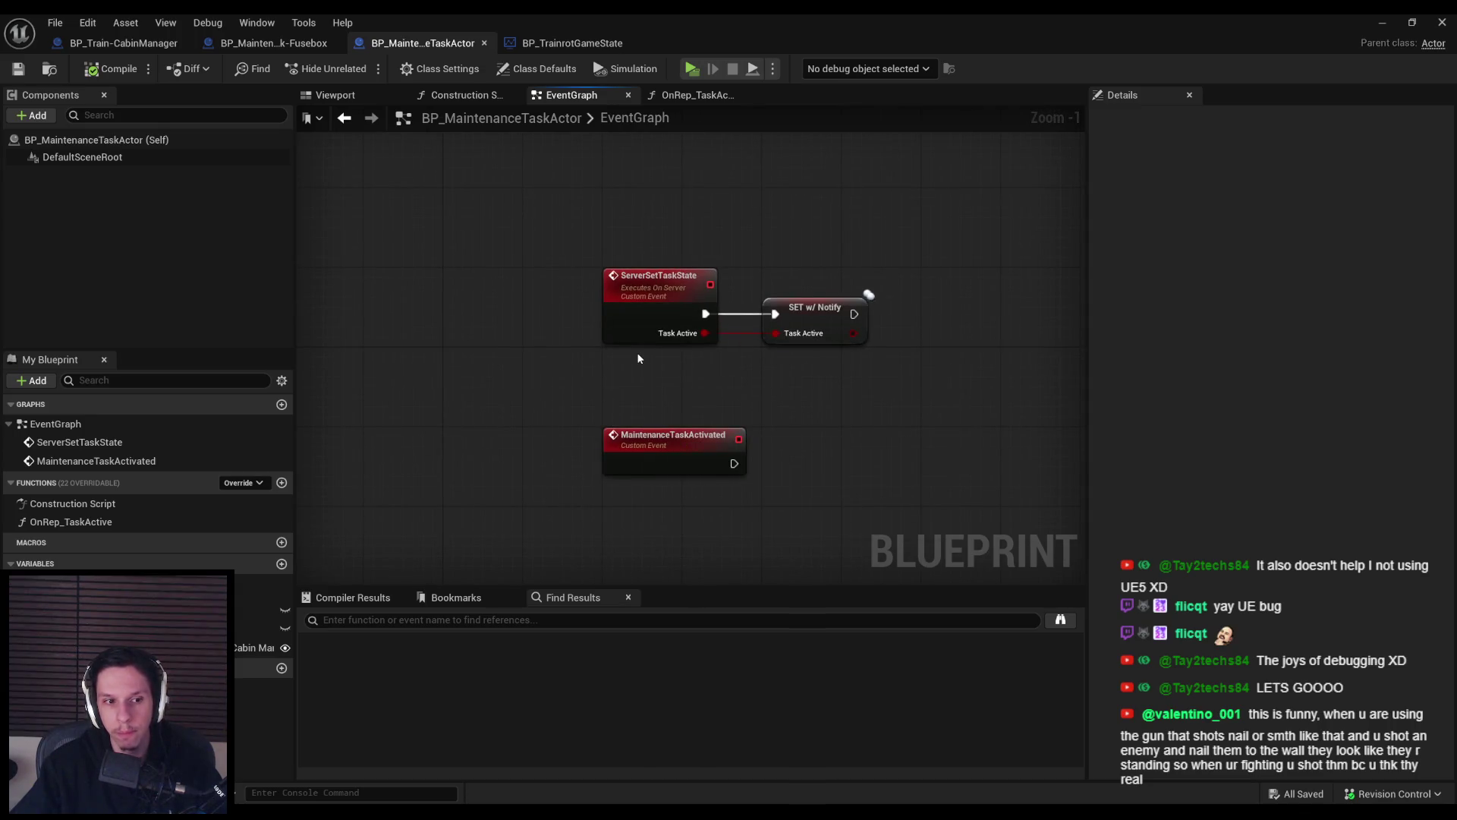
{"action": "double_click", "coordinate": [86, 522]}
{"action": "left_click", "coordinate": [691, 414]}
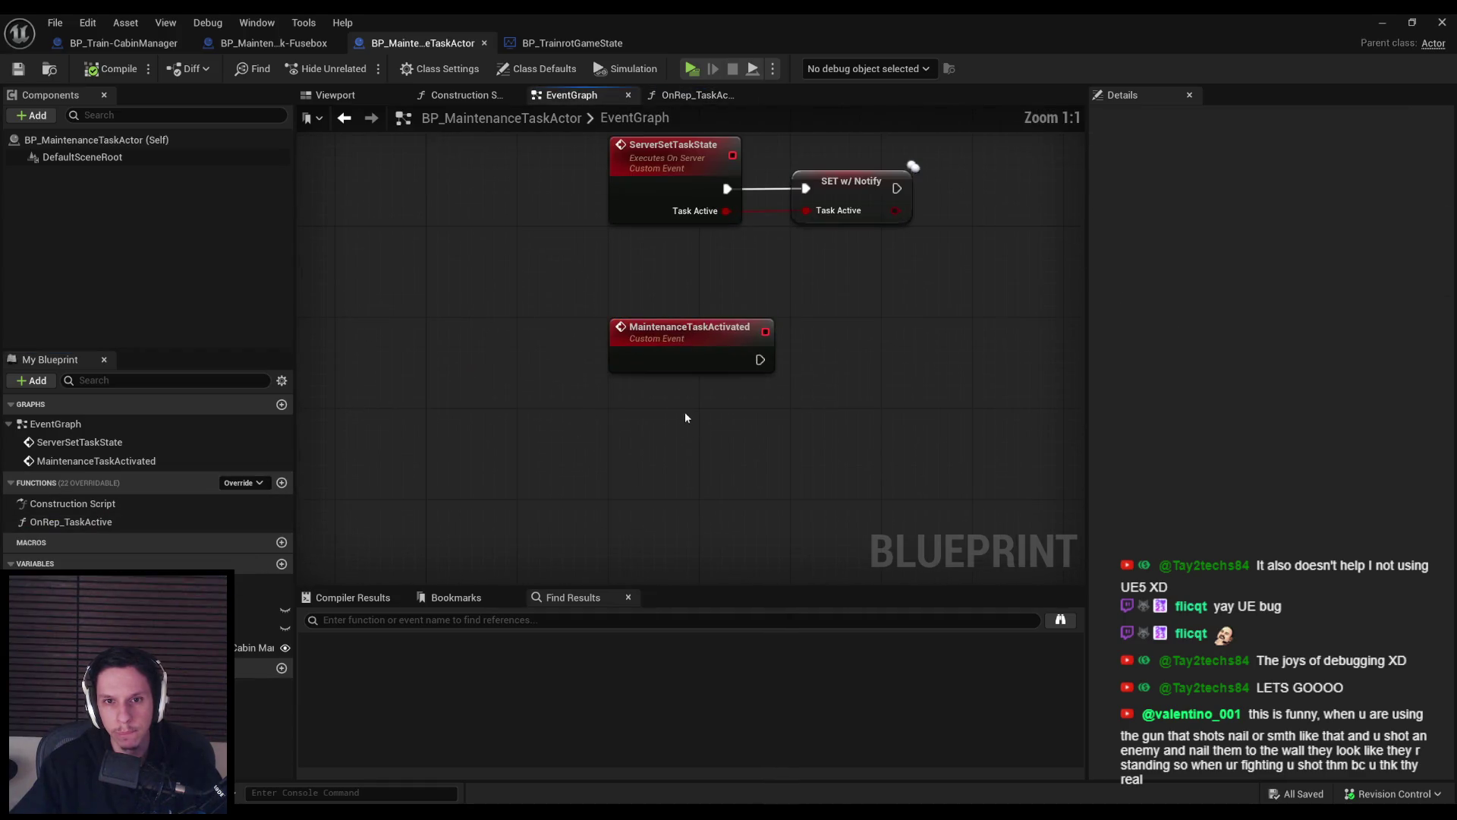
{"action": "scroll", "coordinate": [554, 360], "scroll_direction": "up", "scroll_amount": 1}
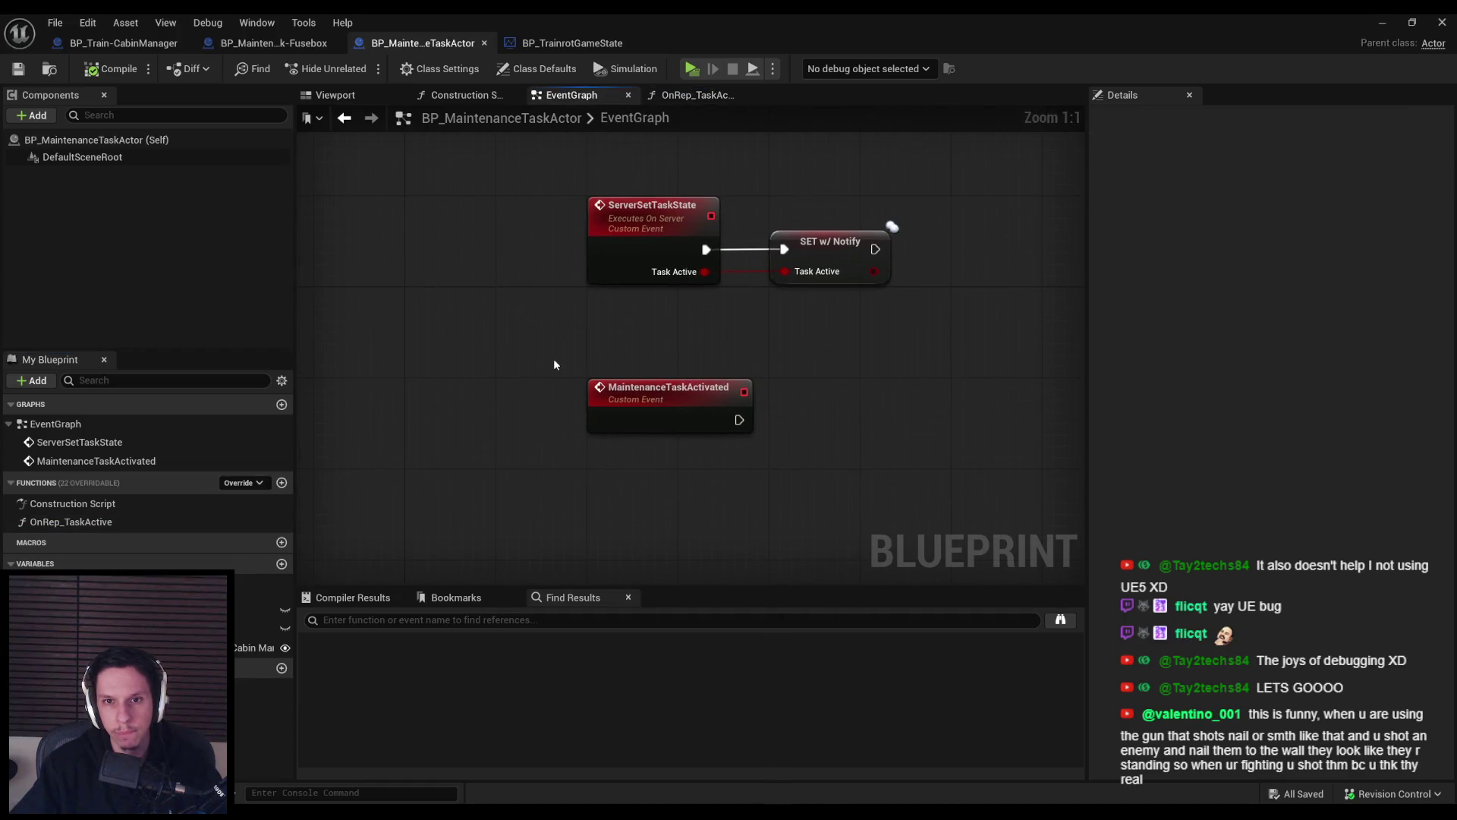
Delete the Switch Has Authority node after the Fusebox's MaintenanceTaskActivated event.
{"action": "left_click", "coordinate": [280, 44]}
{"action": "scroll", "coordinate": [714, 265], "scroll_direction": "down", "scroll_amount": 1}
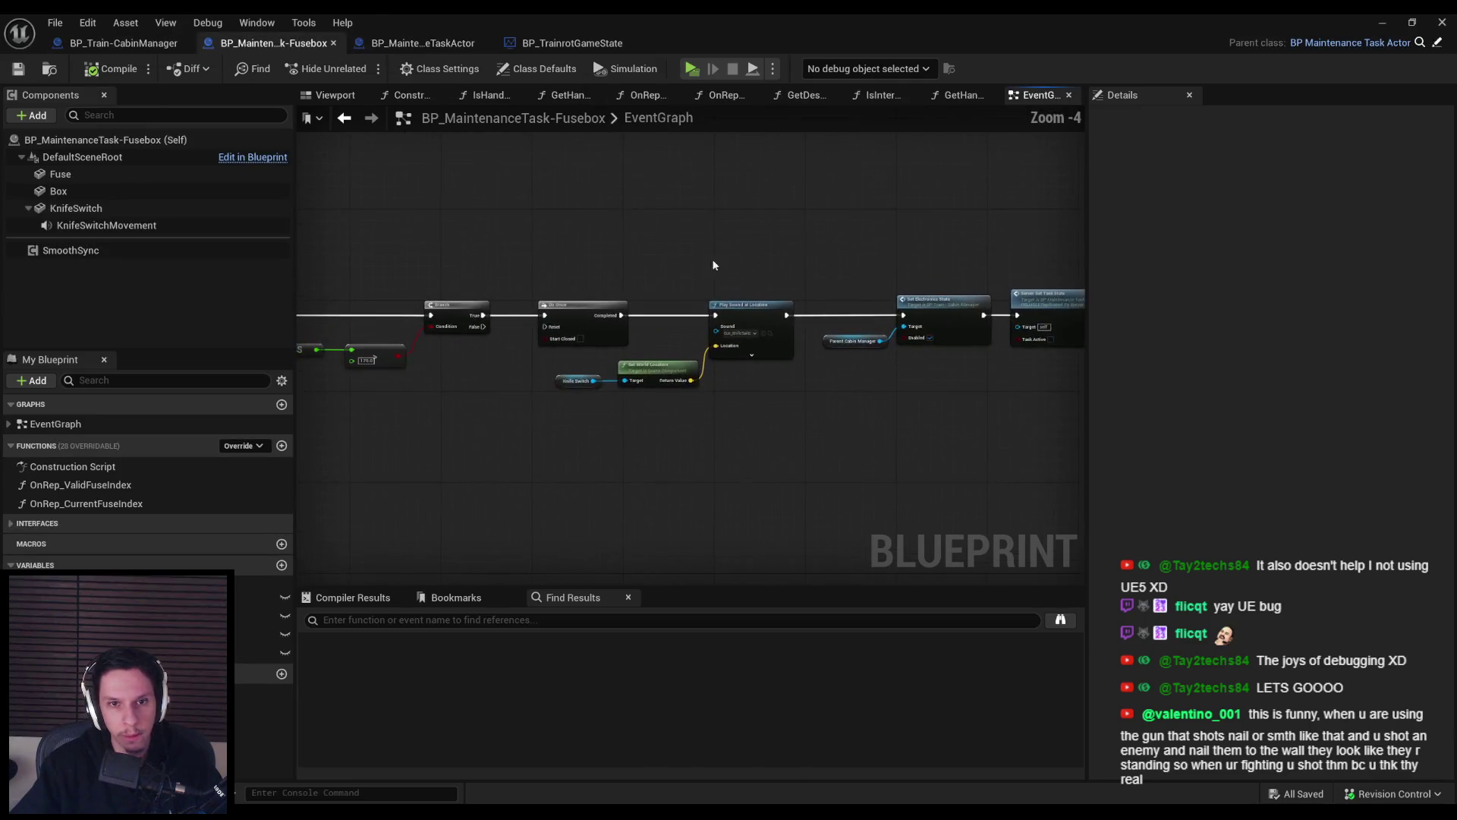
{"action": "scroll", "coordinate": [559, 277], "scroll_direction": "down", "scroll_amount": 3}
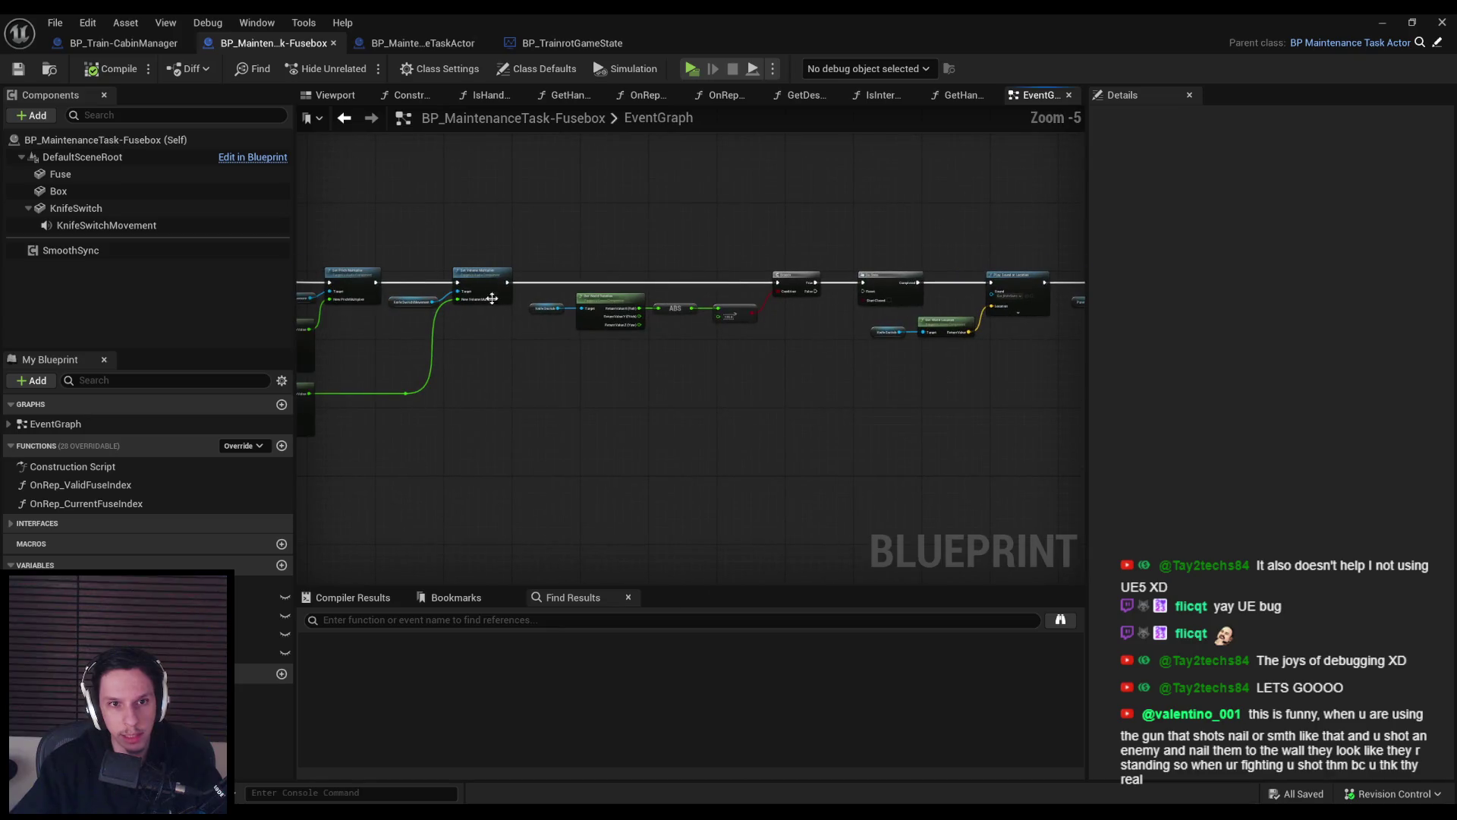
{"action": "scroll", "coordinate": [532, 320], "scroll_direction": "up", "scroll_amount": 6}
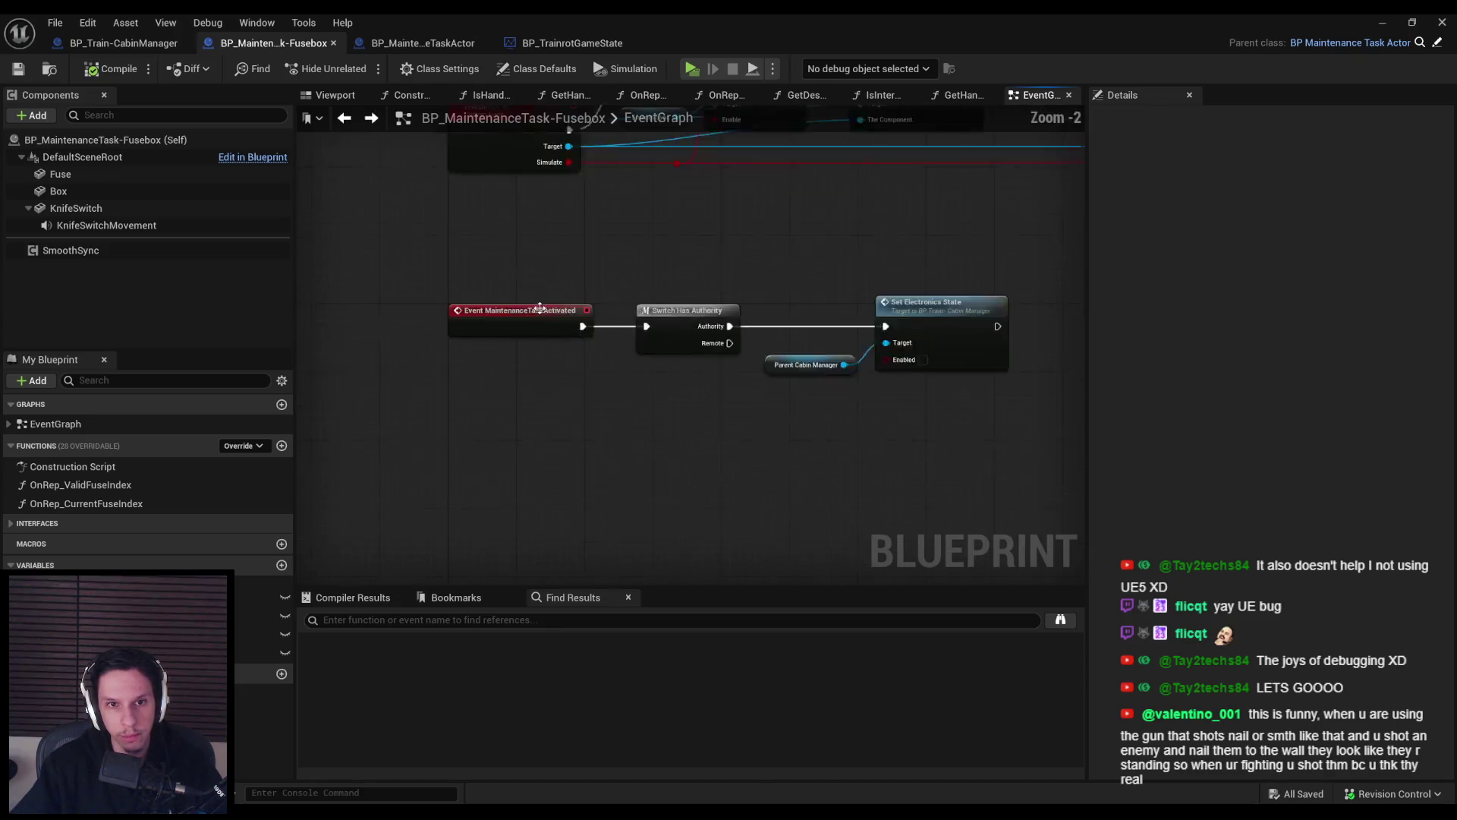
{"action": "left_click", "coordinate": [544, 328]}
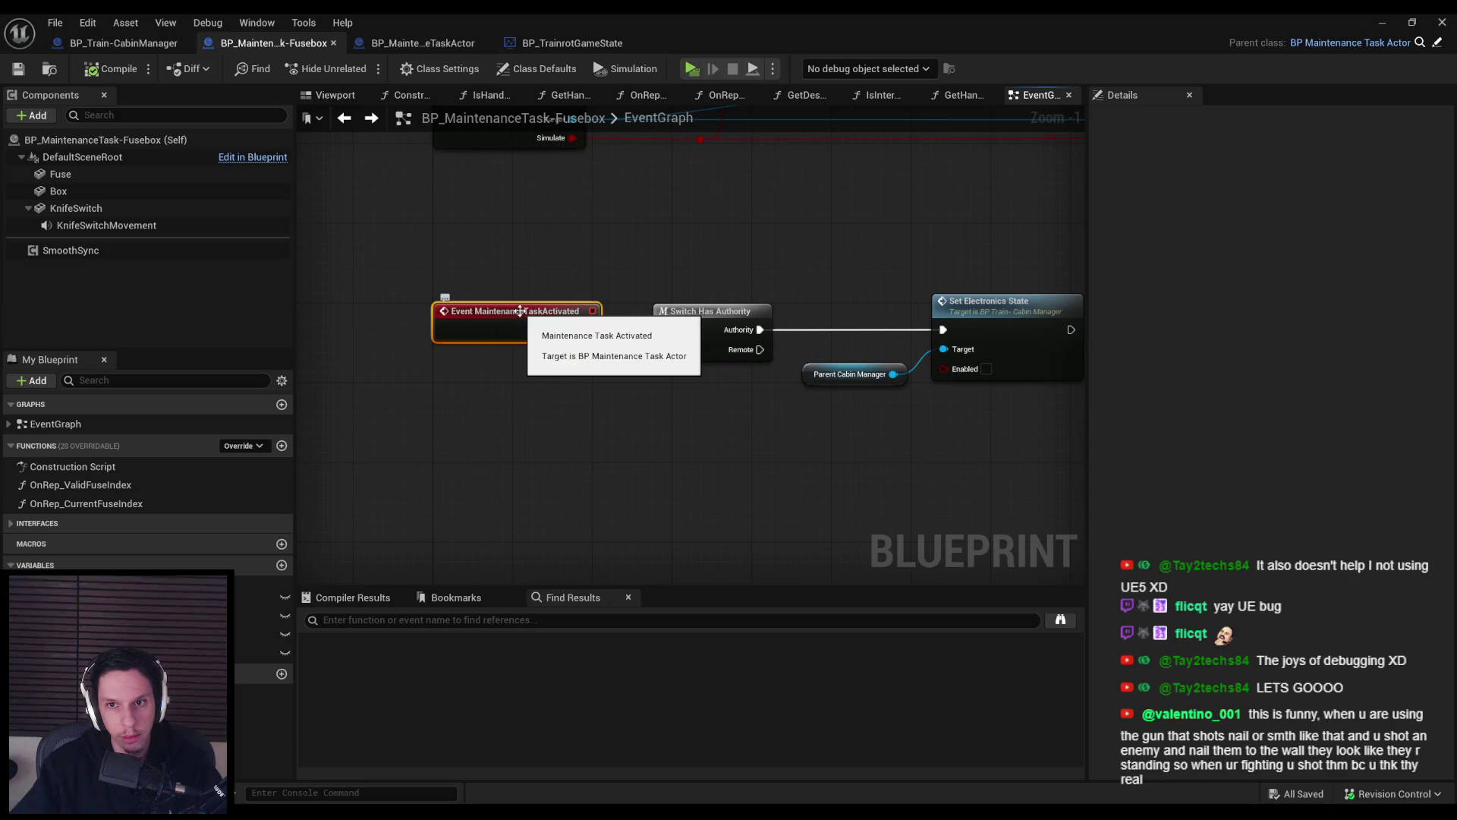
{"action": "left_click", "coordinate": [700, 353]}
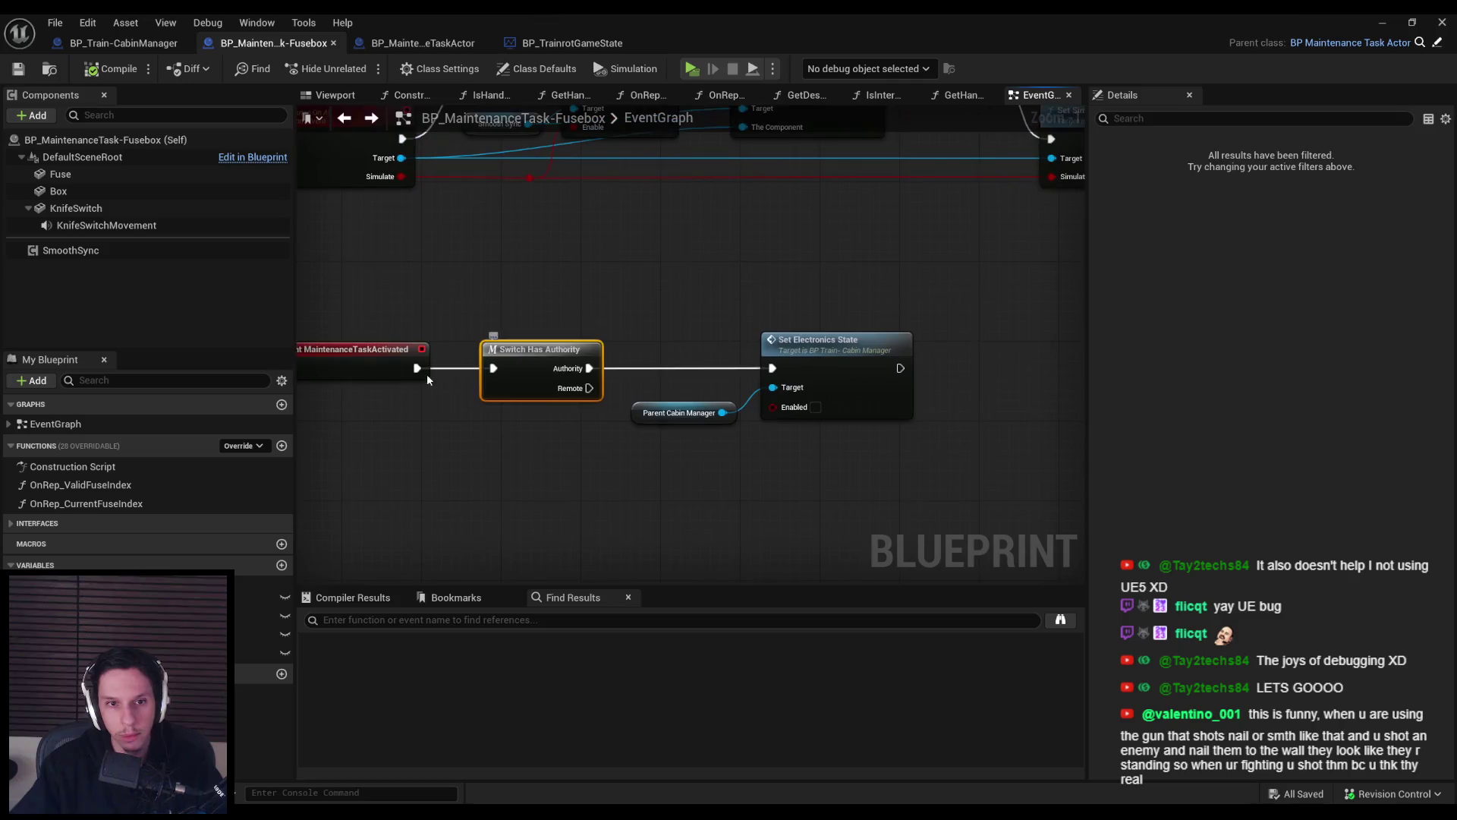
{"action": "key", "text": "Delete"}
Move Set Electronics State and Parent Cabin Manager beside the event, then start a play-in-editor test.
{"action": "double_click", "coordinate": [861, 366]}
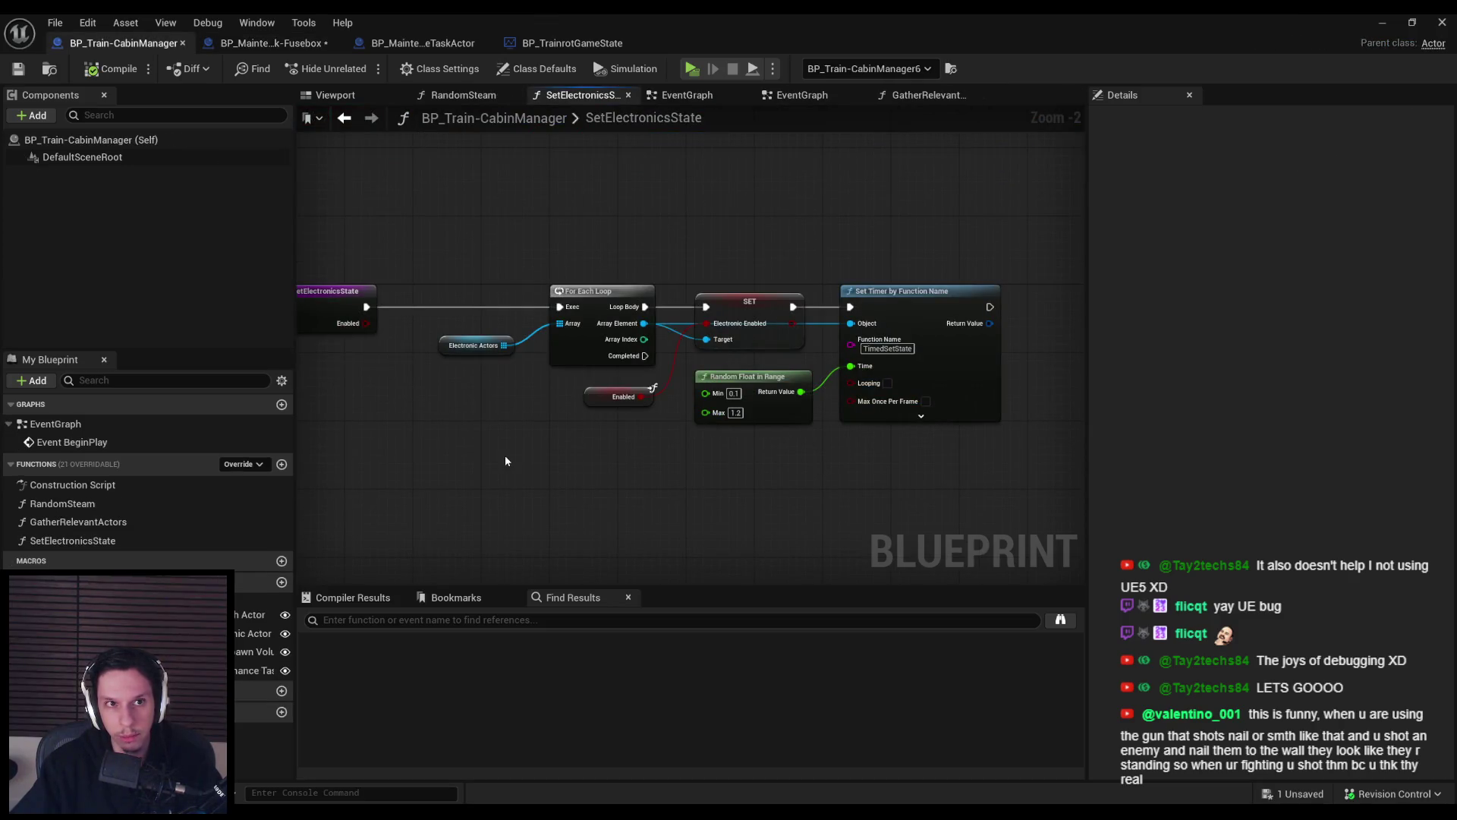
{"action": "key", "text": "alt+Left"}
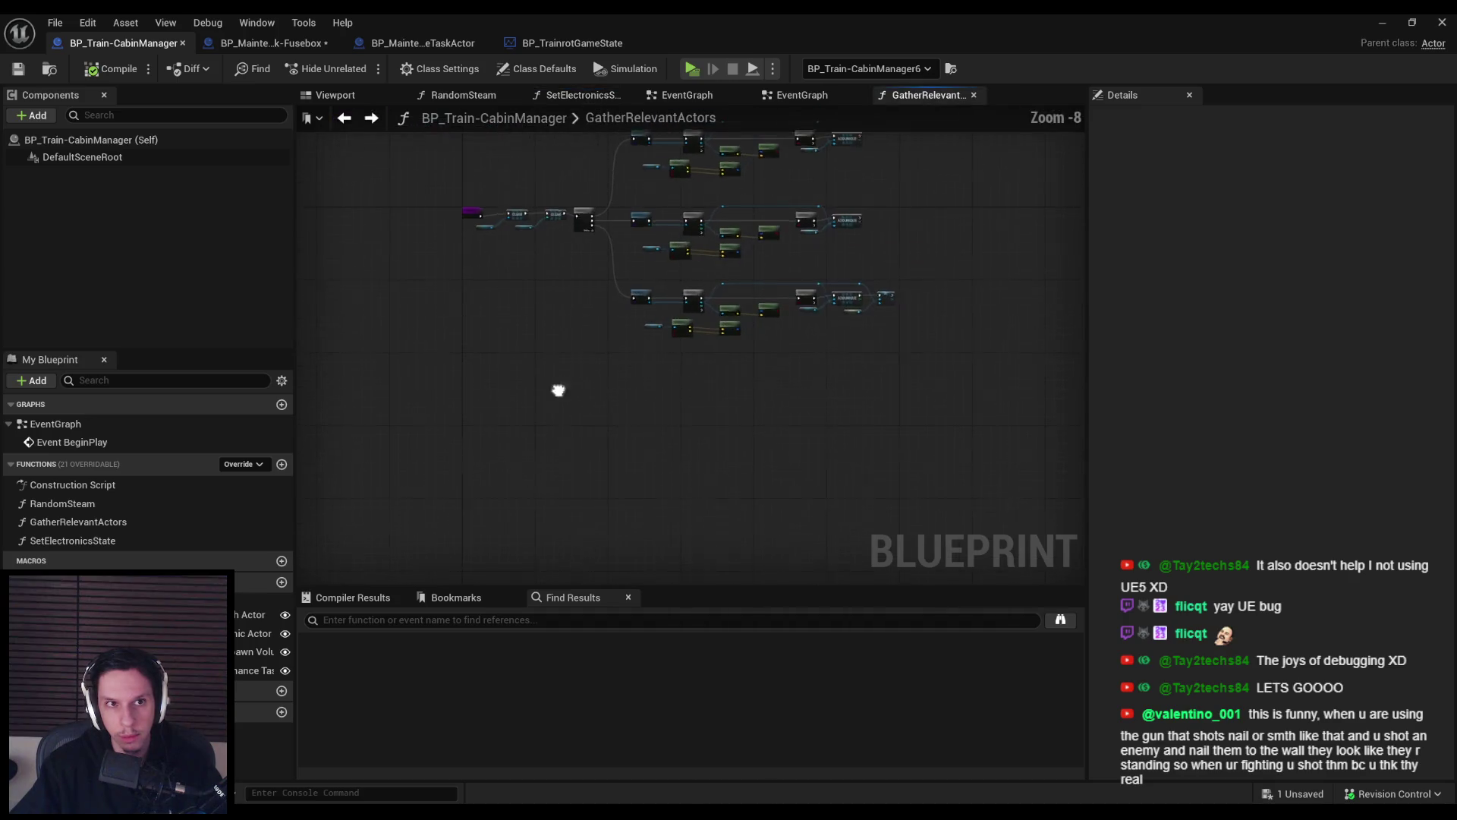
{"action": "left_click", "coordinate": [281, 43]}
{"action": "left_click", "coordinate": [680, 412], "text": "ctrl"}
{"action": "mouse_move", "coordinate": [850, 387]}
{"action": "left_mouse_down"}
{"action": "mouse_move", "coordinate": [644, 384]}
{"action": "mouse_move", "coordinate": [671, 389]}
{"action": "left_mouse_up"}
{"action": "left_click", "coordinate": [675, 421]}
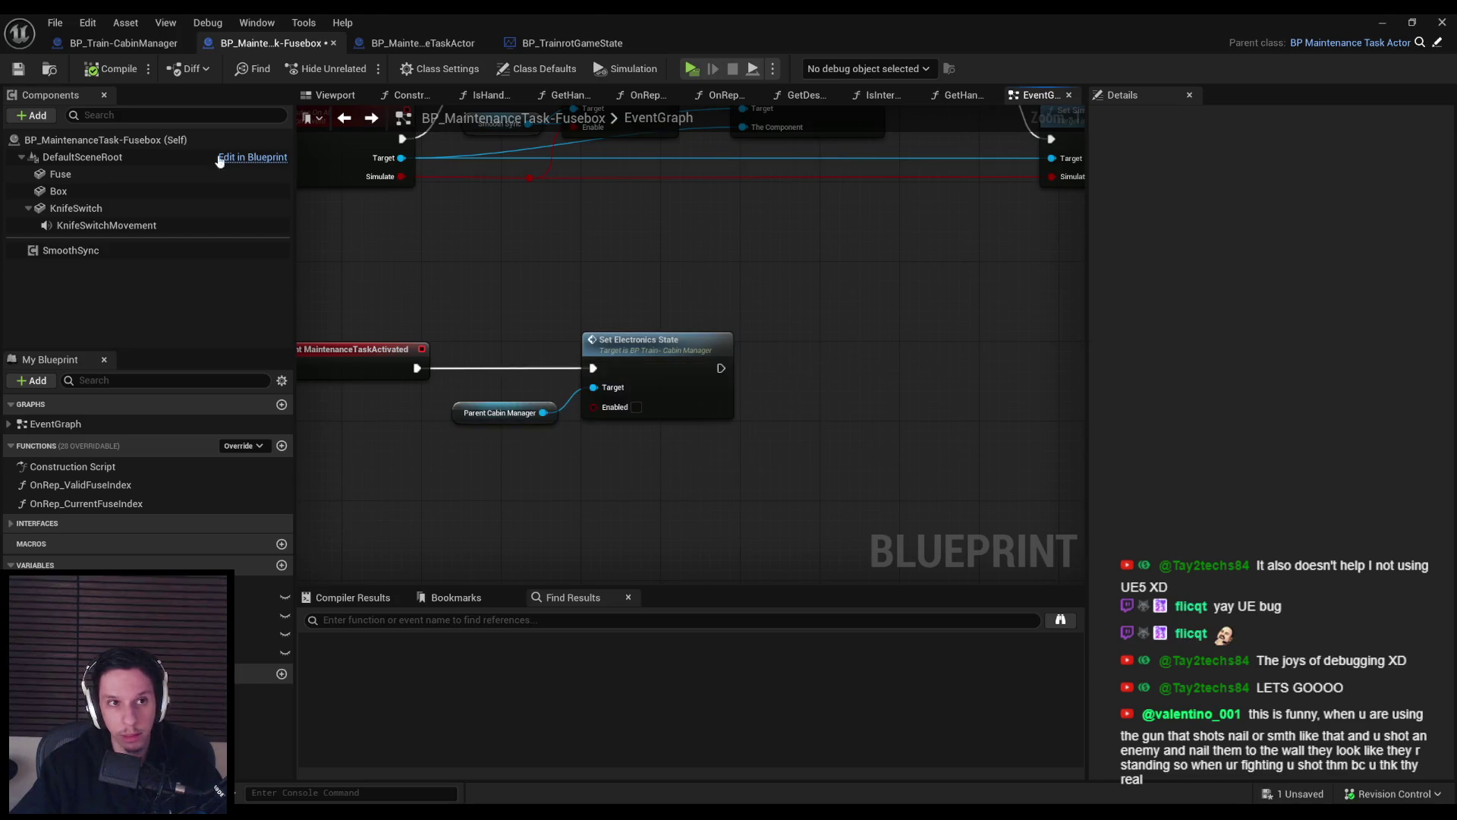
{"action": "left_click", "coordinate": [1391, 25]}
{"action": "key", "text": "alt+p"}
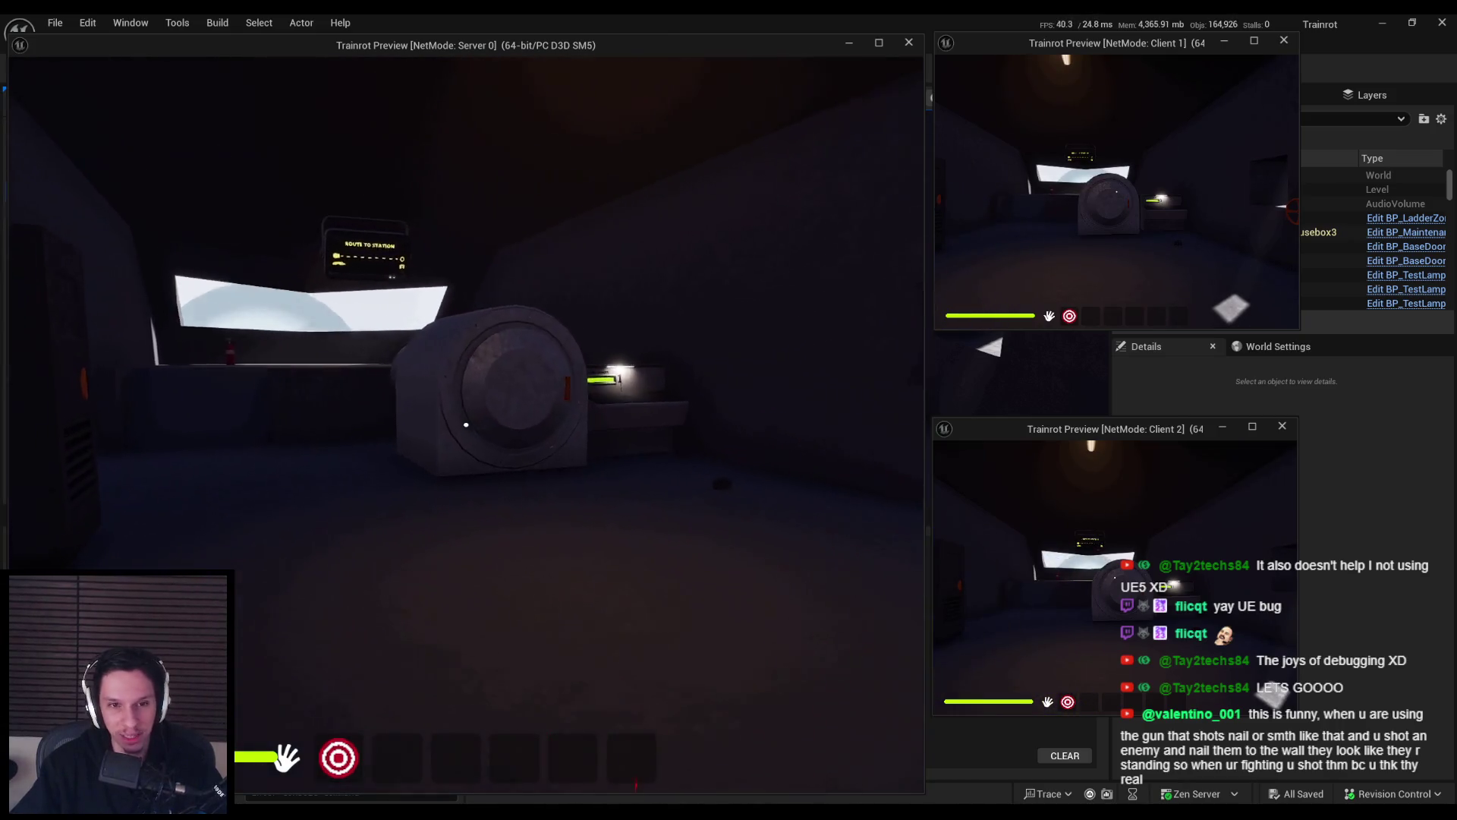
As the server player, pull the fusebox lever down to relight the cabin, then stop the test.
{"action": "key", "text": "w"}
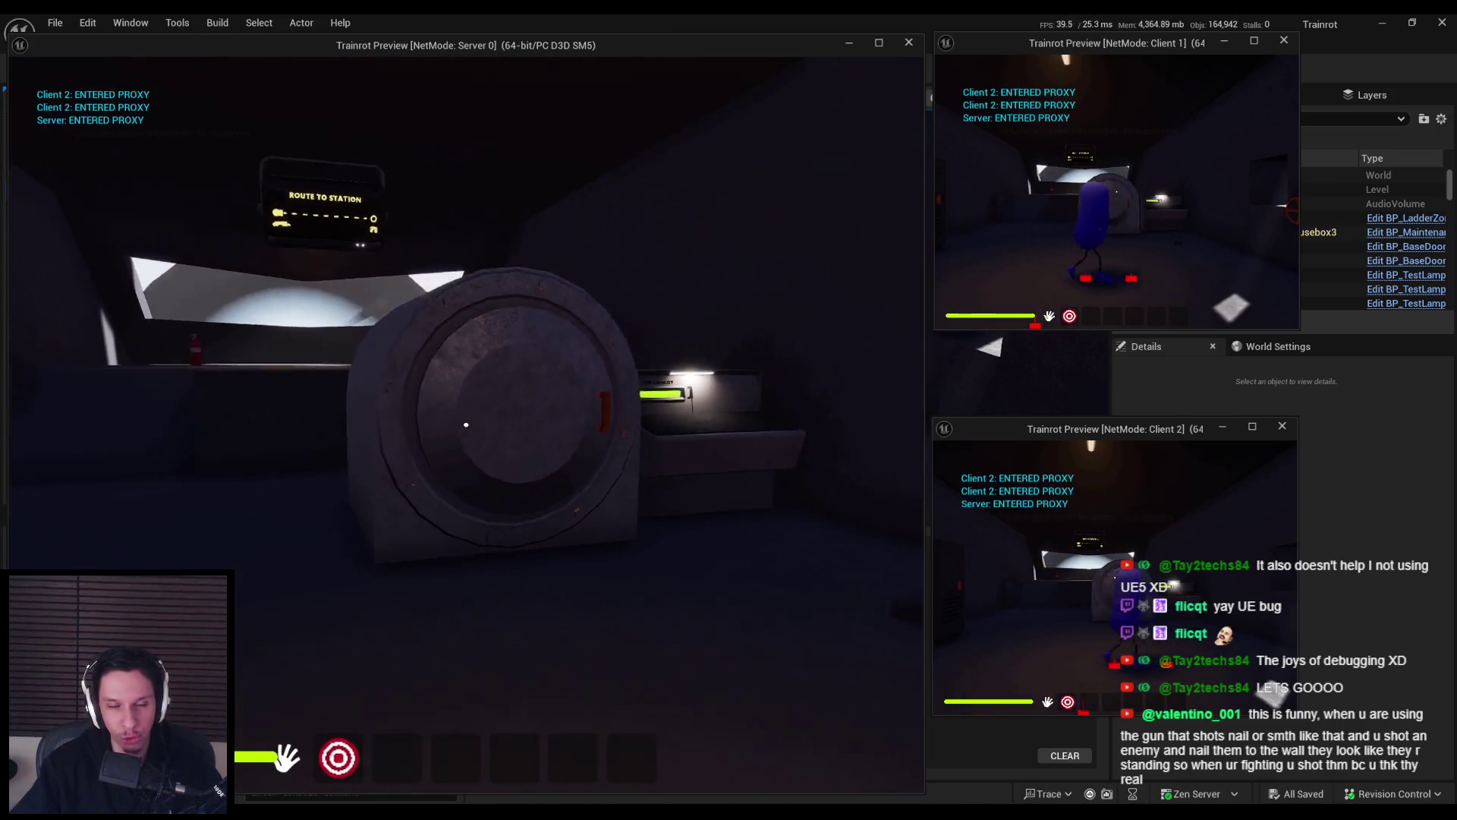
{"action": "key", "text": "s"}
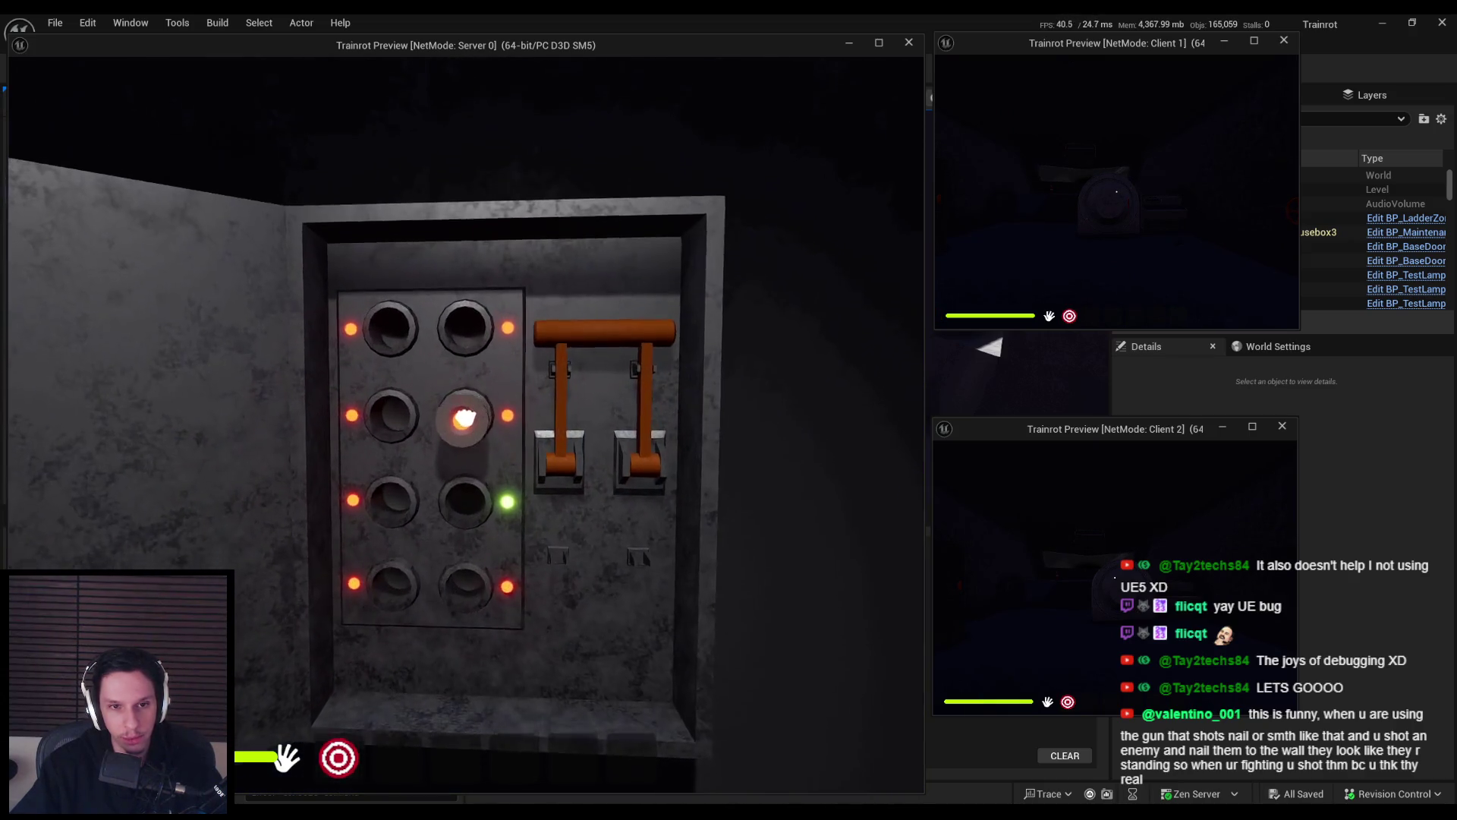
{"action": "left_click_drag", "start_coordinate": [472, 417], "coordinate": [473, 560]}
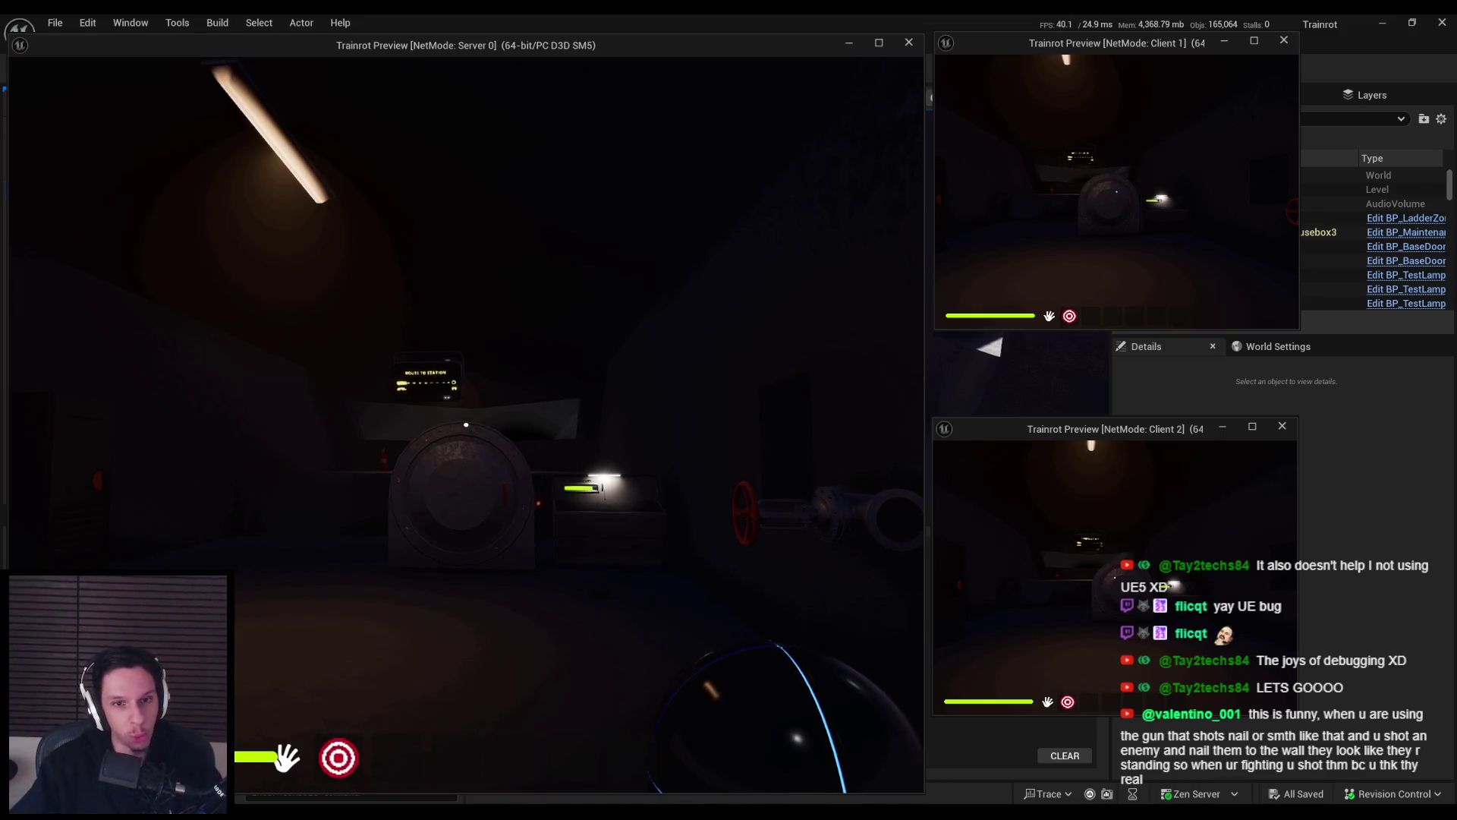
{"action": "key", "text": "Escape"}
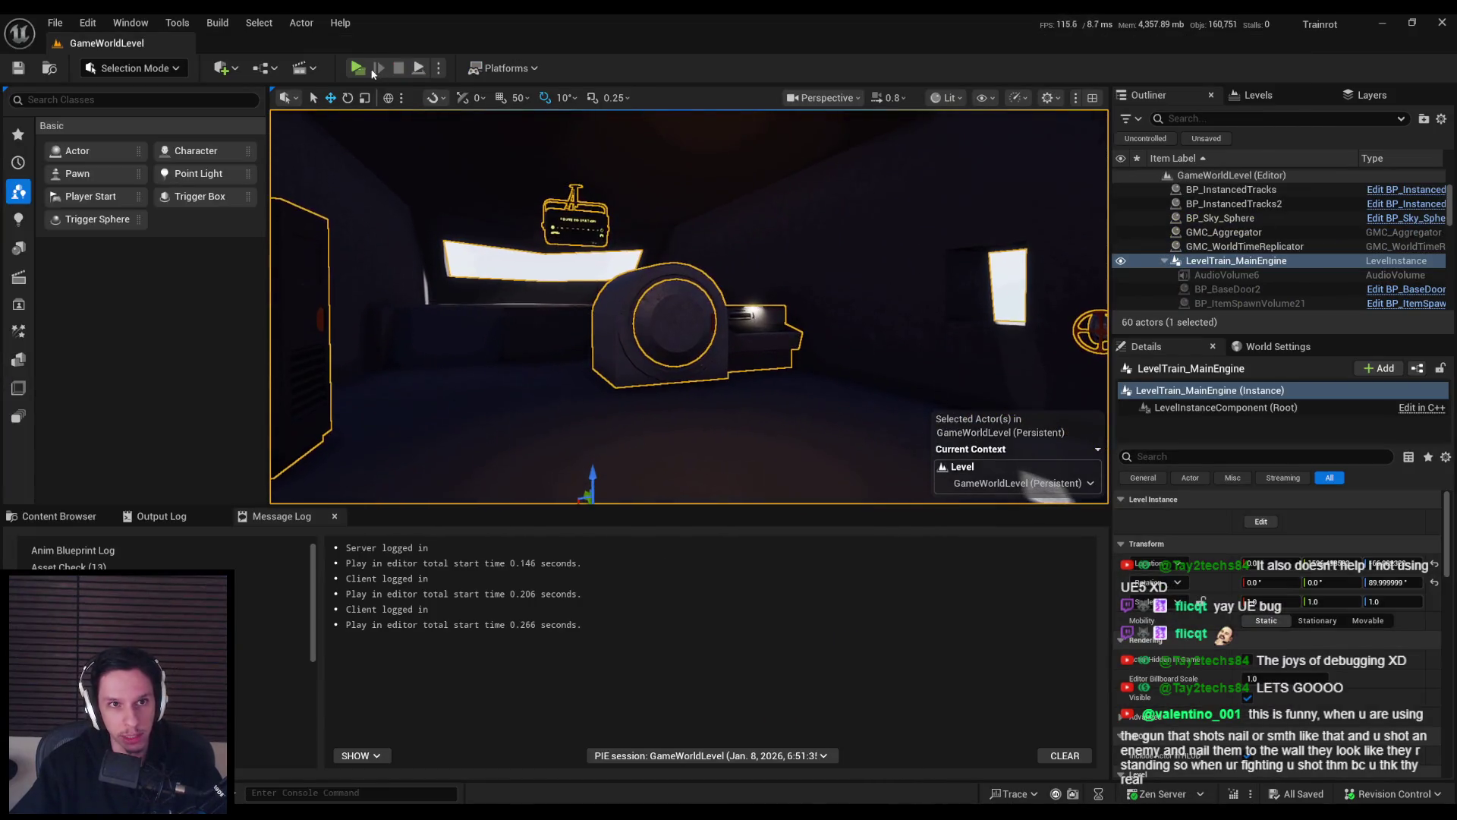
Rerun the multiplayer test with enlarged client windows and pull the fusebox lever down as Client 1.
{"action": "left_click", "coordinate": [357, 68]}
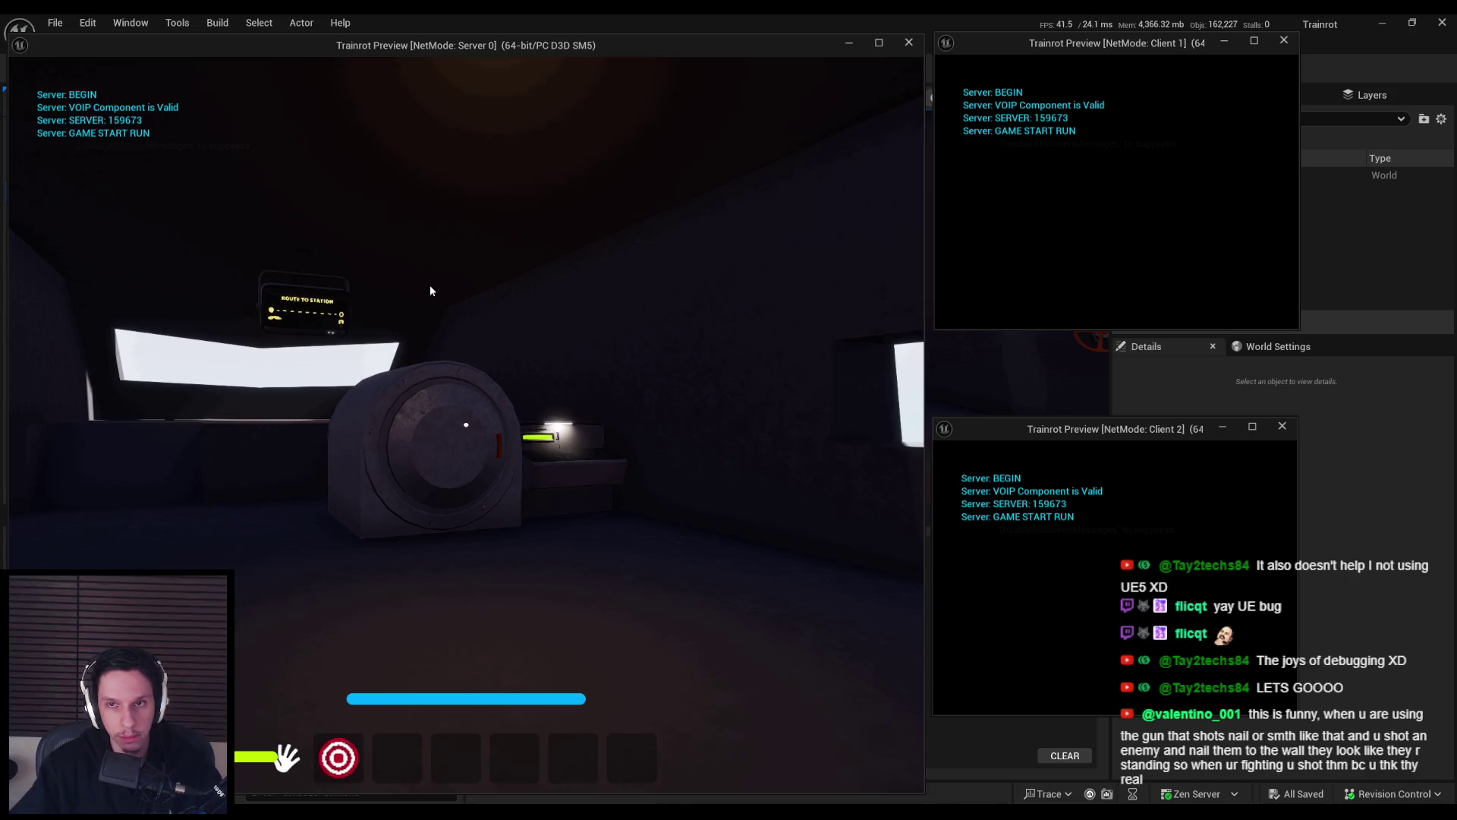
{"action": "mouse_move", "coordinate": [1298, 330]}
{"action": "left_mouse_down"}
{"action": "mouse_move", "coordinate": [1378, 404]}
{"action": "mouse_move", "coordinate": [1415, 412]}
{"action": "left_mouse_up"}
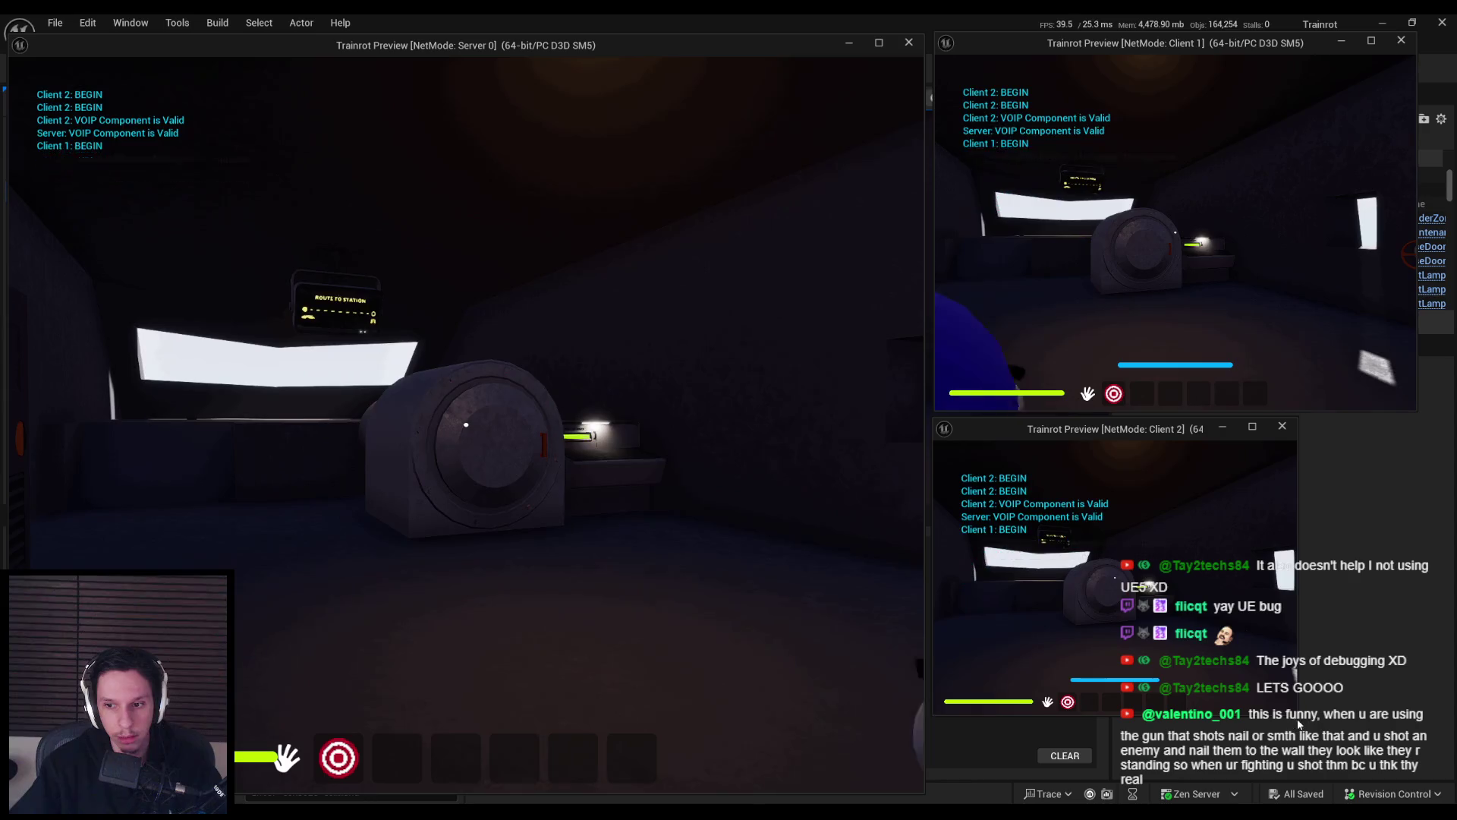
{"action": "left_click_drag", "start_coordinate": [1300, 720], "coordinate": [1402, 740]}
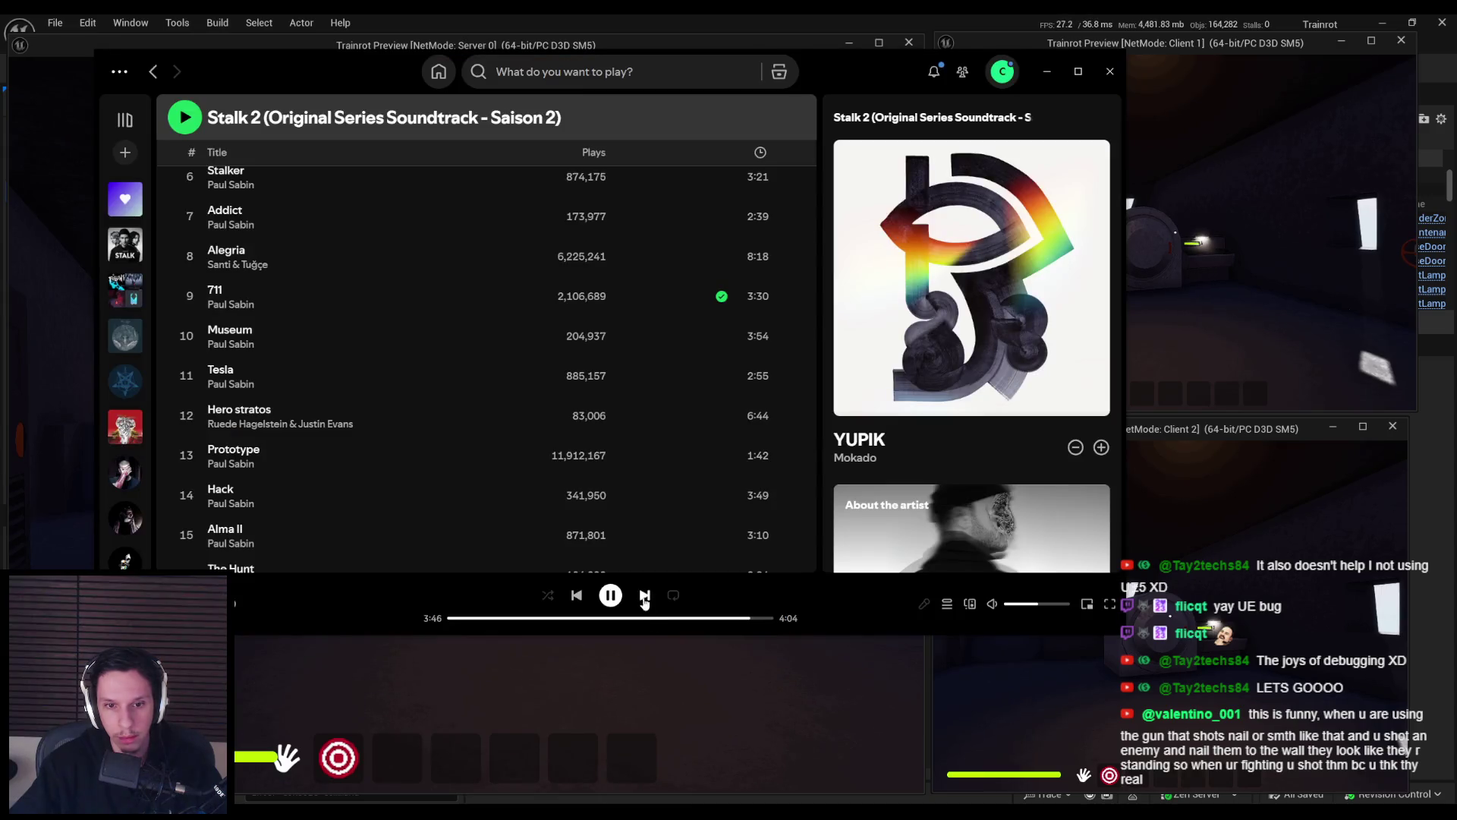
{"action": "left_click", "coordinate": [645, 598]}
{"action": "left_click", "coordinate": [452, 695]}
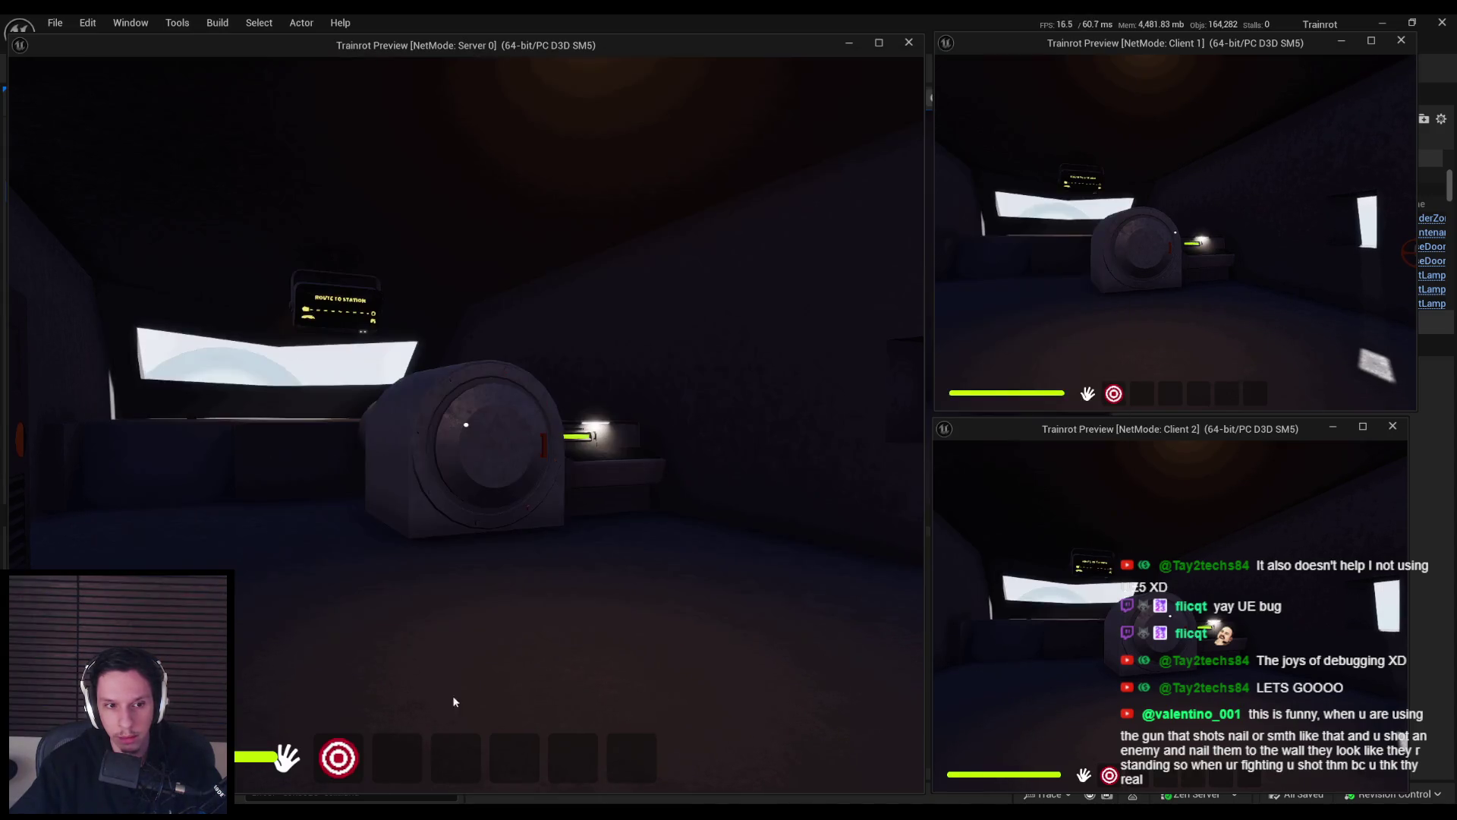
{"action": "left_click", "coordinate": [698, 521]}
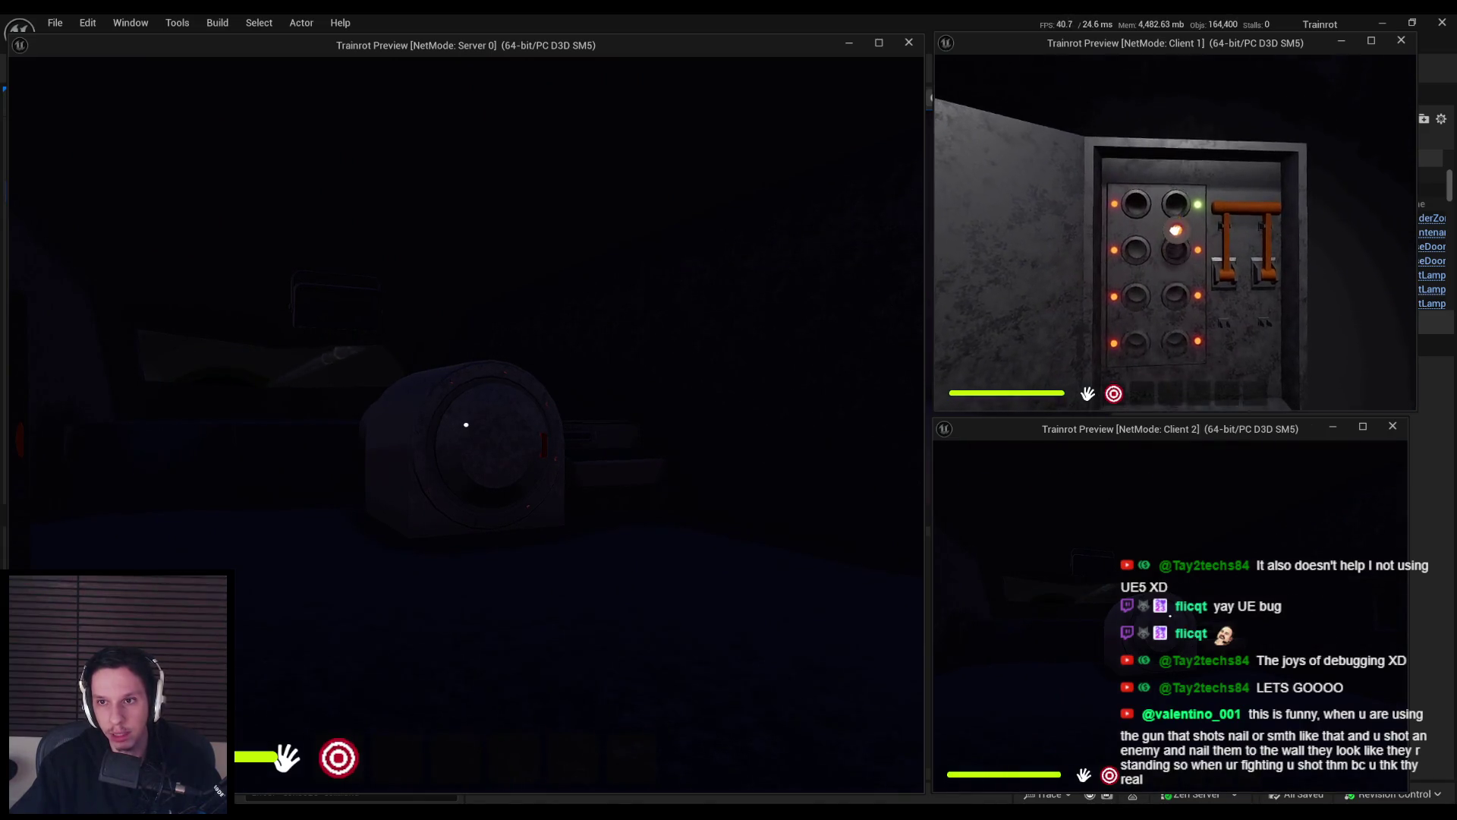
{"action": "left_click_drag", "start_coordinate": [1175, 231], "coordinate": [1176, 273]}
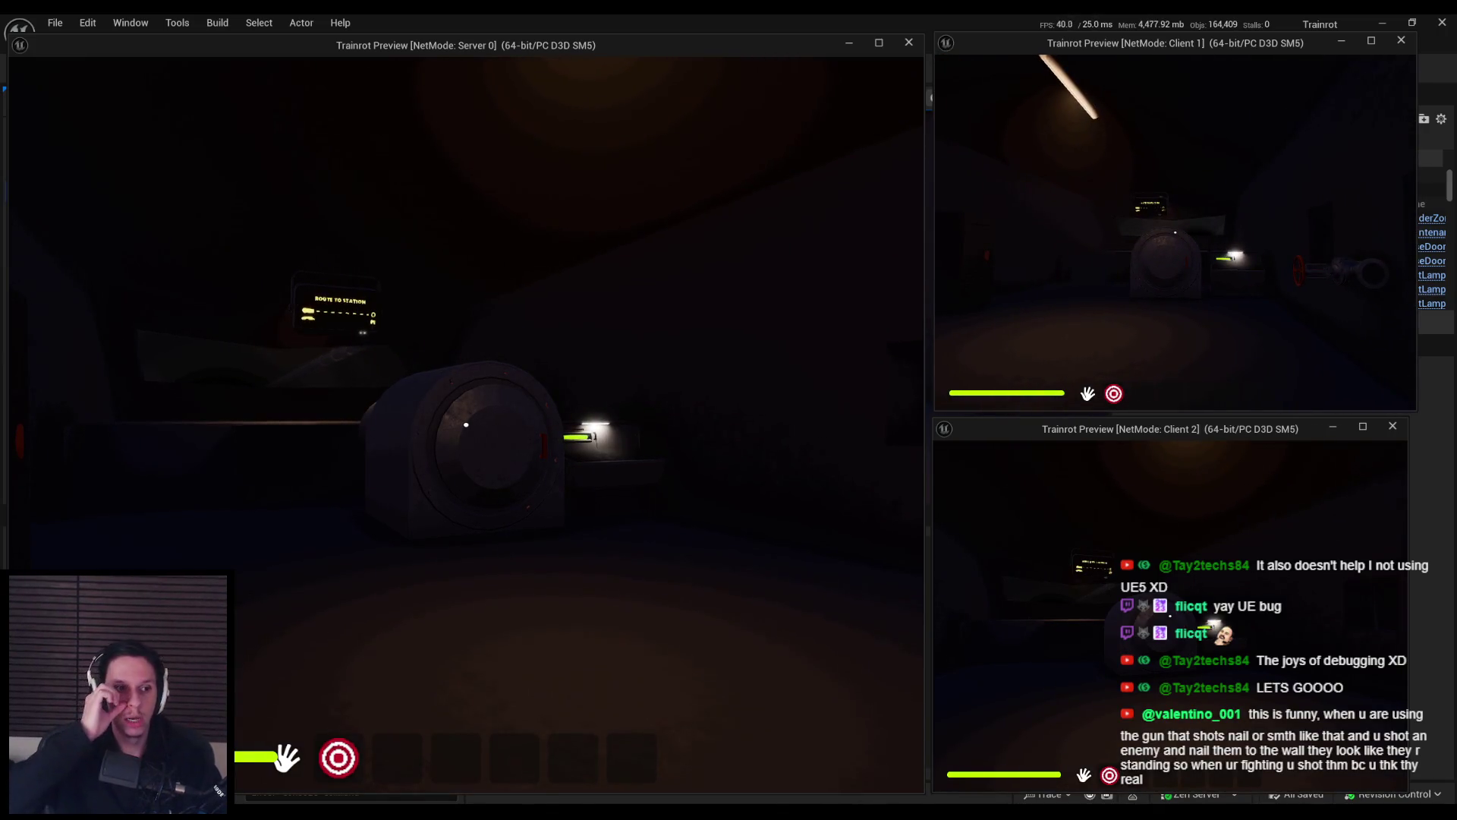
{"action": "key", "text": "Escape"}
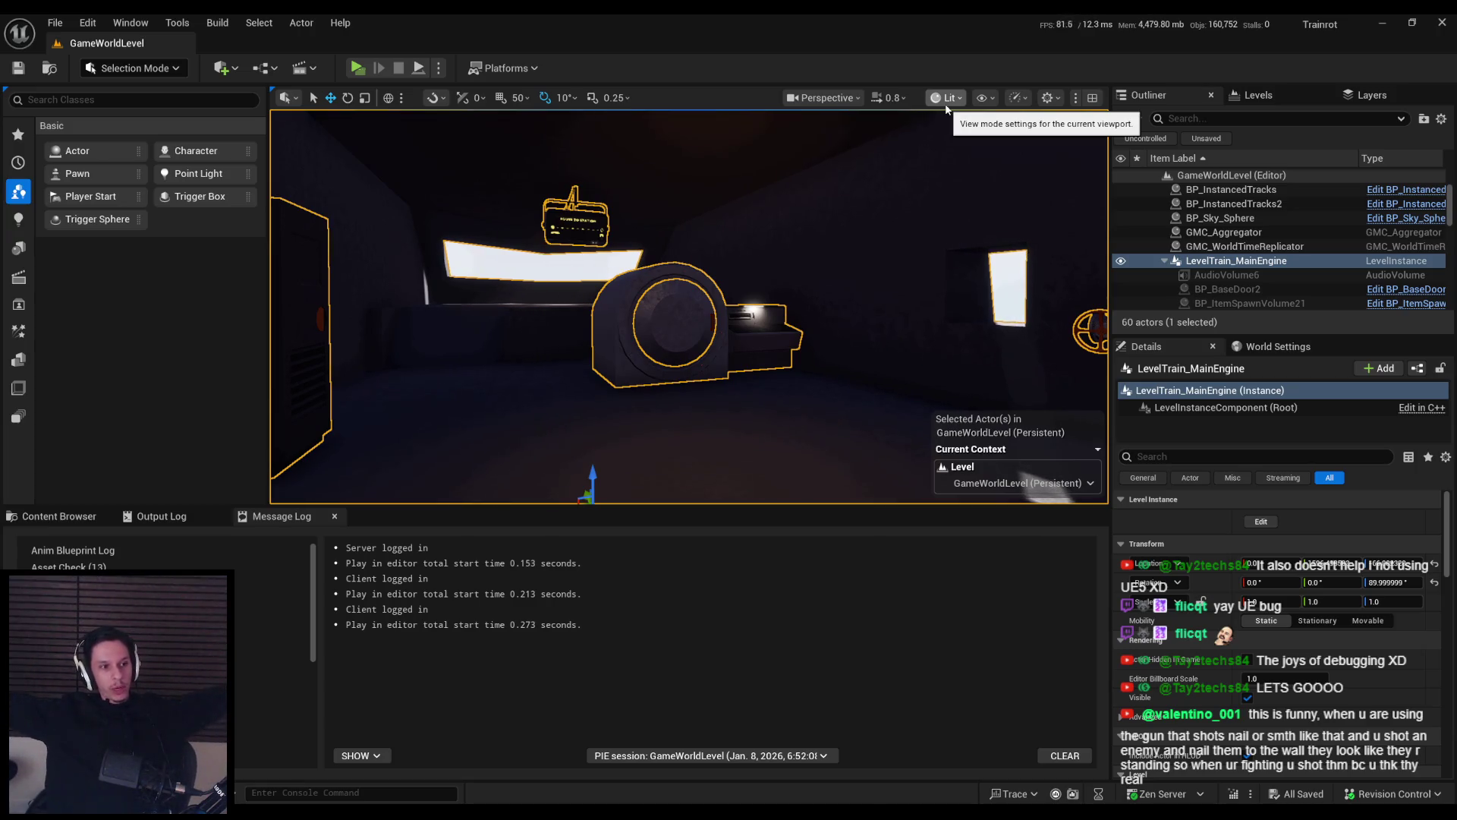
{"action": "key", "text": "f"}
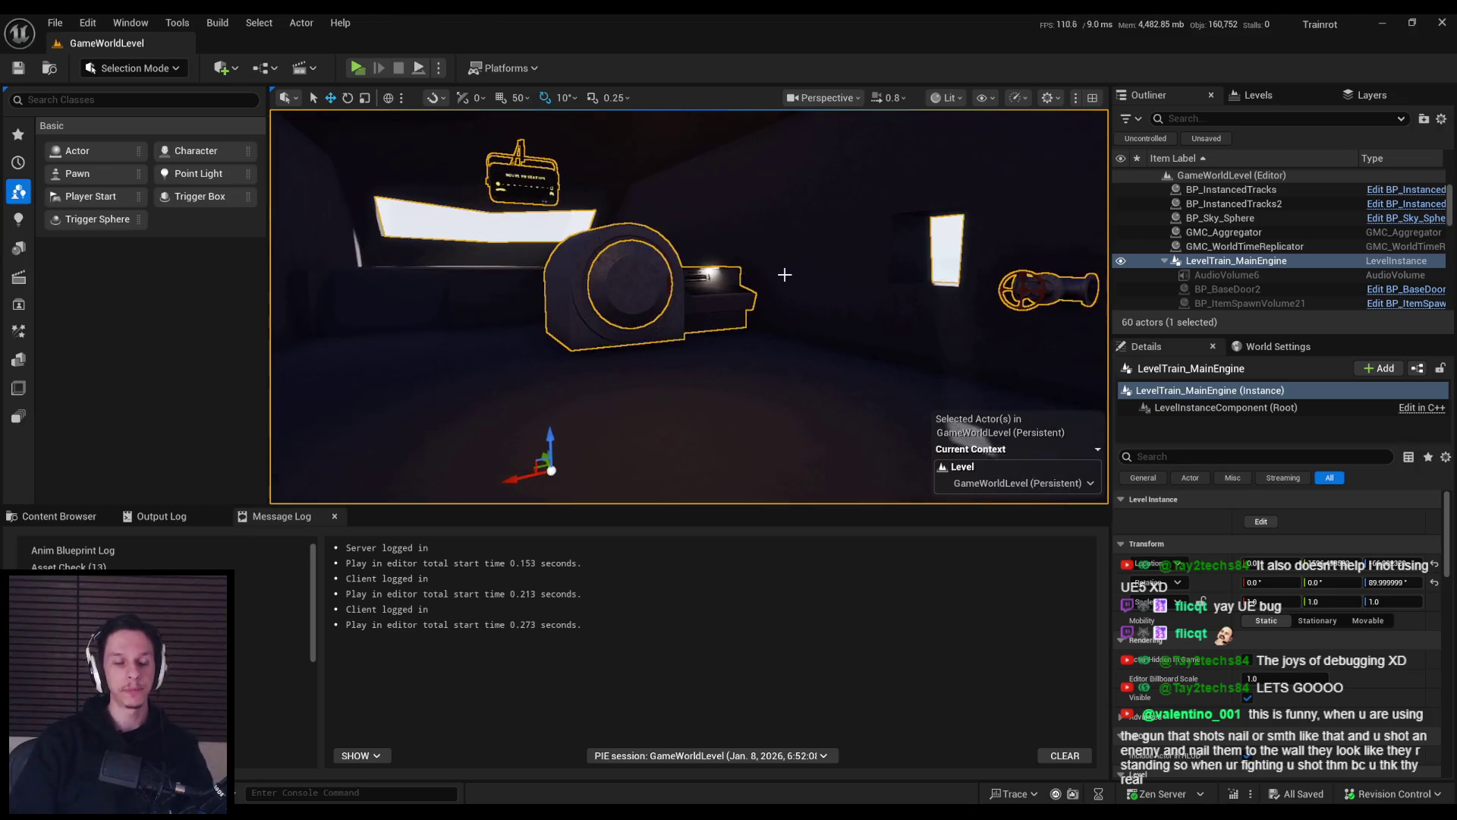
{"action": "mouse_move", "coordinate": [793, 247]}
{"action": "left_mouse_down"}
{"action": "mouse_move", "coordinate": [790, 306]}
{"action": "mouse_move", "coordinate": [700, 342]}
{"action": "left_mouse_up"}
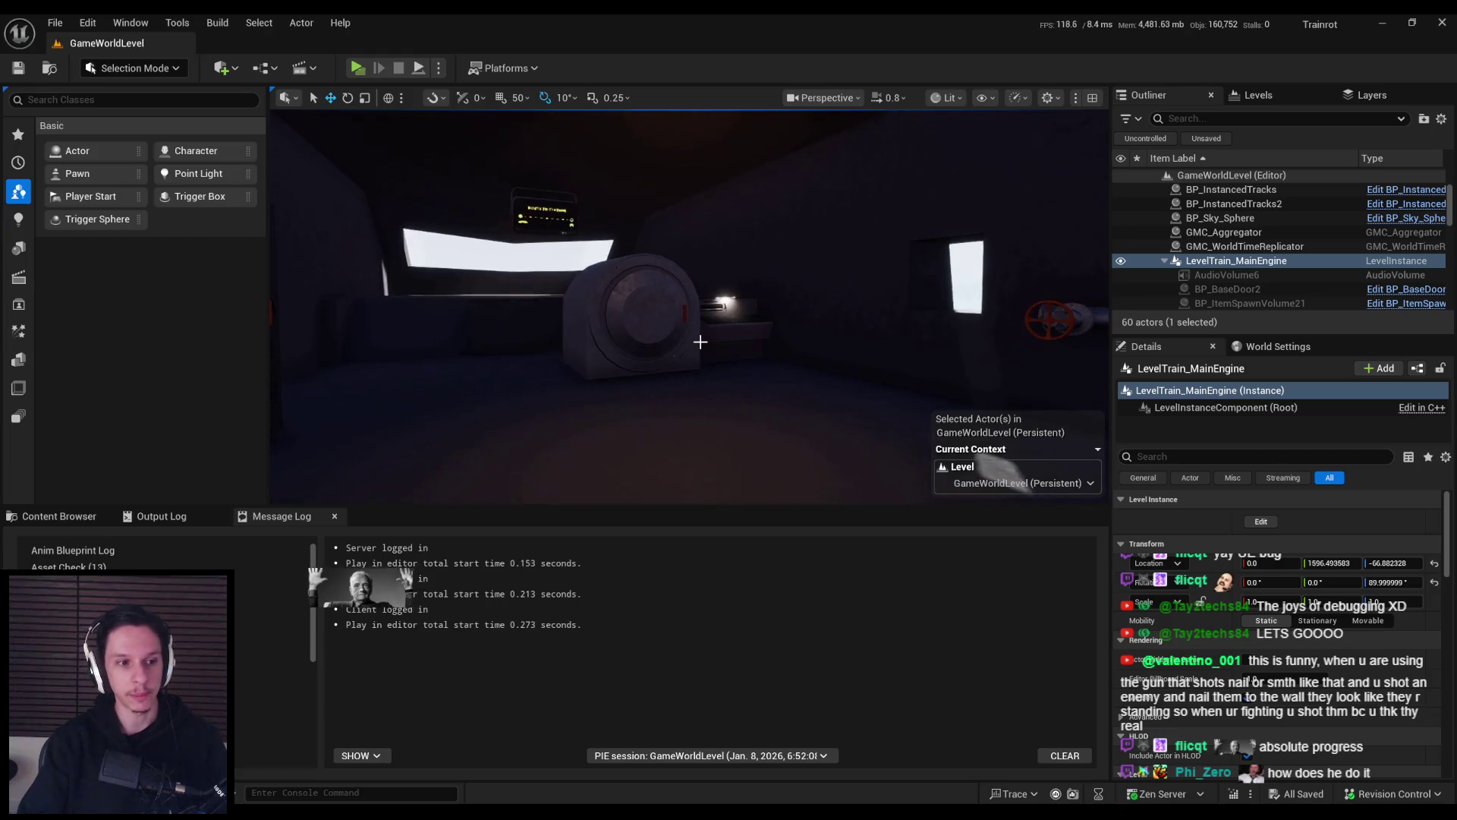
{"action": "left_click", "coordinate": [476, 781]}
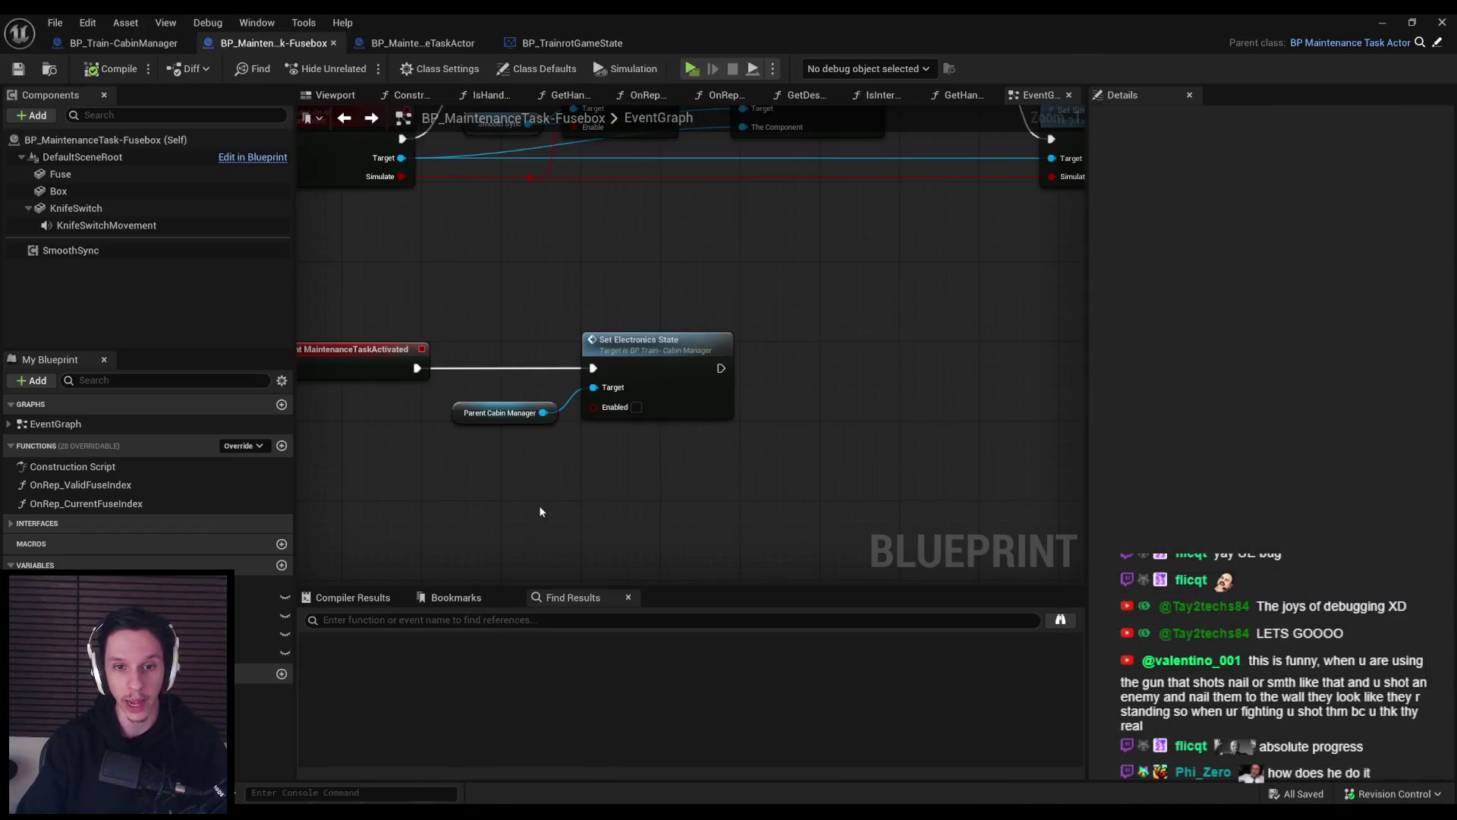
{"action": "scroll", "coordinate": [508, 563], "scroll_direction": "down", "scroll_amount": 1}
{"action": "scroll", "coordinate": [656, 392], "scroll_direction": "down", "scroll_amount": 5}
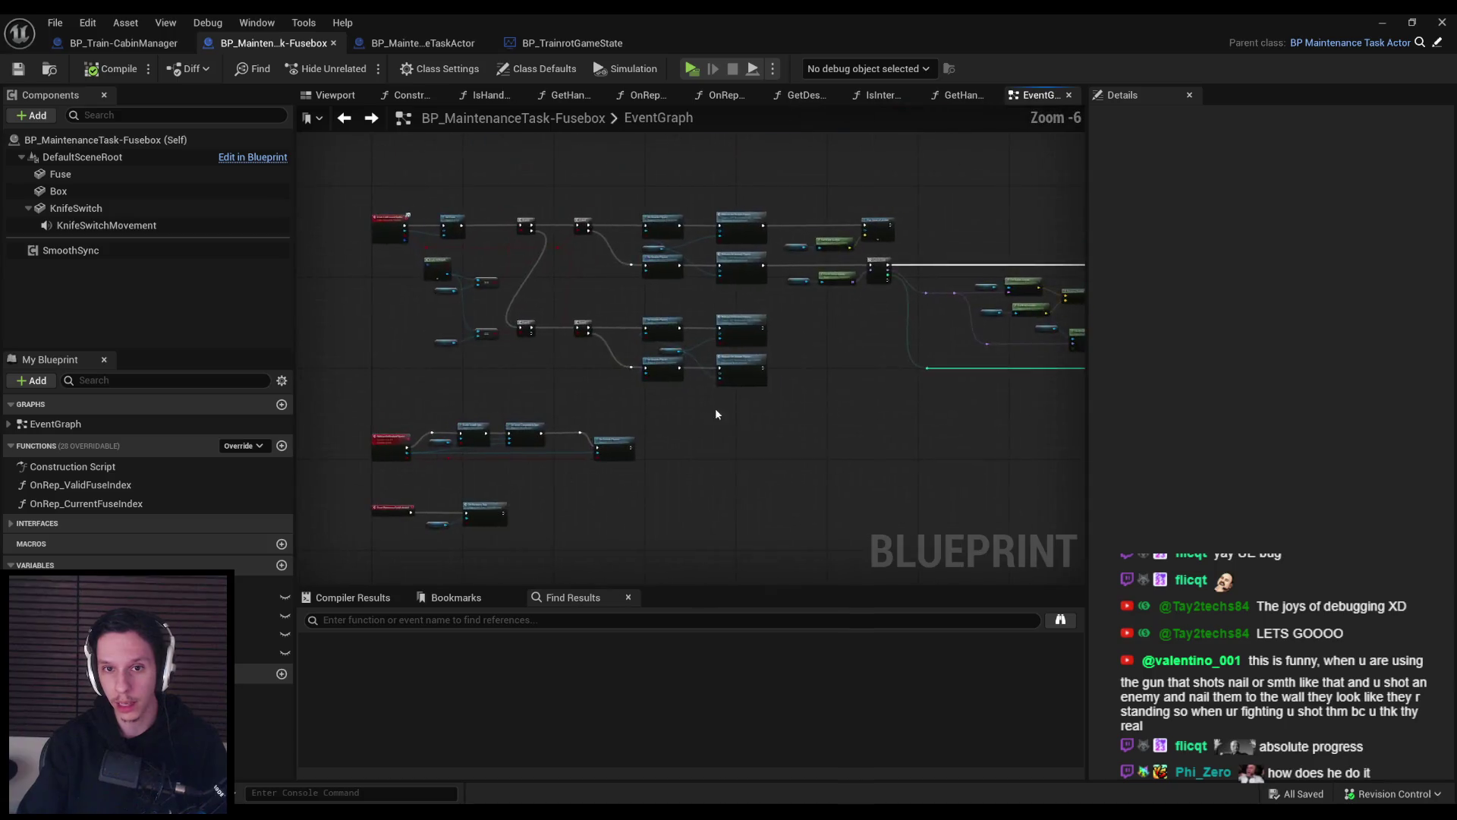
{"action": "scroll", "coordinate": [750, 351], "scroll_direction": "up", "scroll_amount": 4}
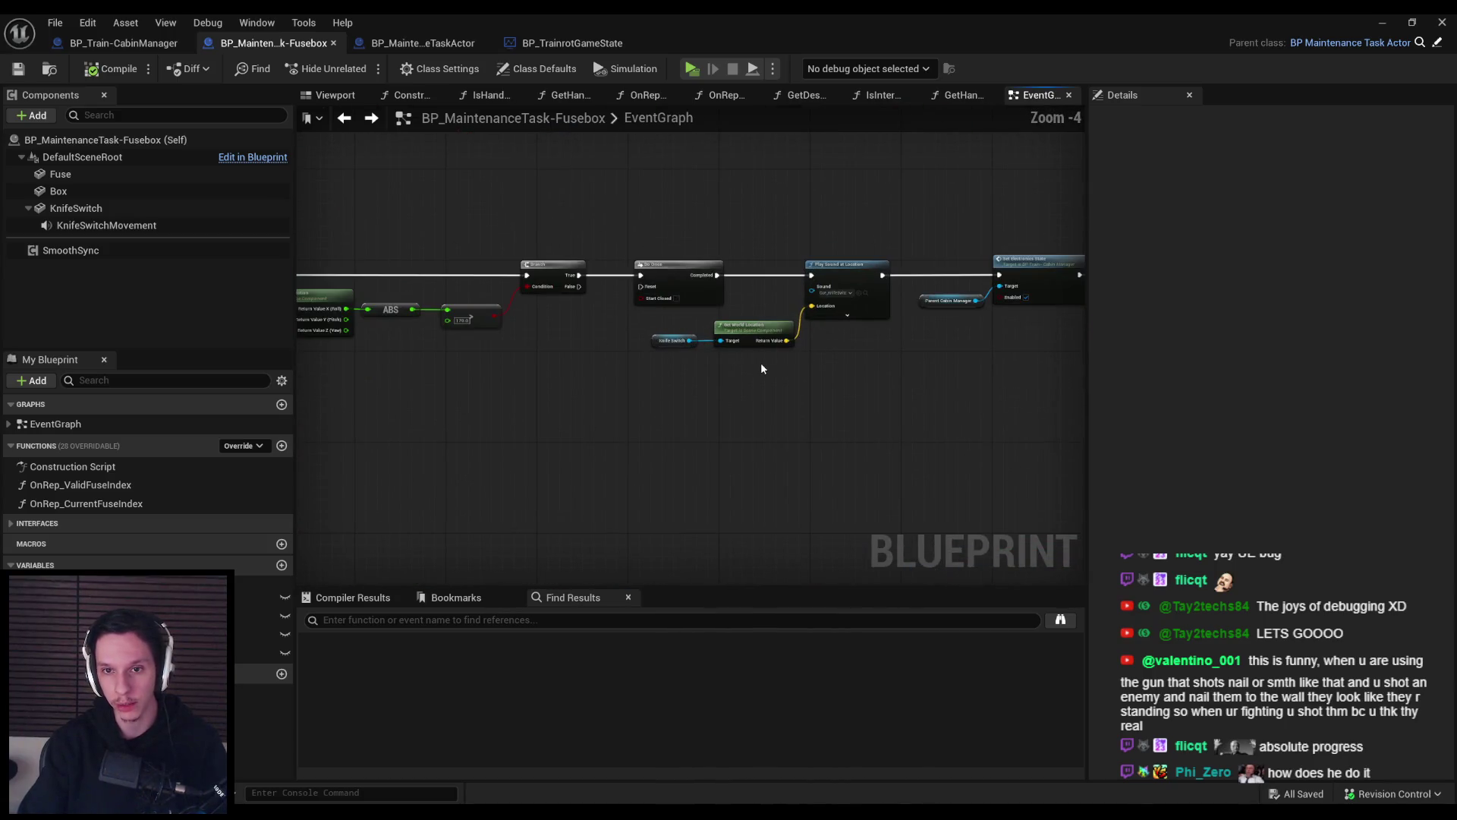
{"action": "mouse_move", "coordinate": [535, 408]}
{"action": "left_mouse_down"}
{"action": "mouse_move", "coordinate": [770, 363]}
{"action": "mouse_move", "coordinate": [683, 403]}
{"action": "left_mouse_up"}
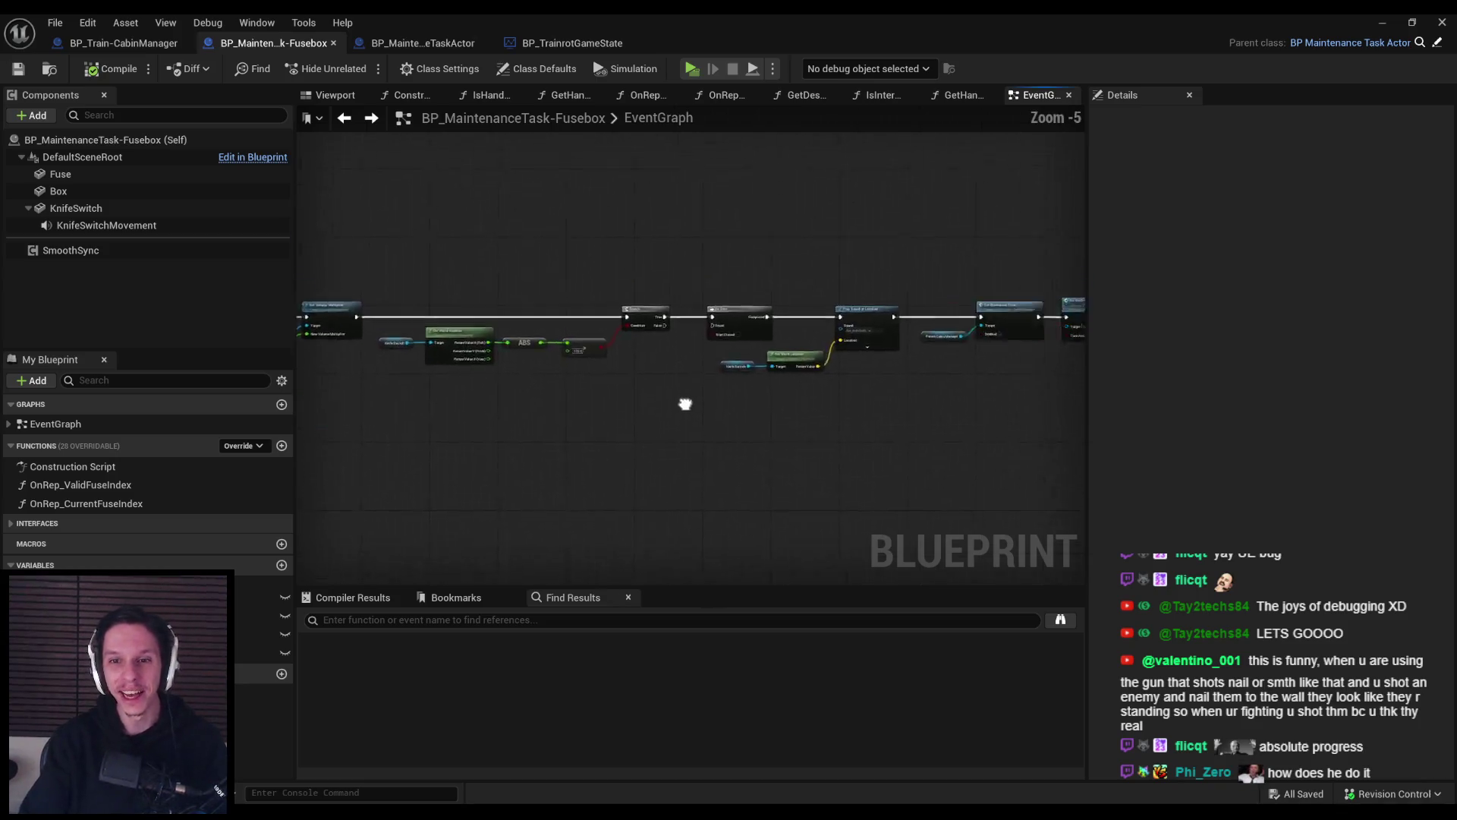
{"action": "scroll", "coordinate": [529, 336], "scroll_direction": "up", "scroll_amount": 2}
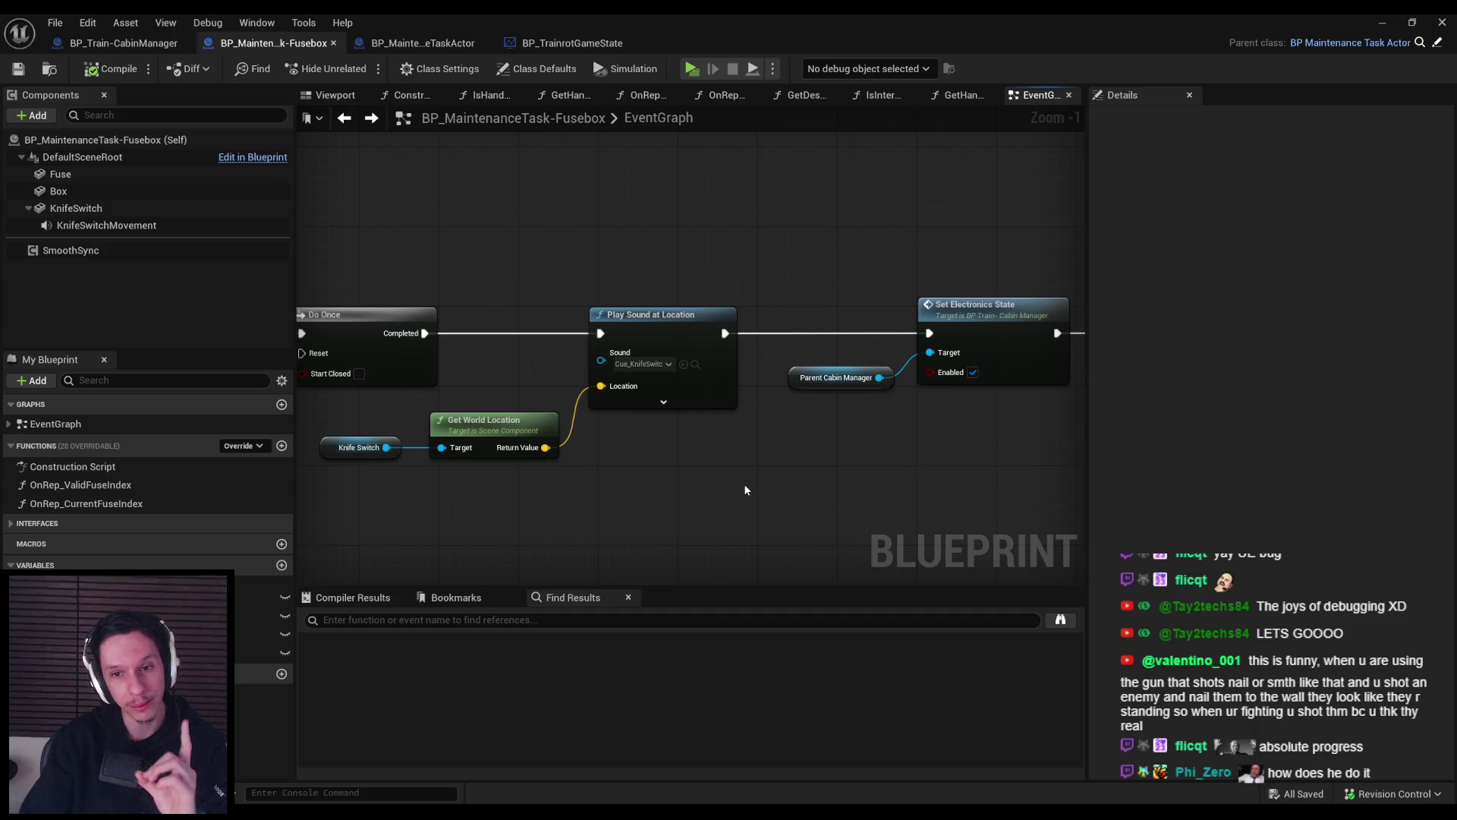
{"action": "left_click", "coordinate": [1380, 23]}
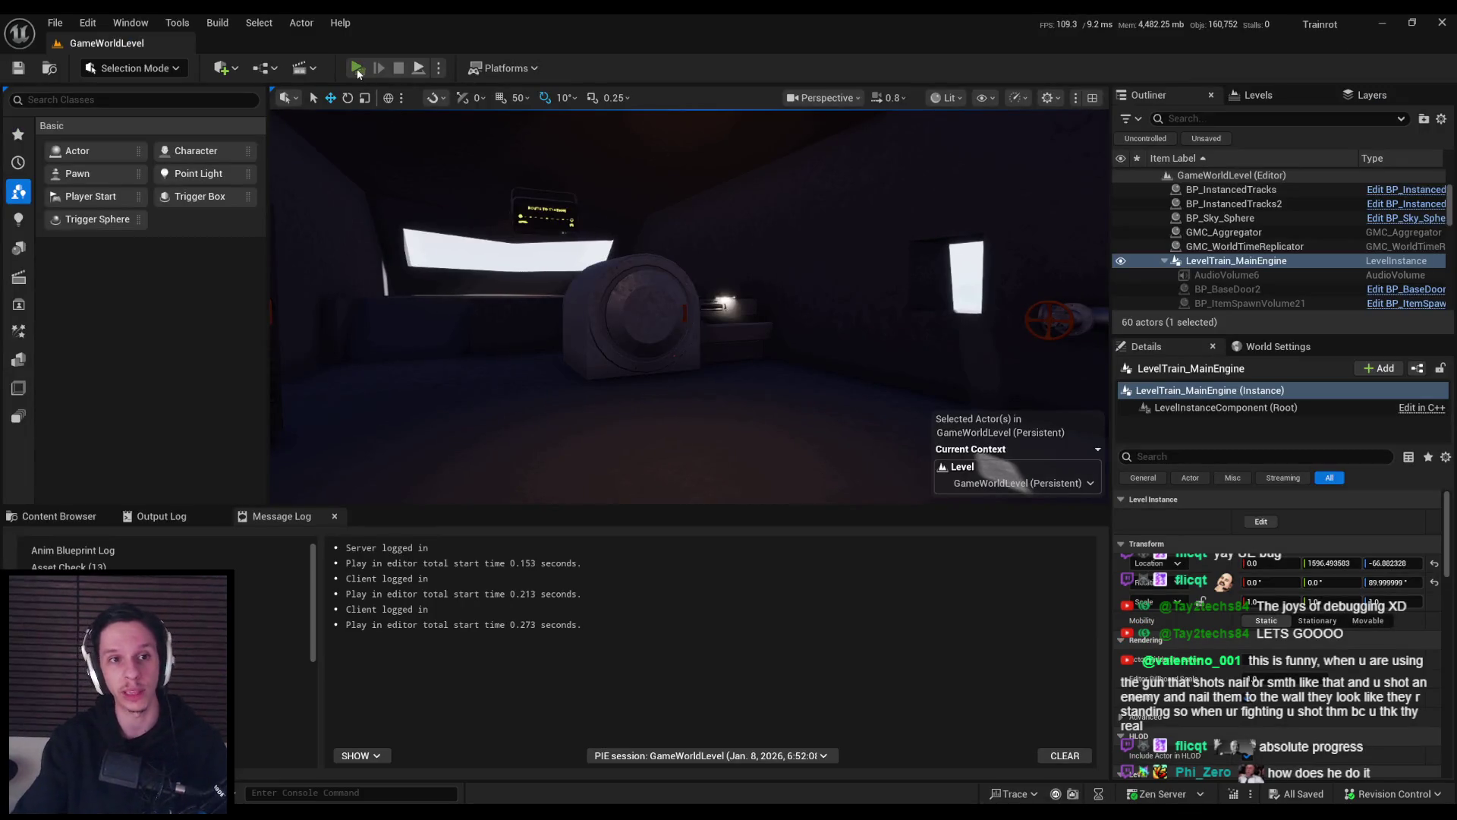
Start another play session and enlarge the Client 1 and Client 2 windows.
{"action": "left_click", "coordinate": [357, 68]}
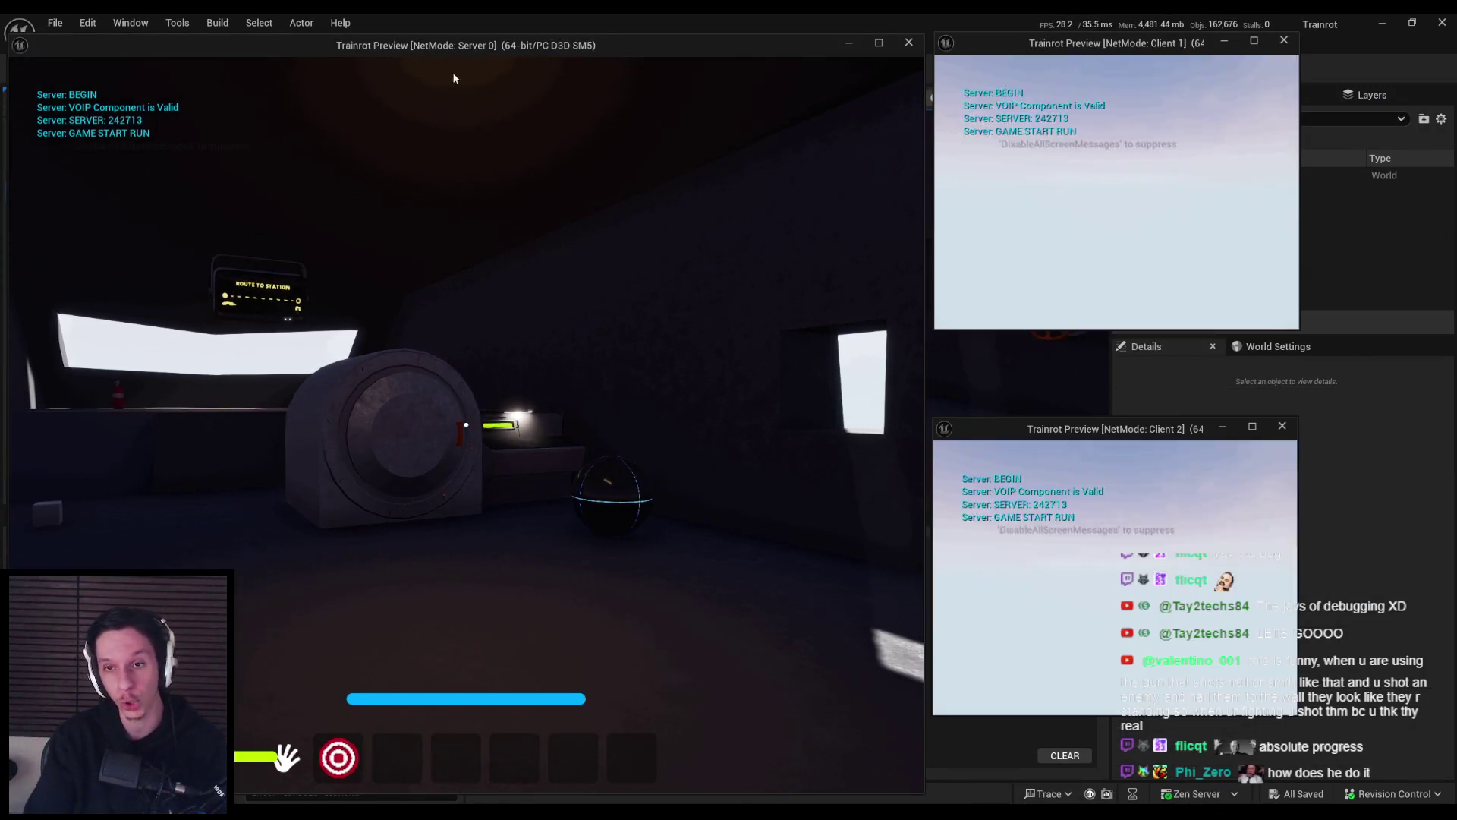
{"action": "left_click_drag", "start_coordinate": [1298, 328], "coordinate": [1405, 414]}
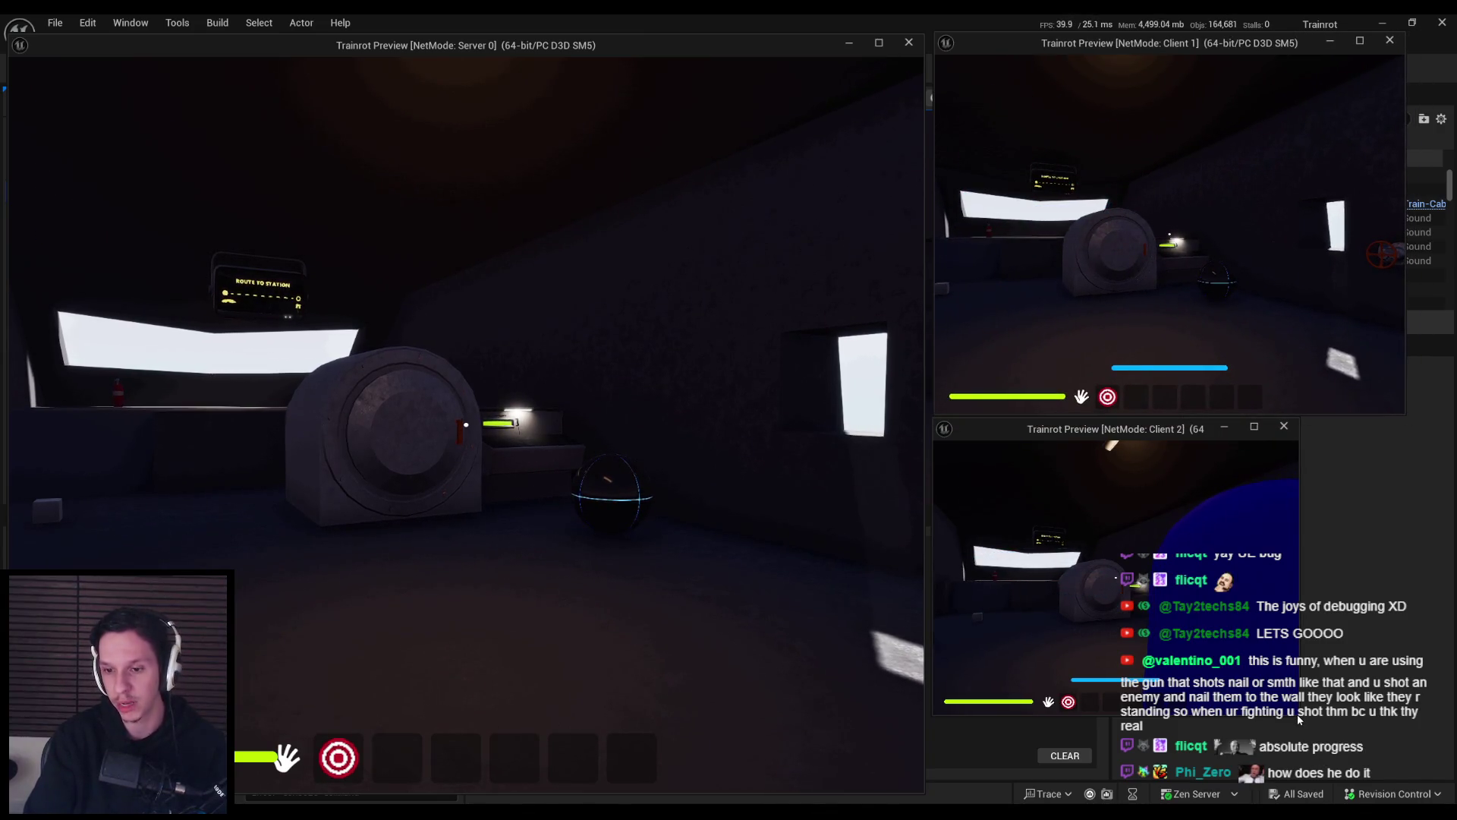
{"action": "left_click_drag", "start_coordinate": [1298, 715], "coordinate": [1416, 789]}
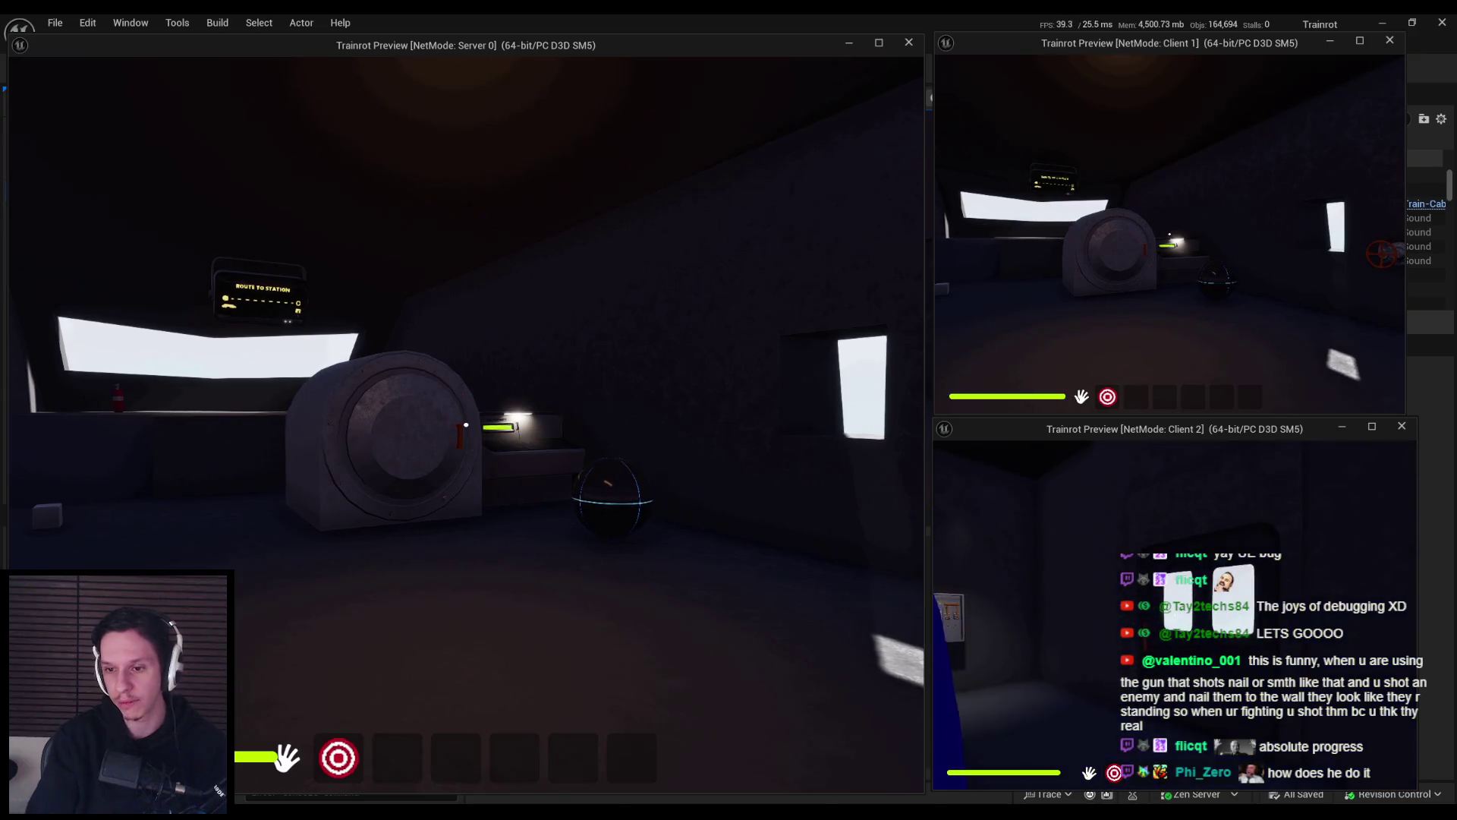
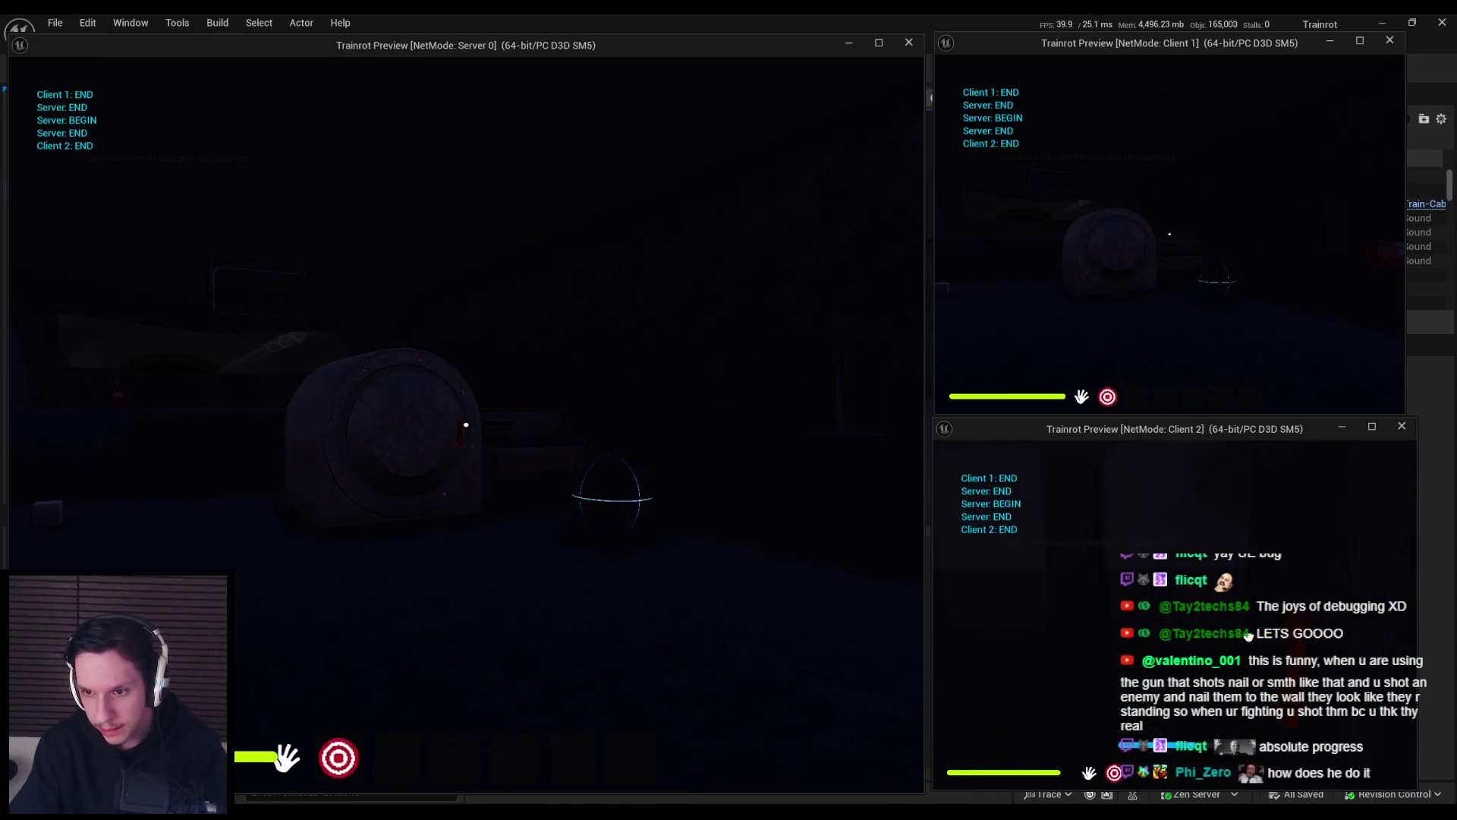
Switch between the client windows and press the fuse box fuses as Client 1 until cab power returns.
{"action": "left_click", "coordinate": [1175, 613]}
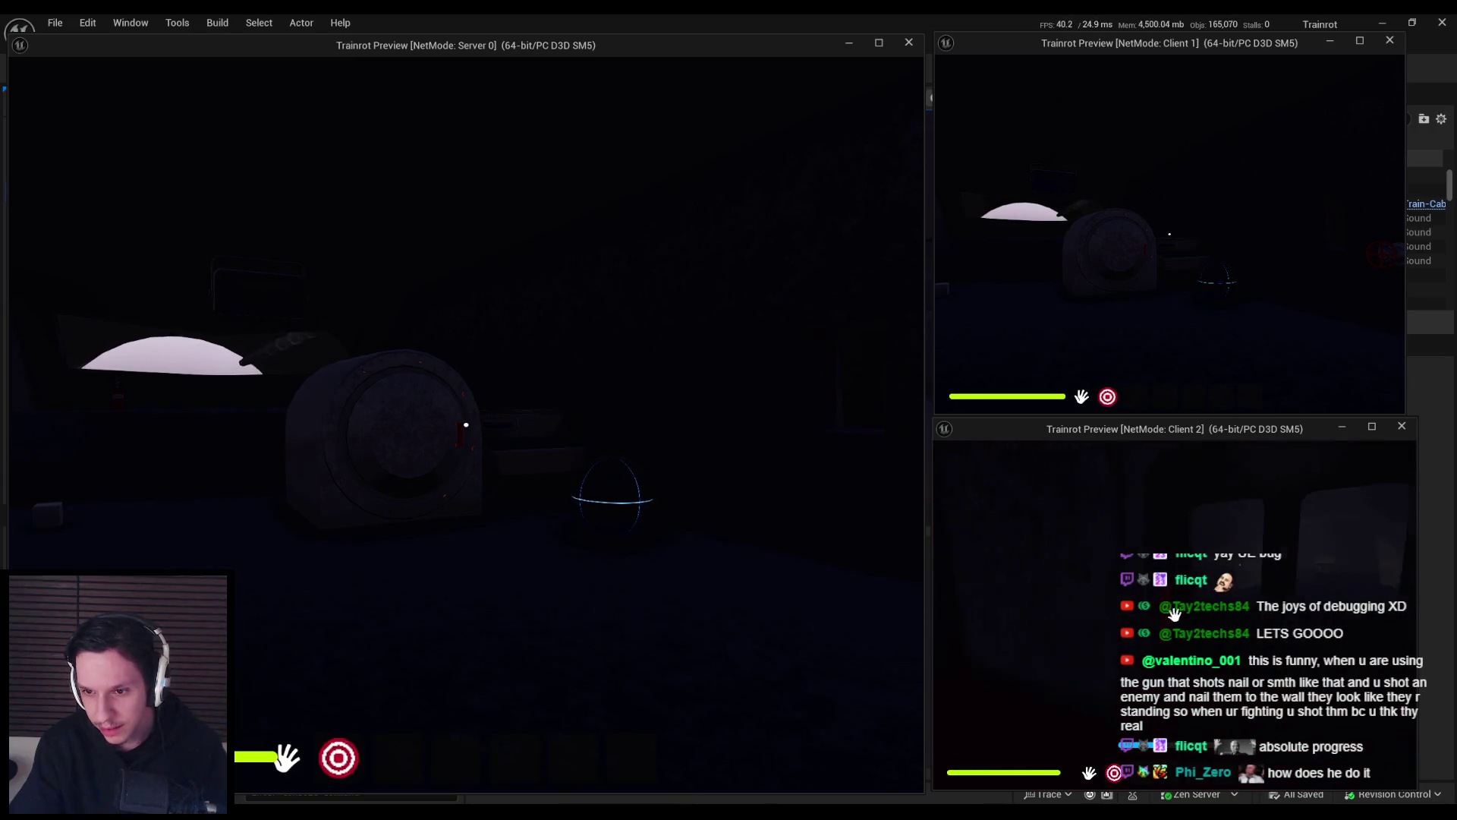
{"action": "key", "text": "e"}
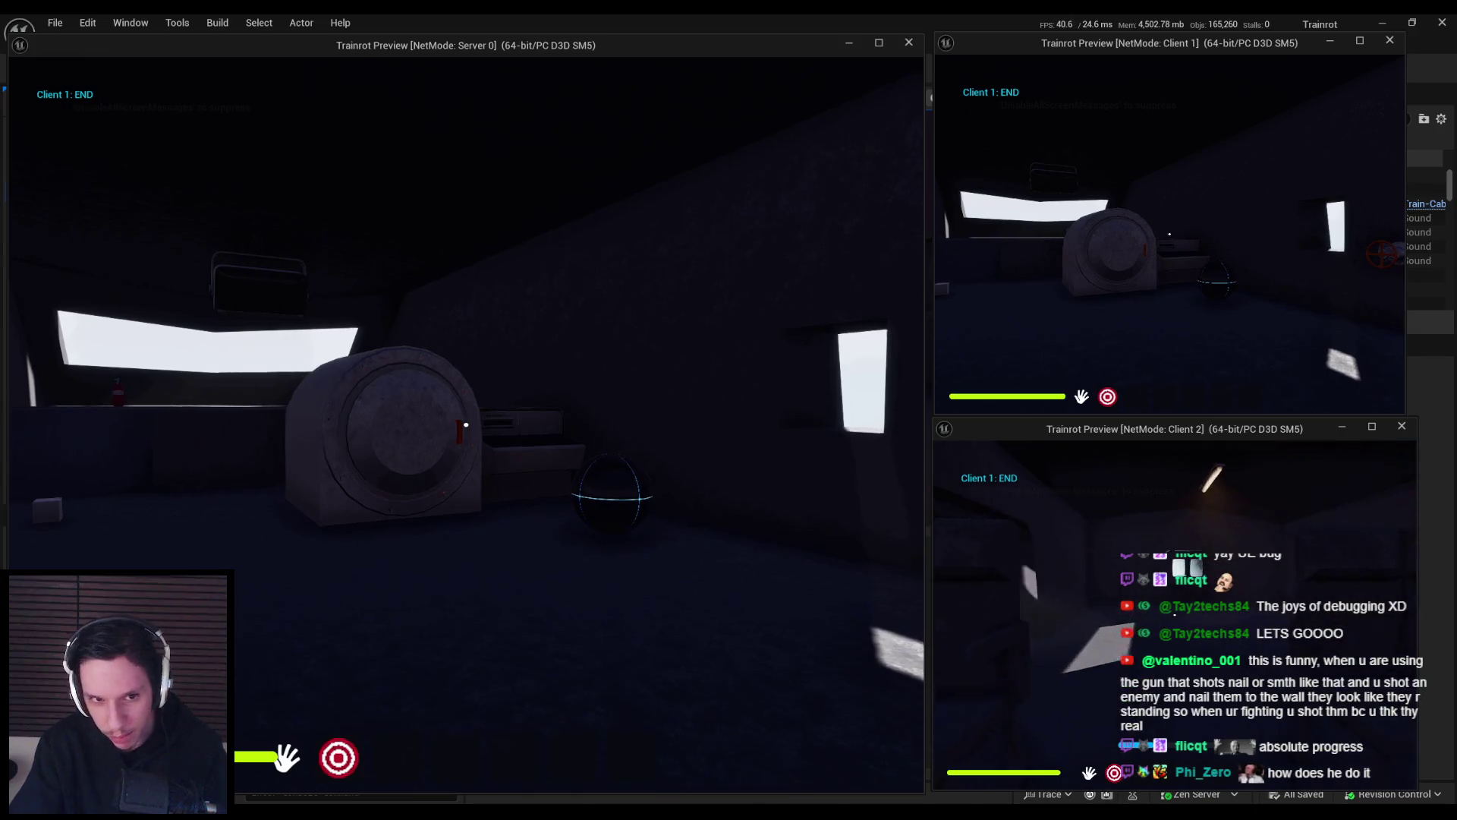
{"action": "key", "text": "super"}
{"action": "key", "text": "super"}
{"action": "left_click", "coordinate": [1169, 234]}
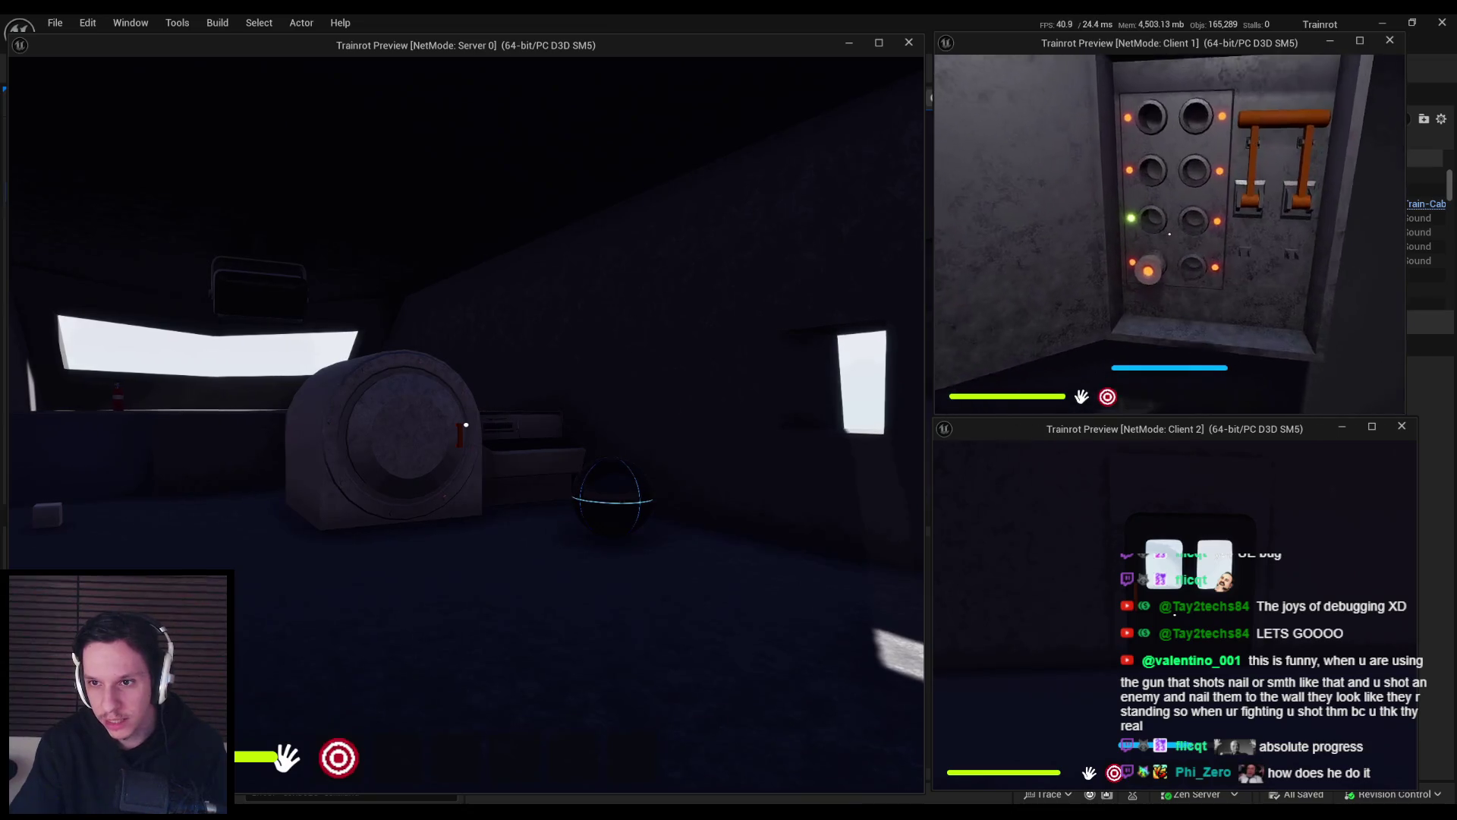
{"action": "key", "text": "s"}
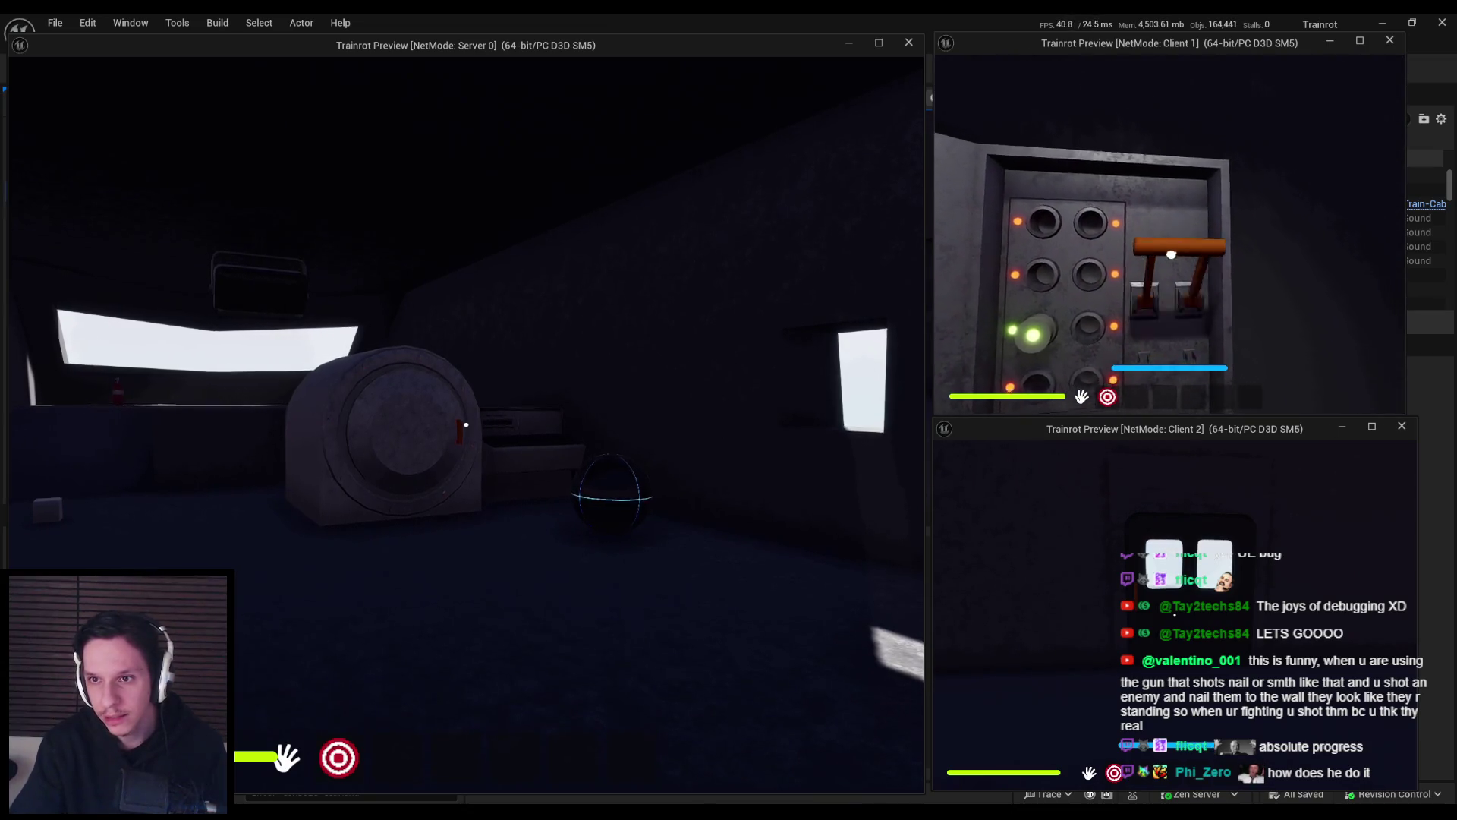
{"action": "key", "text": "super"}
{"action": "key", "text": "super"}
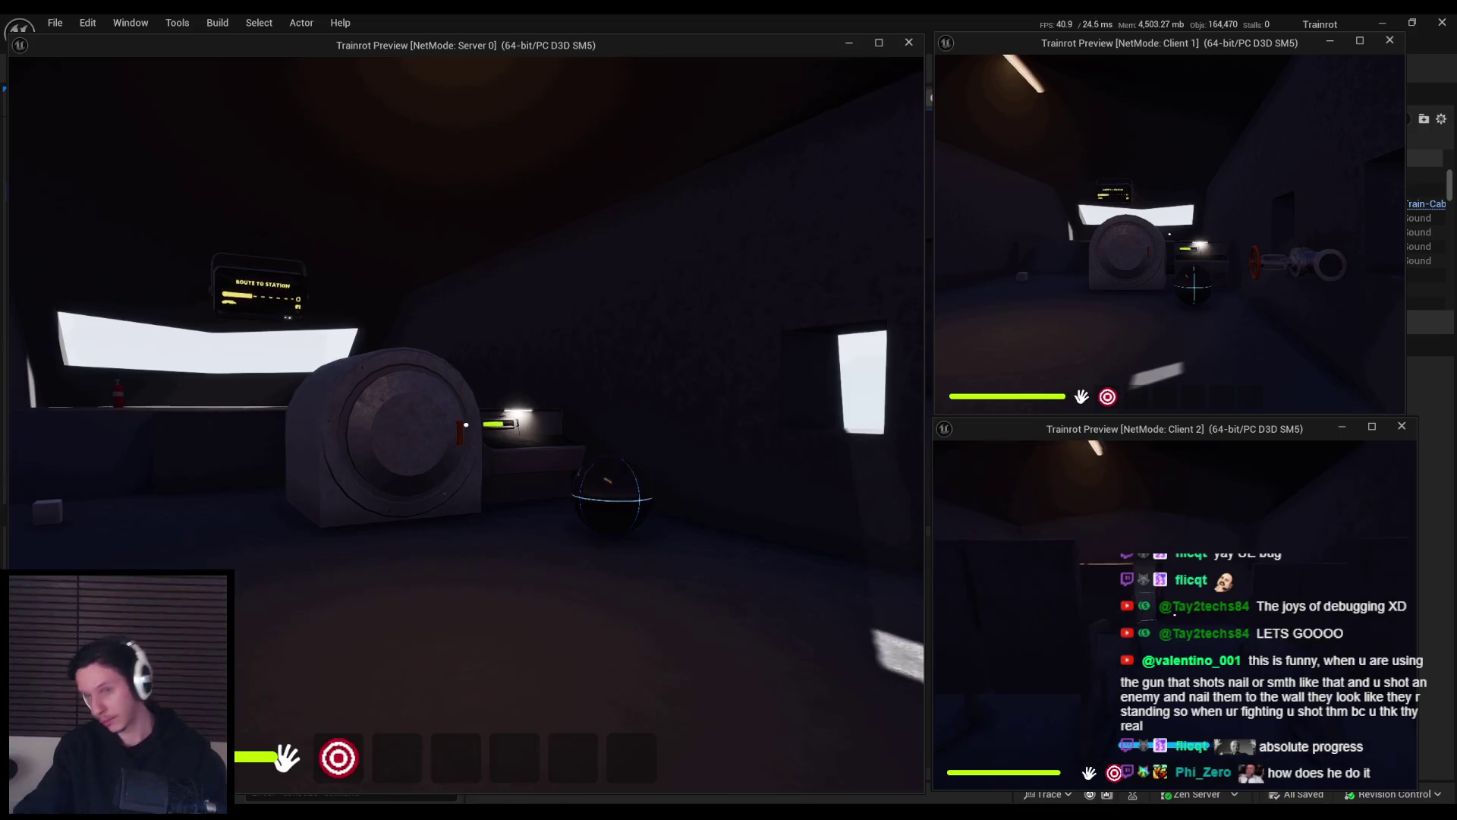
{"action": "key", "text": "e"}
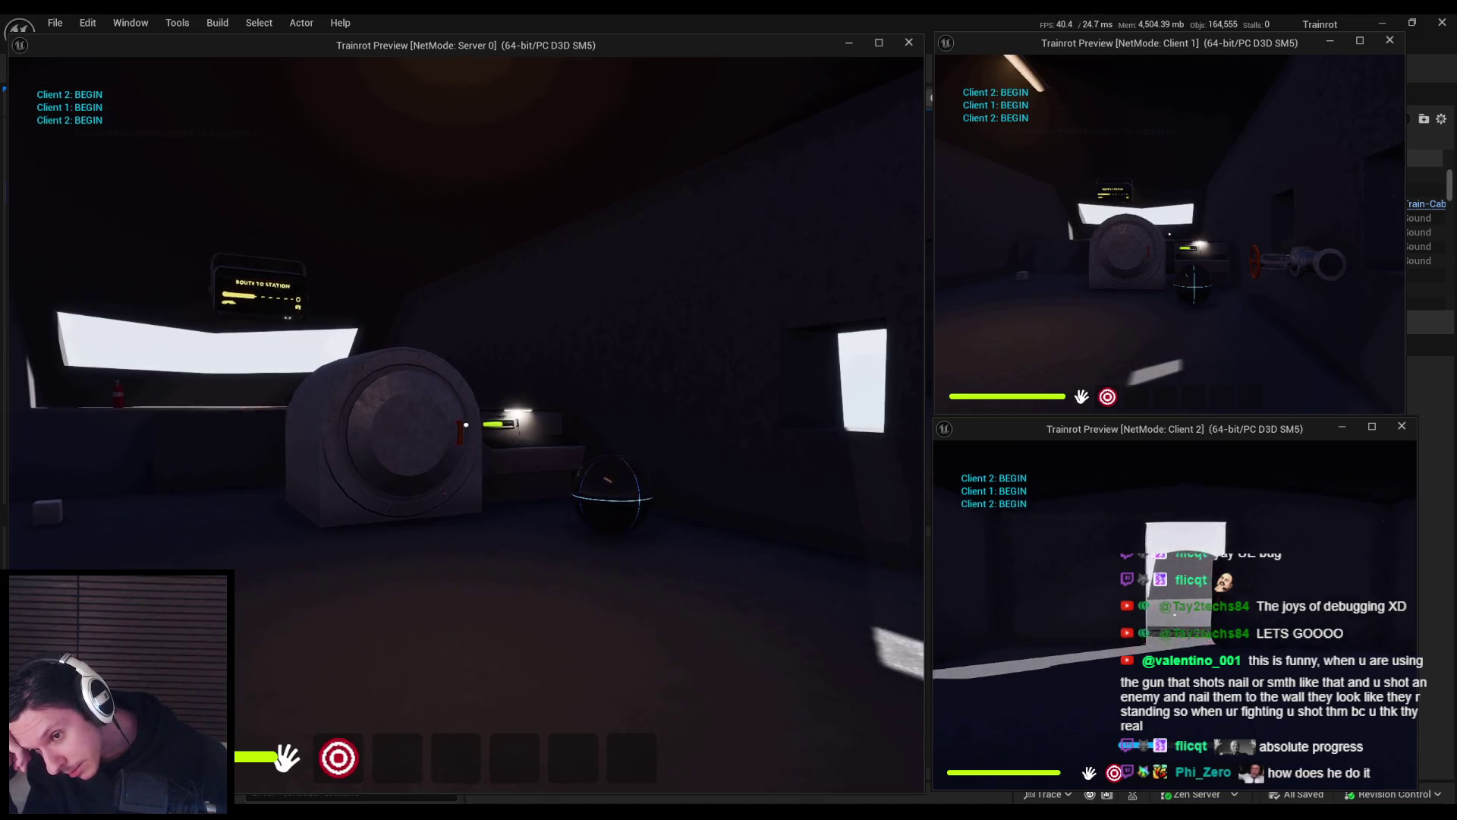
Pull the orange knife-switch lever down as Client 1, then stop the play session.
{"action": "key", "text": "e"}
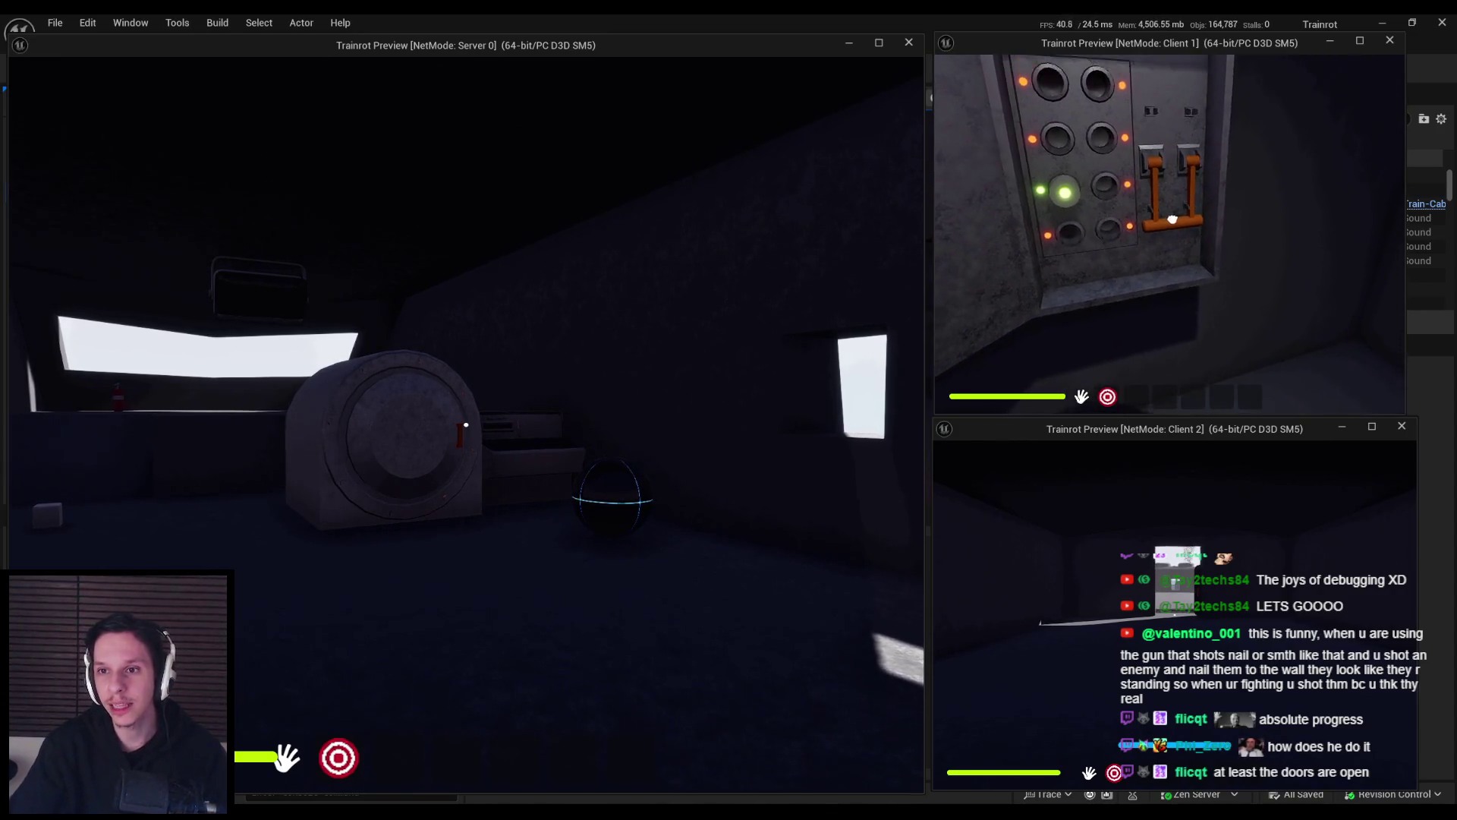
{"action": "left_click", "coordinate": [1191, 199]}
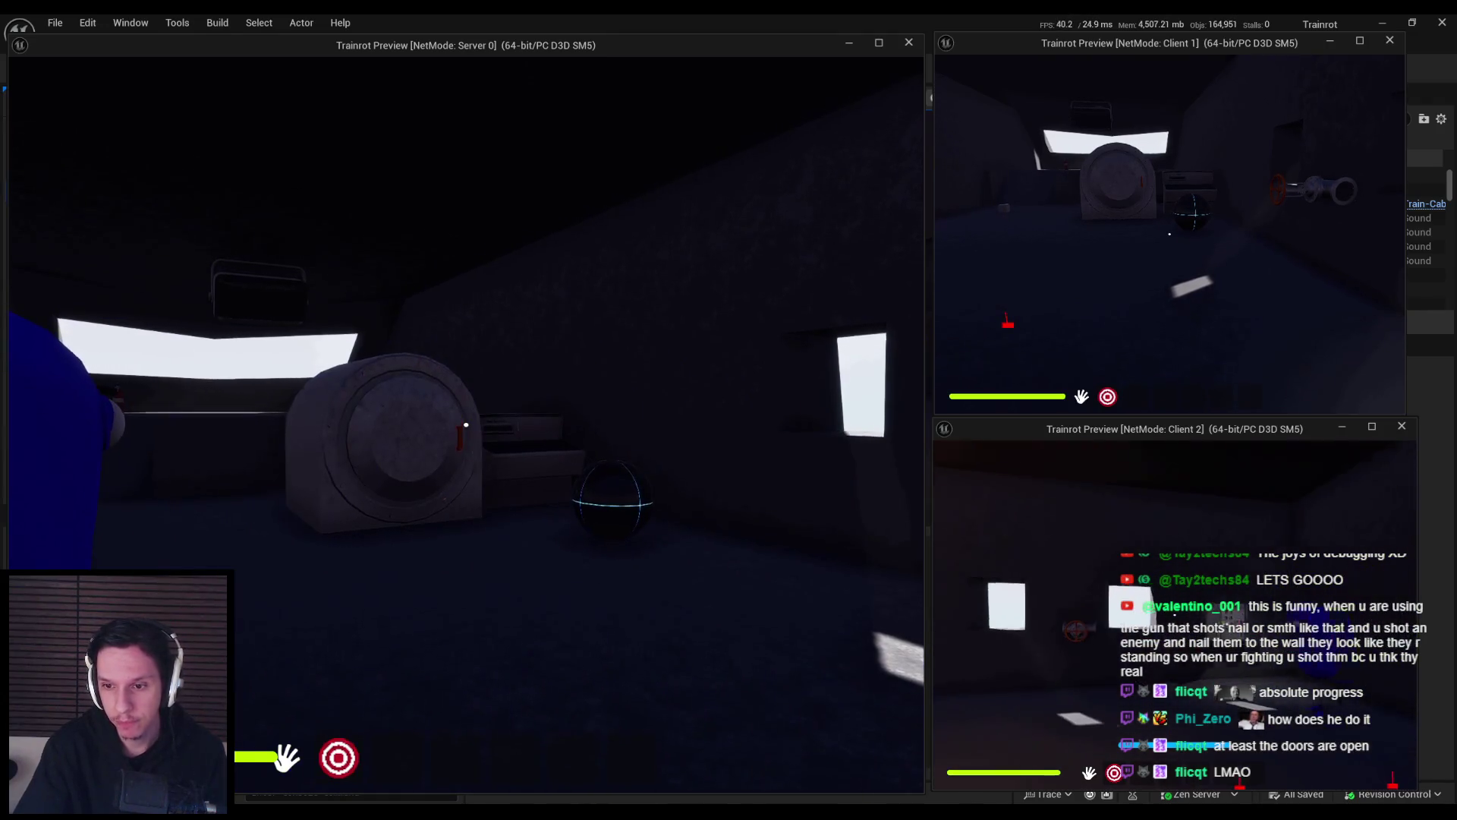
{"action": "key", "text": "Escape"}
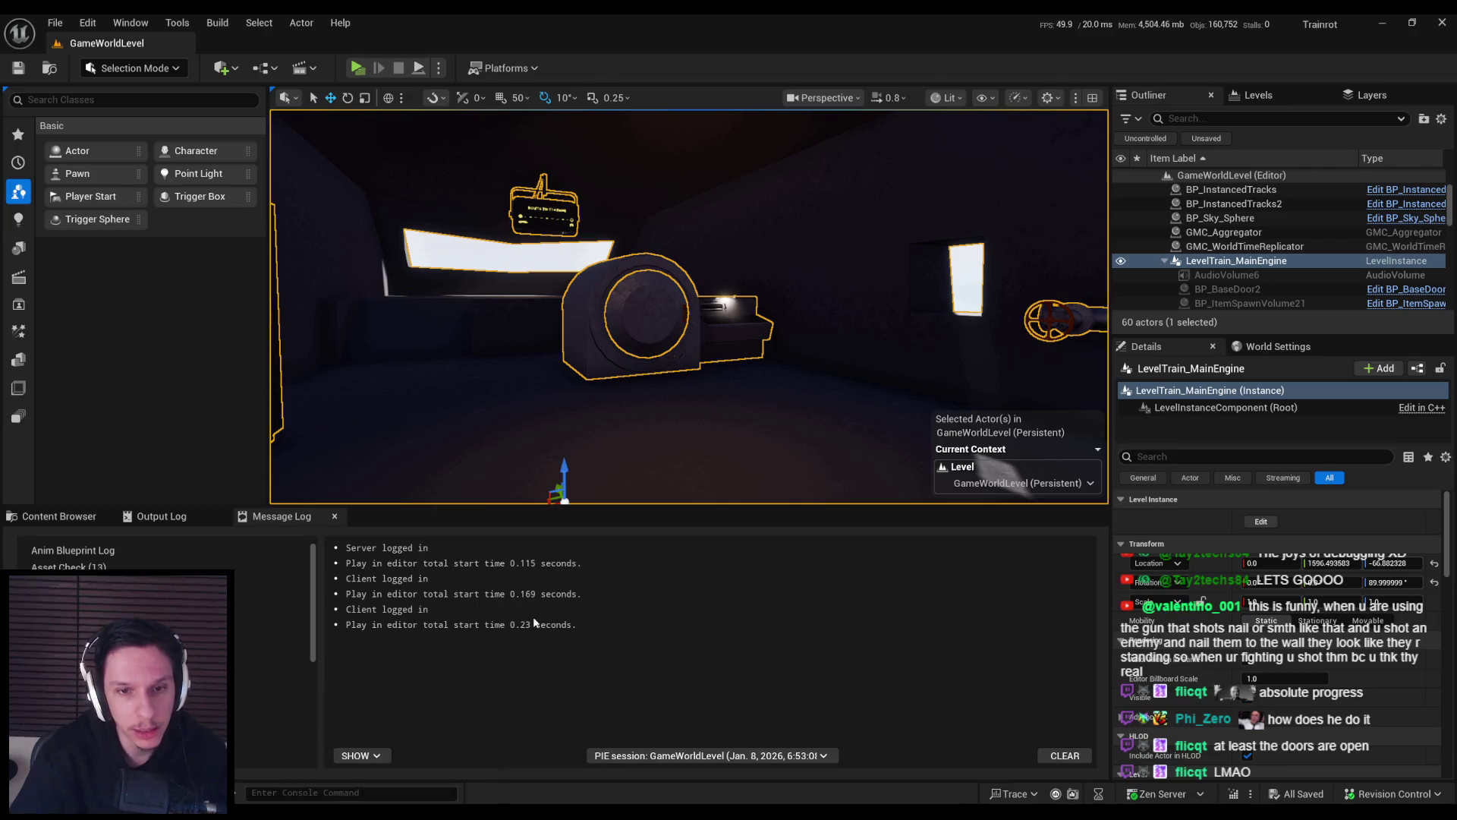
Review the Fusebox EventGraph and CabinManager tabs, then minimise the Blueprint editor to reveal GameWorldLevel.
{"action": "scroll", "coordinate": [461, 263], "scroll_direction": "down", "scroll_amount": 3}
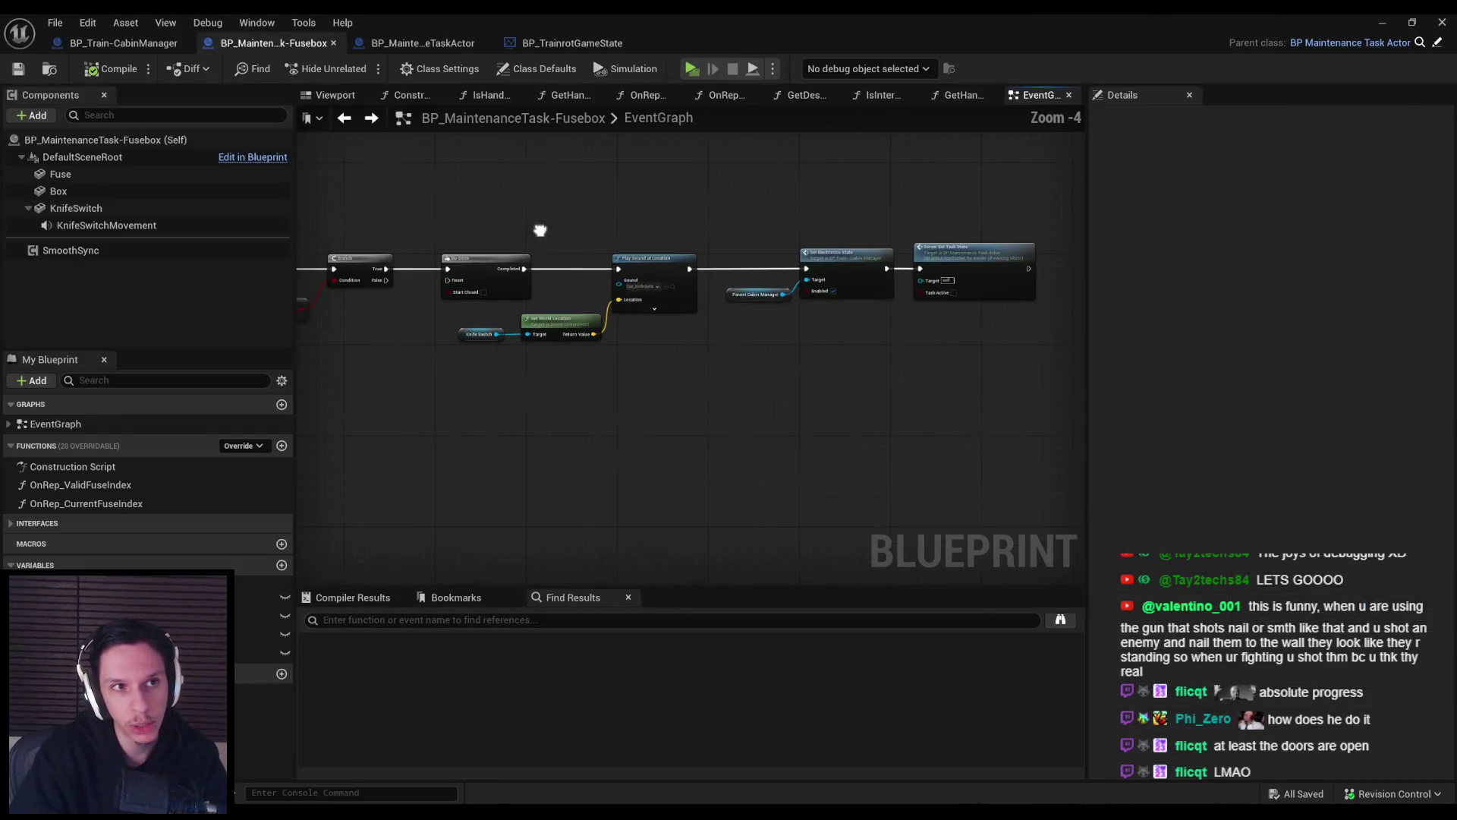
{"action": "scroll", "coordinate": [493, 416], "scroll_direction": "down", "scroll_amount": 3}
{"action": "scroll", "coordinate": [601, 313], "scroll_direction": "up", "scroll_amount": 3}
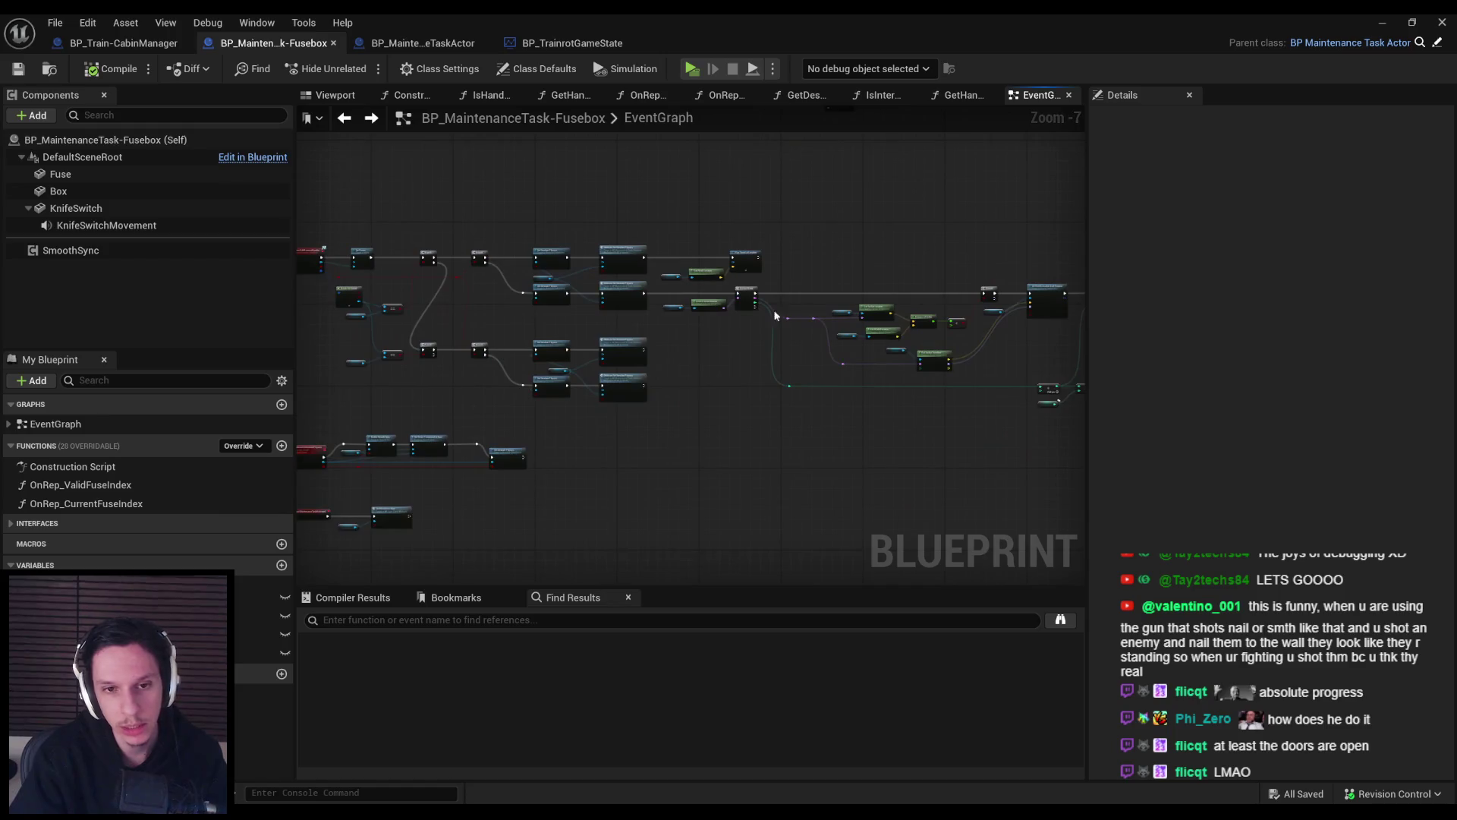
{"action": "scroll", "coordinate": [585, 282], "scroll_direction": "up", "scroll_amount": 1}
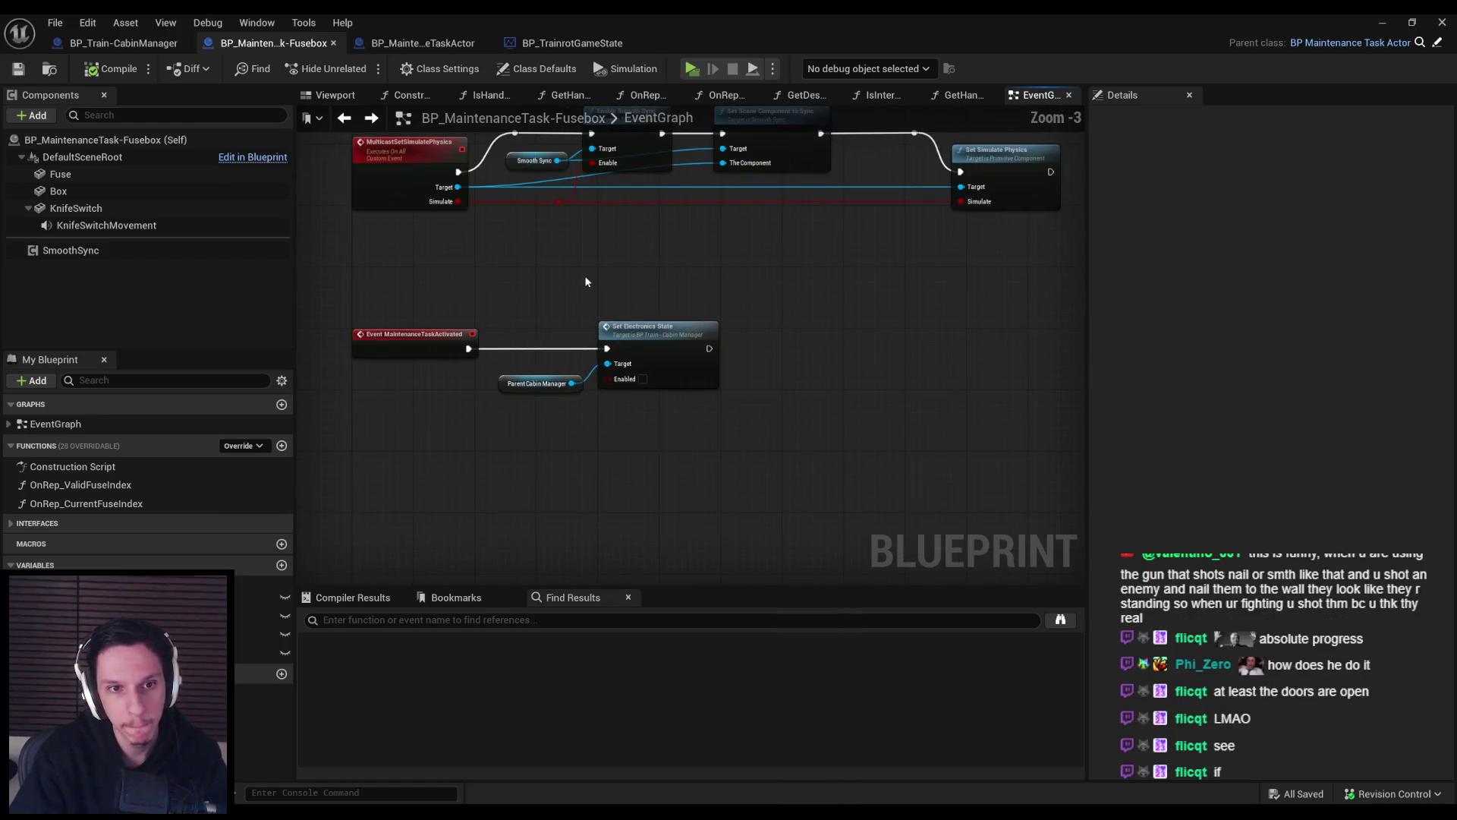
{"action": "scroll", "coordinate": [452, 293], "scroll_direction": "up", "scroll_amount": 2}
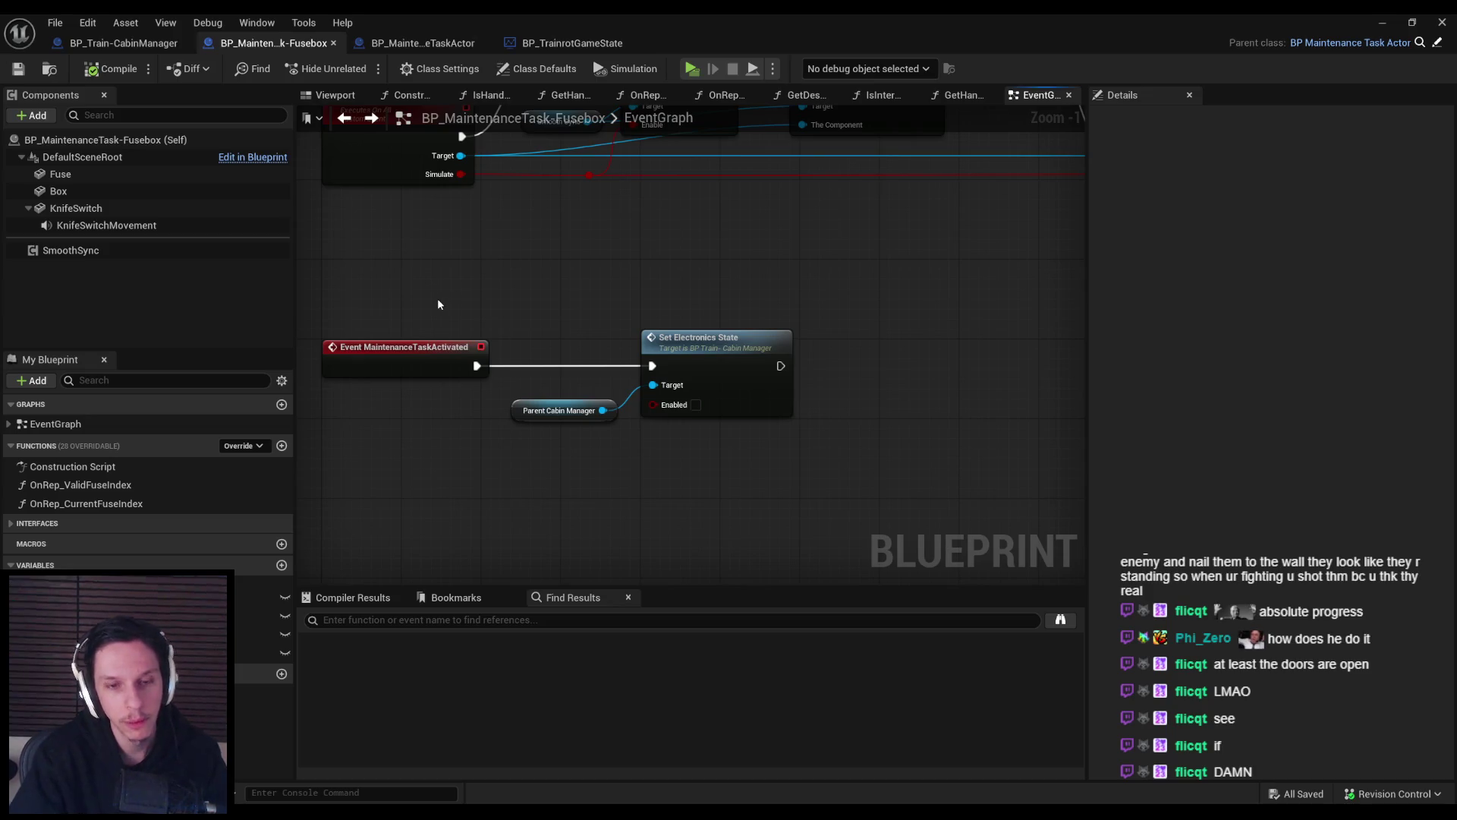
{"action": "left_click", "coordinate": [129, 43]}
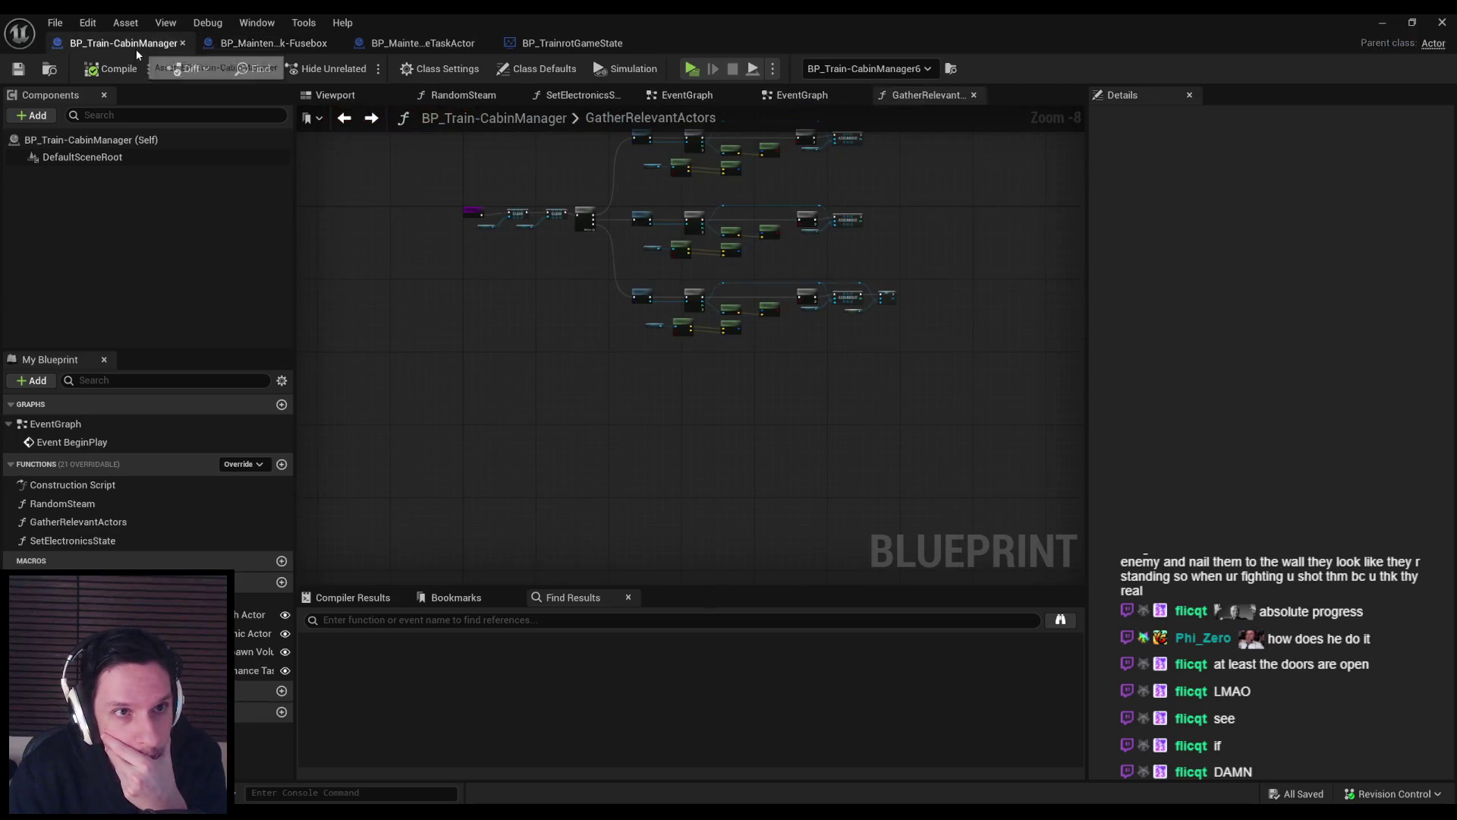
{"action": "left_click", "coordinate": [262, 43]}
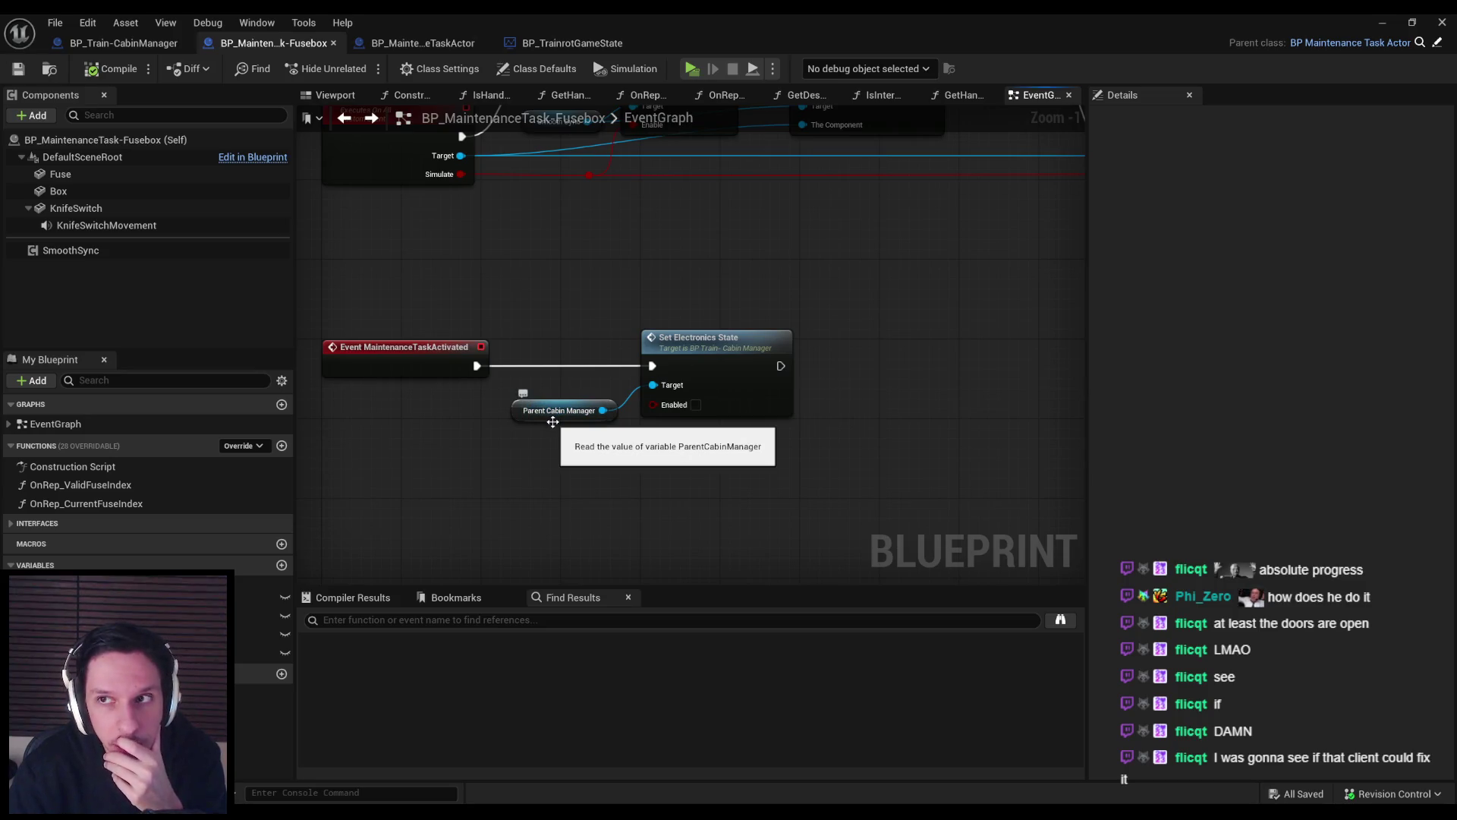
{"action": "left_click", "coordinate": [148, 44]}
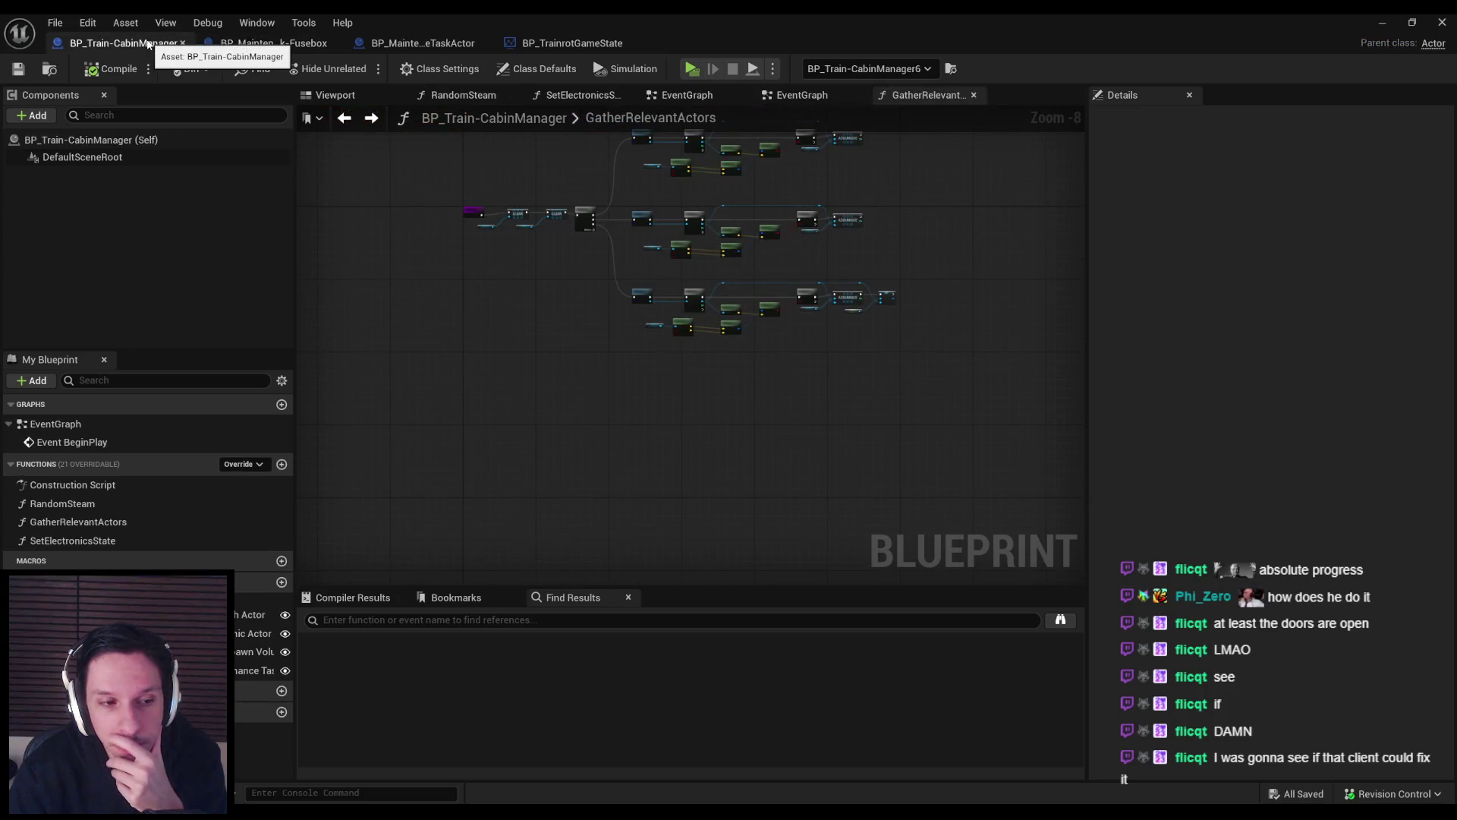
{"action": "left_click", "coordinate": [251, 45]}
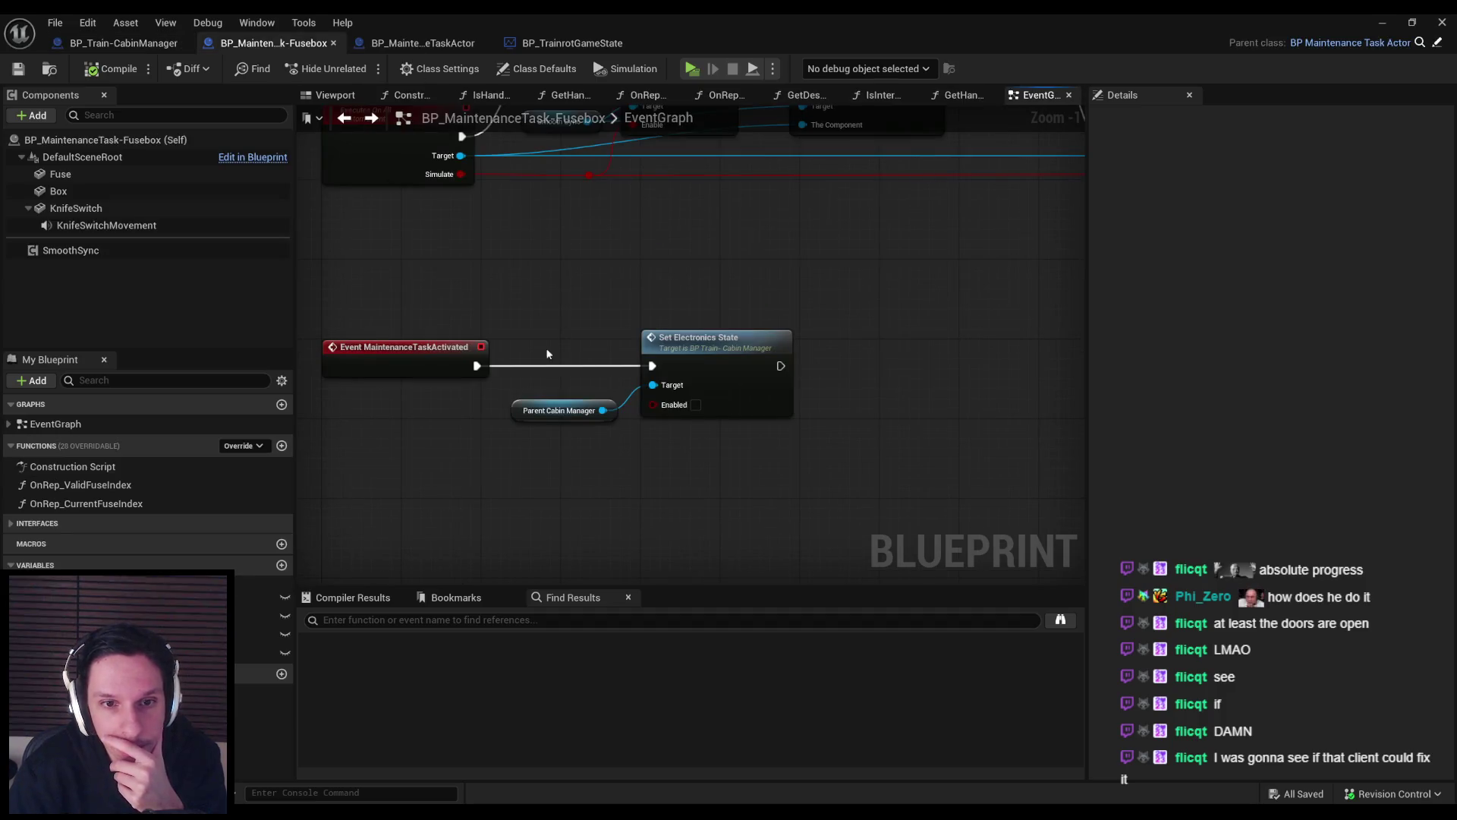
{"action": "left_click", "coordinate": [1373, 28]}
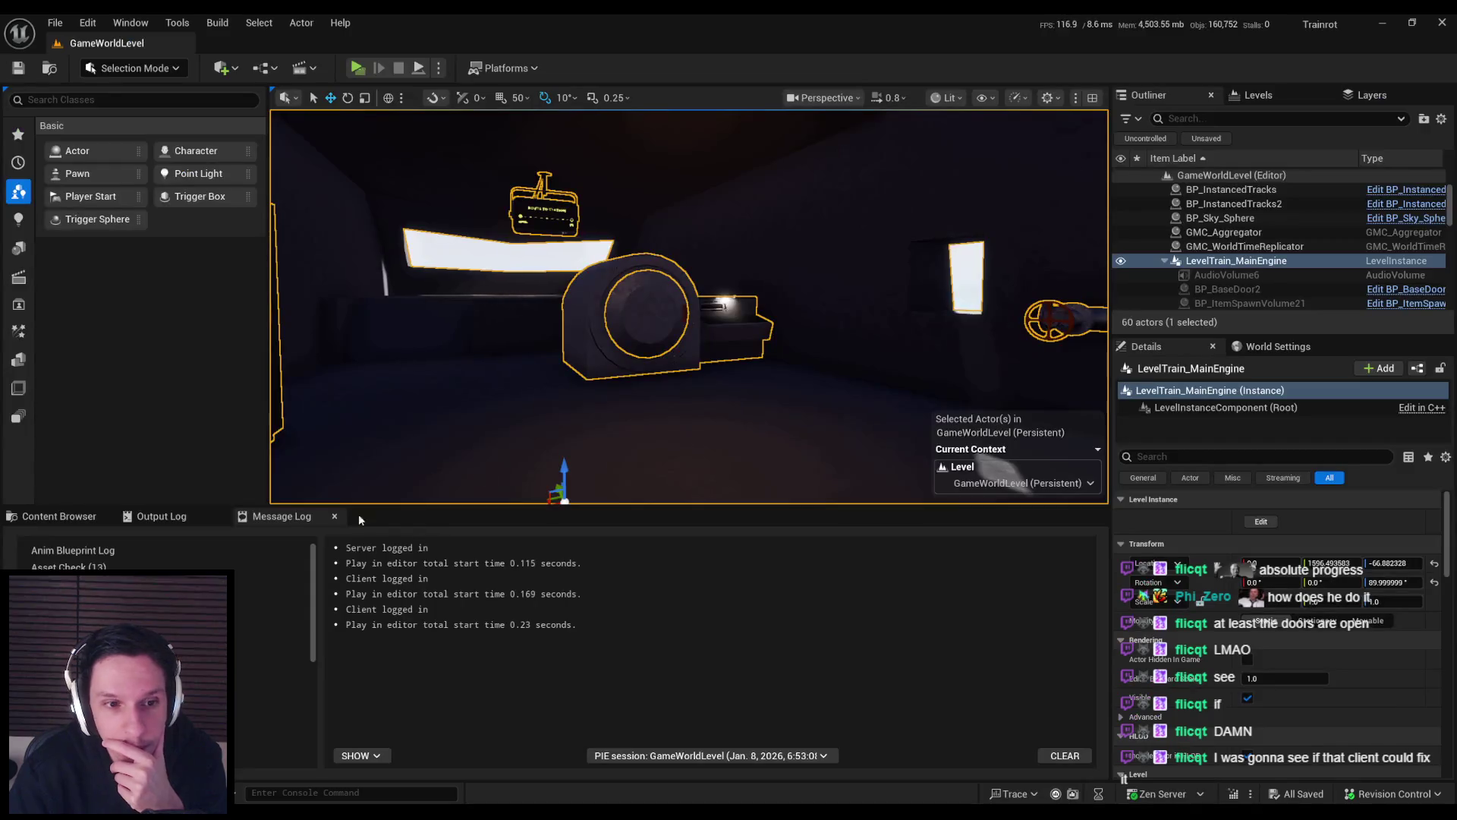
Show the Output Log and Content Browser, then restore the Fusebox Blueprint editor.
{"action": "left_click", "coordinate": [167, 517]}
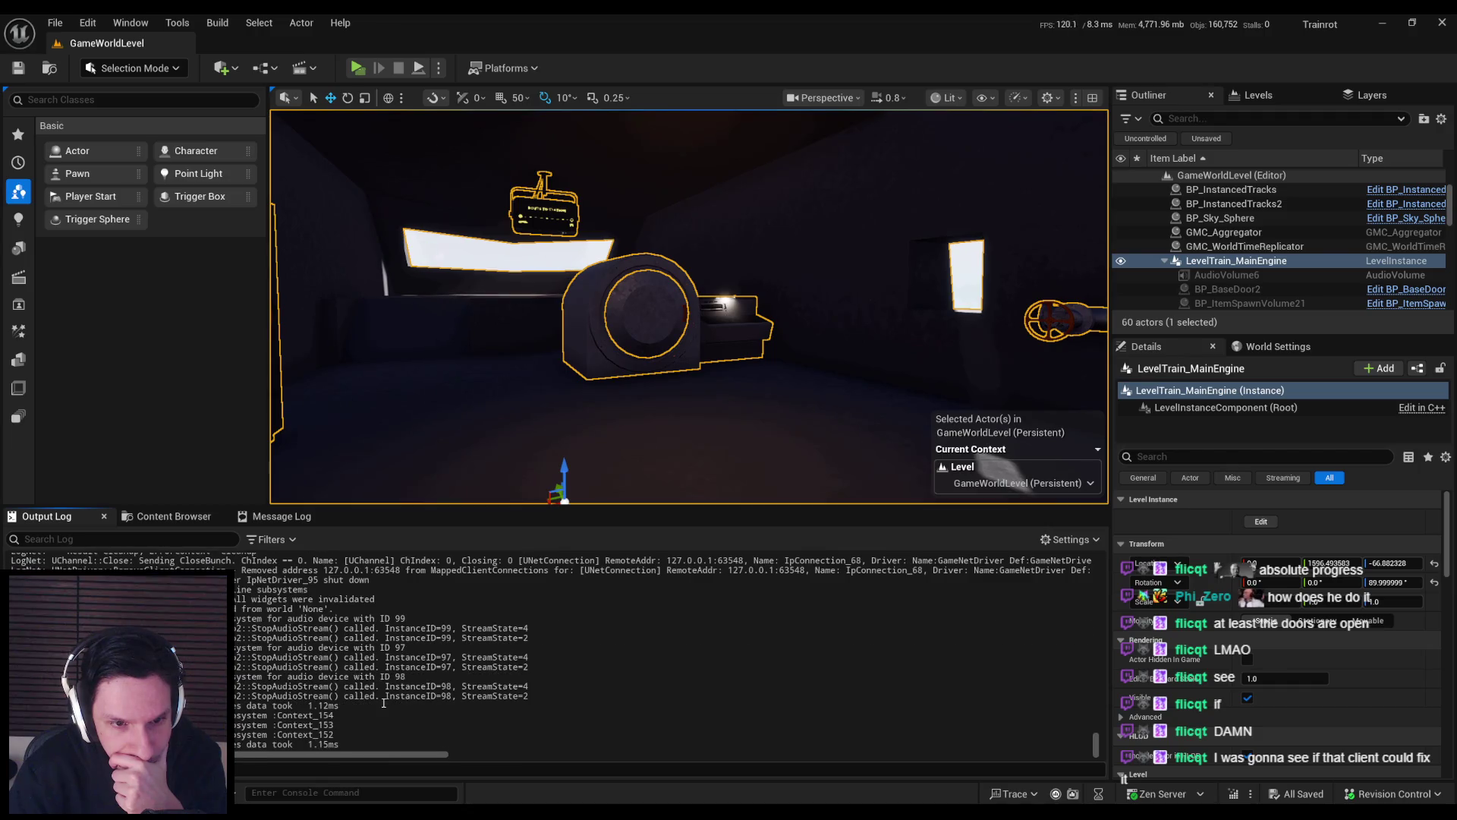
{"action": "left_click", "coordinate": [193, 517]}
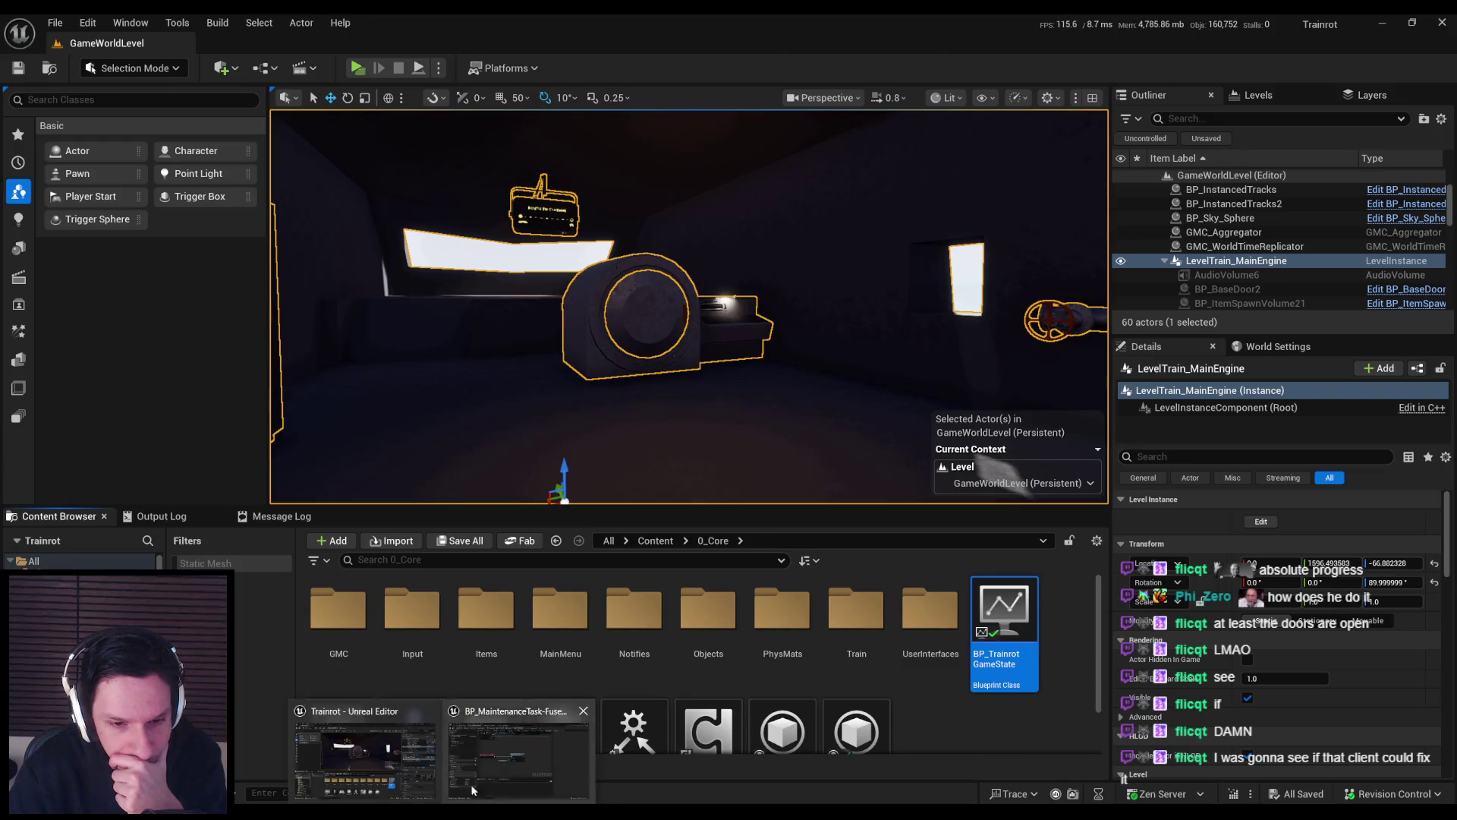
{"action": "left_click", "coordinate": [380, 752]}
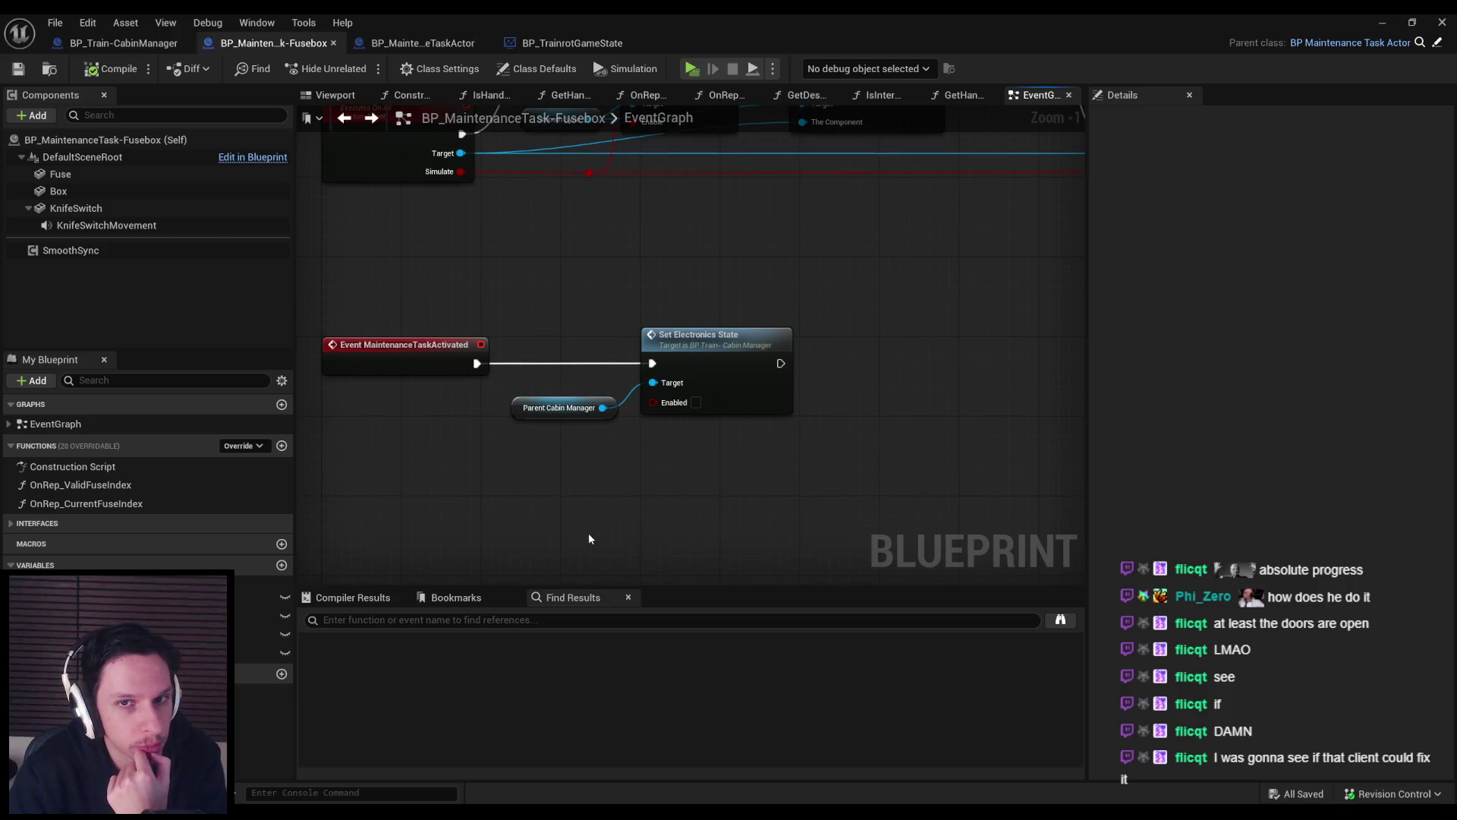
Pan the Fusebox graph across the Set Simulate Physics and Spawn Emitter at Location nodes.
{"action": "scroll", "coordinate": [542, 433], "scroll_direction": "down", "scroll_amount": 2}
{"action": "left_click_drag", "start_coordinate": [544, 432], "coordinate": [545, 507]}
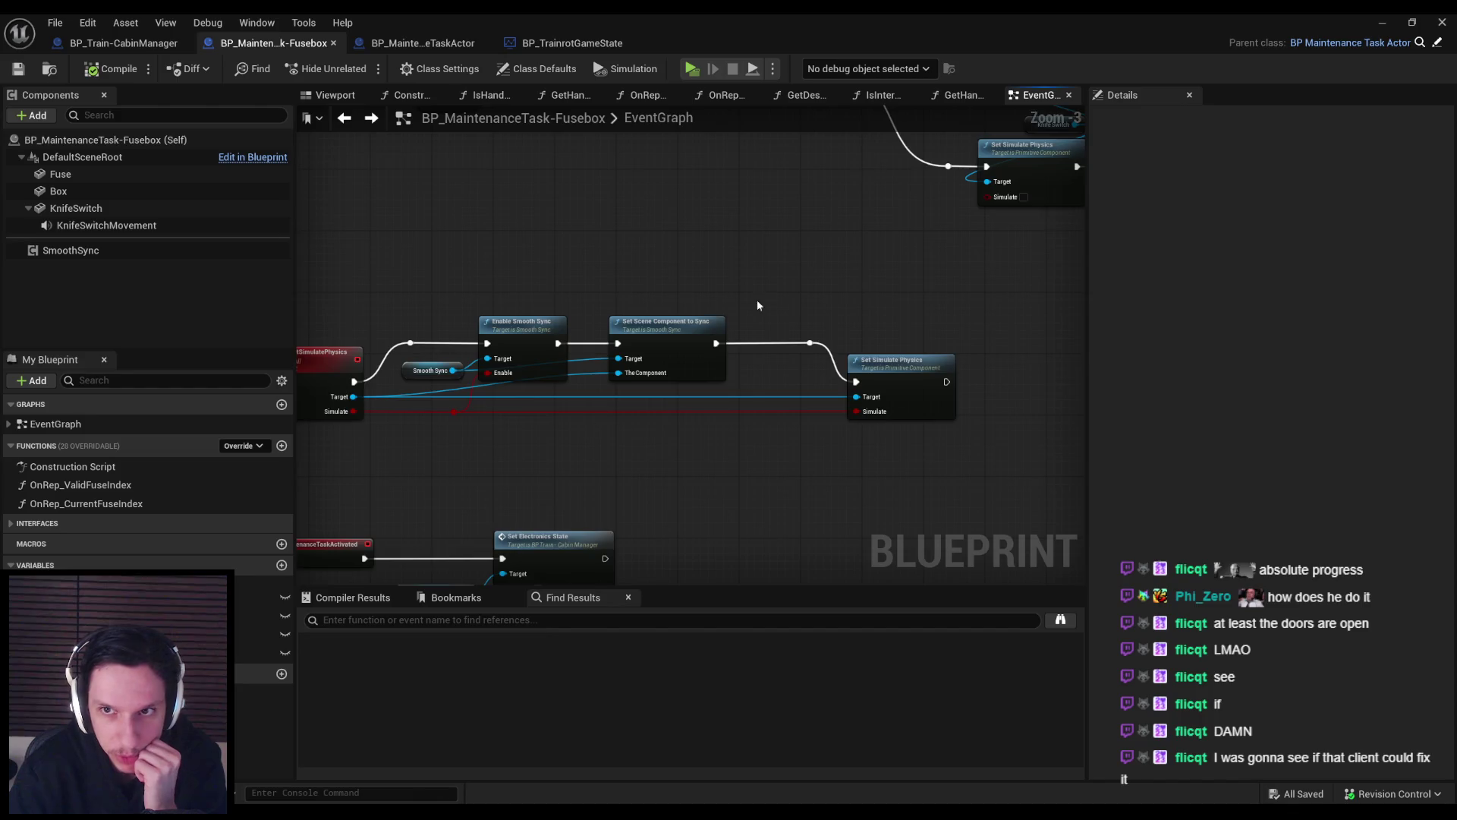
{"action": "scroll", "coordinate": [621, 481], "scroll_direction": "down", "scroll_amount": 1}
{"action": "left_click_drag", "start_coordinate": [621, 482], "coordinate": [328, 499]}
{"action": "mouse_move", "coordinate": [788, 493]}
{"action": "left_mouse_down"}
{"action": "mouse_move", "coordinate": [546, 459]}
{"action": "mouse_move", "coordinate": [852, 426]}
{"action": "mouse_move", "coordinate": [636, 359]}
{"action": "left_mouse_up"}
{"action": "scroll", "coordinate": [547, 458], "scroll_direction": "down", "scroll_amount": 1}
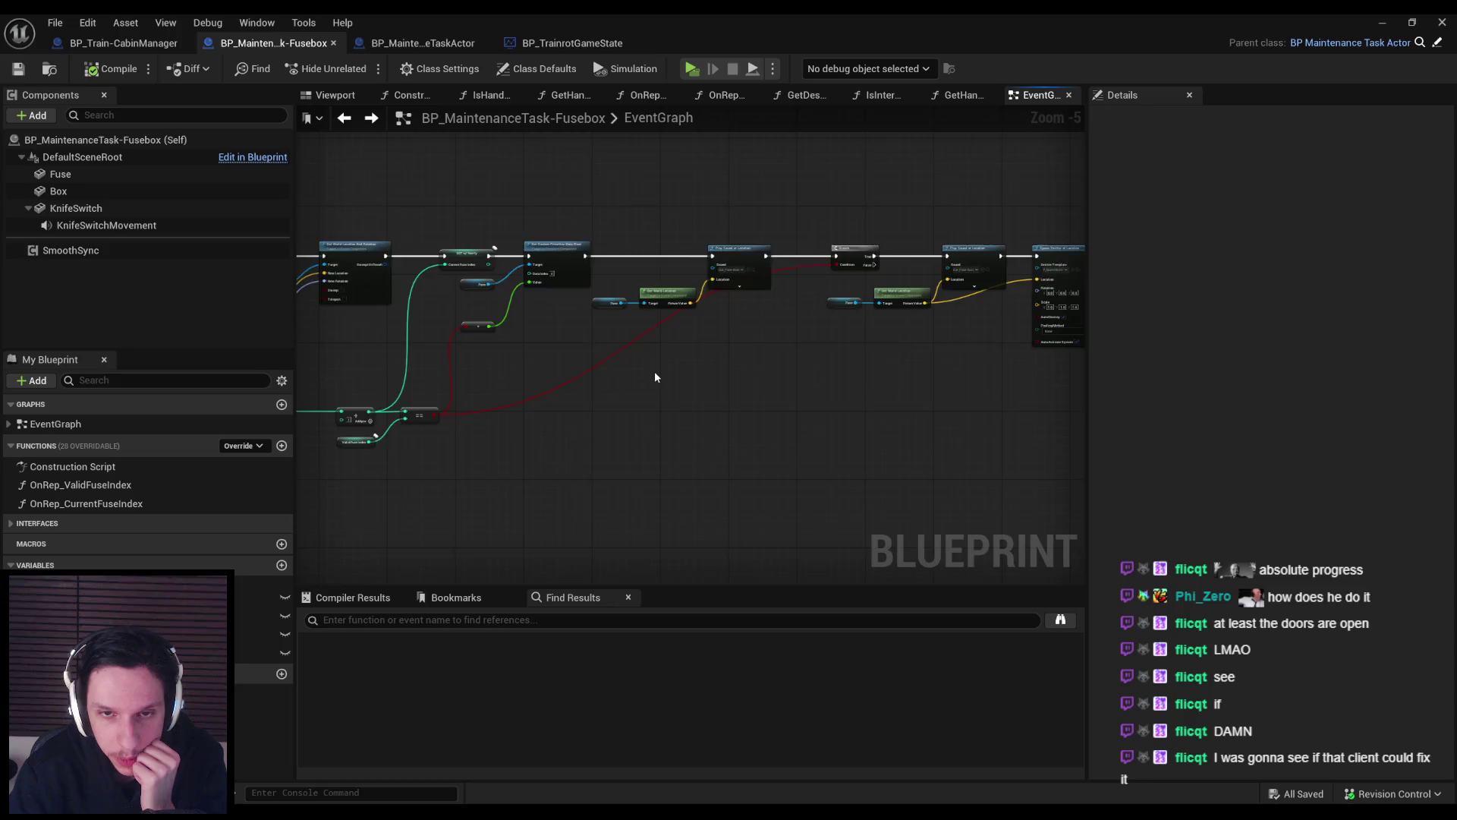
{"action": "scroll", "coordinate": [656, 378], "scroll_direction": "up", "scroll_amount": 1}
{"action": "left_click_drag", "start_coordinate": [897, 381], "coordinate": [542, 391]}
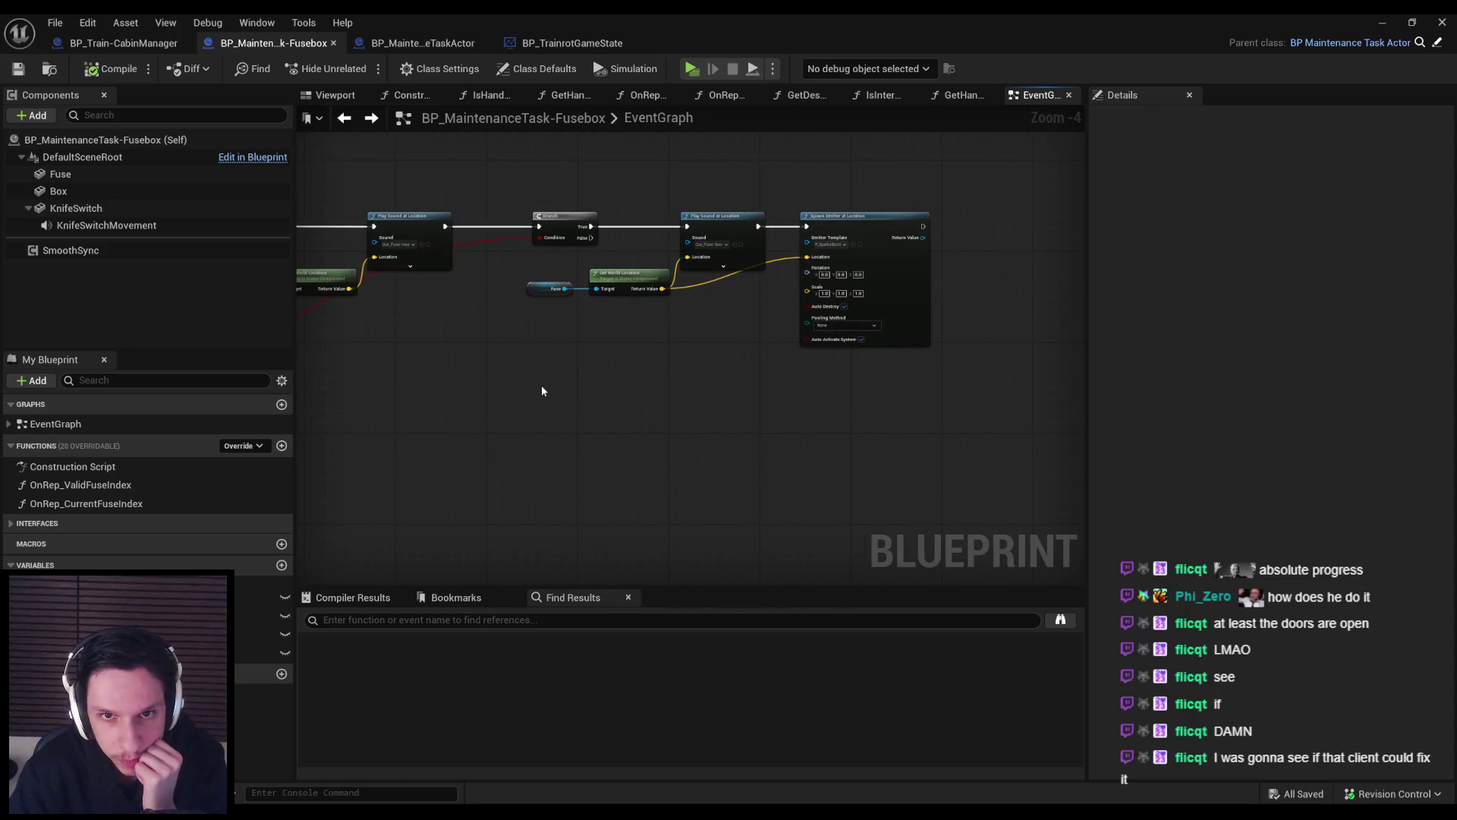
Glance at CabinManager, then bring up BP_TrainrotGameState's TrainStateTick graph.
{"action": "left_click", "coordinate": [137, 46]}
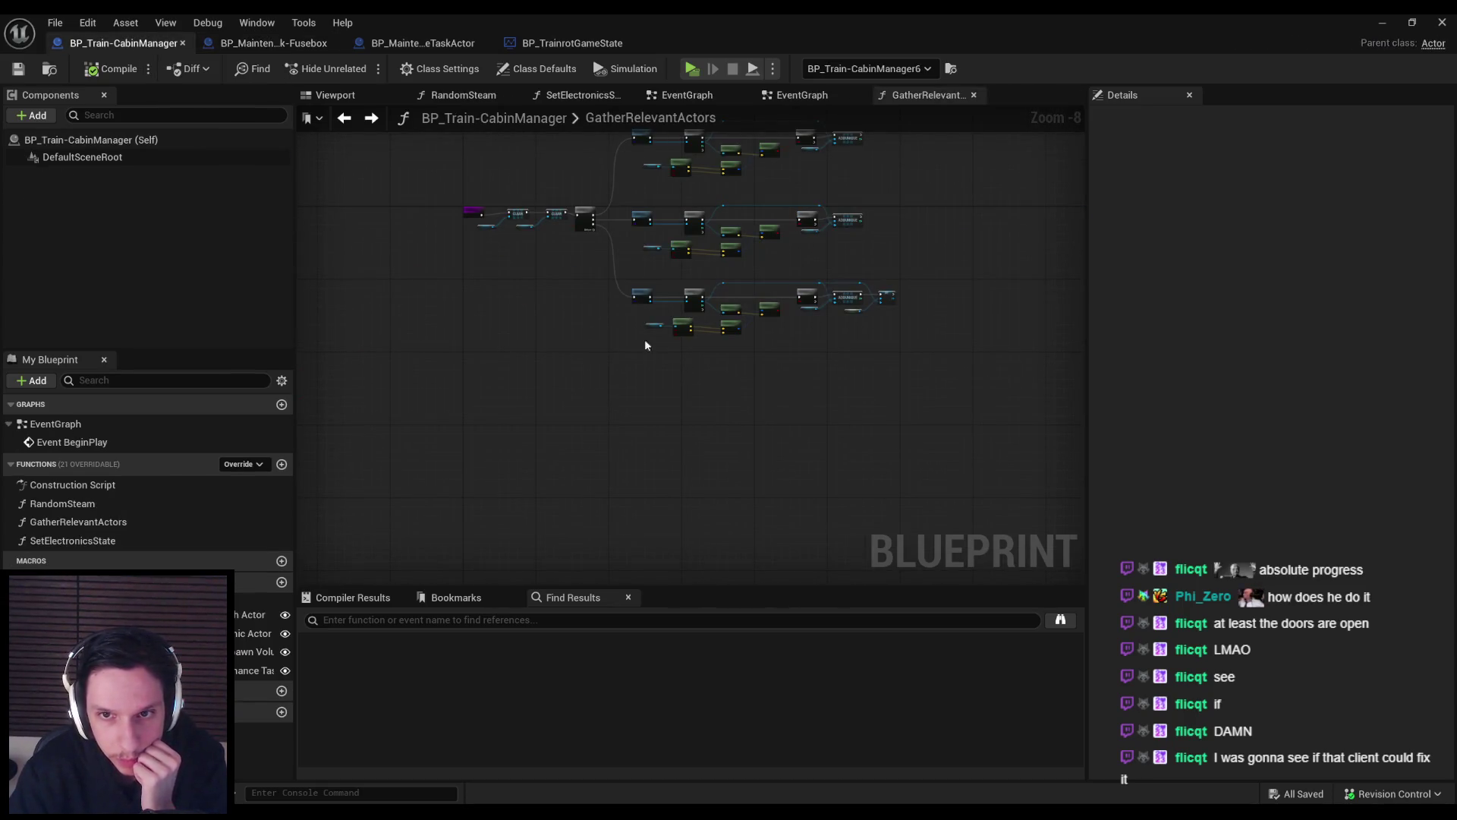
{"action": "left_click", "coordinate": [273, 44]}
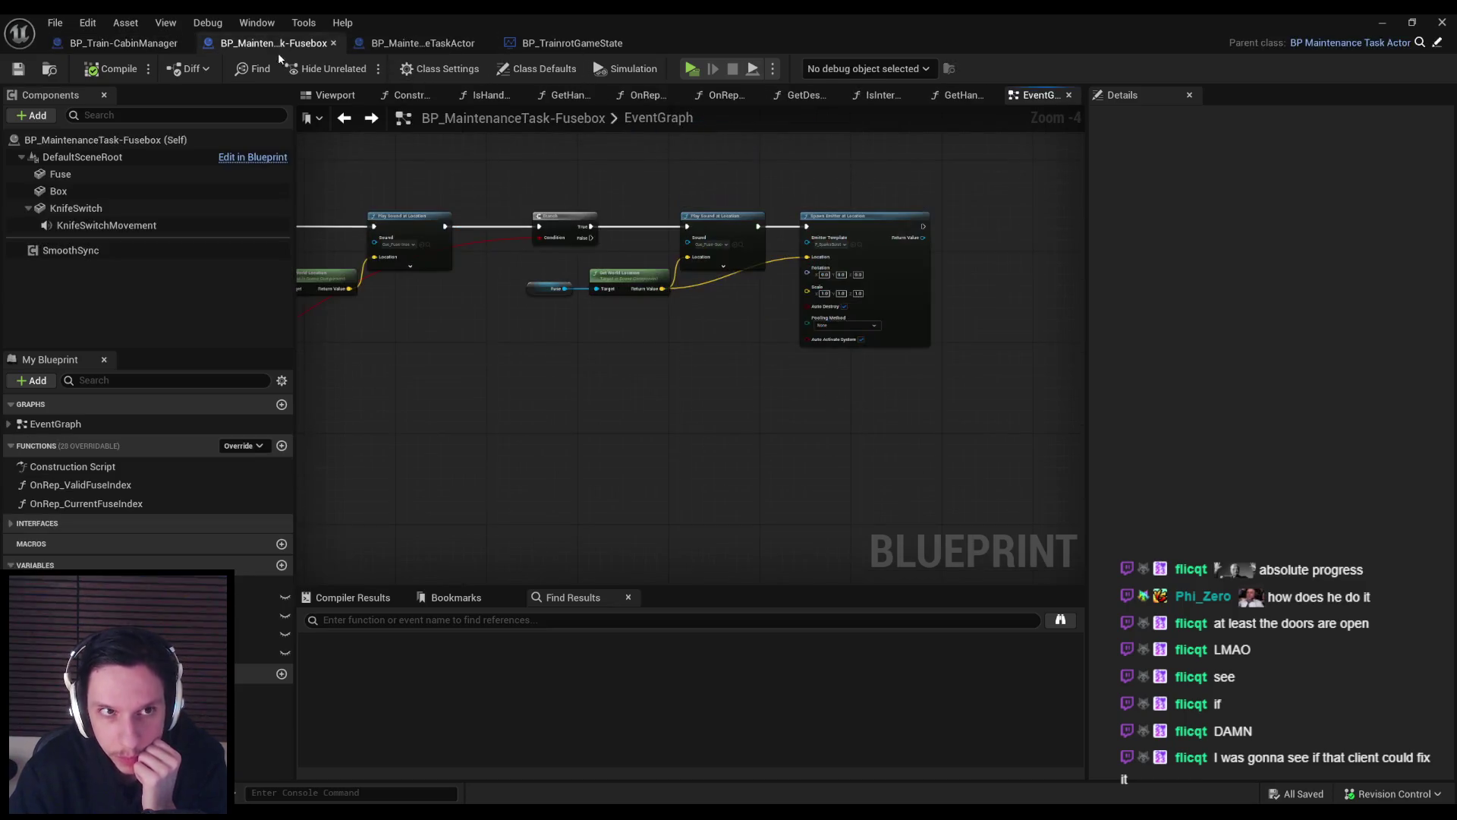
{"action": "left_click", "coordinate": [571, 47]}
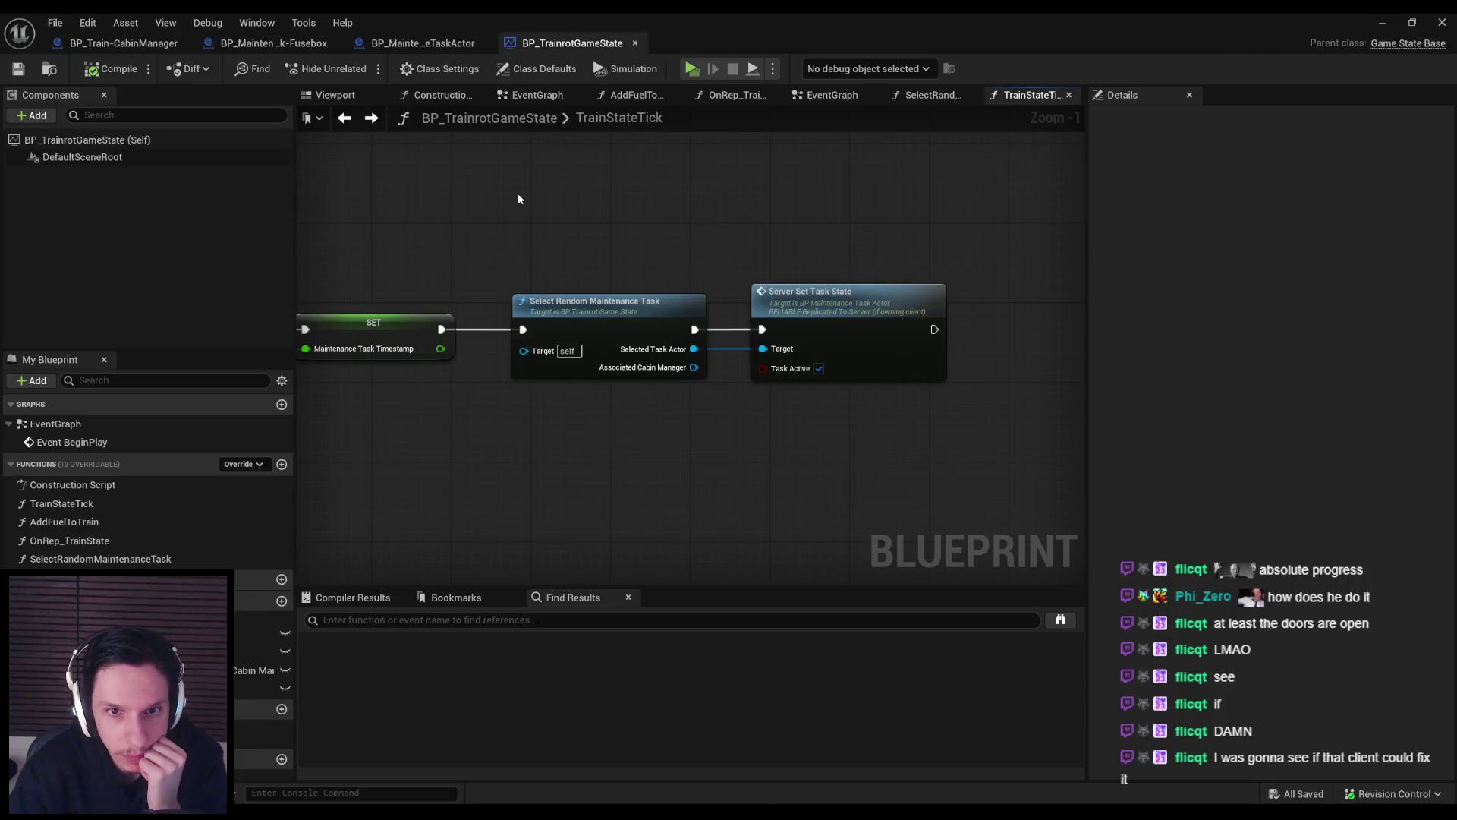
Peek into SelectRandomMaintenanceTask, then jump from Server Set Task State to its event in BP_MaintenanceTaskActor.
{"action": "scroll", "coordinate": [748, 253], "scroll_direction": "down", "scroll_amount": 2}
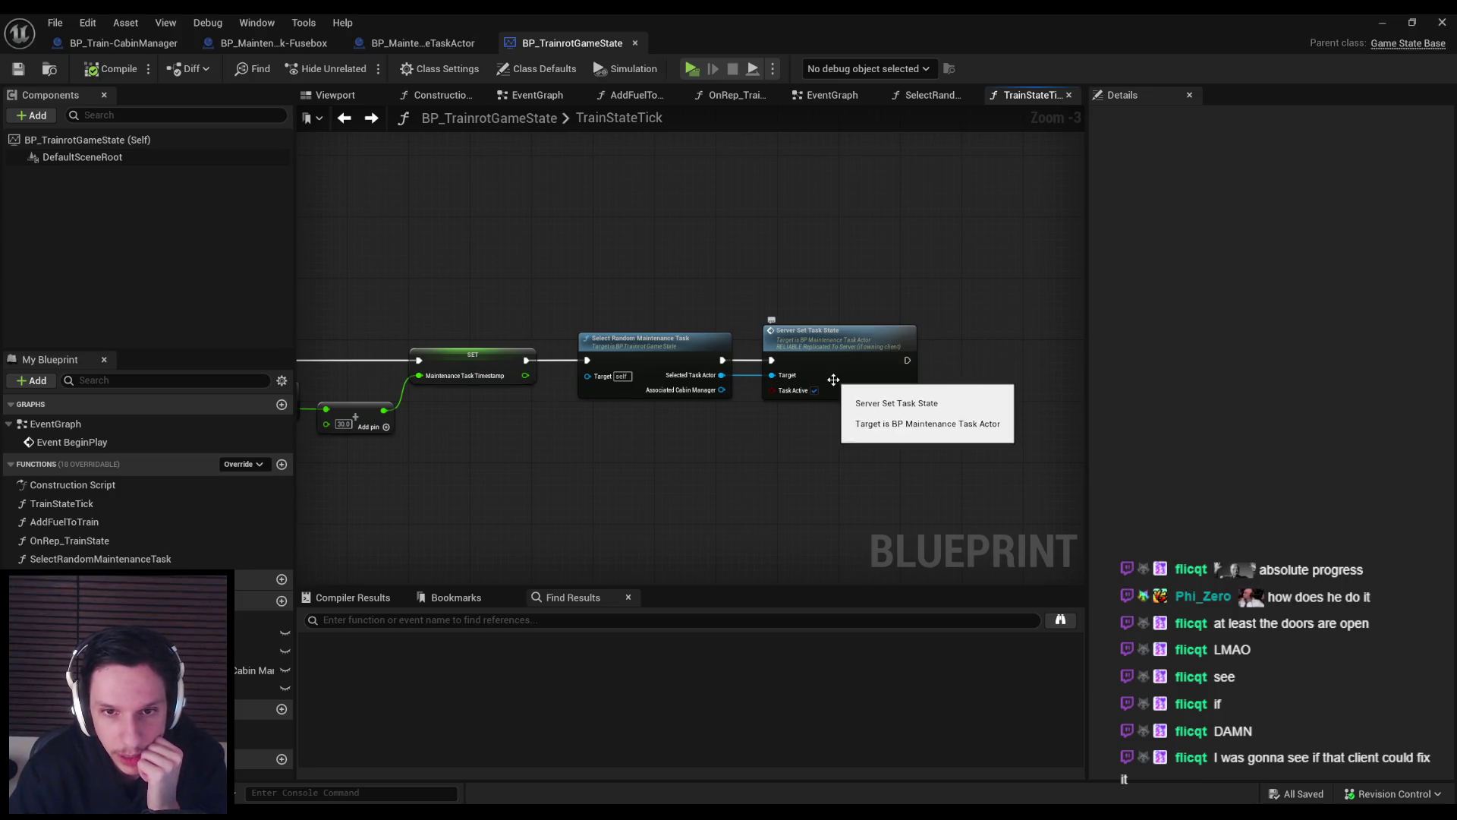
{"action": "double_click", "coordinate": [658, 375]}
{"action": "key", "text": "alt+Left"}
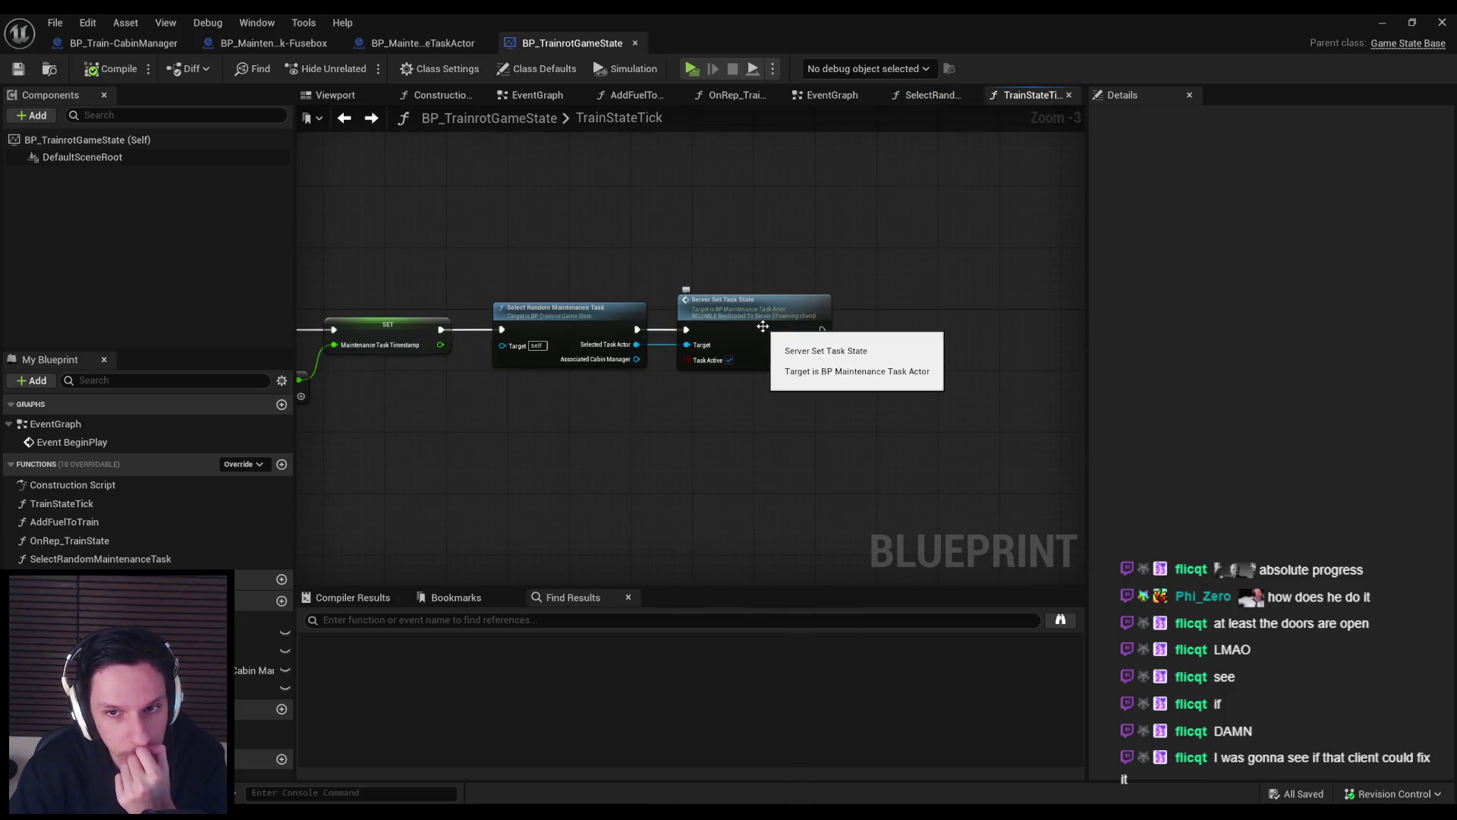
{"action": "scroll", "coordinate": [762, 327], "scroll_direction": "up", "scroll_amount": 2}
{"action": "double_click", "coordinate": [763, 327]}
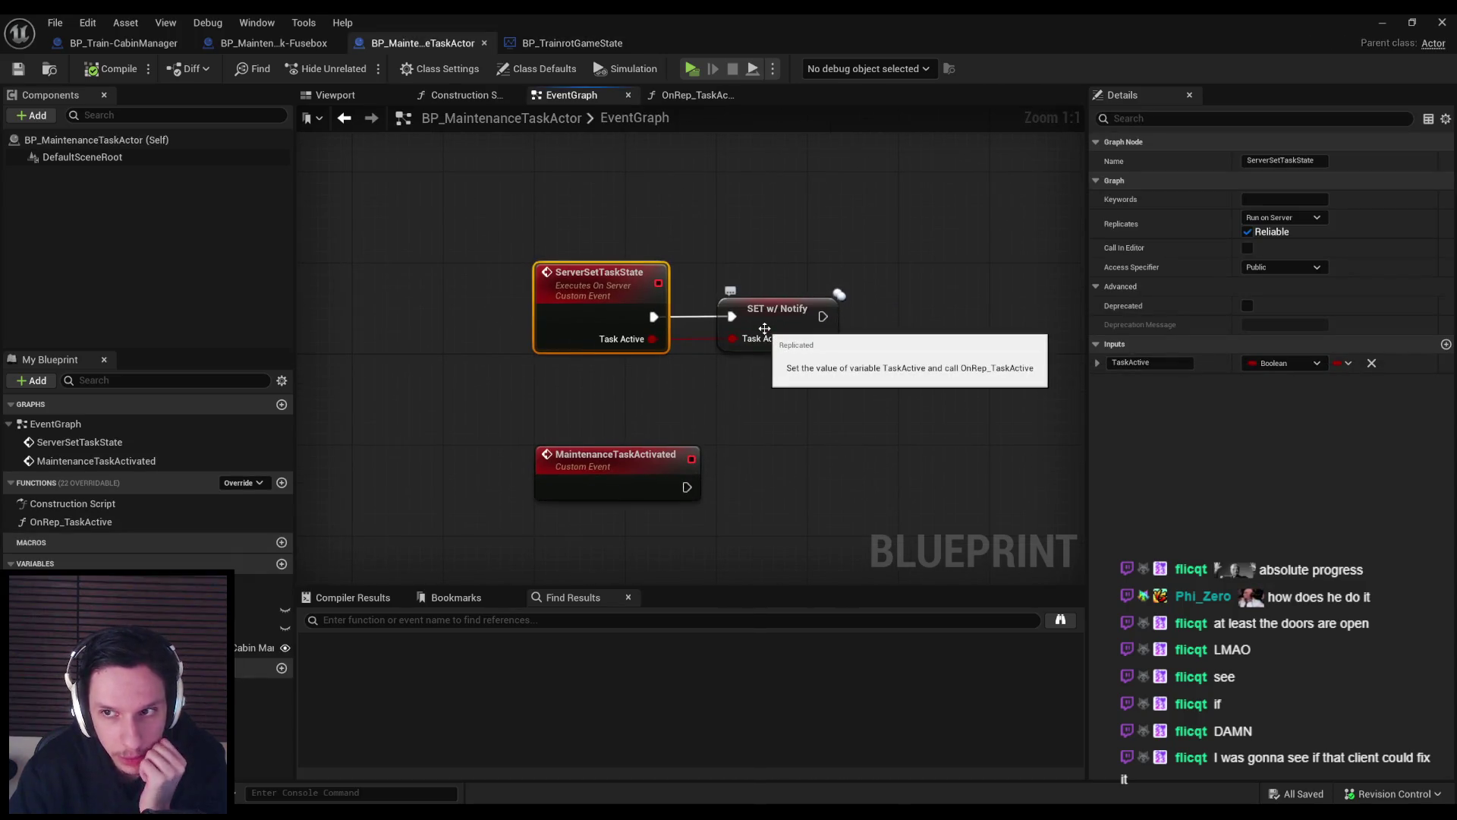
Set the ServerSetTaskState event's Replicates option to Not Replicated.
{"action": "left_click", "coordinate": [765, 328]}
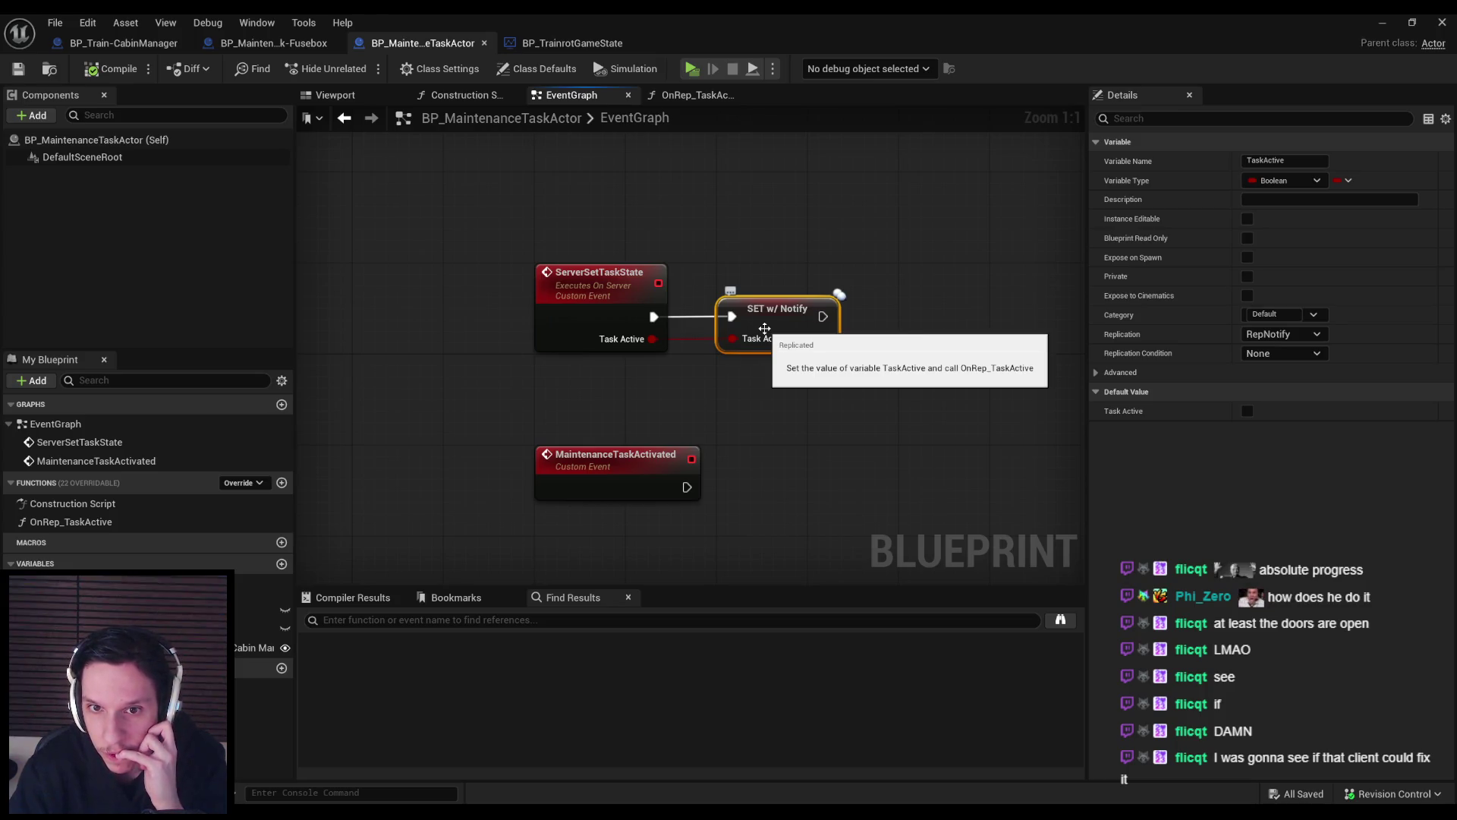
{"action": "left_click", "coordinate": [622, 324]}
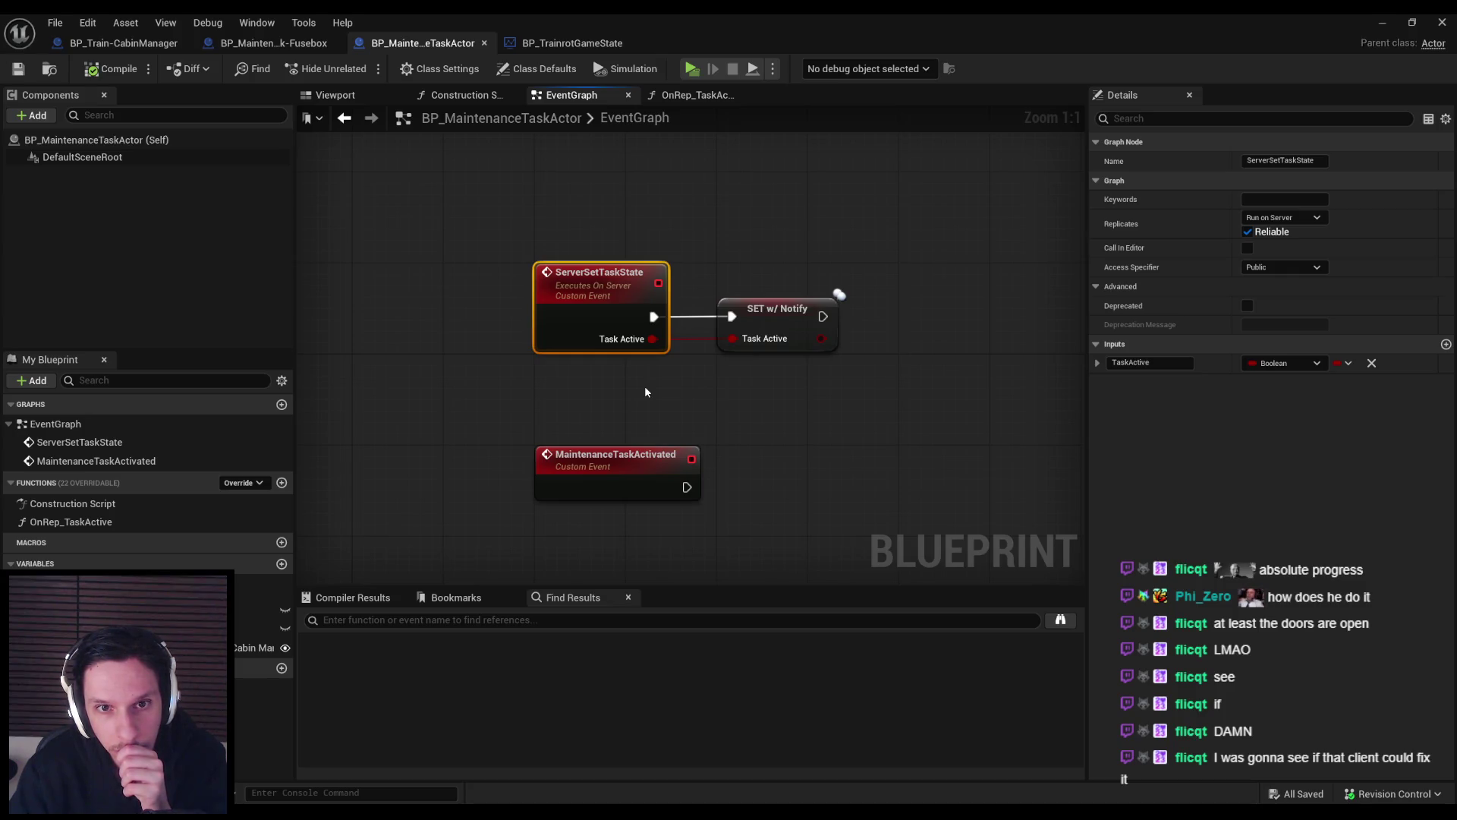
{"action": "left_click", "coordinate": [572, 43]}
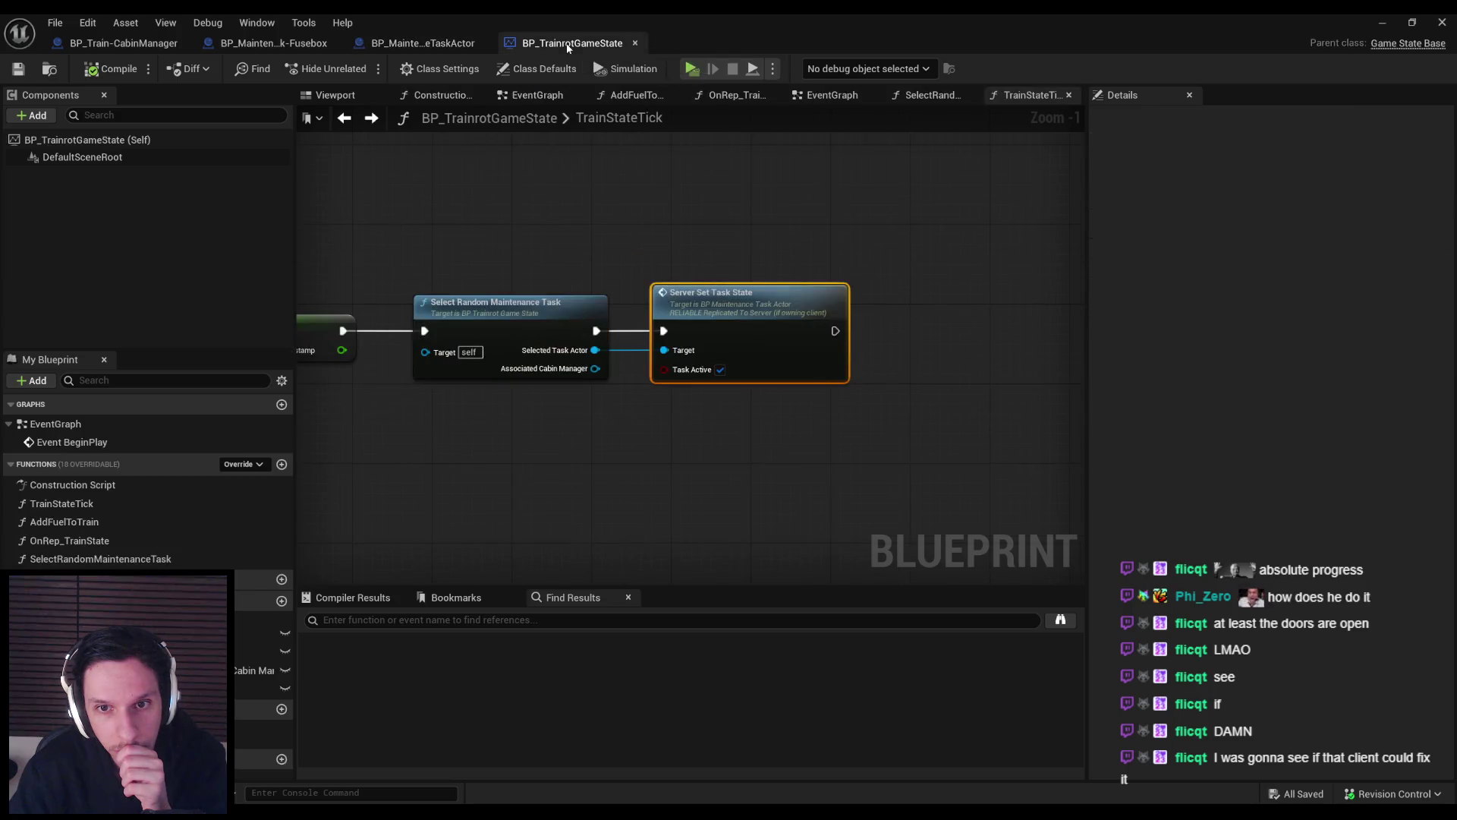
{"action": "left_click", "coordinate": [459, 45]}
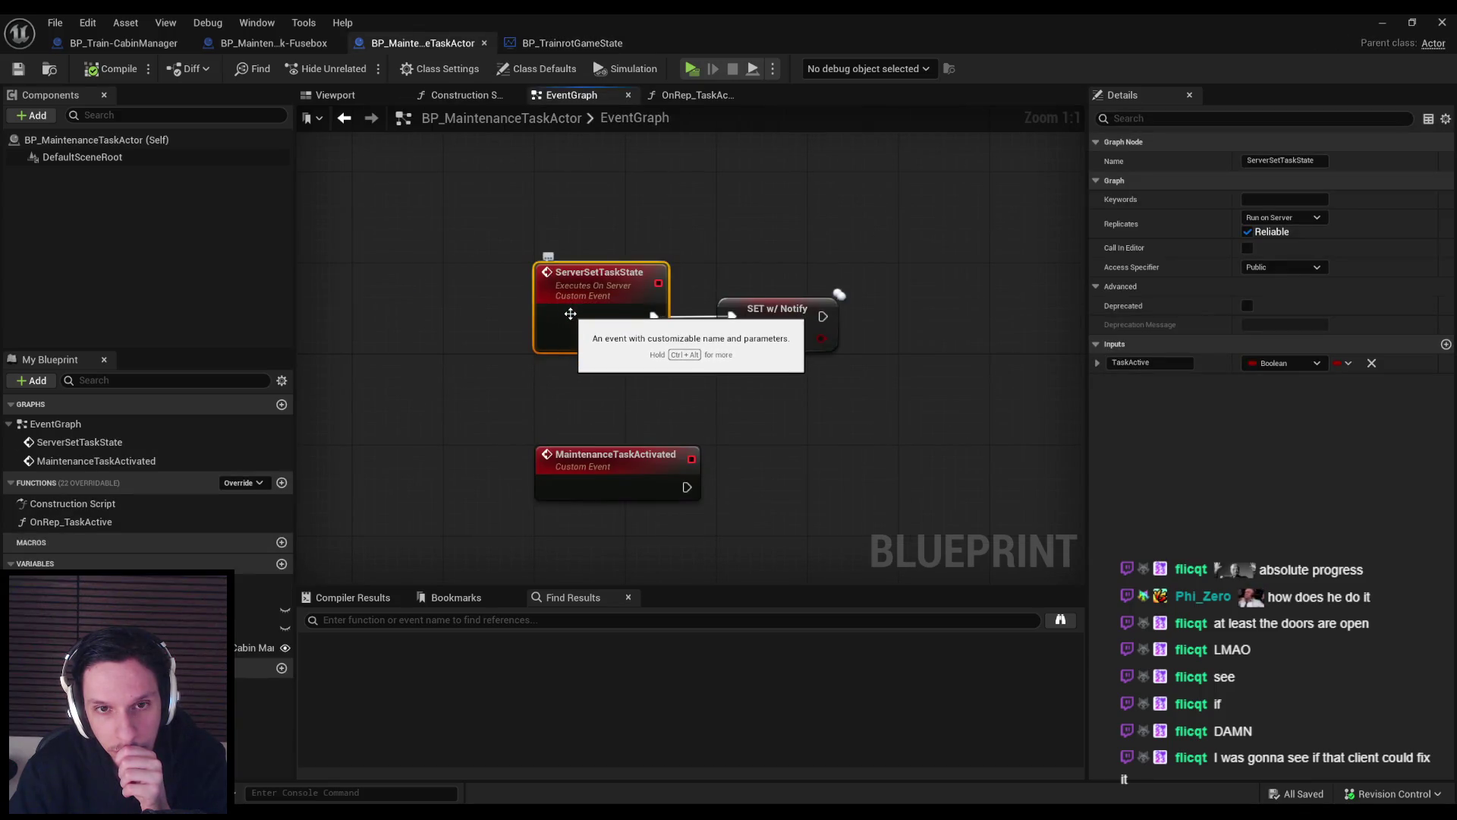
{"action": "left_click", "coordinate": [1285, 218]}
{"action": "left_click", "coordinate": [1291, 239]}
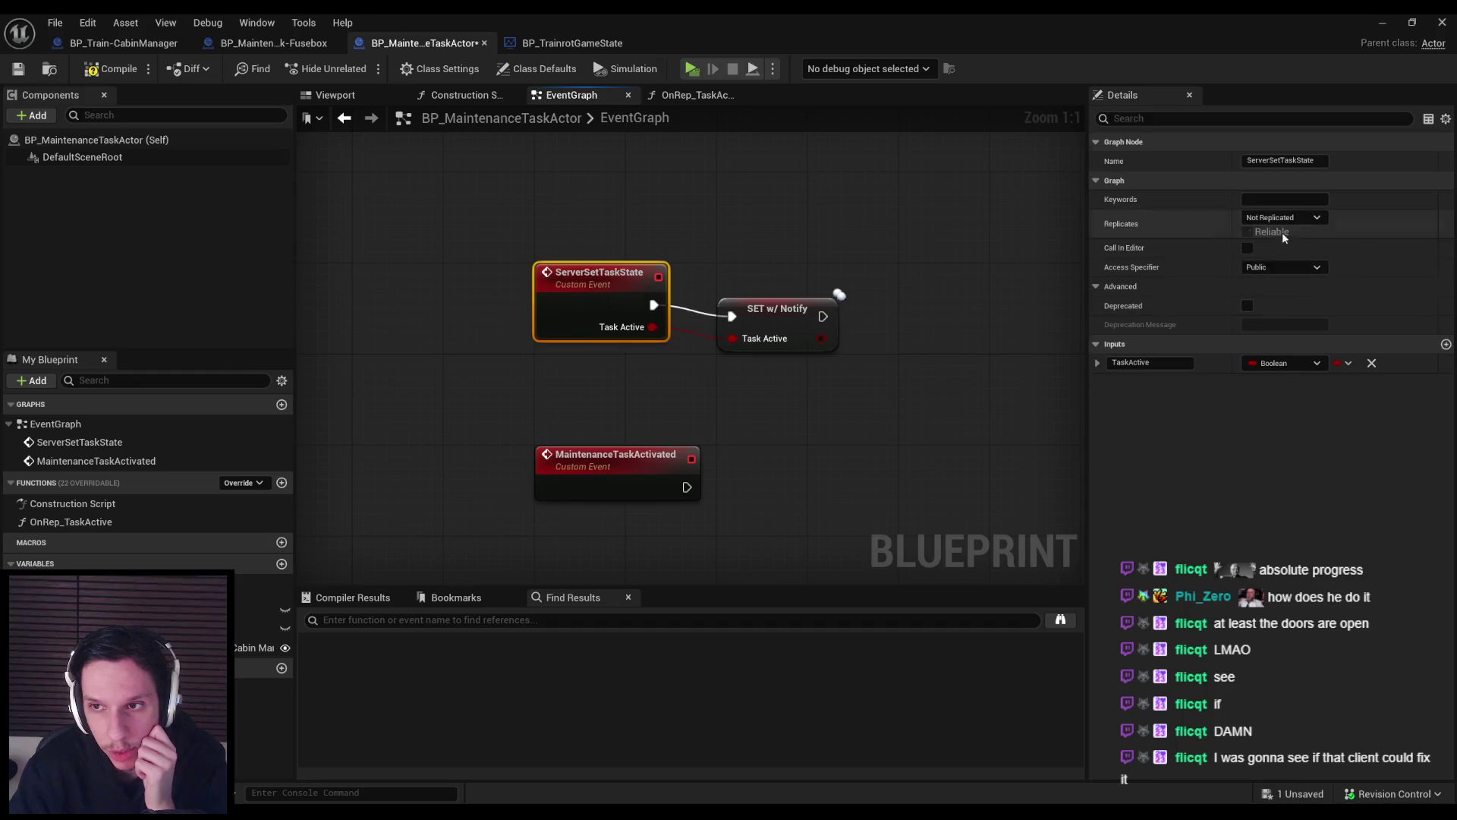
Rename the event to SetTaskState and save BP_MaintenanceTaskActor.
{"action": "left_click", "coordinate": [604, 303]}
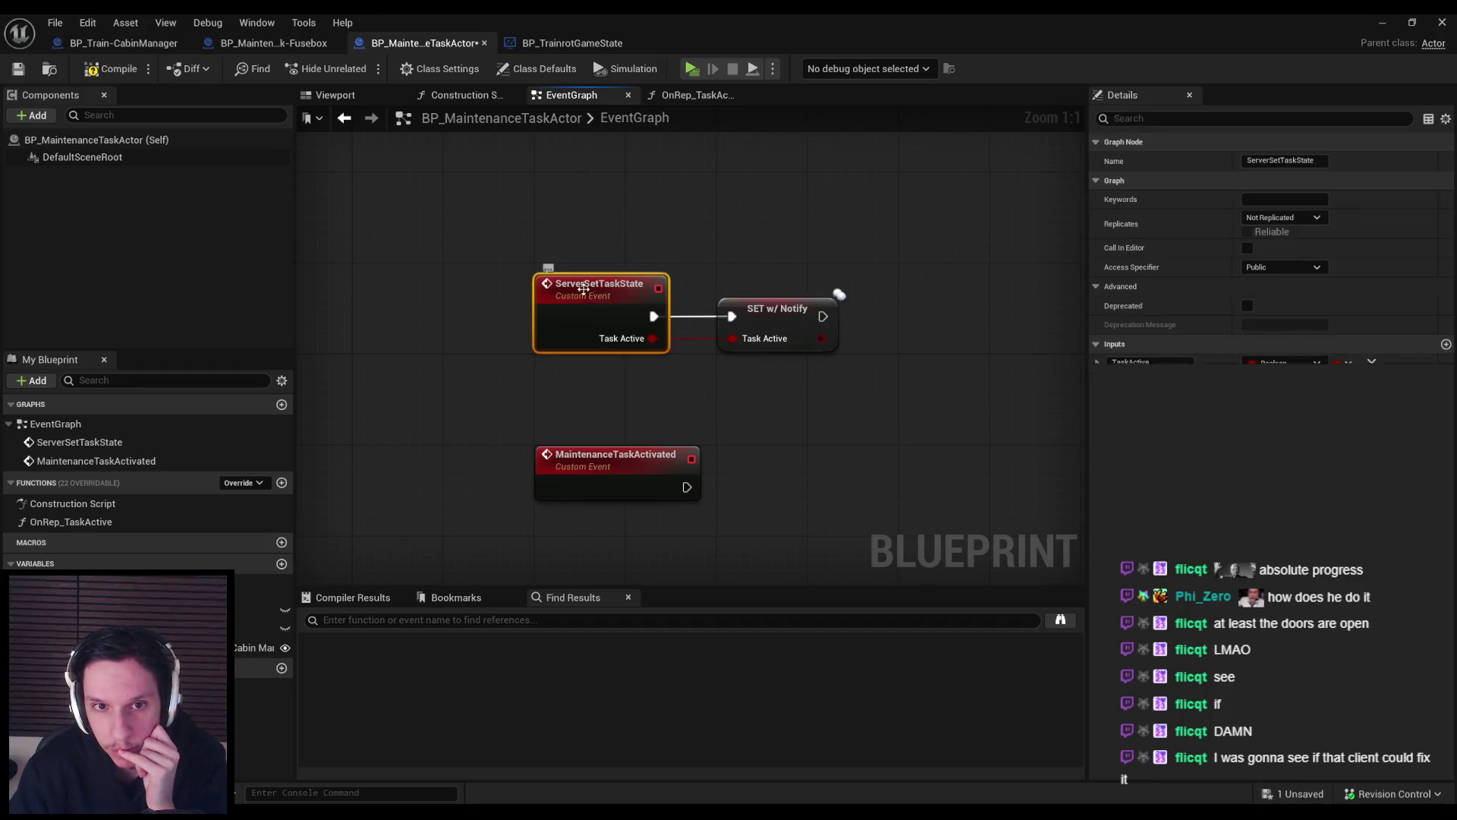
{"action": "double_click", "coordinate": [588, 285]}
{"action": "key", "text": "BackSpace"}
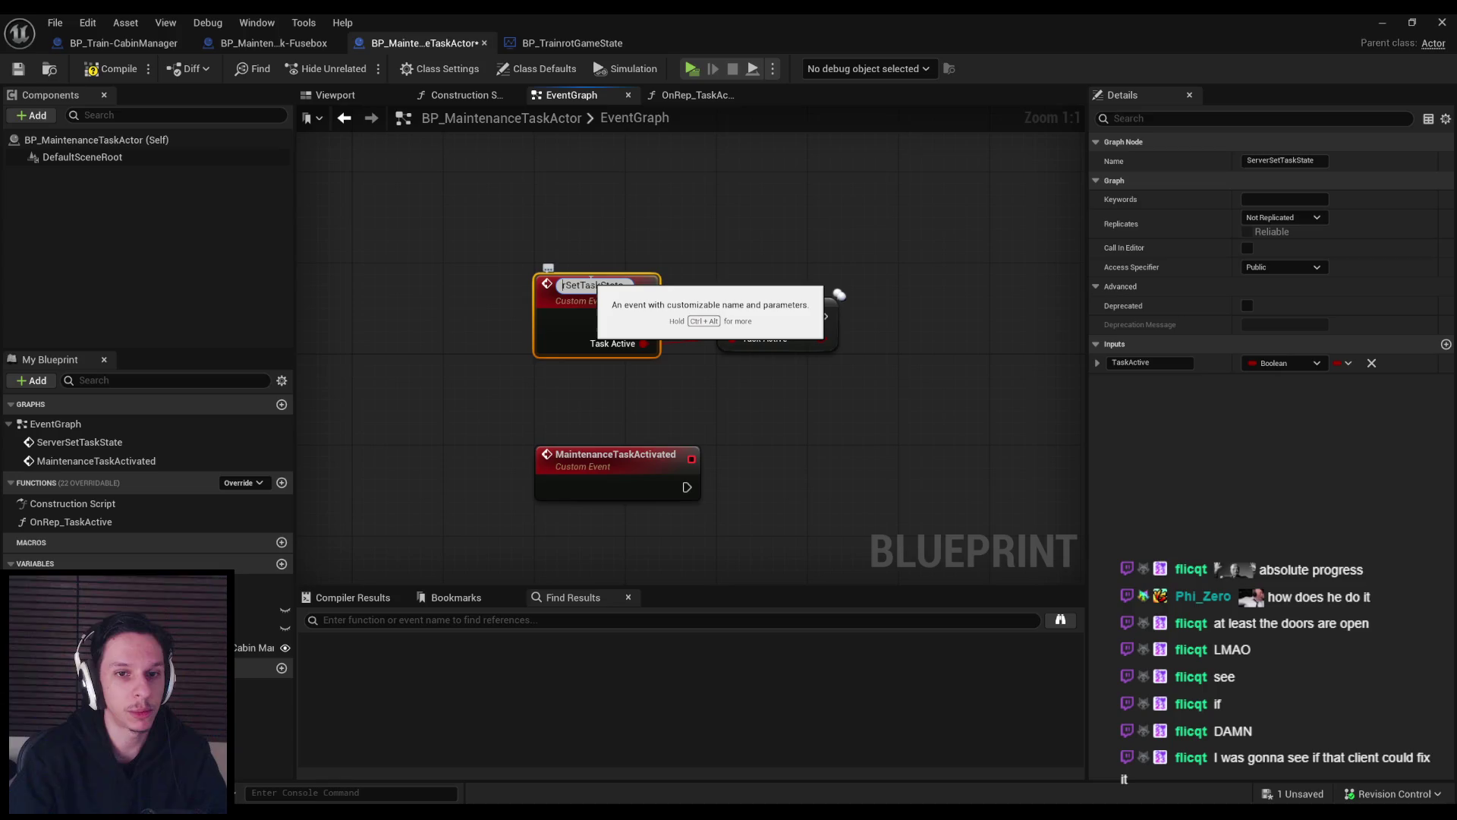
{"action": "key", "text": "Return"}
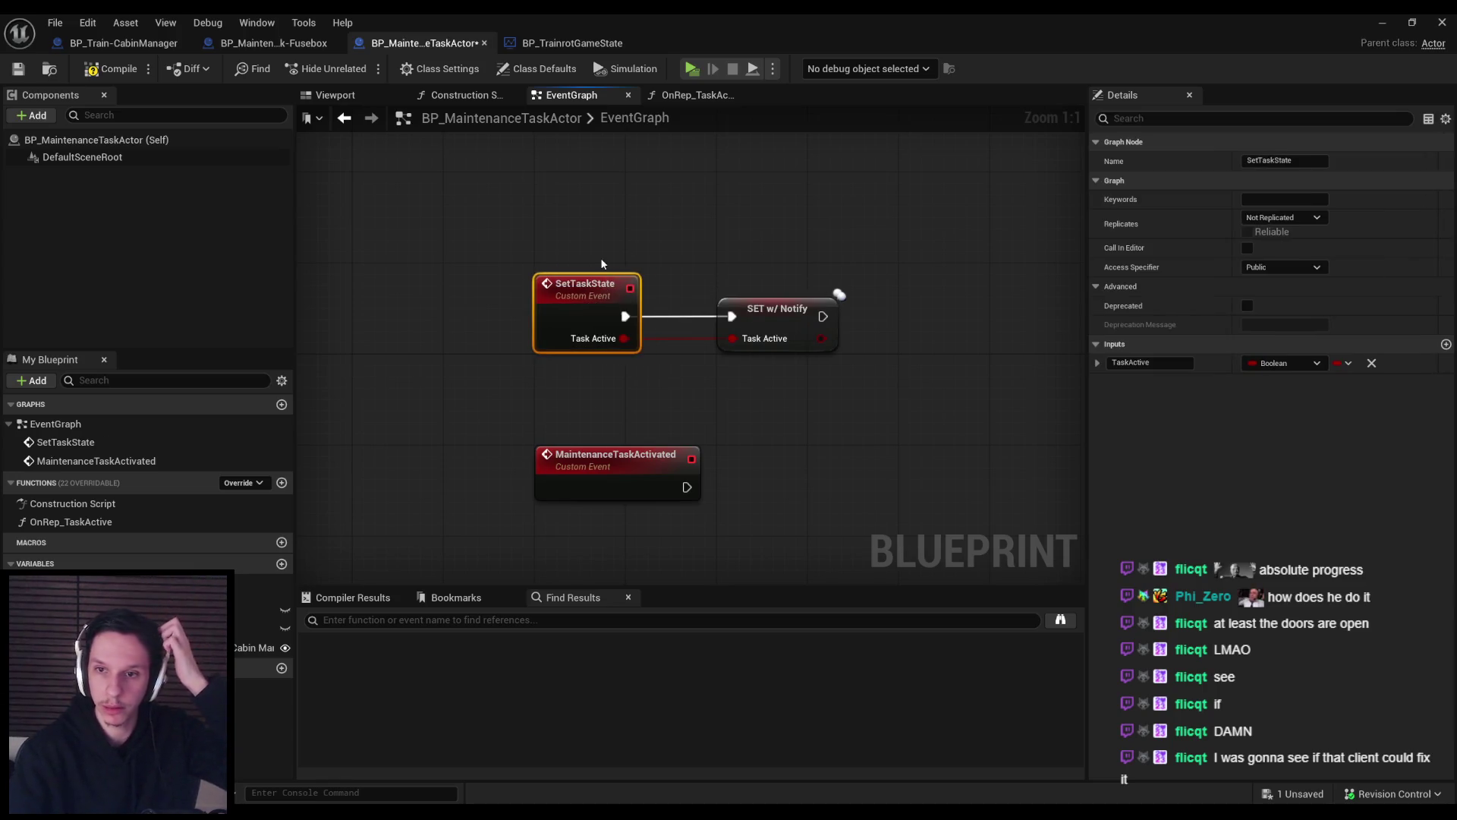
{"action": "left_click", "coordinate": [593, 260]}
{"action": "left_click", "coordinate": [582, 287]}
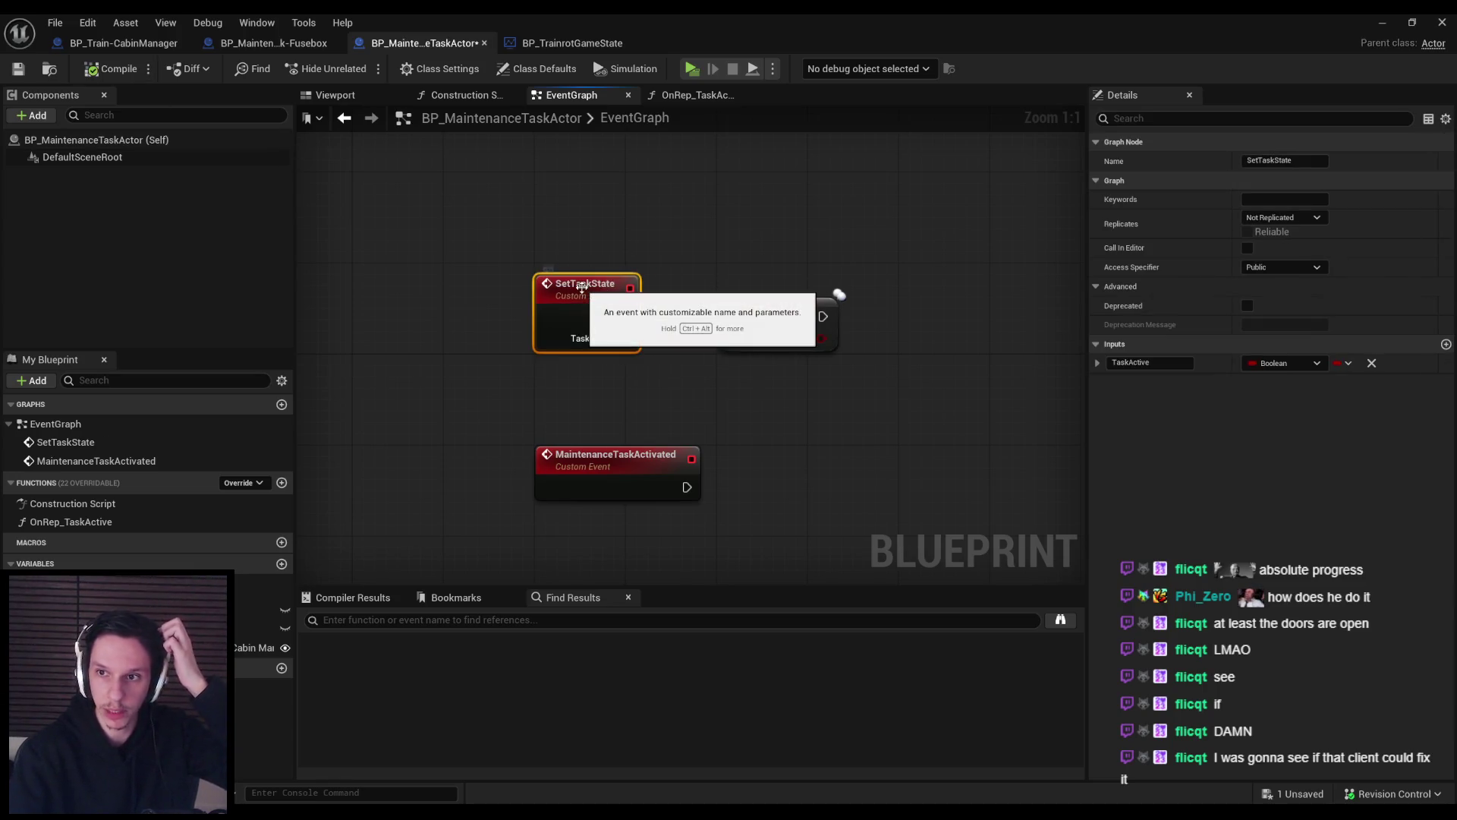
{"action": "key", "text": "ctrl+s"}
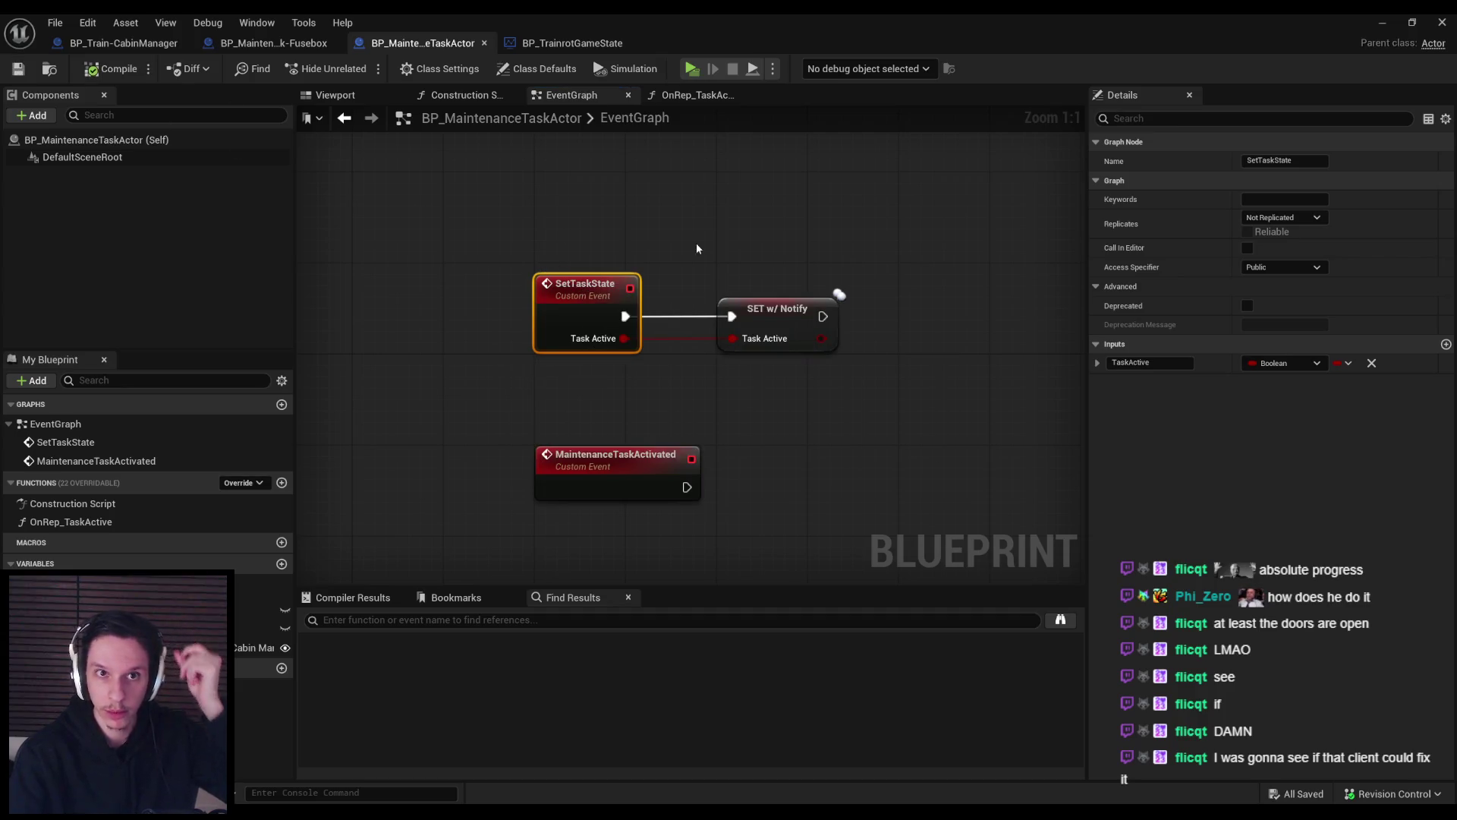
Nudge the Set Task State node into line in TrainStateTick.
{"action": "left_click", "coordinate": [564, 44]}
{"action": "left_click_drag", "start_coordinate": [691, 343], "coordinate": [690, 353]}
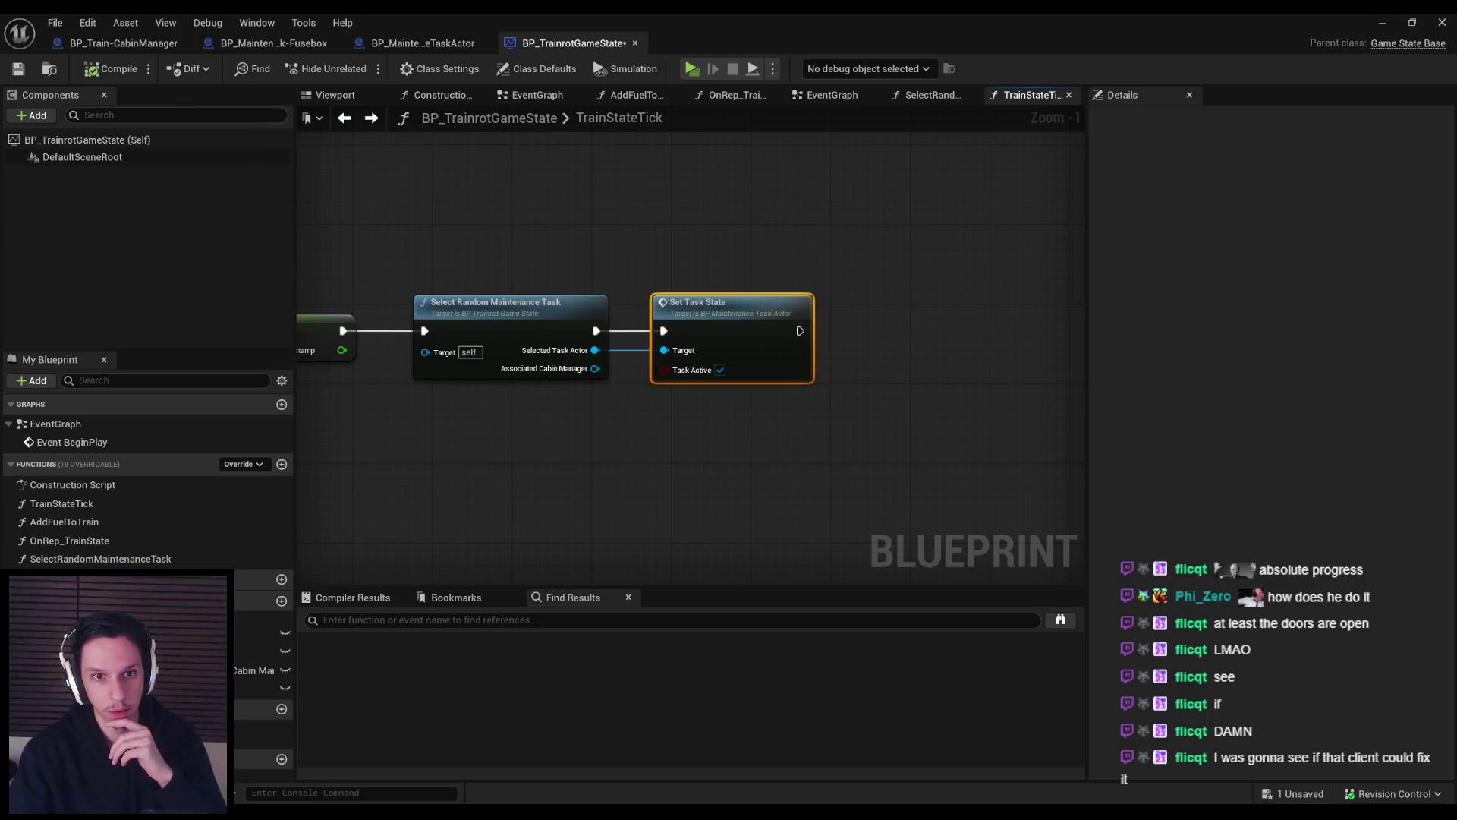
{"action": "scroll", "coordinate": [515, 388], "scroll_direction": "down", "scroll_amount": 2}
{"action": "mouse_move", "coordinate": [532, 380]}
{"action": "left_mouse_down"}
{"action": "mouse_move", "coordinate": [593, 372]}
{"action": "mouse_move", "coordinate": [515, 388]}
{"action": "left_mouse_up"}
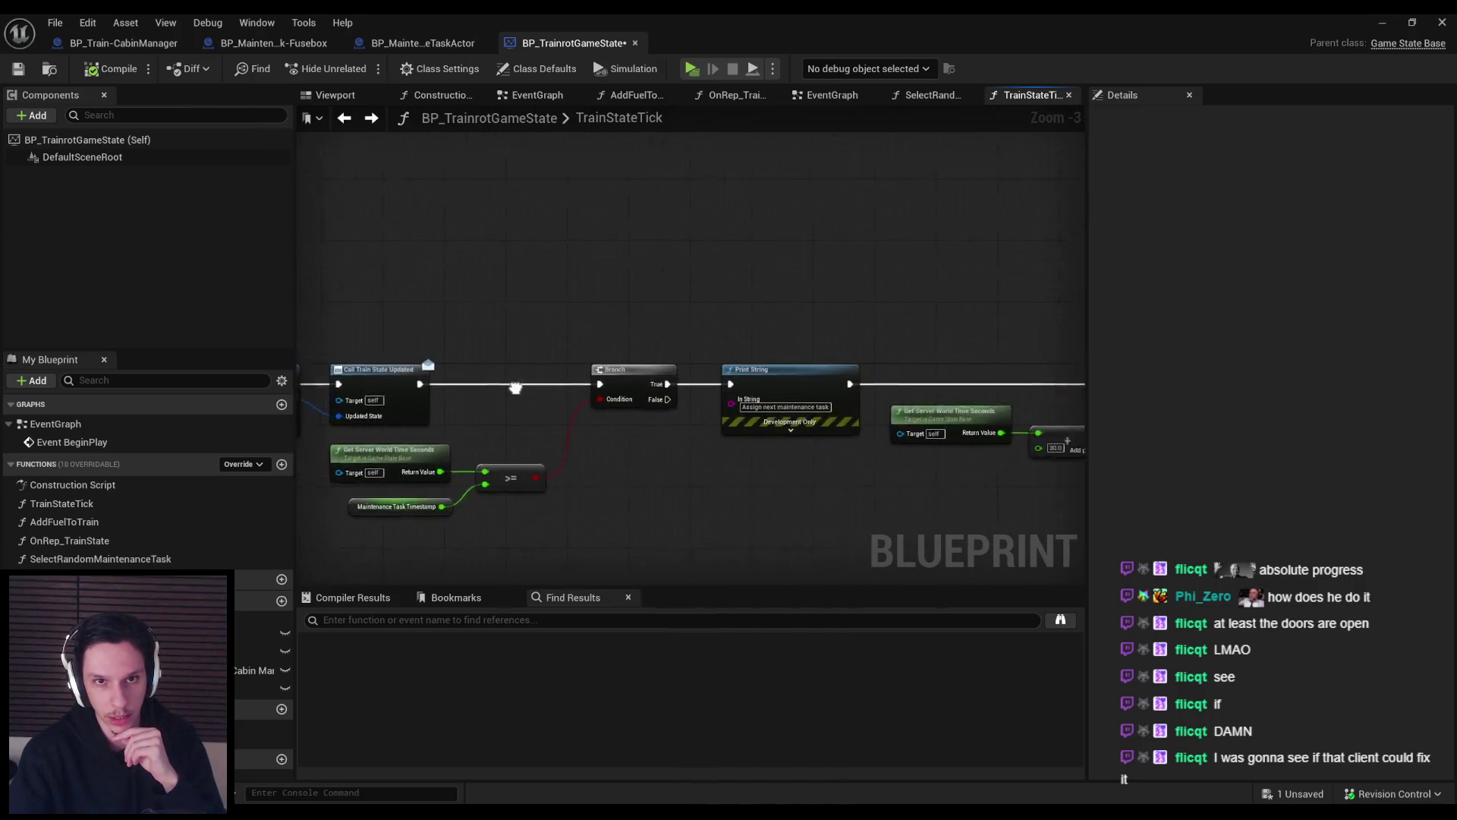
Follow TrainStateTick into the SetTaskState event definition and inspect its TaskActive setter.
{"action": "double_click", "coordinate": [76, 423]}
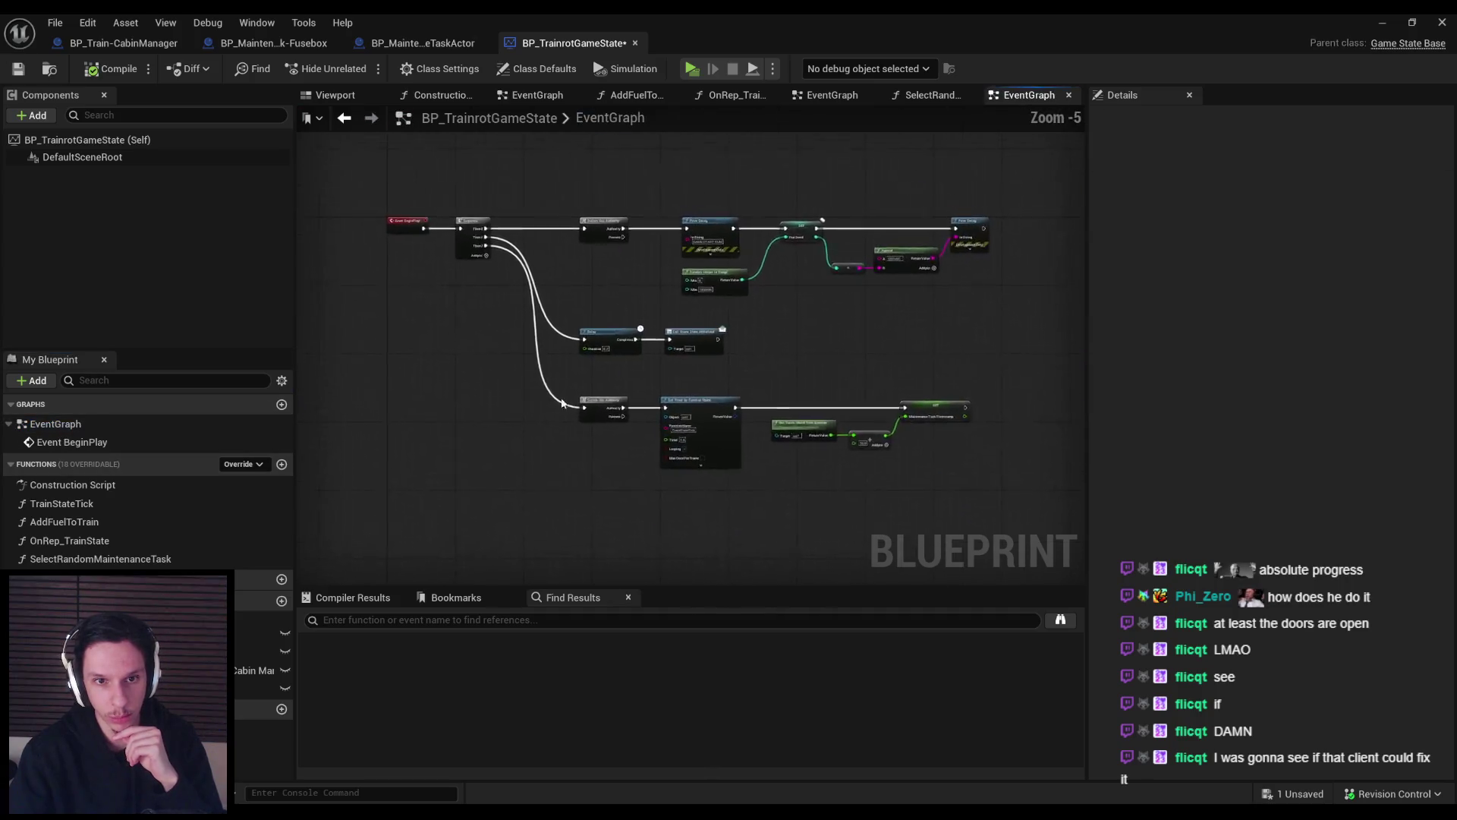
{"action": "scroll", "coordinate": [606, 415], "scroll_direction": "up", "scroll_amount": 3}
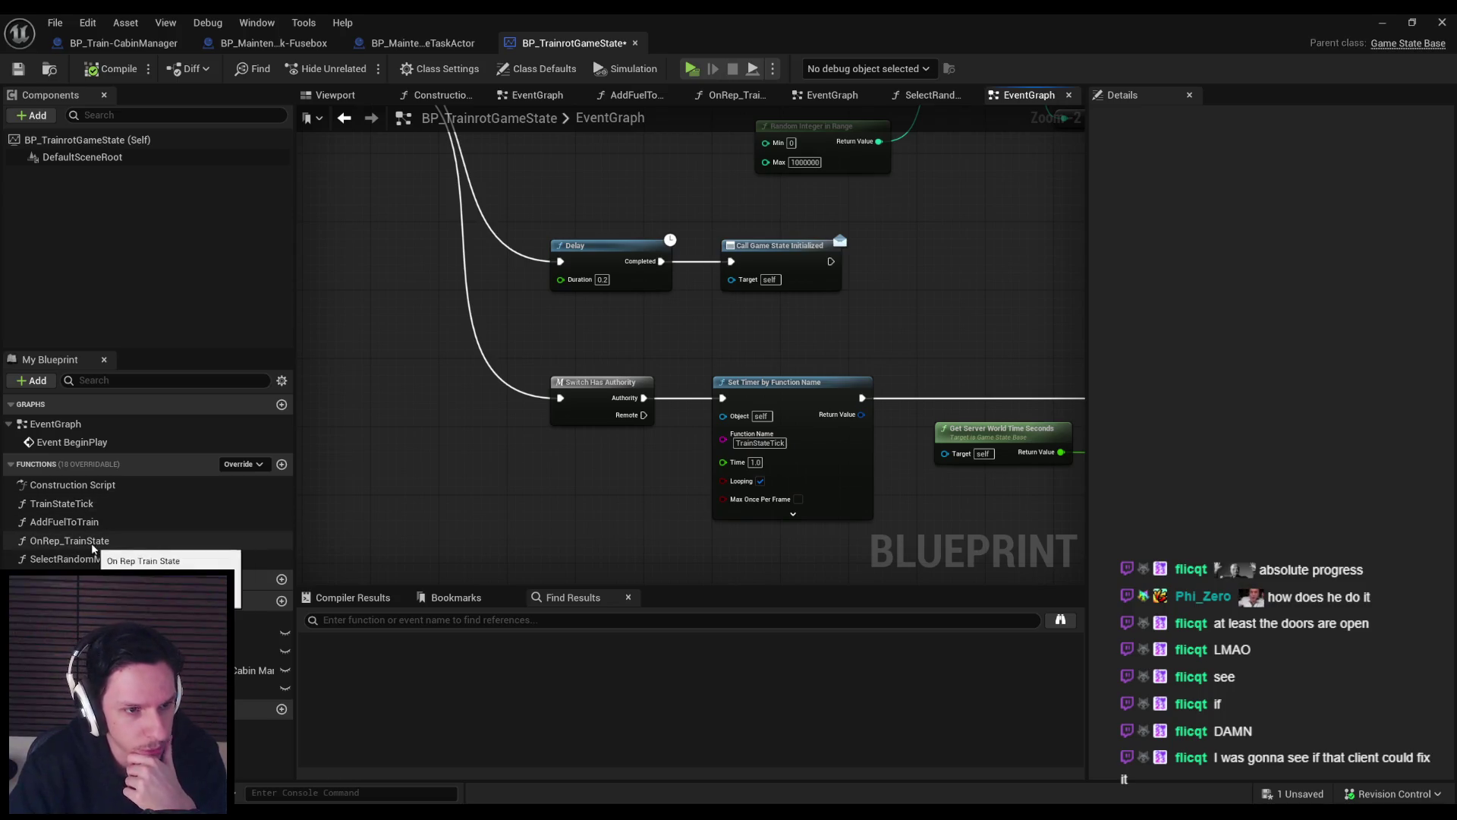
{"action": "double_click", "coordinate": [61, 504]}
{"action": "scroll", "coordinate": [618, 308], "scroll_direction": "up", "scroll_amount": 6}
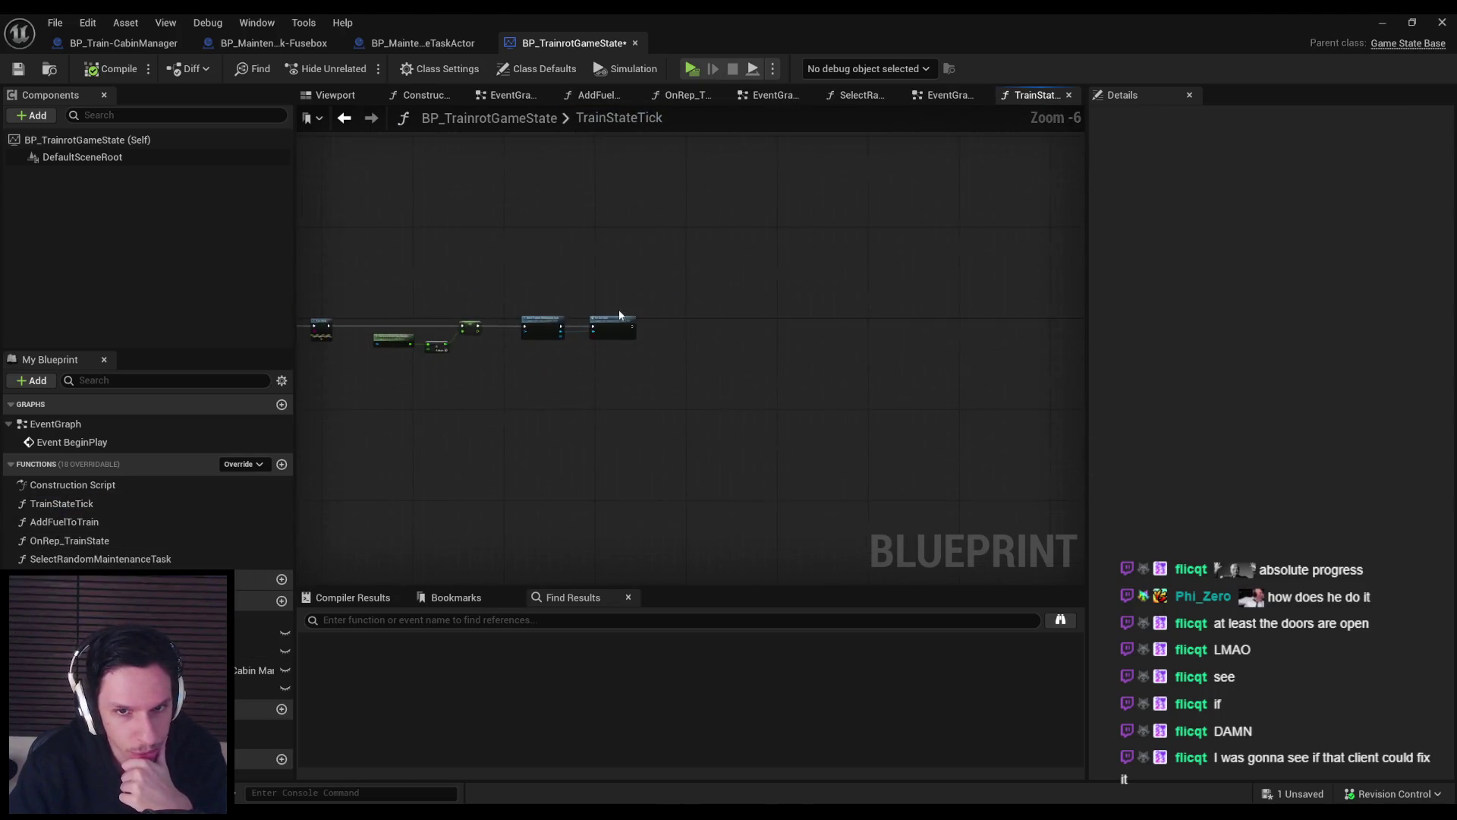
{"action": "scroll", "coordinate": [495, 413], "scroll_direction": "down", "scroll_amount": 2}
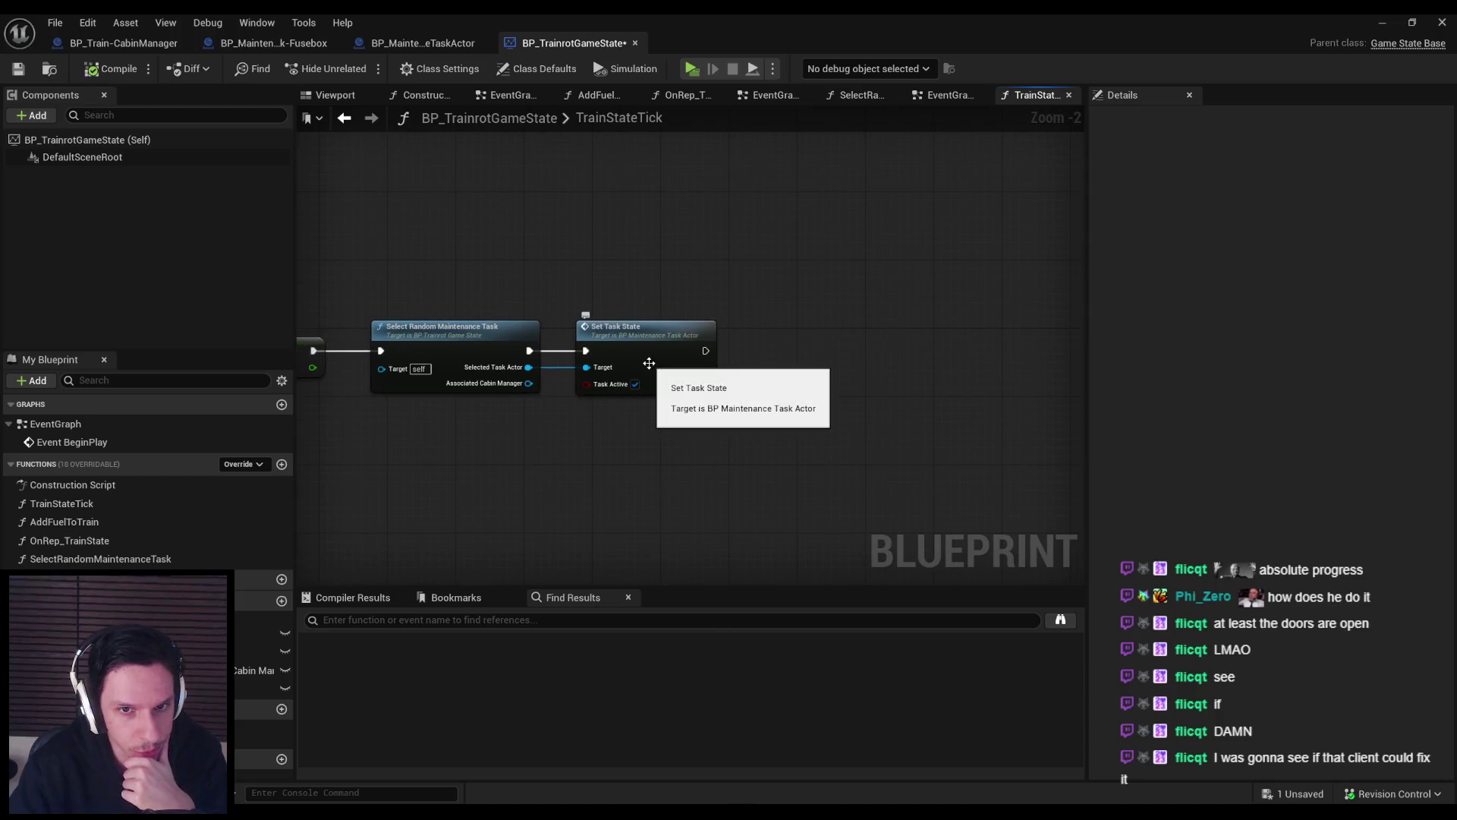
{"action": "double_click", "coordinate": [649, 363]}
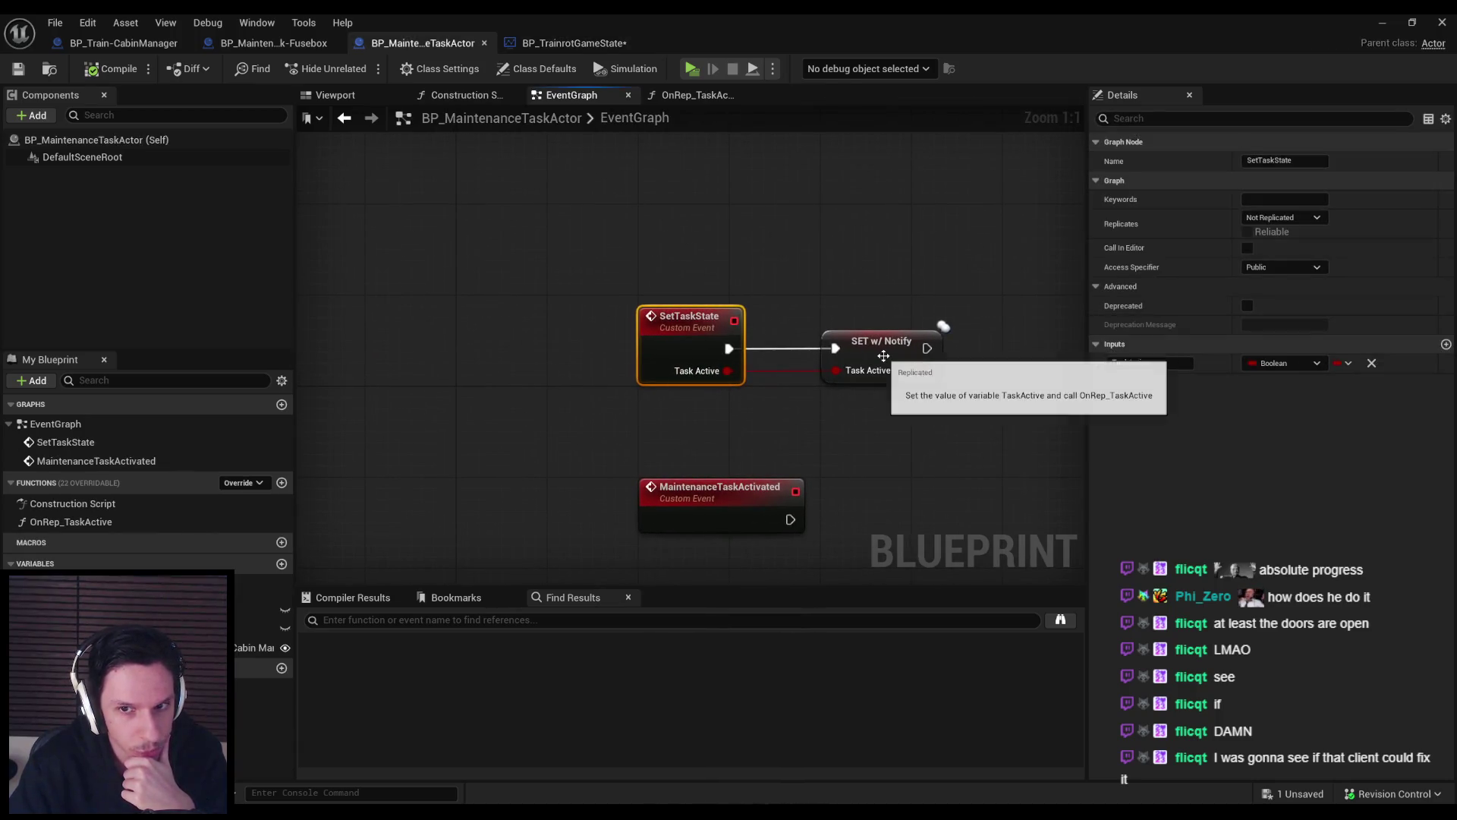
{"action": "left_click", "coordinate": [861, 439]}
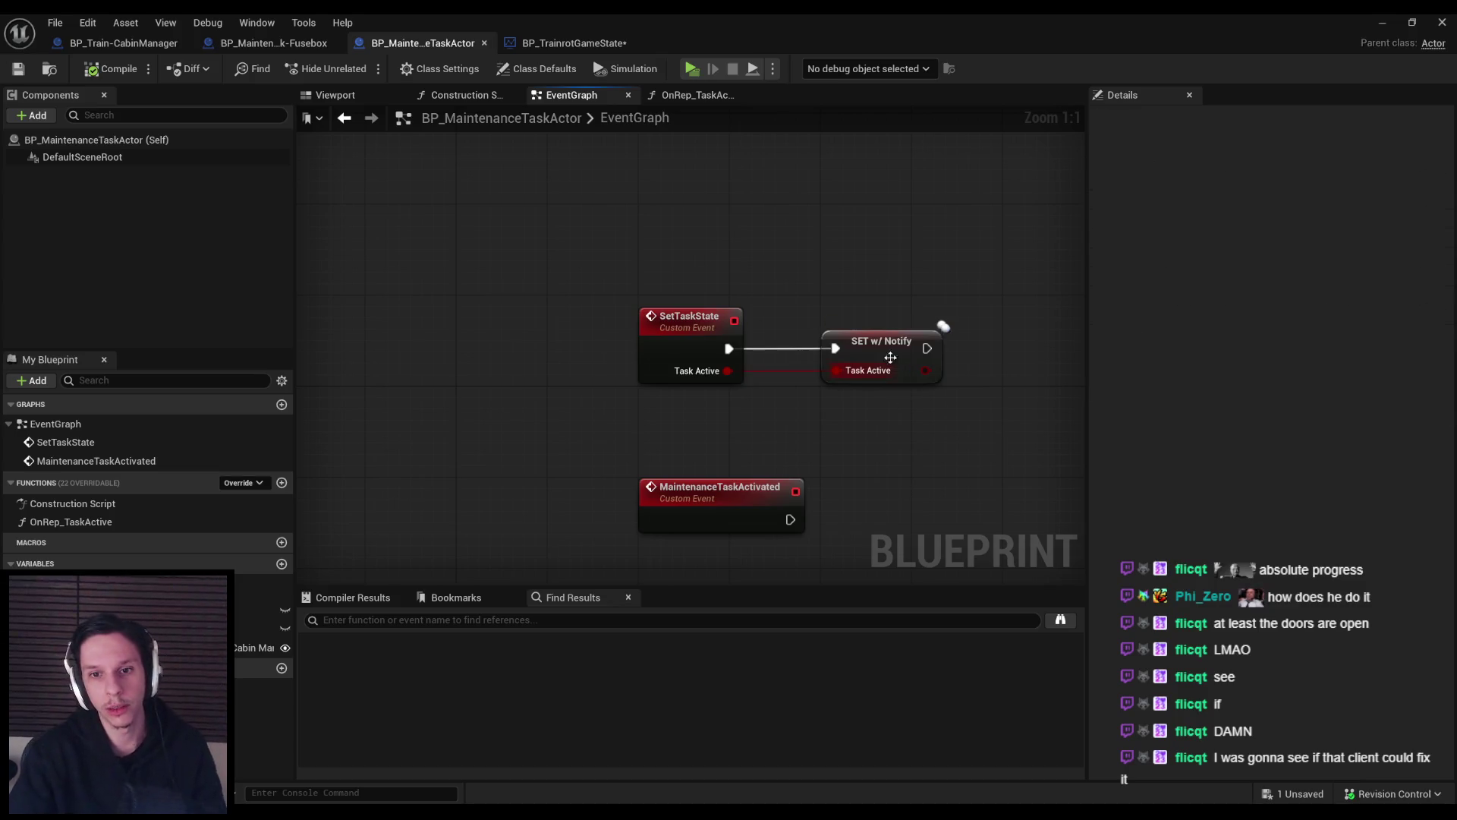
{"action": "left_click", "coordinate": [890, 357]}
{"action": "left_click", "coordinate": [826, 248]}
Browse the game state, task actor, Fusebox and CabinManager blueprints, panning GatherRelevantActors.
{"action": "left_click", "coordinate": [518, 46]}
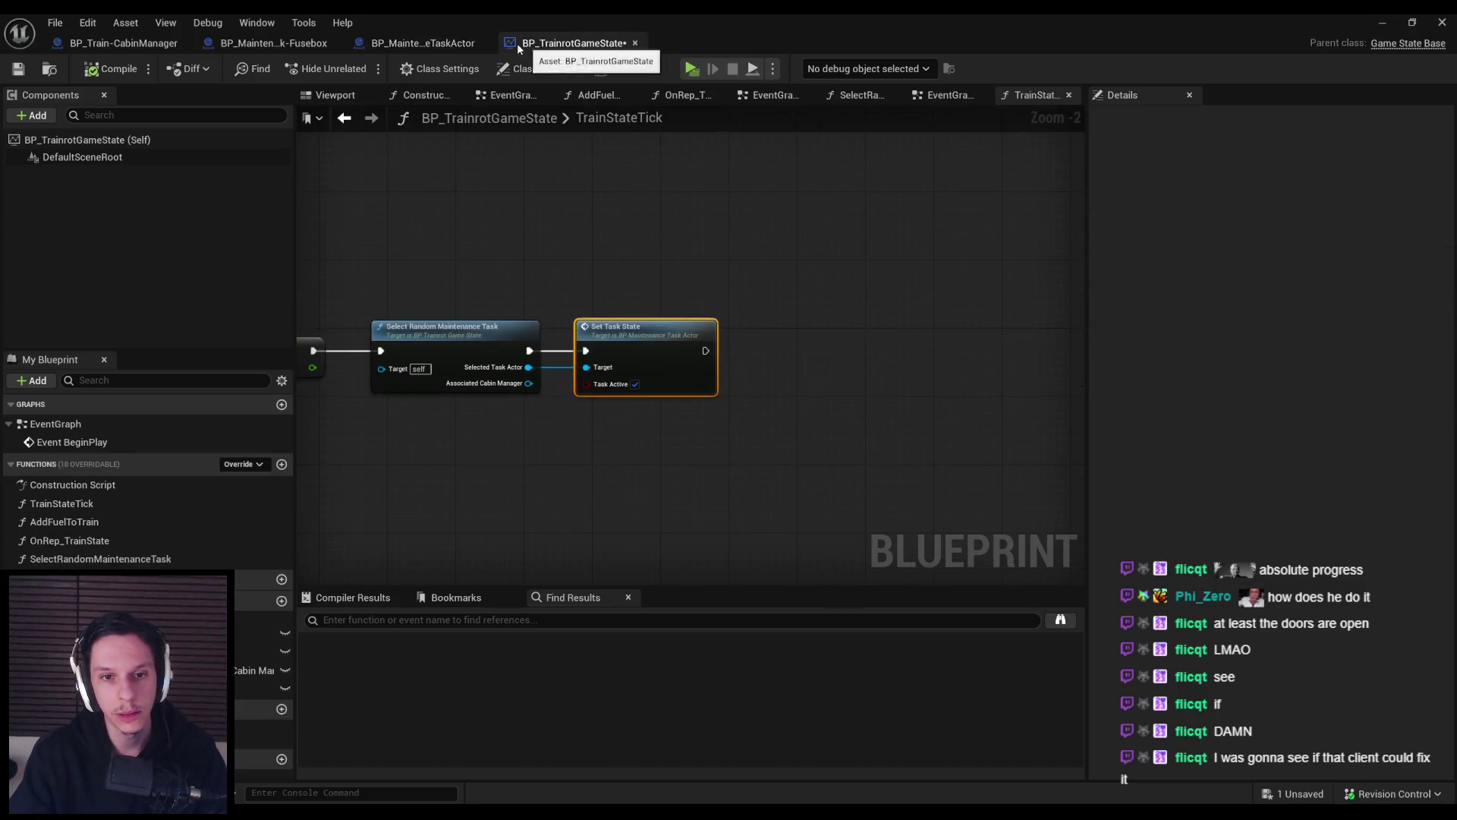
{"action": "left_click", "coordinate": [541, 271]}
{"action": "left_click", "coordinate": [422, 44]}
{"action": "left_click", "coordinate": [251, 44]}
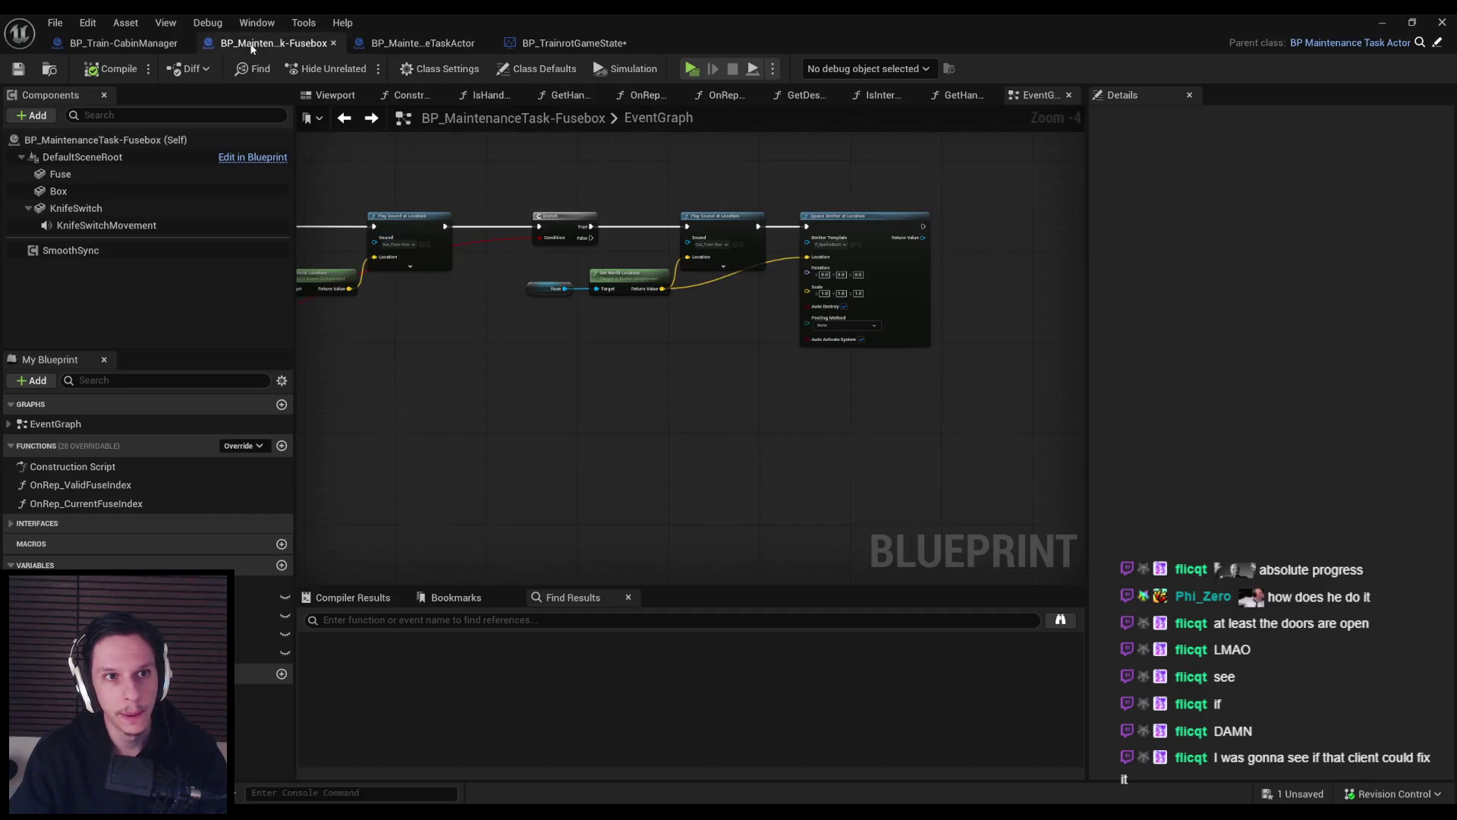
{"action": "left_click", "coordinate": [124, 43]}
{"action": "scroll", "coordinate": [630, 262], "scroll_direction": "up", "scroll_amount": 3}
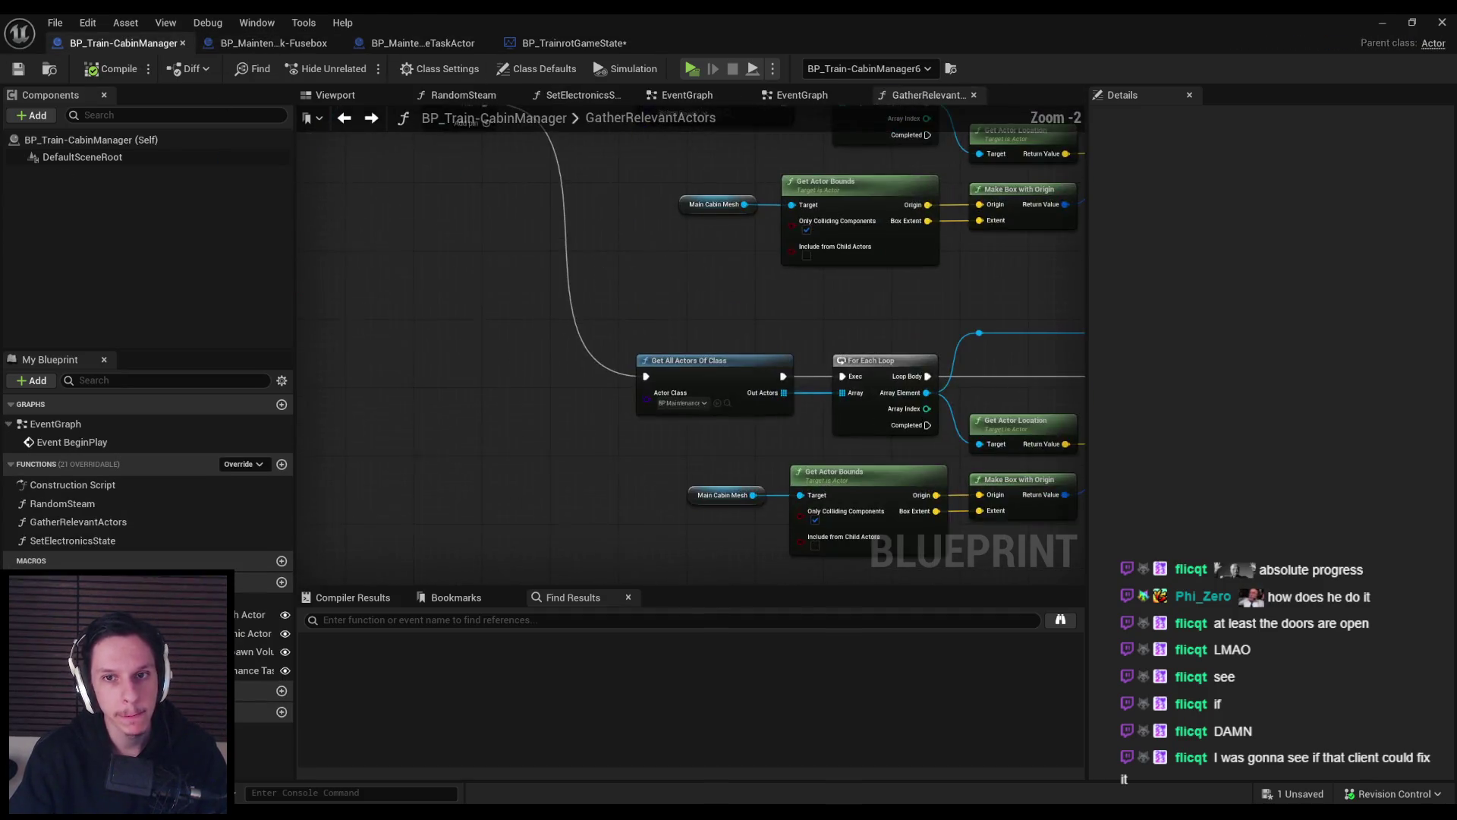
{"action": "scroll", "coordinate": [820, 404], "scroll_direction": "down", "scroll_amount": 1}
{"action": "left_click_drag", "start_coordinate": [820, 403], "coordinate": [782, 383]}
{"action": "scroll", "coordinate": [455, 222], "scroll_direction": "down", "scroll_amount": 1}
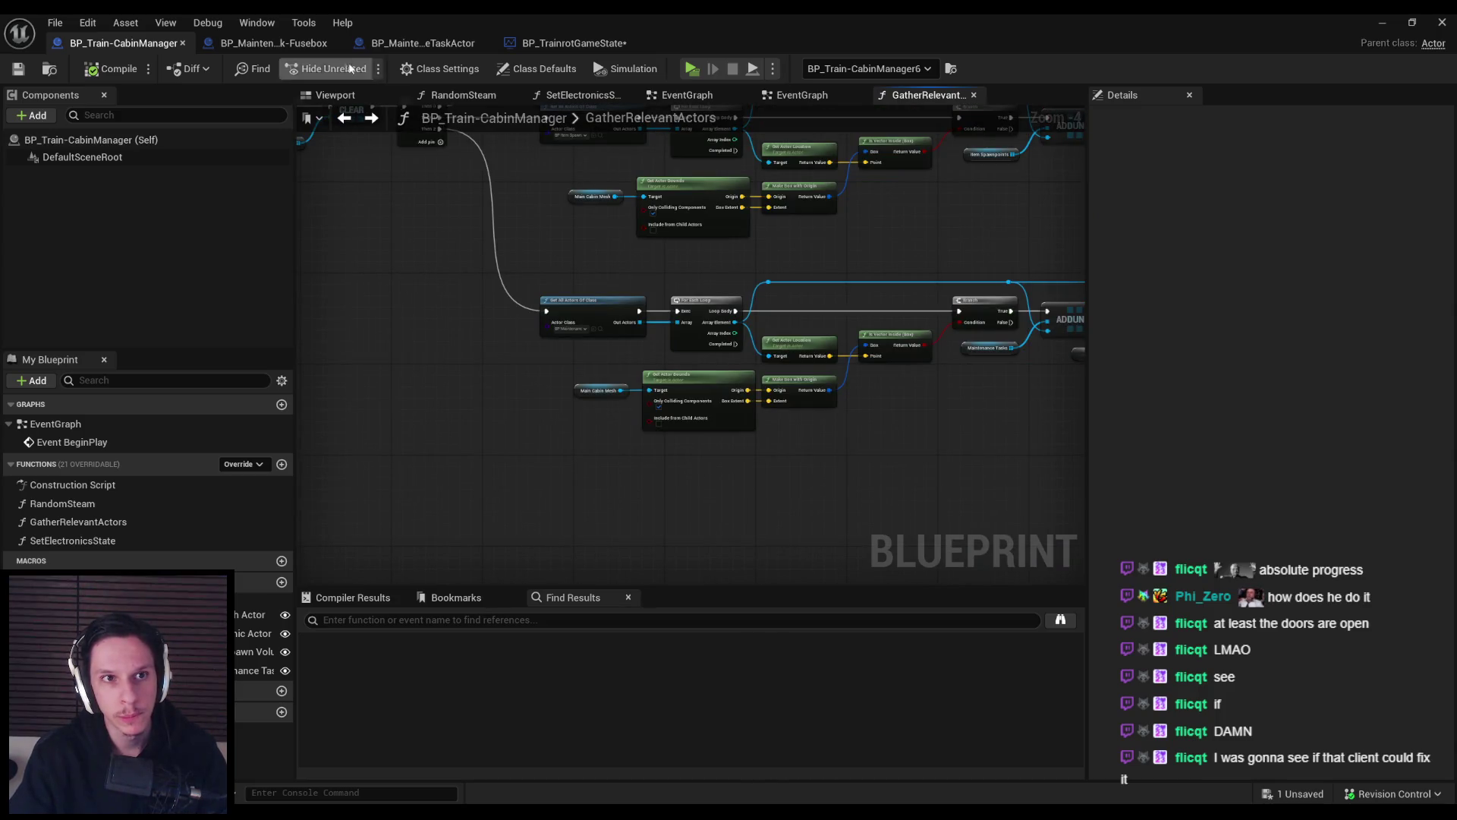
{"action": "left_click", "coordinate": [285, 44]}
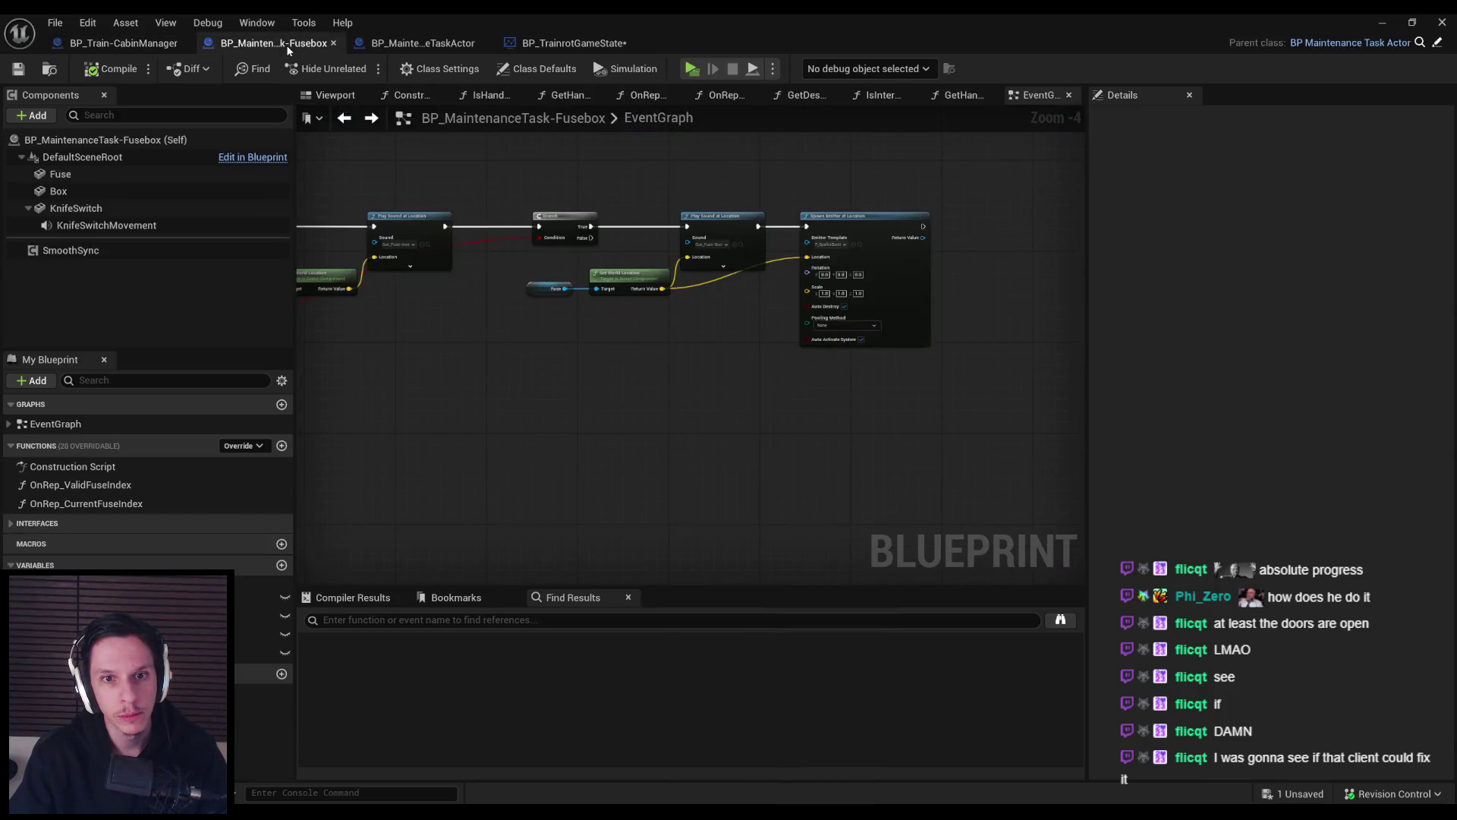
{"action": "left_click", "coordinate": [418, 47]}
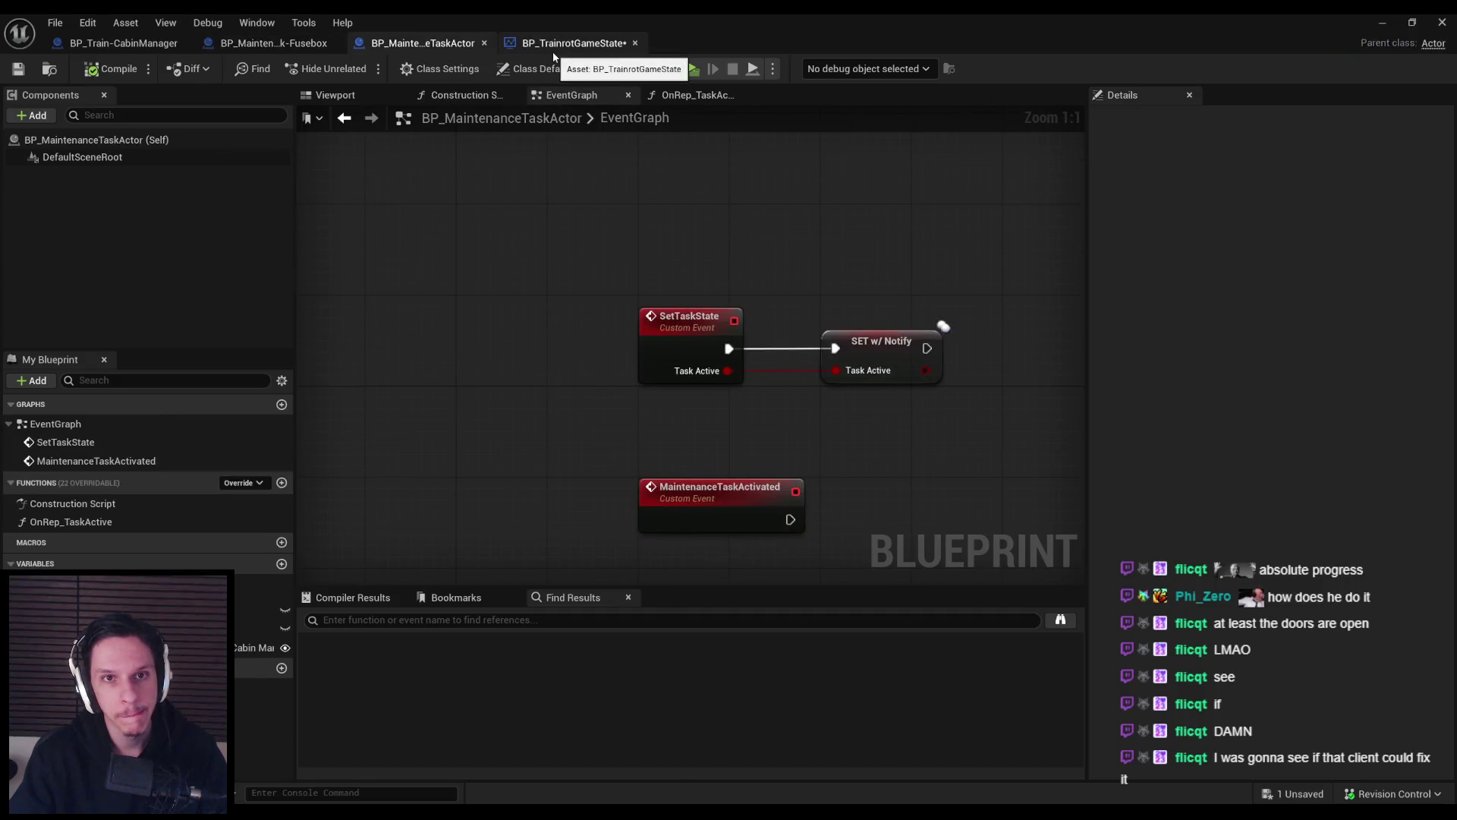
Trace OnRep_TaskActive to the MaintenanceTaskActivated event, ending in the BP_MaintenanceTask-Fusebox graph.
{"action": "double_click", "coordinate": [85, 525]}
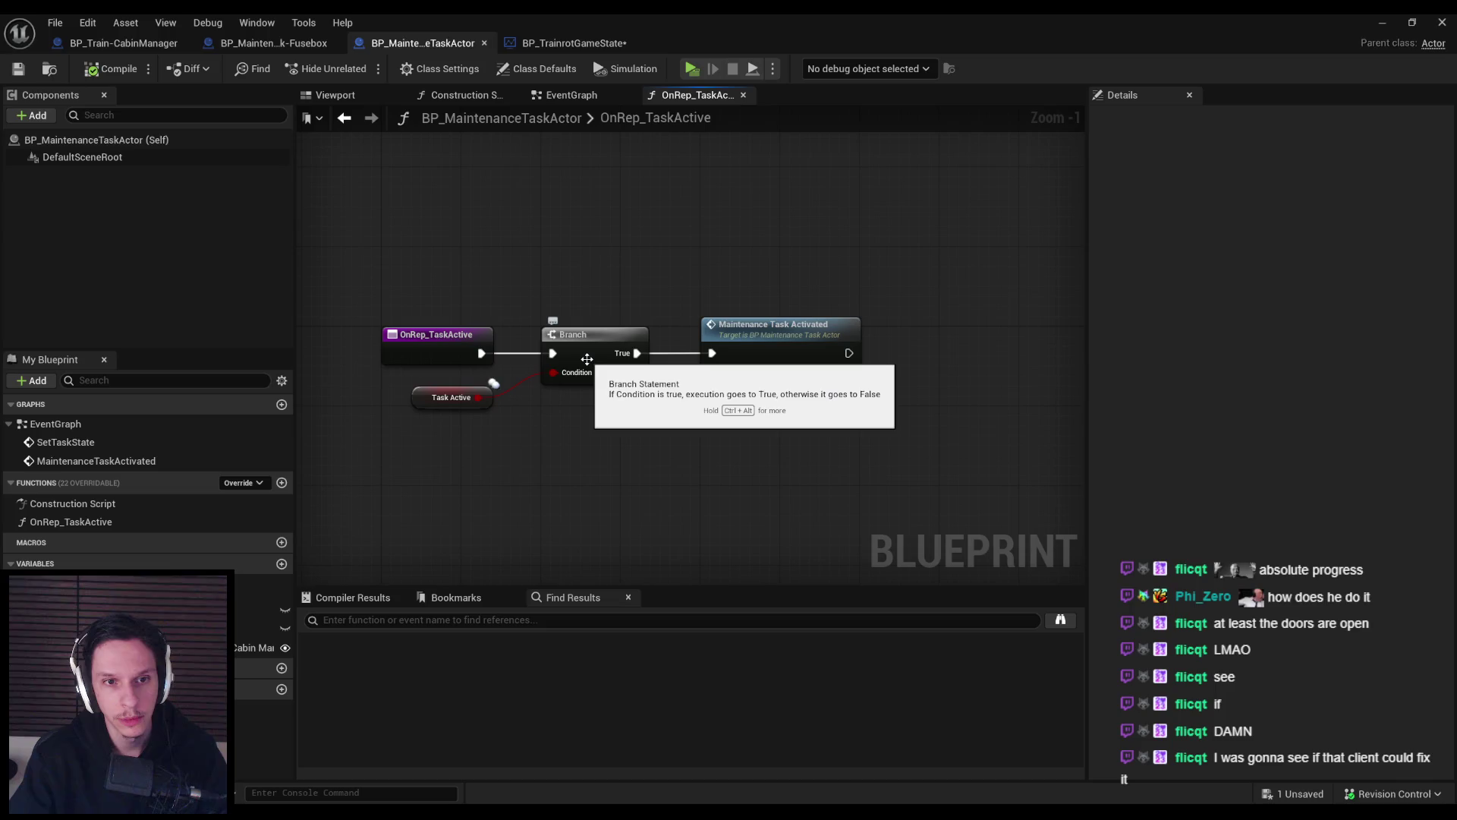
{"action": "left_click", "coordinate": [762, 347]}
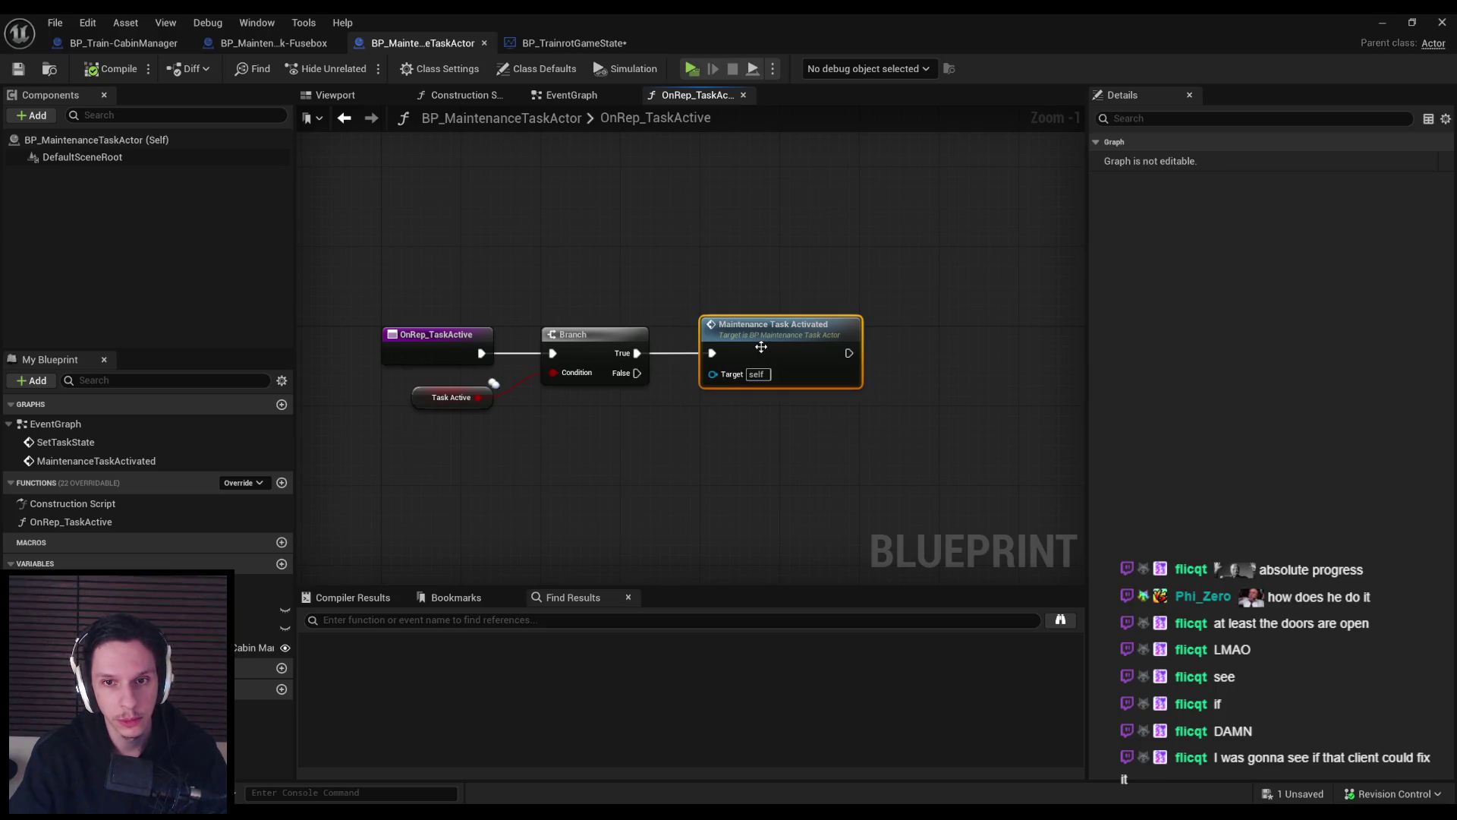
{"action": "double_click", "coordinate": [780, 347]}
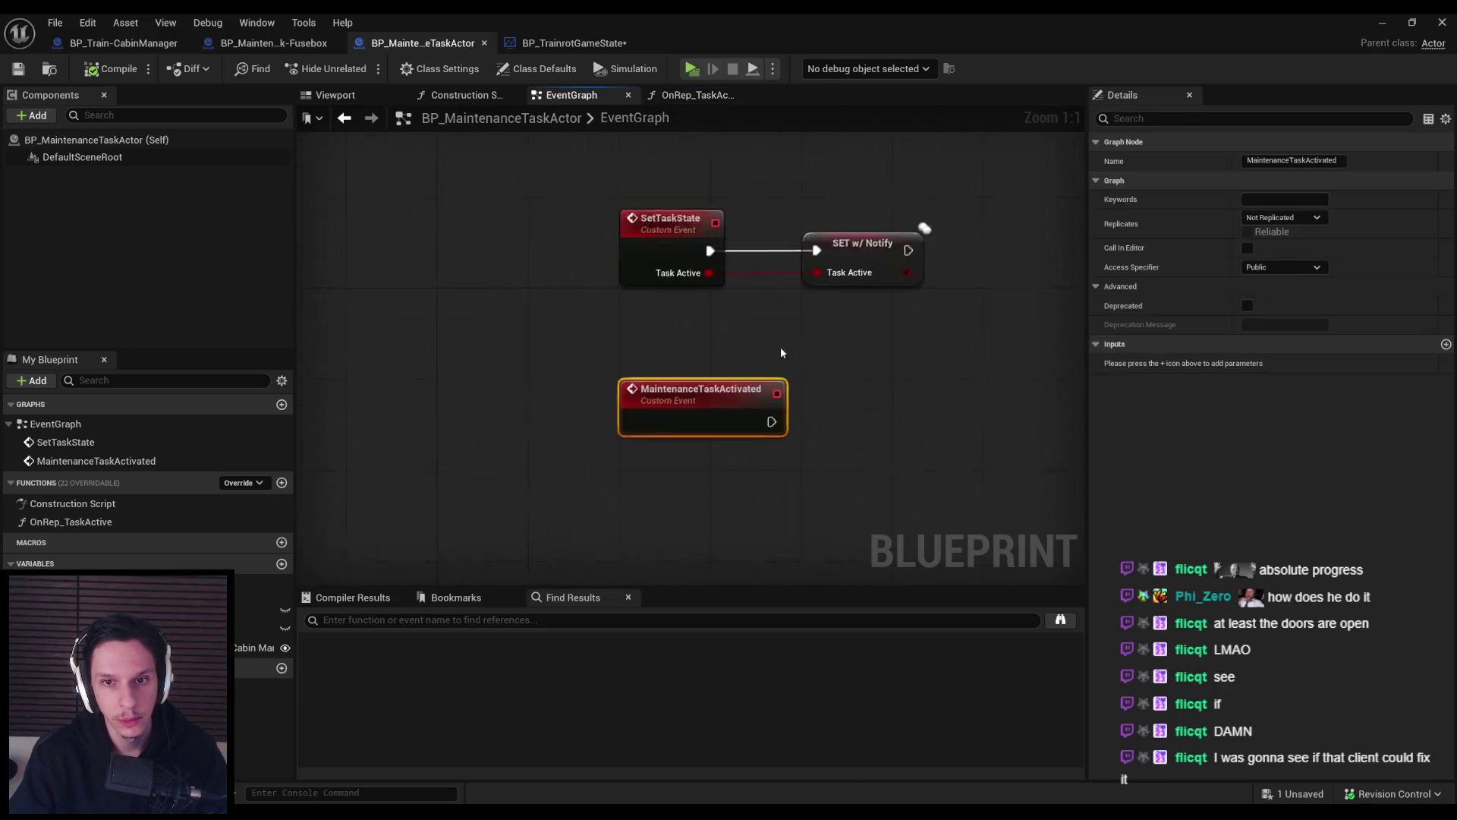
{"action": "left_click", "coordinate": [273, 42]}
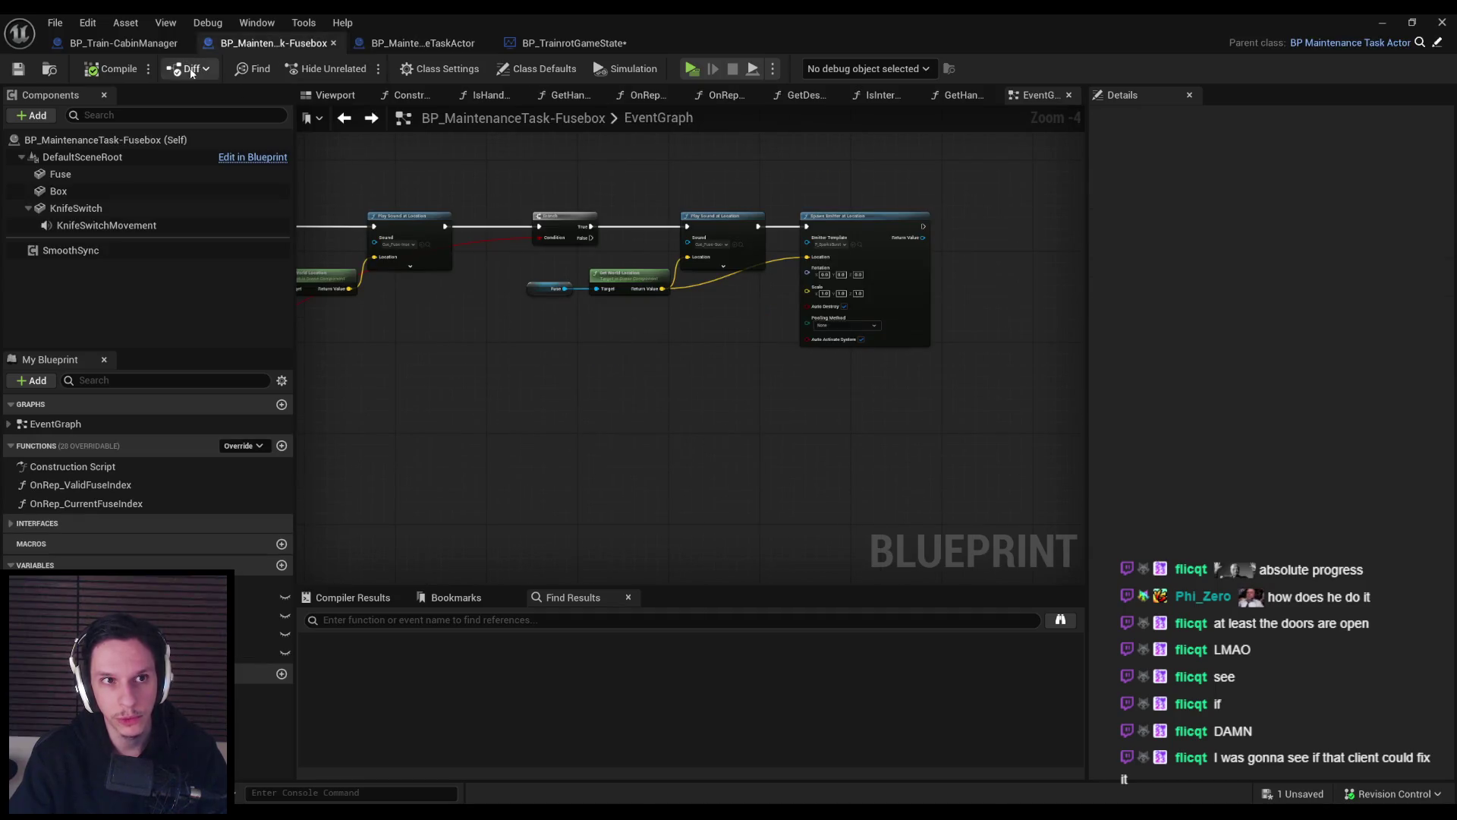
Pan through the SetElectronicsState function graph.
{"action": "scroll", "coordinate": [560, 364], "scroll_direction": "down", "scroll_amount": 5}
{"action": "scroll", "coordinate": [743, 297], "scroll_direction": "up", "scroll_amount": 10}
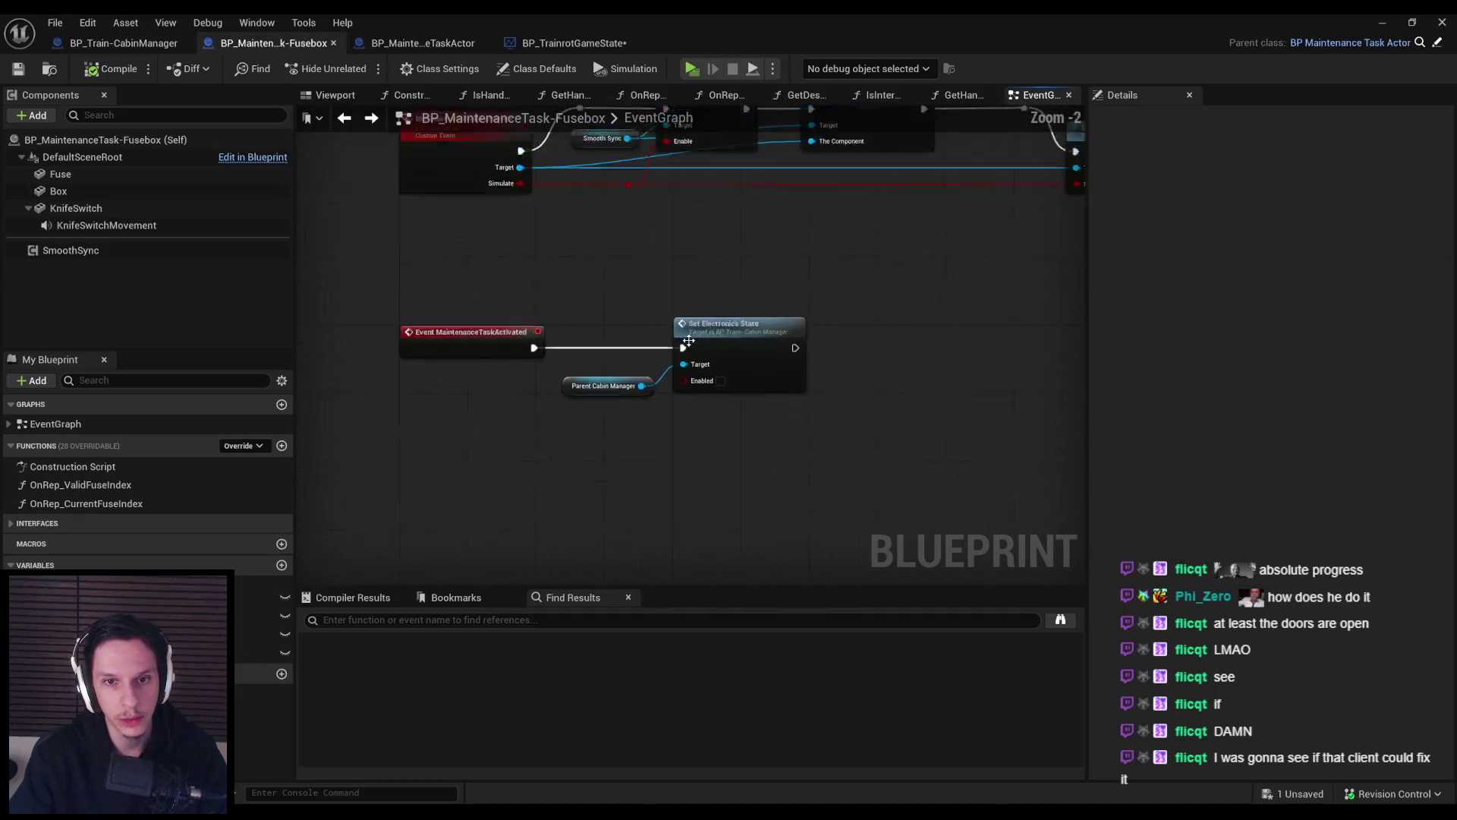
{"action": "key", "text": "ctrl+Tab"}
{"action": "mouse_move", "coordinate": [476, 392]}
{"action": "left_mouse_down"}
{"action": "mouse_move", "coordinate": [790, 351]}
{"action": "mouse_move", "coordinate": [422, 341]}
{"action": "left_mouse_up"}
{"action": "scroll", "coordinate": [526, 400], "scroll_direction": "up", "scroll_amount": 1}
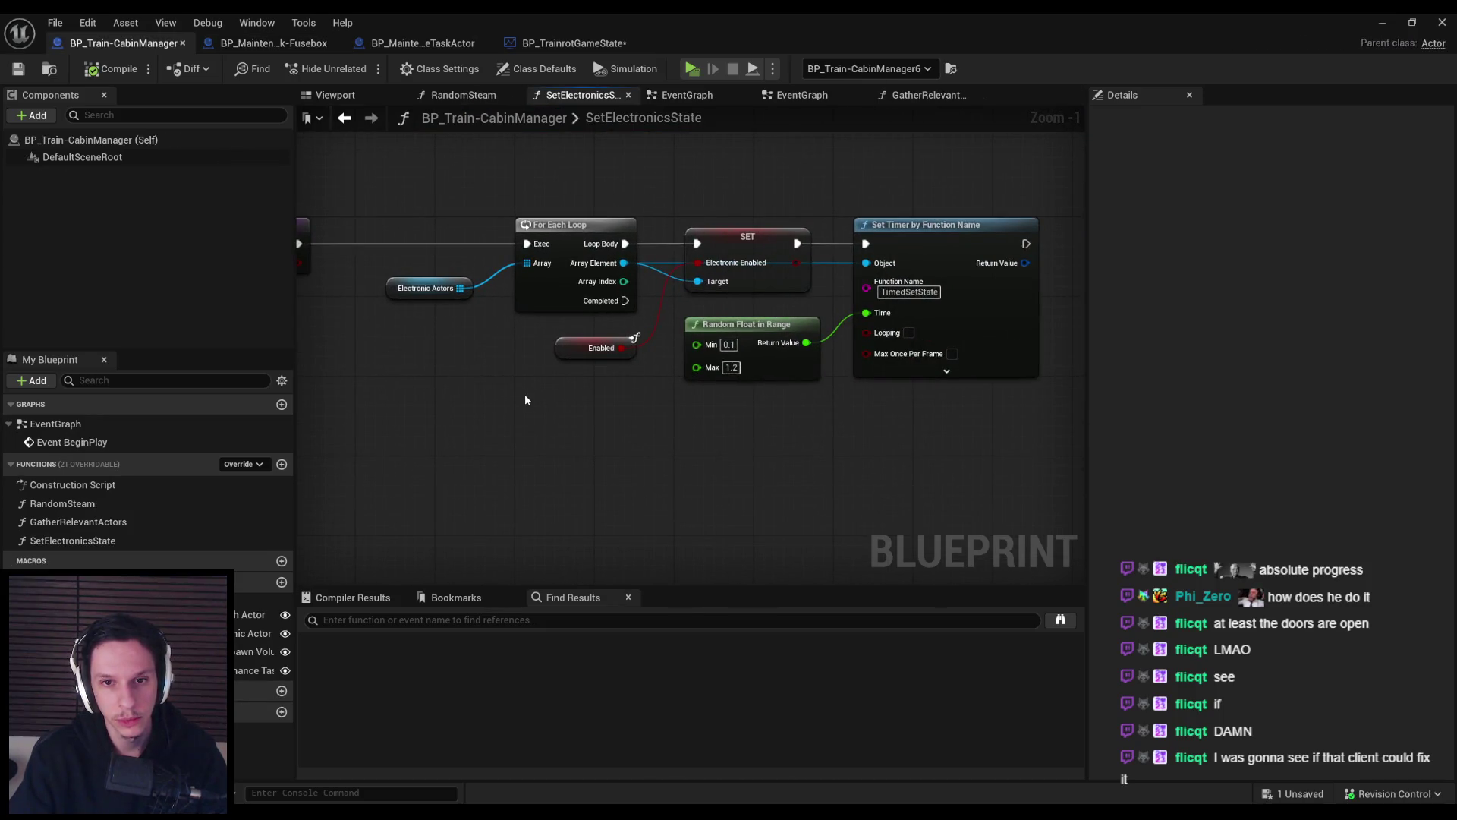
{"action": "scroll", "coordinate": [526, 395], "scroll_direction": "down", "scroll_amount": 2}
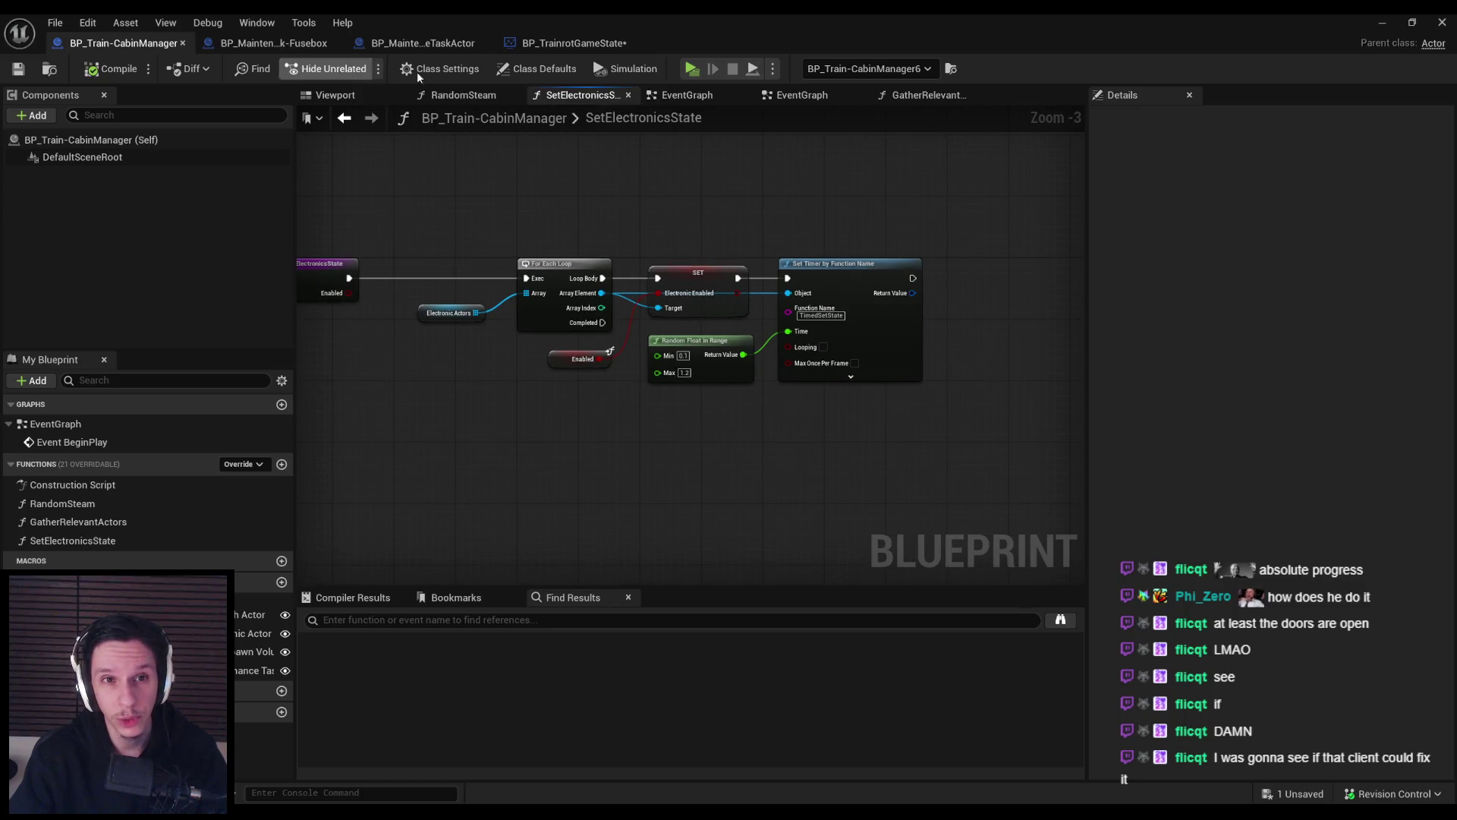
Review the Class Defaults of the CabinManager, Fusebox and MaintenanceTaskActor blueprints.
{"action": "left_click", "coordinate": [521, 72]}
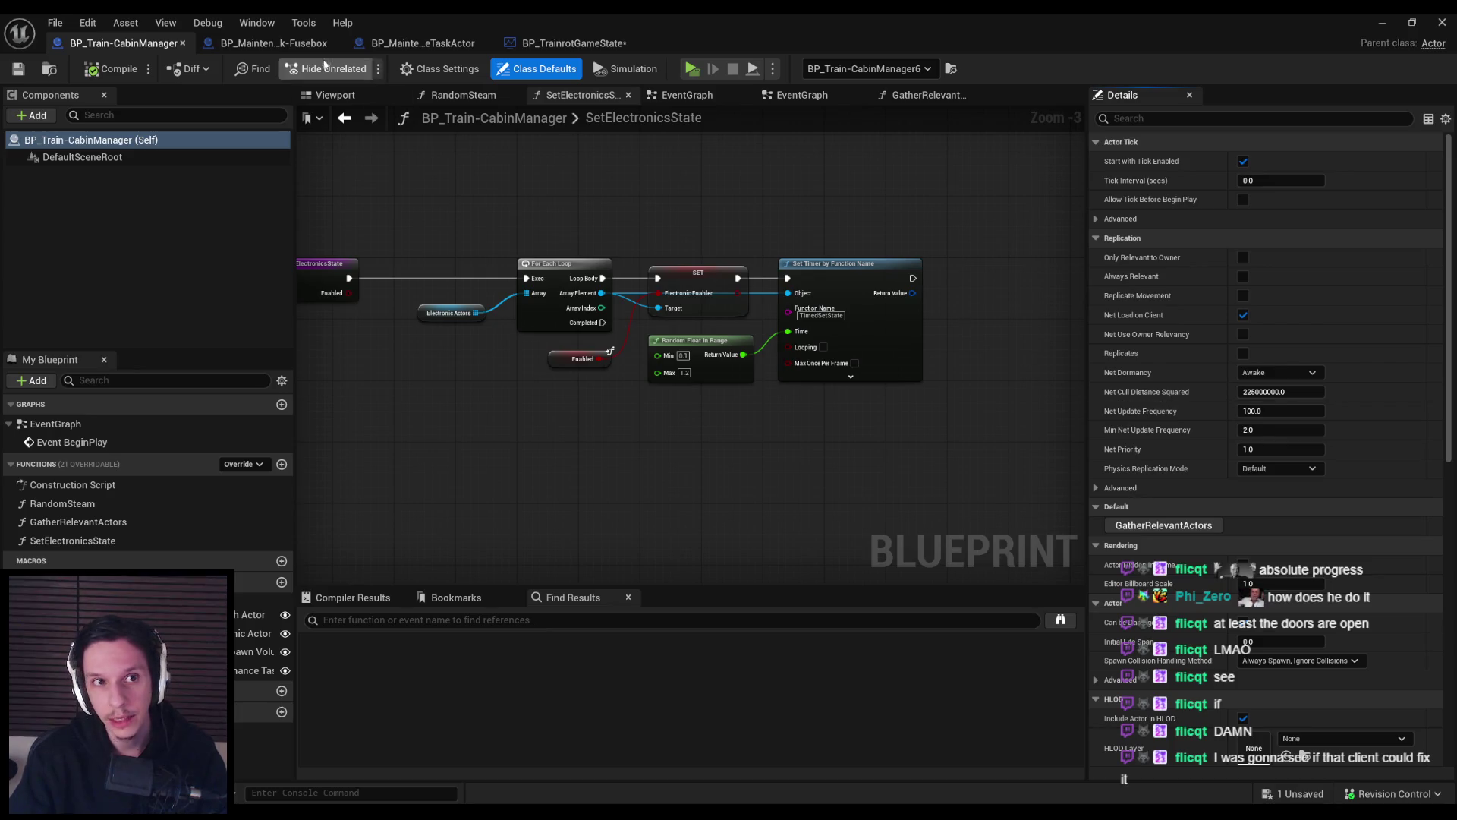
{"action": "left_click", "coordinate": [285, 43]}
{"action": "left_click", "coordinate": [539, 68]}
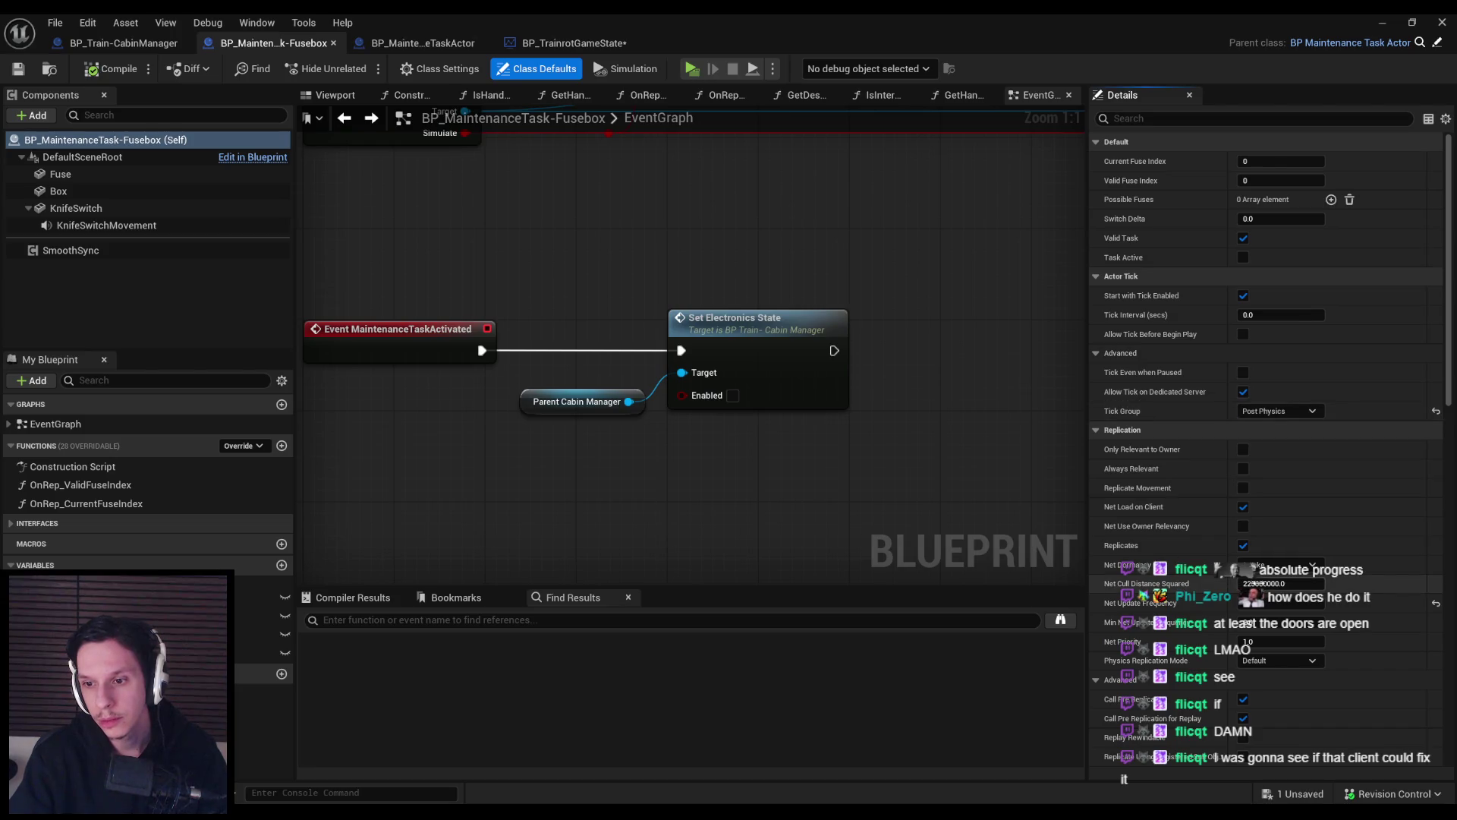
{"action": "left_click", "coordinate": [588, 43]}
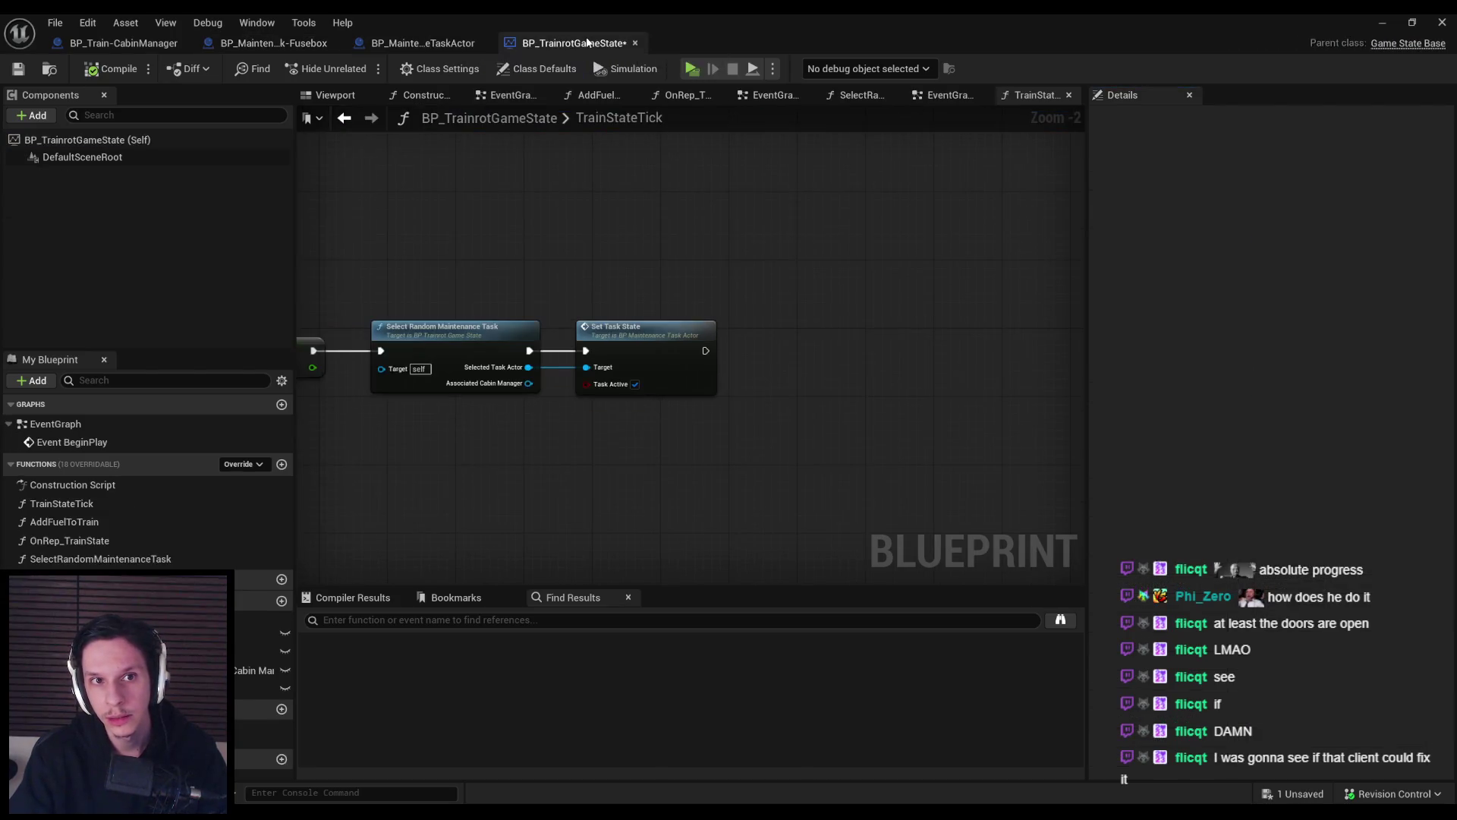
{"action": "left_click", "coordinate": [432, 43]}
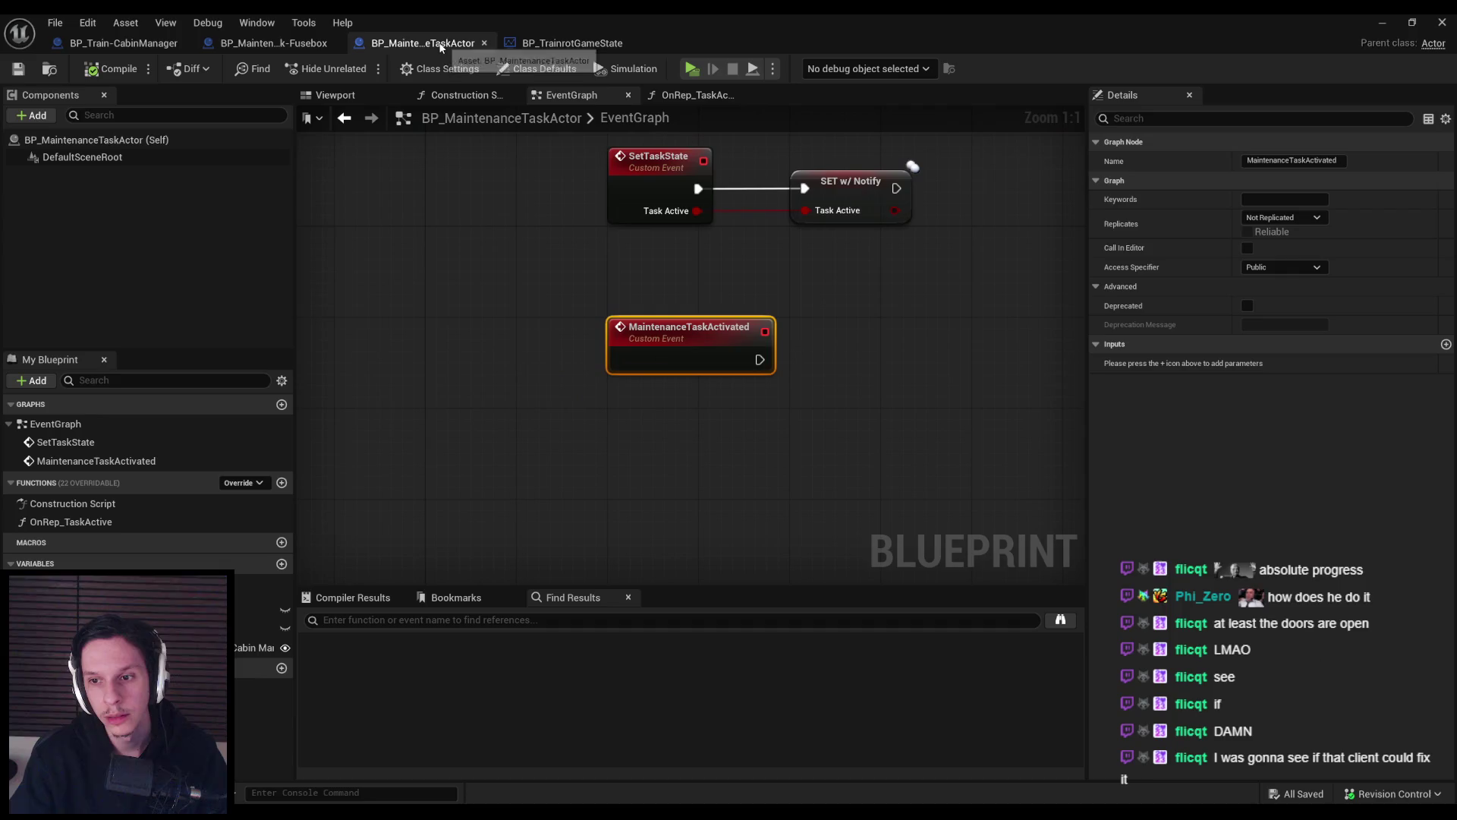
{"action": "left_click", "coordinate": [515, 70]}
{"action": "left_click", "coordinate": [274, 44]}
{"action": "left_click", "coordinate": [107, 44]}
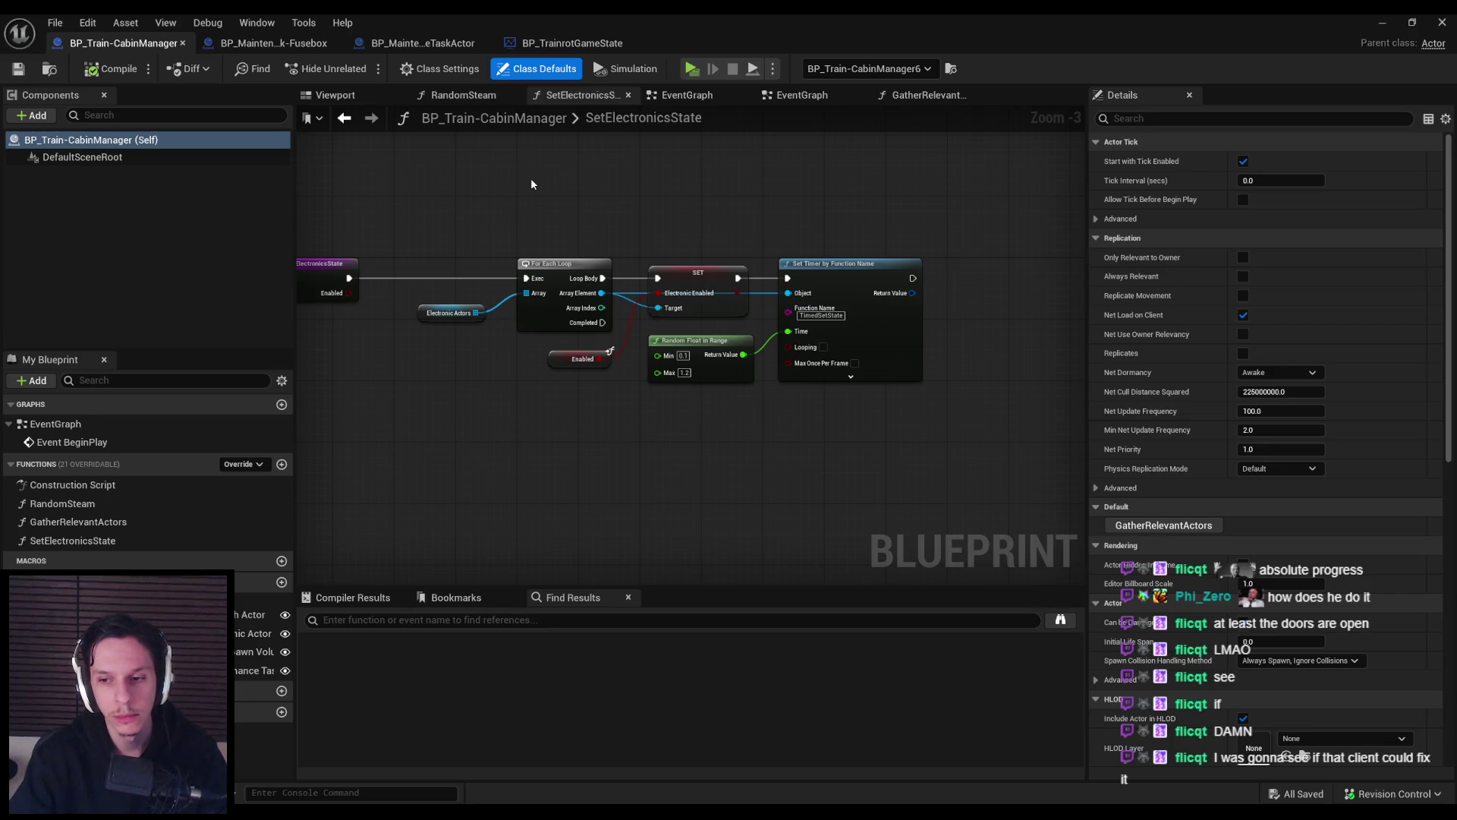
Return to the level editor and launch Play with a server and two clients.
{"action": "scroll", "coordinate": [1188, 457], "scroll_direction": "down", "scroll_amount": 2}
{"action": "scroll", "coordinate": [1189, 457], "scroll_direction": "up", "scroll_amount": 2}
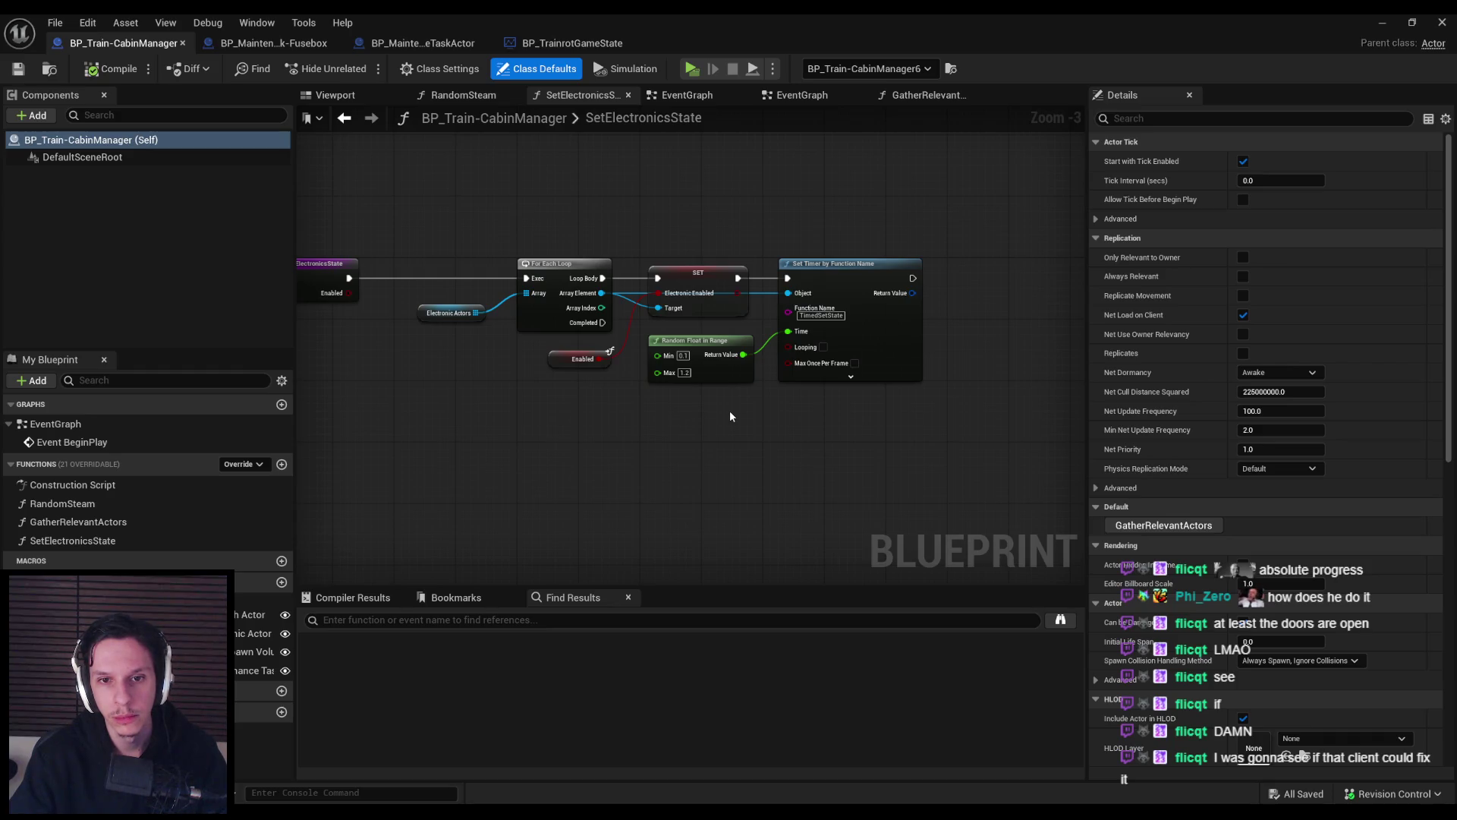
{"action": "scroll", "coordinate": [683, 355], "scroll_direction": "up", "scroll_amount": 3}
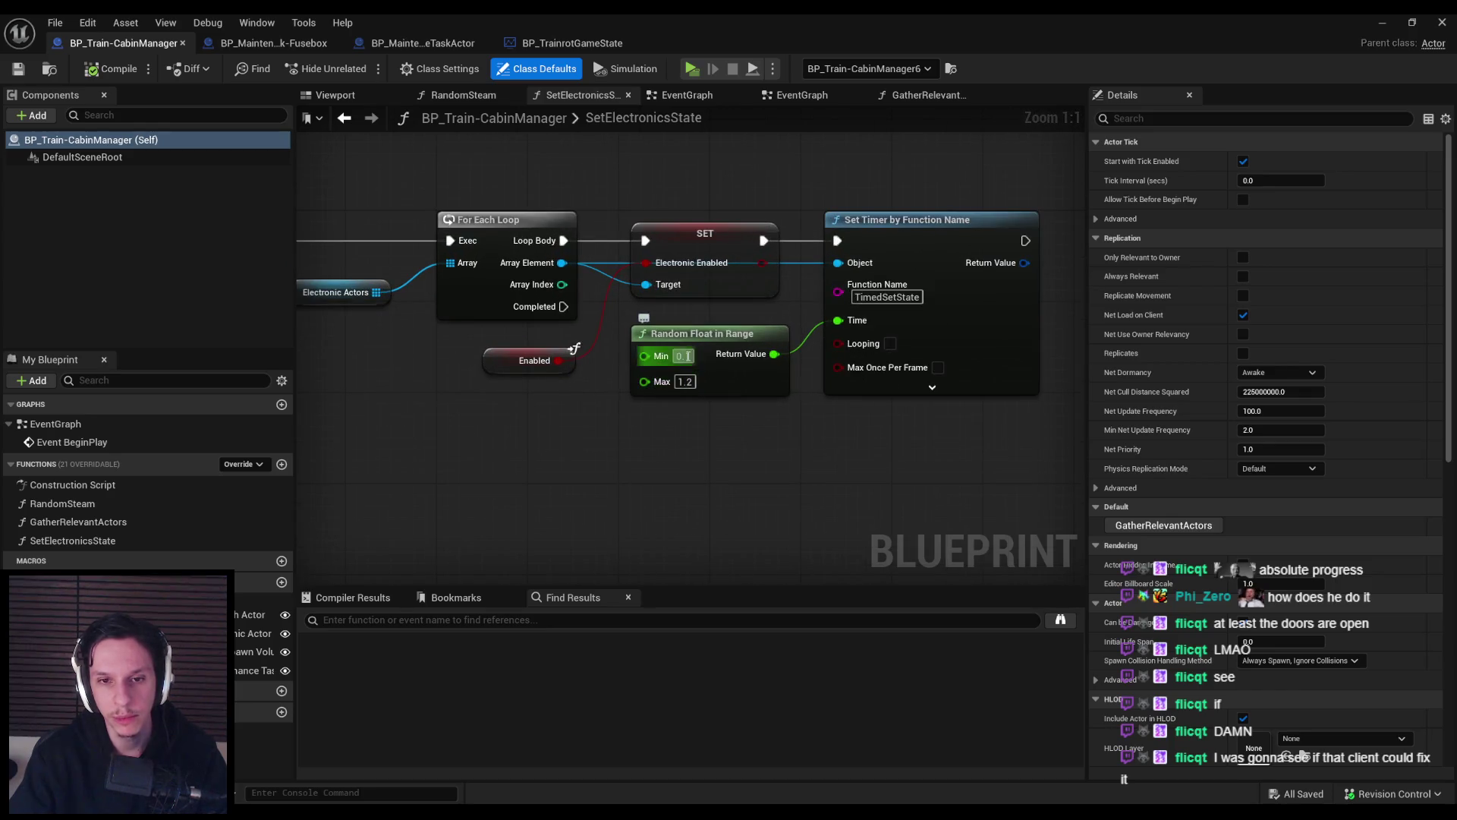
{"action": "left_click", "coordinate": [1382, 22]}
{"action": "left_click", "coordinate": [358, 71]}
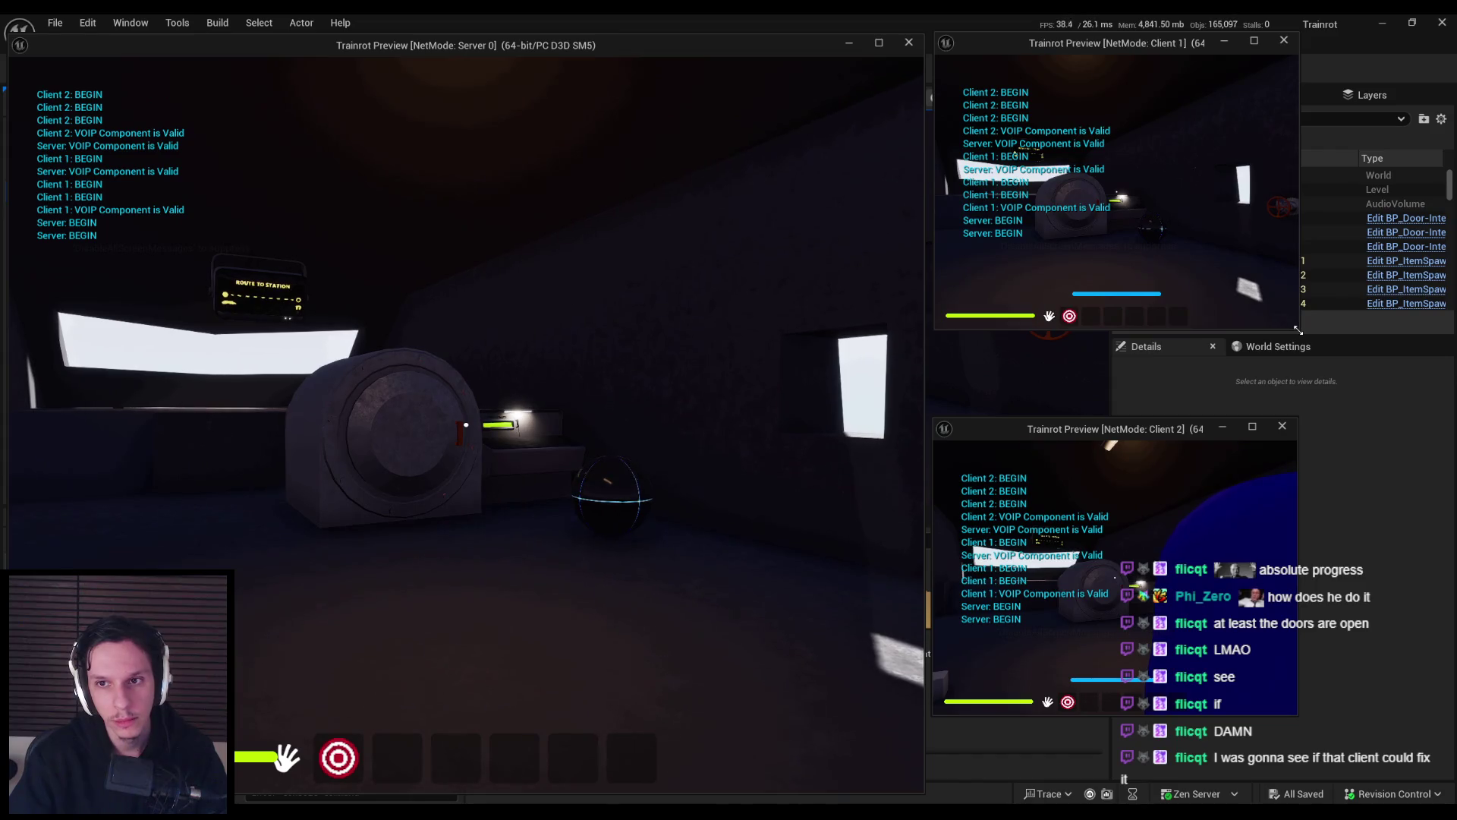
Stop the session and open the event graph of 2_Audio's RealtimeAudioDiffusion component.
{"action": "key", "text": "Escape"}
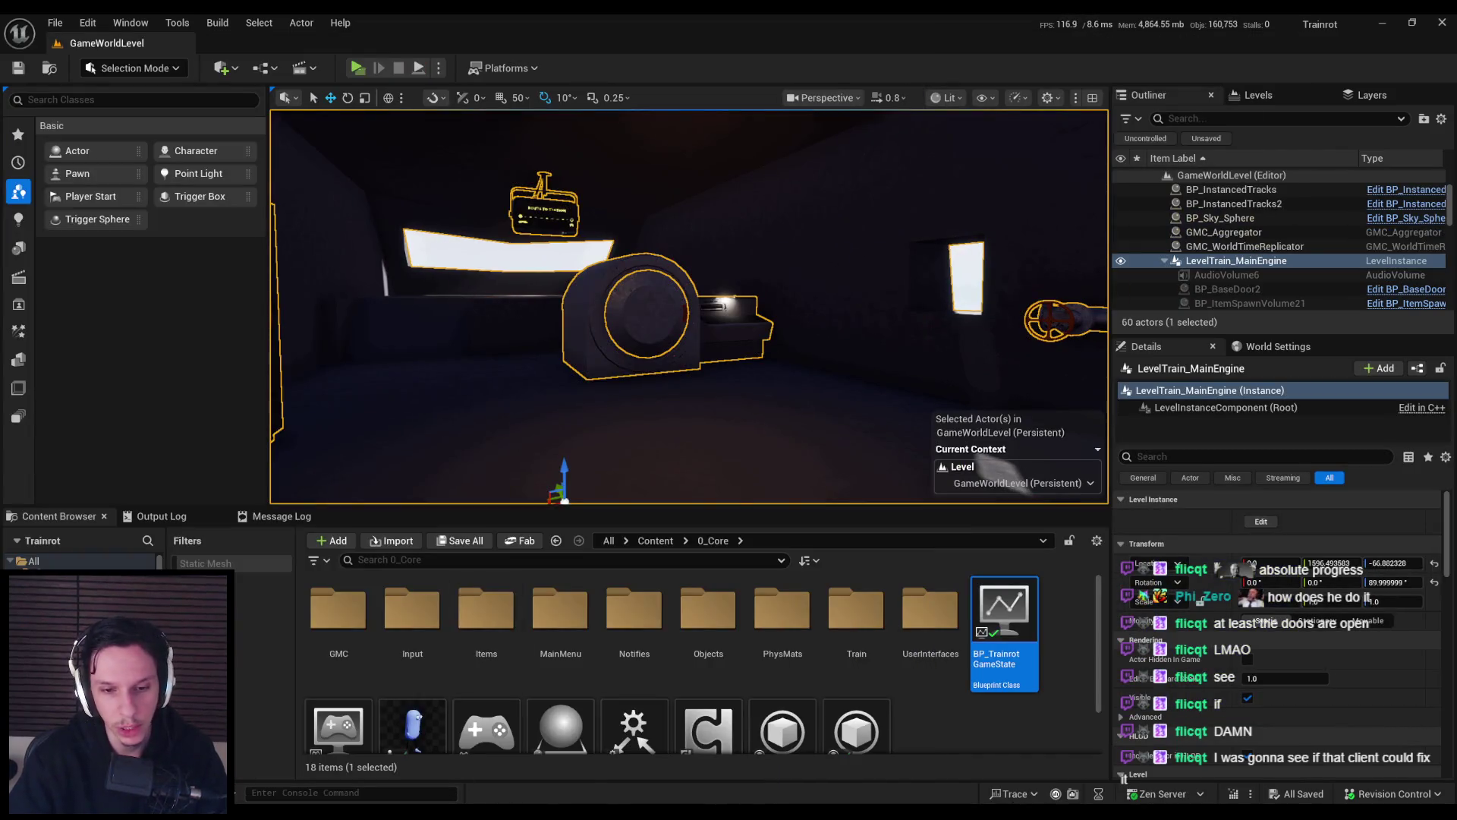
{"action": "key", "text": "alt+Tab"}
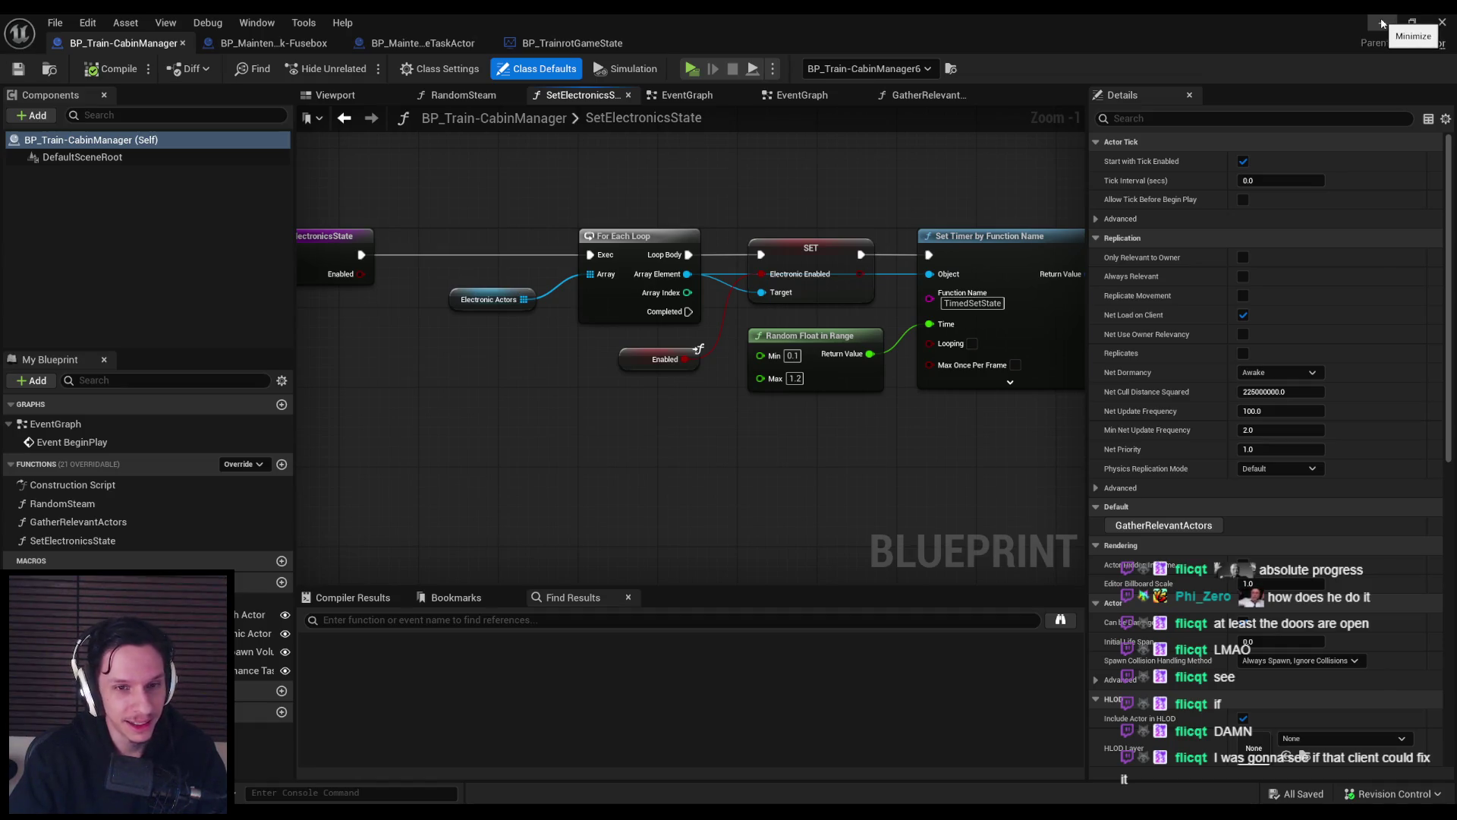
{"action": "left_click", "coordinate": [1382, 22]}
{"action": "left_click", "coordinate": [646, 540]}
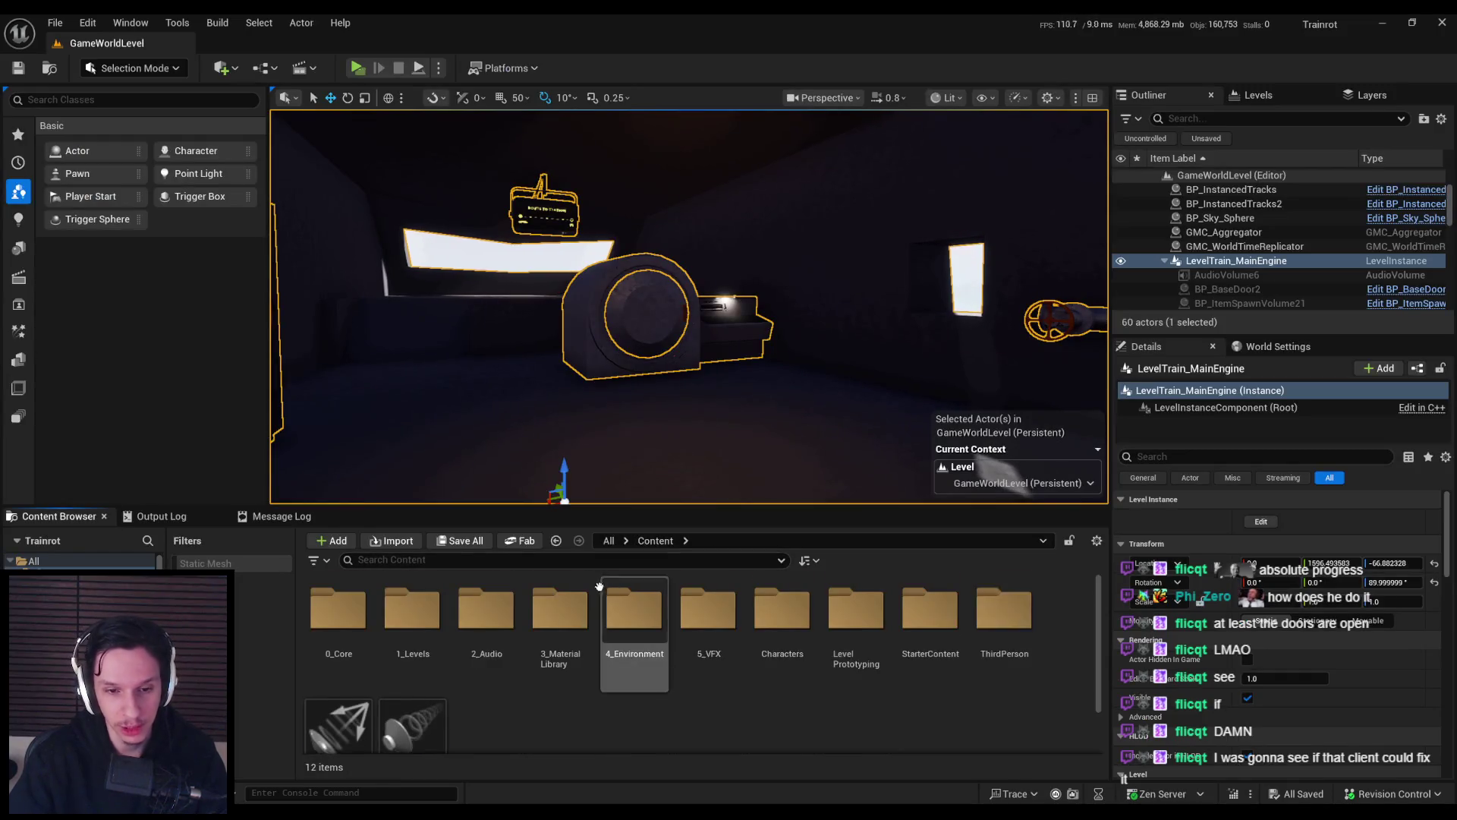
{"action": "double_click", "coordinate": [480, 617]}
{"action": "scroll", "coordinate": [868, 676], "scroll_direction": "down", "scroll_amount": 1}
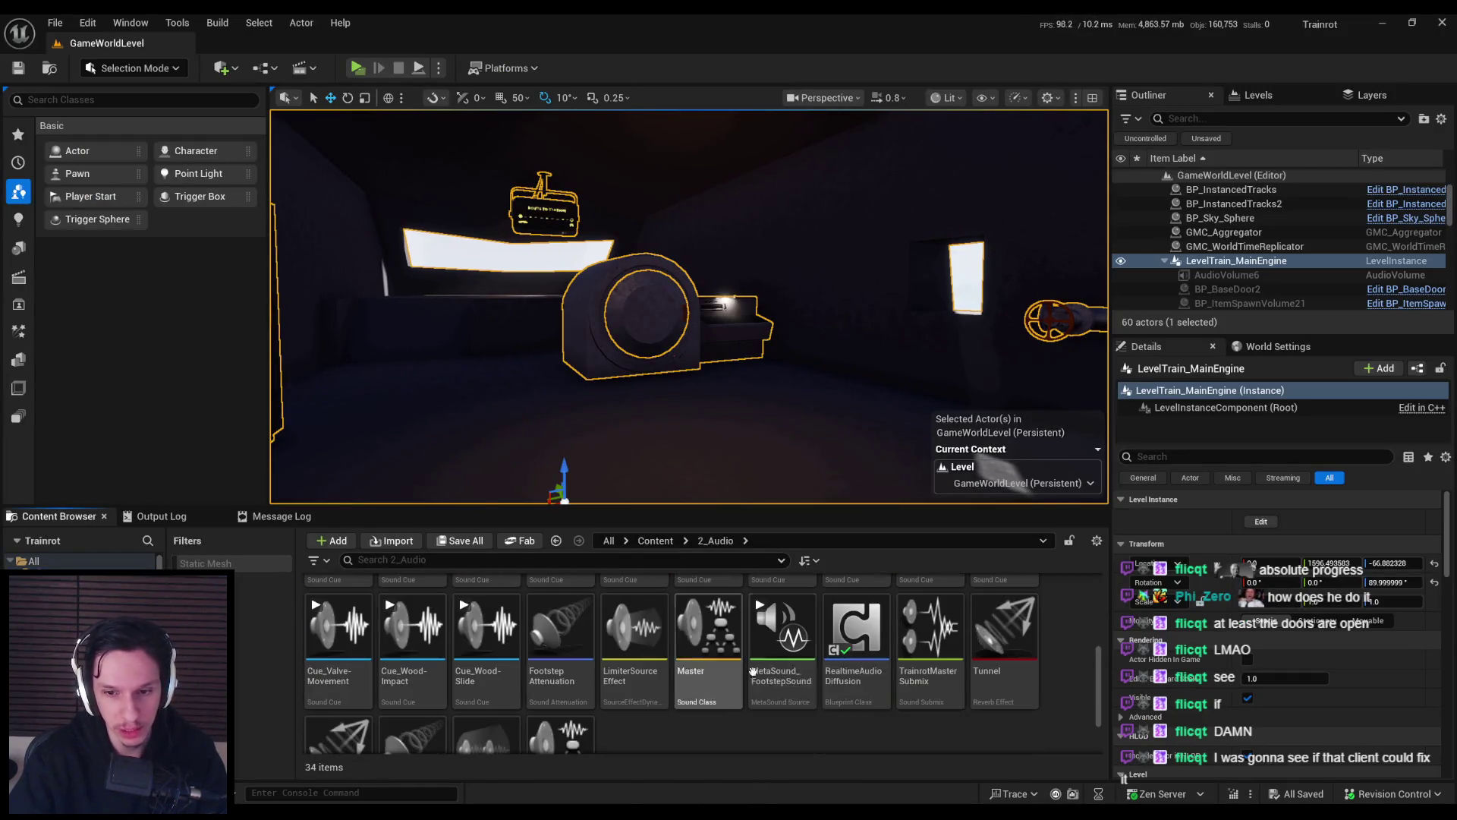
{"action": "double_click", "coordinate": [868, 675]}
{"action": "scroll", "coordinate": [544, 428], "scroll_direction": "down", "scroll_amount": 5}
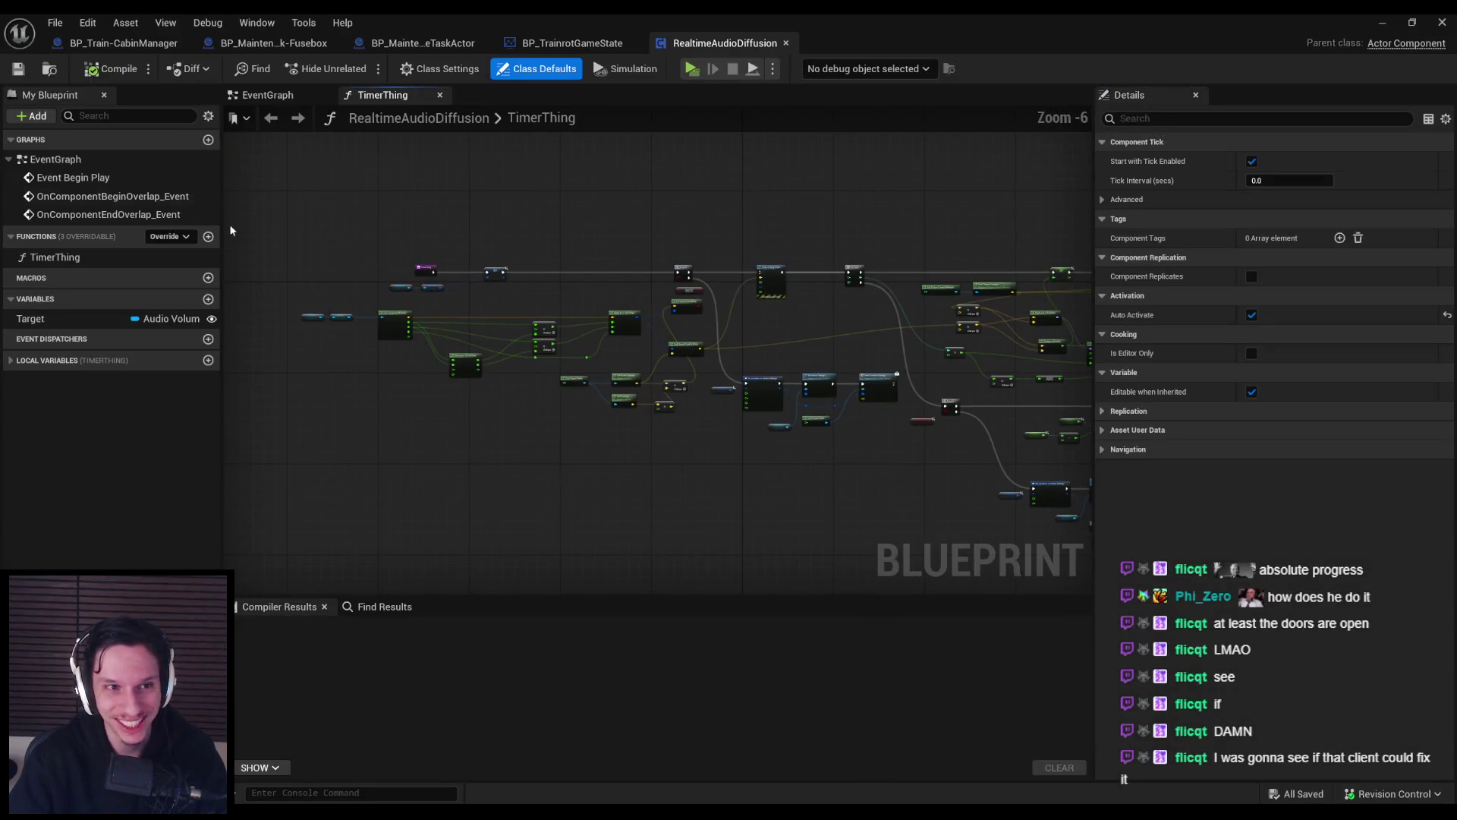
{"action": "left_click", "coordinate": [267, 98]}
Rearrange the Begin Play and overlap nodes, moving Print String and Set Timer to the right.
{"action": "mouse_move", "coordinate": [444, 369]}
{"action": "left_mouse_down"}
{"action": "mouse_move", "coordinate": [473, 283]}
{"action": "mouse_move", "coordinate": [516, 402]}
{"action": "left_mouse_up"}
{"action": "scroll", "coordinate": [544, 469], "scroll_direction": "up", "scroll_amount": 1}
{"action": "mouse_move", "coordinate": [543, 469]}
{"action": "left_mouse_down"}
{"action": "mouse_move", "coordinate": [584, 350]}
{"action": "mouse_move", "coordinate": [647, 368]}
{"action": "mouse_move", "coordinate": [639, 359]}
{"action": "left_mouse_up"}
{"action": "scroll", "coordinate": [622, 338], "scroll_direction": "down", "scroll_amount": 2}
{"action": "left_click_drag", "start_coordinate": [559, 286], "coordinate": [740, 429]}
{"action": "scroll", "coordinate": [739, 429], "scroll_direction": "up", "scroll_amount": 3}
{"action": "left_click_drag", "start_coordinate": [555, 313], "coordinate": [958, 313]}
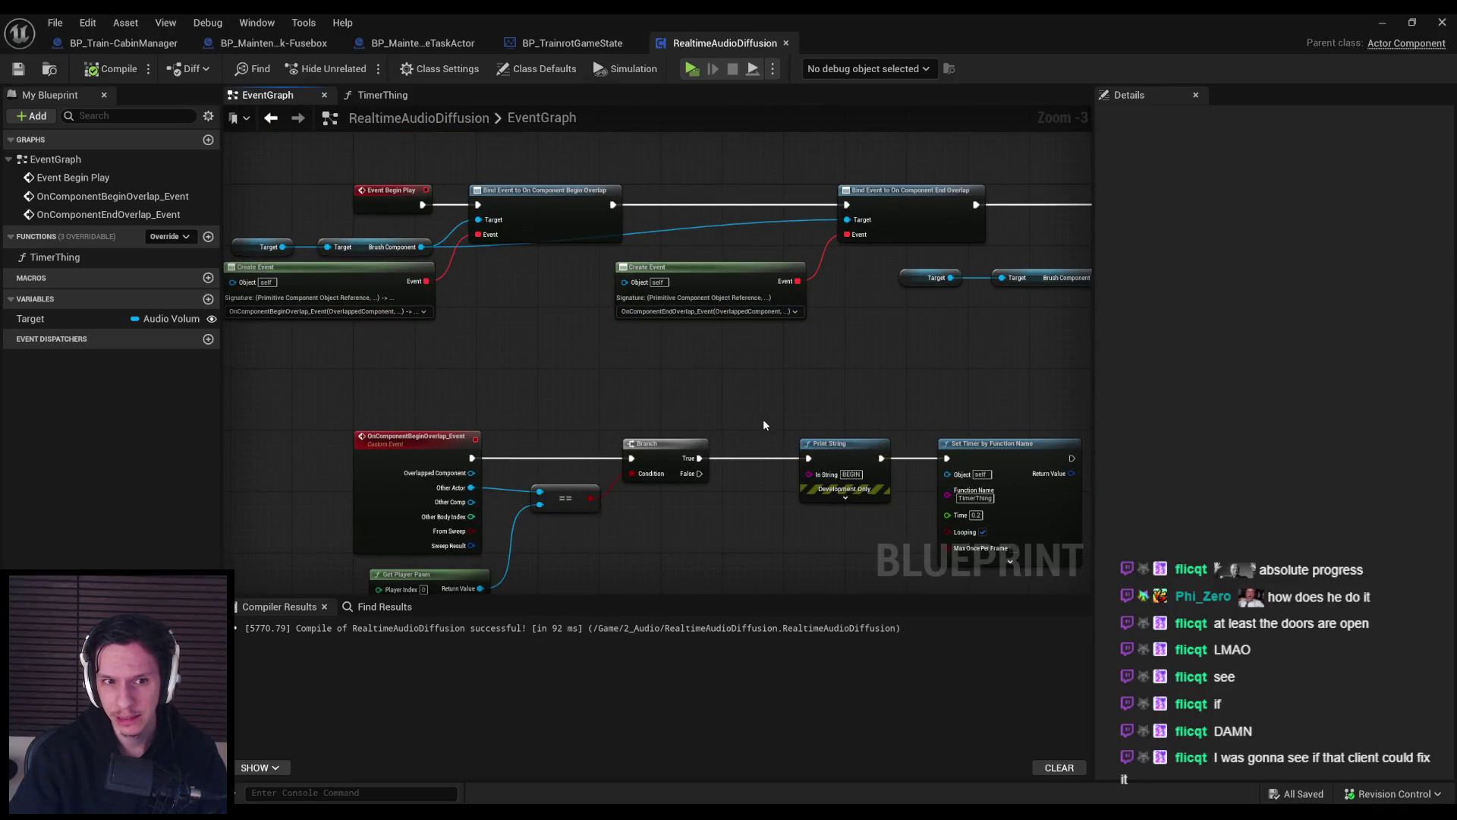
{"action": "left_click_drag", "start_coordinate": [763, 424], "coordinate": [870, 394]}
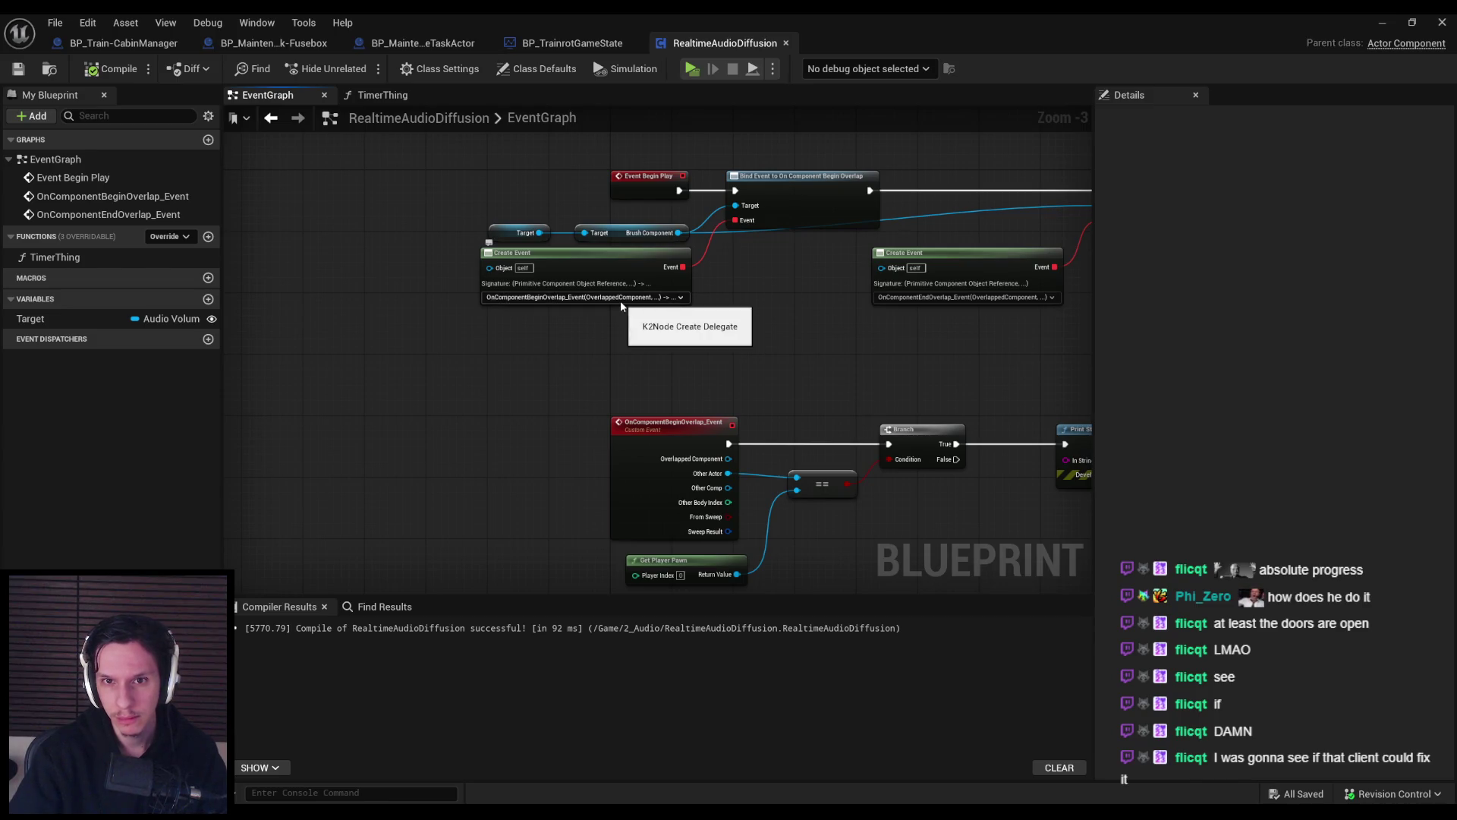
{"action": "mouse_move", "coordinate": [803, 341]}
{"action": "left_mouse_down"}
{"action": "mouse_move", "coordinate": [875, 374]}
{"action": "mouse_move", "coordinate": [764, 397]}
{"action": "mouse_move", "coordinate": [225, 388]}
{"action": "mouse_move", "coordinate": [488, 455]}
{"action": "left_mouse_up"}
{"action": "scroll", "coordinate": [488, 455], "scroll_direction": "down", "scroll_amount": 1}
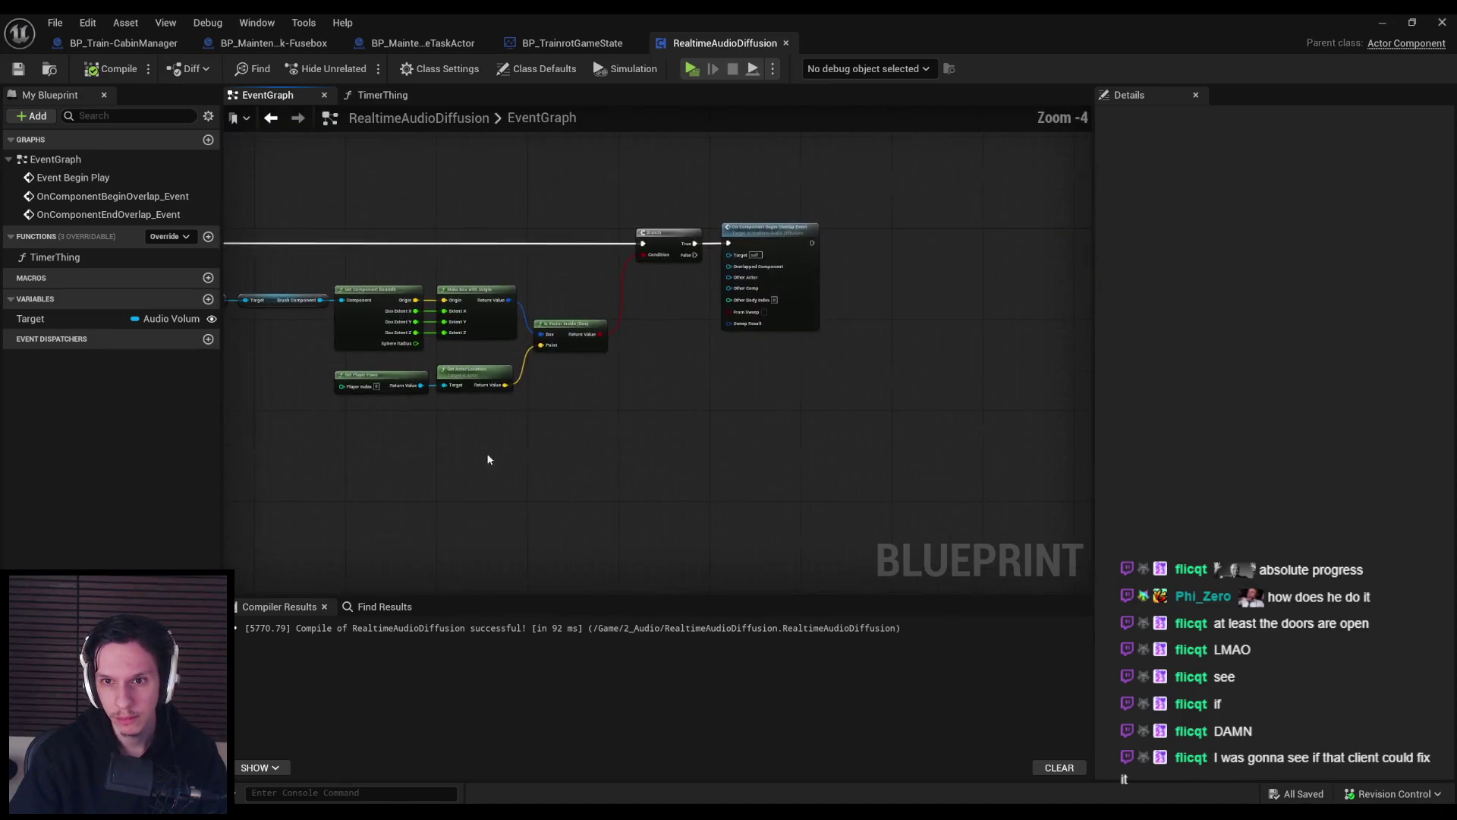
{"action": "scroll", "coordinate": [718, 303], "scroll_direction": "up", "scroll_amount": 4}
{"action": "scroll", "coordinate": [868, 380], "scroll_direction": "down", "scroll_amount": 1}
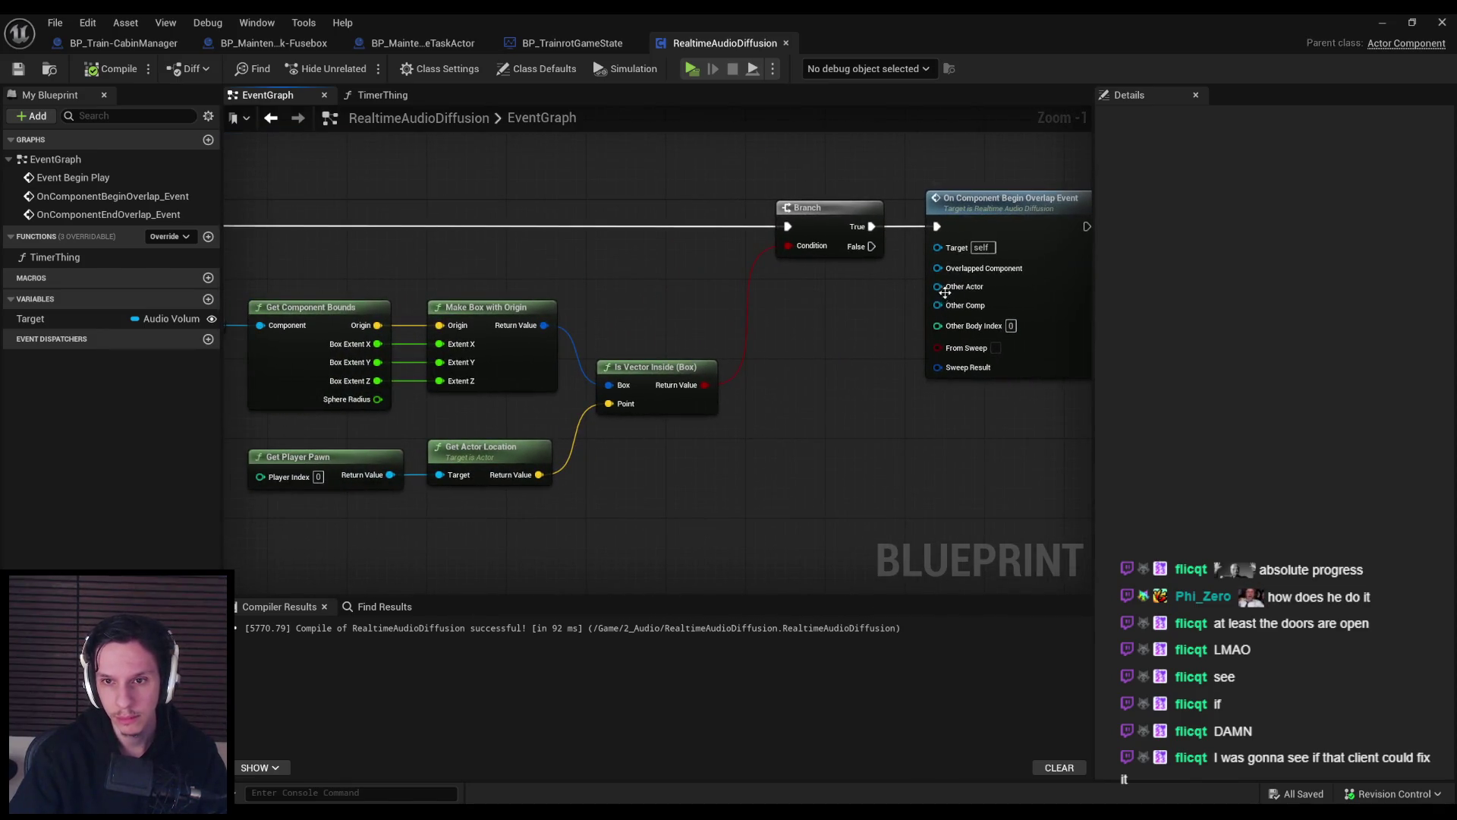
Wire a Get Player Pawn node into the Other Actor input, tuck it below the Branch, and compile.
{"action": "left_click_drag", "start_coordinate": [939, 287], "coordinate": [865, 386]}
{"action": "type", "text": "get player paw"}
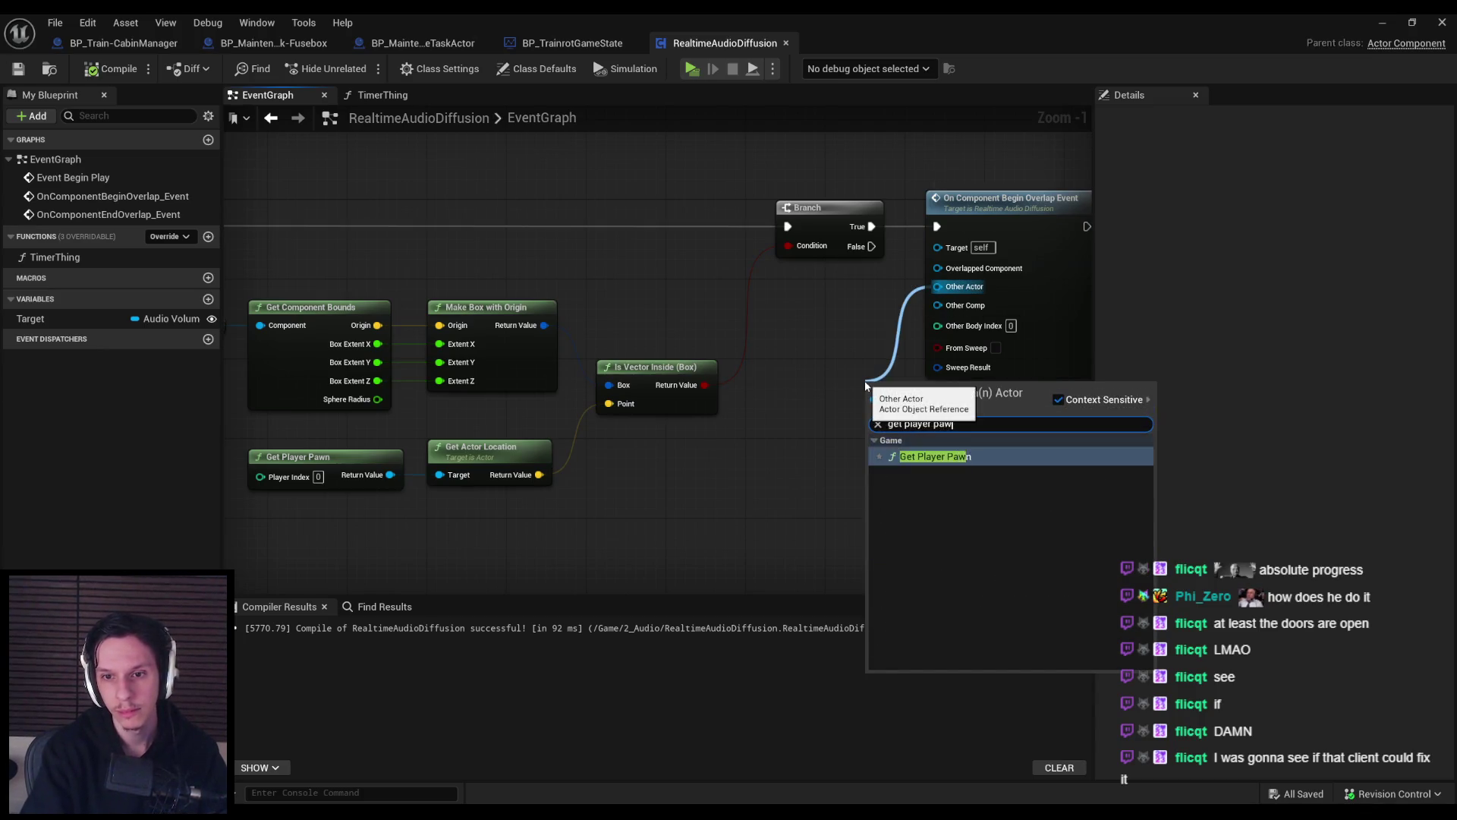
{"action": "key", "text": "Return"}
{"action": "right_click", "coordinate": [823, 338]}
{"action": "left_click", "coordinate": [894, 403]}
{"action": "mouse_move", "coordinate": [894, 402]}
{"action": "left_mouse_down"}
{"action": "mouse_move", "coordinate": [776, 325]}
{"action": "mouse_move", "coordinate": [776, 451]}
{"action": "left_mouse_up"}
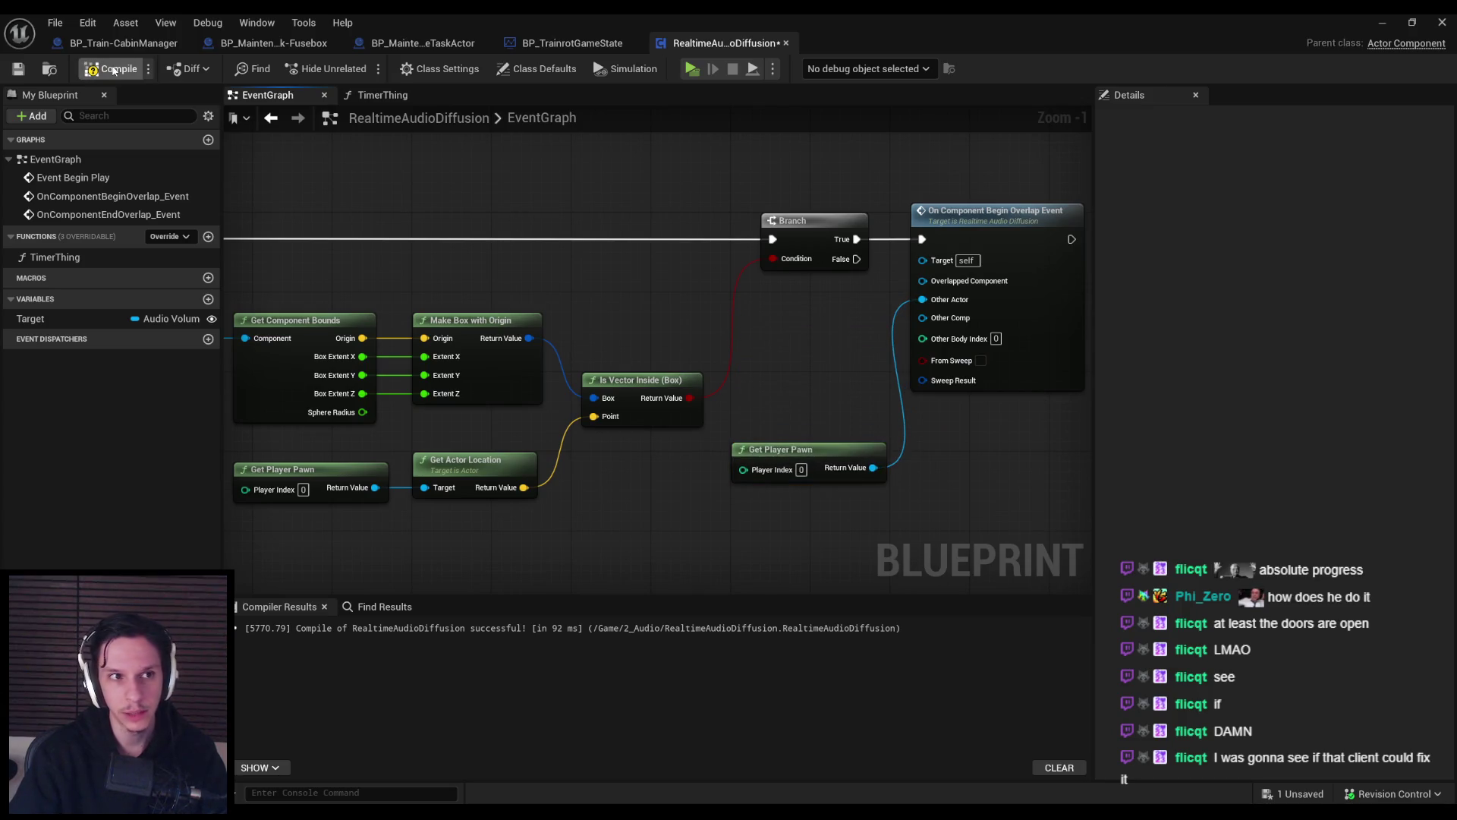
{"action": "left_click", "coordinate": [112, 70]}
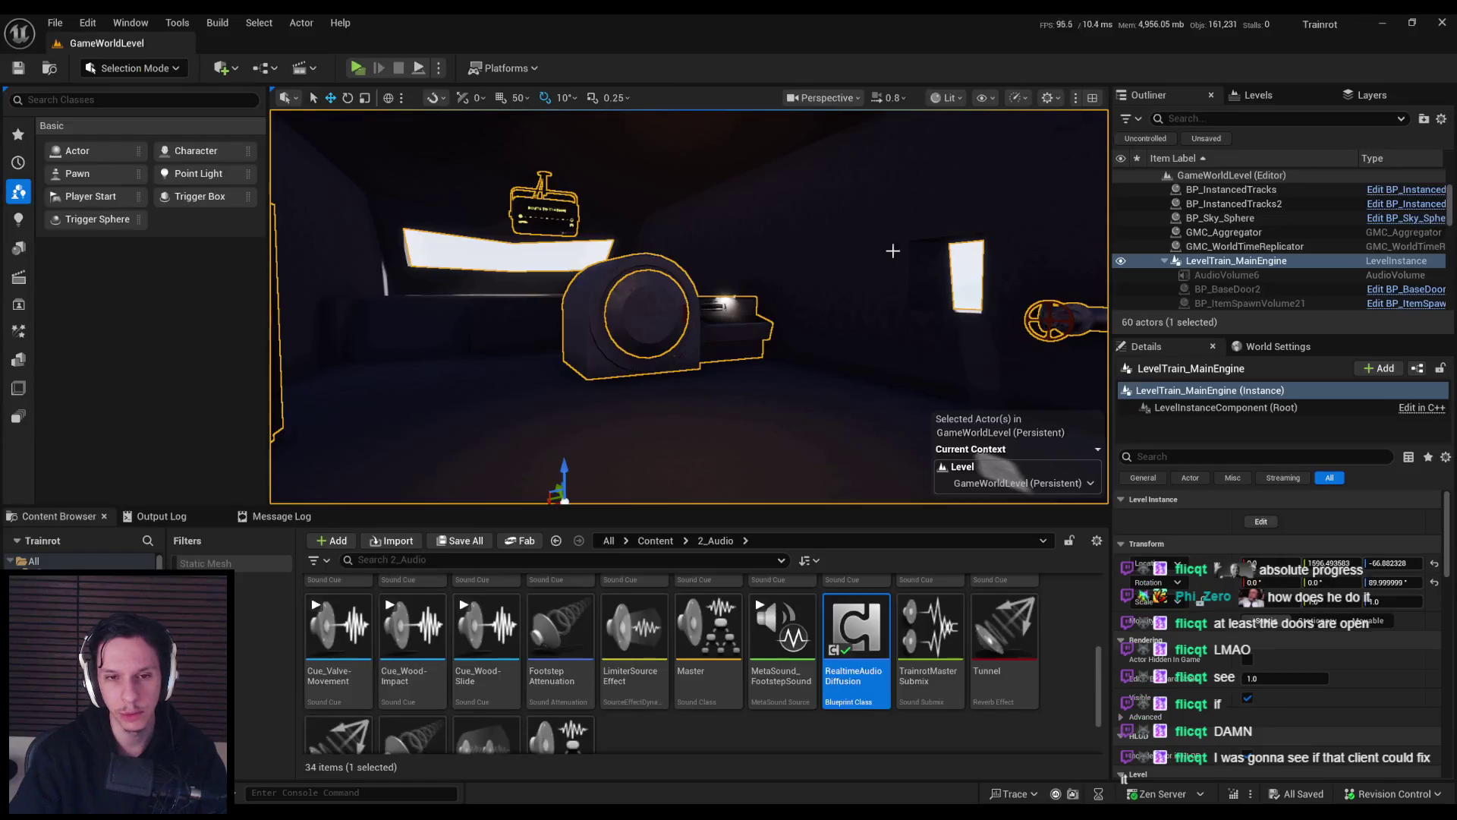
{"action": "key", "text": "alt+Tab"}
Run the multiplayer test, activate the fuse and lever to restore the lights, then stop the session.
{"action": "left_click", "coordinate": [414, 70]}
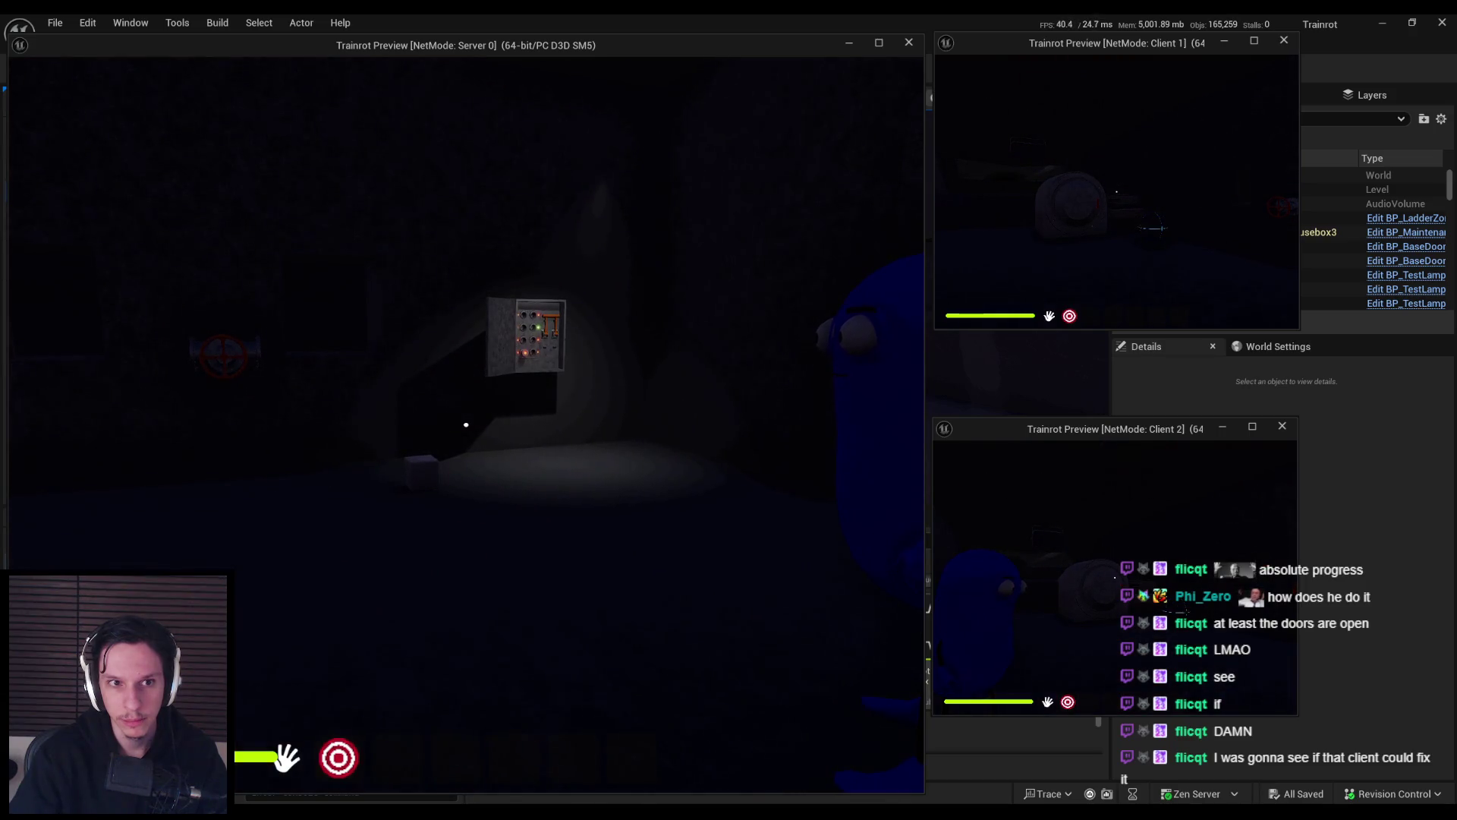
{"action": "key", "text": "w"}
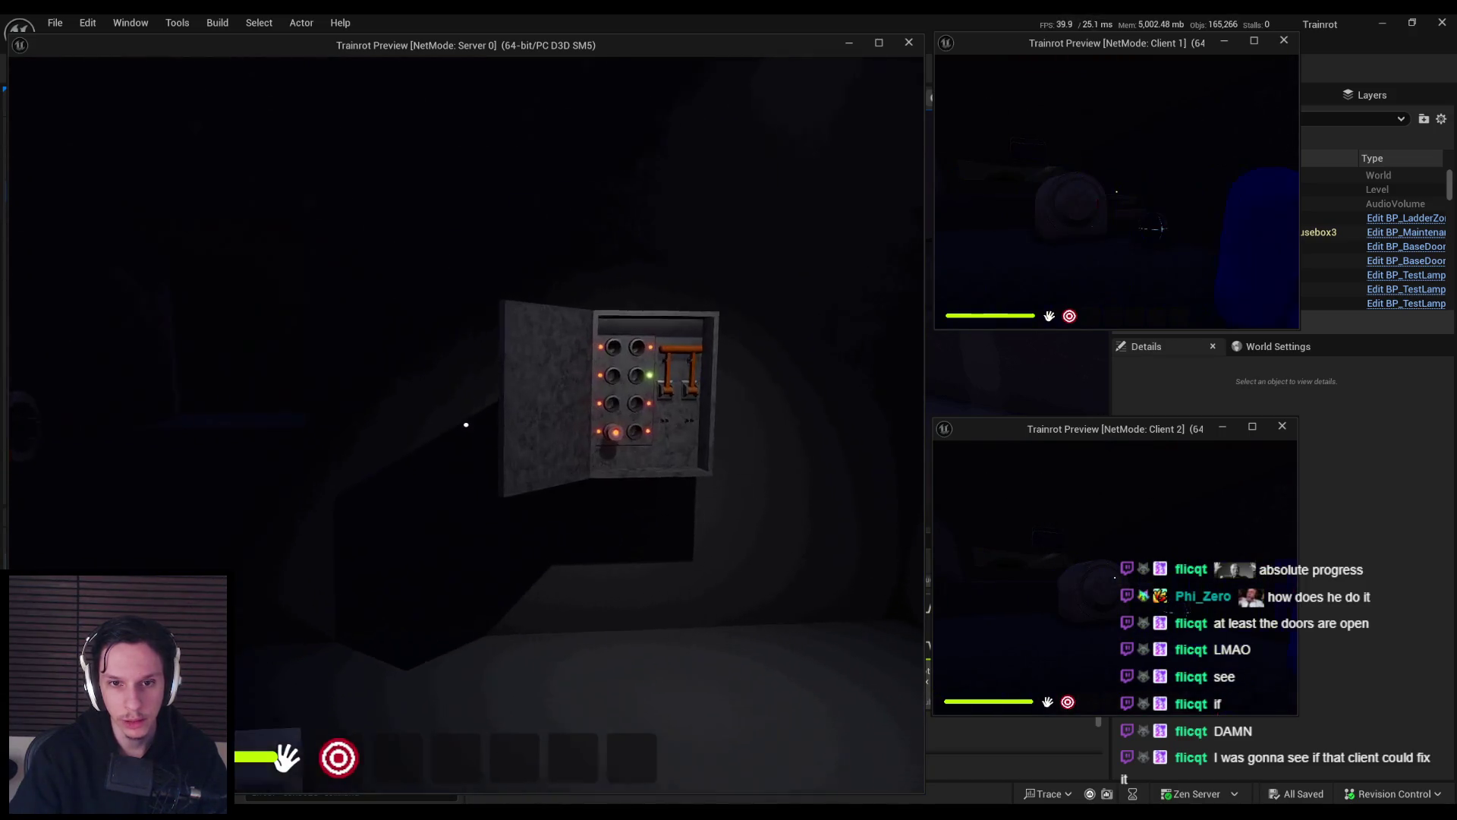
{"action": "key", "text": "w"}
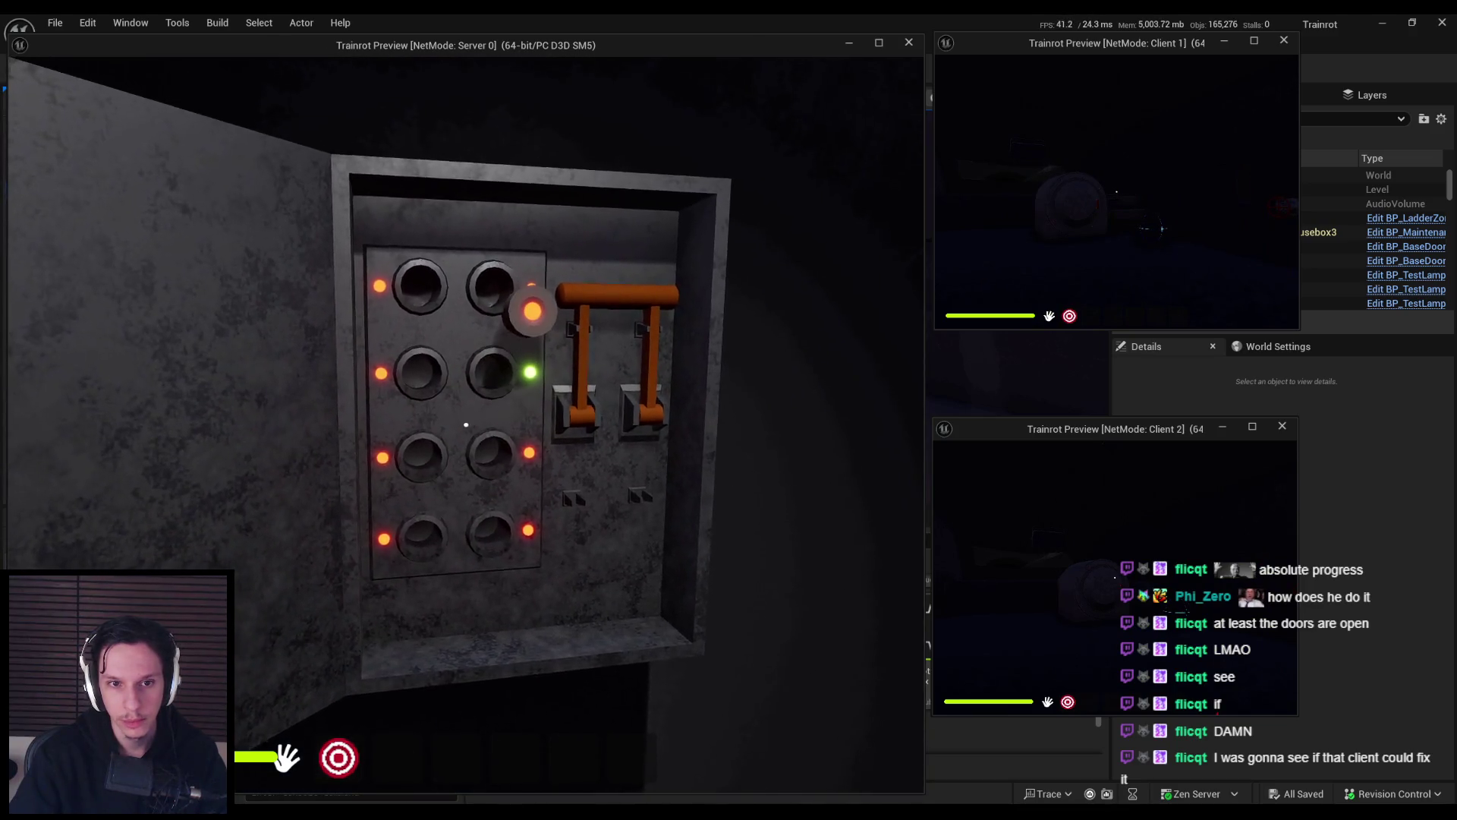
{"action": "left_click", "coordinate": [471, 425]}
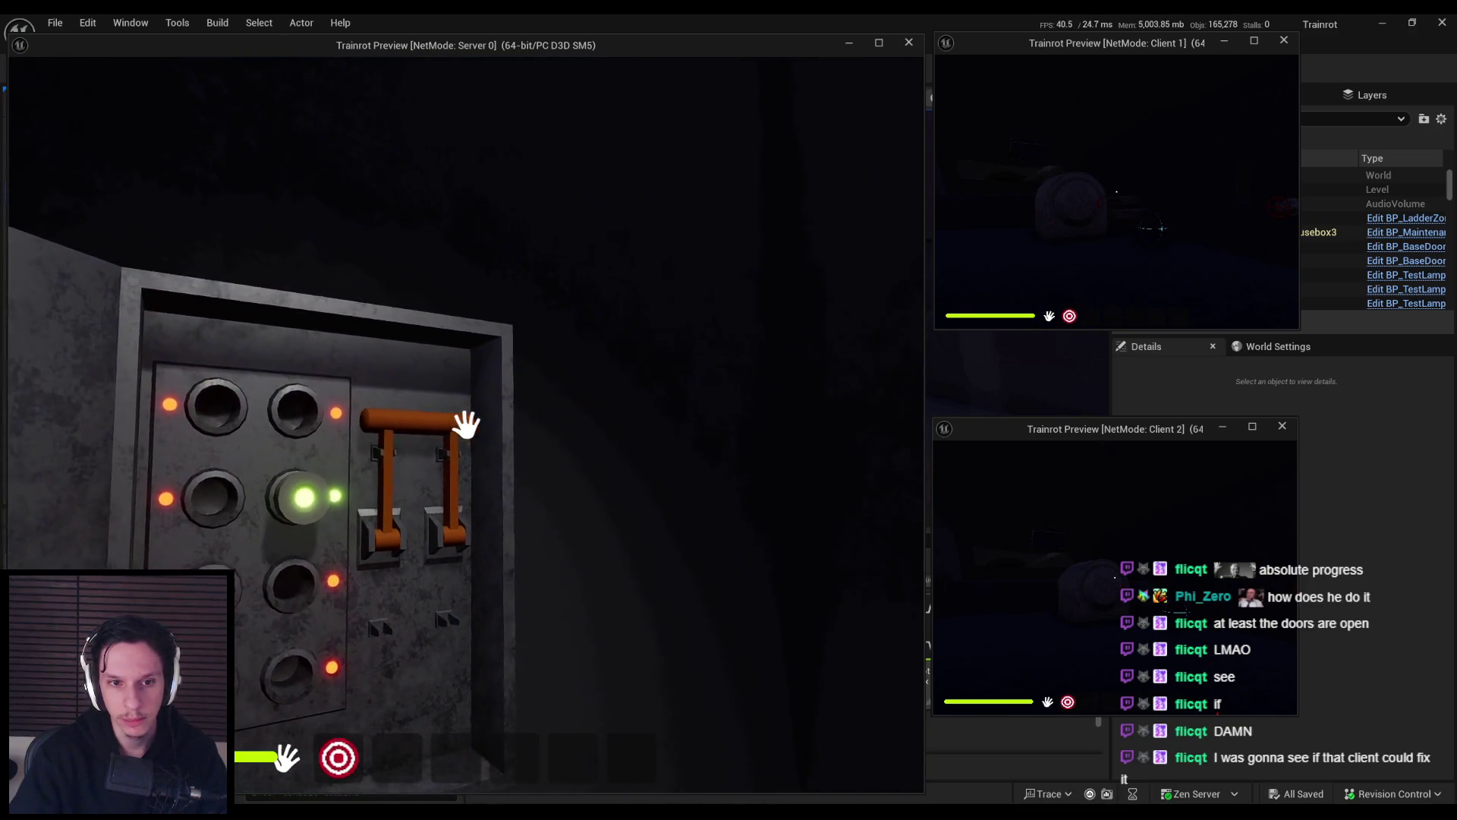
{"action": "left_click", "coordinate": [473, 429]}
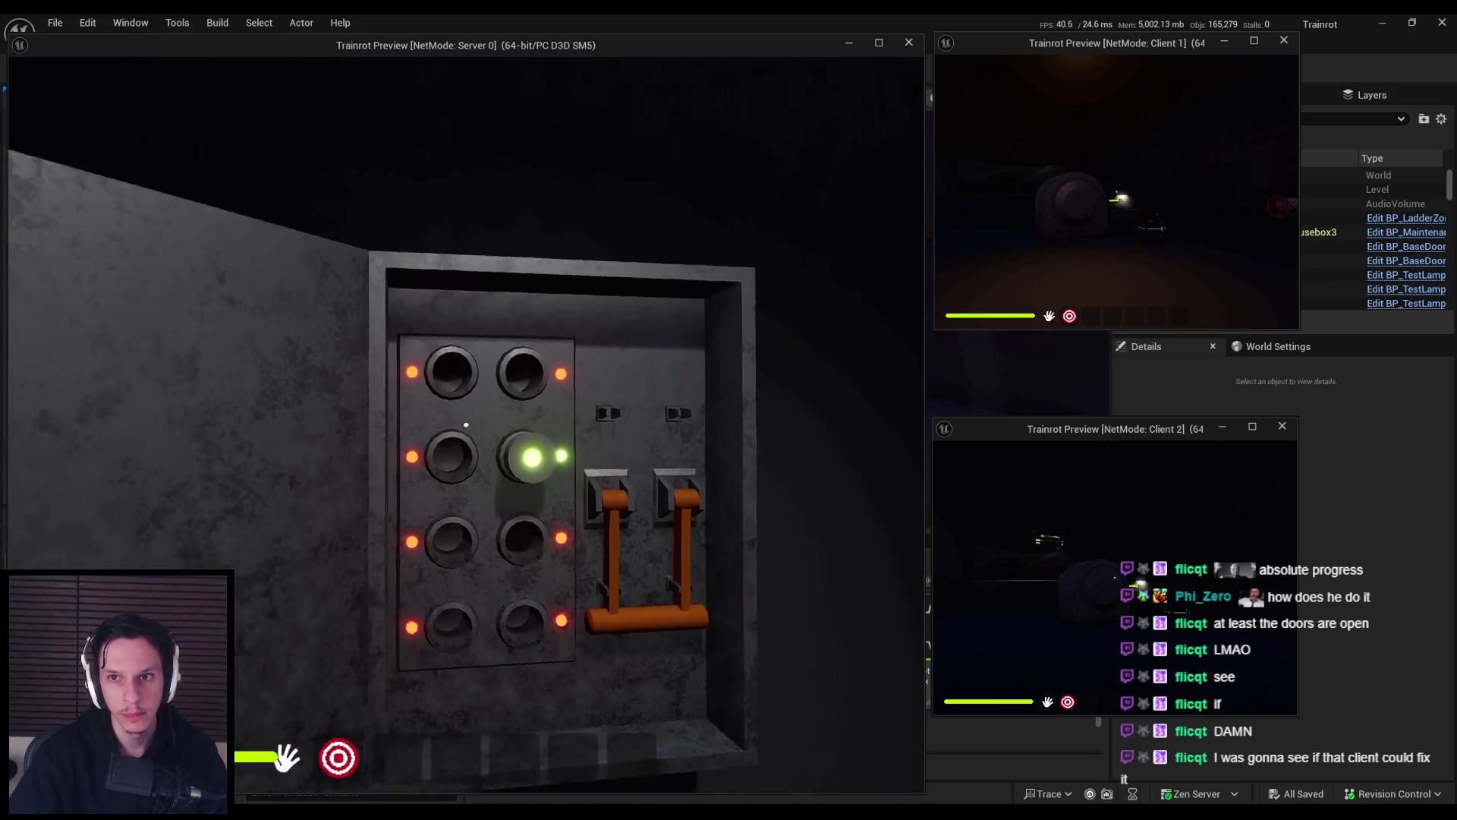
{"action": "key", "text": "w"}
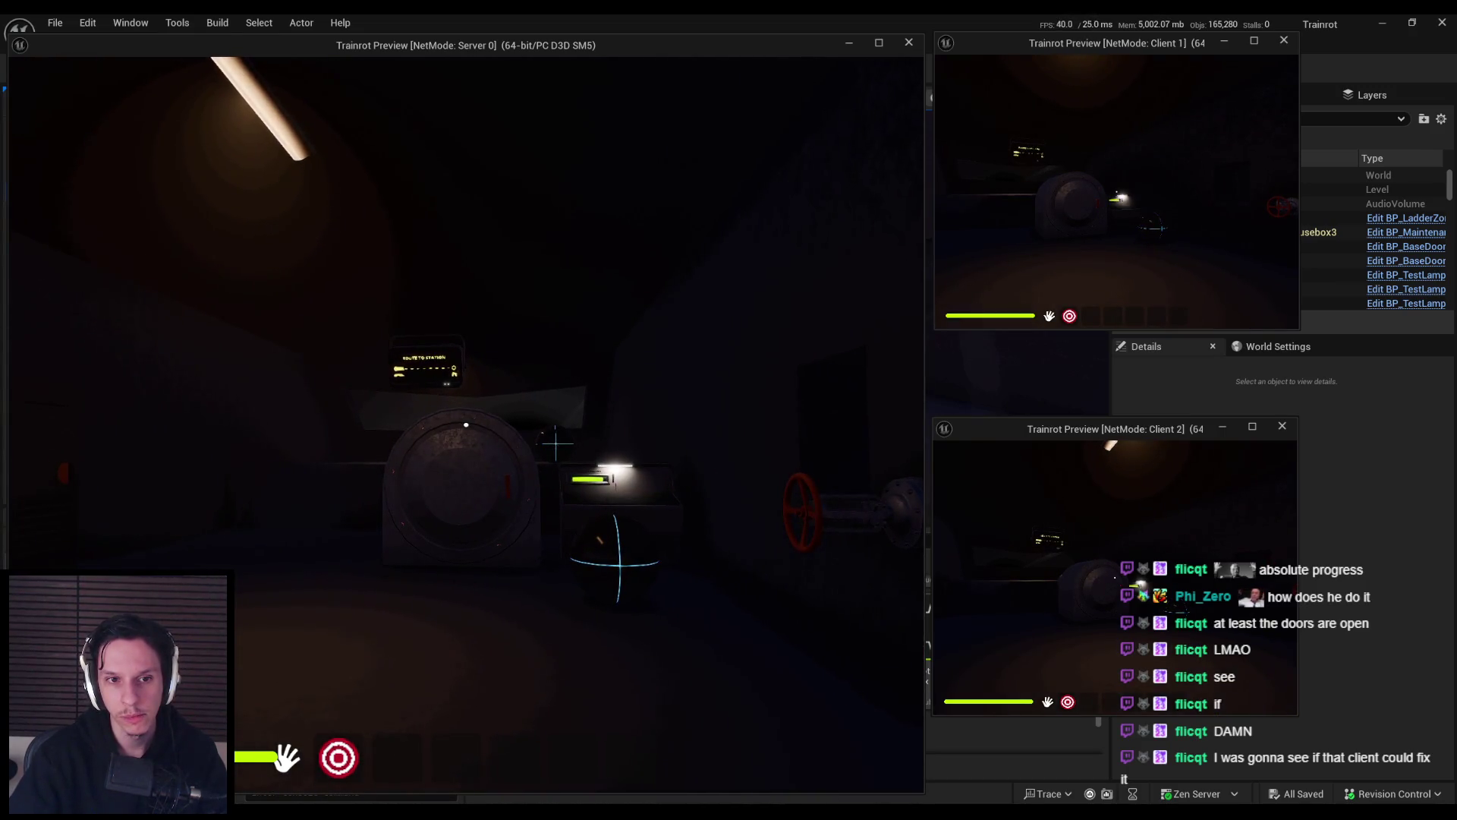
{"action": "key", "text": "super"}
{"action": "key", "text": "super"}
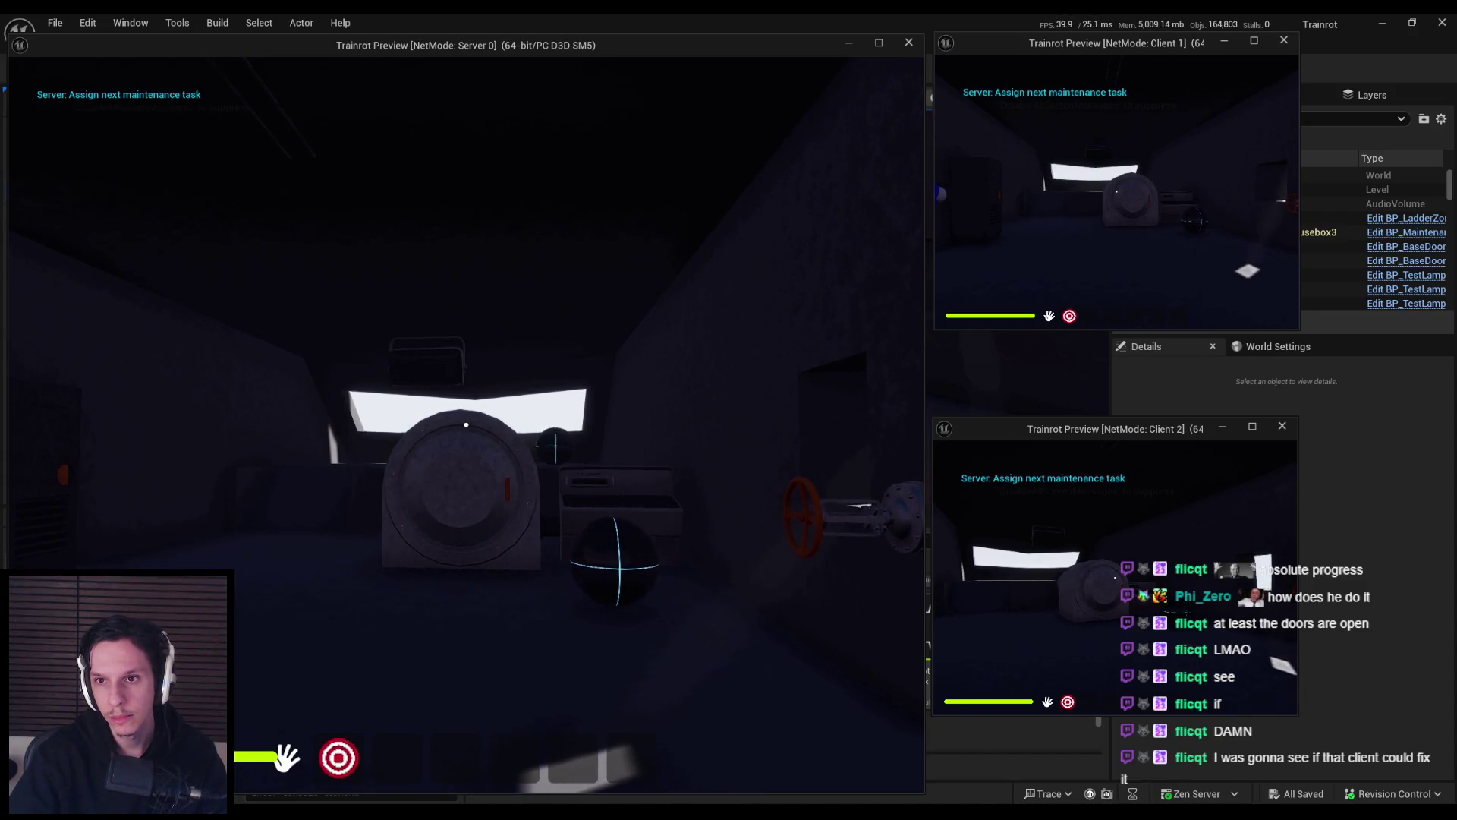
{"action": "key", "text": "Escape"}
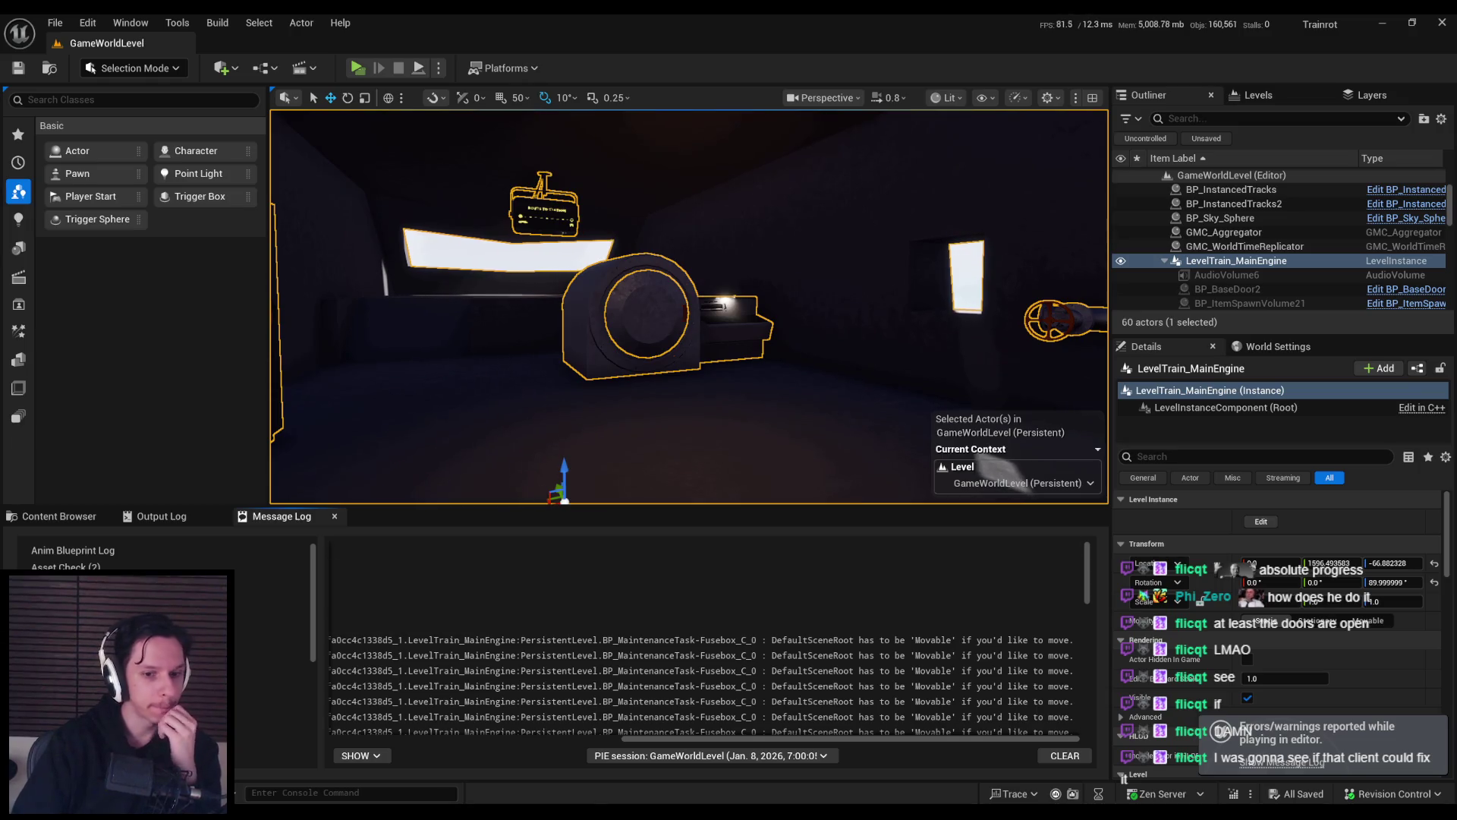
{"action": "key", "text": "alt+Tab"}
{"action": "left_click_drag", "start_coordinate": [1027, 430], "coordinate": [445, 427]}
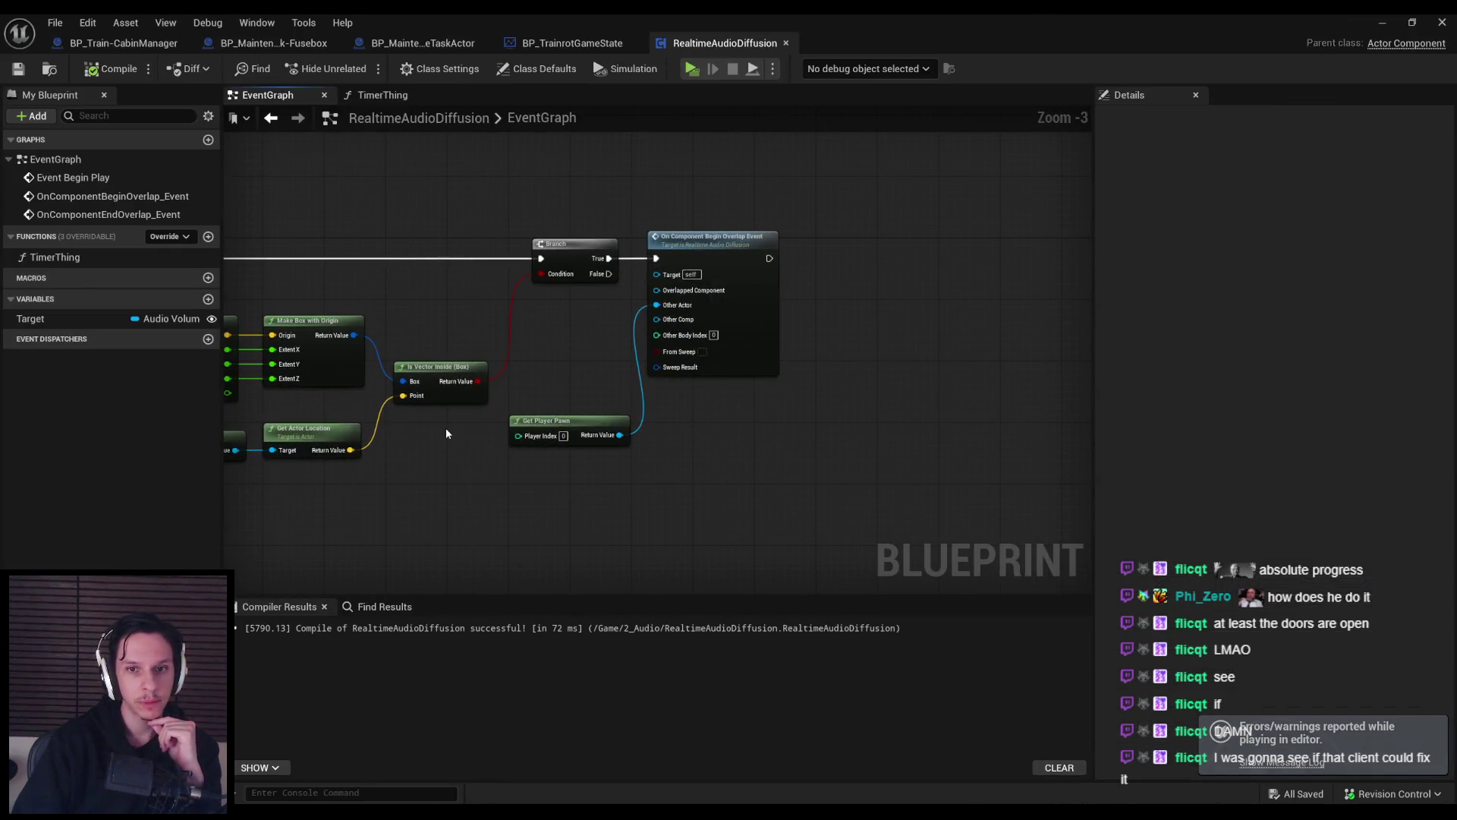
{"action": "key", "text": "ctrl+v"}
{"action": "mouse_move", "coordinate": [579, 412]}
{"action": "left_mouse_down"}
{"action": "mouse_move", "coordinate": [635, 481]}
{"action": "mouse_move", "coordinate": [703, 510]}
{"action": "mouse_move", "coordinate": [850, 513]}
{"action": "left_mouse_up"}
{"action": "scroll", "coordinate": [703, 510], "scroll_direction": "down", "scroll_amount": 1}
{"action": "left_click_drag", "start_coordinate": [456, 452], "coordinate": [830, 421]}
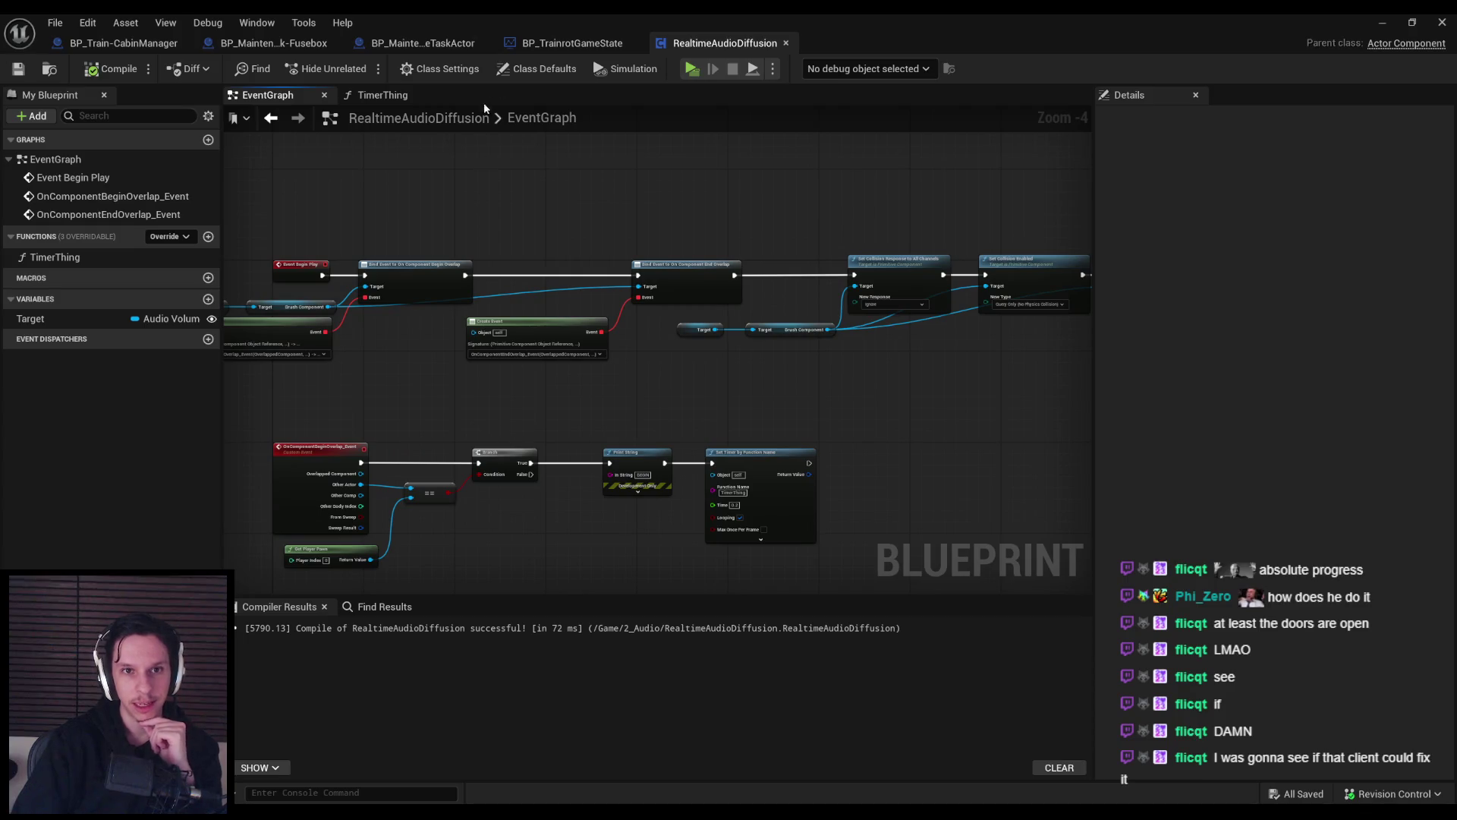
{"action": "left_click", "coordinate": [538, 69]}
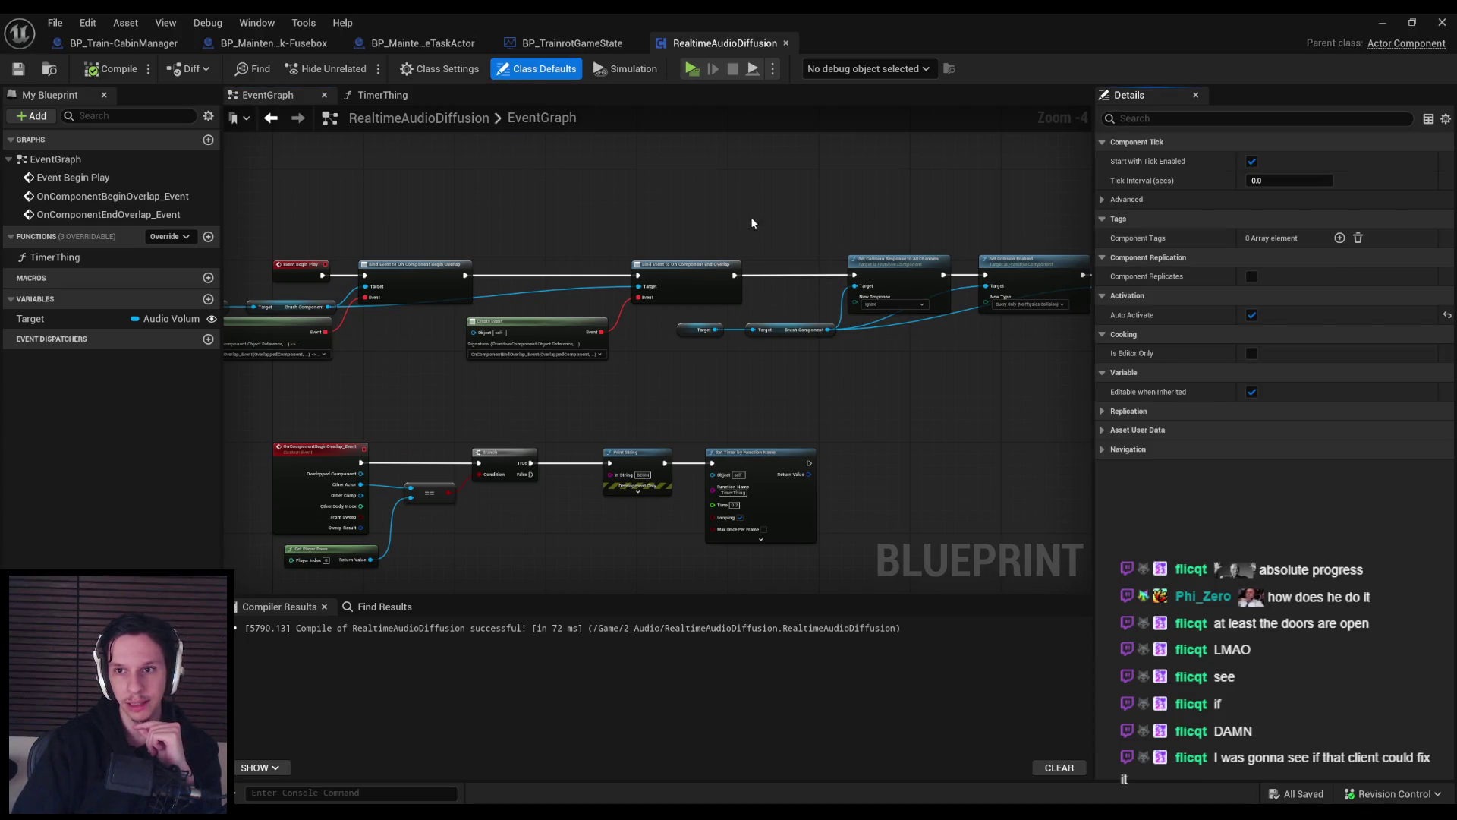
{"action": "left_click", "coordinate": [1103, 200]}
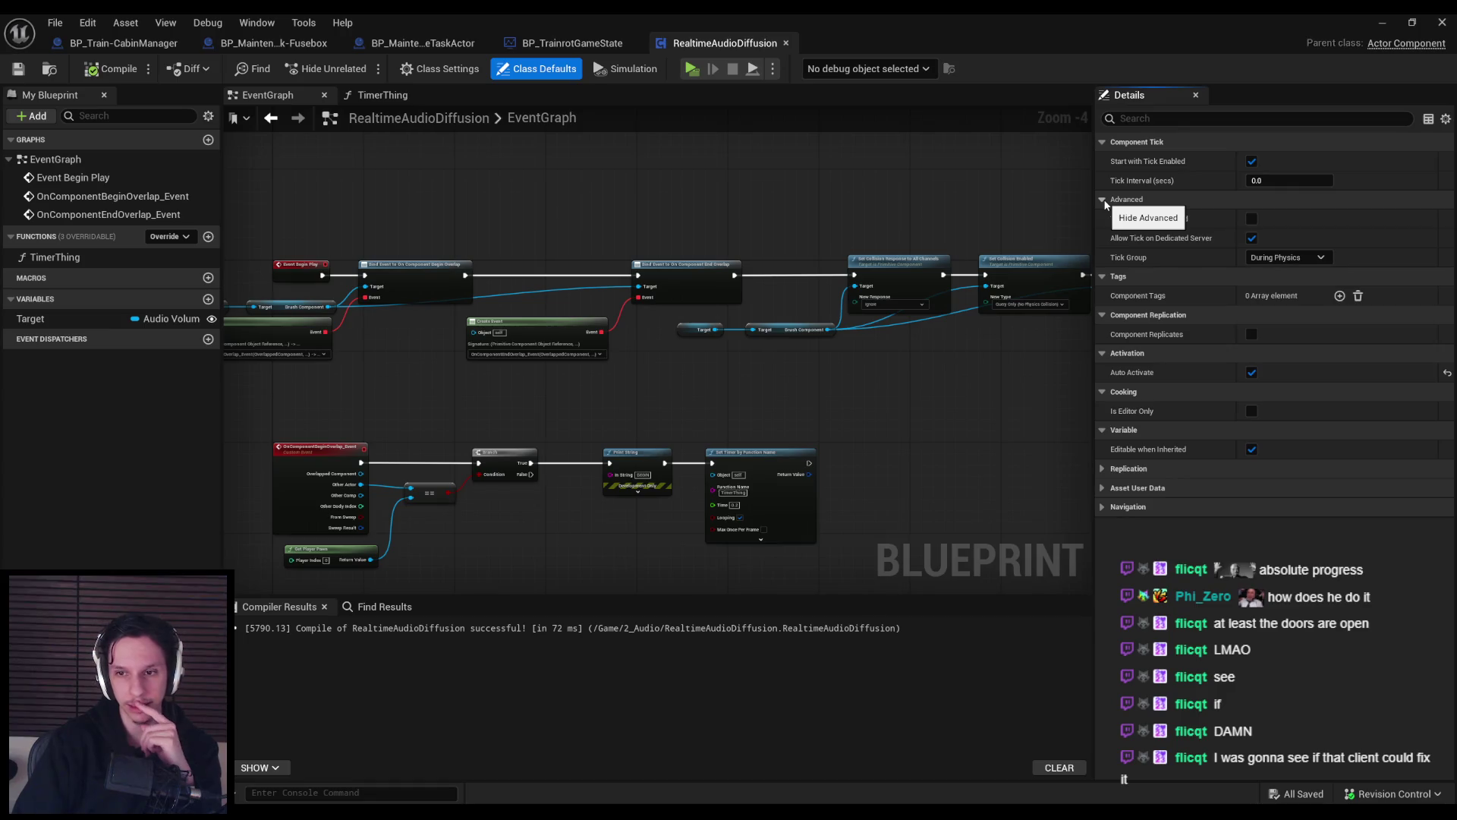
{"action": "left_click", "coordinate": [1105, 202]}
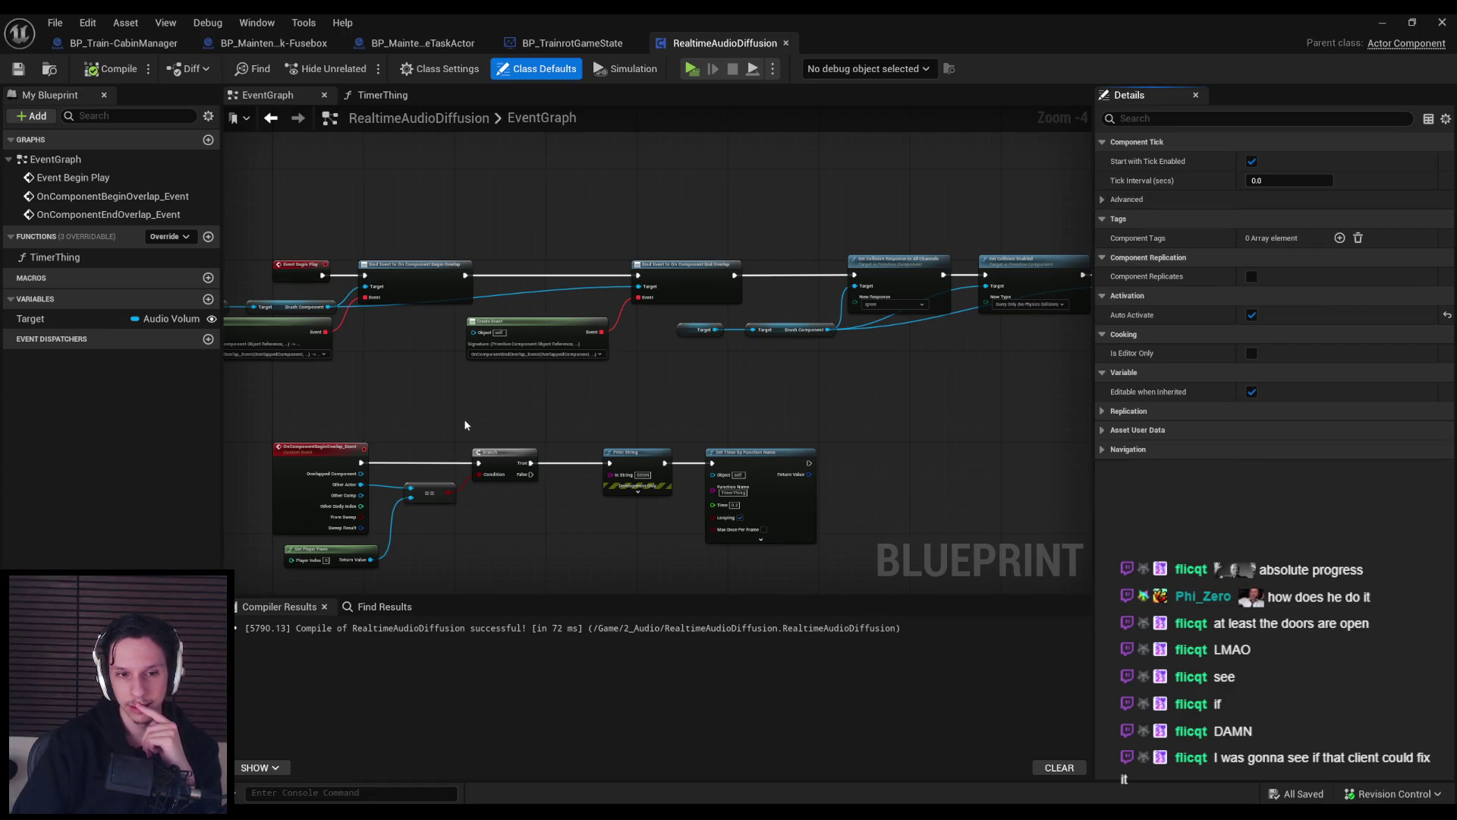
{"action": "scroll", "coordinate": [495, 339], "scroll_direction": "up", "scroll_amount": 1}
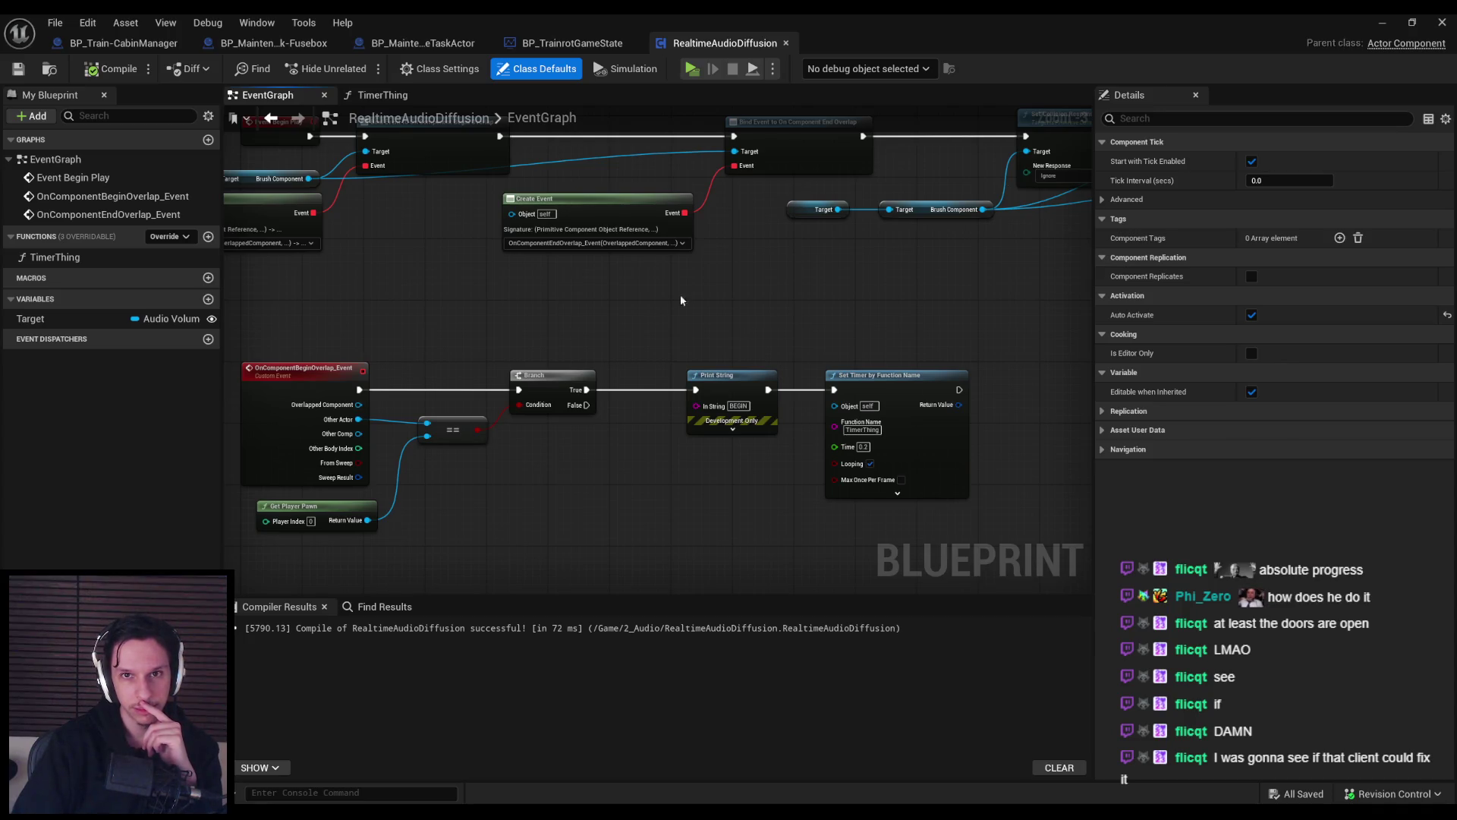
{"action": "left_click", "coordinate": [1382, 22]}
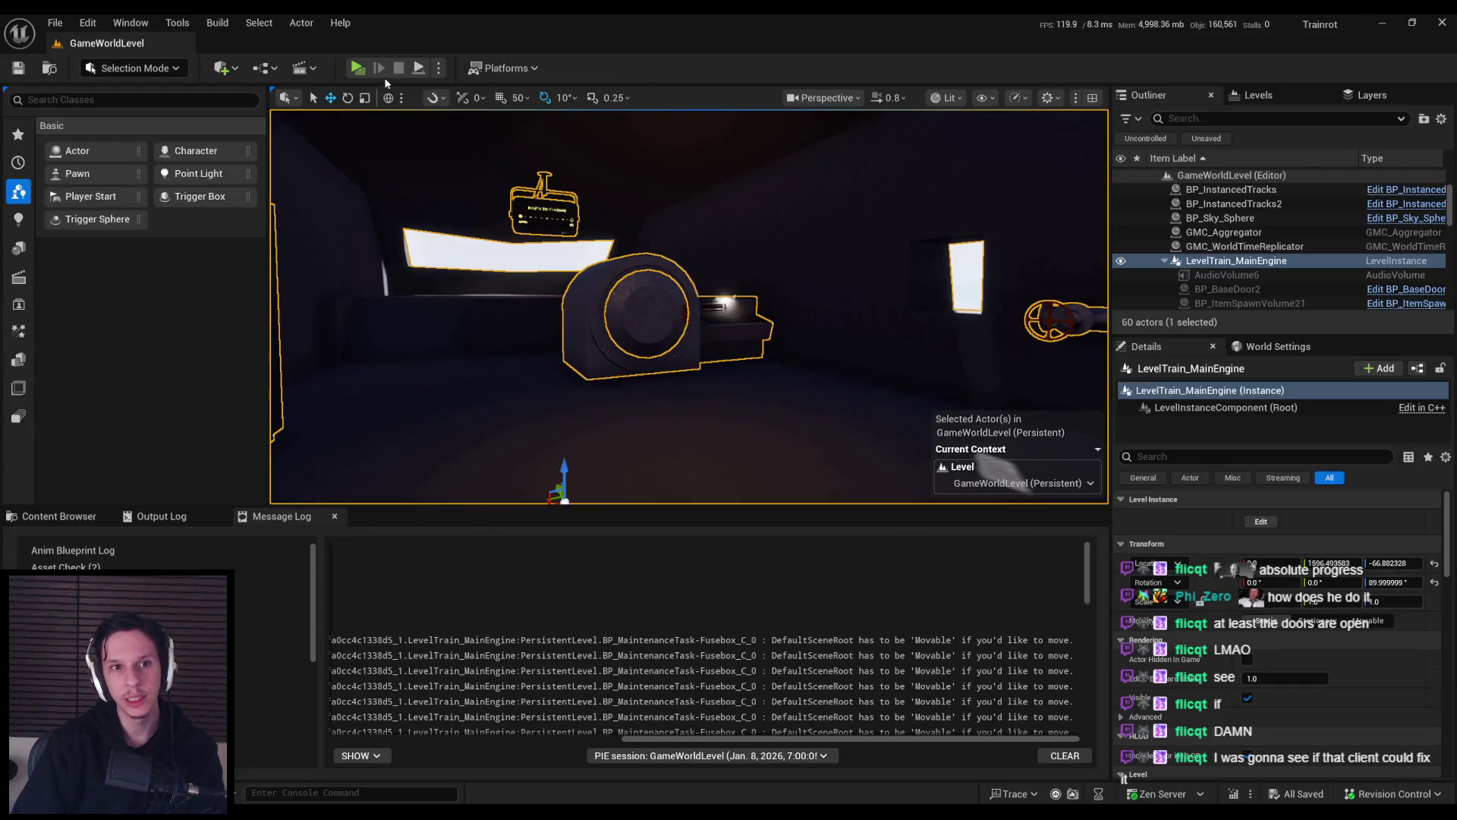
Run a multiplayer play test, pull the red lever in-game, then stop the session.
{"action": "left_click", "coordinate": [359, 69]}
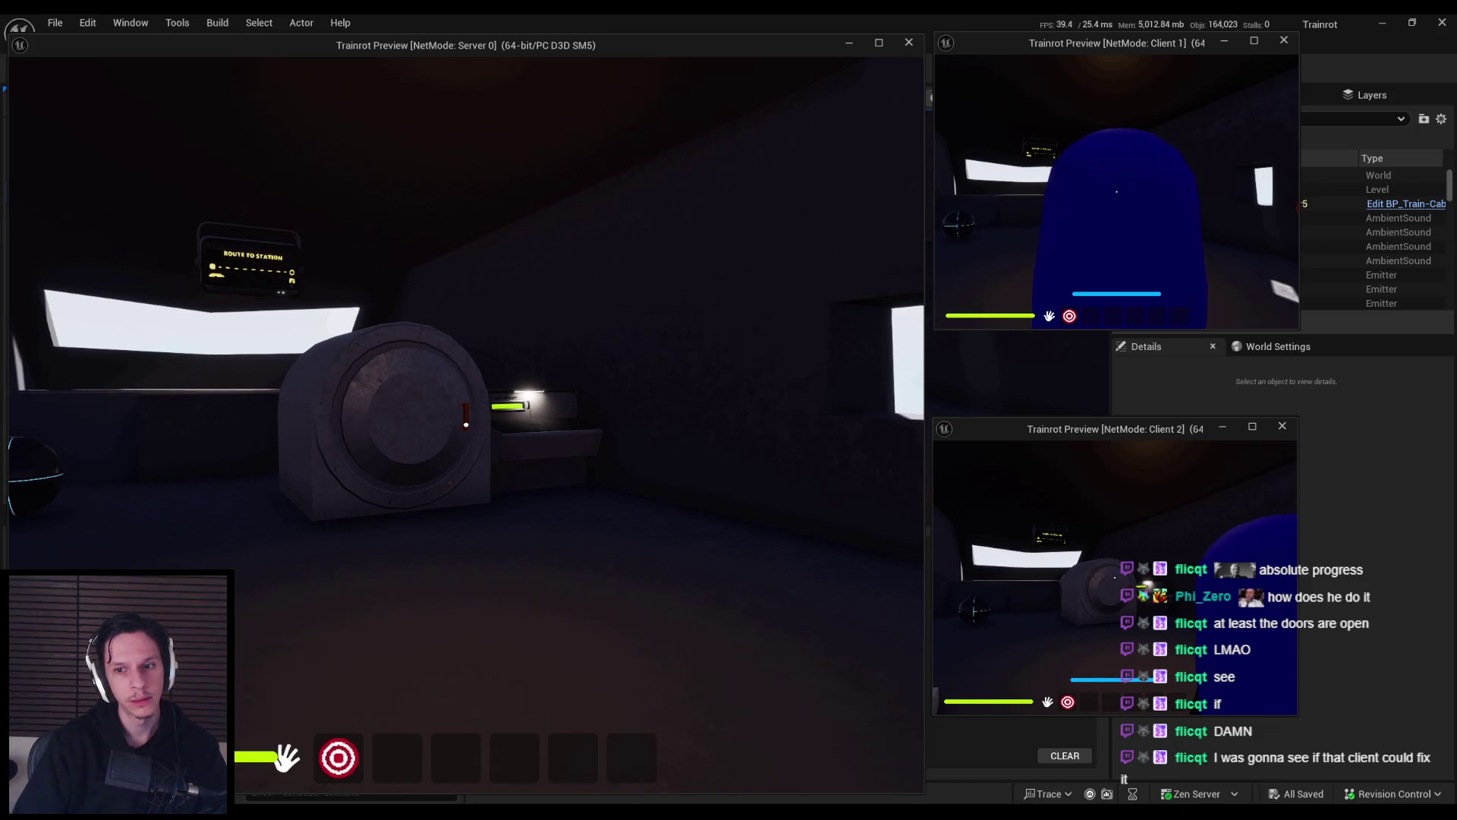
{"action": "key", "text": "e"}
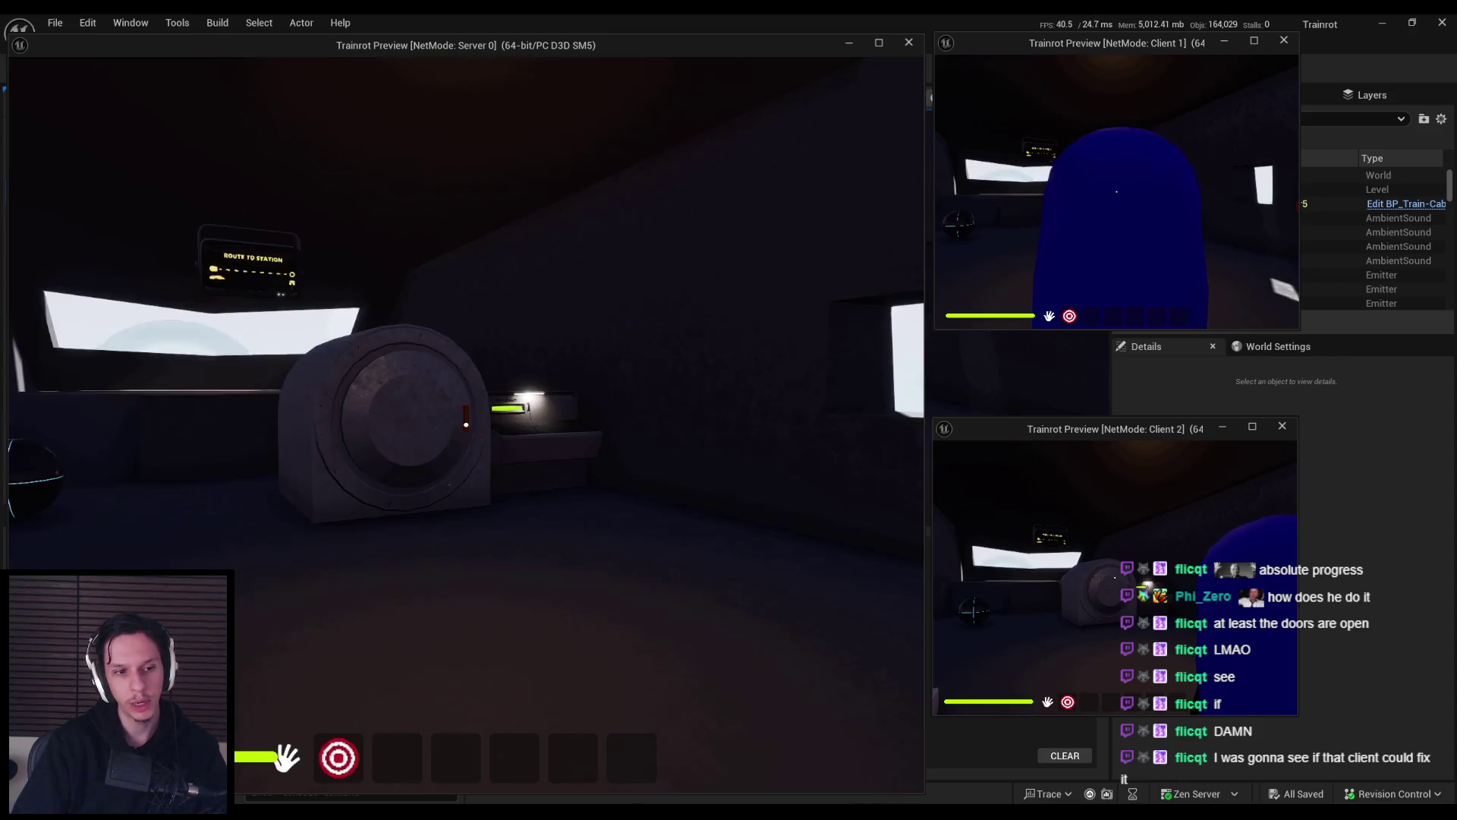
{"action": "key", "text": "Escape"}
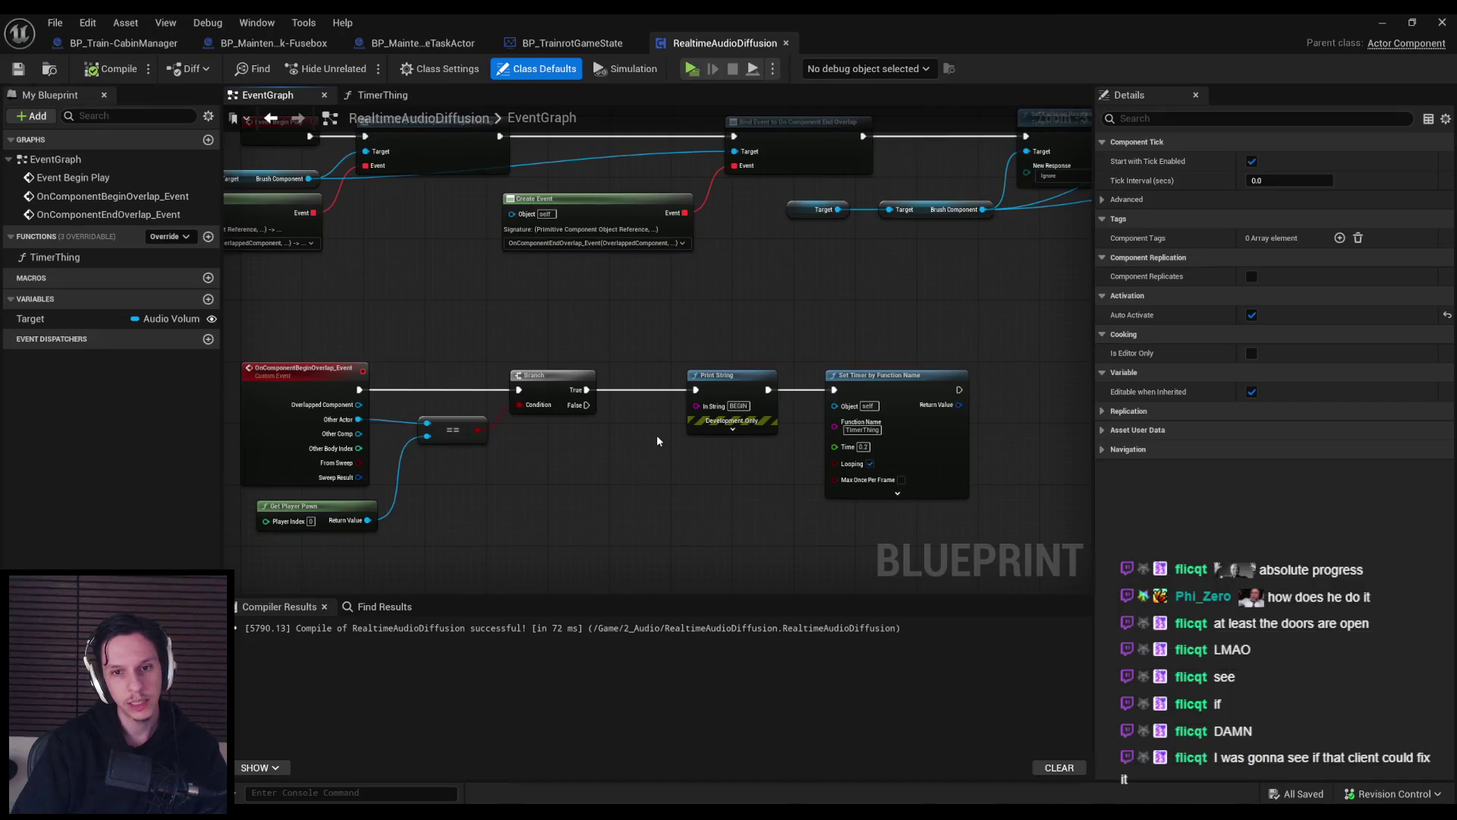
Bring the EndOverlap event chain into view and toggle Class Settings, then Class Defaults.
{"action": "scroll", "coordinate": [658, 435], "scroll_direction": "down", "scroll_amount": 1}
{"action": "scroll", "coordinate": [596, 435], "scroll_direction": "up", "scroll_amount": 1}
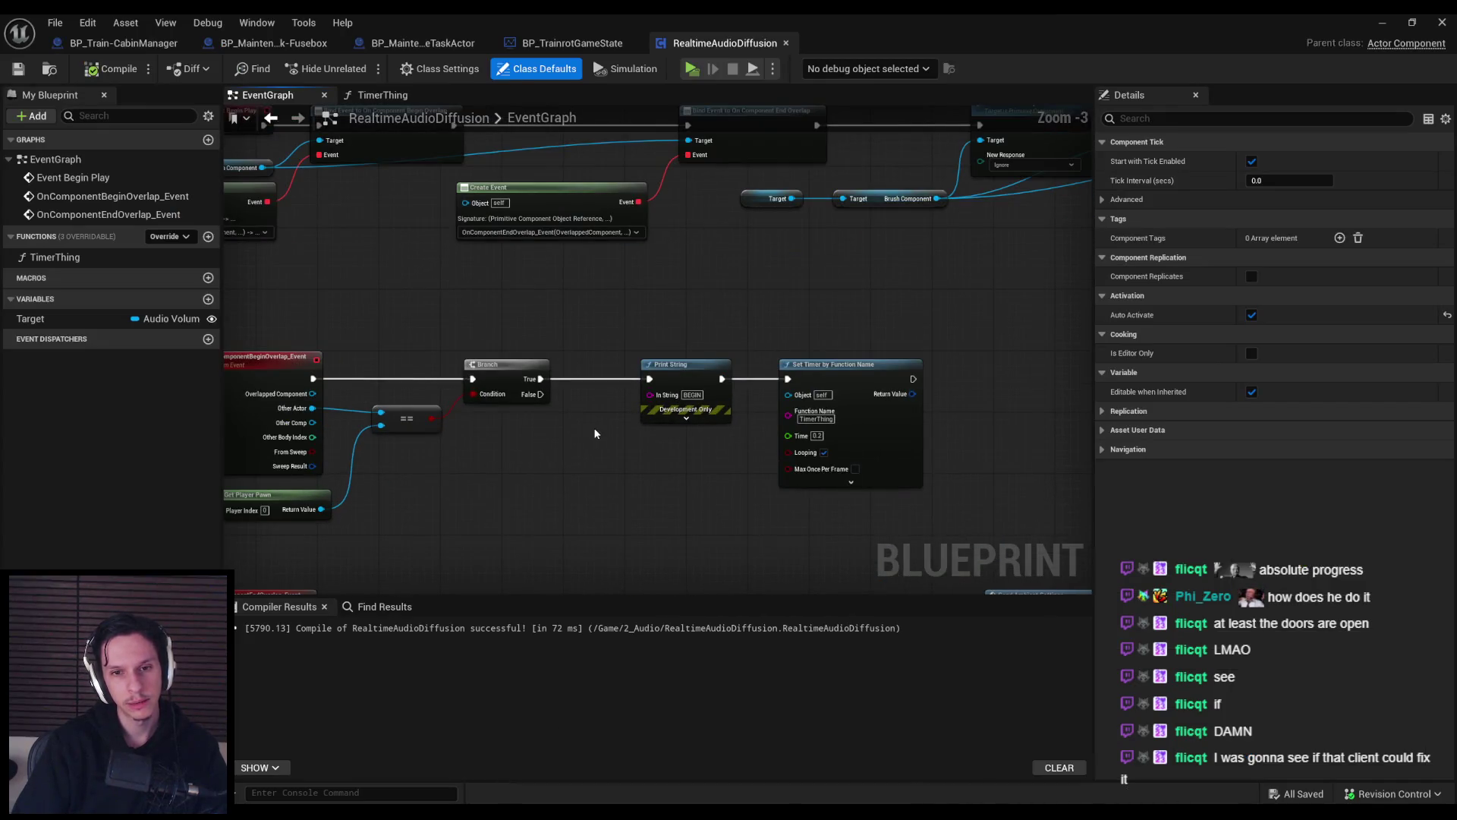
{"action": "scroll", "coordinate": [597, 474], "scroll_direction": "down", "scroll_amount": 1}
{"action": "left_click_drag", "start_coordinate": [597, 473], "coordinate": [576, 381]}
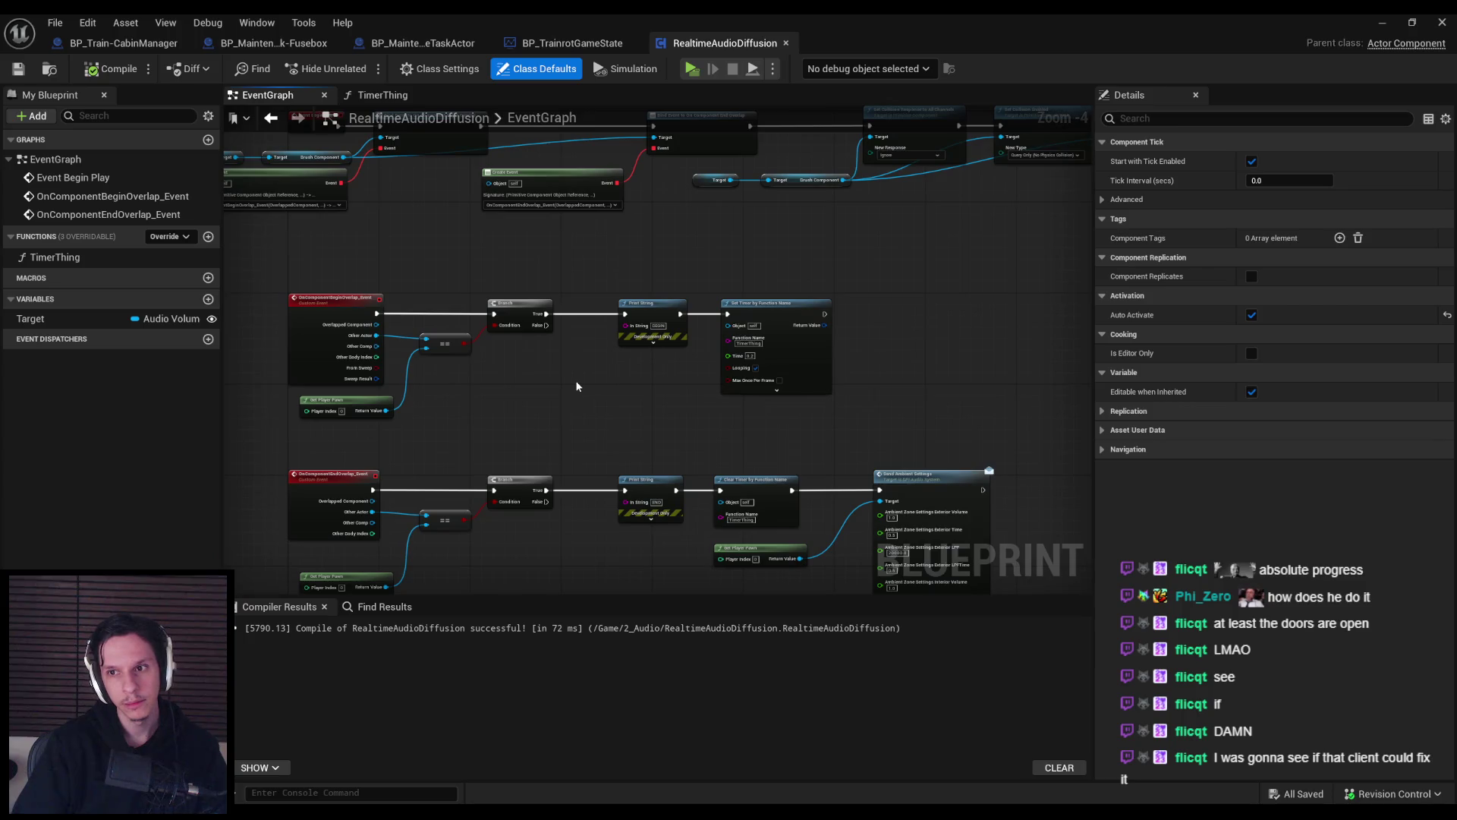
{"action": "left_click", "coordinate": [429, 69]}
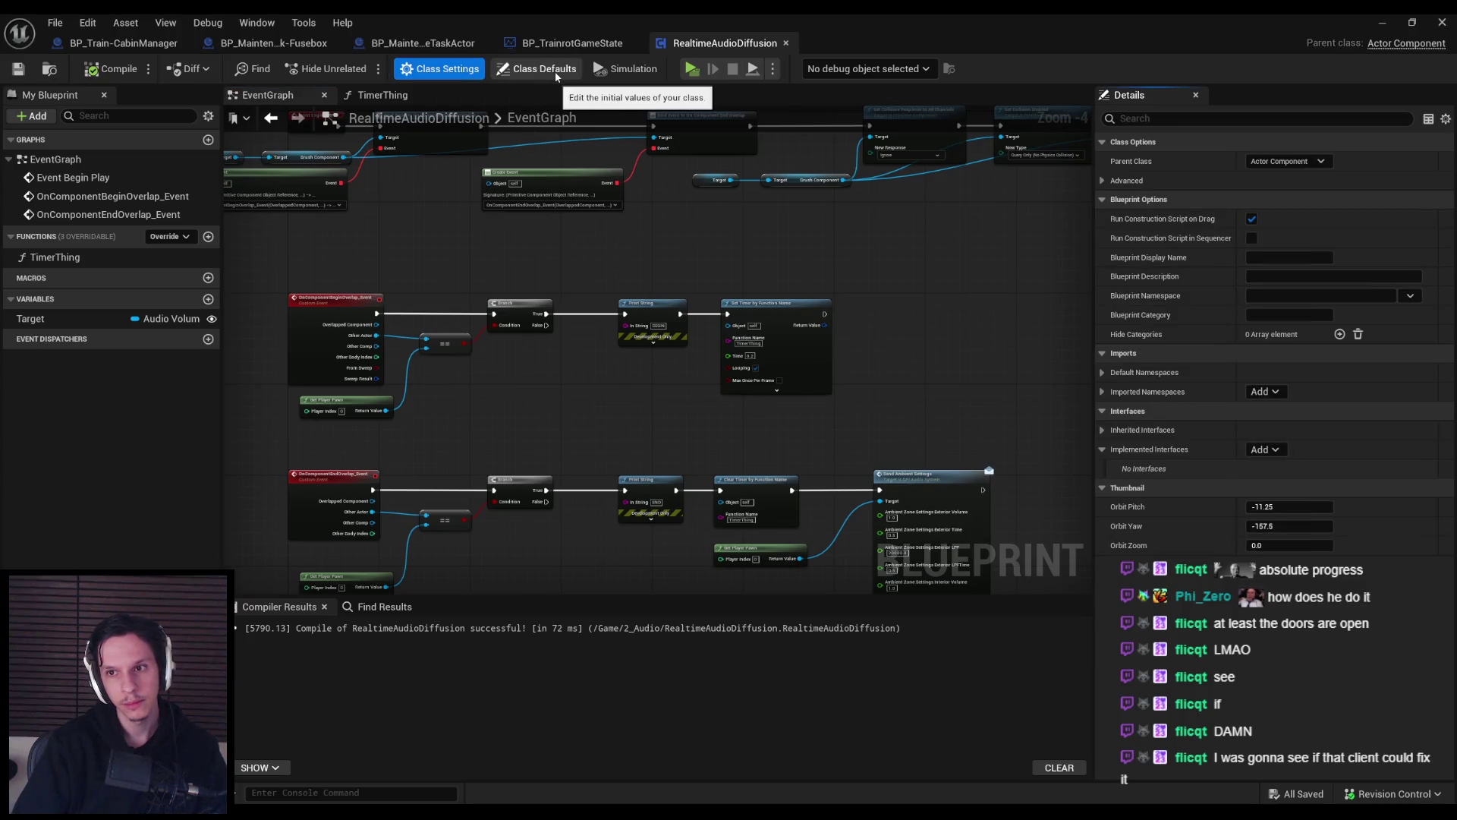
{"action": "left_click", "coordinate": [554, 71]}
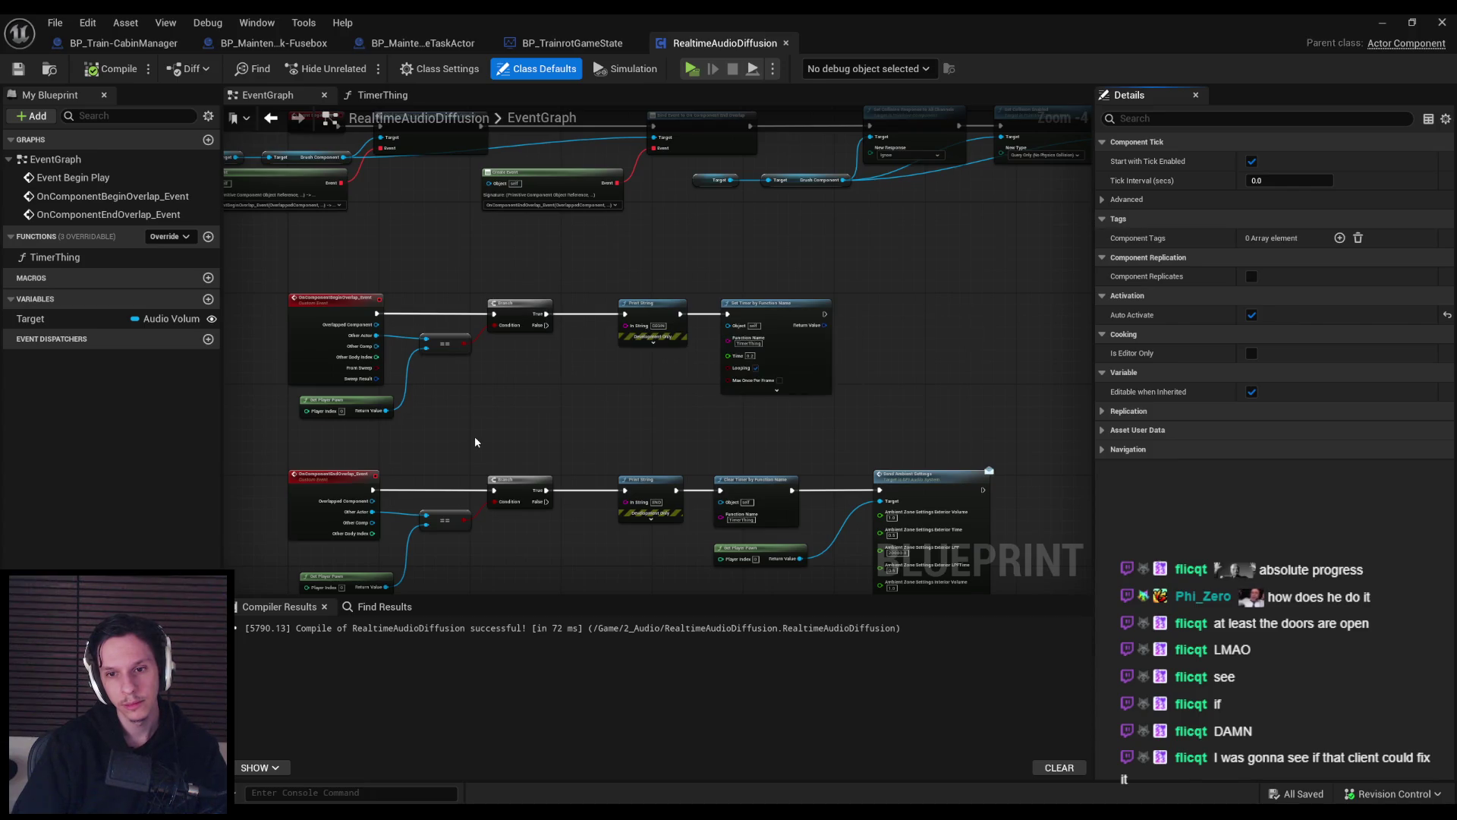
Open the TimerThing function graph and look over its nodes.
{"action": "scroll", "coordinate": [713, 343], "scroll_direction": "up", "scroll_amount": 3}
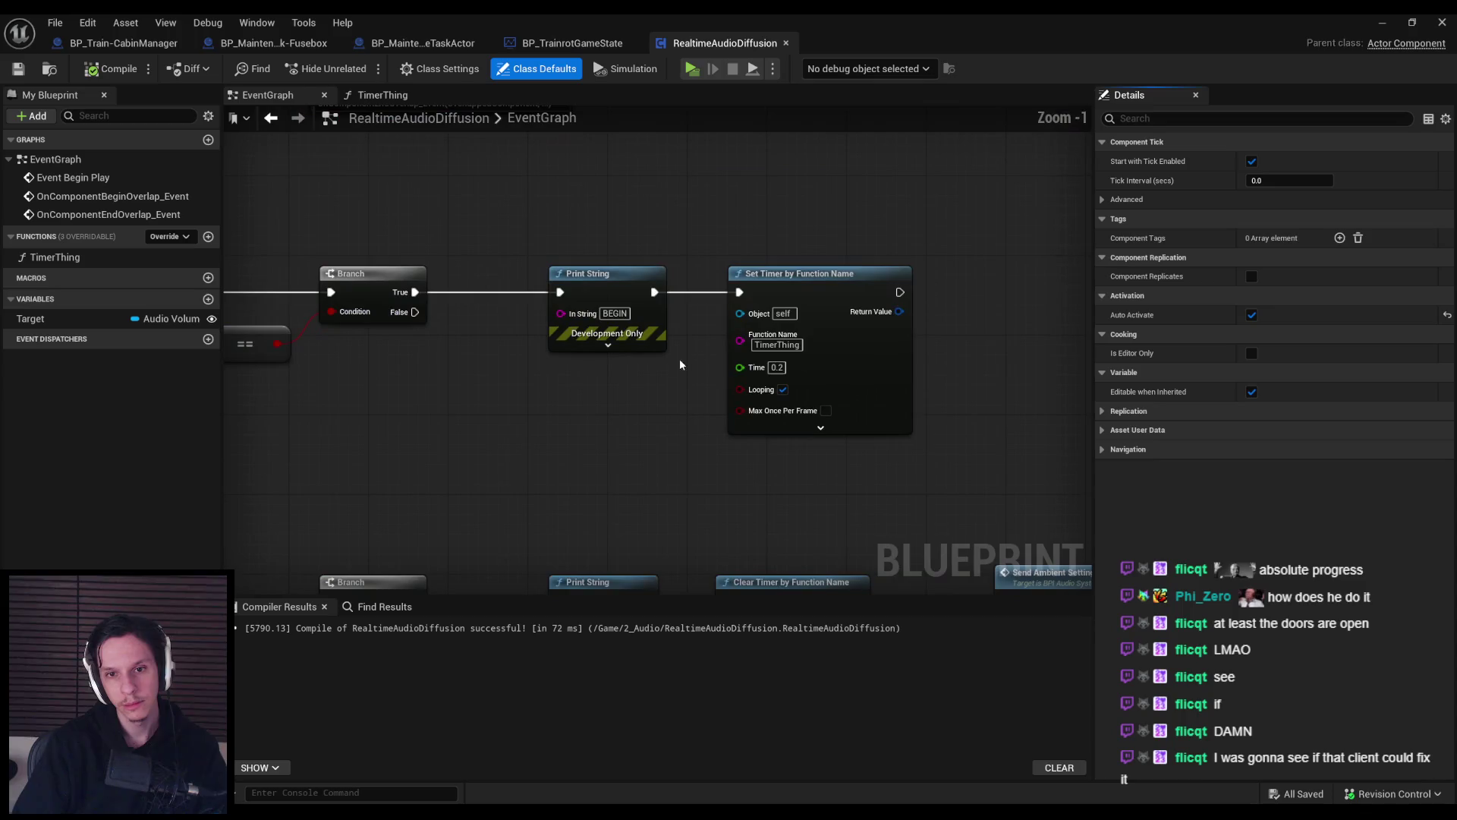
{"action": "double_click", "coordinate": [95, 257]}
{"action": "scroll", "coordinate": [522, 326], "scroll_direction": "up", "scroll_amount": 3}
{"action": "mouse_move", "coordinate": [512, 302]}
{"action": "left_mouse_down"}
{"action": "mouse_move", "coordinate": [828, 339]}
{"action": "mouse_move", "coordinate": [898, 332]}
{"action": "mouse_move", "coordinate": [716, 312]}
{"action": "mouse_move", "coordinate": [612, 390]}
{"action": "mouse_move", "coordinate": [597, 330]}
{"action": "left_mouse_up"}
{"action": "scroll", "coordinate": [716, 312], "scroll_direction": "down", "scroll_amount": 1}
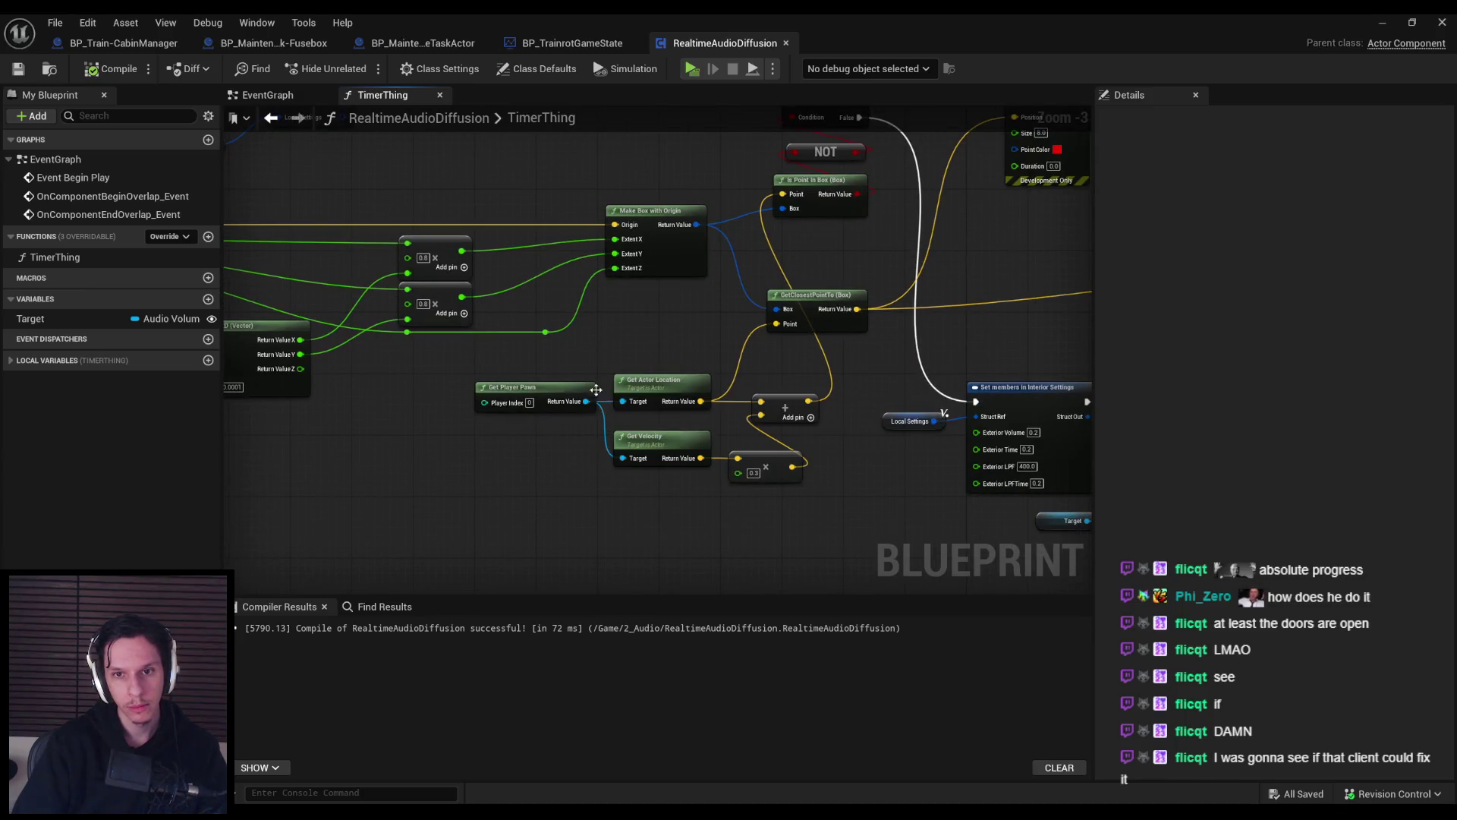
{"action": "scroll", "coordinate": [596, 390], "scroll_direction": "down", "scroll_amount": 1}
{"action": "mouse_move", "coordinate": [627, 413]}
{"action": "left_mouse_down"}
{"action": "mouse_move", "coordinate": [667, 407]}
{"action": "mouse_move", "coordinate": [819, 295]}
{"action": "mouse_move", "coordinate": [533, 248]}
{"action": "mouse_move", "coordinate": [569, 358]}
{"action": "mouse_move", "coordinate": [521, 341]}
{"action": "mouse_move", "coordinate": [1027, 306]}
{"action": "left_mouse_up"}
{"action": "scroll", "coordinate": [593, 396], "scroll_direction": "up", "scroll_amount": 2}
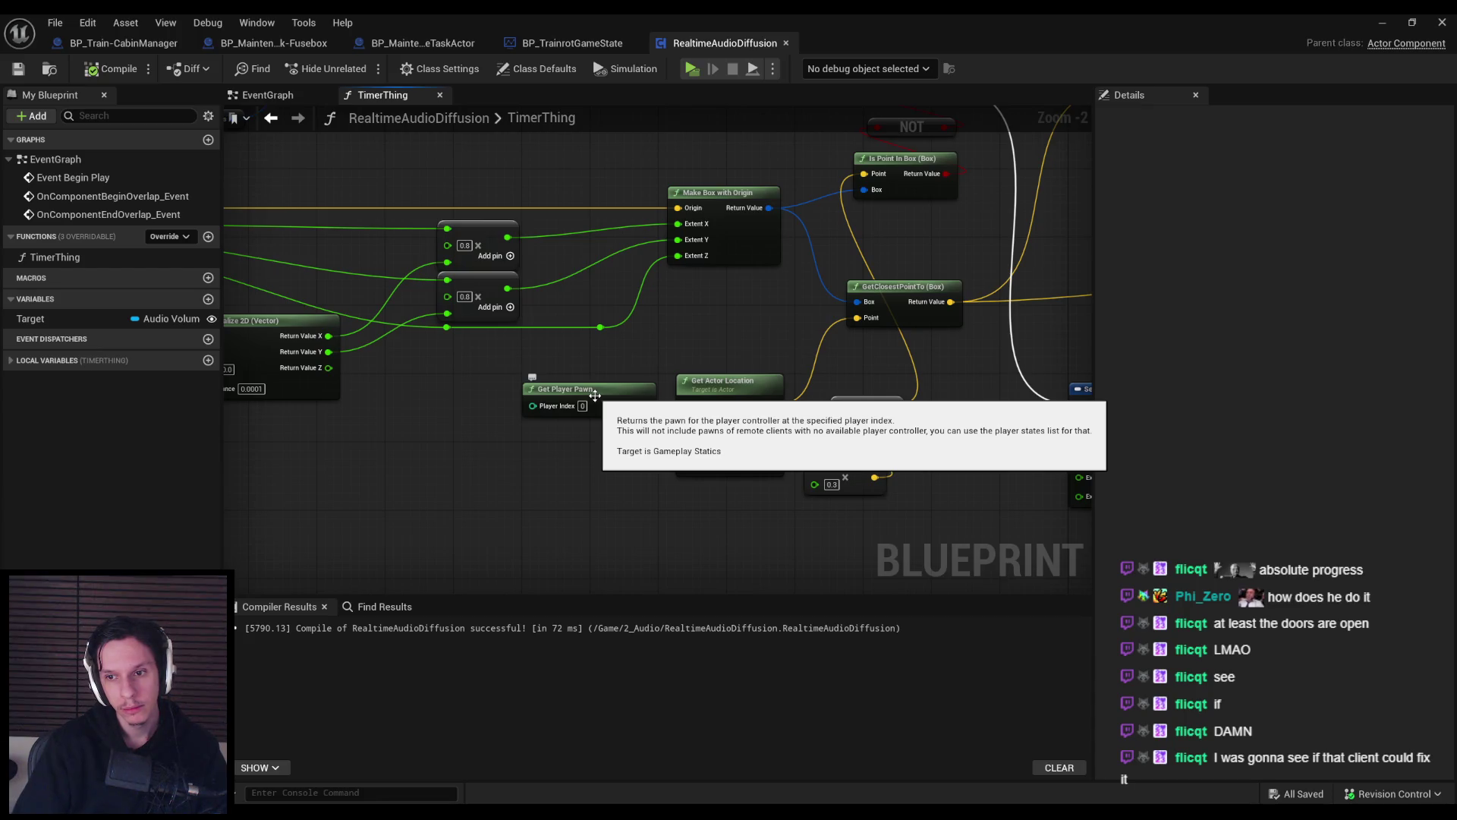
{"action": "right_click", "coordinate": [537, 473]}
{"action": "type", "text": "get player"}
{"action": "scroll", "coordinate": [611, 626], "scroll_direction": "up", "scroll_amount": 2}
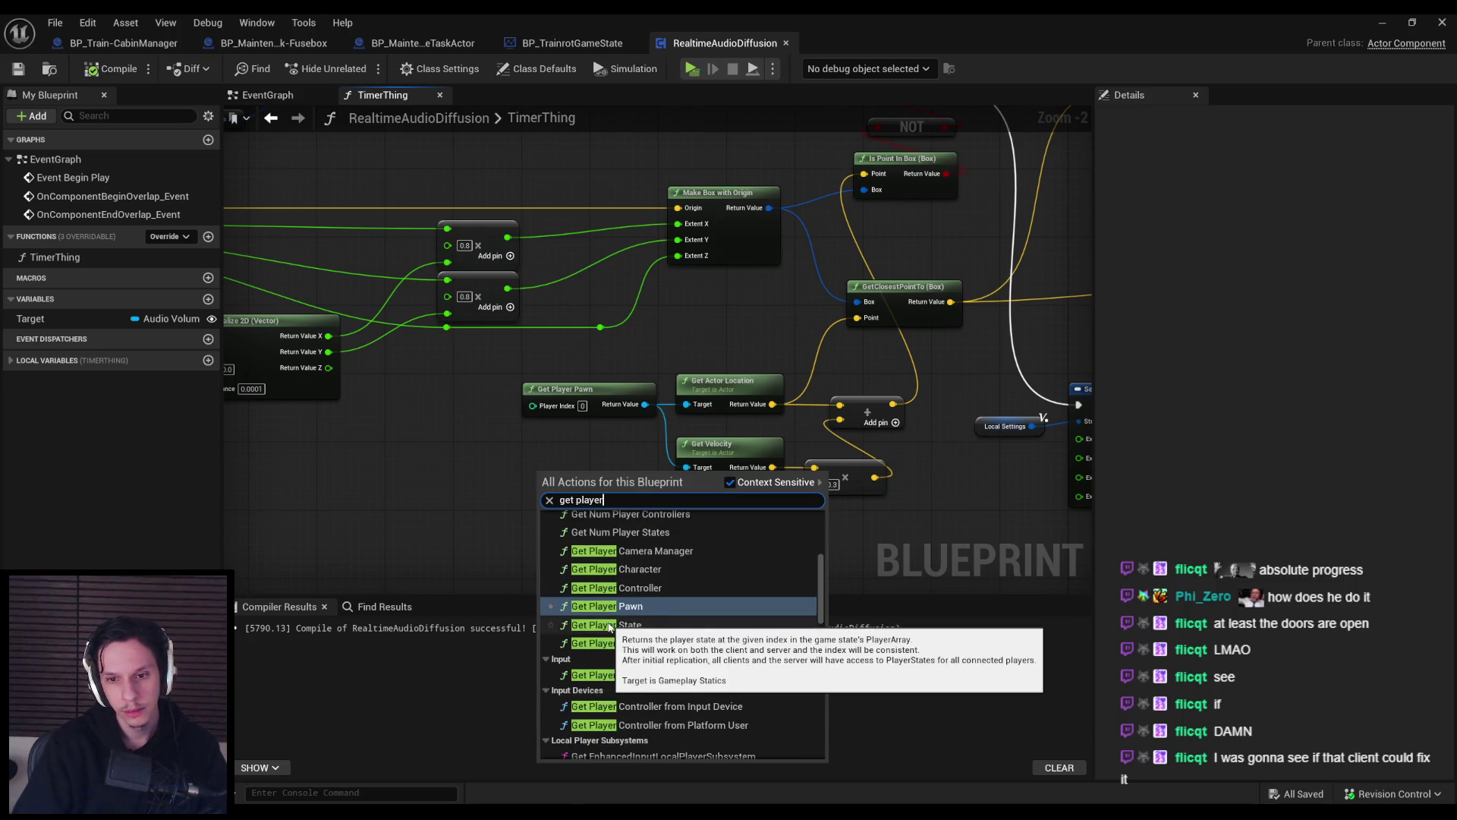
{"action": "left_click", "coordinate": [611, 627]}
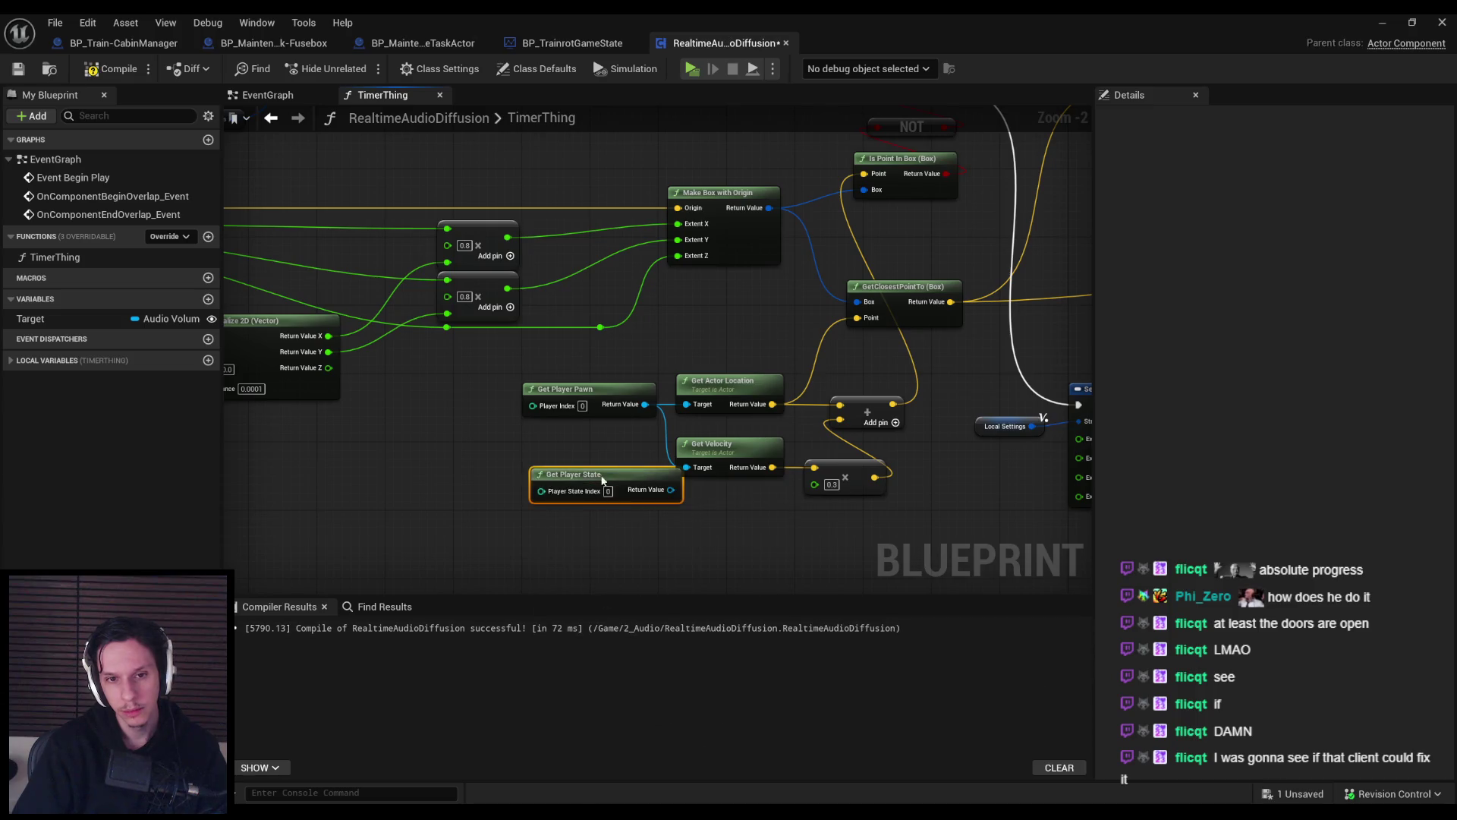
{"action": "key", "text": "Delete"}
{"action": "right_click", "coordinate": [539, 498]}
{"action": "type", "text": "get player"}
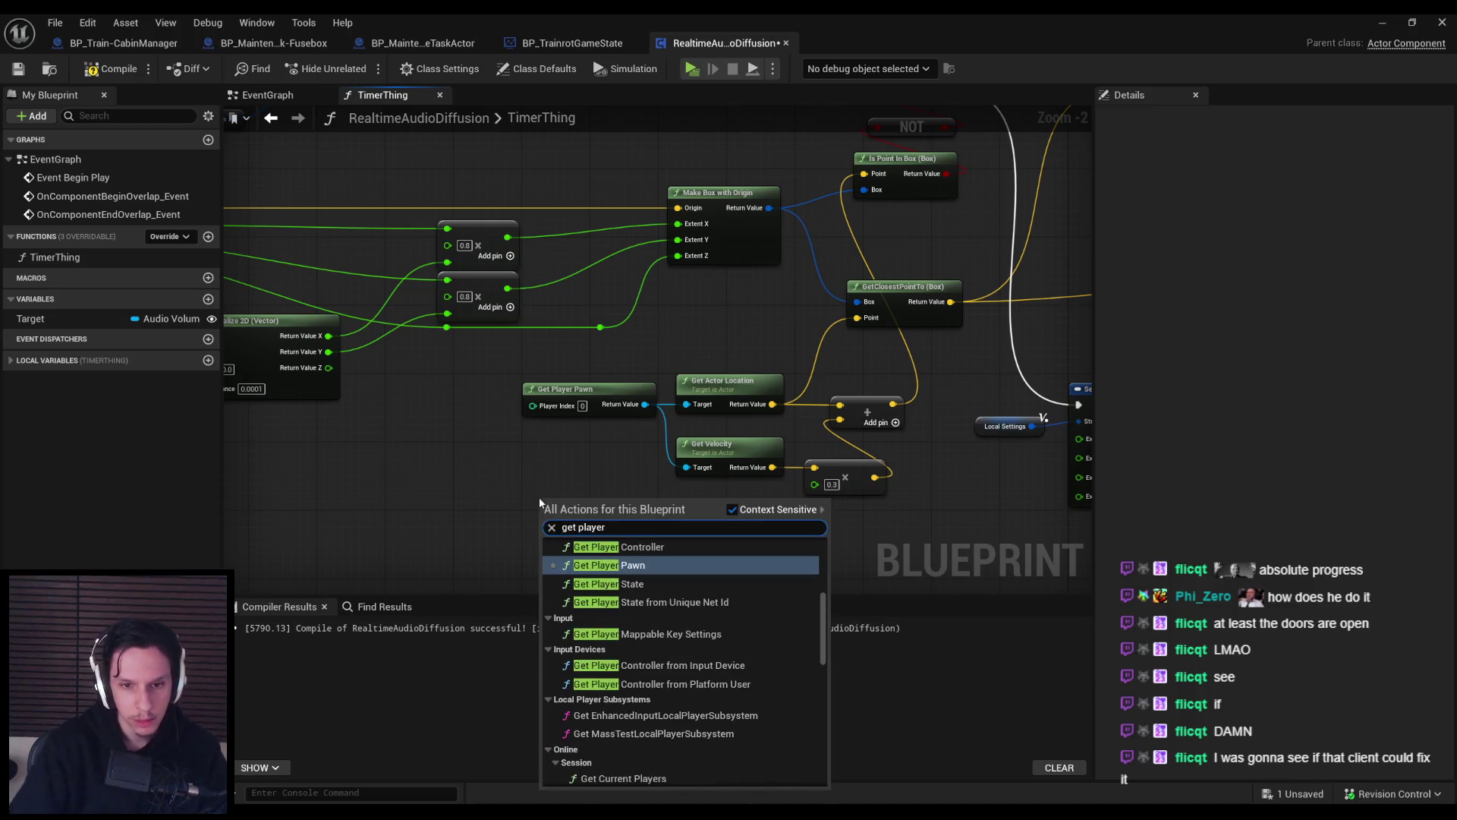
{"action": "scroll", "coordinate": [598, 605], "scroll_direction": "down", "scroll_amount": 3}
{"action": "scroll", "coordinate": [598, 605], "scroll_direction": "up", "scroll_amount": 6}
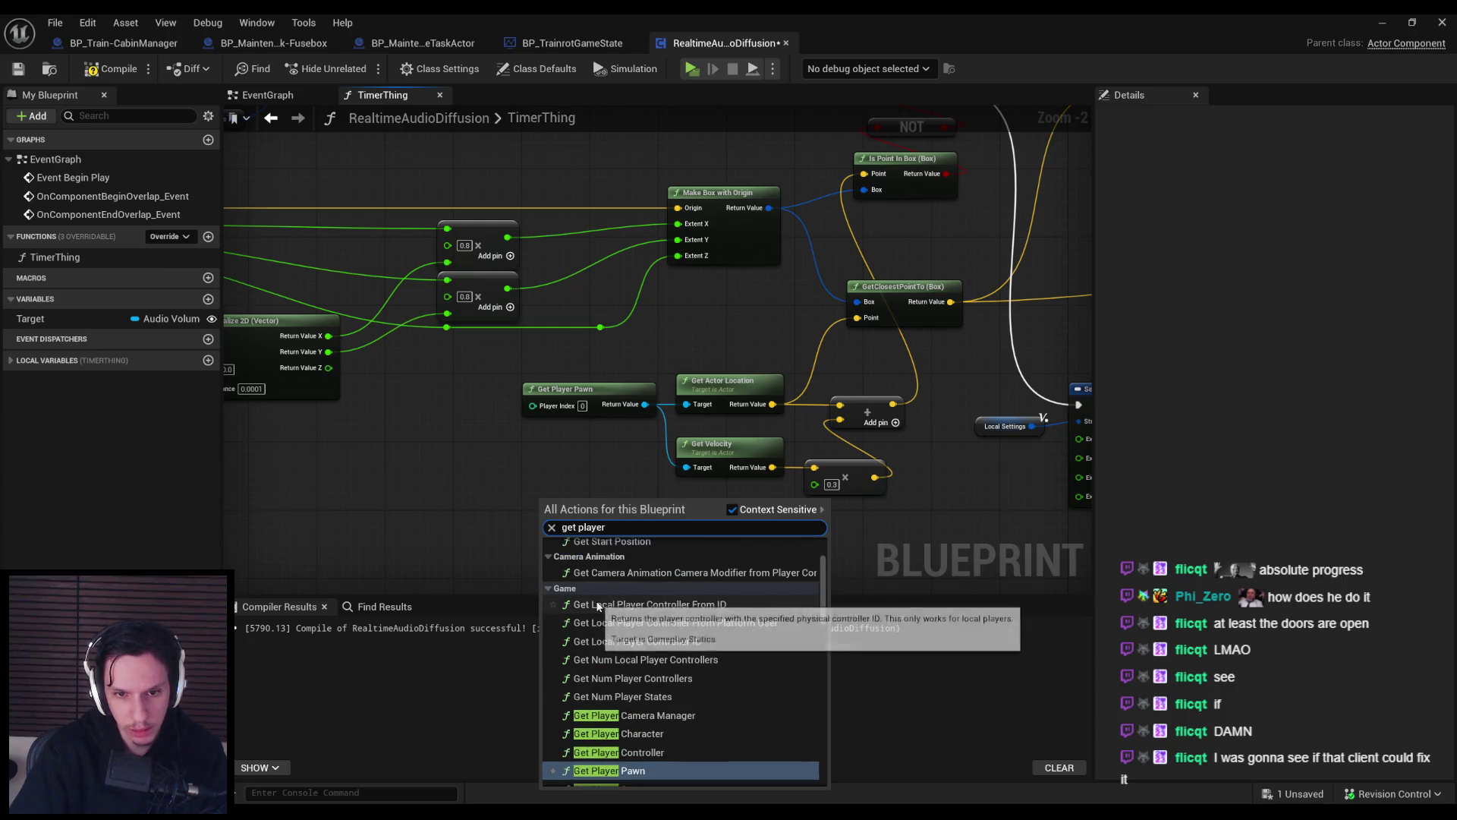
{"action": "scroll", "coordinate": [598, 600], "scroll_direction": "down", "scroll_amount": 4}
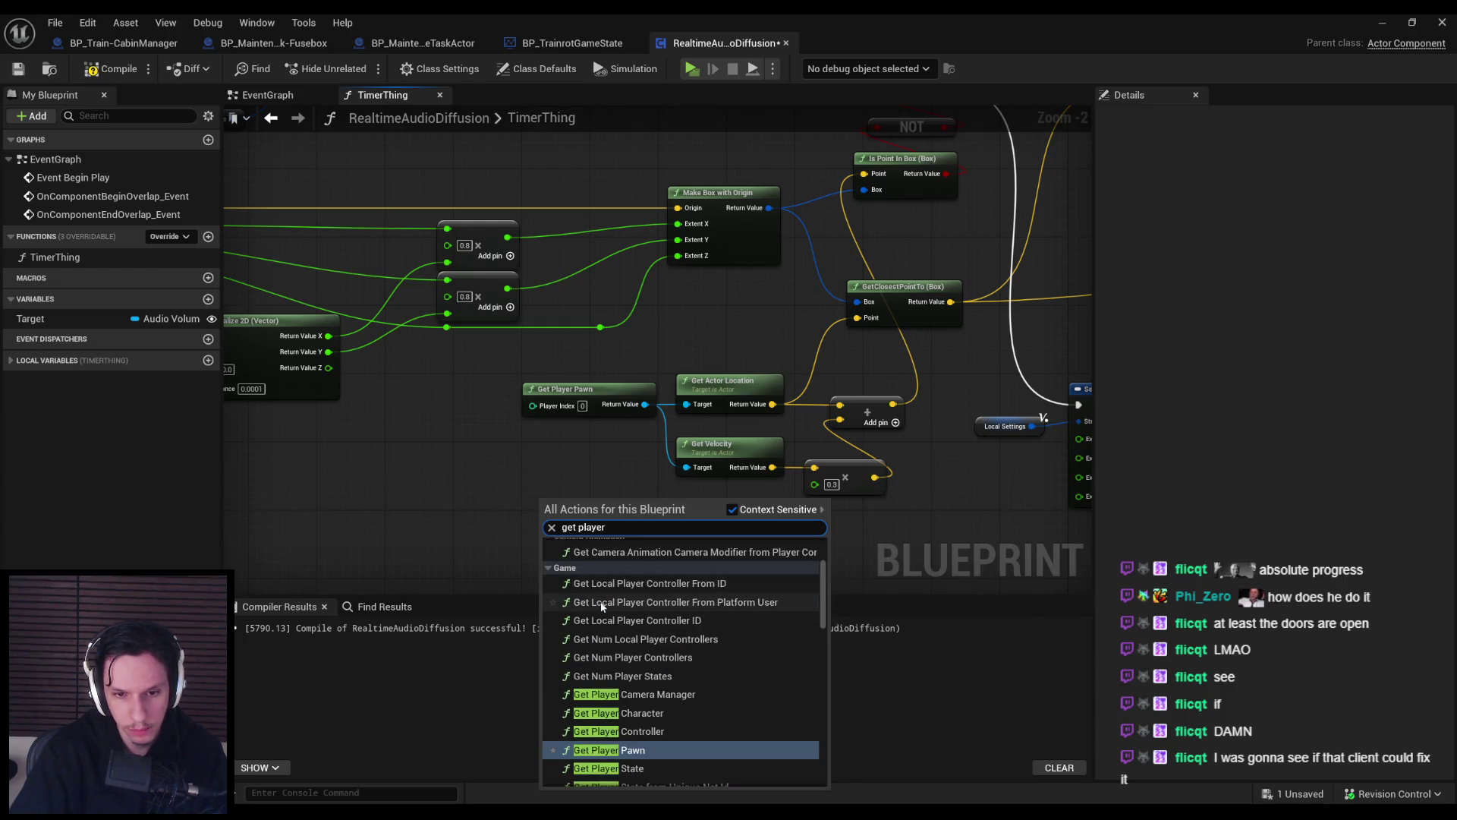
{"action": "scroll", "coordinate": [618, 664], "scroll_direction": "down", "scroll_amount": 10}
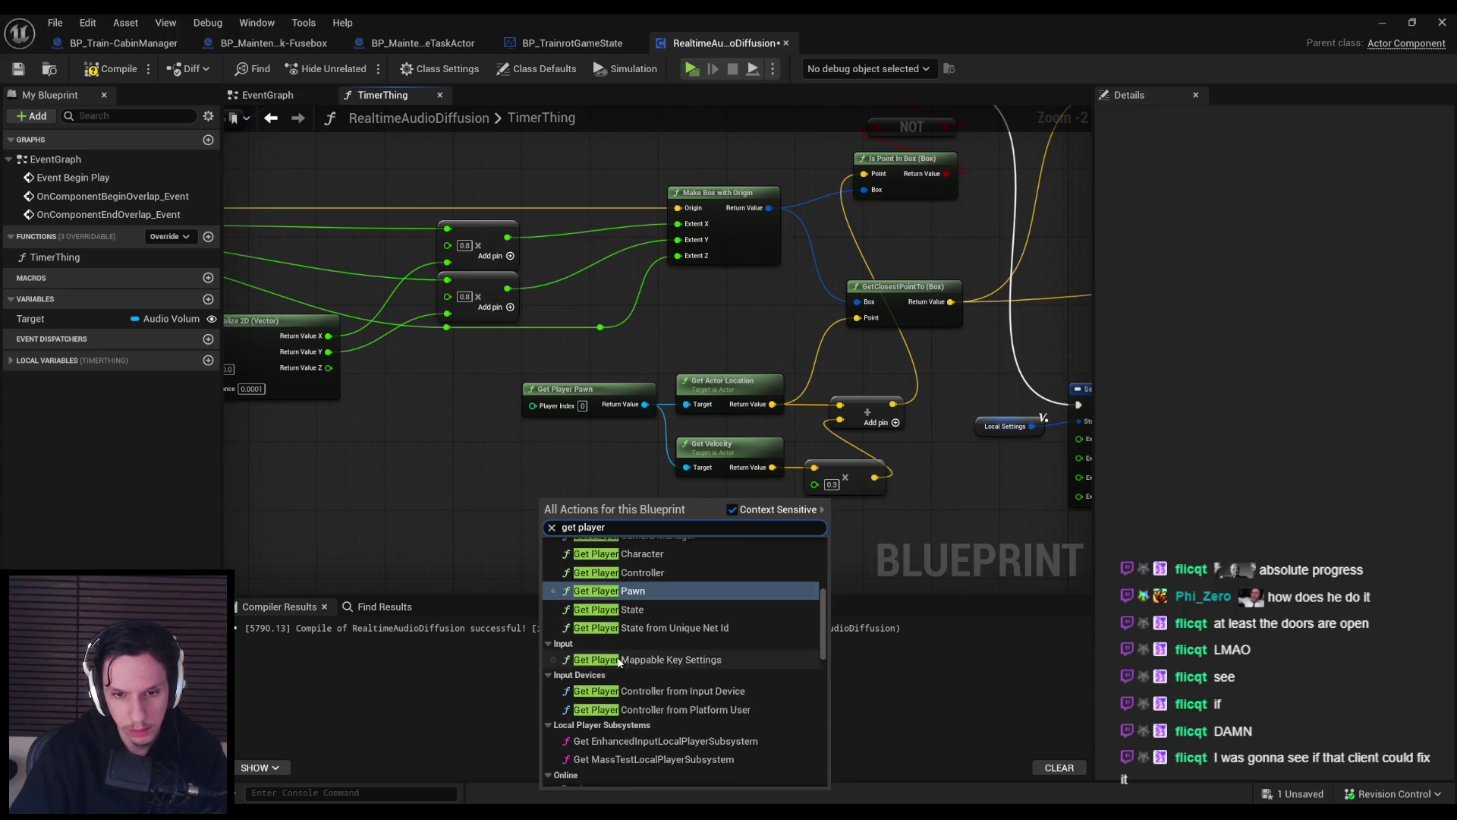
{"action": "scroll", "coordinate": [648, 672], "scroll_direction": "up", "scroll_amount": 8}
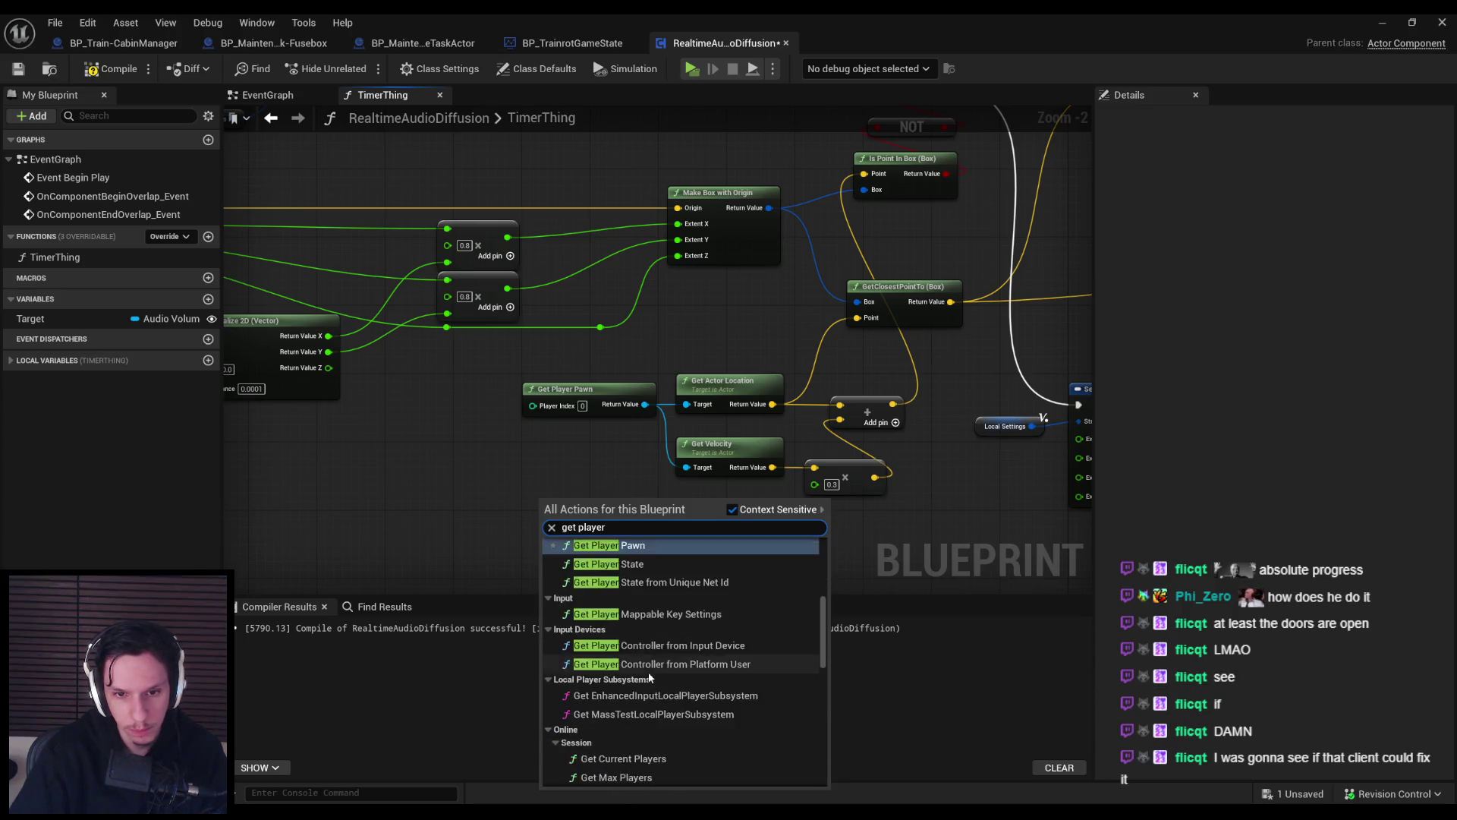
{"action": "scroll", "coordinate": [647, 664], "scroll_direction": "up", "scroll_amount": 3}
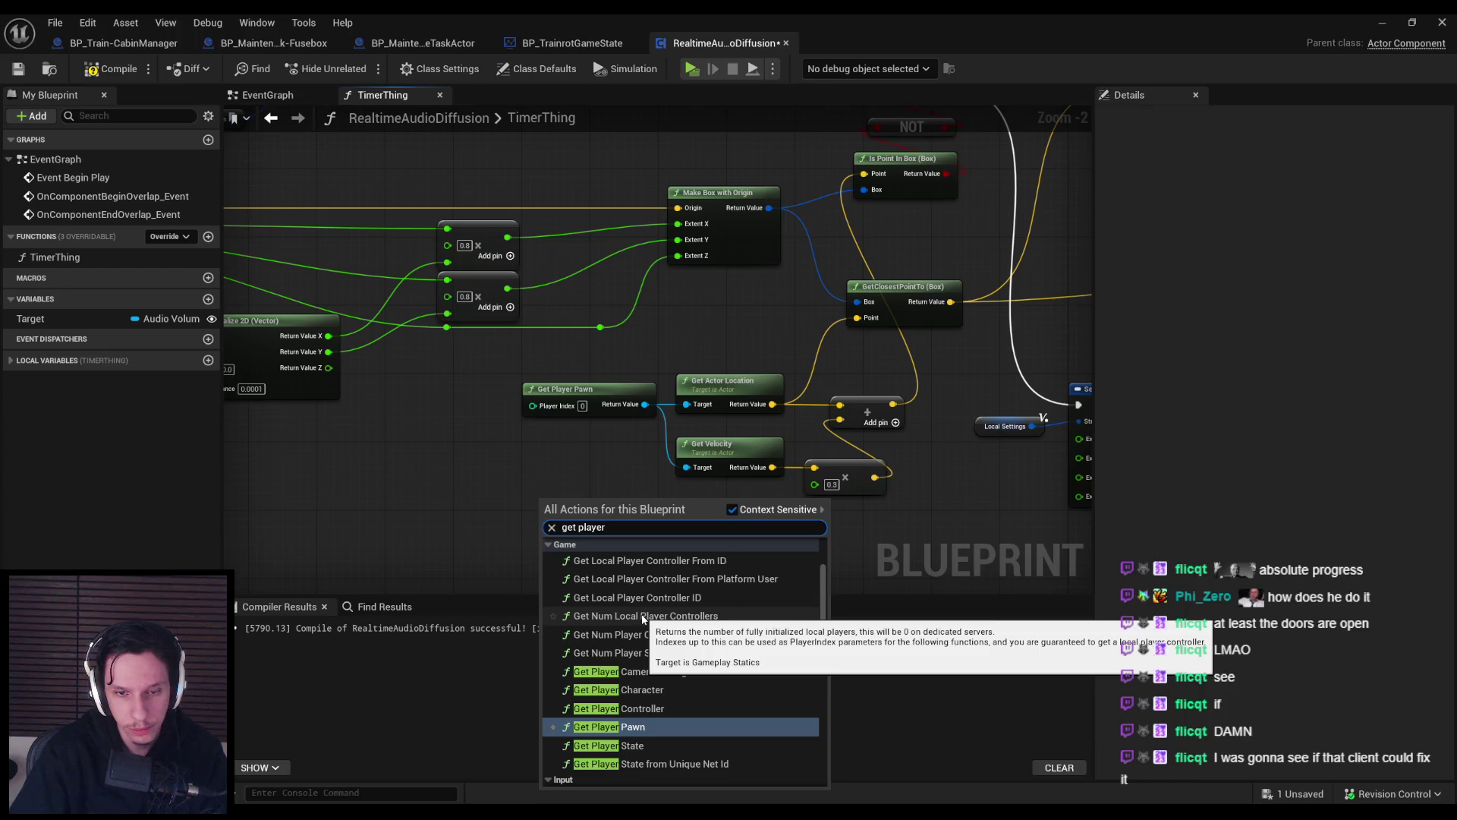
{"action": "scroll", "coordinate": [653, 646], "scroll_direction": "up", "scroll_amount": 2}
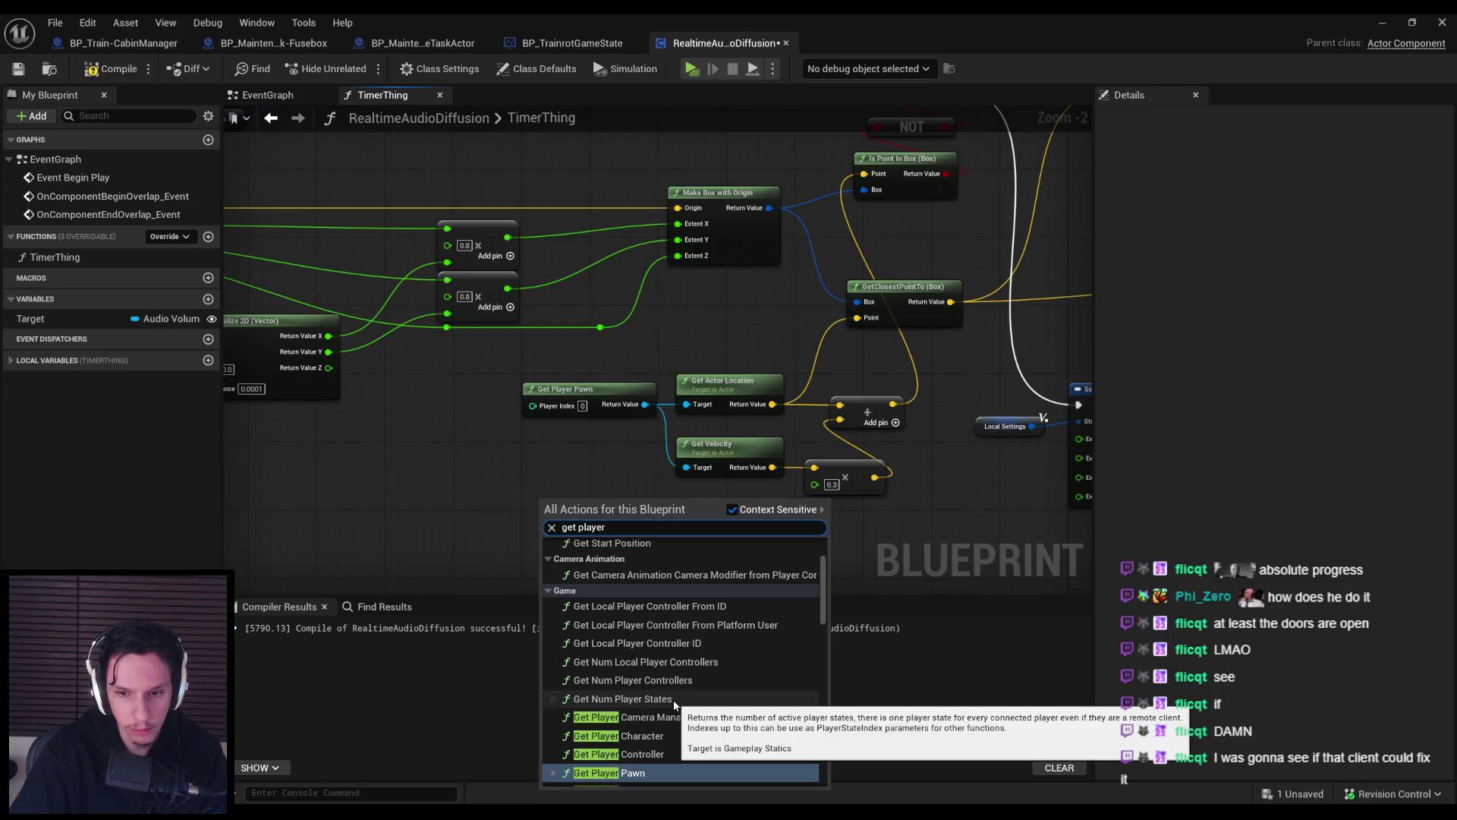
{"action": "scroll", "coordinate": [668, 695], "scroll_direction": "down", "scroll_amount": 3}
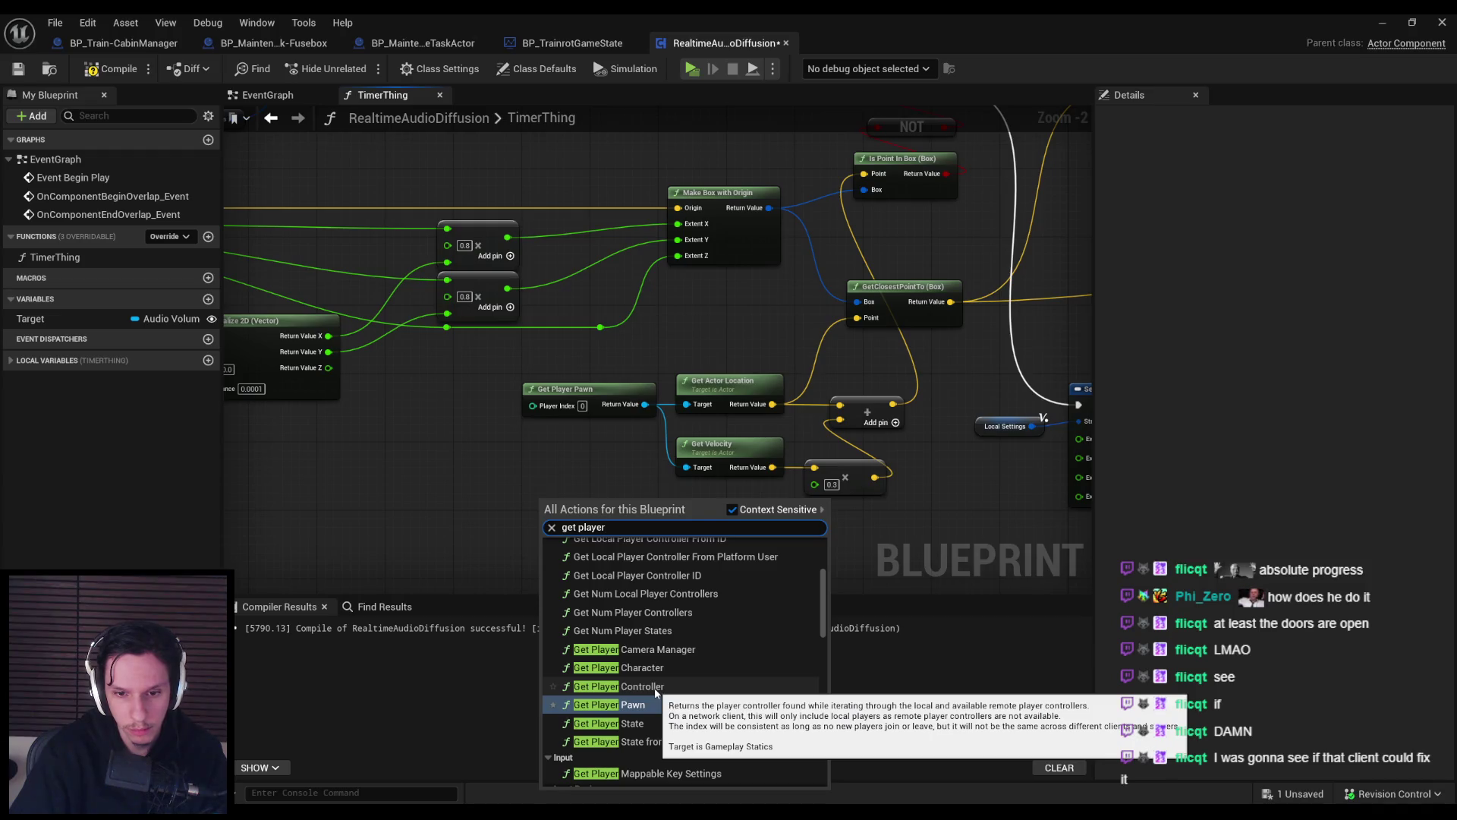
{"action": "key", "text": "ctrl+a"}
{"action": "type", "text": "owning"}
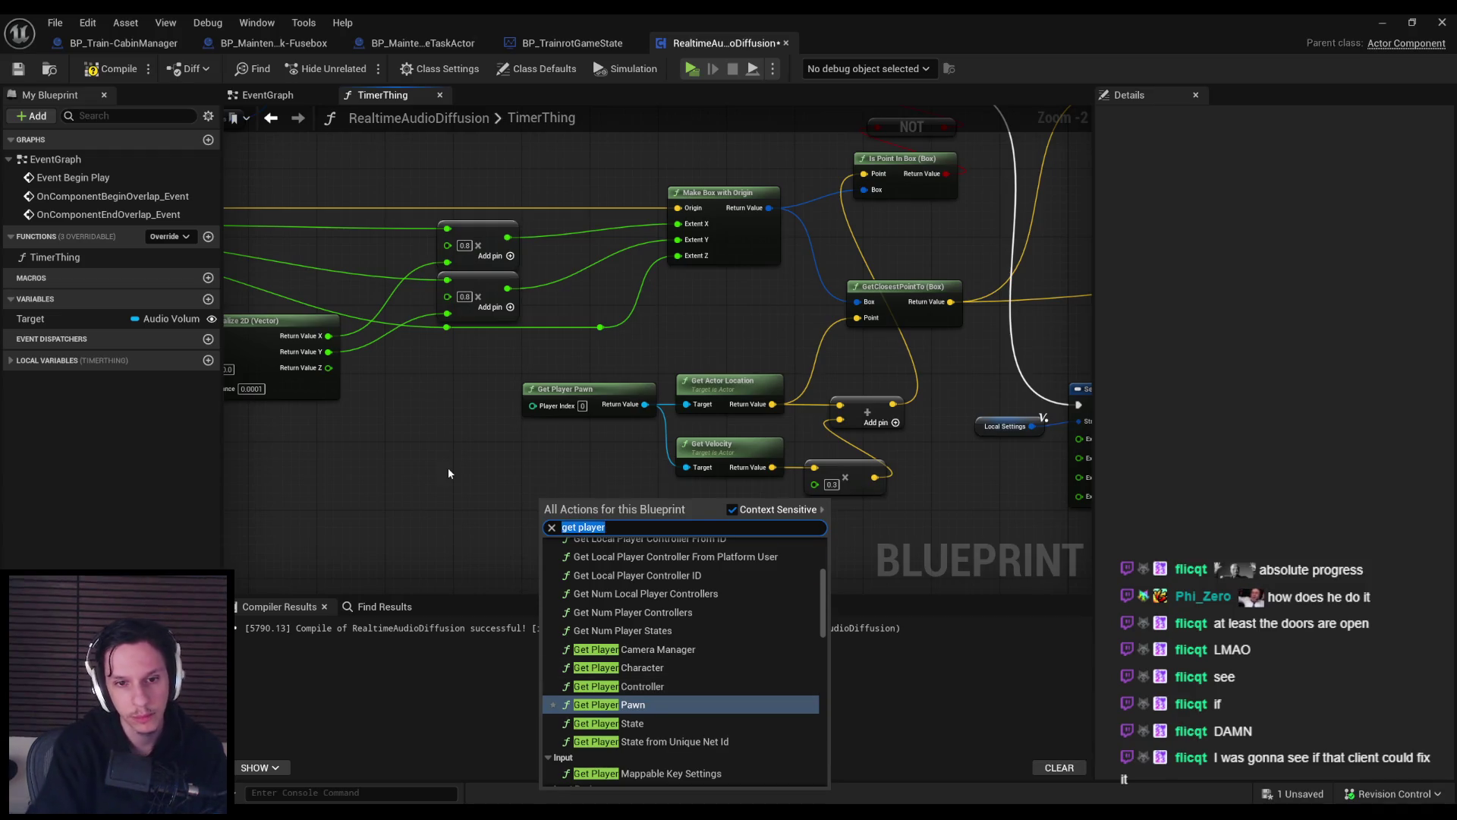
{"action": "type", "text": " player"}
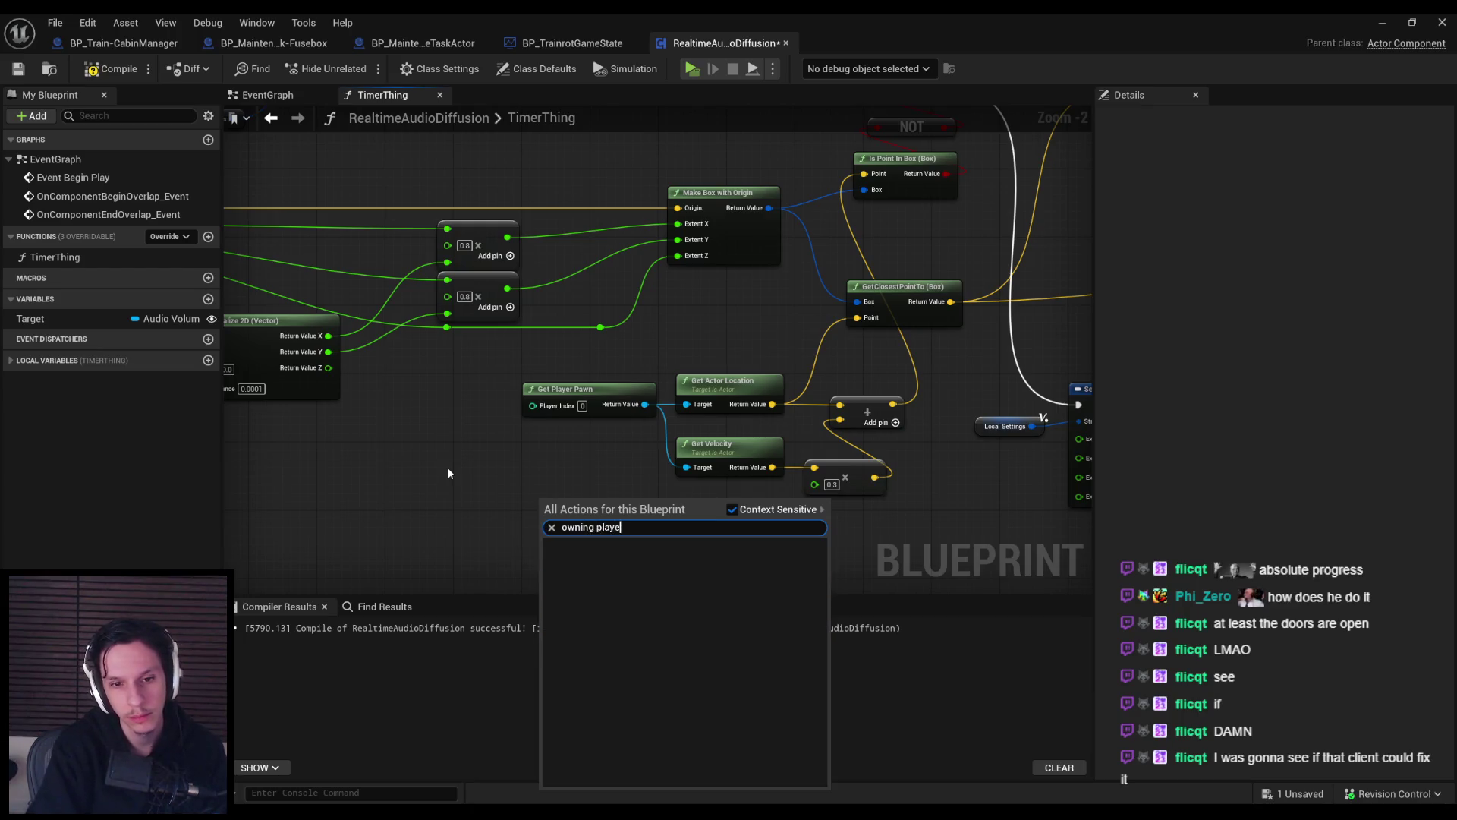
{"action": "left_click", "coordinate": [742, 514]}
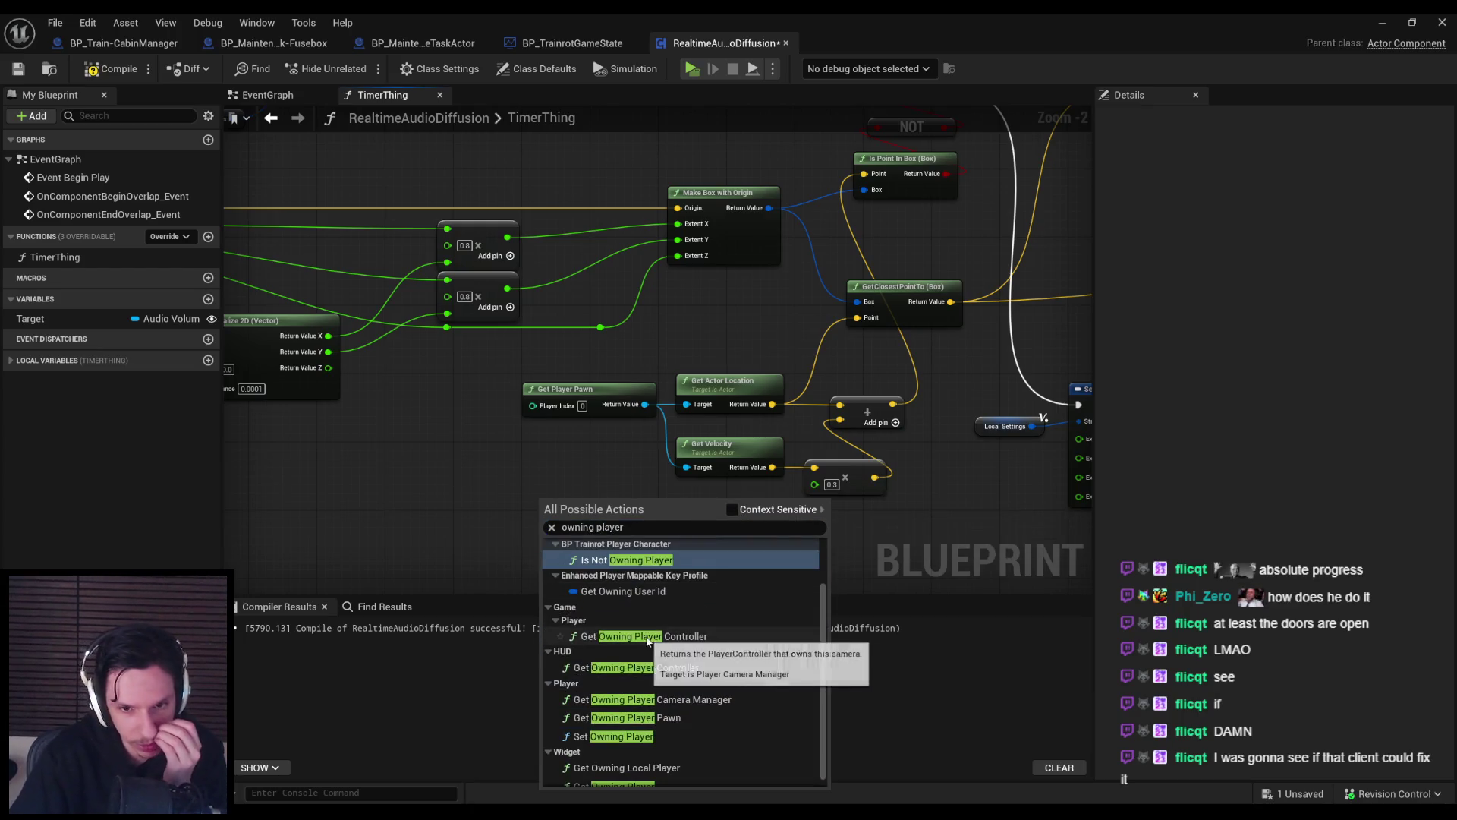
{"action": "scroll", "coordinate": [657, 684], "scroll_direction": "down", "scroll_amount": 1}
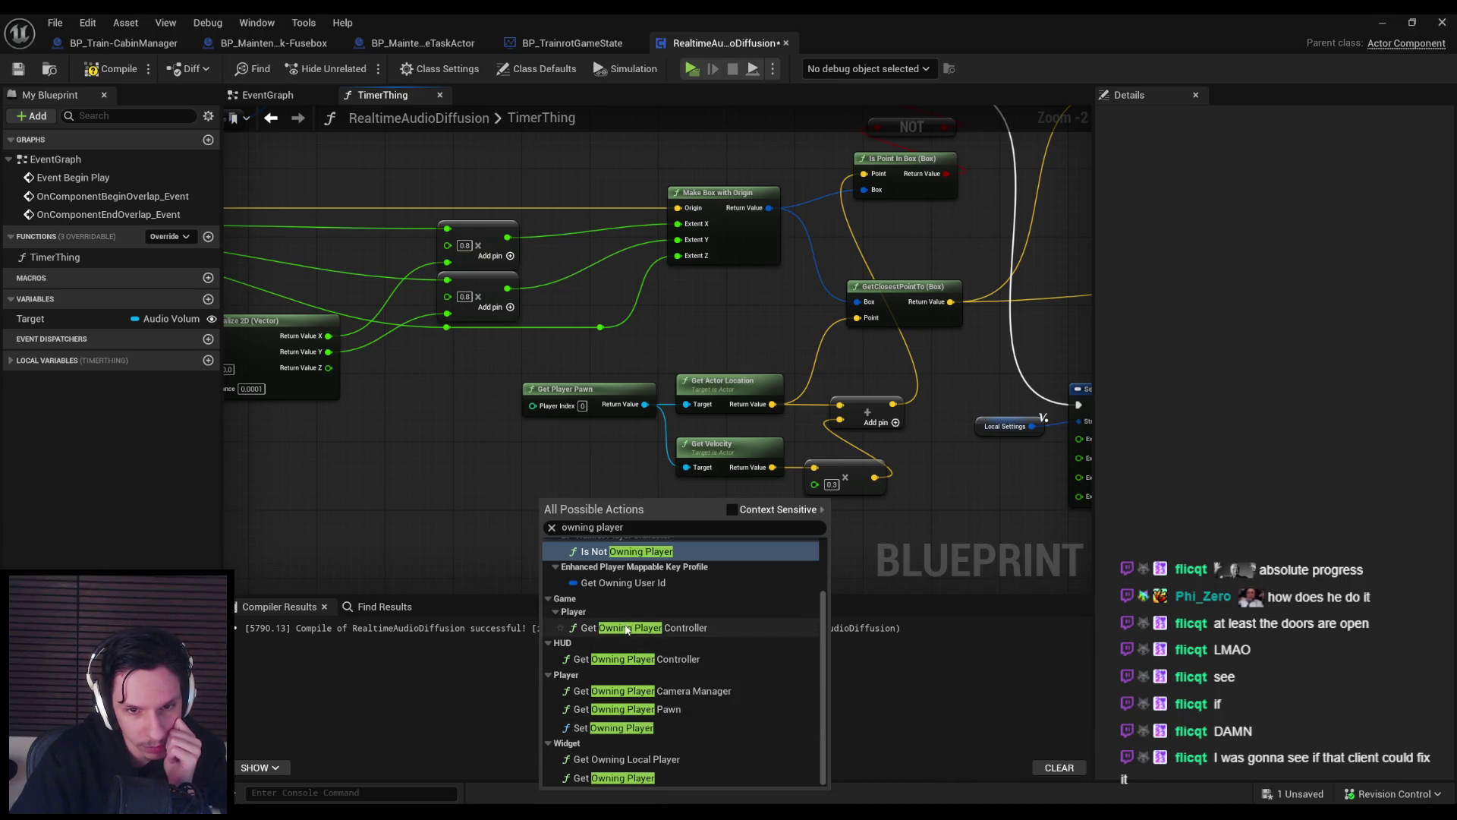
{"action": "scroll", "coordinate": [627, 629], "scroll_direction": "up", "scroll_amount": 3}
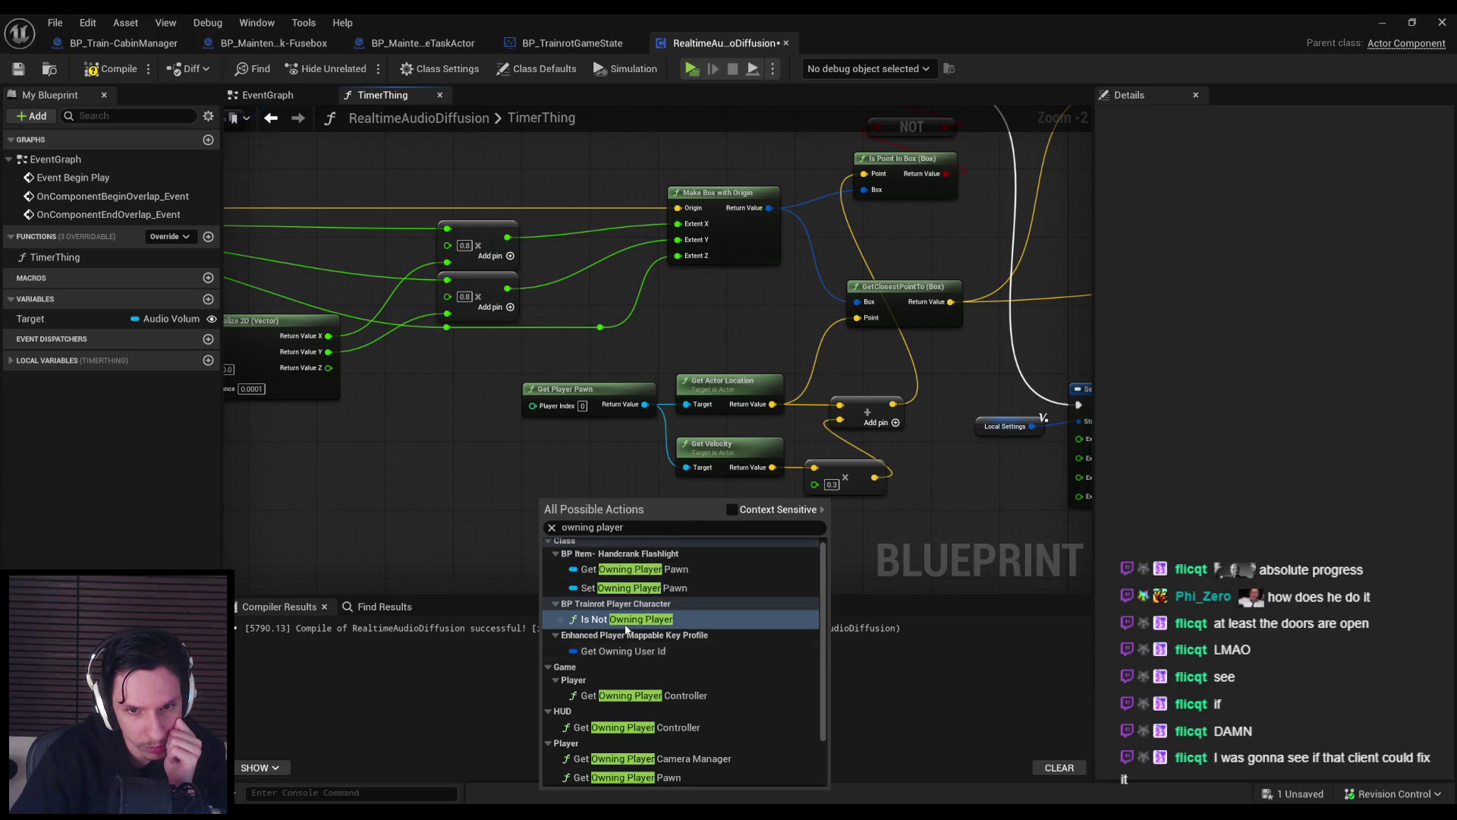
{"action": "left_click", "coordinate": [420, 514]}
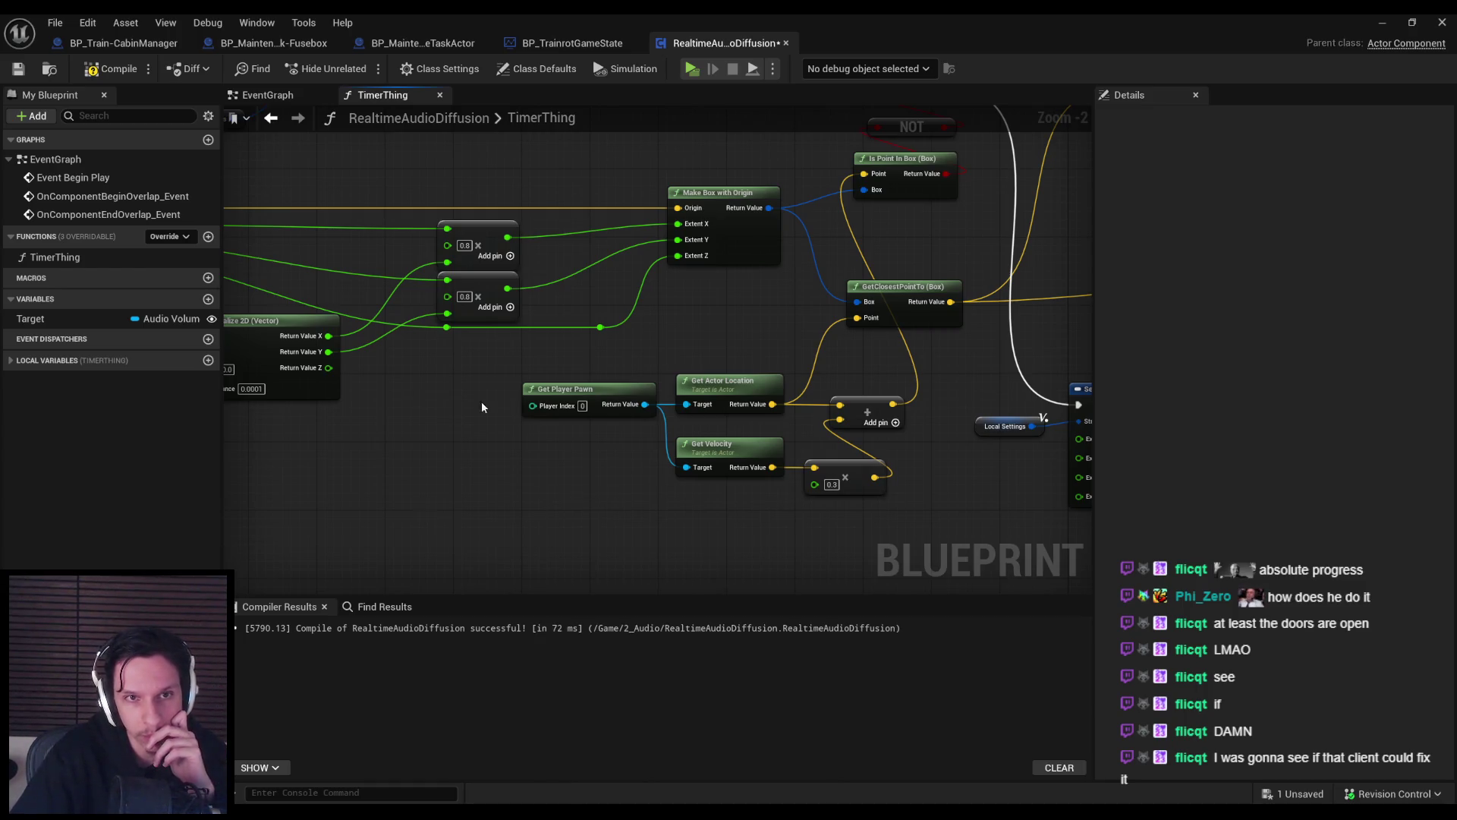
Compile and save the RealtimeAudioDiffusion blueprint.
{"action": "left_click", "coordinate": [120, 76]}
{"action": "left_click", "coordinate": [17, 73]}
{"action": "scroll", "coordinate": [585, 463], "scroll_direction": "down", "scroll_amount": 1}
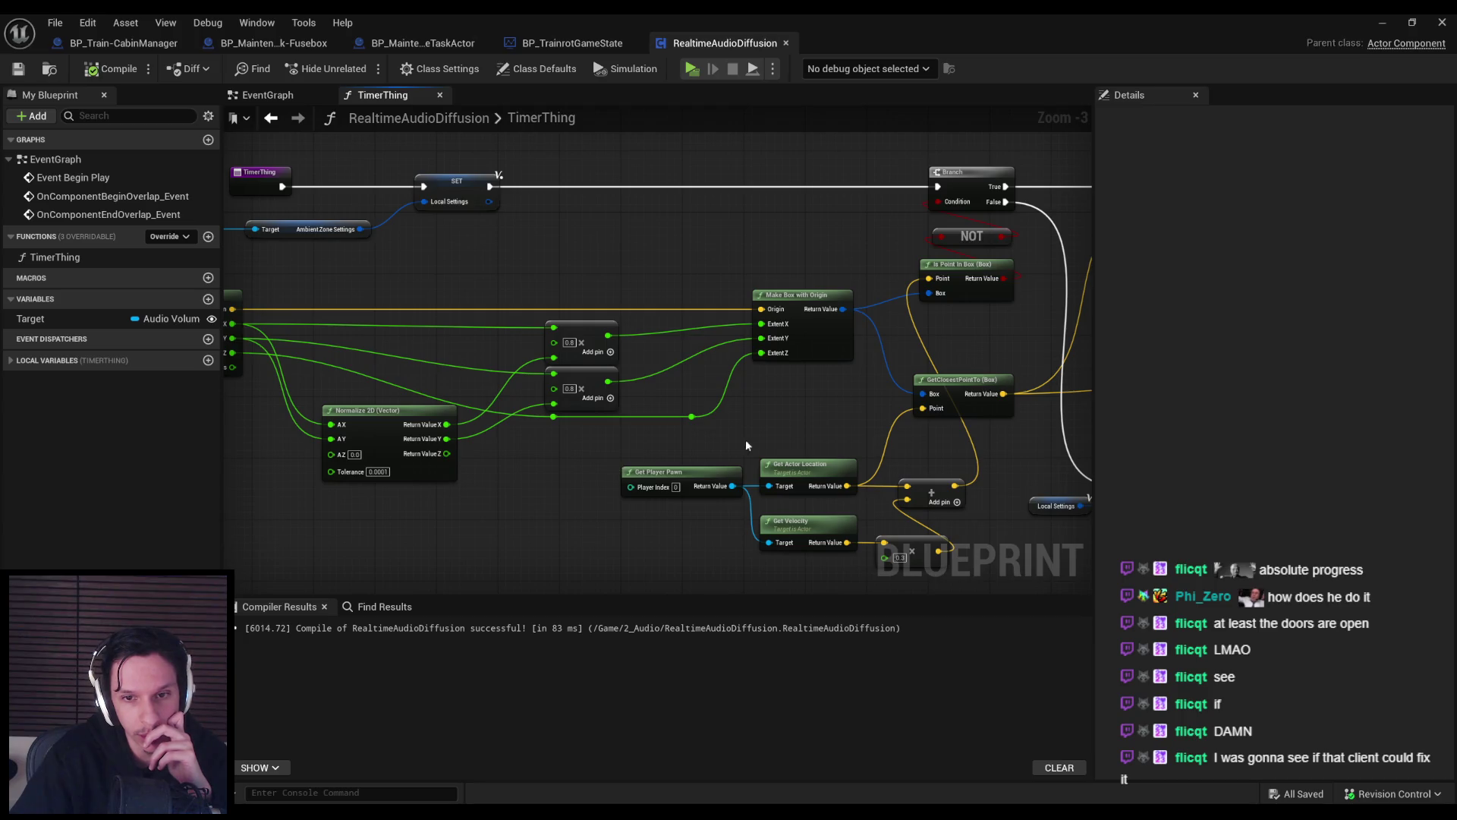
{"action": "scroll", "coordinate": [745, 440], "scroll_direction": "down", "scroll_amount": 1}
{"action": "scroll", "coordinate": [676, 448], "scroll_direction": "up", "scroll_amount": 1}
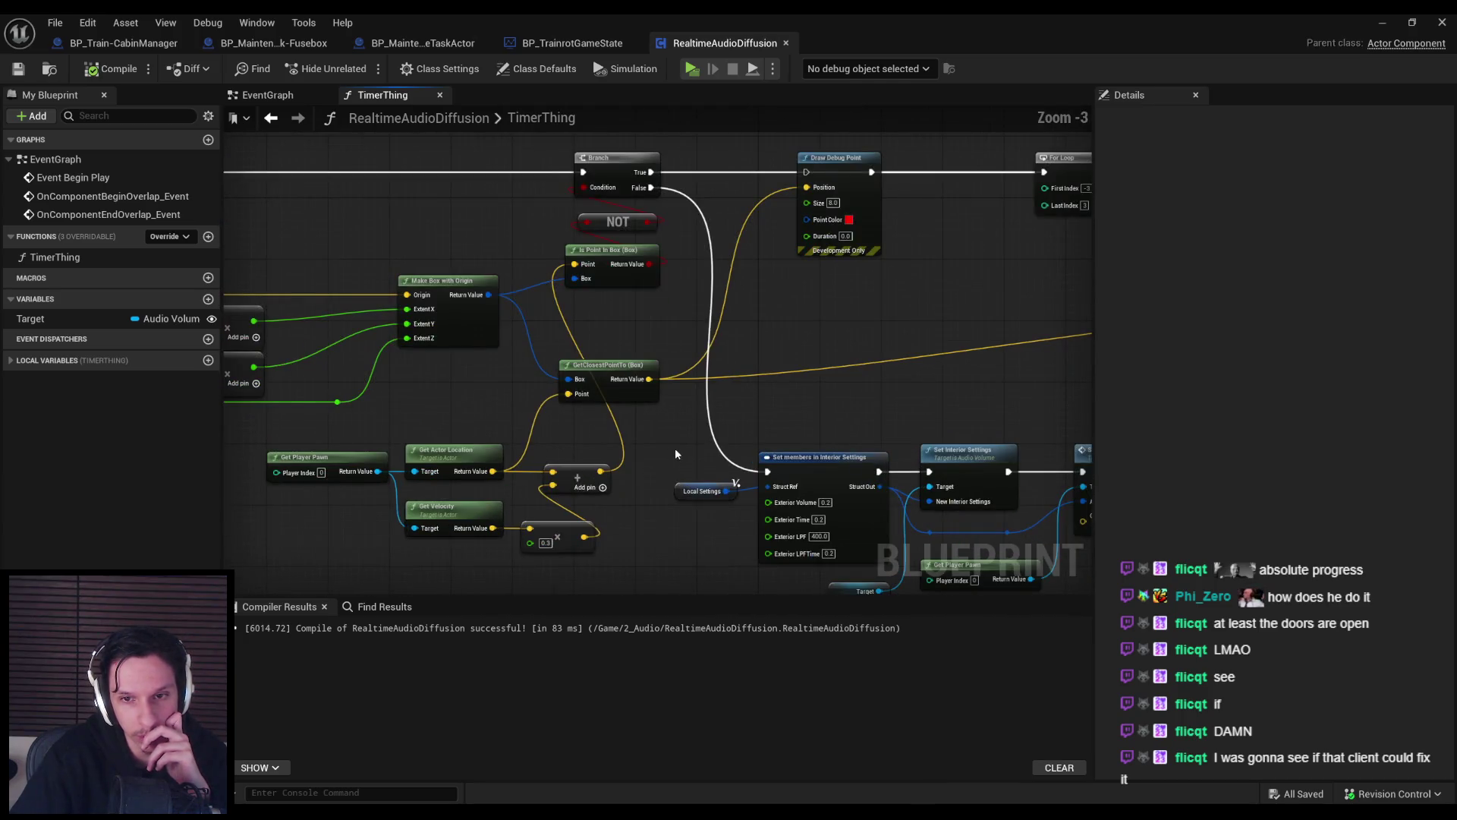
{"action": "scroll", "coordinate": [735, 453], "scroll_direction": "down", "scroll_amount": 1}
Review the TimerThing graph's For Loop, Branch, Make Box and entry nodes, then close the blueprint.
{"action": "mouse_move", "coordinate": [735, 453]}
{"action": "left_mouse_down"}
{"action": "mouse_move", "coordinate": [398, 462]}
{"action": "mouse_move", "coordinate": [271, 514]}
{"action": "mouse_move", "coordinate": [422, 467]}
{"action": "left_mouse_up"}
{"action": "scroll", "coordinate": [398, 462], "scroll_direction": "up", "scroll_amount": 1}
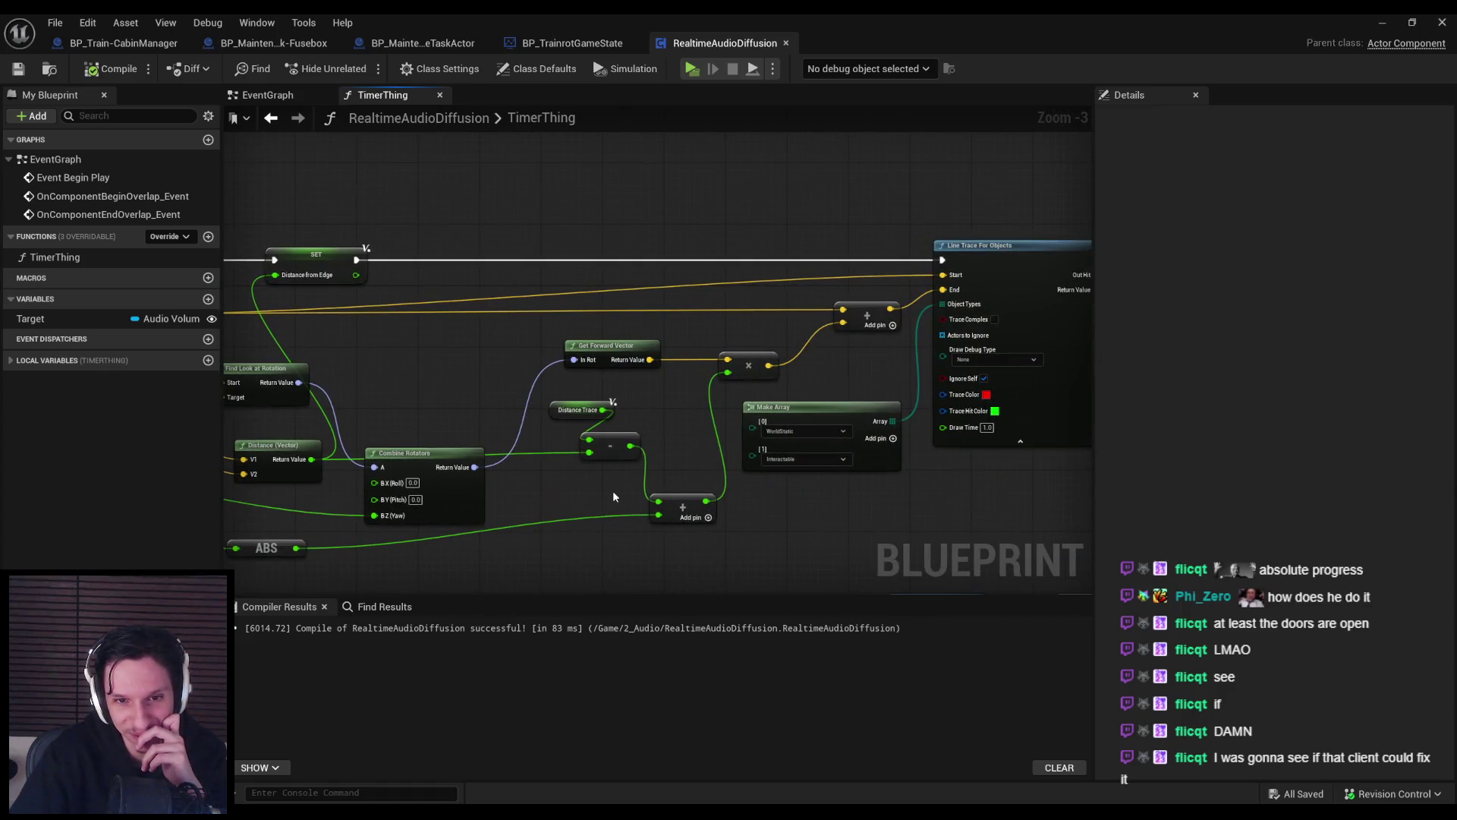
{"action": "left_click_drag", "start_coordinate": [599, 494], "coordinate": [751, 498]}
{"action": "left_click_drag", "start_coordinate": [472, 465], "coordinate": [936, 458]}
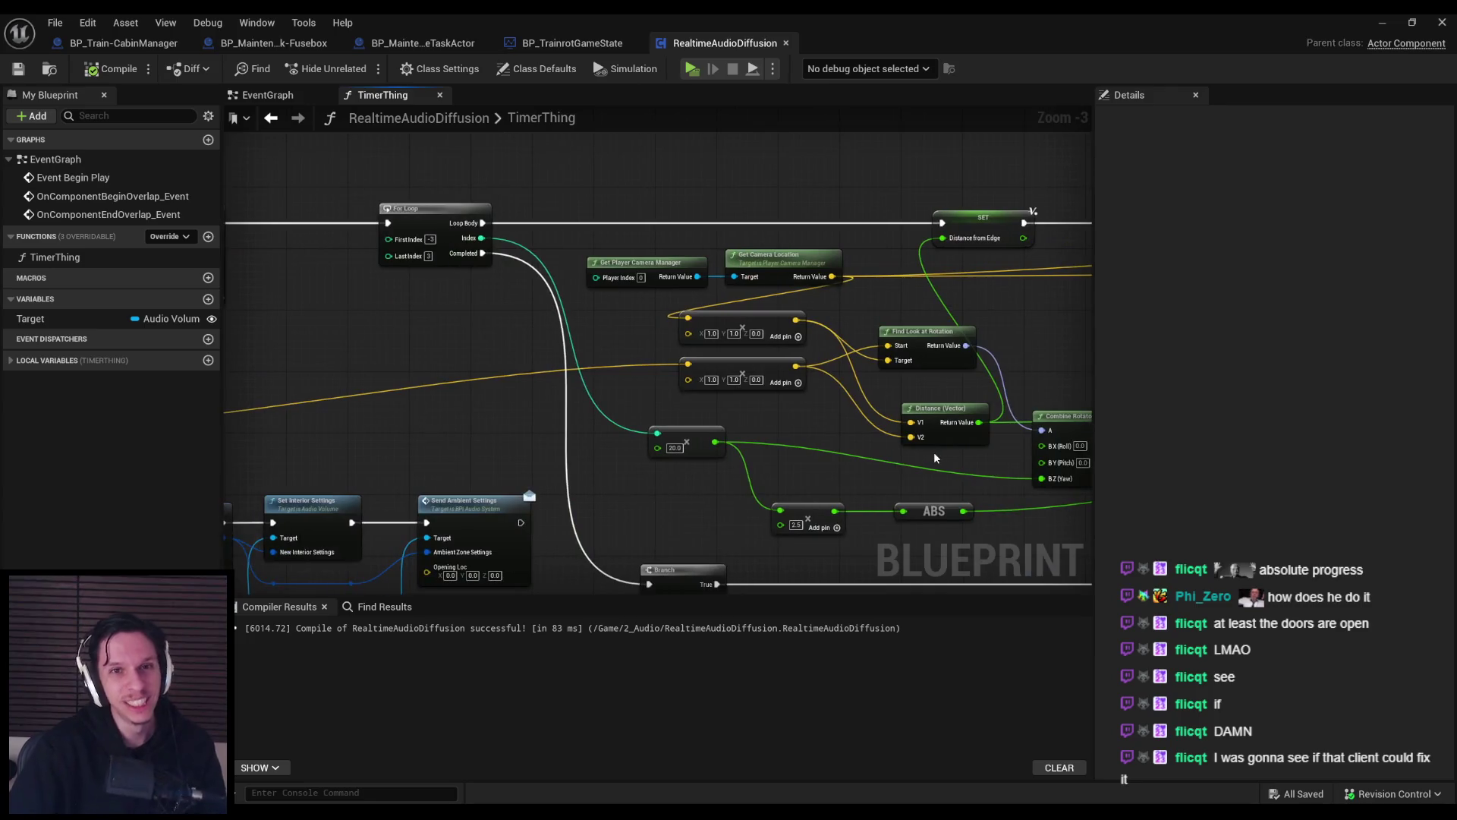
{"action": "left_click_drag", "start_coordinate": [475, 345], "coordinate": [716, 237]}
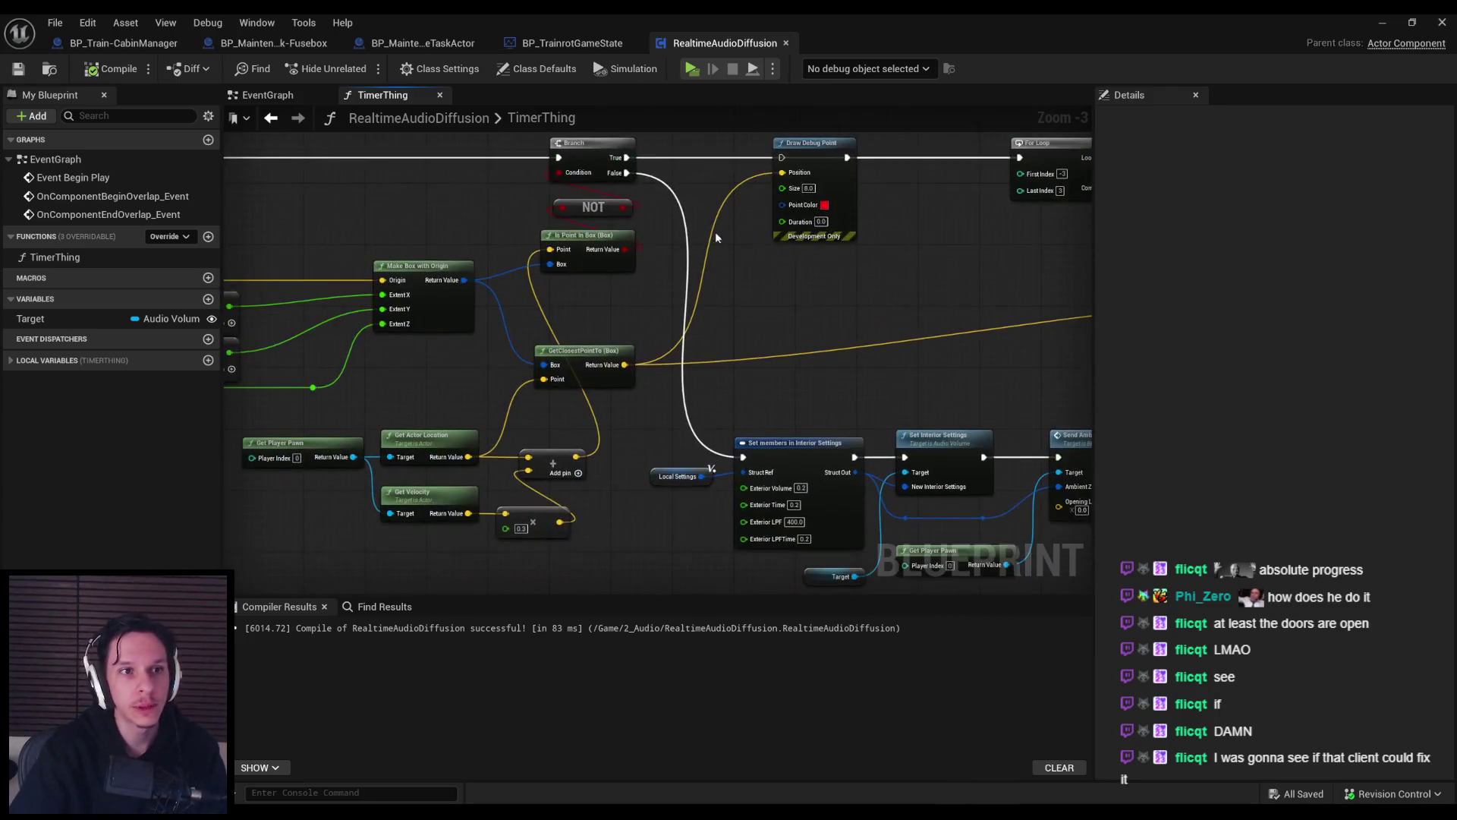
{"action": "left_click_drag", "start_coordinate": [444, 366], "coordinate": [660, 363]}
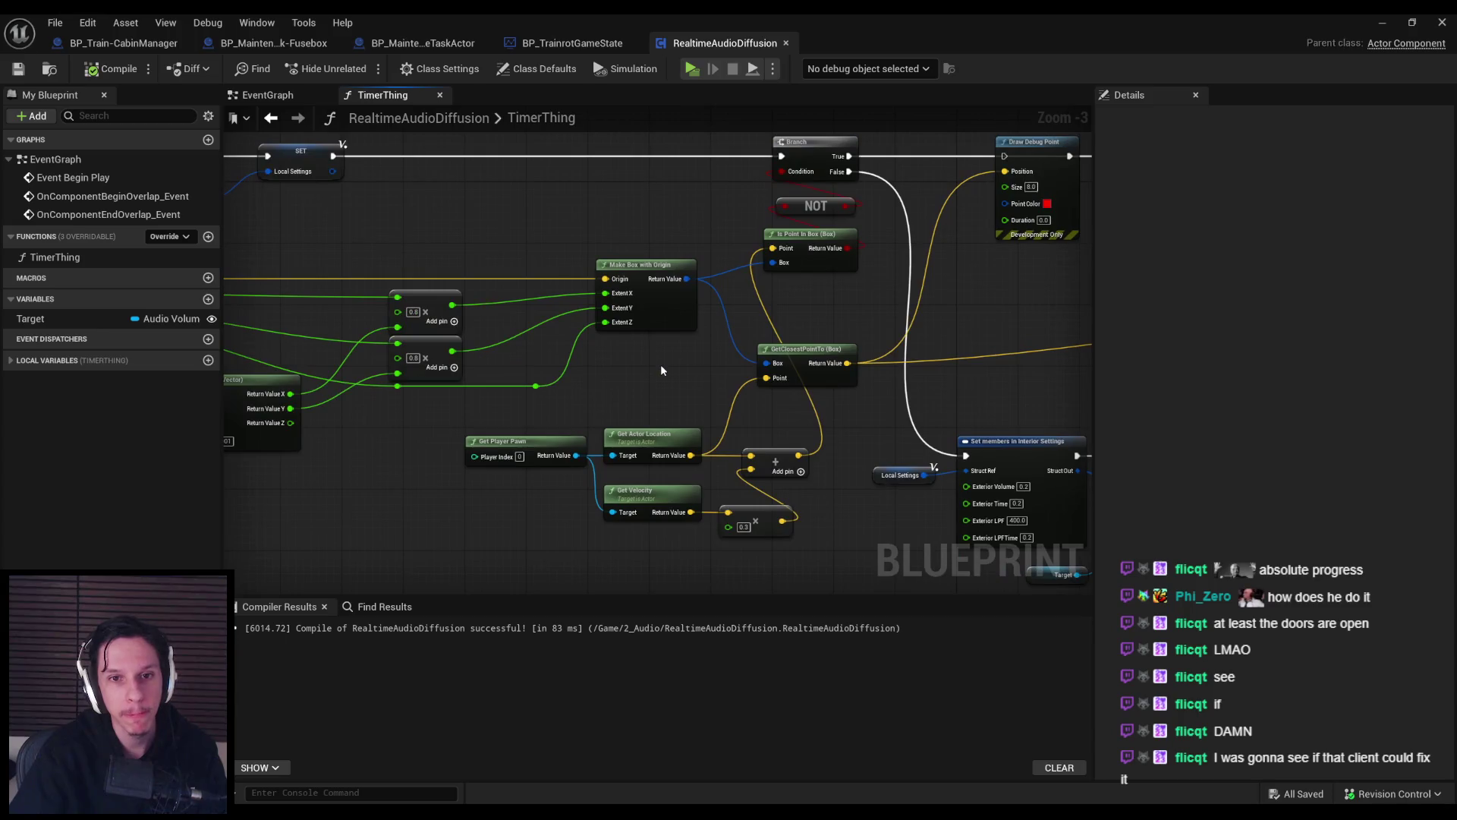
{"action": "left_click_drag", "start_coordinate": [644, 212], "coordinate": [830, 262]}
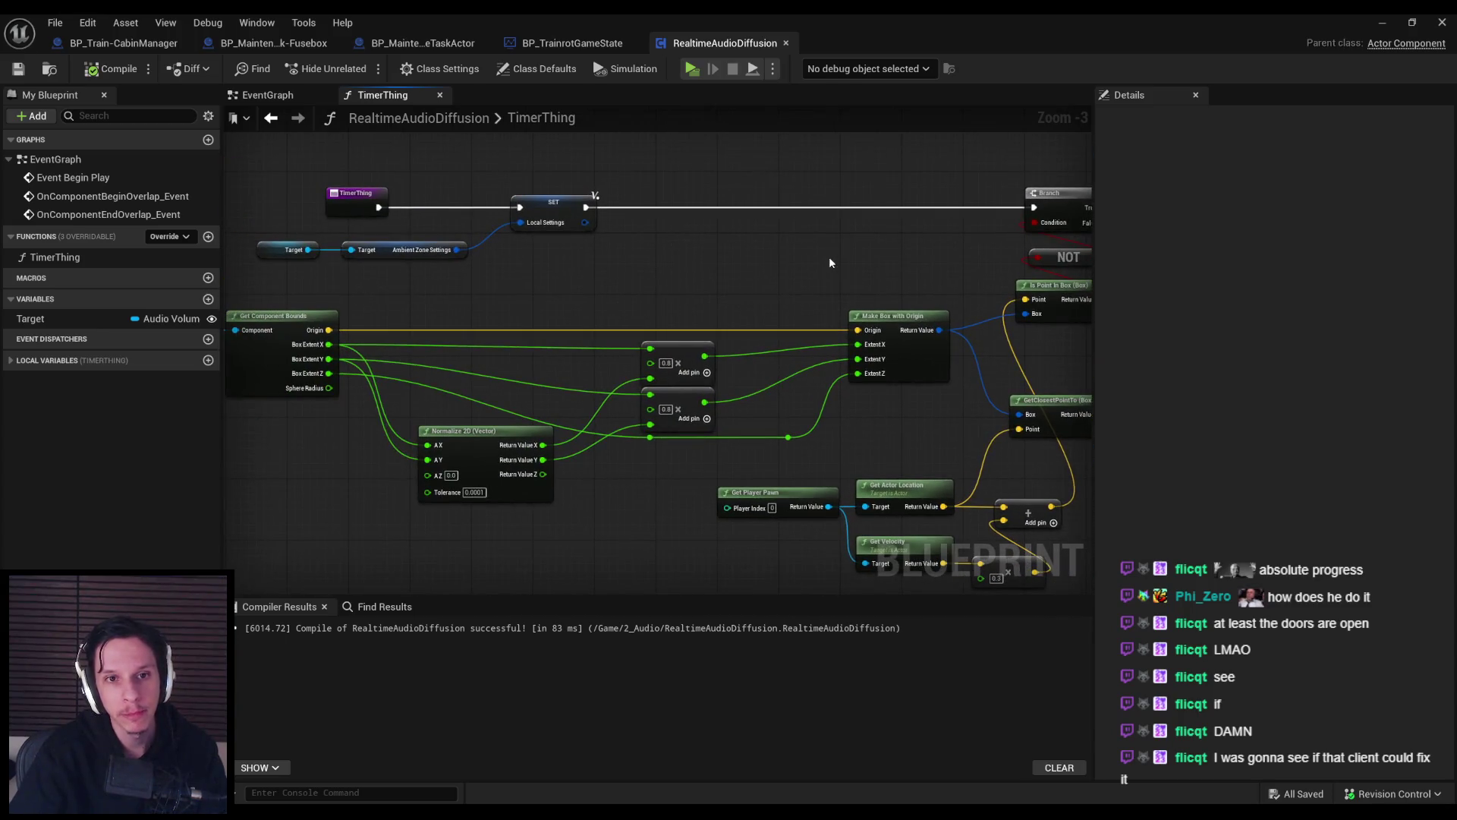
{"action": "middle_click", "coordinate": [721, 49]}
Open BP_TrainrotPlayerCharacter from the Content/0_Core folder.
{"action": "left_click", "coordinate": [1383, 25]}
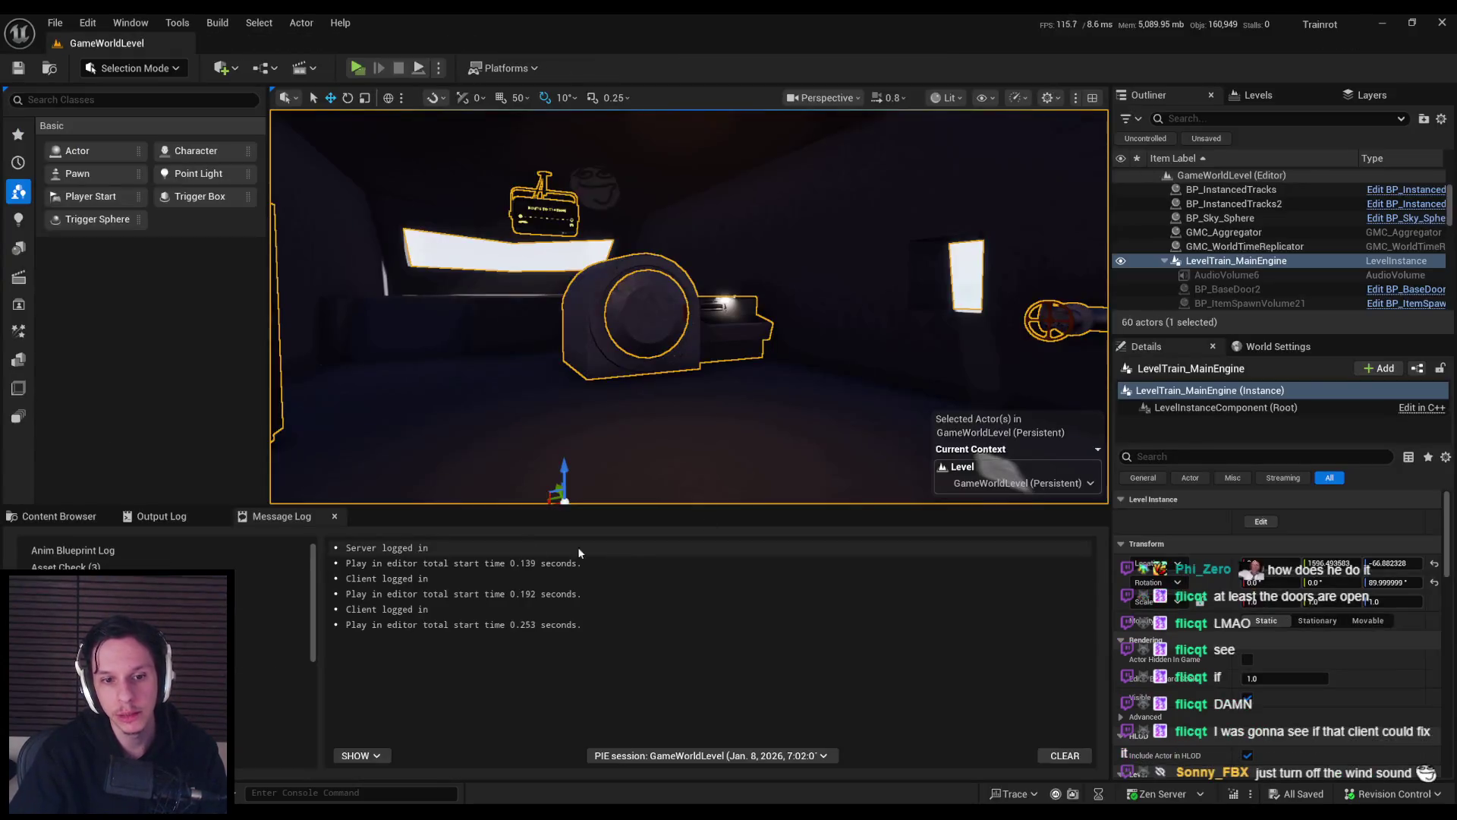
{"action": "key", "text": "ctrl+space"}
{"action": "scroll", "coordinate": [739, 737], "scroll_direction": "up", "scroll_amount": 5}
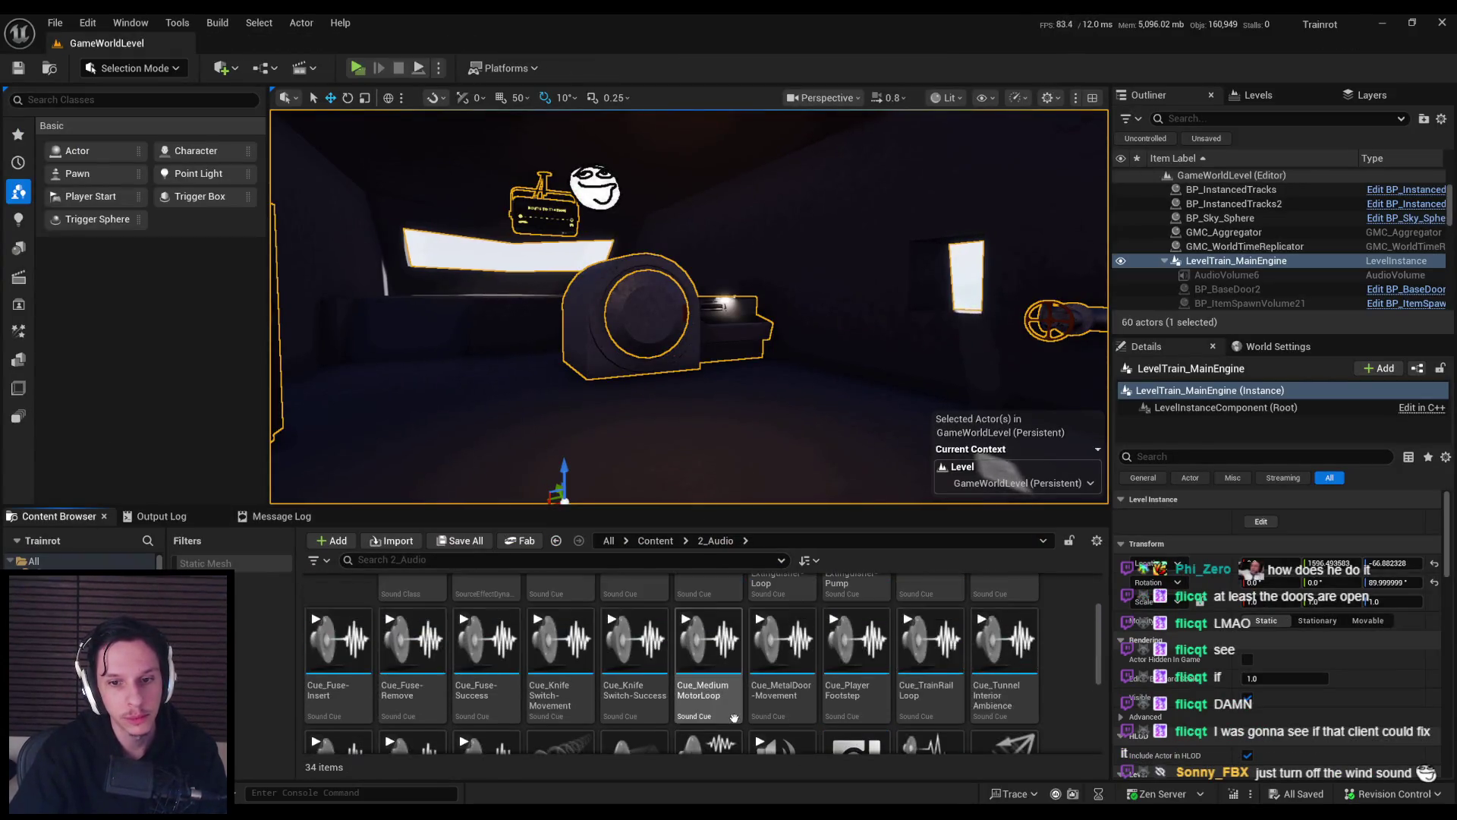
{"action": "left_click", "coordinate": [660, 541]}
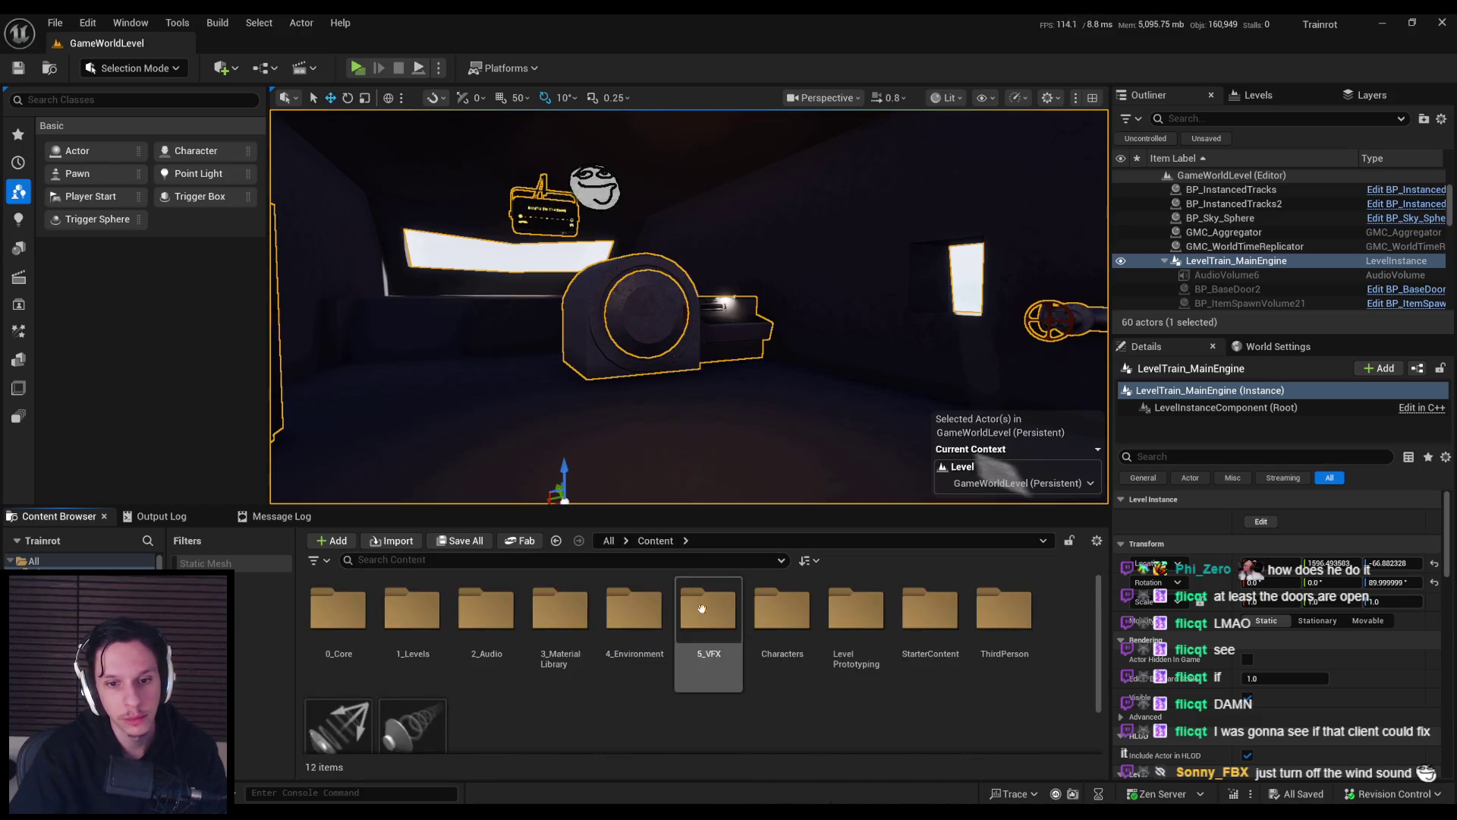
{"action": "left_click", "coordinate": [362, 636]}
{"action": "double_click", "coordinate": [362, 636]}
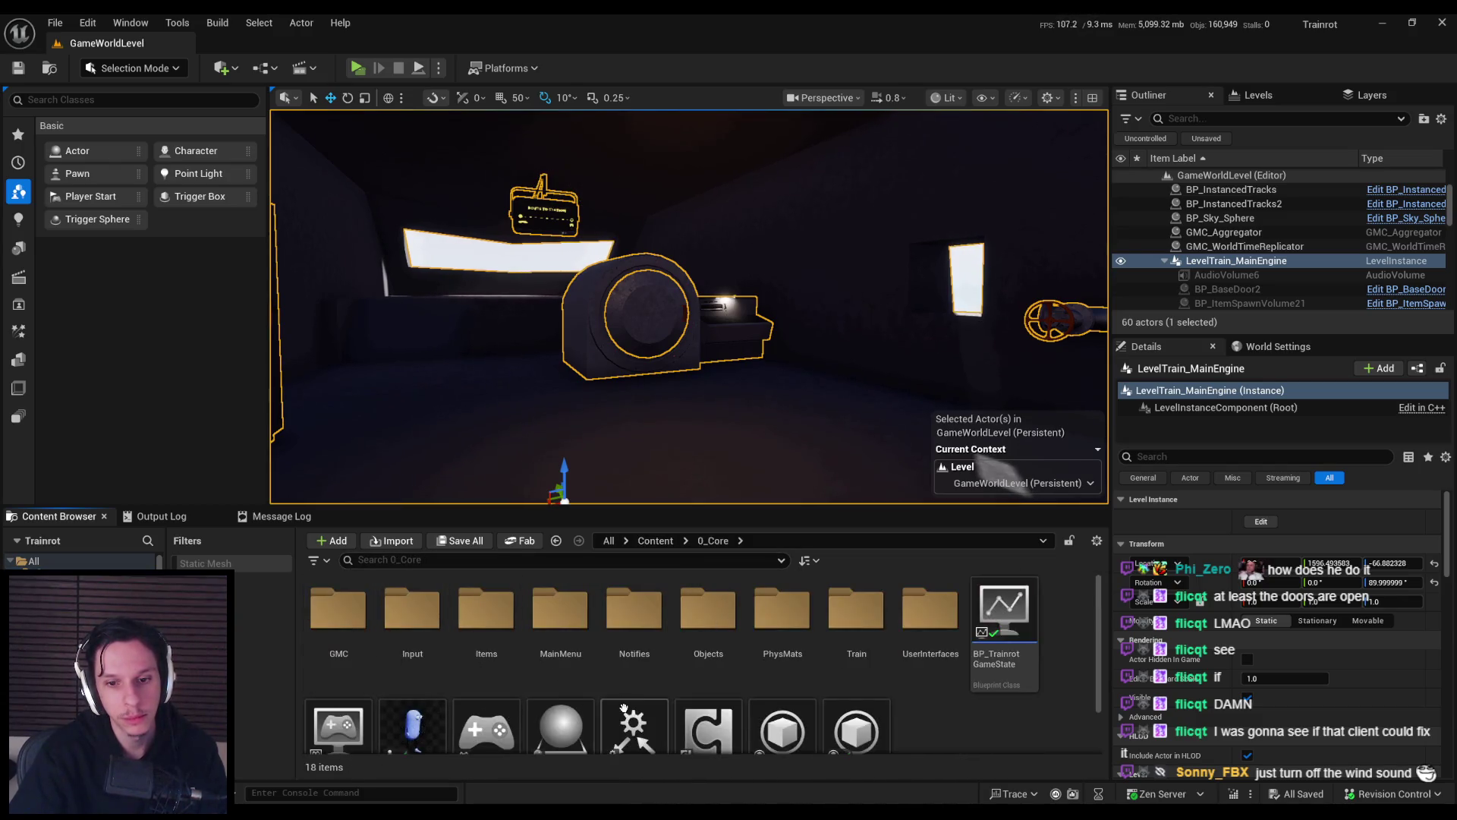
{"action": "double_click", "coordinate": [425, 661]}
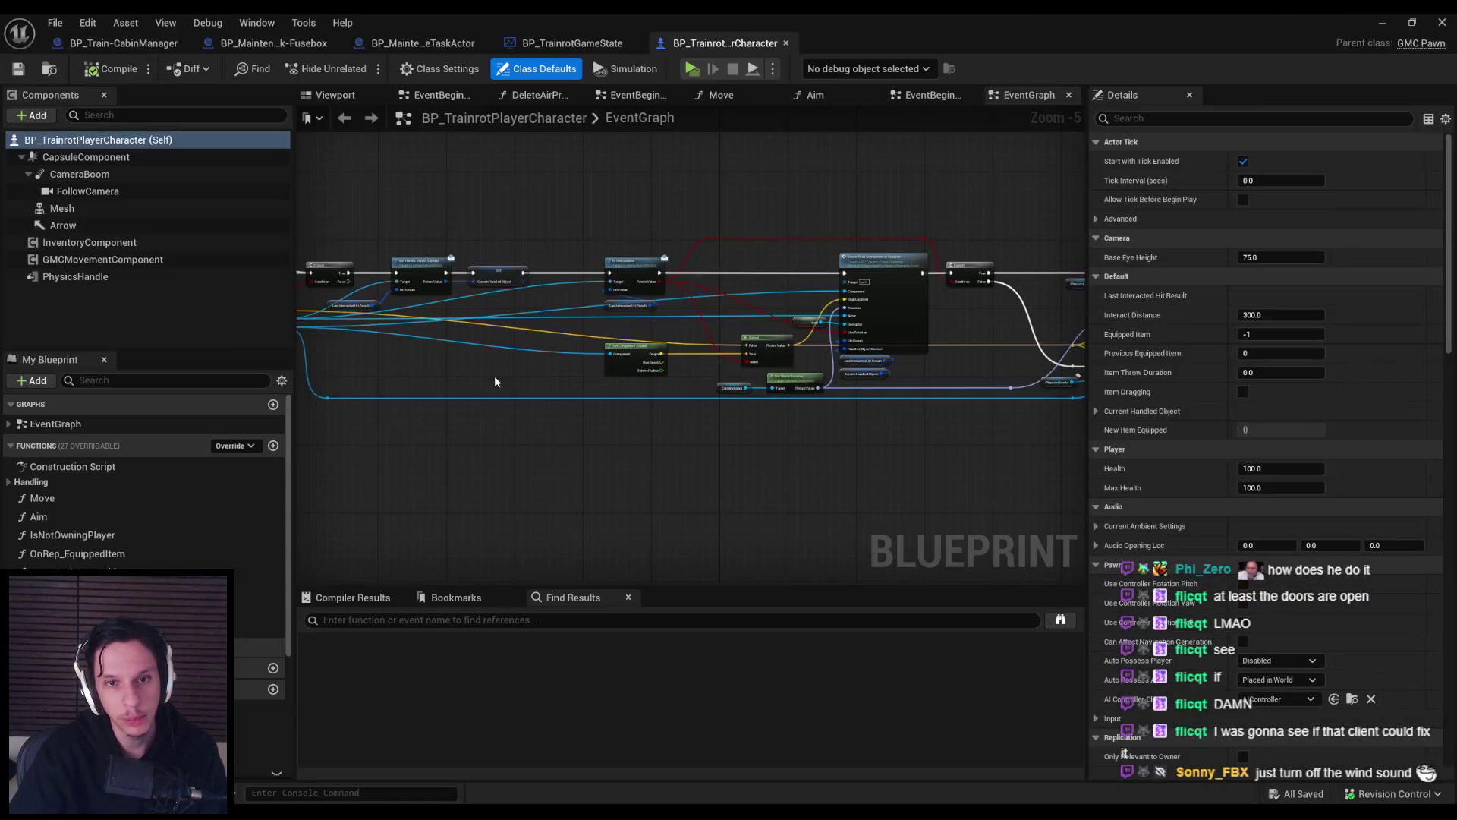
Open the CheckForAirPressure function graph and frame its entry node.
{"action": "scroll", "coordinate": [484, 417], "scroll_direction": "down", "scroll_amount": 2}
{"action": "double_click", "coordinate": [479, 308]}
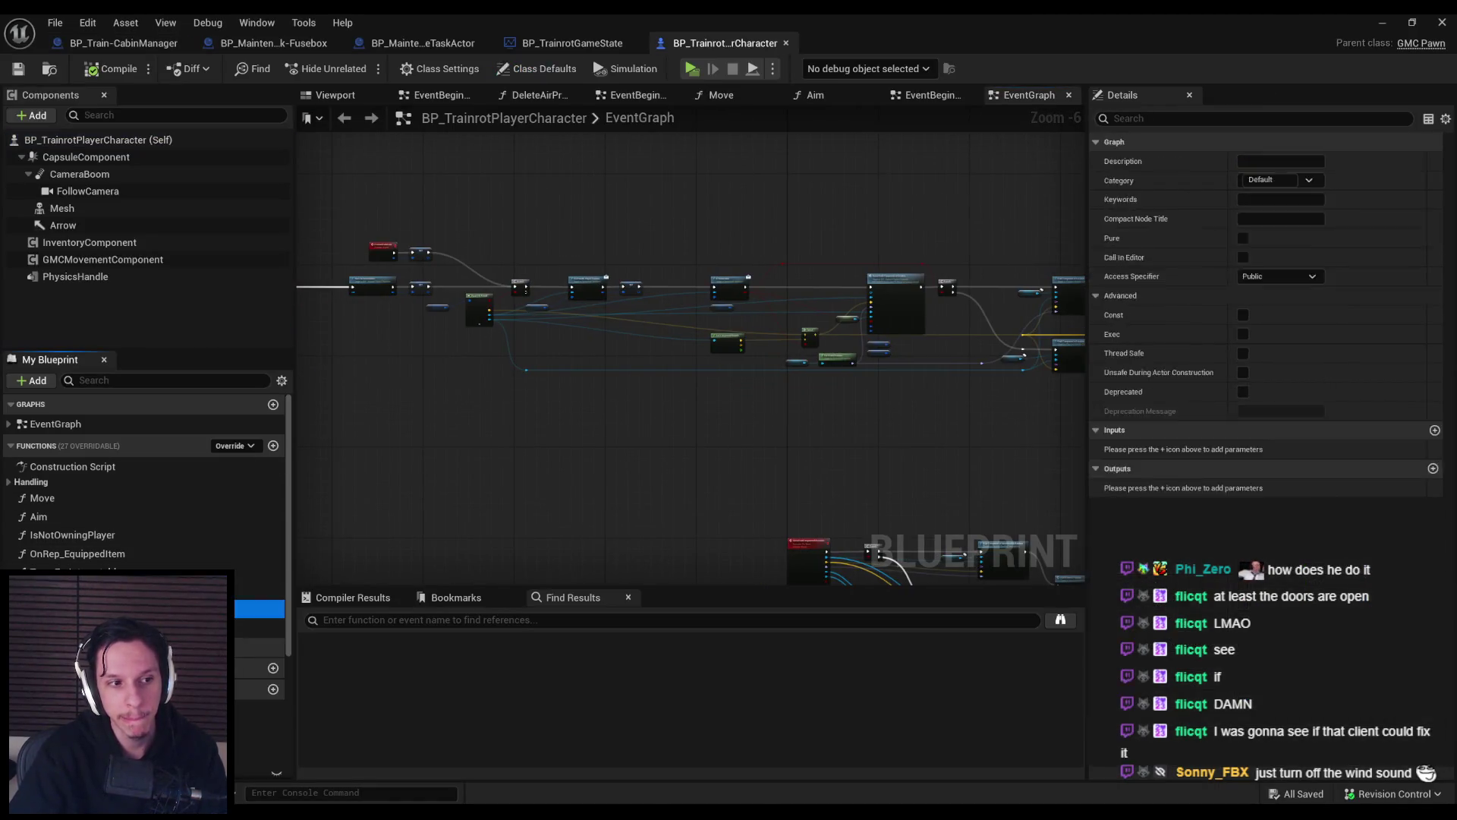
{"action": "scroll", "coordinate": [575, 334], "scroll_direction": "up", "scroll_amount": 3}
{"action": "left_click_drag", "start_coordinate": [567, 376], "coordinate": [648, 357]}
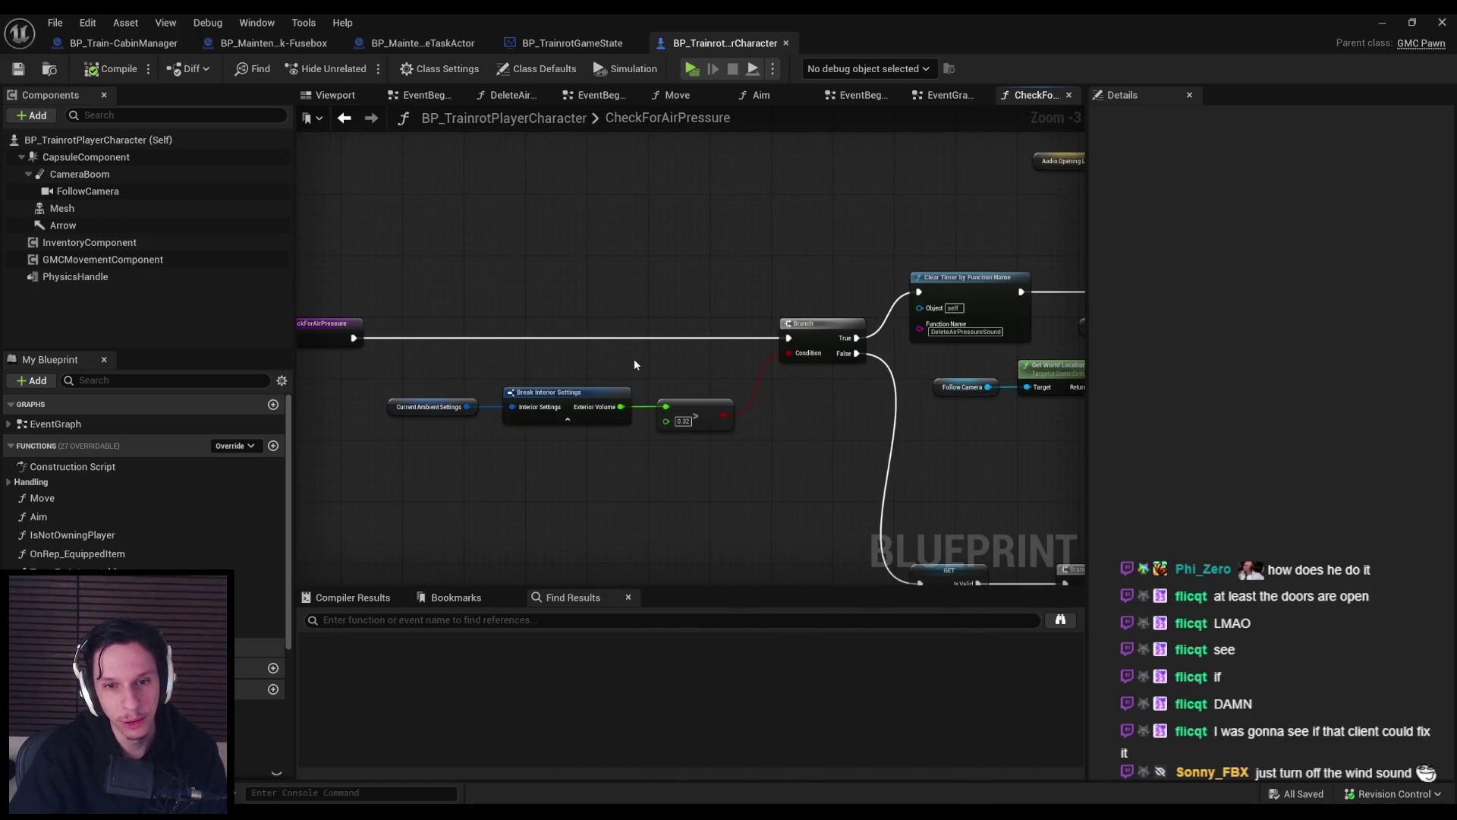
{"action": "scroll", "coordinate": [635, 365], "scroll_direction": "down", "scroll_amount": 1}
Add a Print String saying 'AIR PRESSUREEEE' right after the function entry.
{"action": "left_click_drag", "start_coordinate": [416, 331], "coordinate": [472, 333]}
{"action": "type", "text": "print string"}
{"action": "key", "text": "Return"}
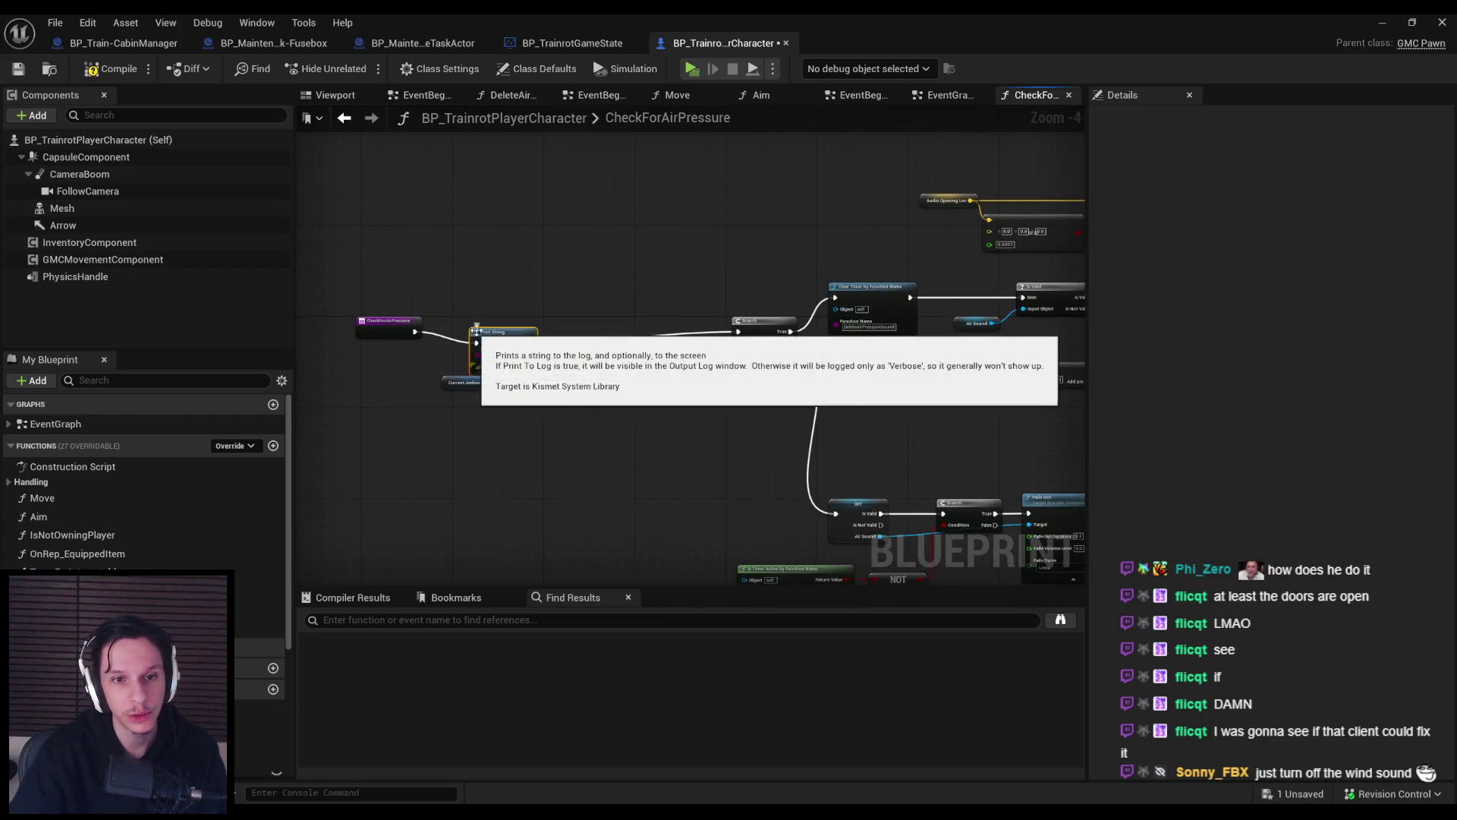
{"action": "scroll", "coordinate": [535, 334], "scroll_direction": "up", "scroll_amount": 4}
{"action": "type", "text": "AIR PRESSUREEE"}
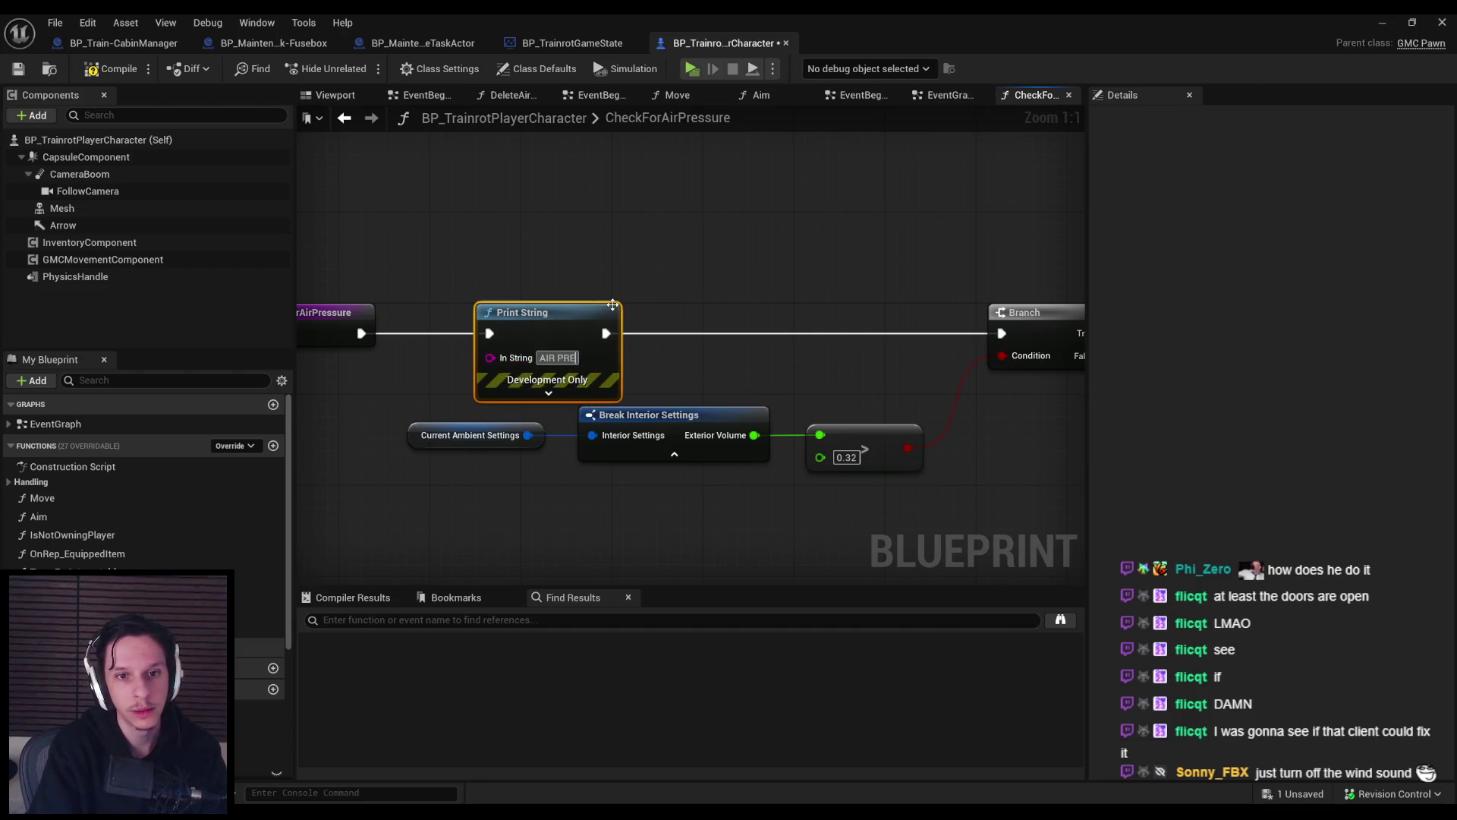
{"action": "key", "text": "Return"}
{"action": "type", "text": "EEE"}
{"action": "key", "text": "Return"}
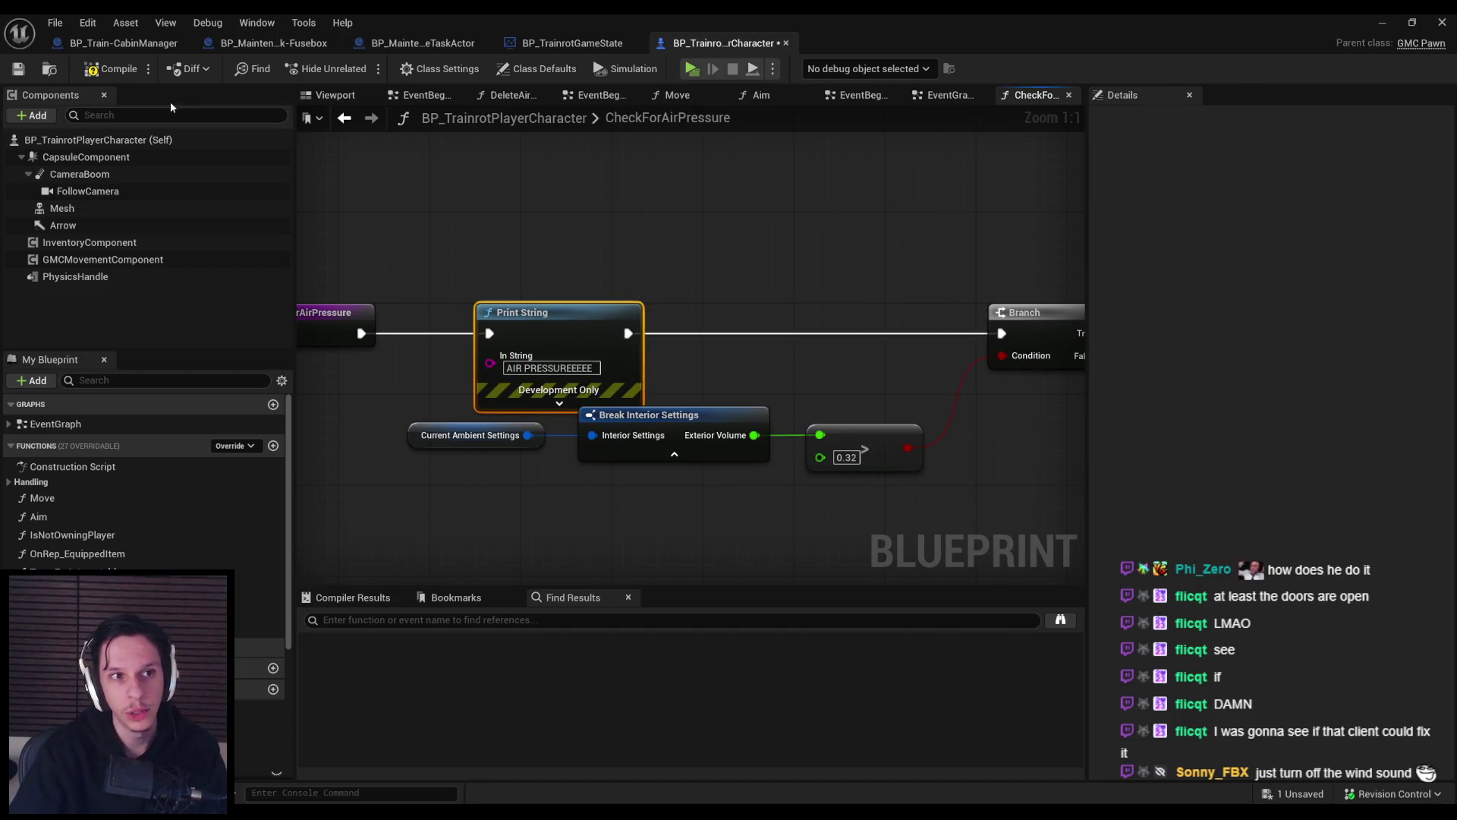
{"action": "left_click", "coordinate": [1382, 22]}
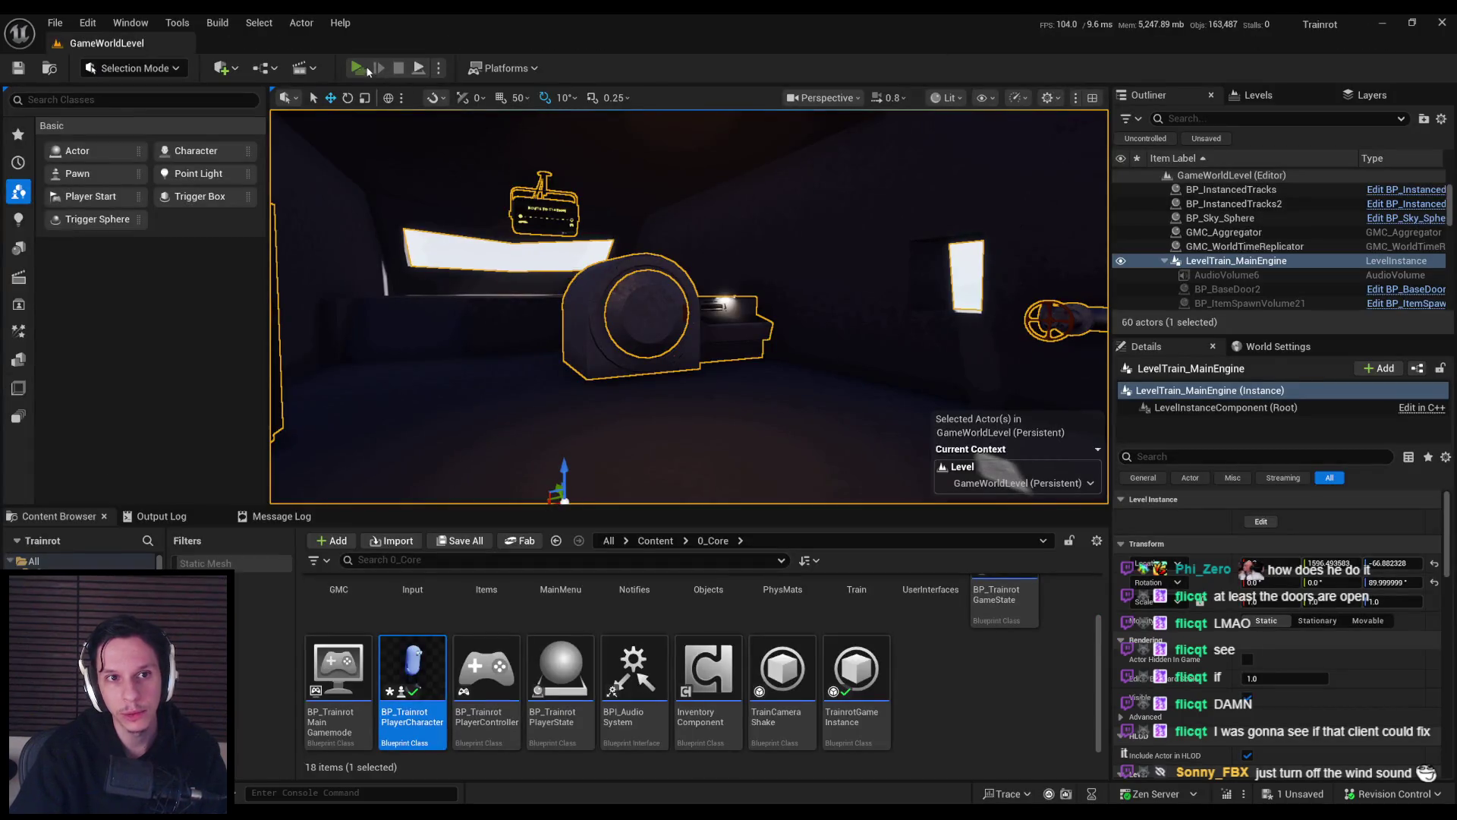
Run the multiplayer test to see AIR PRESSUREEEE printed for server and both clients, then stop.
{"action": "key", "text": "alt+p"}
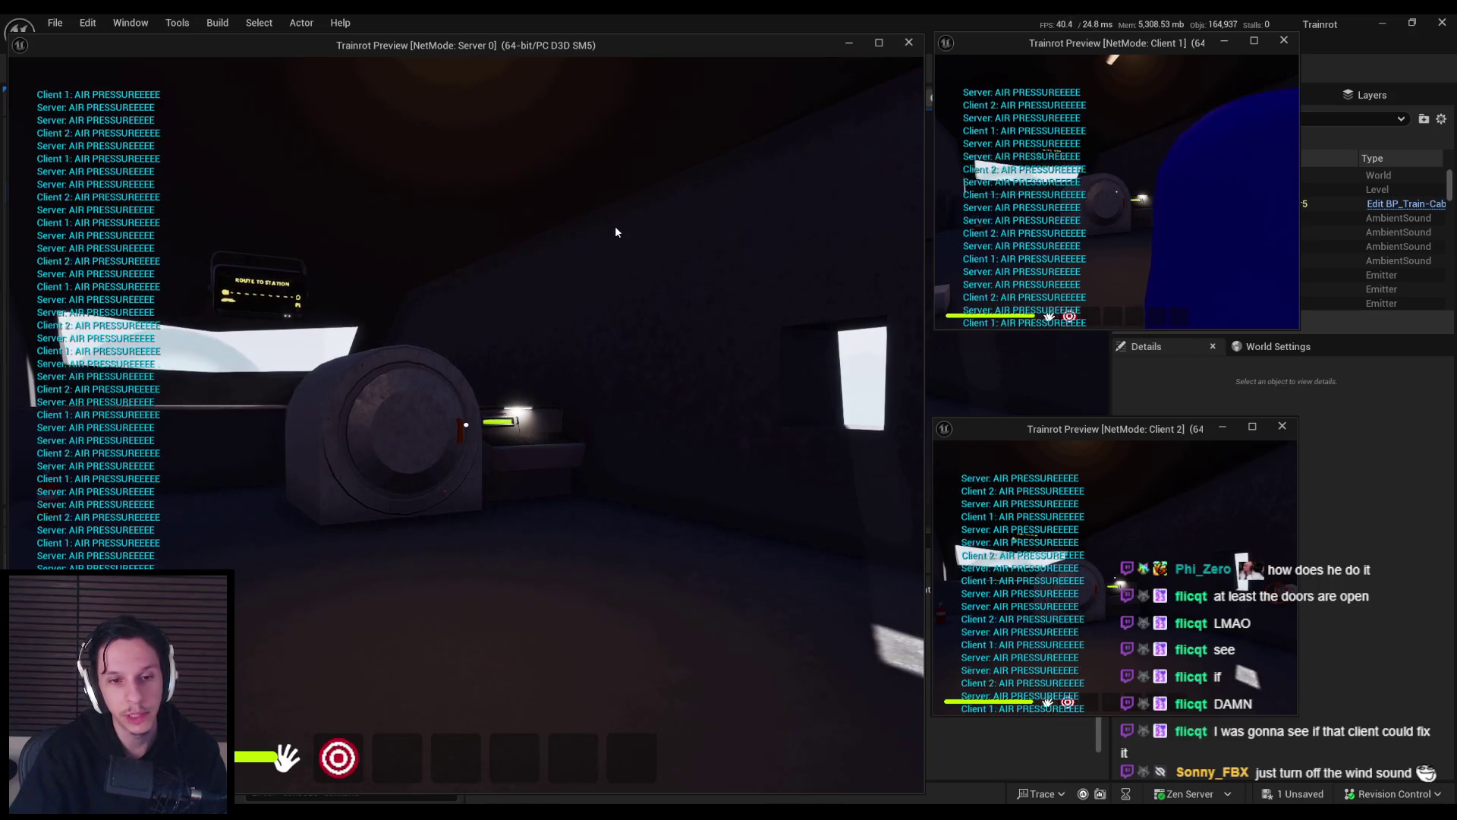
{"action": "key", "text": "Escape"}
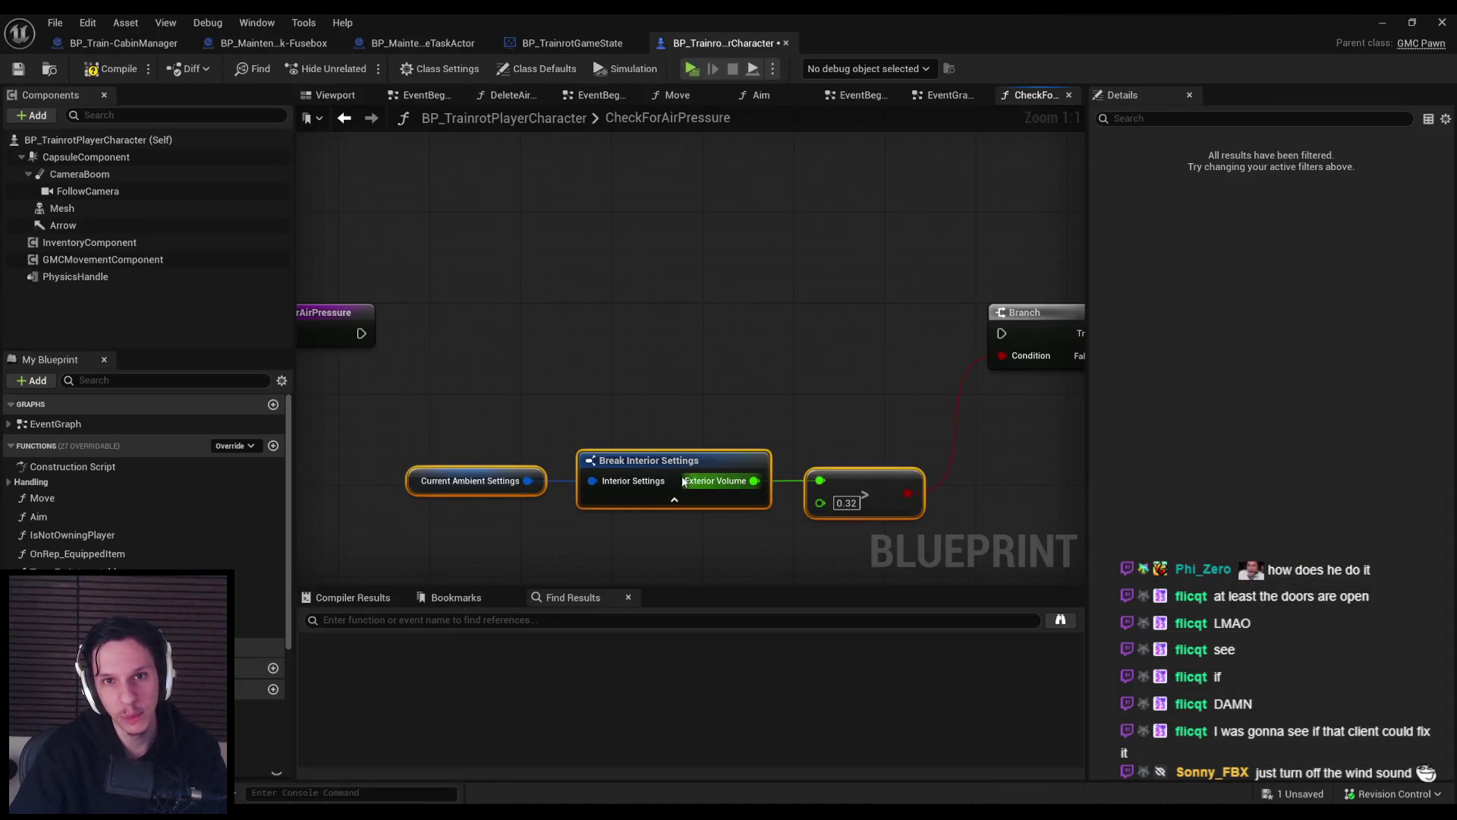
Wire CheckForAirPressure's entry directly into its Branch node.
{"action": "scroll", "coordinate": [642, 376], "scroll_direction": "down", "scroll_amount": 1}
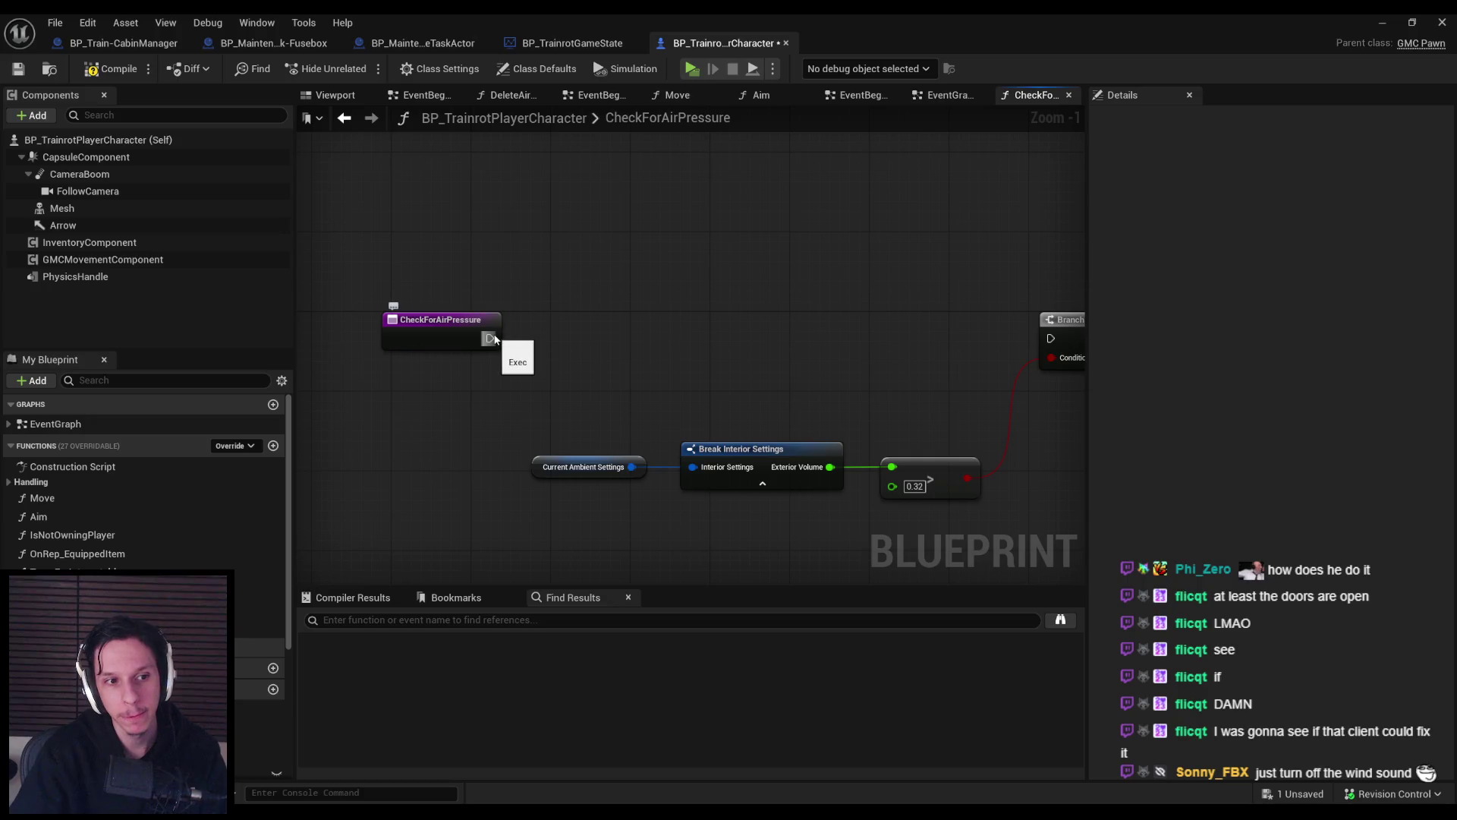
{"action": "left_click_drag", "start_coordinate": [489, 338], "coordinate": [1051, 338]}
{"action": "left_click_drag", "start_coordinate": [444, 328], "coordinate": [892, 331]}
Find CheckForAirPressure references by name and jump to the Begin Play timer calling it.
{"action": "double_click", "coordinate": [55, 424]}
{"action": "scroll", "coordinate": [537, 370], "scroll_direction": "up", "scroll_amount": 9}
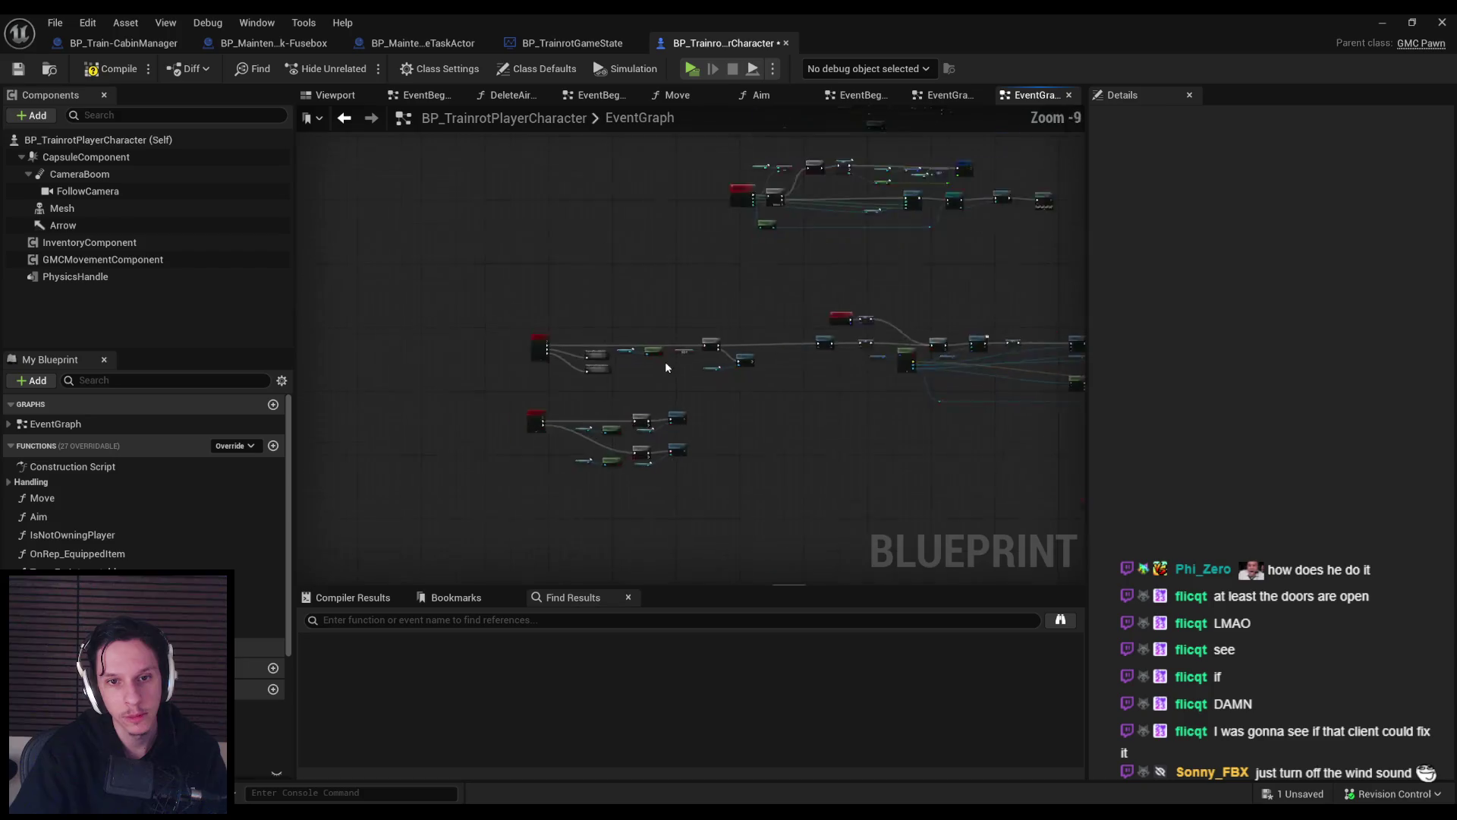
{"action": "scroll", "coordinate": [657, 343], "scroll_direction": "down", "scroll_amount": 1}
{"action": "left_click_drag", "start_coordinate": [657, 343], "coordinate": [500, 455]}
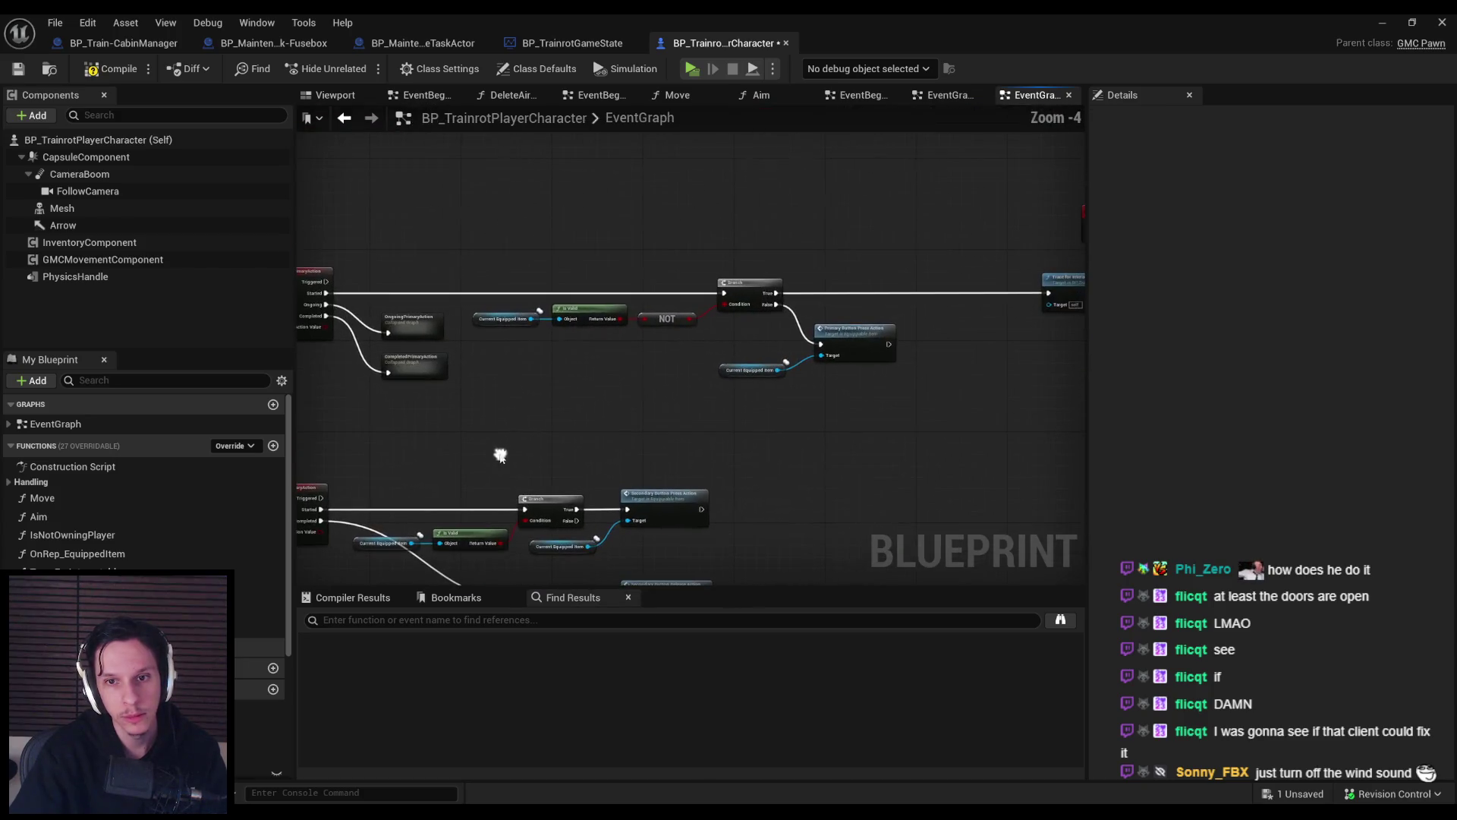
{"action": "scroll", "coordinate": [486, 378], "scroll_direction": "down", "scroll_amount": 3}
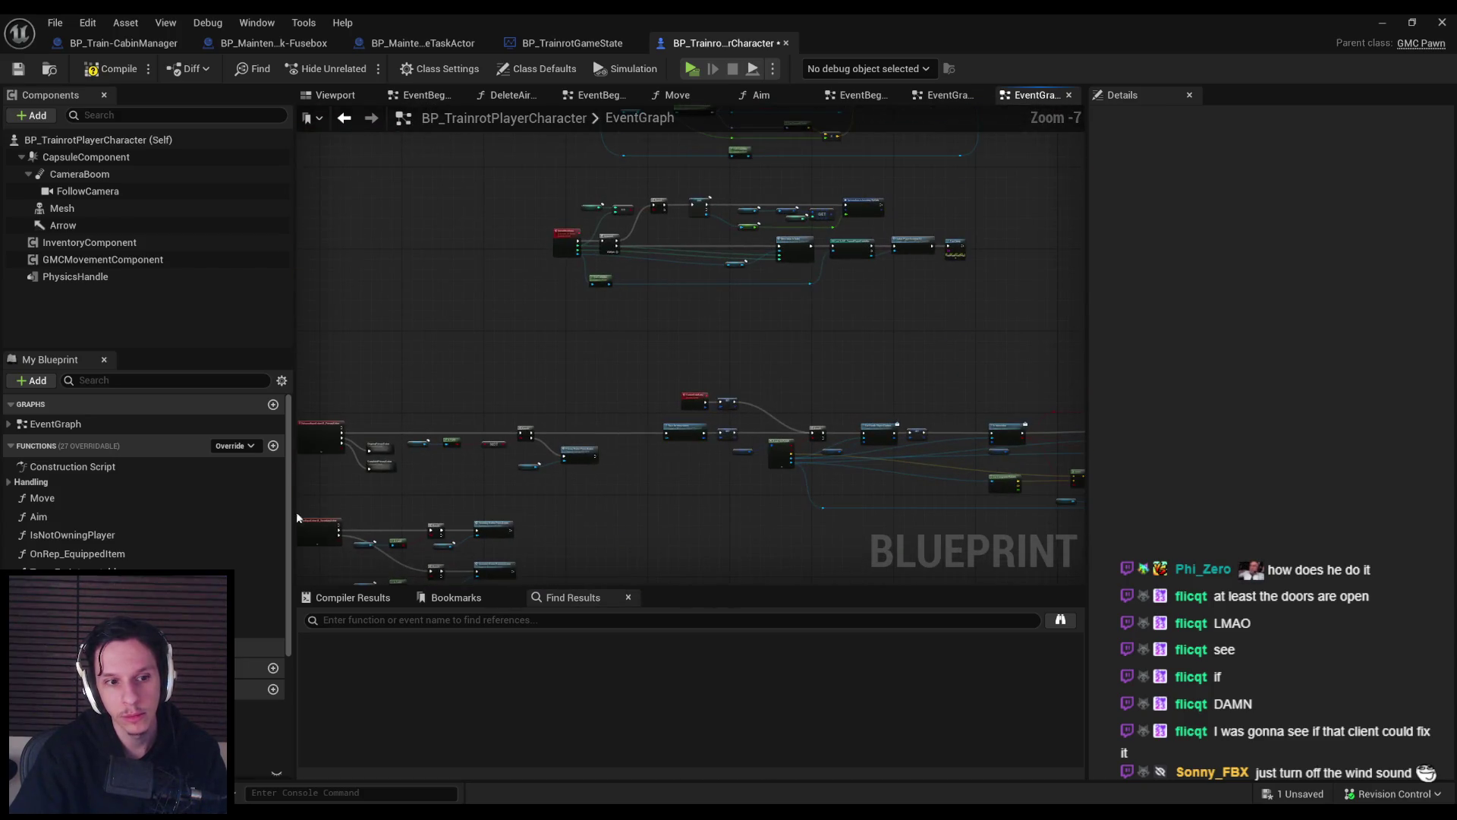
{"action": "left_click", "coordinate": [258, 609]}
{"action": "right_click", "coordinate": [258, 609]}
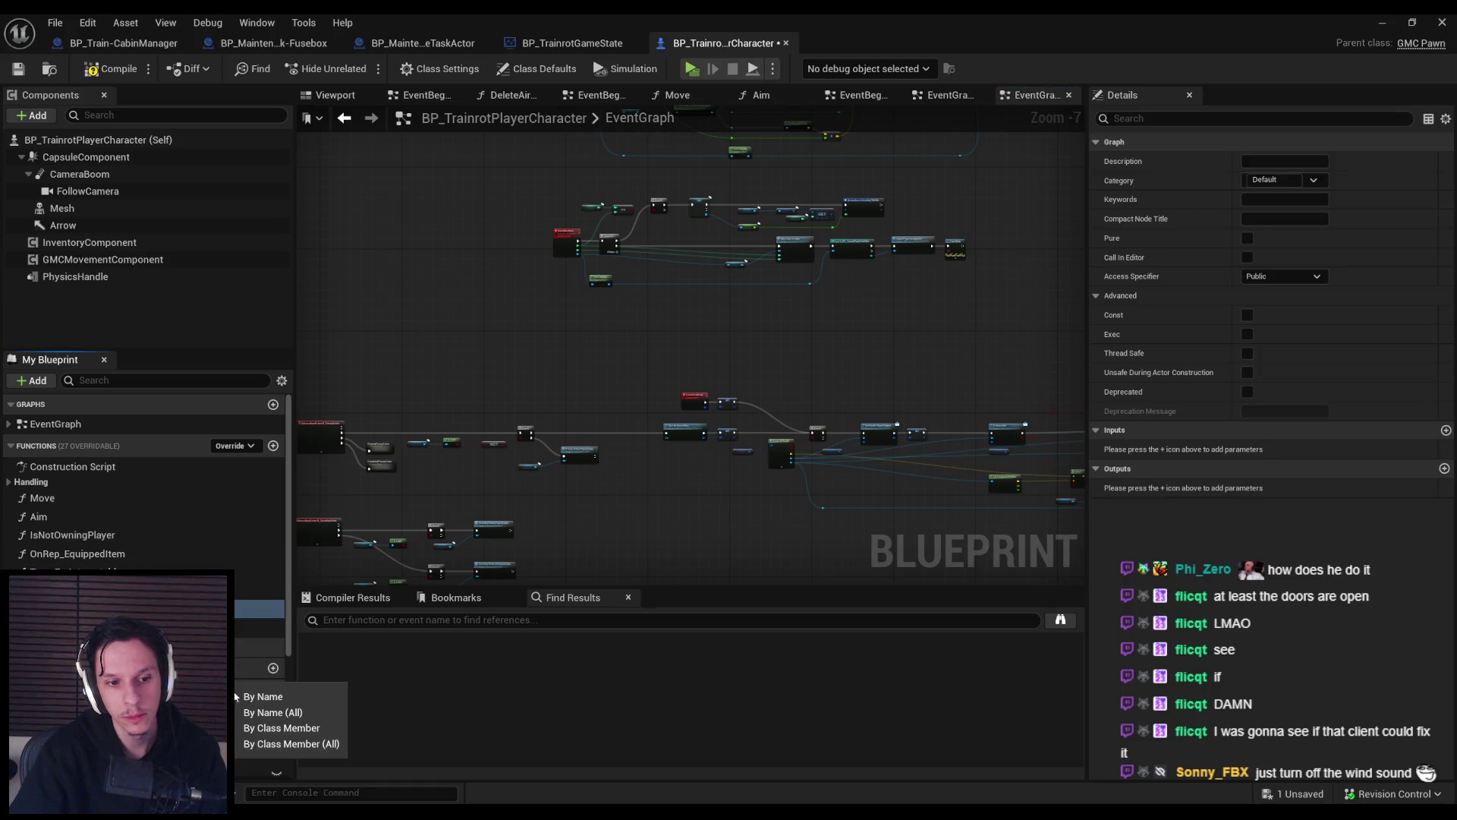
{"action": "left_click", "coordinate": [286, 694]}
{"action": "left_click", "coordinate": [380, 659]}
{"action": "left_click", "coordinate": [367, 689]}
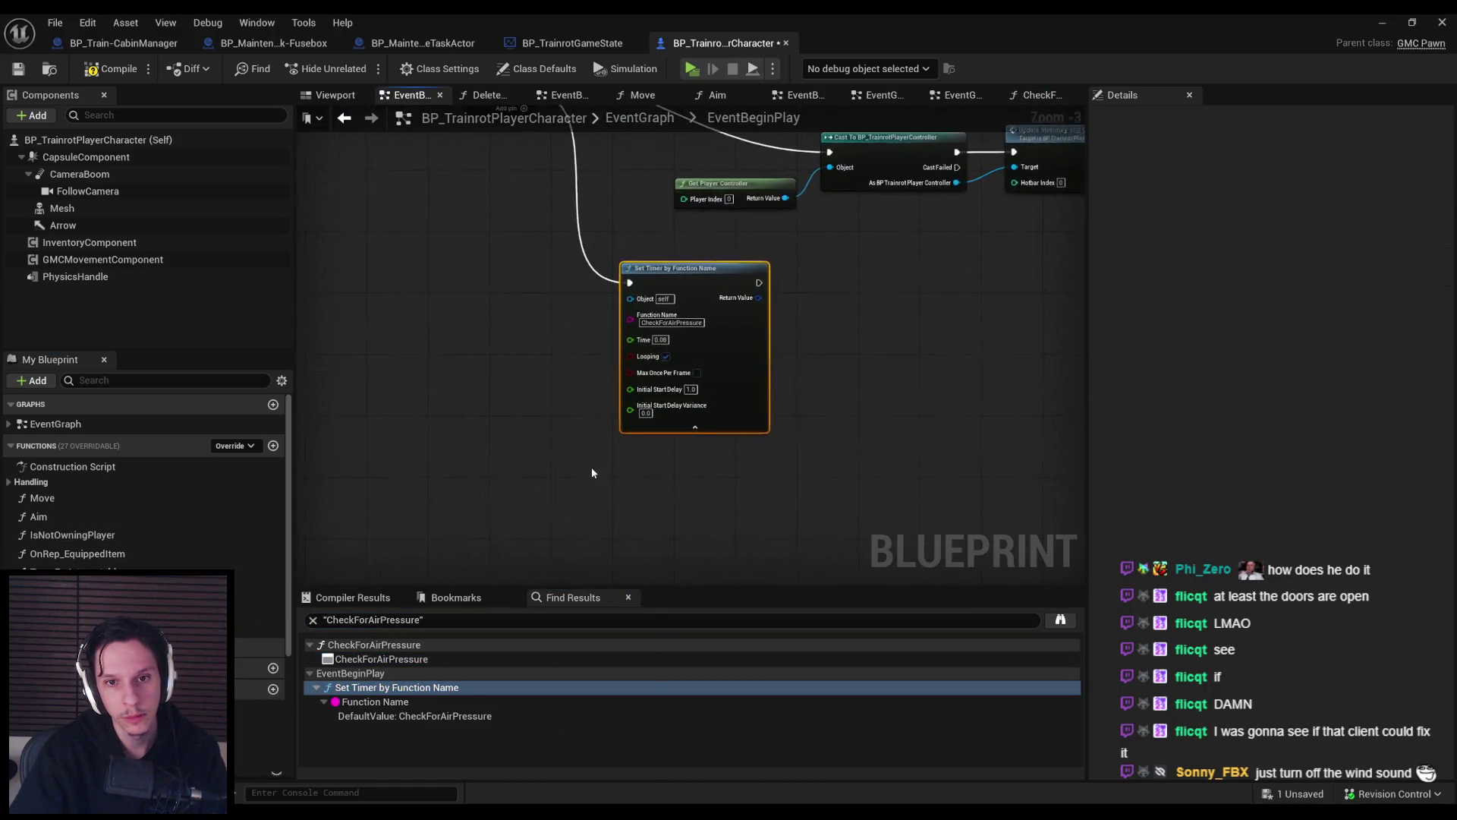
Move the Set Timer by Function Name node below Get Player Controller.
{"action": "mouse_move", "coordinate": [1084, 417]}
{"action": "left_mouse_down"}
{"action": "mouse_move", "coordinate": [525, 425]}
{"action": "mouse_move", "coordinate": [758, 413]}
{"action": "mouse_move", "coordinate": [657, 400]}
{"action": "left_mouse_up"}
{"action": "scroll", "coordinate": [563, 394], "scroll_direction": "down", "scroll_amount": 1}
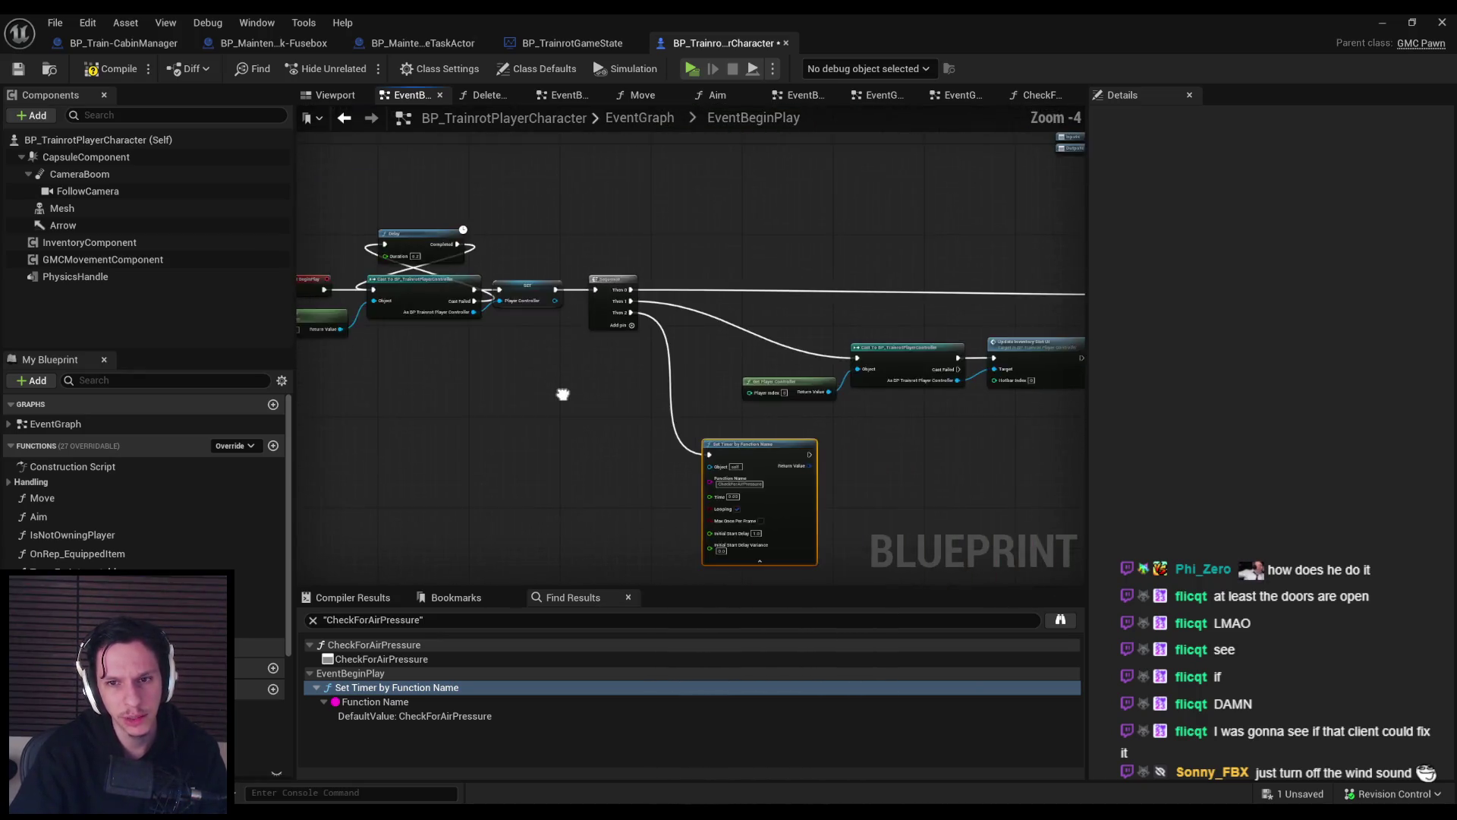
{"action": "left_click_drag", "start_coordinate": [563, 394], "coordinate": [523, 400]}
{"action": "scroll", "coordinate": [590, 402], "scroll_direction": "up", "scroll_amount": 1}
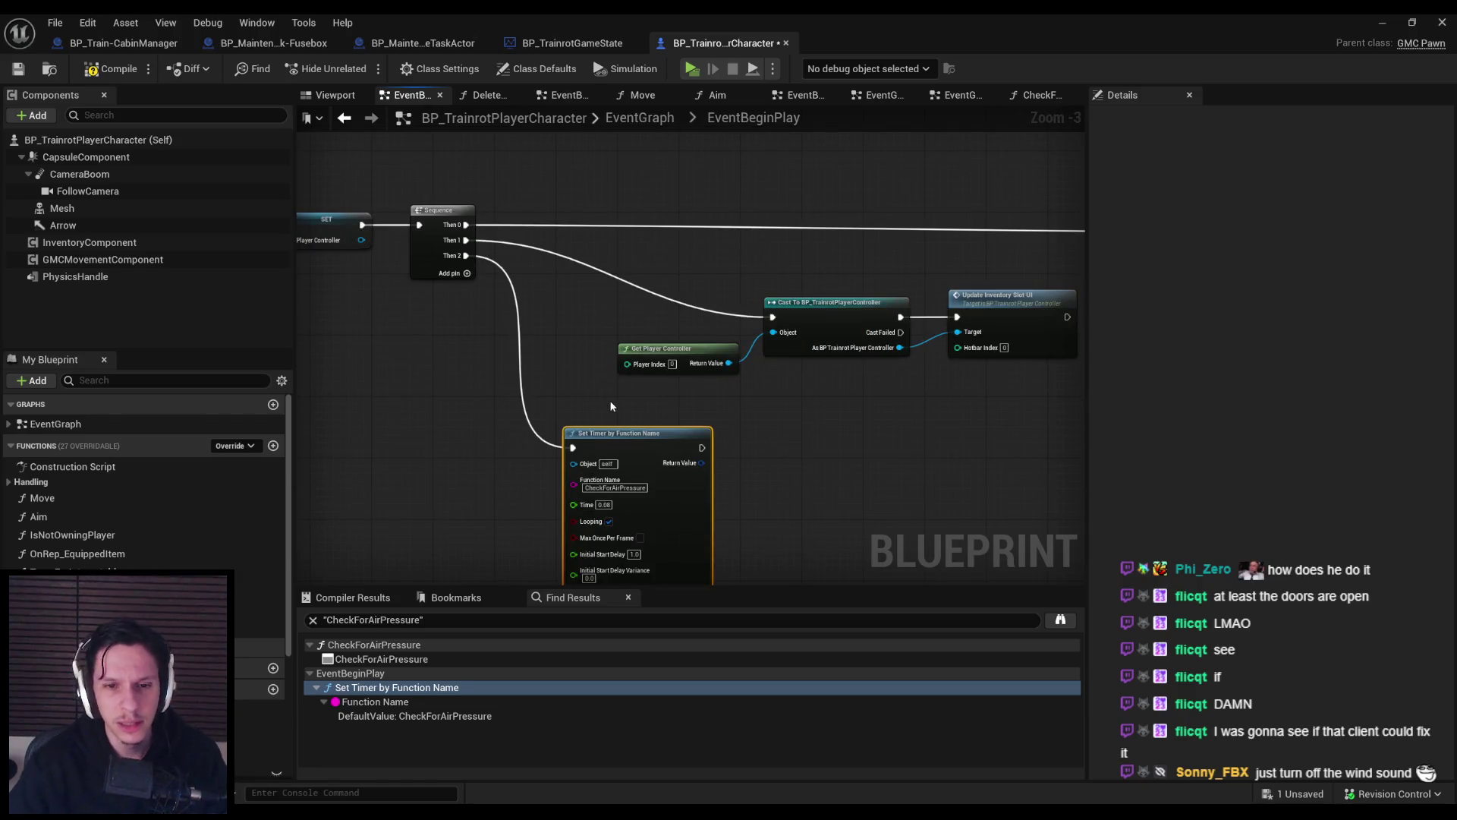
{"action": "left_click_drag", "start_coordinate": [645, 450], "coordinate": [844, 442]}
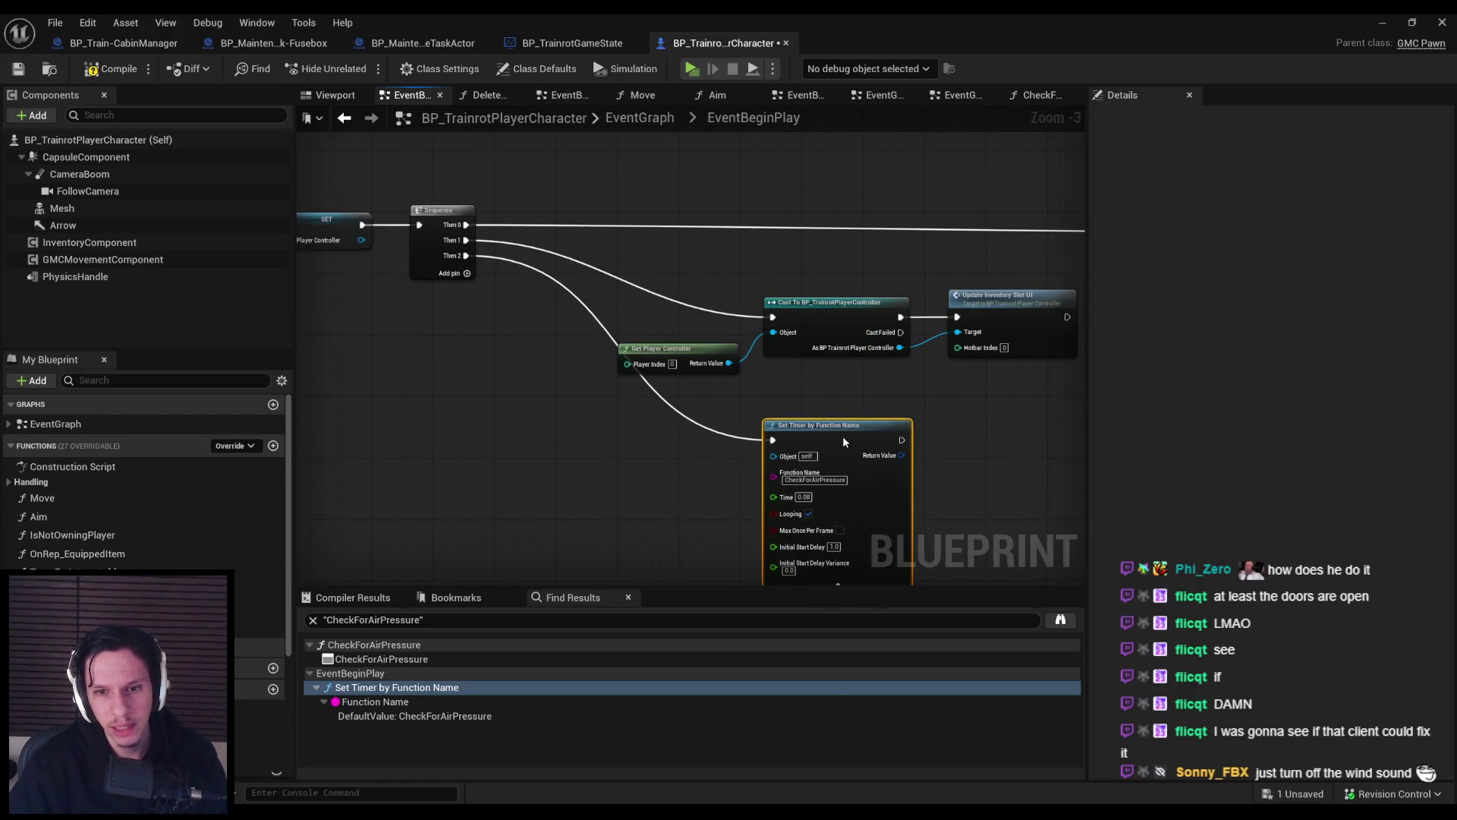
{"action": "left_click", "coordinate": [662, 461]}
Insert a Switch Has Authority from Sequence Then 2 before the timer and arrange the nodes.
{"action": "mouse_move", "coordinate": [469, 260]}
{"action": "left_mouse_down"}
{"action": "mouse_move", "coordinate": [495, 499]}
{"action": "mouse_move", "coordinate": [575, 439]}
{"action": "mouse_move", "coordinate": [612, 454]}
{"action": "left_mouse_up"}
{"action": "type", "text": "has au"}
{"action": "left_click", "coordinate": [581, 606]}
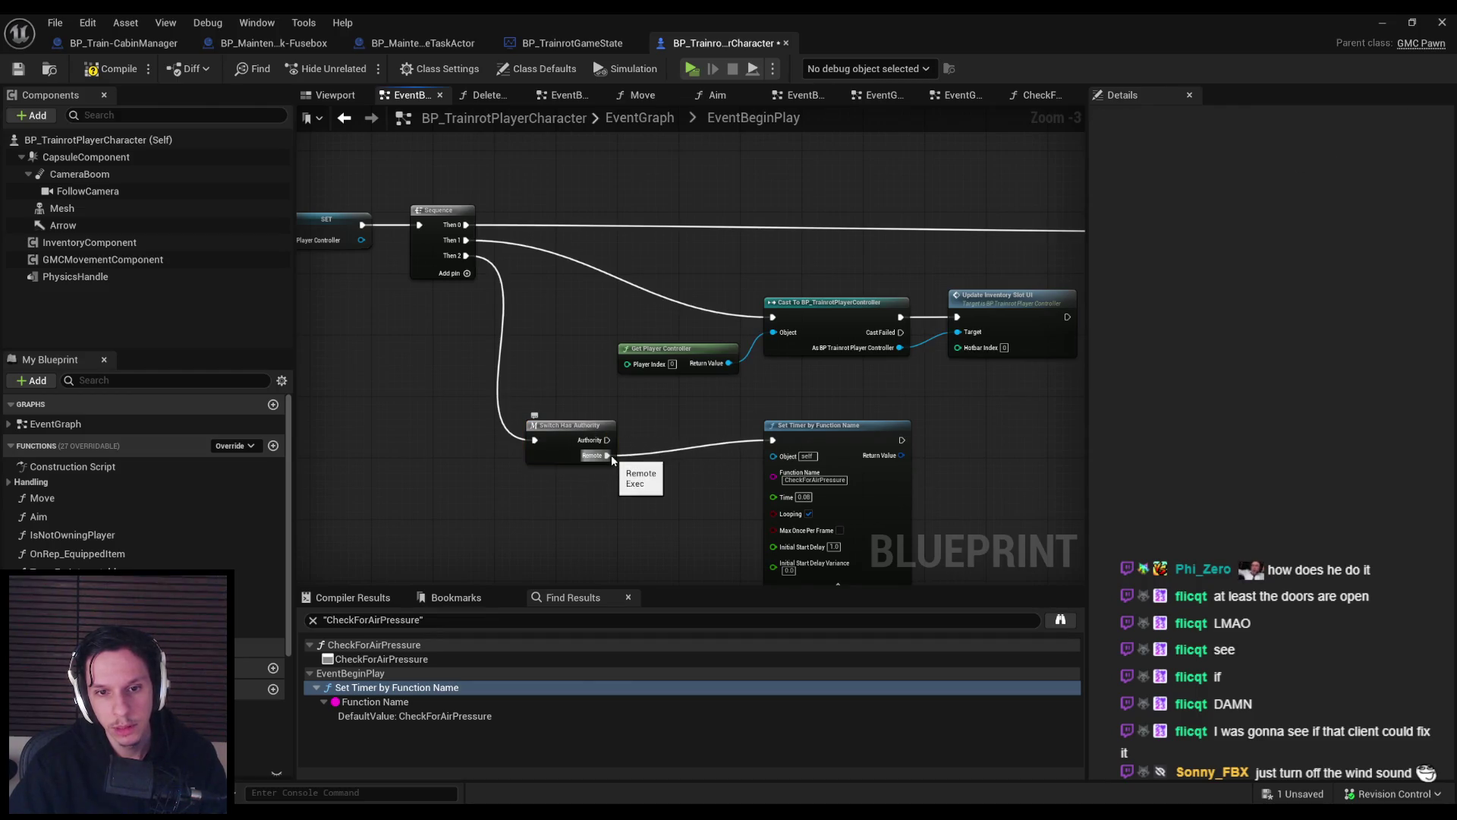
{"action": "double_click", "coordinate": [553, 439]}
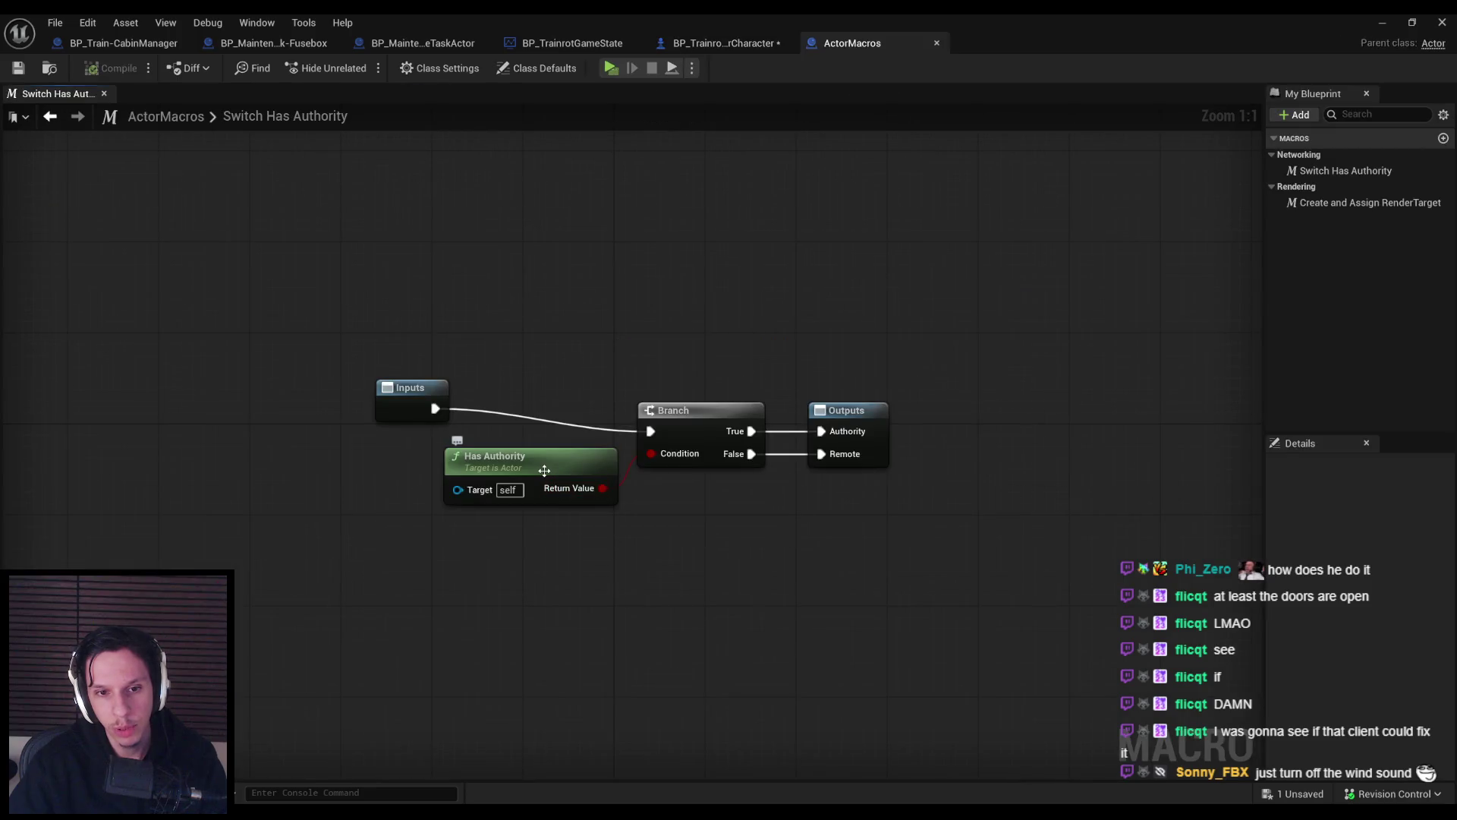
{"action": "middle_click", "coordinate": [875, 43]}
{"action": "left_click_drag", "start_coordinate": [568, 438], "coordinate": [586, 423]}
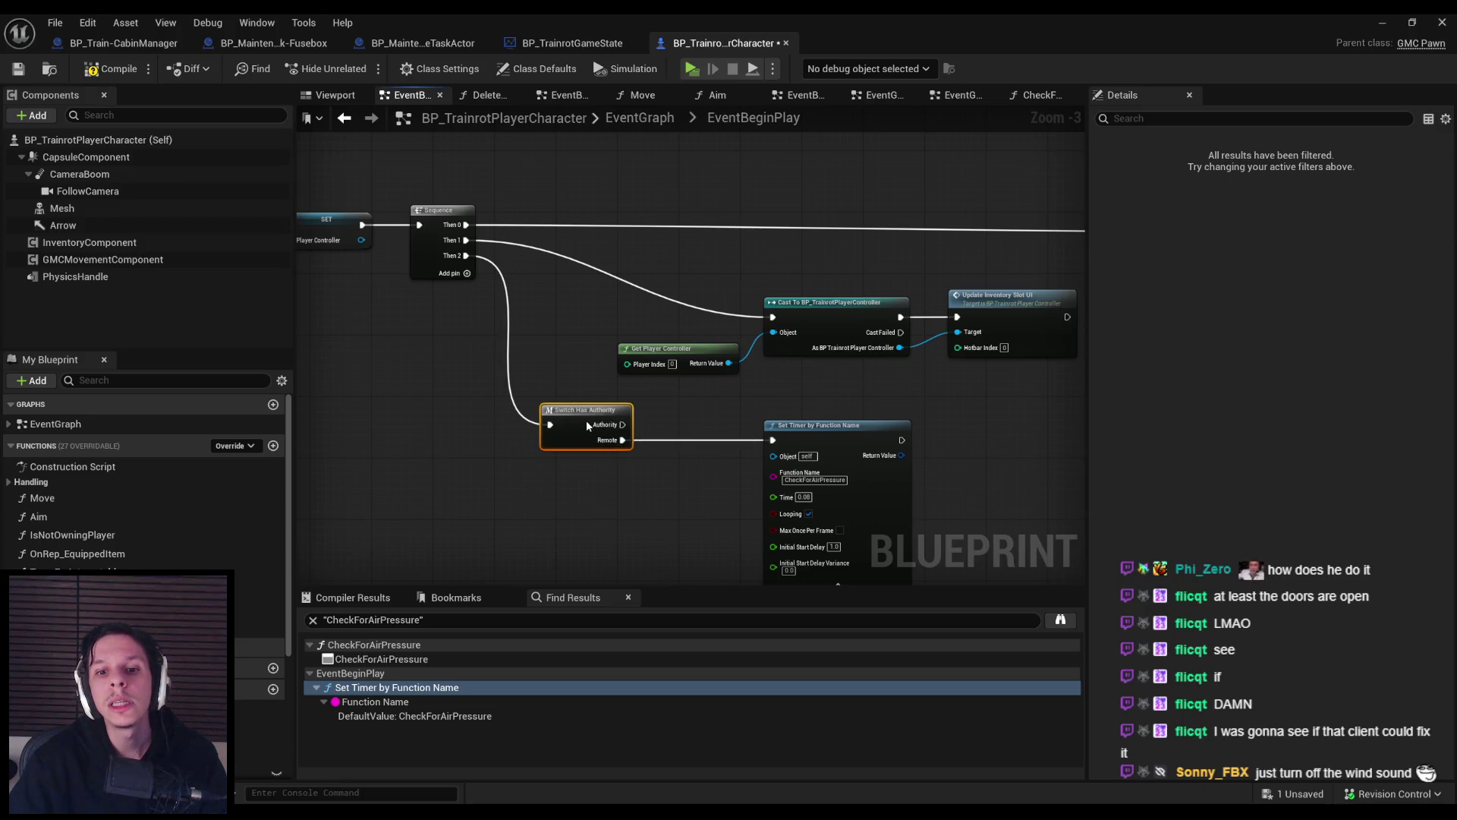
{"action": "left_click_drag", "start_coordinate": [835, 443], "coordinate": [741, 444]}
{"action": "left_click", "coordinate": [602, 502]}
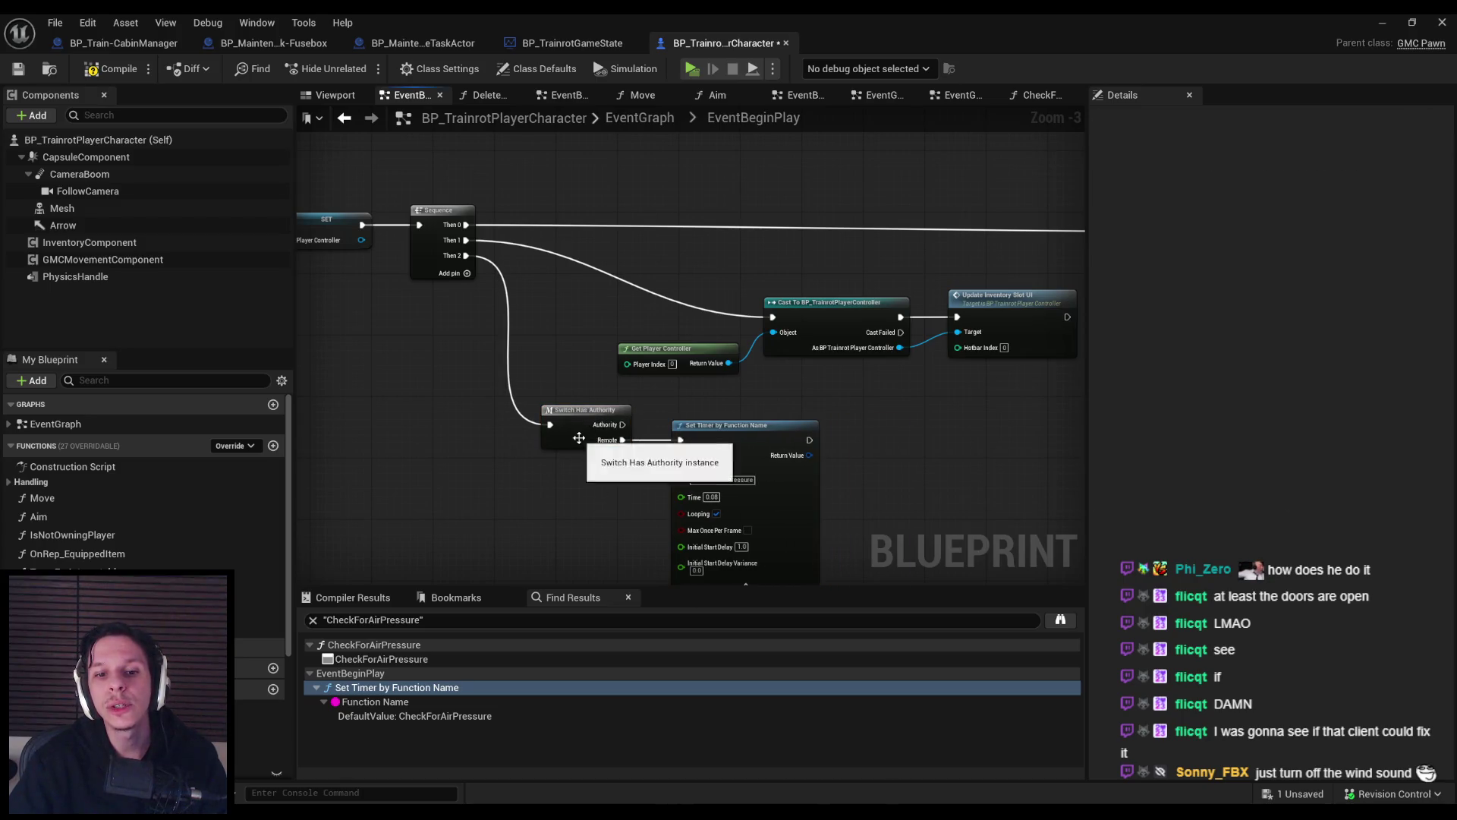
{"action": "left_click", "coordinate": [581, 444]}
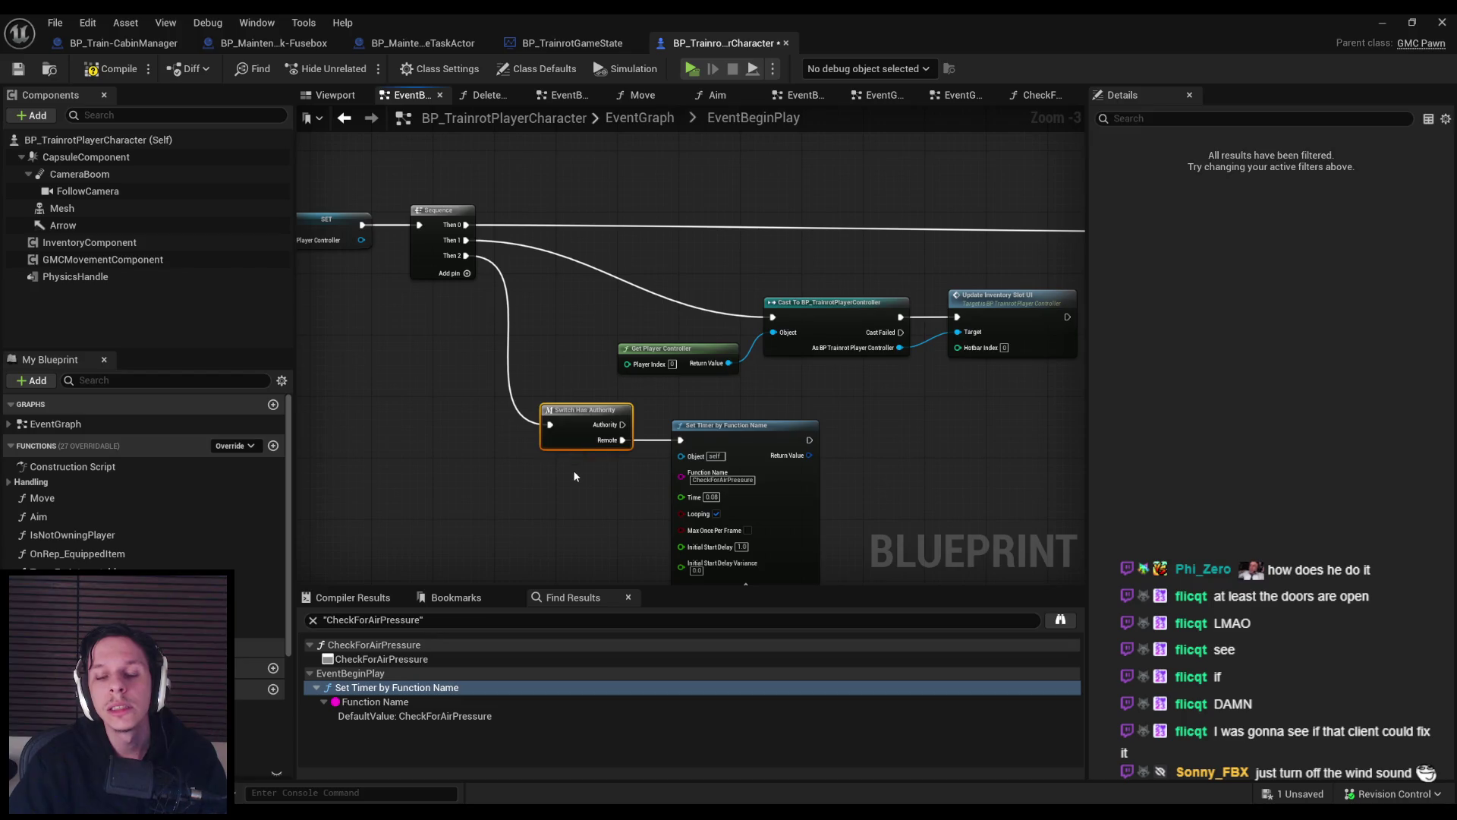
Search for a player controller node without adding one, then compile the character blueprint.
{"action": "right_click", "coordinate": [403, 484]}
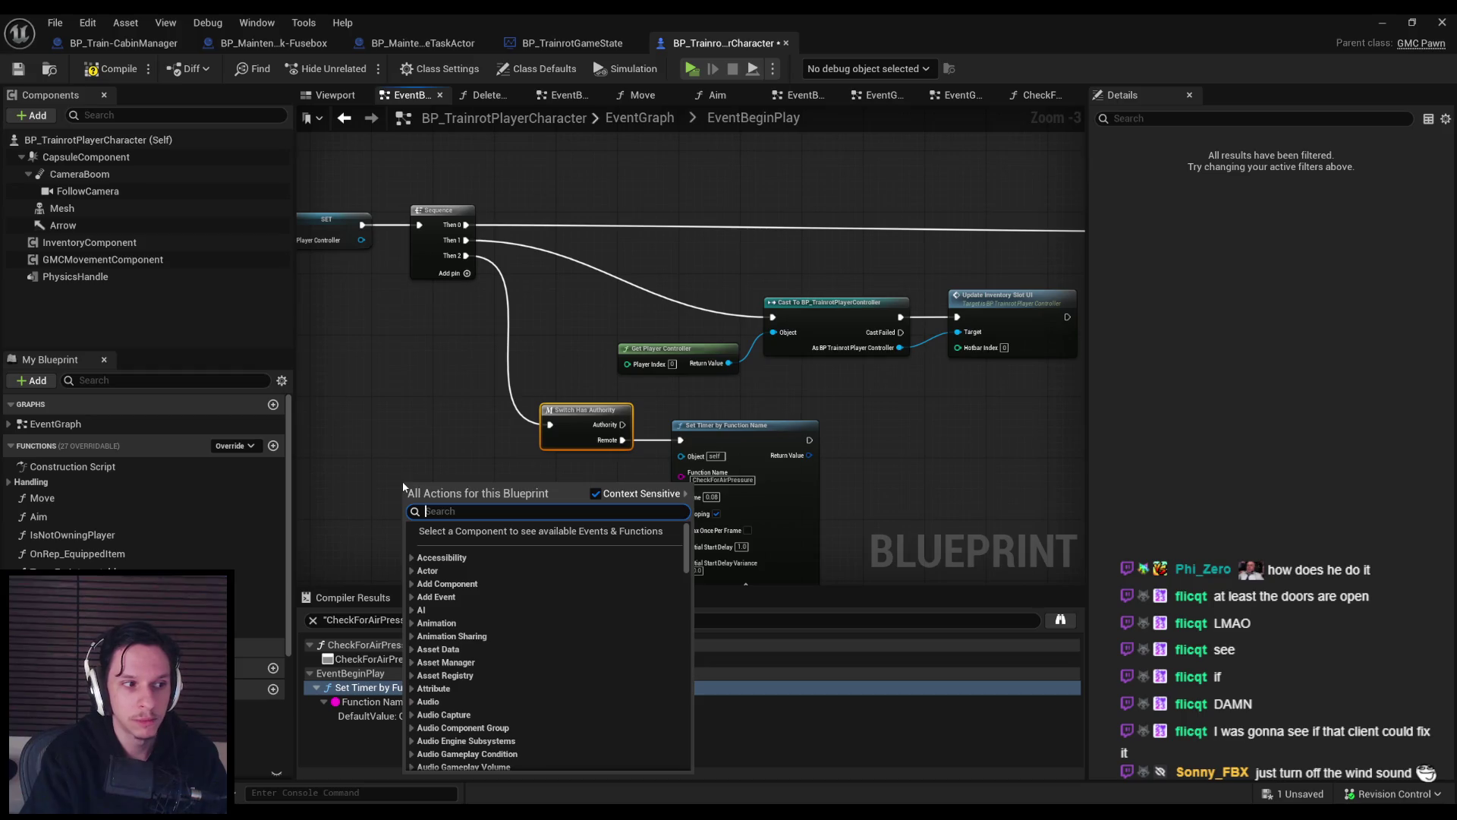
{"action": "type", "text": "player controll"}
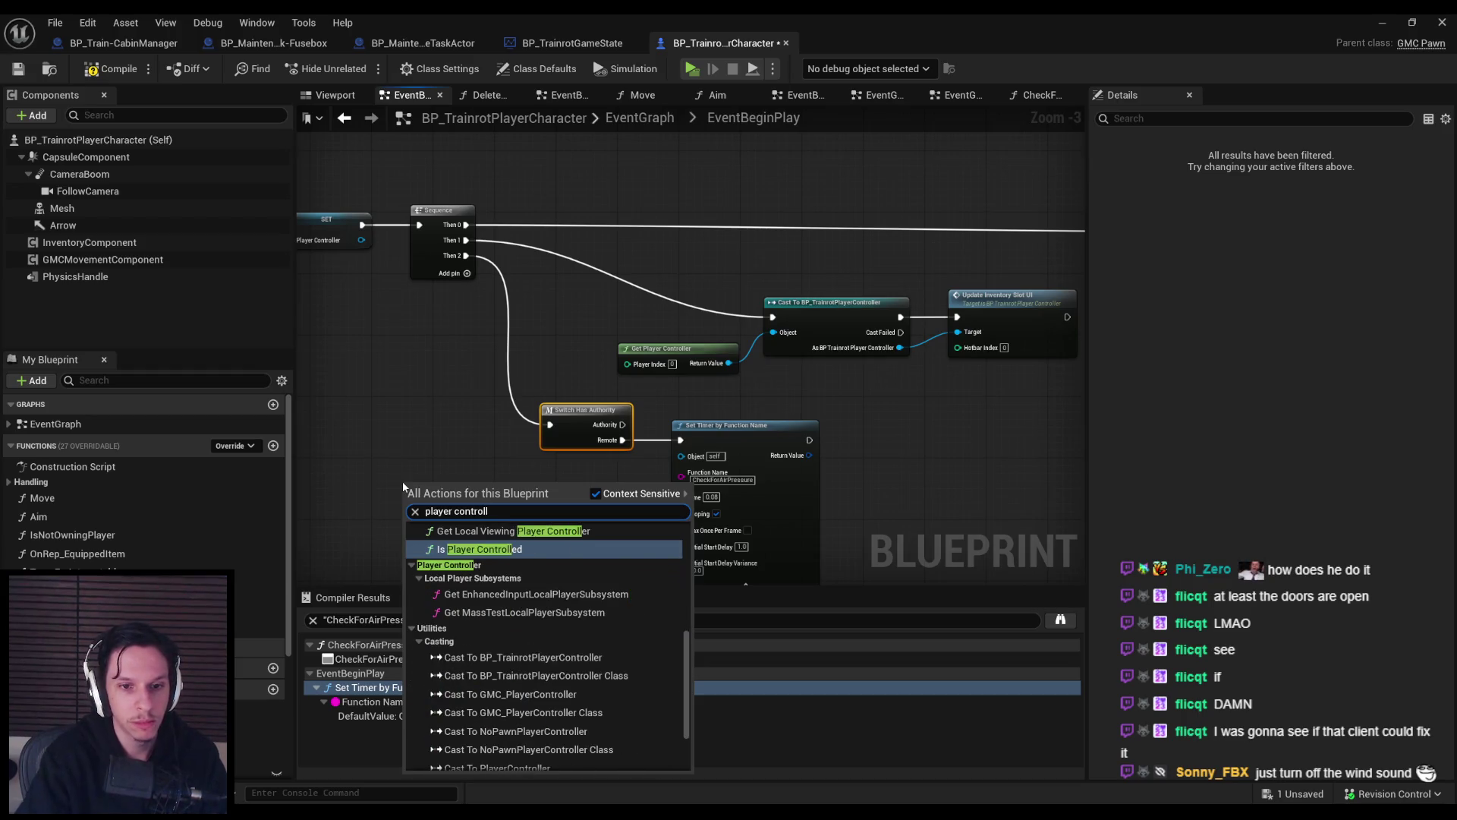
{"action": "scroll", "coordinate": [456, 554], "scroll_direction": "up", "scroll_amount": 2}
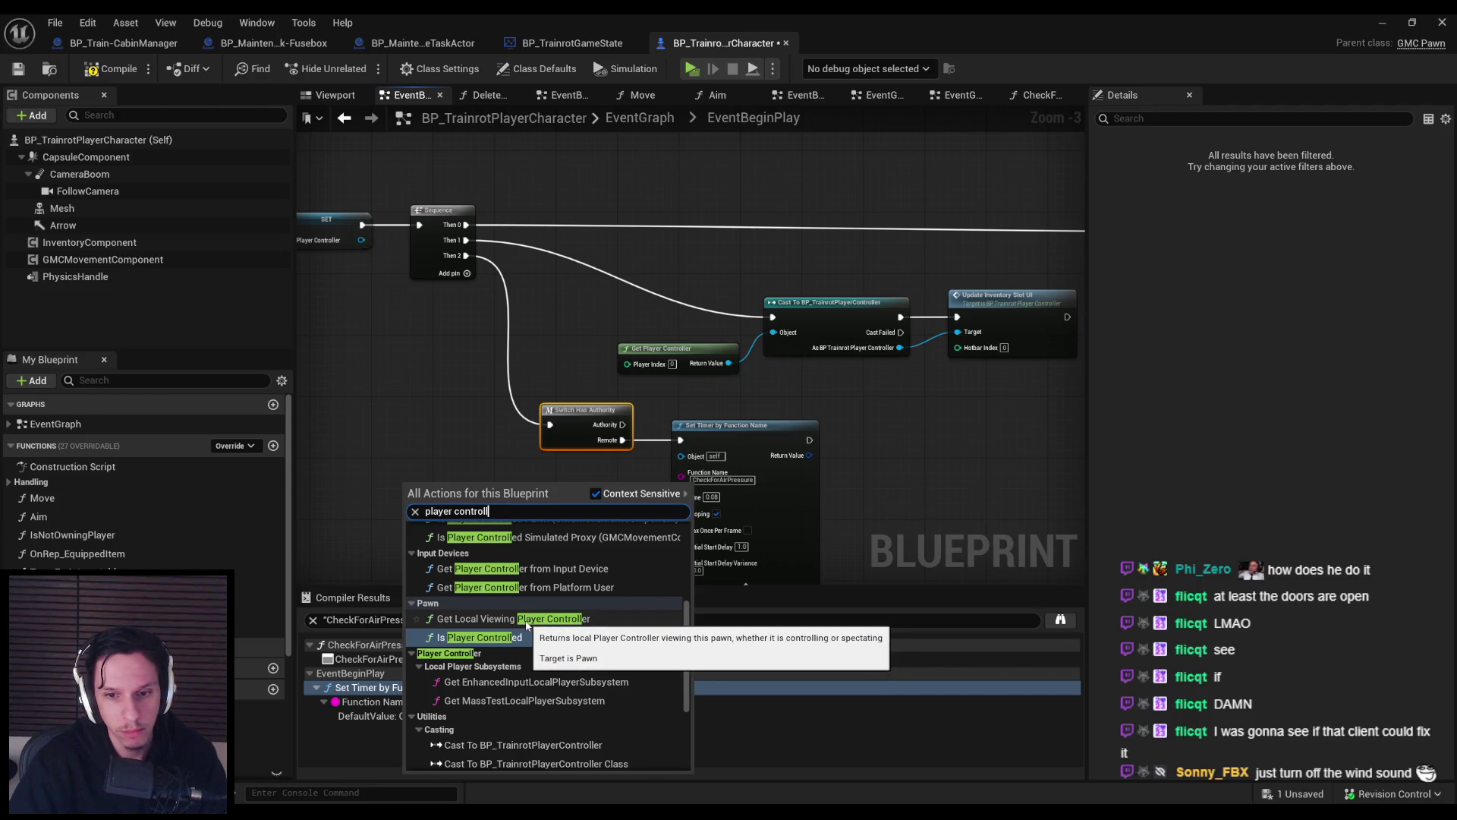
{"action": "scroll", "coordinate": [524, 623], "scroll_direction": "up", "scroll_amount": 3}
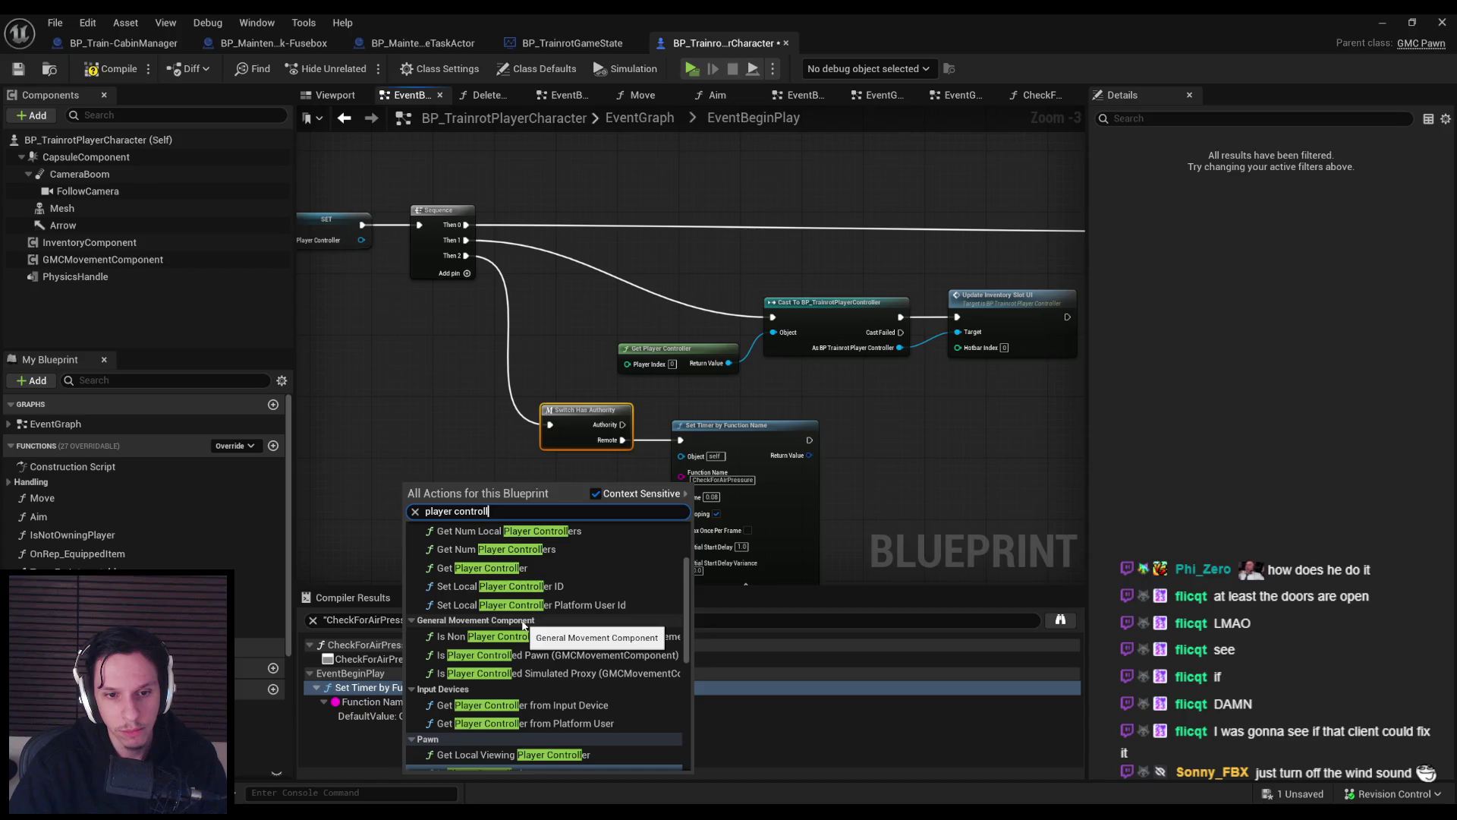
{"action": "scroll", "coordinate": [514, 619], "scroll_direction": "up", "scroll_amount": 3}
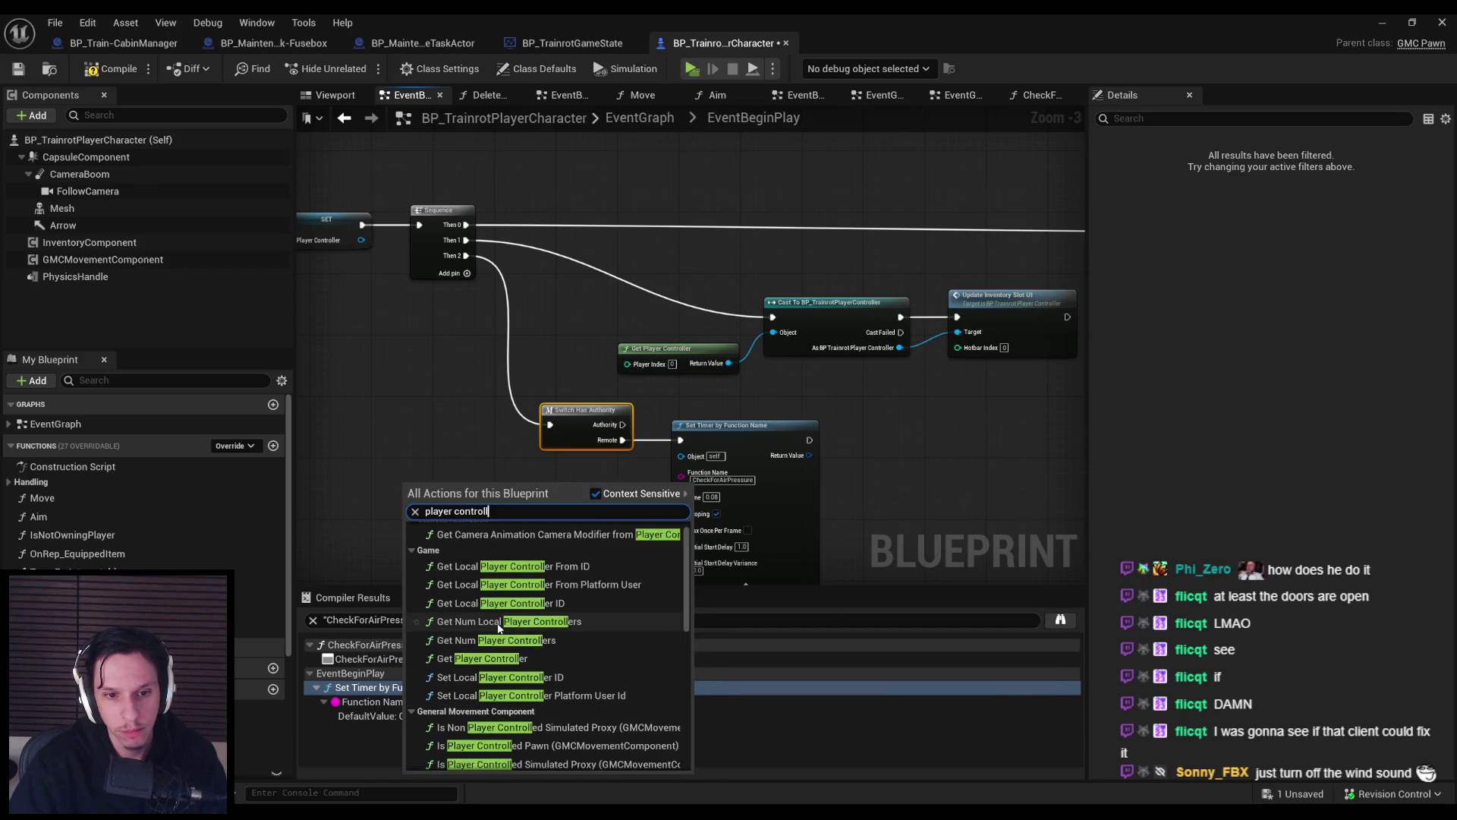
{"action": "left_click", "coordinate": [455, 432]}
{"action": "left_click", "coordinate": [112, 69]}
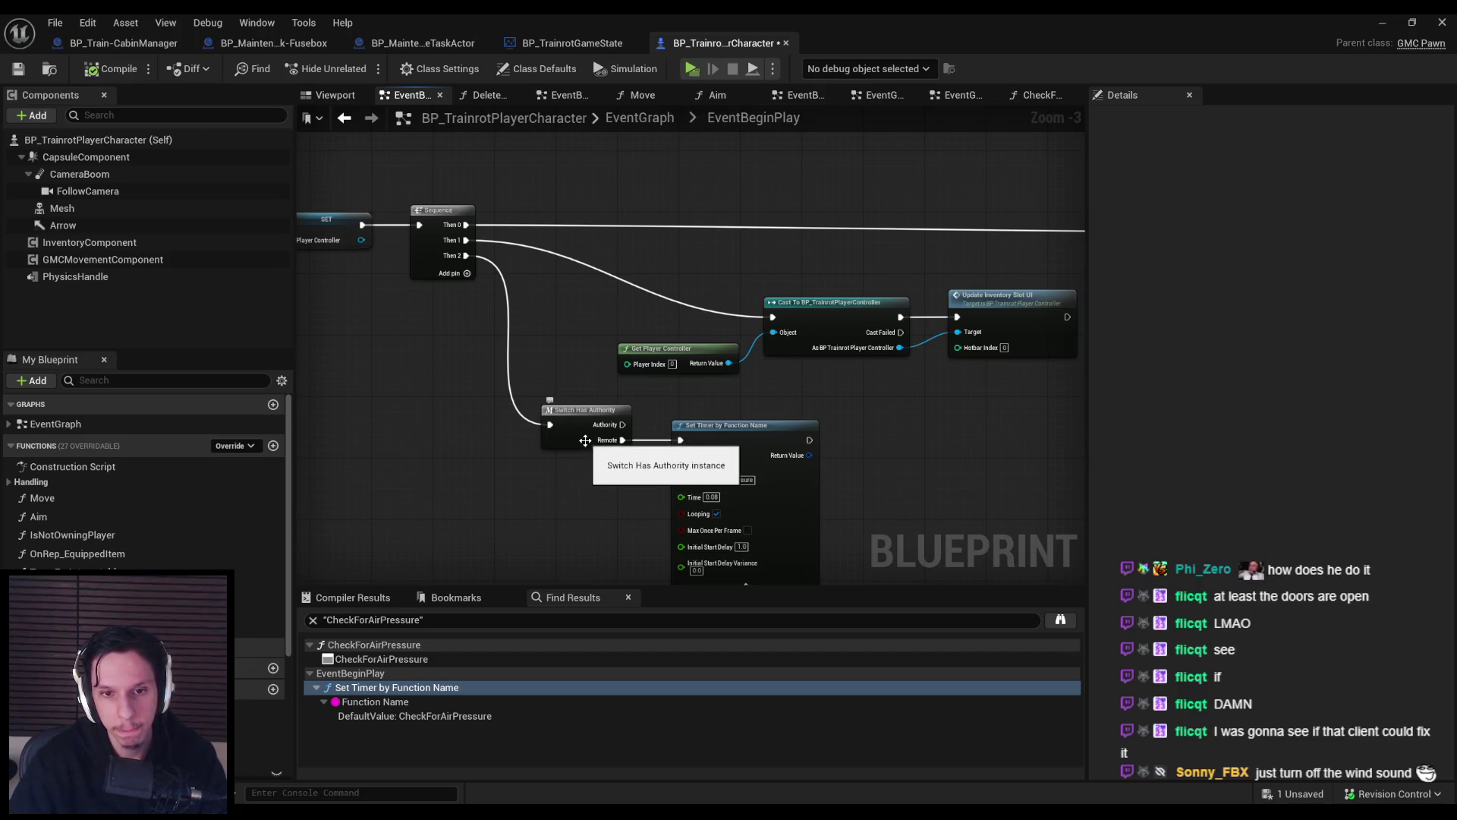
{"action": "key", "text": "alt+Tab"}
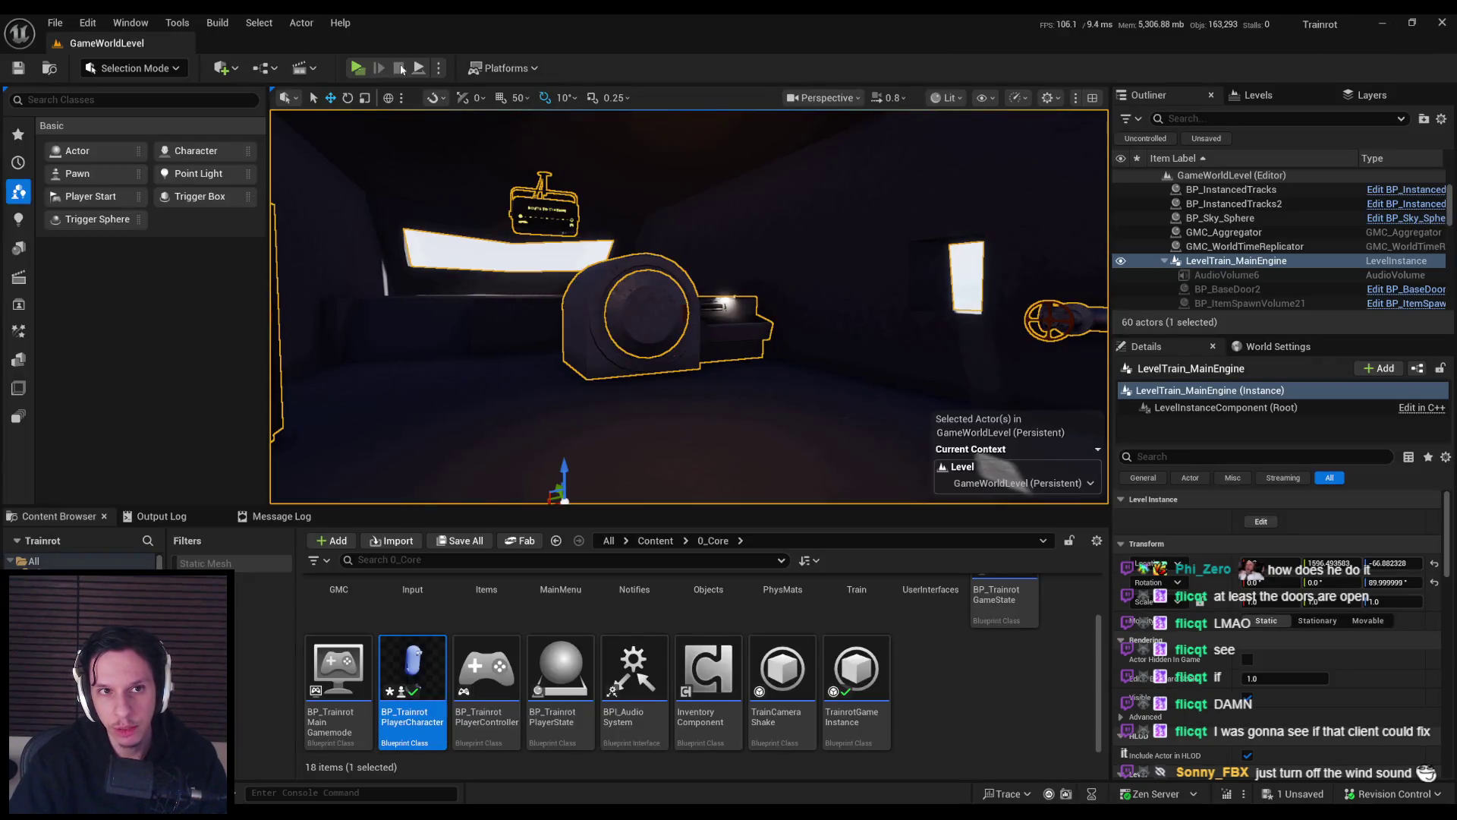
Playtest with server and two clients, opening the door panel and walking the server player onto the walkway.
{"action": "key", "text": "alt+p"}
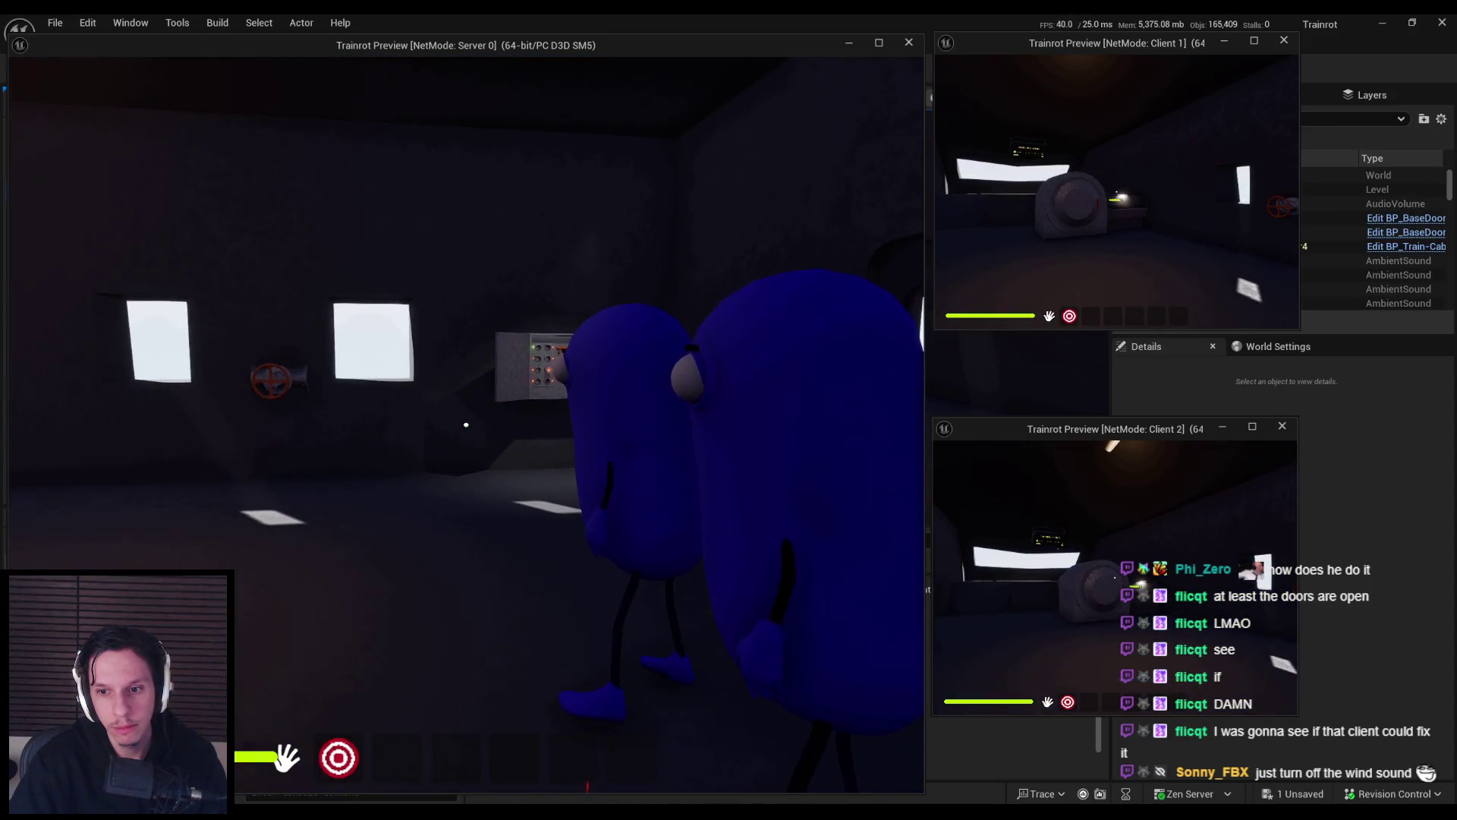
{"action": "key", "text": "w"}
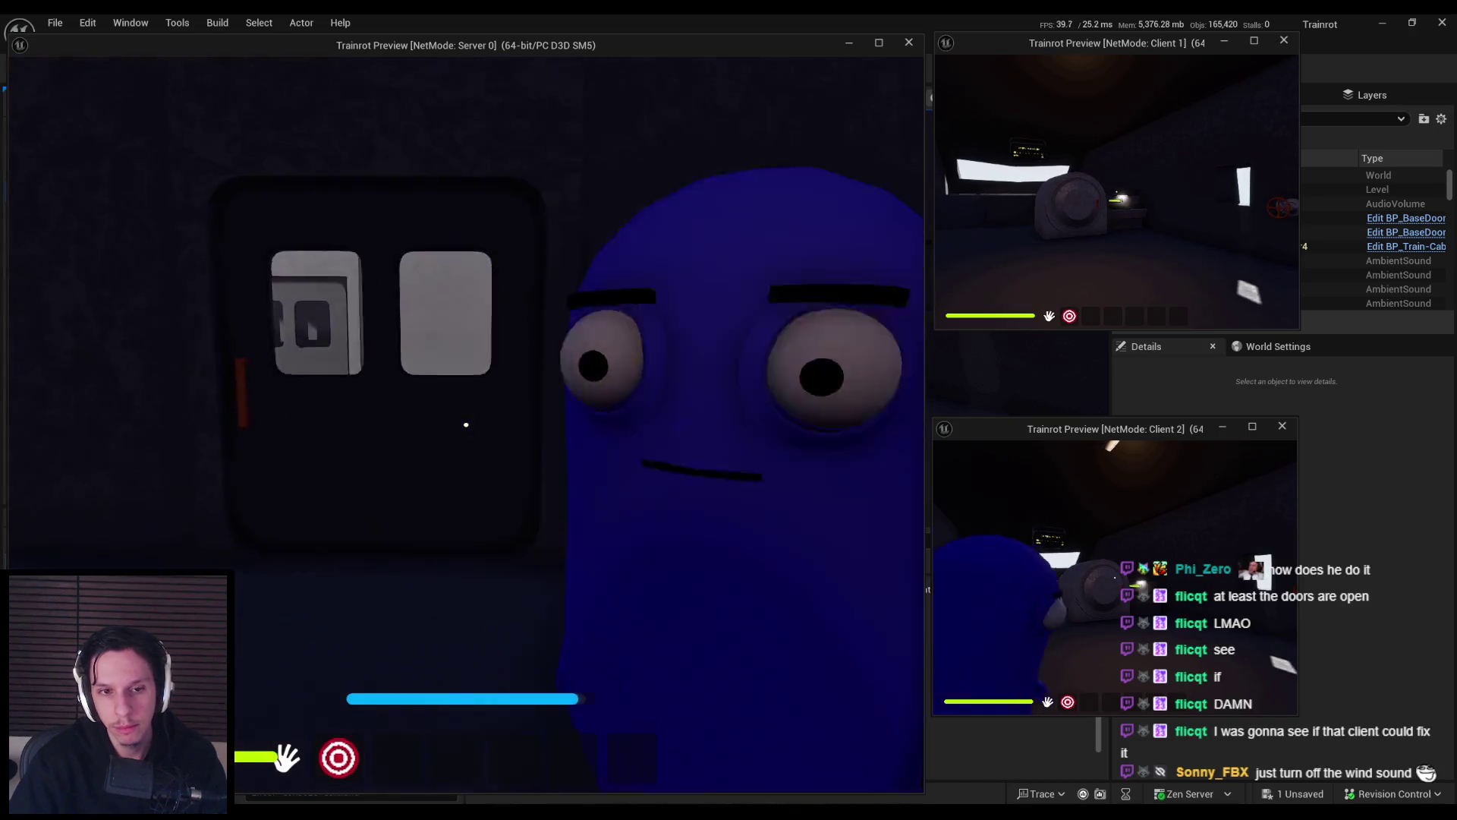
{"action": "key", "text": "e"}
{"action": "key", "text": "w"}
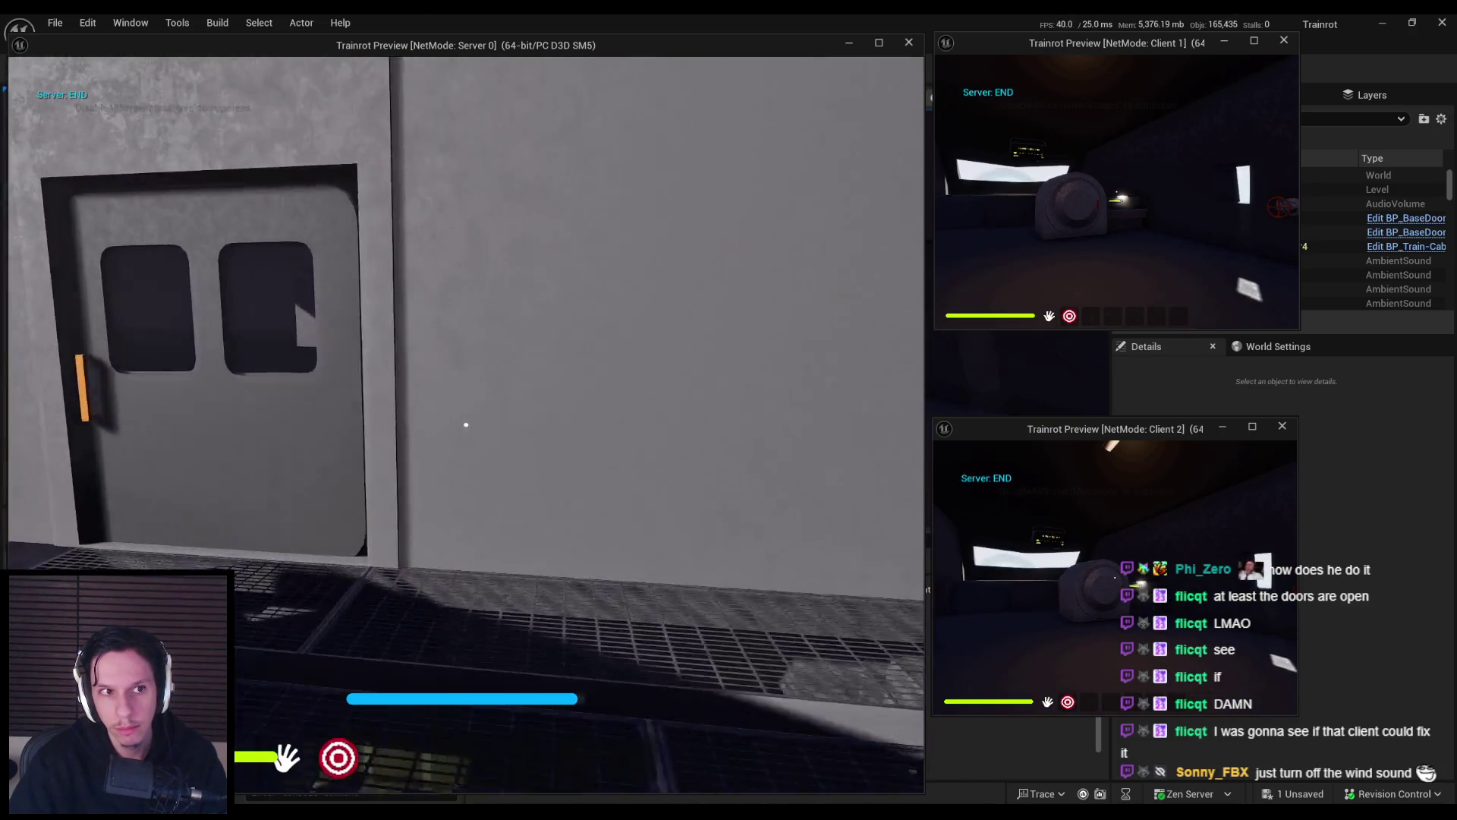
{"action": "key", "text": "w"}
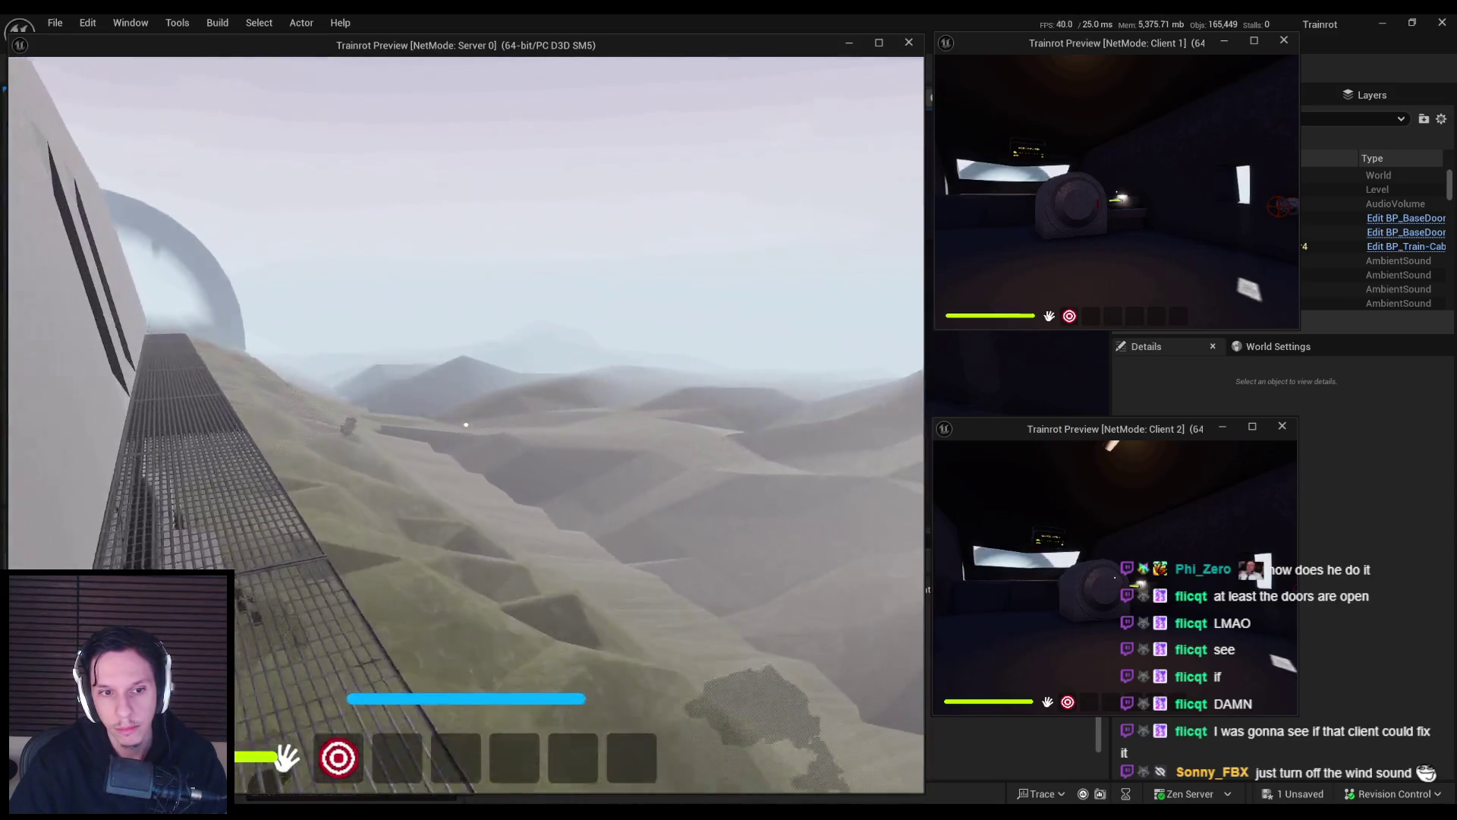
{"action": "key", "text": "w"}
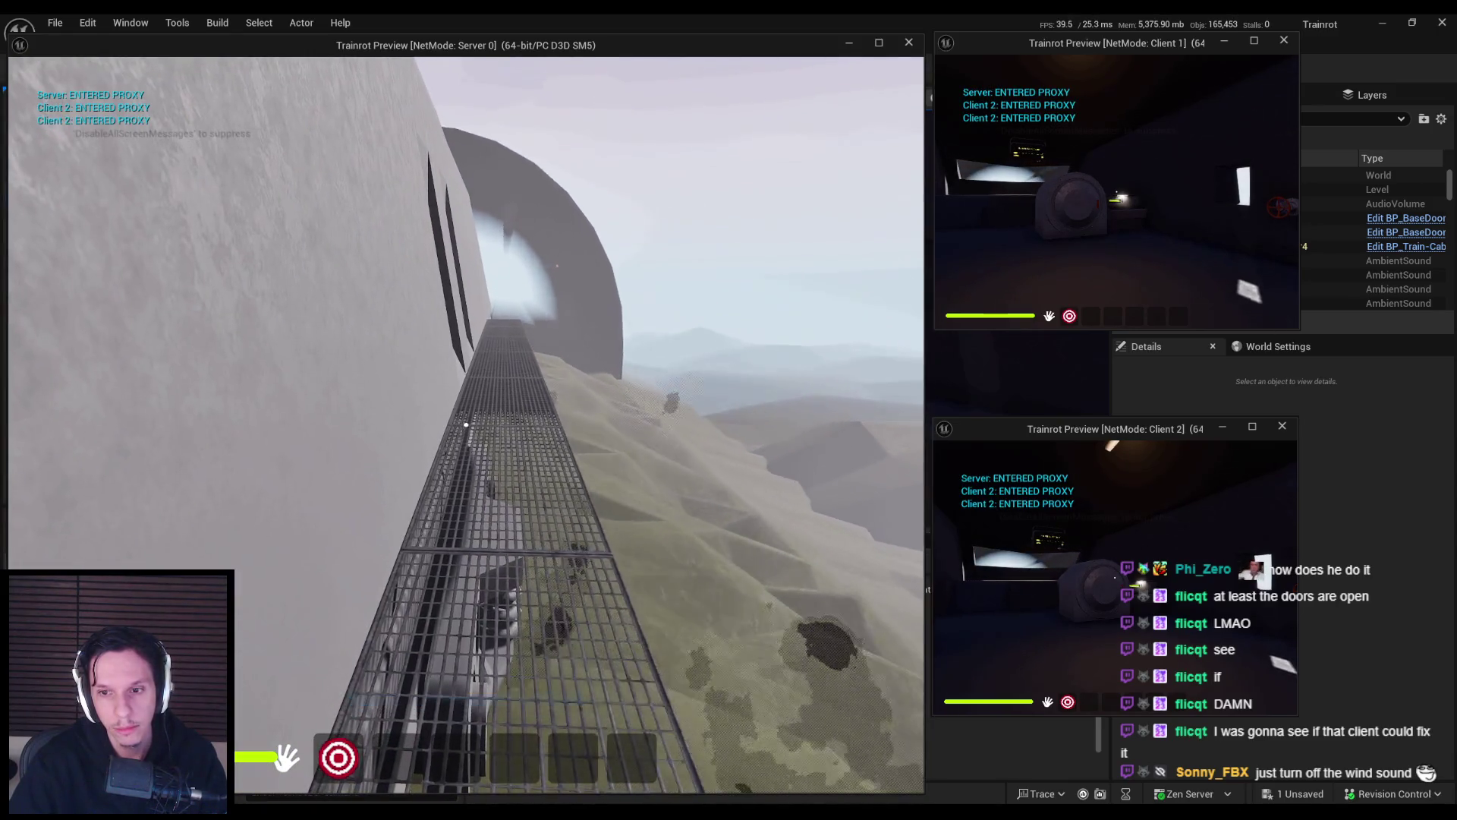
{"action": "key", "text": "Escape"}
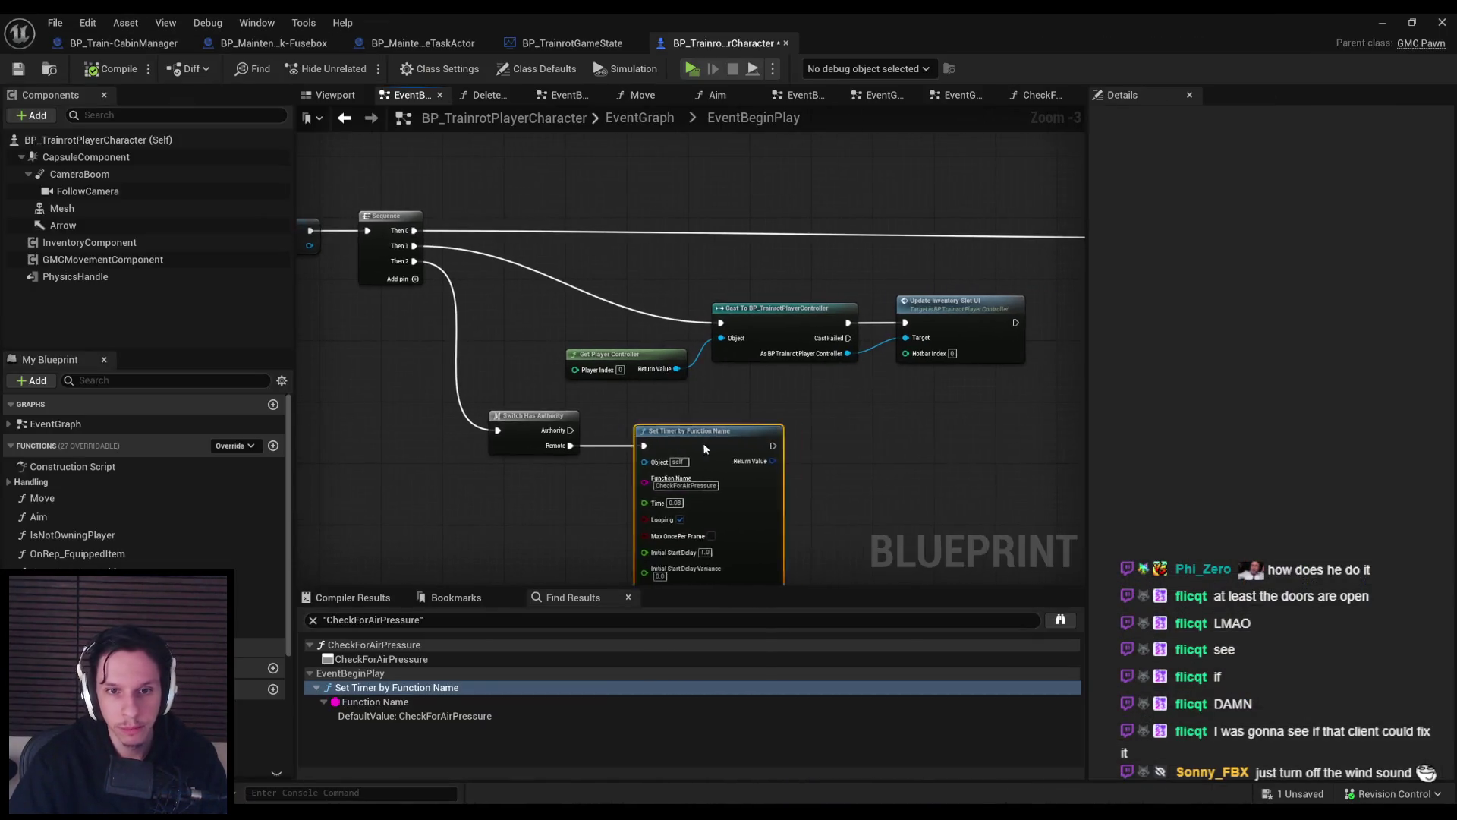
Add a Branch and a Print String on the Switch Has Authority's Authority path.
{"action": "mouse_move", "coordinate": [702, 443]}
{"action": "left_mouse_down"}
{"action": "mouse_move", "coordinate": [886, 448]}
{"action": "mouse_move", "coordinate": [771, 500]}
{"action": "left_mouse_up"}
{"action": "left_click_drag", "start_coordinate": [567, 437], "coordinate": [618, 422]}
{"action": "type", "text": "branch"}
{"action": "left_click", "coordinate": [705, 501]}
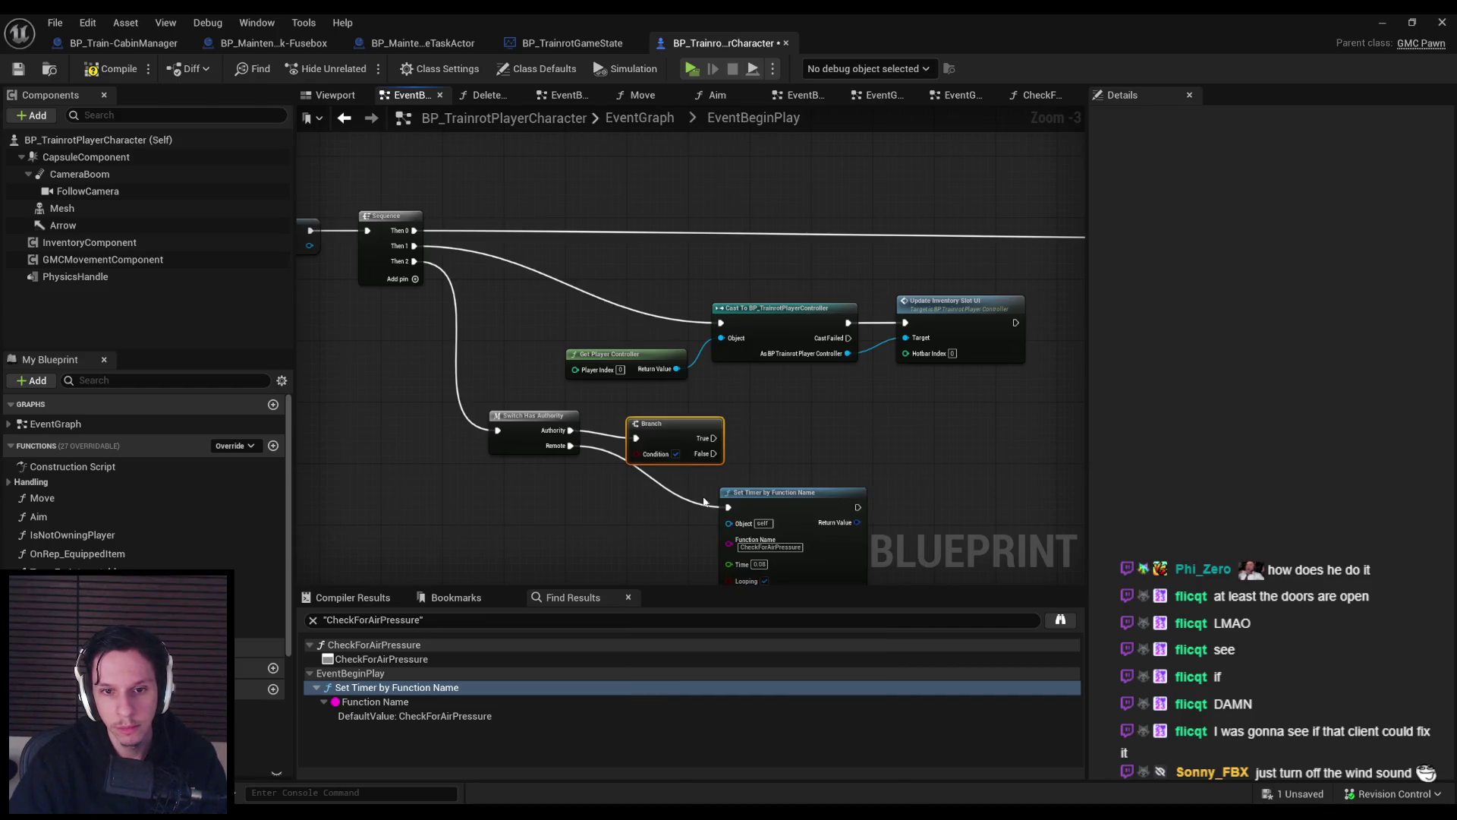
{"action": "left_click_drag", "start_coordinate": [712, 415], "coordinate": [721, 426]}
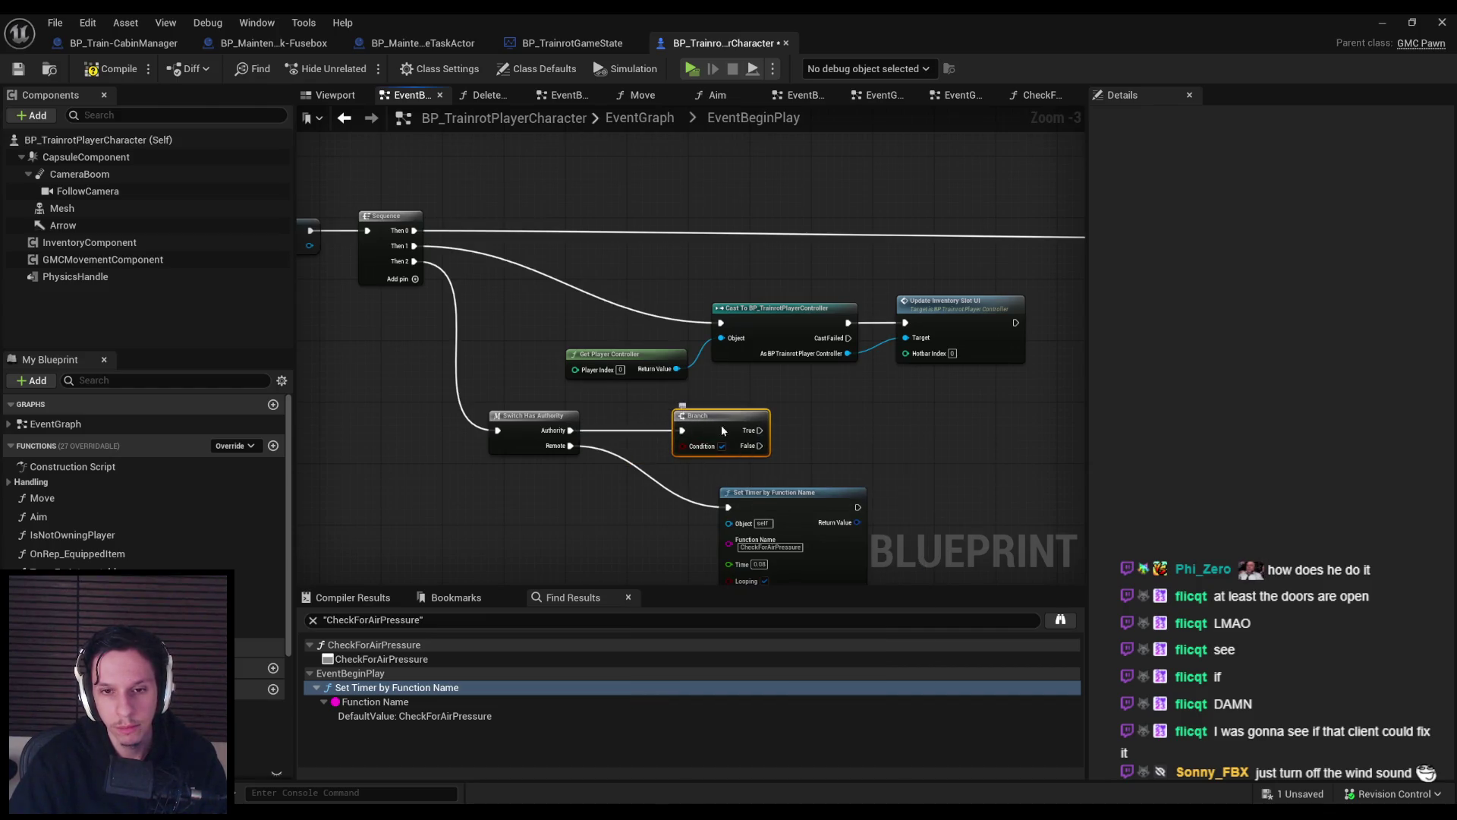
{"action": "right_click", "coordinate": [704, 431]}
{"action": "type", "text": "prints t"}
{"action": "key", "text": "Return"}
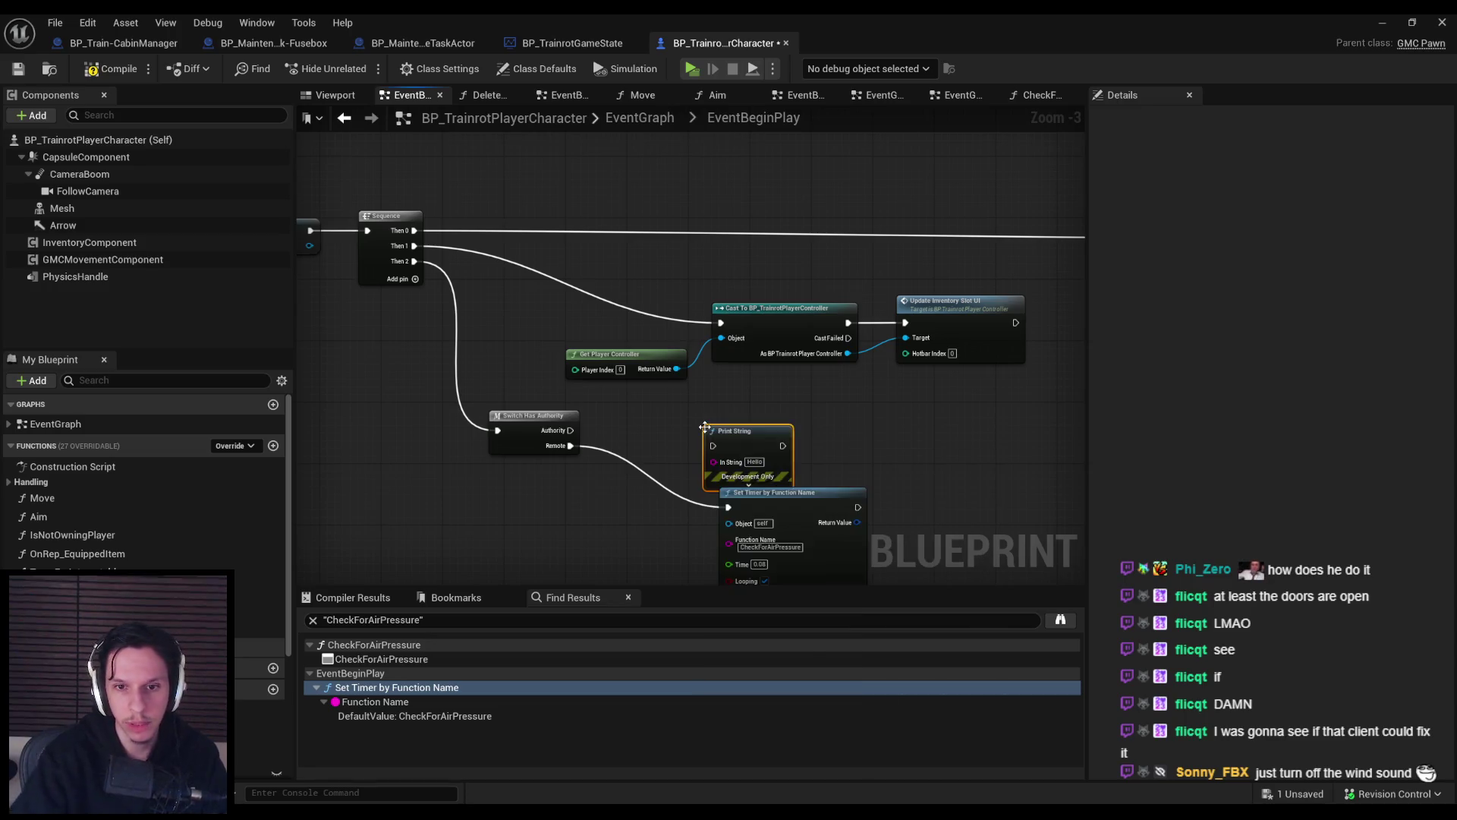
{"action": "left_click_drag", "start_coordinate": [734, 438], "coordinate": [748, 423]}
{"action": "left_click_drag", "start_coordinate": [571, 431], "coordinate": [801, 426]}
Add a REMOTE Print String after the timer, relabel the upper one AUTH, and compile.
{"action": "key", "text": "ctrl+v"}
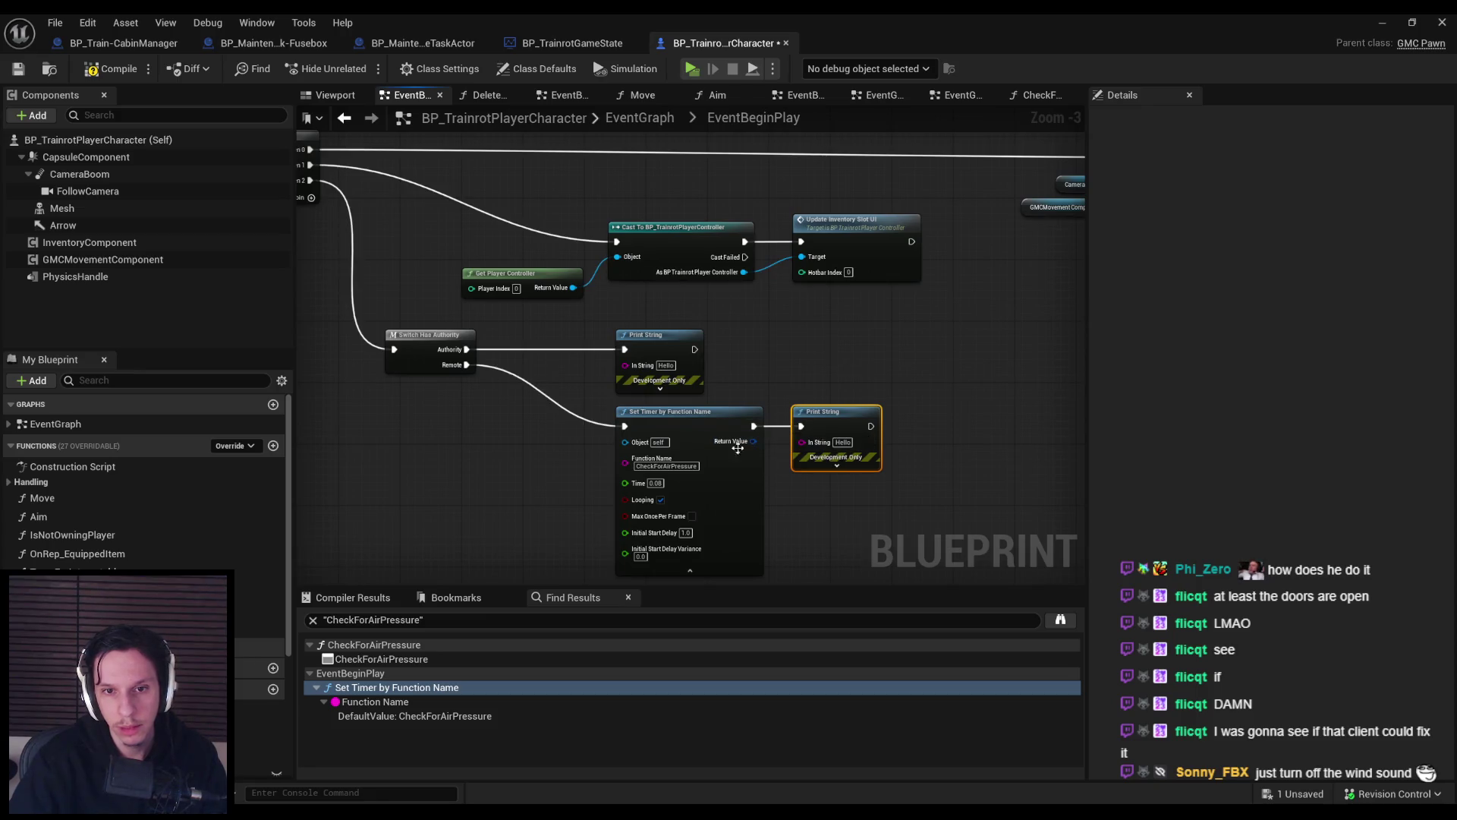
{"action": "left_click", "coordinate": [842, 442]}
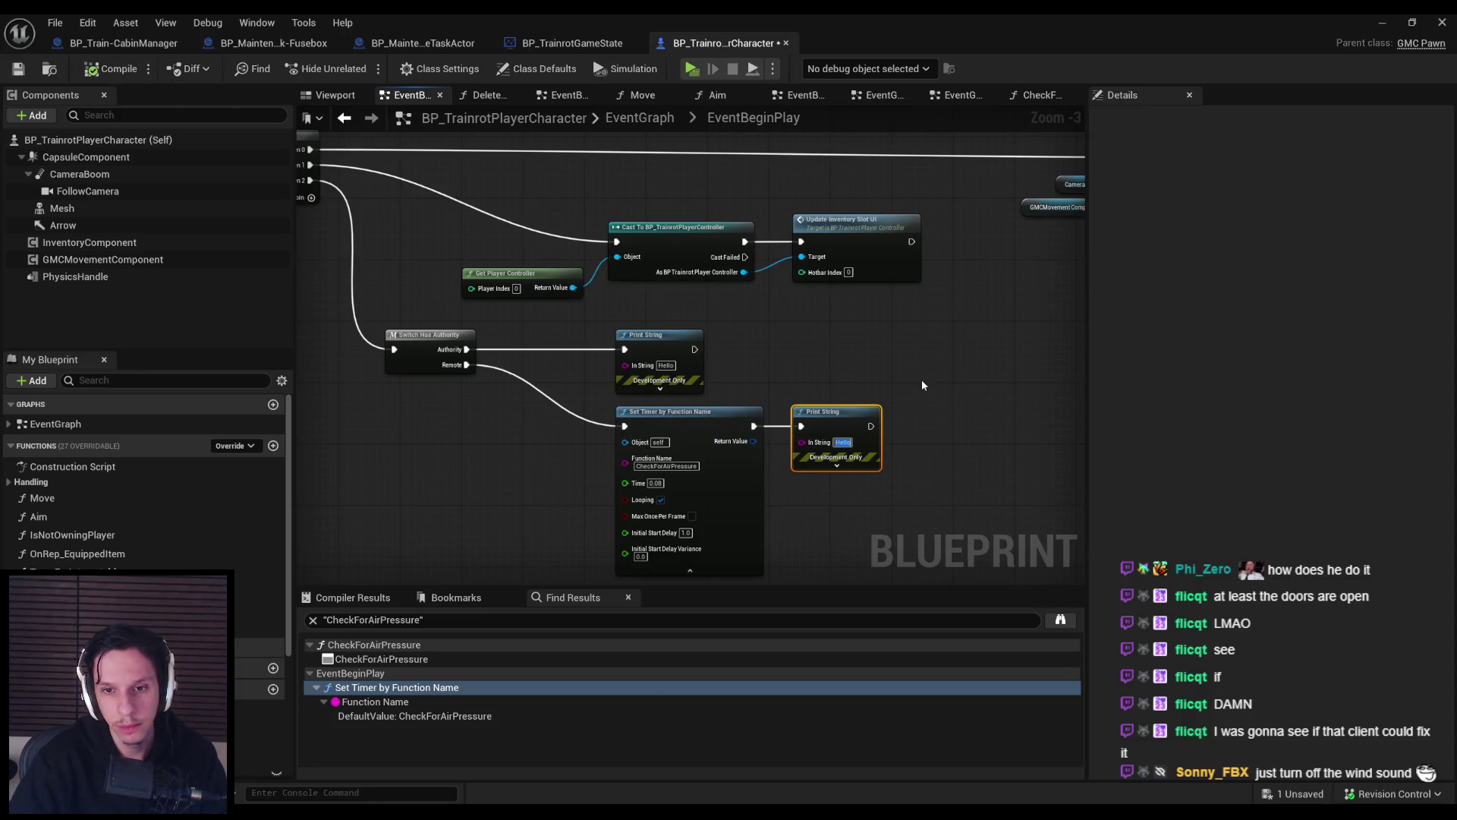
{"action": "type", "text": "REMOTE"}
{"action": "key", "text": "Return"}
{"action": "left_click", "coordinate": [663, 365]}
{"action": "type", "text": "AUTH"}
{"action": "left_click", "coordinate": [805, 387]}
{"action": "key", "text": "F7"}
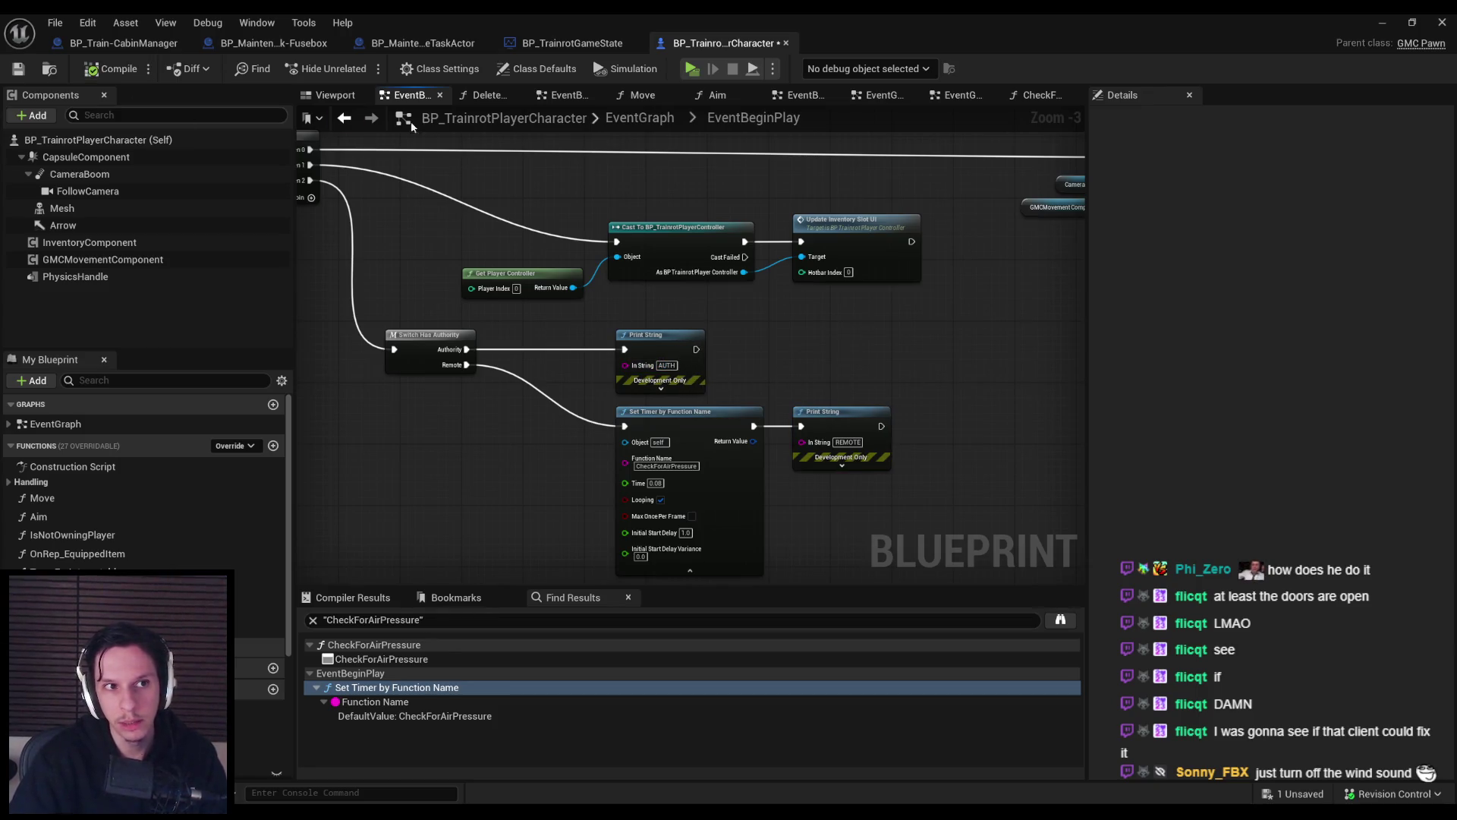
{"action": "left_click", "coordinate": [1381, 22]}
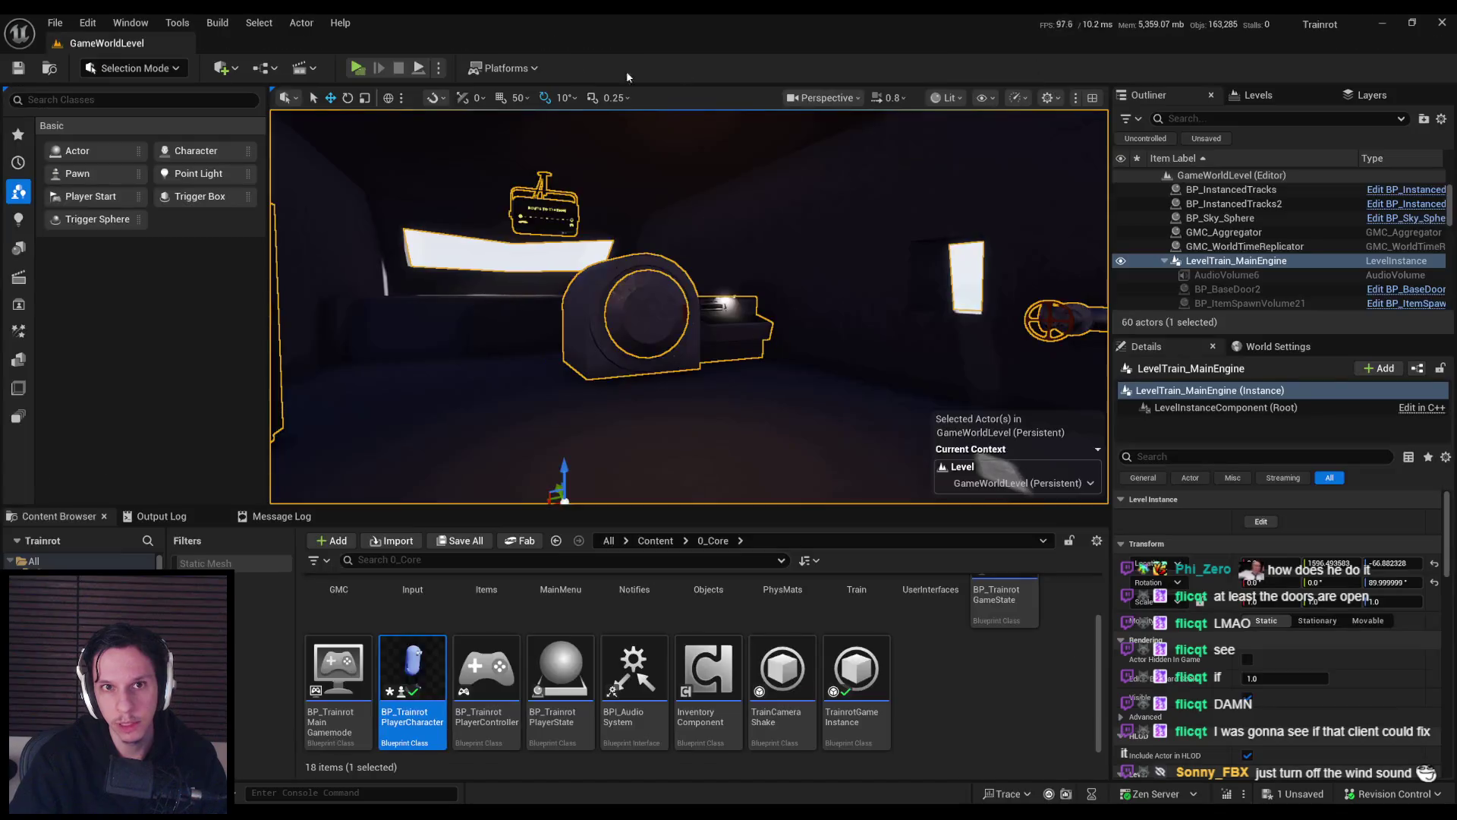
Run a server-plus-two-clients test, check the console for AUTH output, then stop.
{"action": "left_click", "coordinate": [357, 69]}
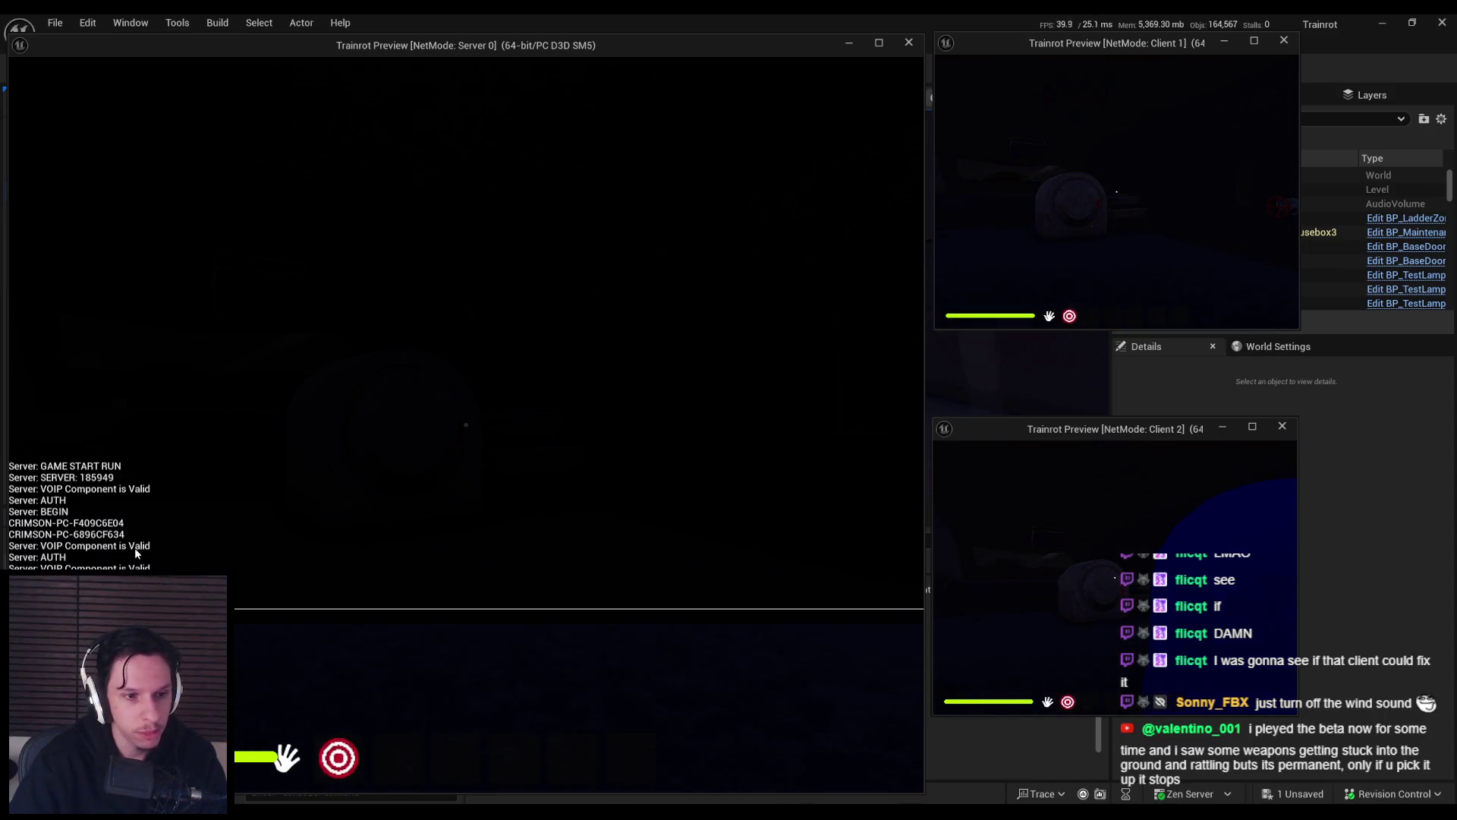
{"action": "key", "text": "grave"}
{"action": "key", "text": "grave"}
{"action": "key", "text": "Escape"}
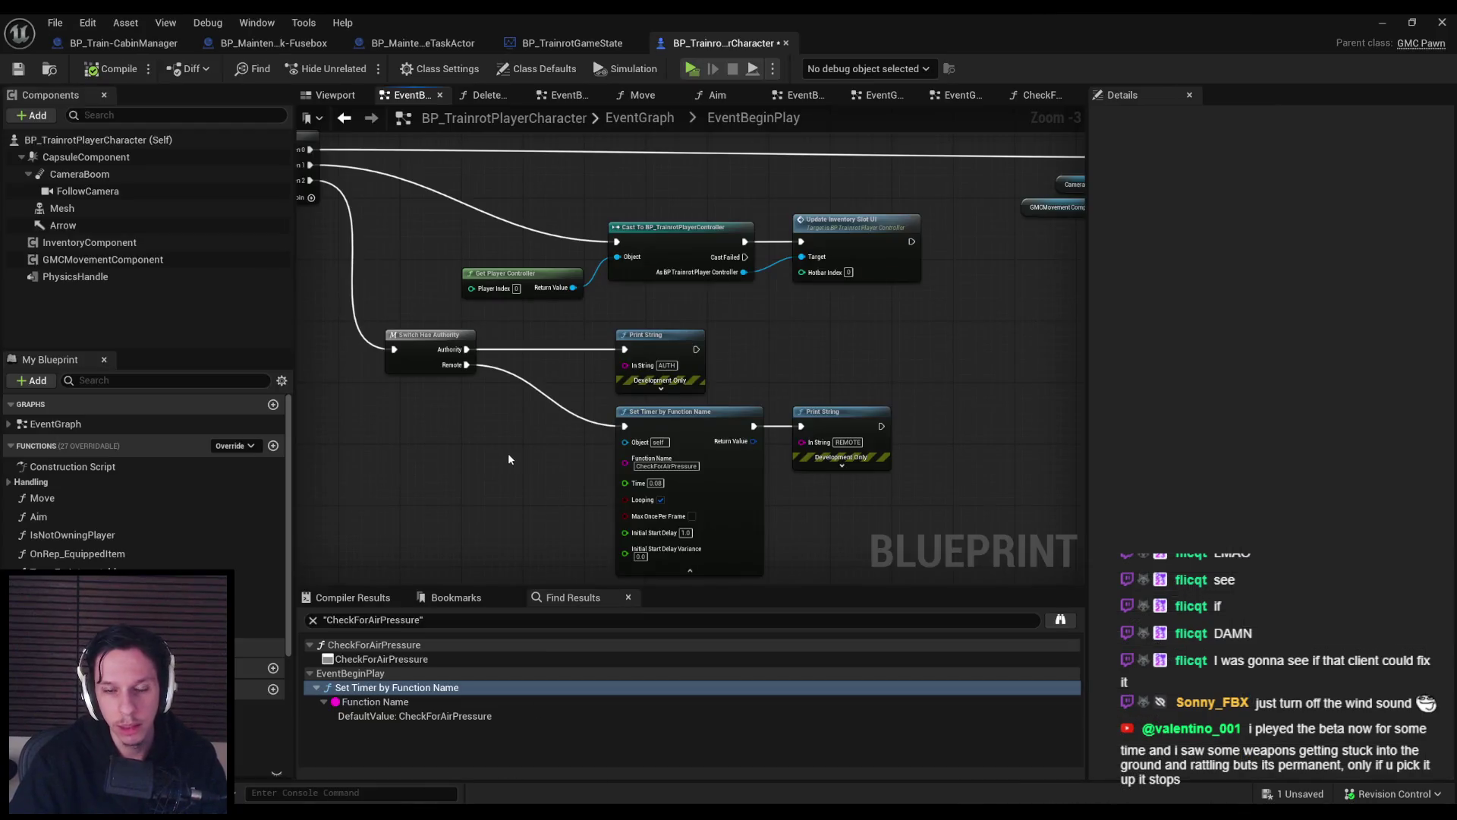
{"action": "left_click_drag", "start_coordinate": [509, 456], "coordinate": [540, 412]}
Delete the AUTH and REMOTE debug prints, then undo to restore the AUTH print and move it right.
{"action": "left_click", "coordinate": [693, 299]}
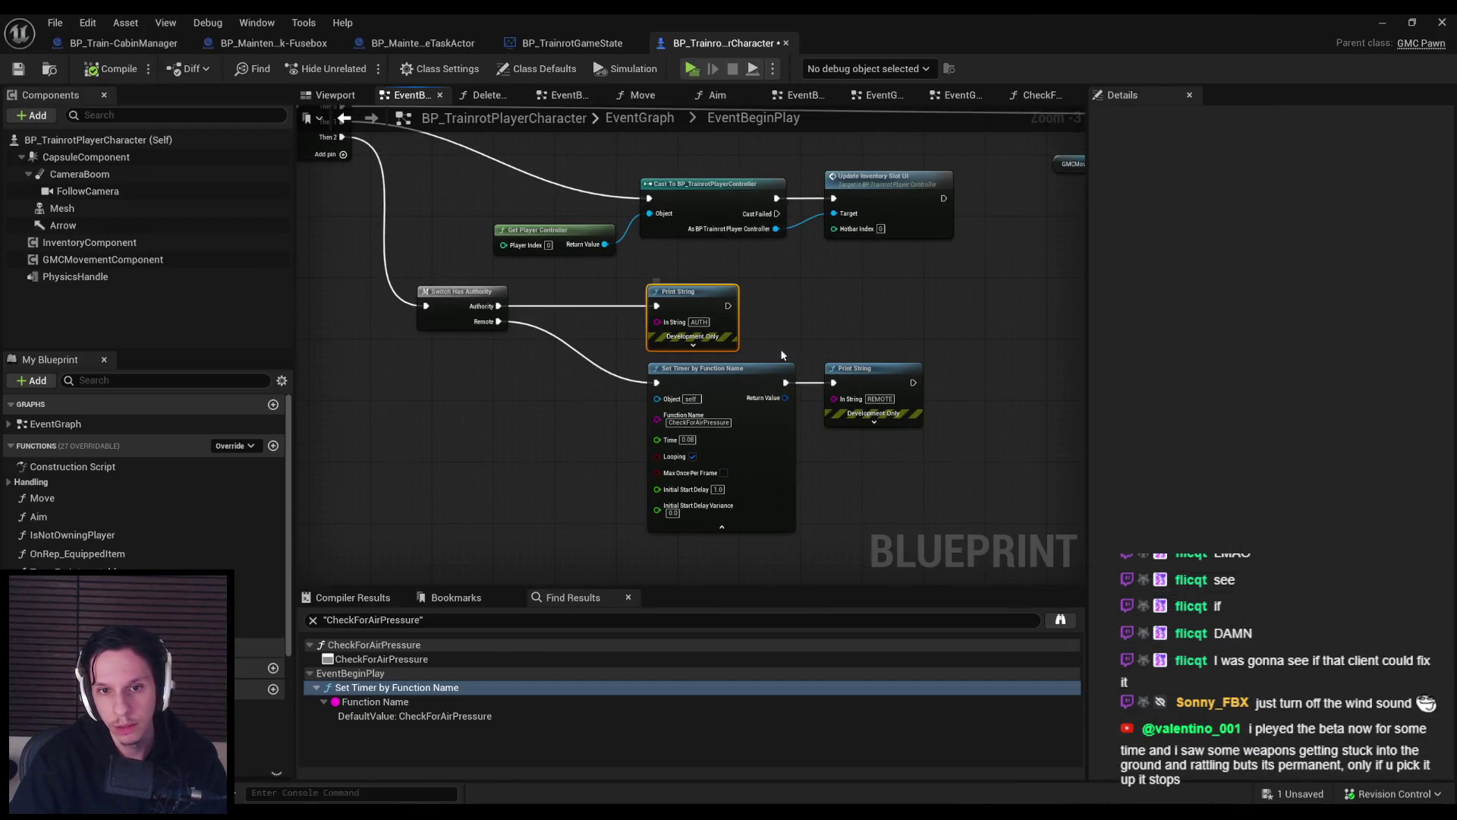
{"action": "key", "text": "Delete"}
{"action": "left_click", "coordinate": [884, 373]}
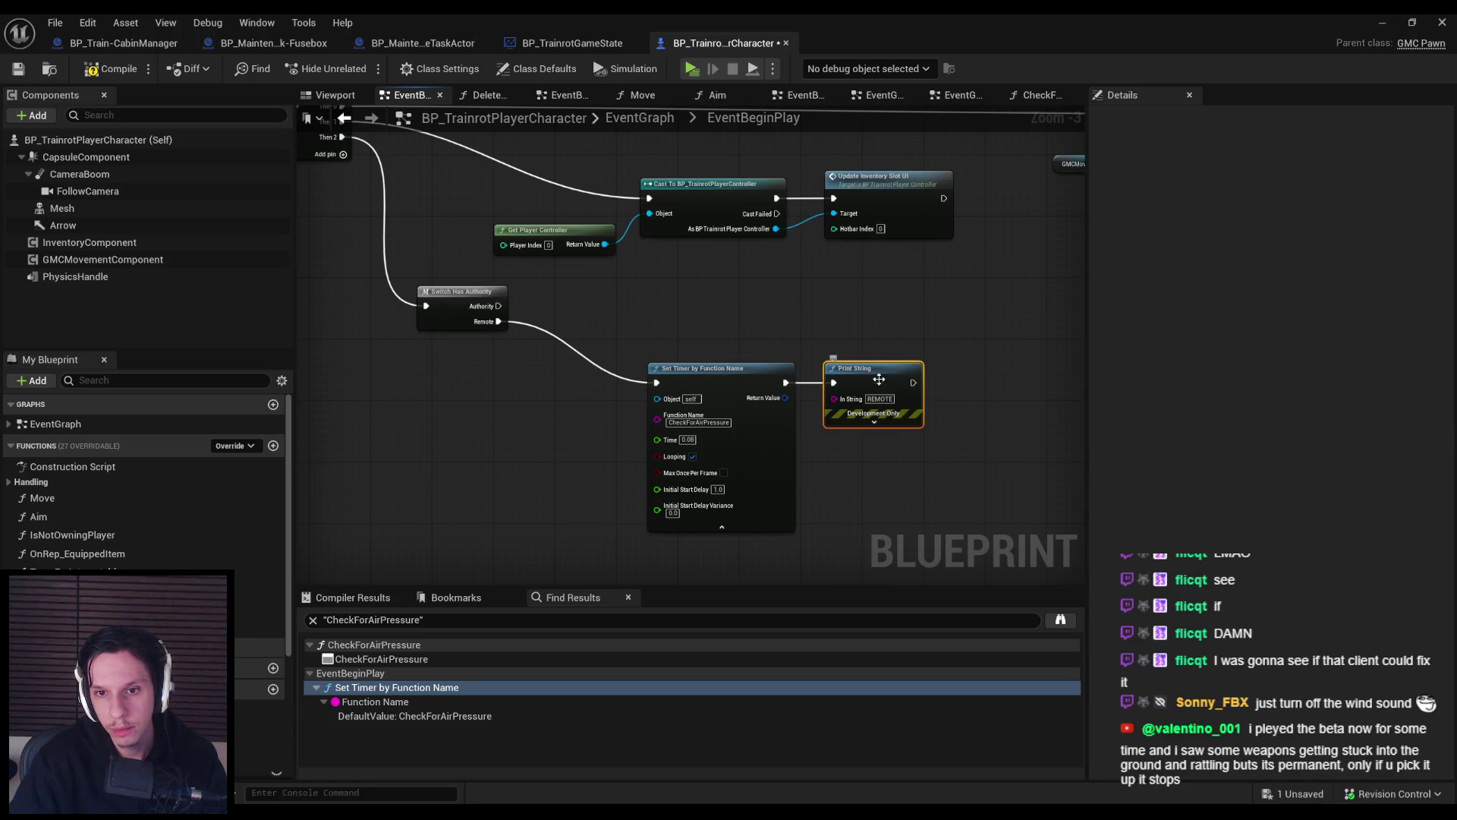
{"action": "key", "text": "Delete"}
{"action": "mouse_move", "coordinate": [776, 447]}
{"action": "left_mouse_down"}
{"action": "mouse_move", "coordinate": [776, 486]}
{"action": "mouse_move", "coordinate": [761, 489]}
{"action": "left_mouse_up"}
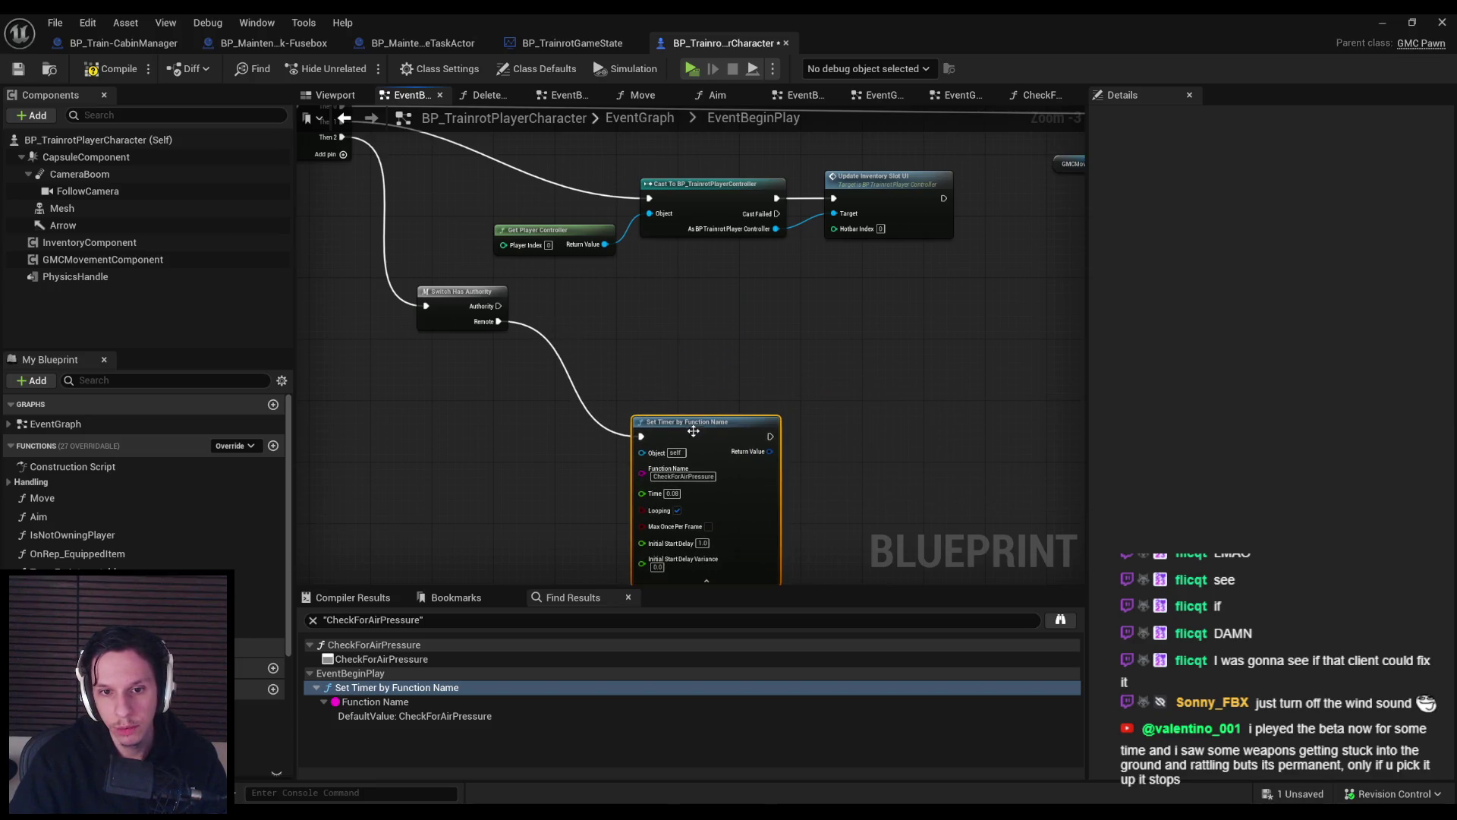
{"action": "key", "text": "ctrl+z"}
{"action": "key", "text": "ctrl+z"}
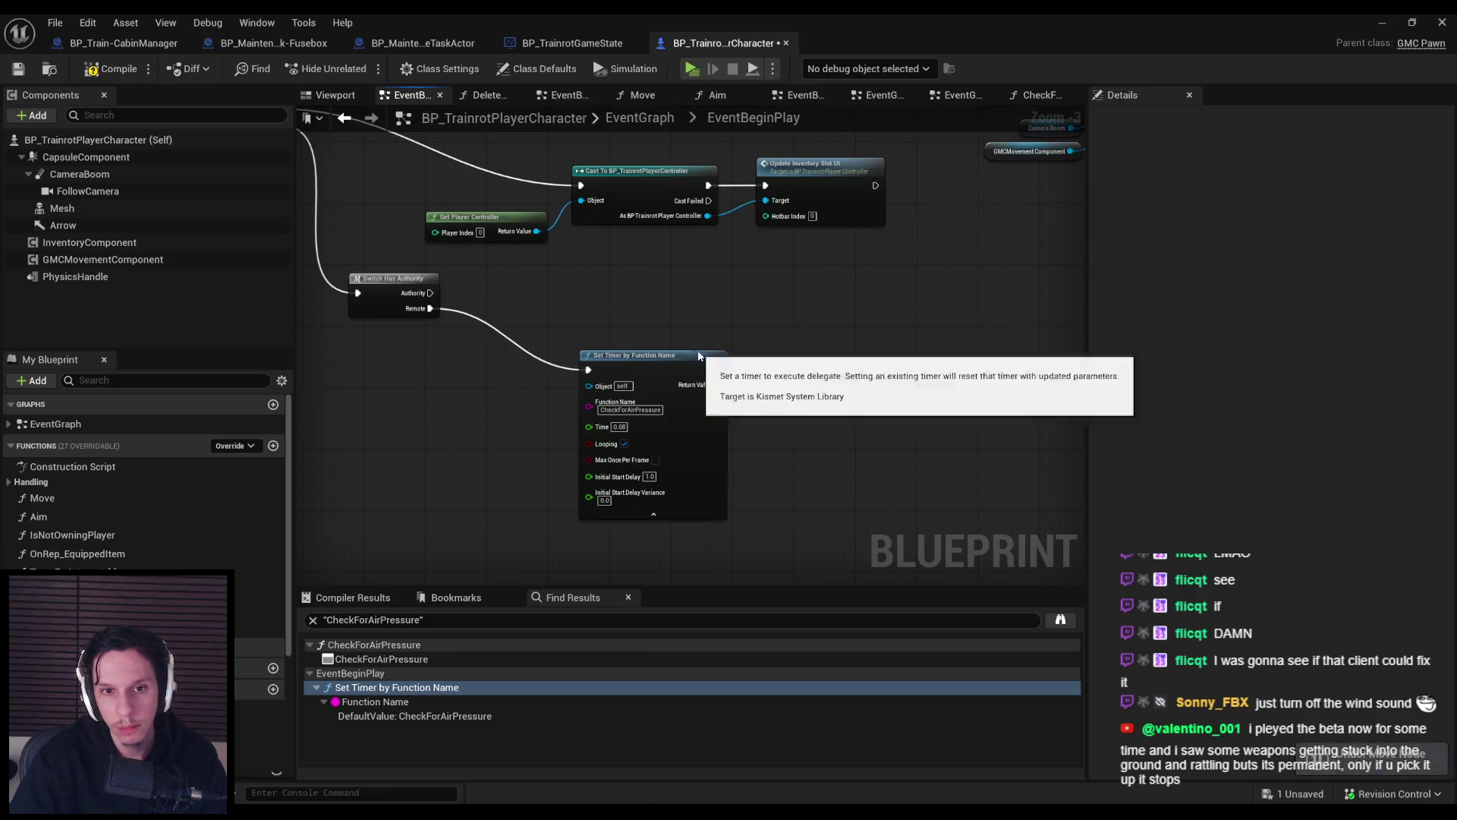
{"action": "key", "text": "ctrl+z"}
{"action": "key", "text": "ctrl+z"}
{"action": "key", "text": "ctrl+z"}
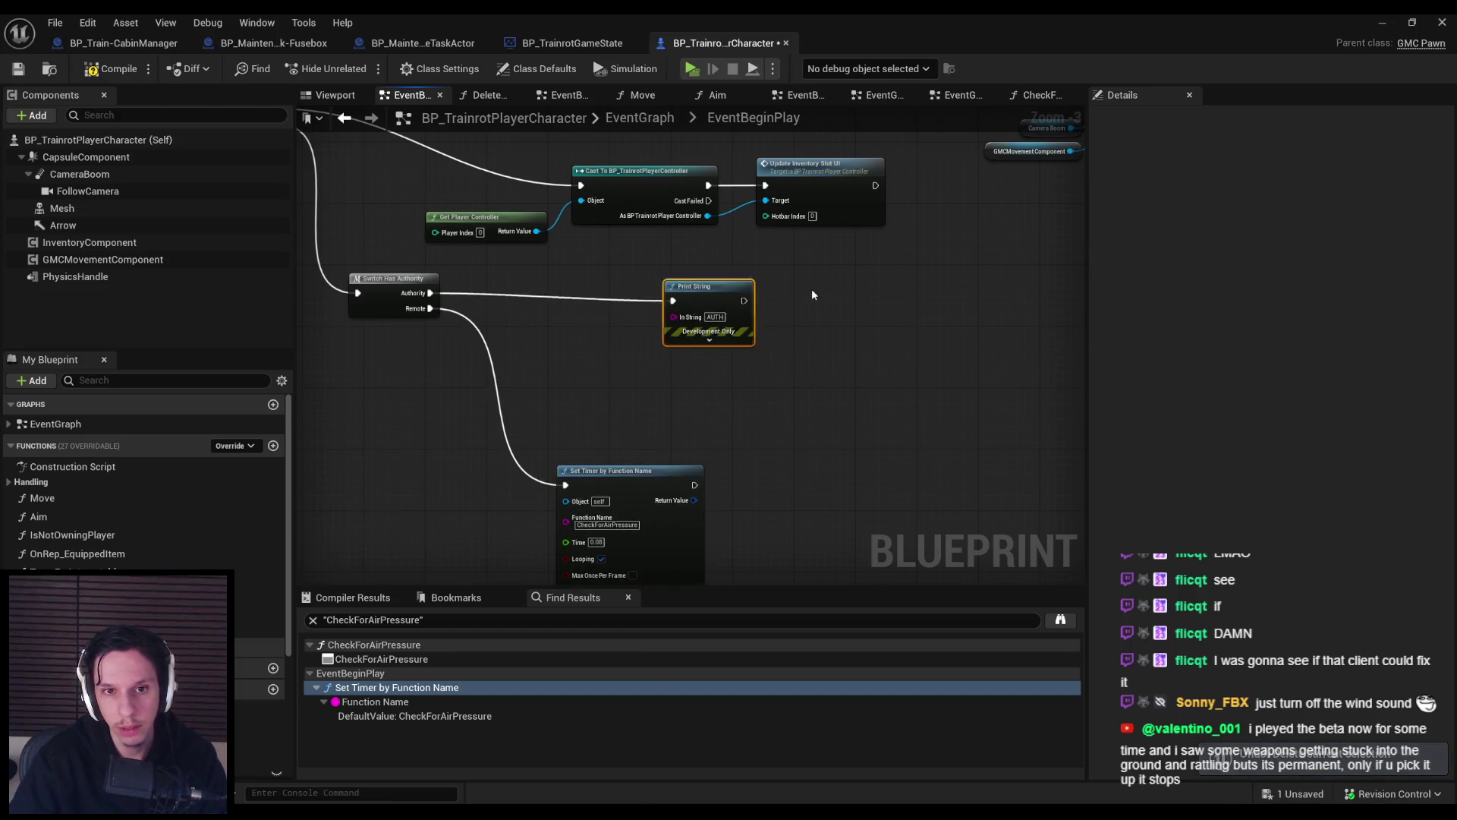
{"action": "left_click_drag", "start_coordinate": [706, 287], "coordinate": [815, 278]}
Insert a Branch after the Authority output, briefly trying an Is Server condition, and reposition Switch Has Authority.
{"action": "mouse_move", "coordinate": [430, 293]}
{"action": "left_mouse_down"}
{"action": "mouse_move", "coordinate": [648, 296]}
{"action": "mouse_move", "coordinate": [530, 362]}
{"action": "mouse_move", "coordinate": [522, 326]}
{"action": "left_mouse_up"}
{"action": "left_click", "coordinate": [552, 328]}
{"action": "type", "text": "is server"}
{"action": "left_click", "coordinate": [572, 409]}
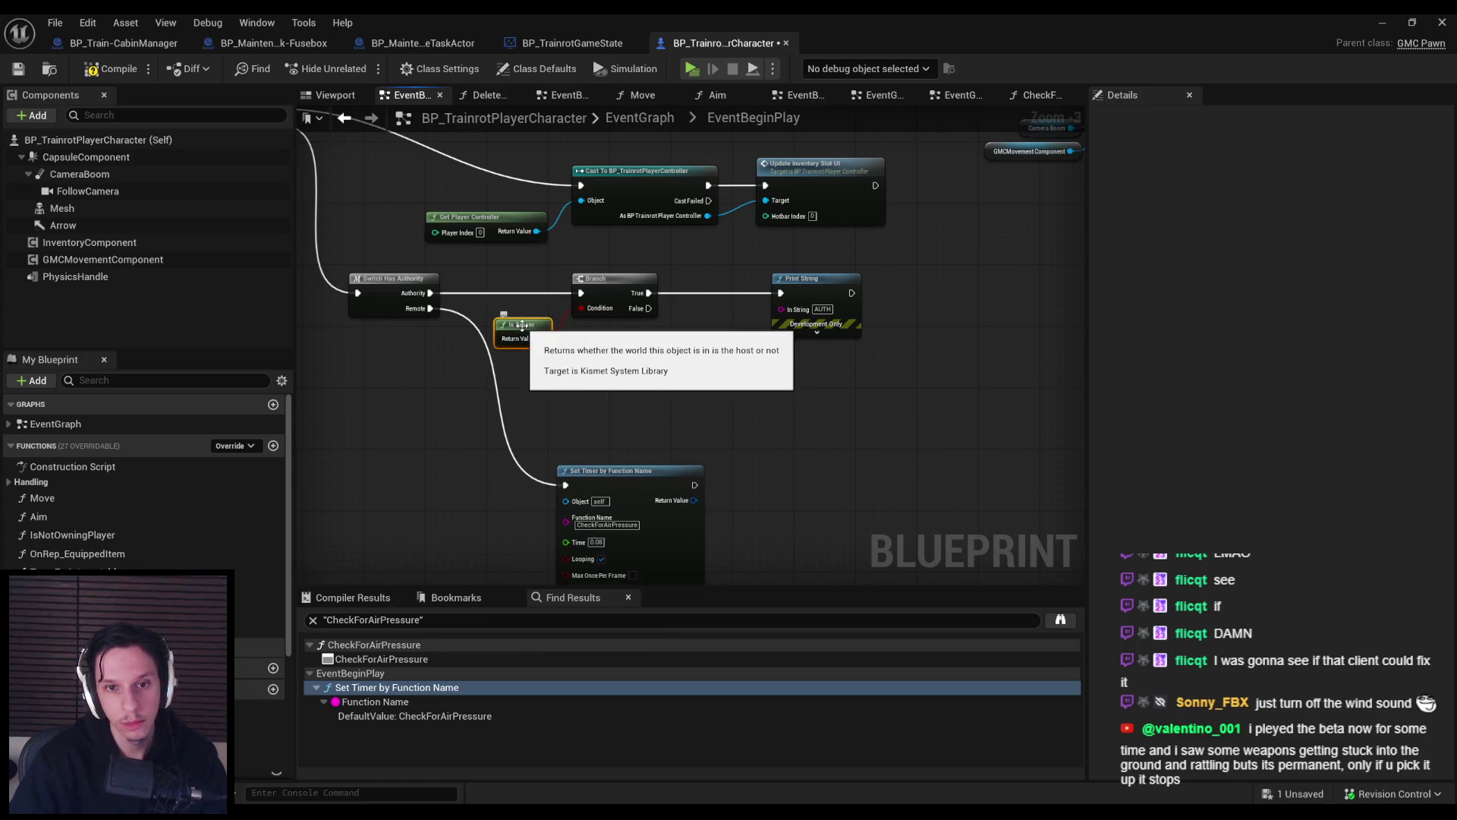
{"action": "key", "text": "Delete"}
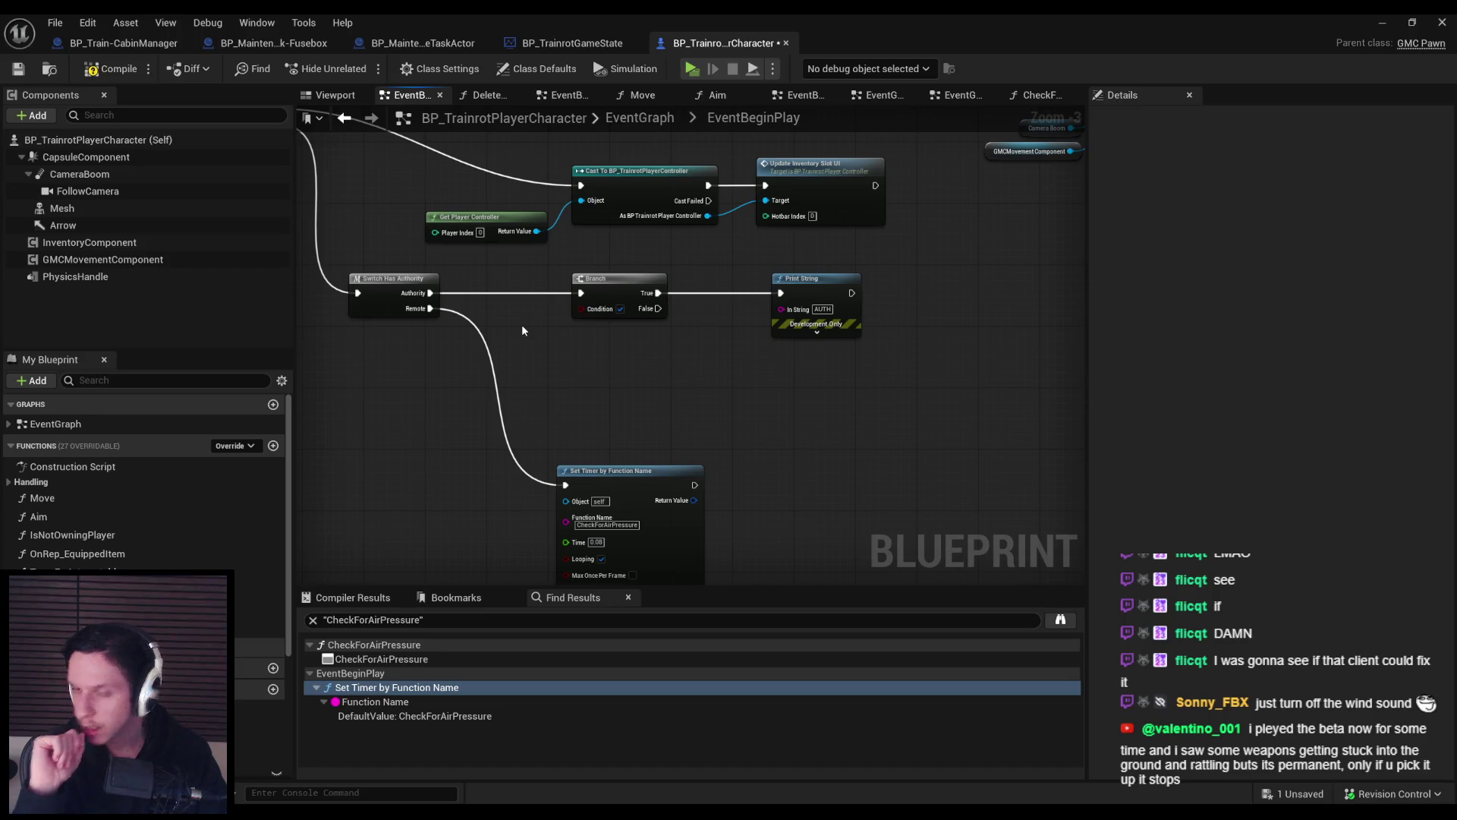
{"action": "left_click_drag", "start_coordinate": [530, 309], "coordinate": [498, 395]}
{"action": "left_click", "coordinate": [509, 429]}
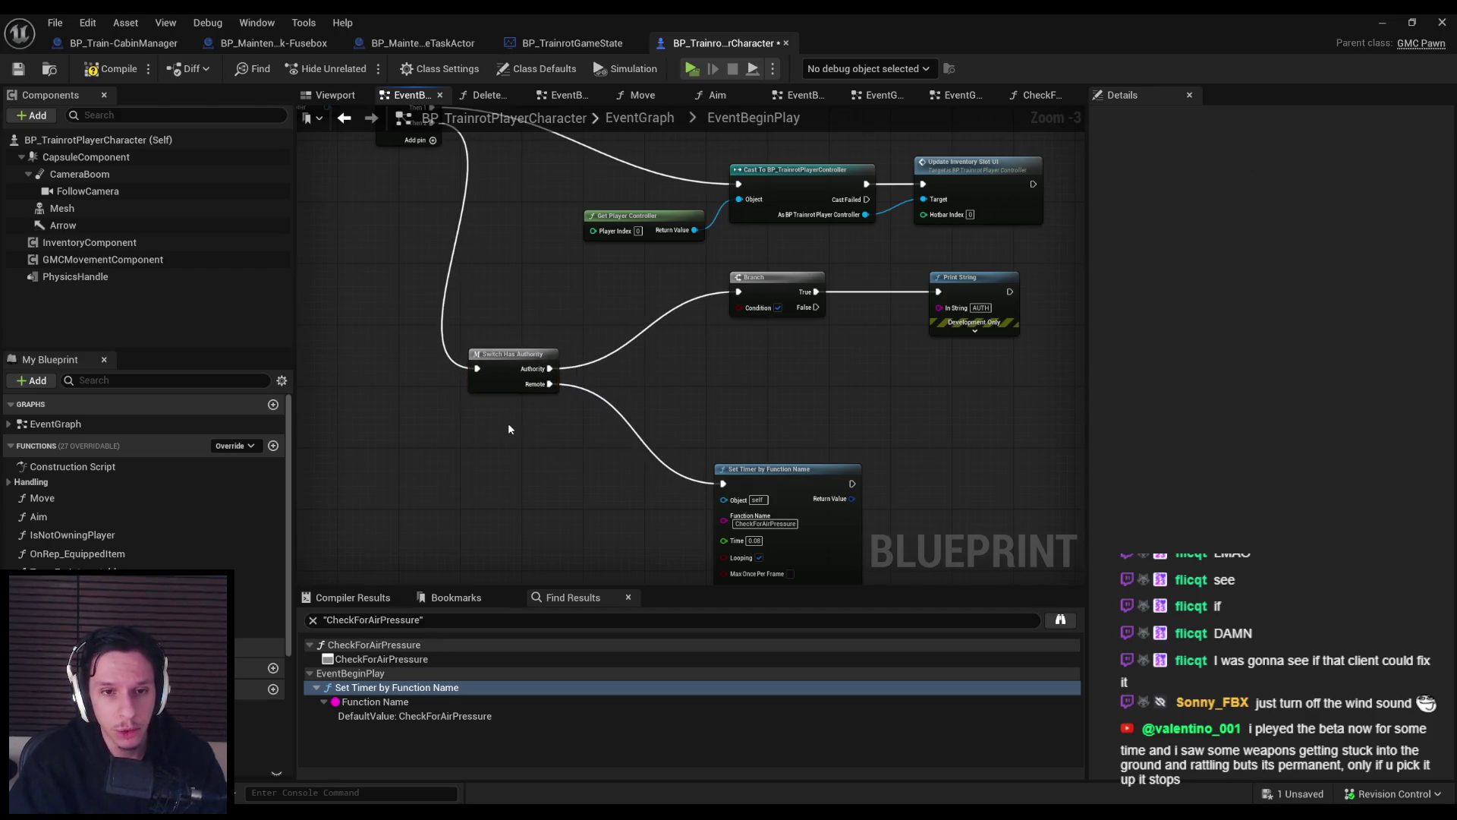
Review the earlier BeginPlay nodes and search for a player controller node without placing one.
{"action": "left_click_drag", "start_coordinate": [527, 299], "coordinate": [563, 370]}
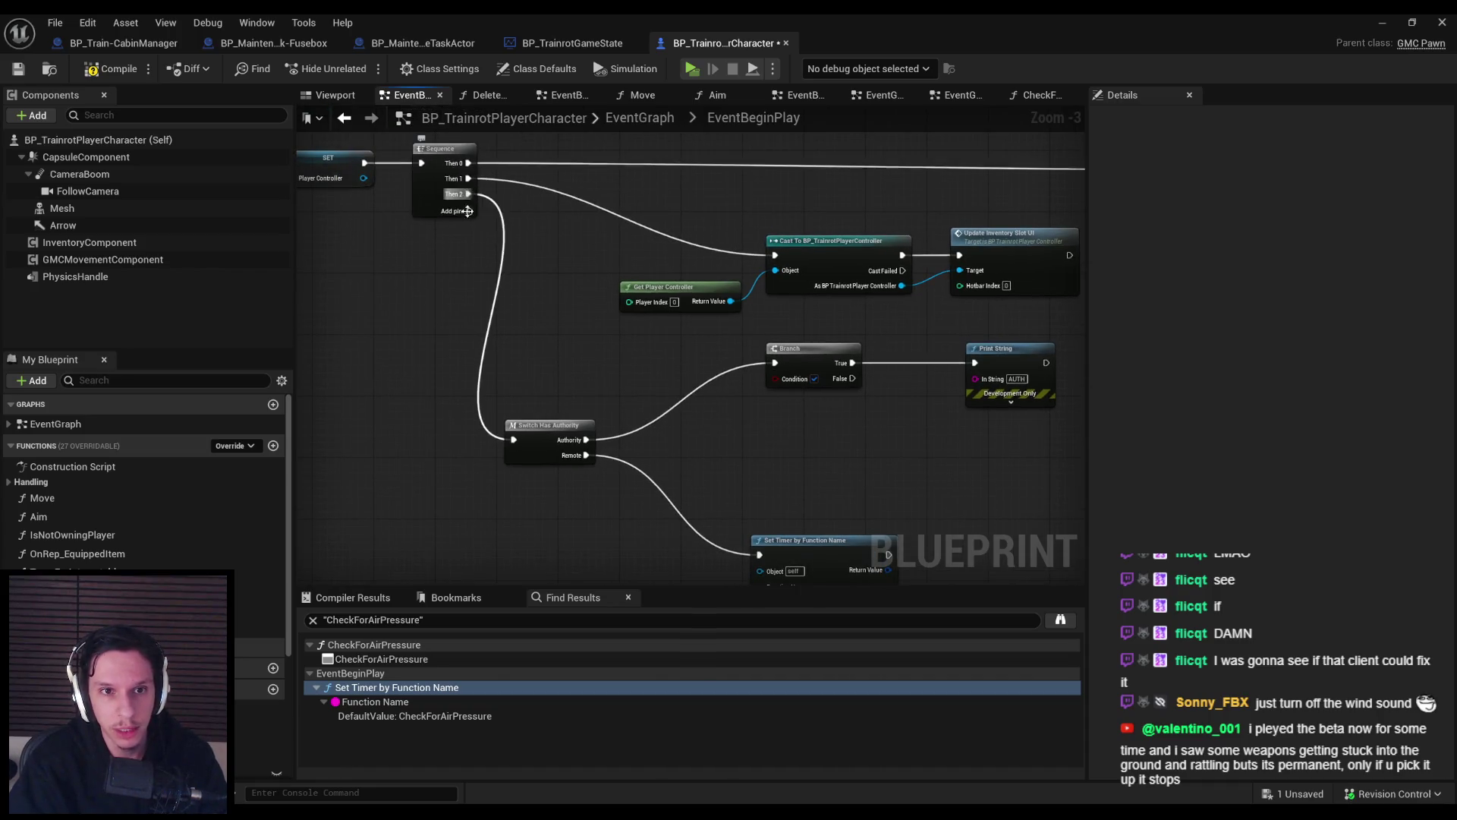
{"action": "scroll", "coordinate": [708, 288], "scroll_direction": "down", "scroll_amount": 1}
{"action": "mouse_move", "coordinate": [707, 291]}
{"action": "left_mouse_down"}
{"action": "mouse_move", "coordinate": [705, 375]}
{"action": "mouse_move", "coordinate": [425, 383]}
{"action": "left_mouse_up"}
{"action": "left_click_drag", "start_coordinate": [693, 380], "coordinate": [444, 418]}
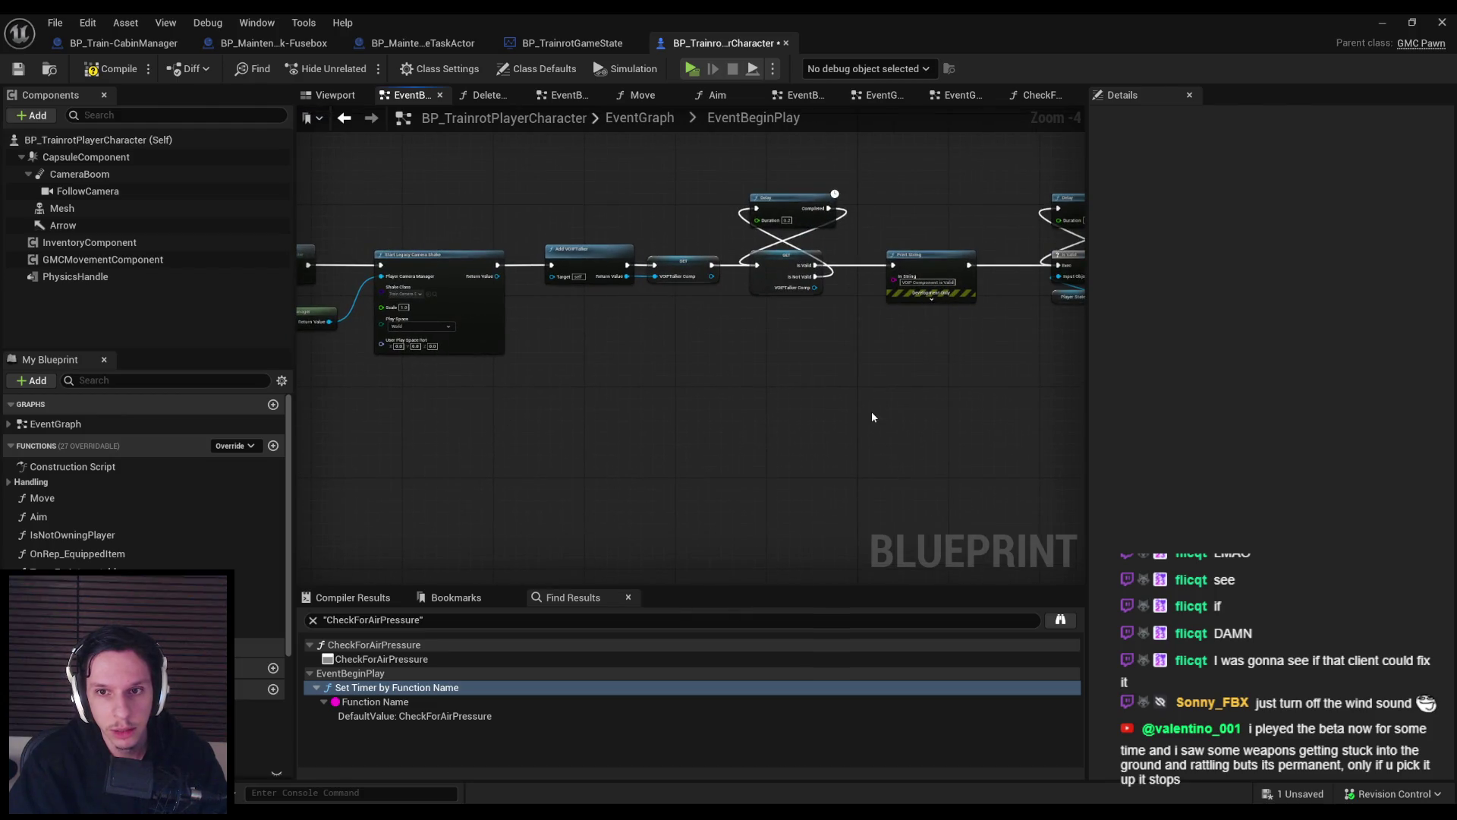
{"action": "left_click_drag", "start_coordinate": [567, 415], "coordinate": [313, 419]}
{"action": "scroll", "coordinate": [538, 287], "scroll_direction": "up", "scroll_amount": 2}
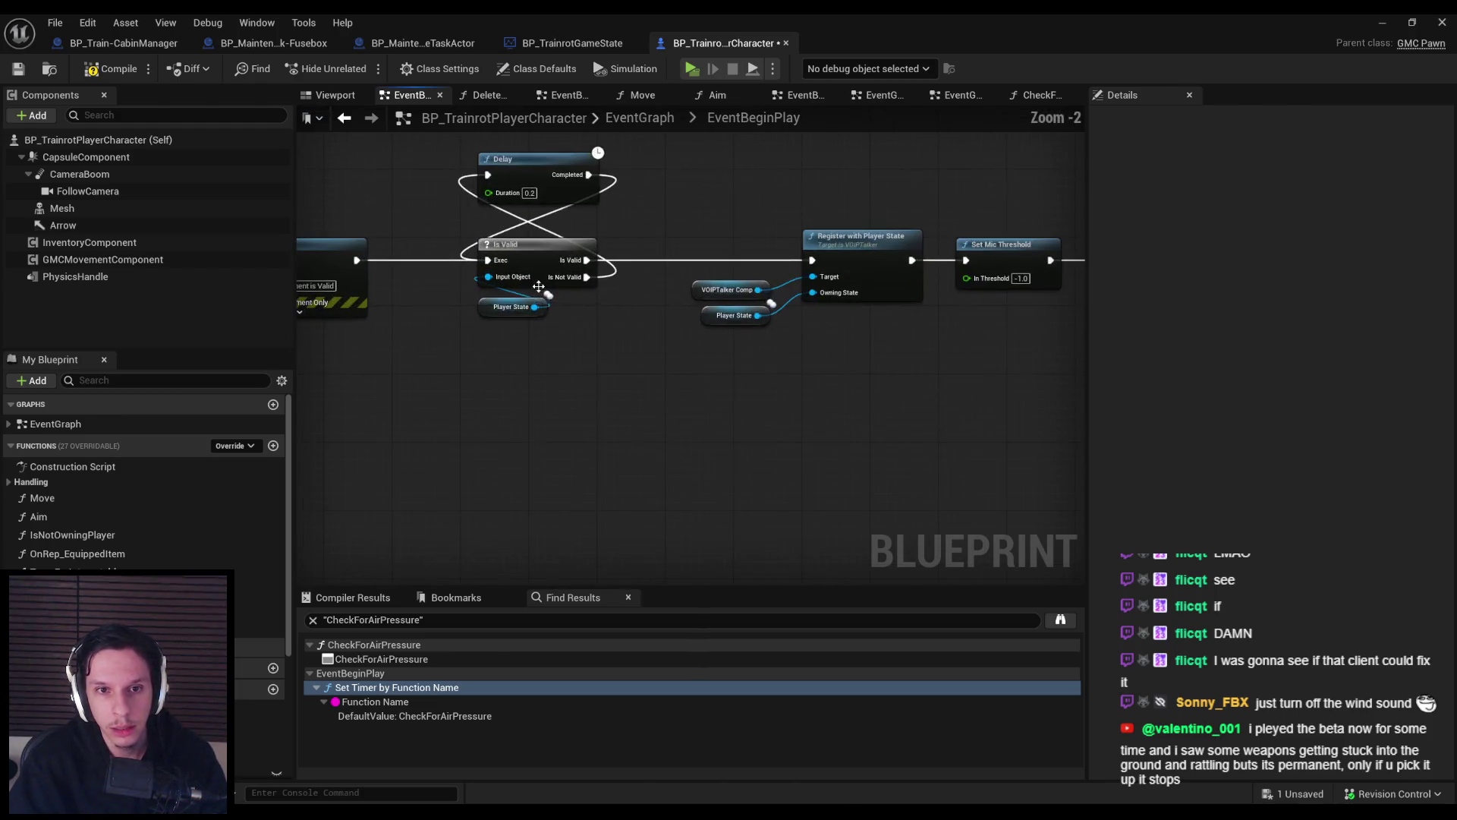
{"action": "scroll", "coordinate": [546, 338], "scroll_direction": "down", "scroll_amount": 1}
{"action": "mouse_move", "coordinate": [645, 410]}
{"action": "left_mouse_down"}
{"action": "mouse_move", "coordinate": [787, 440]}
{"action": "mouse_move", "coordinate": [411, 422]}
{"action": "left_mouse_up"}
{"action": "scroll", "coordinate": [410, 422], "scroll_direction": "down", "scroll_amount": 3}
{"action": "scroll", "coordinate": [633, 408], "scroll_direction": "up", "scroll_amount": 5}
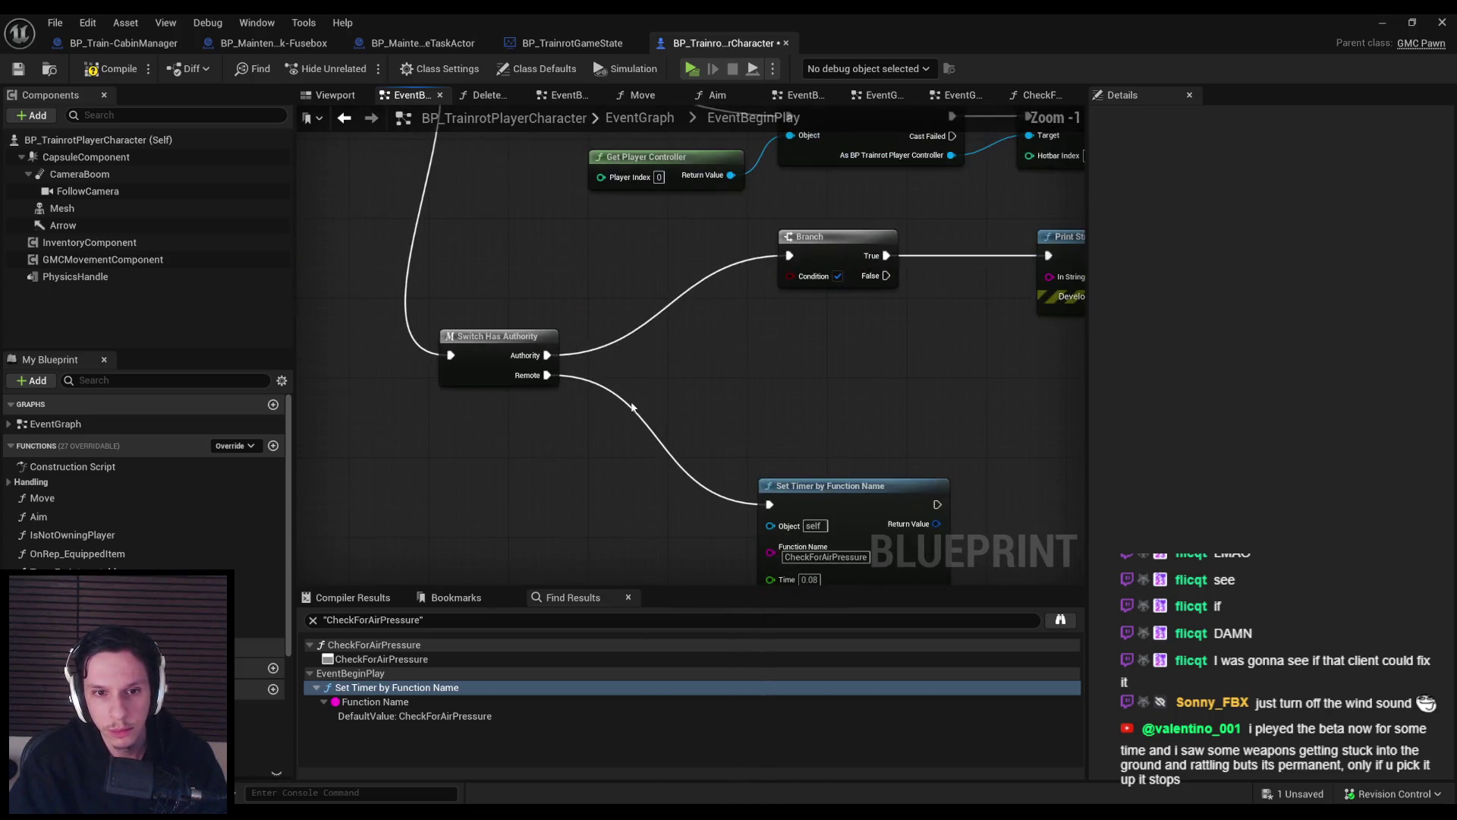
{"action": "scroll", "coordinate": [428, 430], "scroll_direction": "down", "scroll_amount": 2}
{"action": "right_click", "coordinate": [480, 410]}
{"action": "type", "text": "play"}
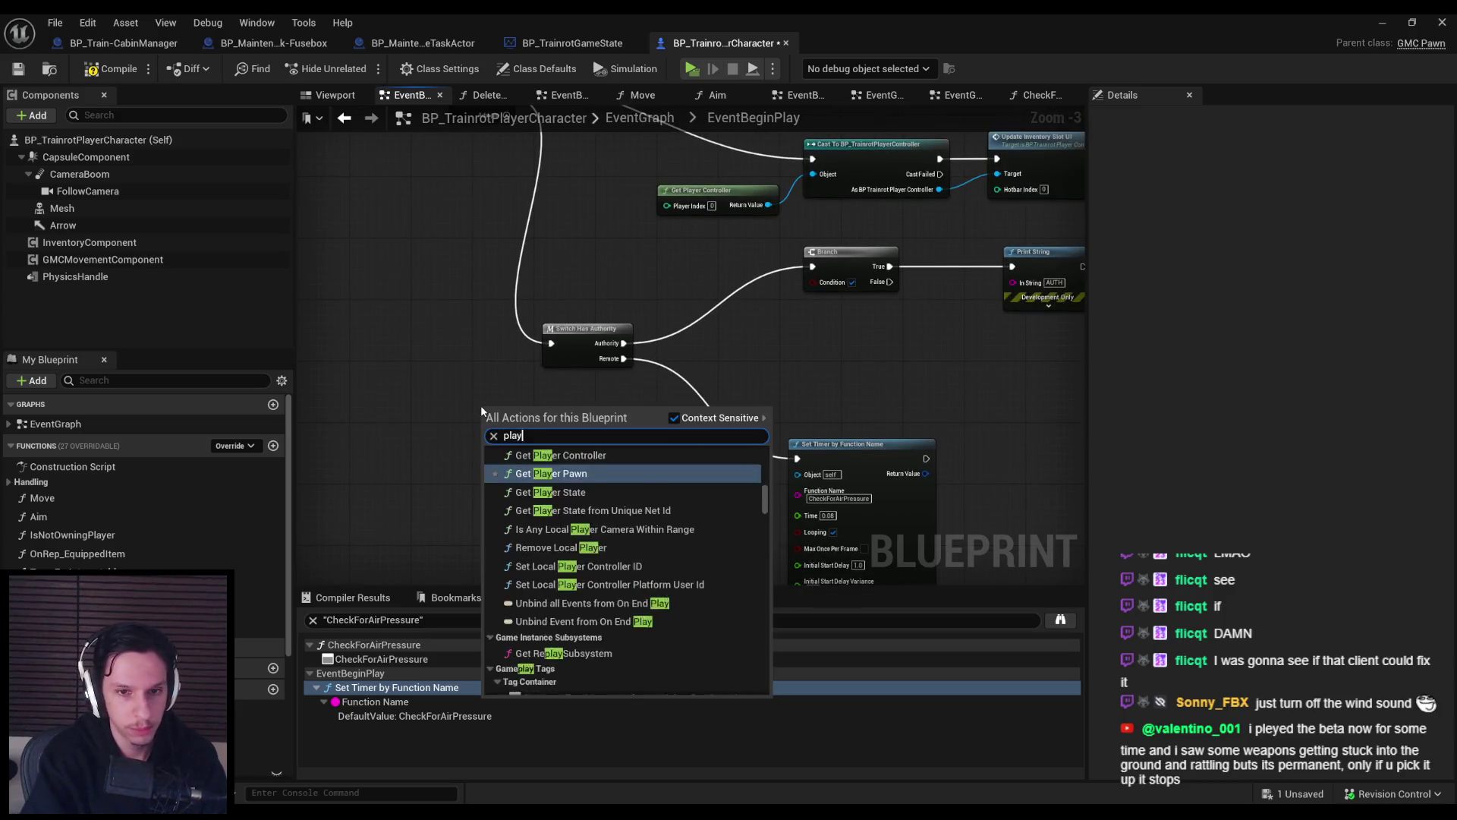
{"action": "type", "text": "er controller"}
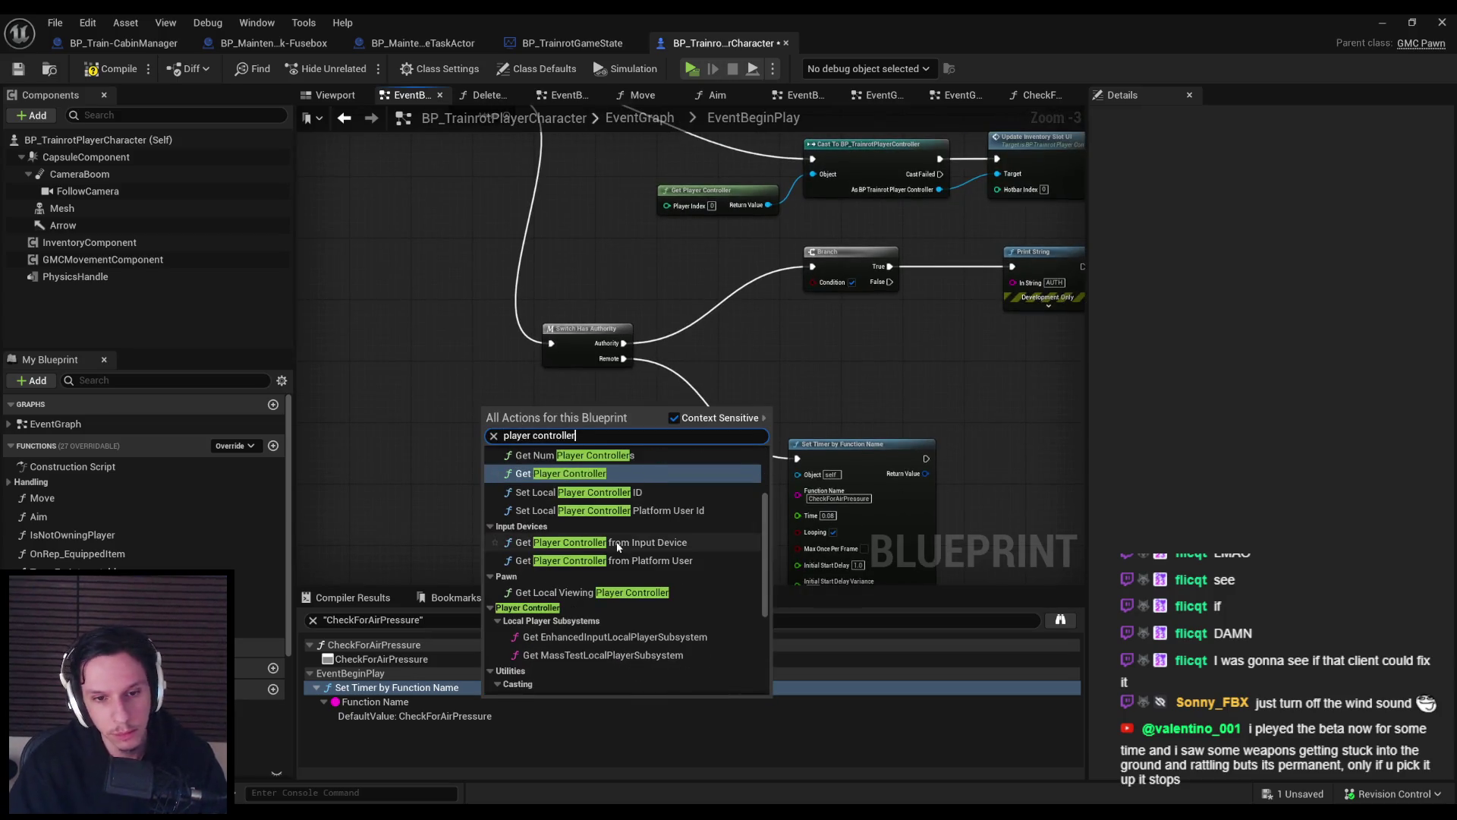
{"action": "scroll", "coordinate": [599, 525], "scroll_direction": "down", "scroll_amount": 3}
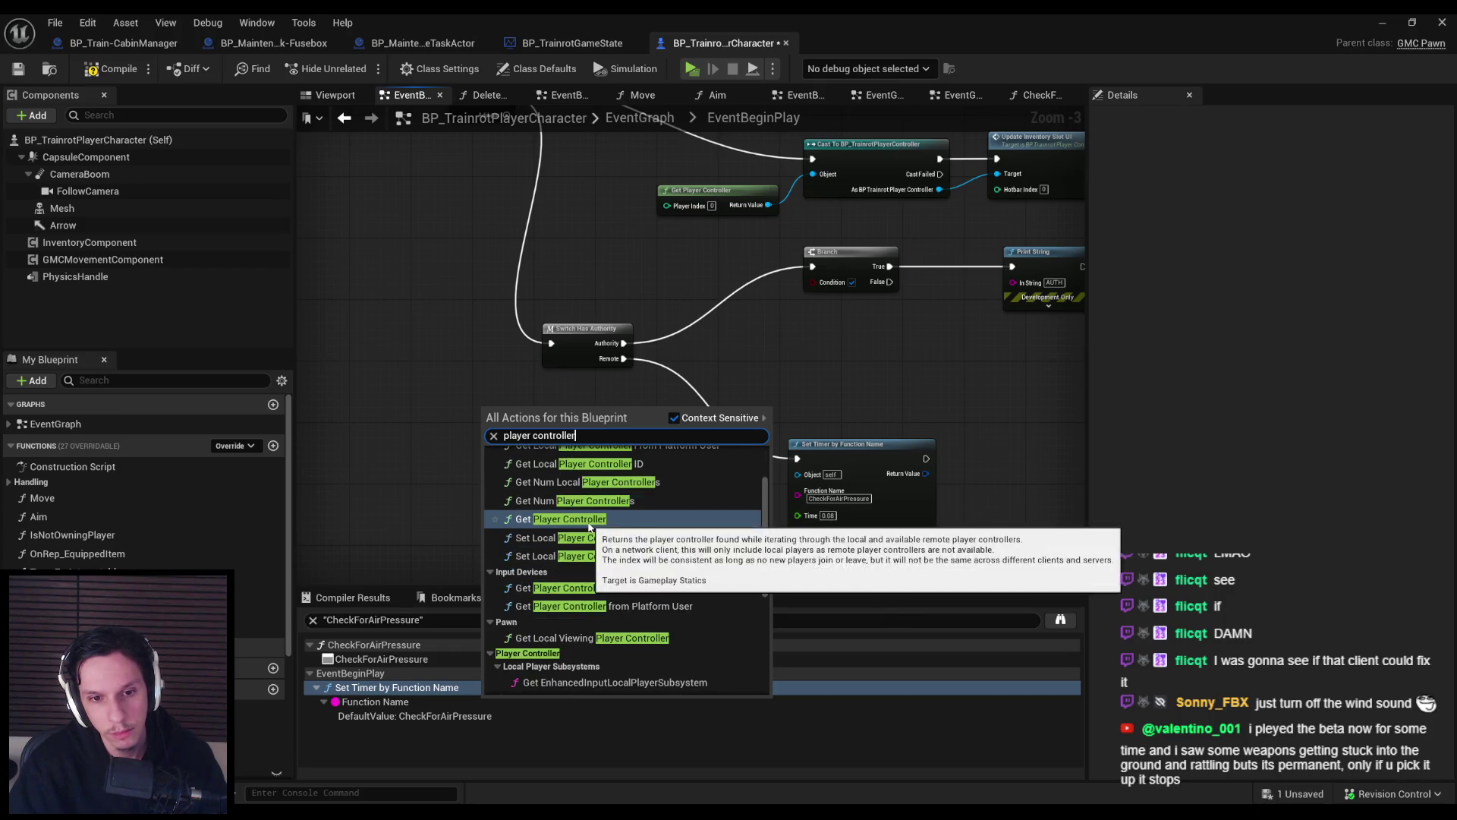
{"action": "scroll", "coordinate": [588, 521], "scroll_direction": "down", "scroll_amount": 5}
{"action": "scroll", "coordinate": [384, 390], "scroll_direction": "down", "scroll_amount": 1}
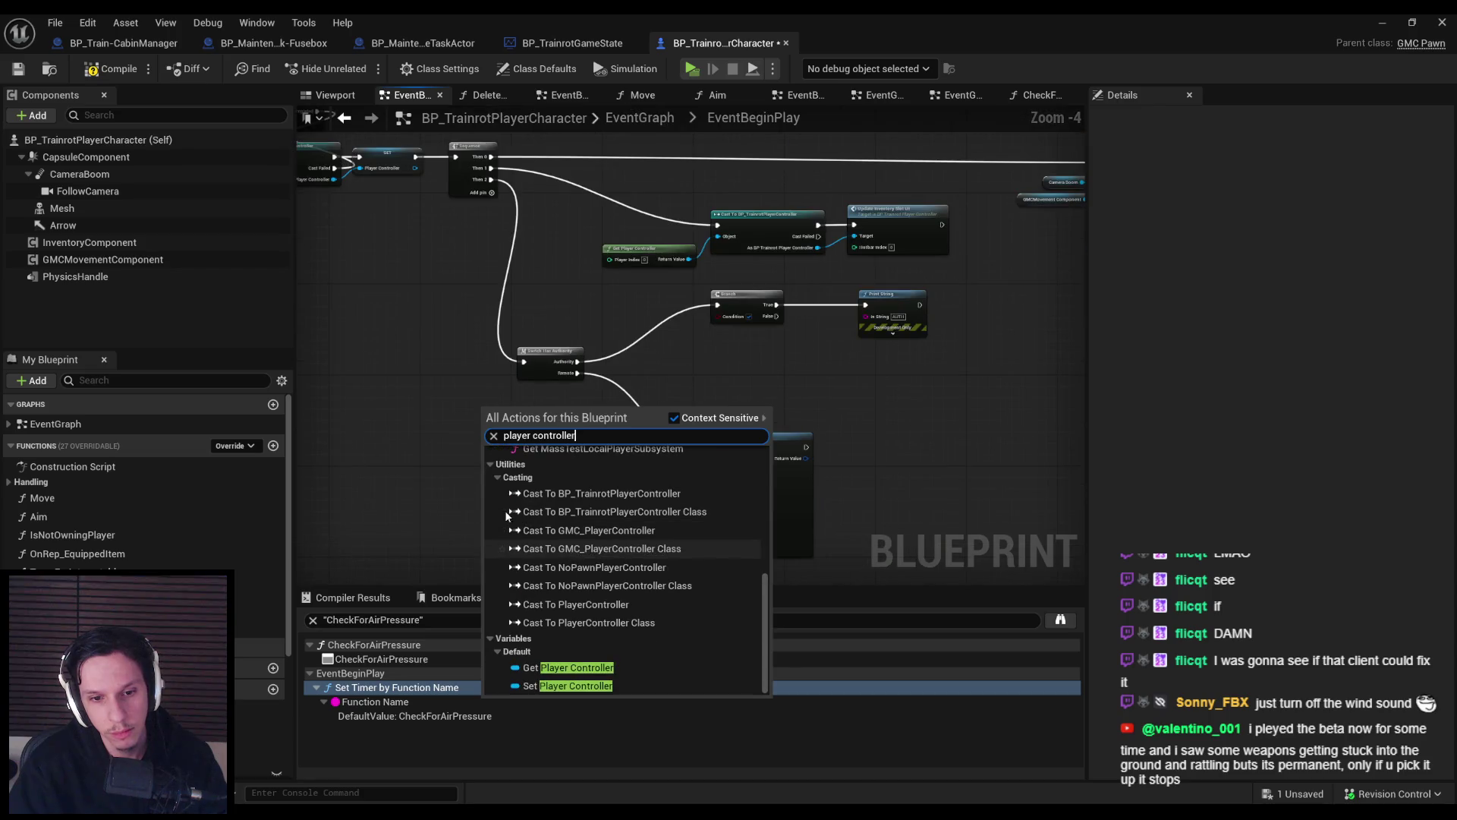
{"action": "key", "text": "Escape"}
{"action": "scroll", "coordinate": [494, 386], "scroll_direction": "up", "scroll_amount": 3}
Add a Get Owner node near the Switch Has Authority area.
{"action": "right_click", "coordinate": [508, 397]}
{"action": "type", "text": "get own"}
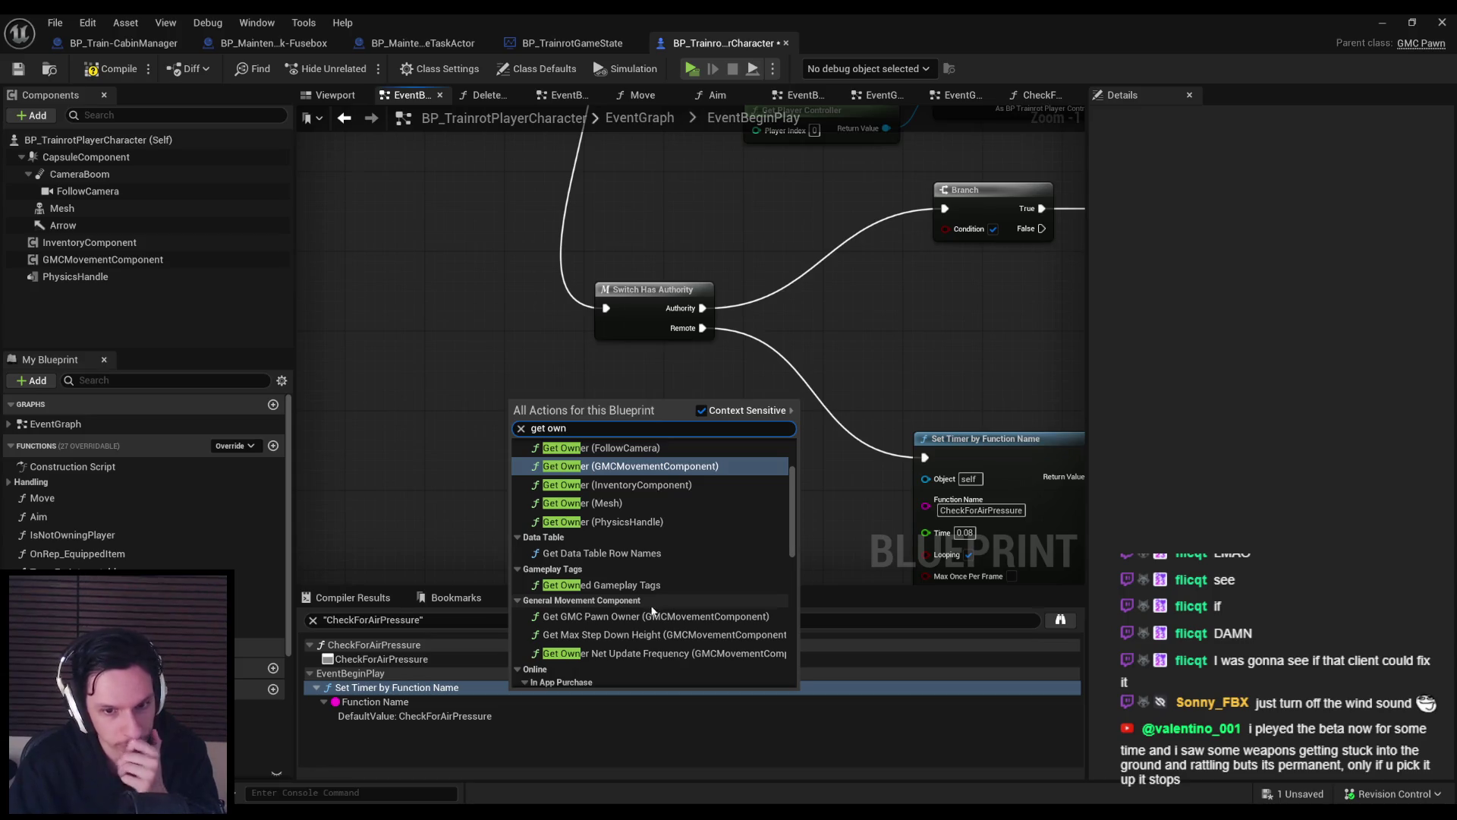
{"action": "scroll", "coordinate": [650, 619], "scroll_direction": "down", "scroll_amount": 10}
{"action": "scroll", "coordinate": [649, 621], "scroll_direction": "down", "scroll_amount": 3}
{"action": "scroll", "coordinate": [648, 621], "scroll_direction": "up", "scroll_amount": 3}
{"action": "scroll", "coordinate": [648, 621], "scroll_direction": "up", "scroll_amount": 10}
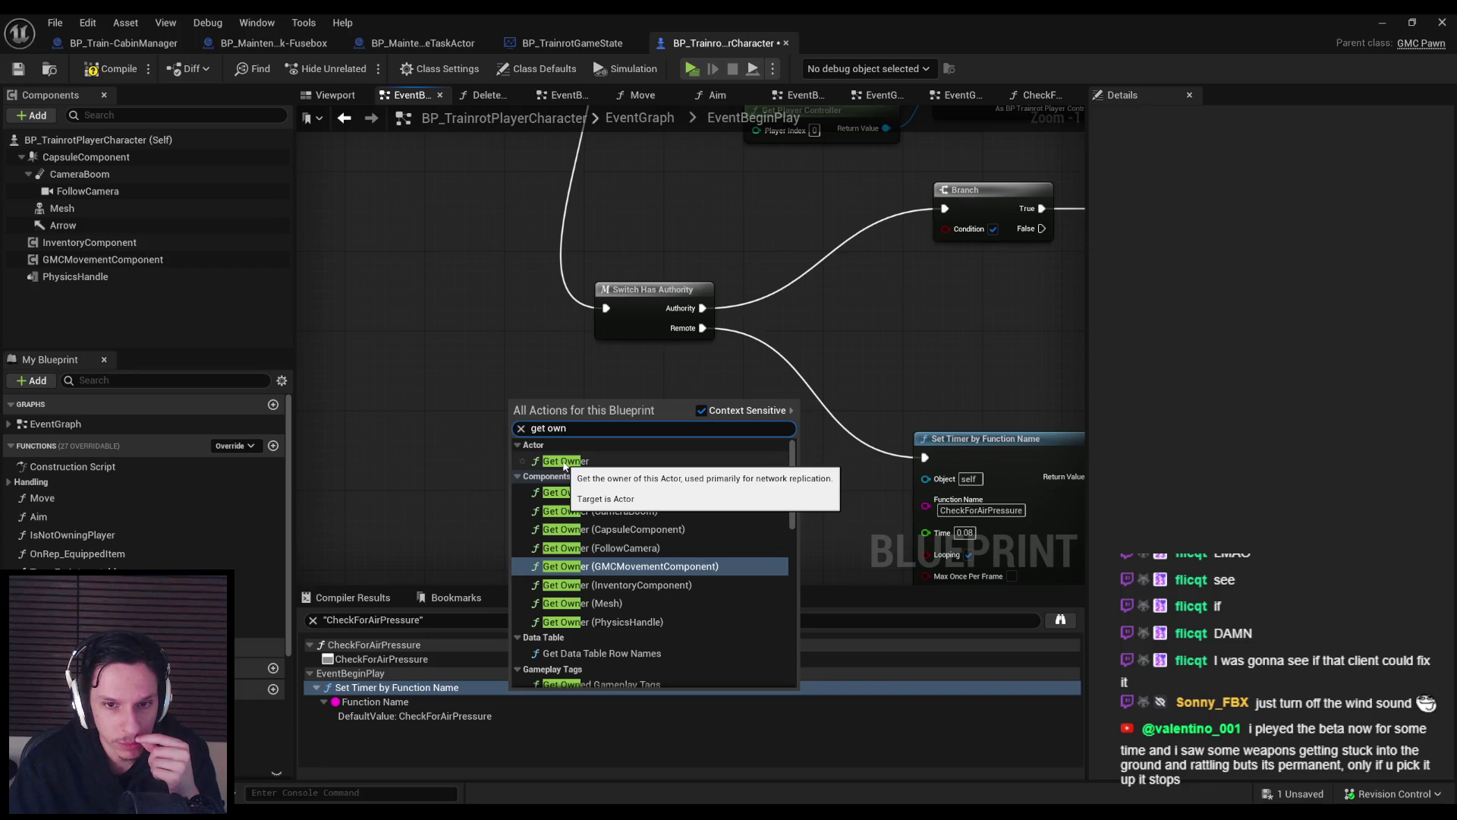
{"action": "left_click", "coordinate": [563, 461]}
{"action": "scroll", "coordinate": [488, 455], "scroll_direction": "down", "scroll_amount": 2}
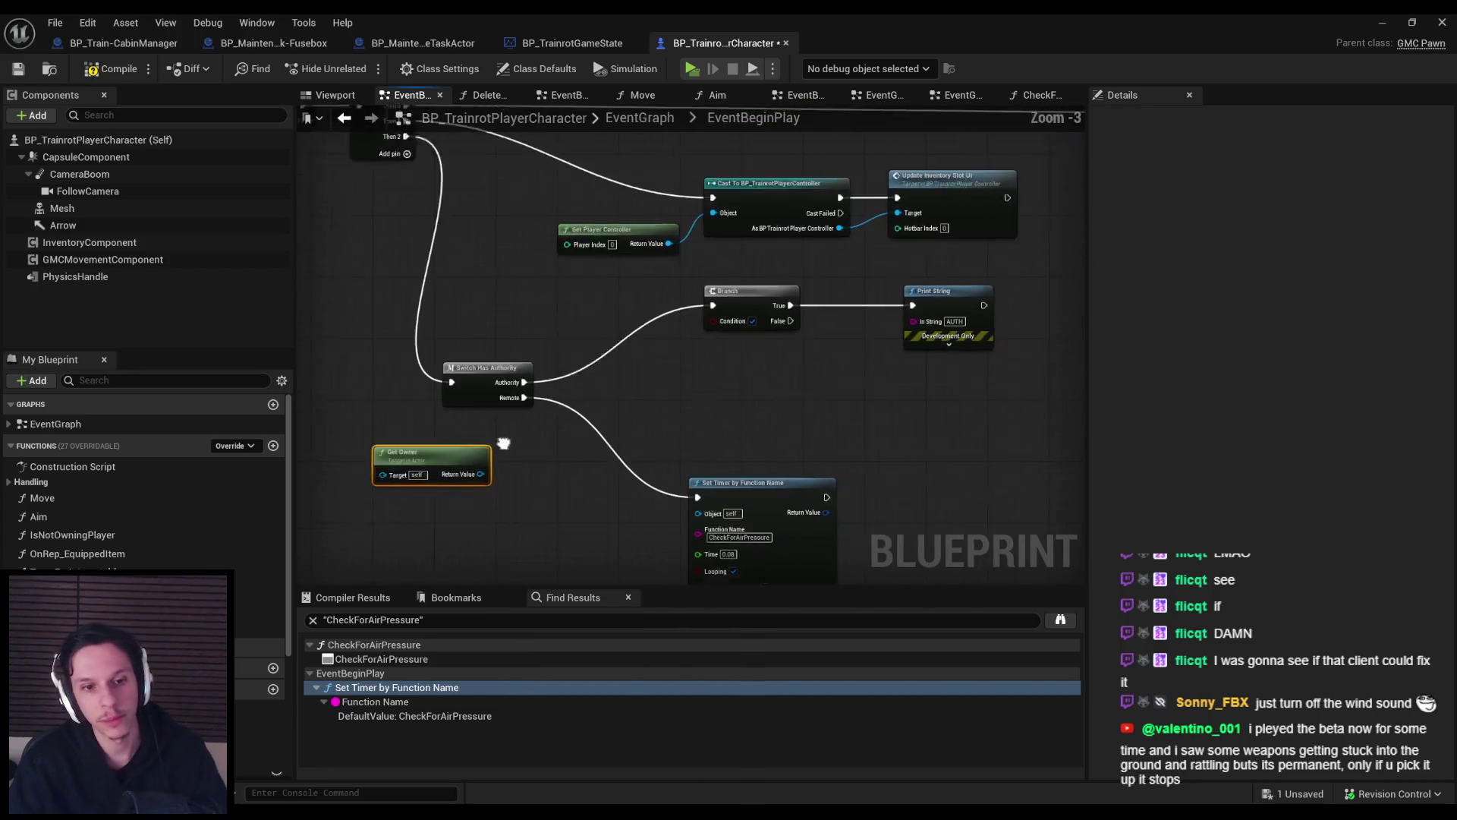
{"action": "left_click_drag", "start_coordinate": [419, 456], "coordinate": [365, 394]}
Place a Print String fed by Sequence Then 2 to print the owner's display name.
{"action": "right_click", "coordinate": [497, 347]}
{"action": "type", "text": "print strin"}
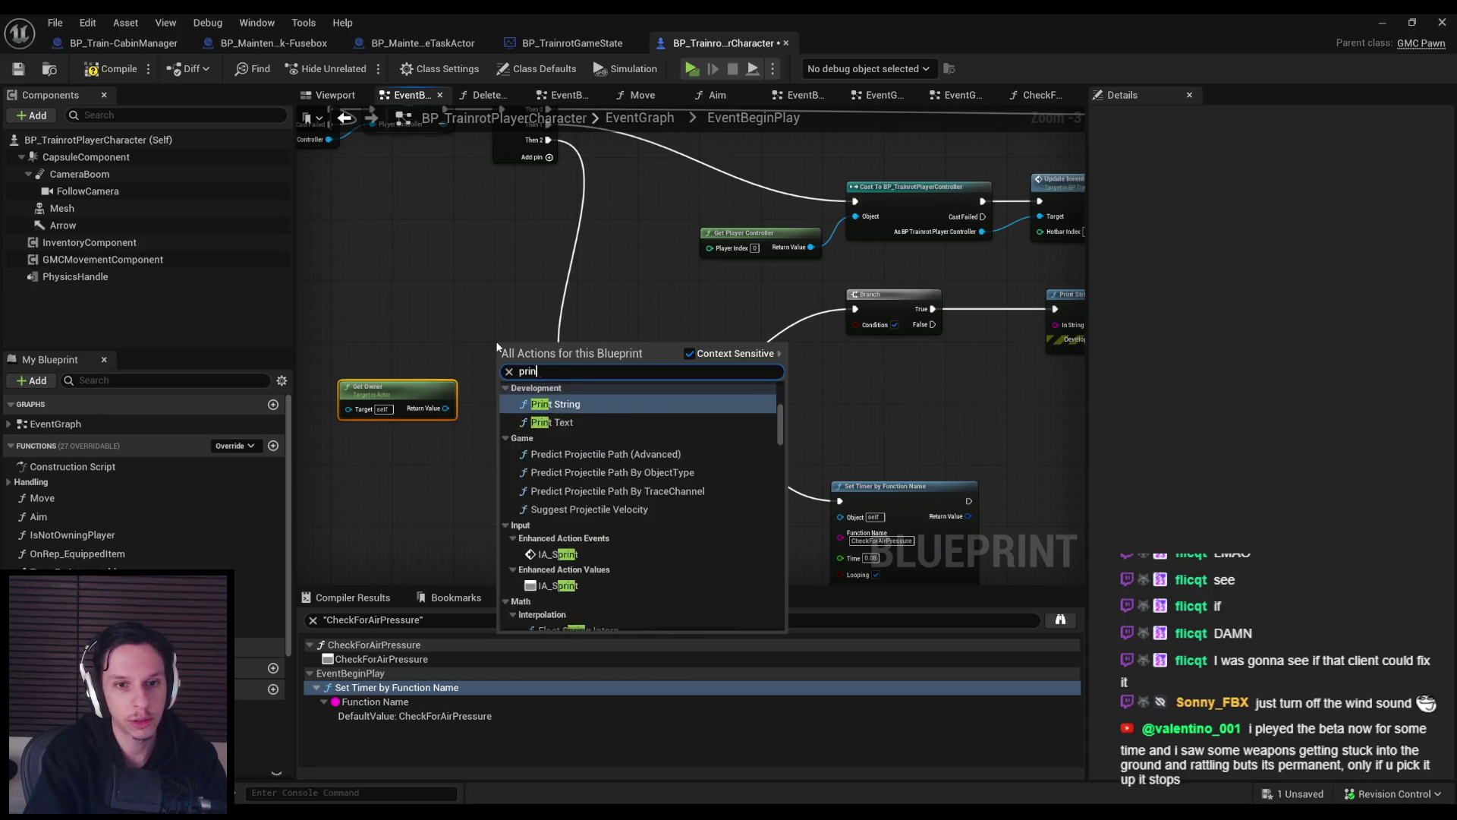
{"action": "key", "text": "Return"}
{"action": "left_click_drag", "start_coordinate": [549, 140], "coordinate": [476, 408]}
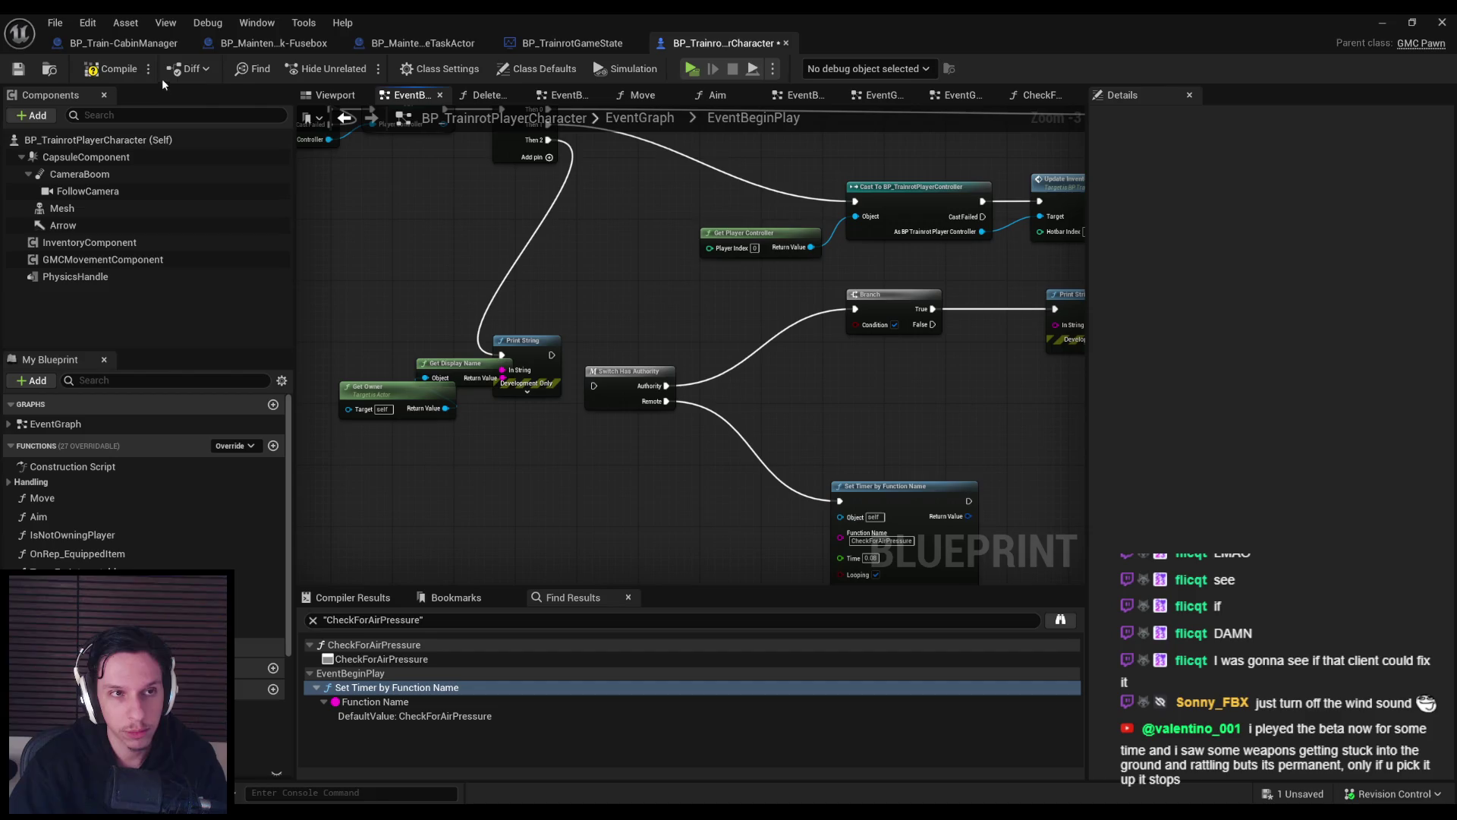
Run a multiplayer play test, then delete the print and display name nodes.
{"action": "left_click", "coordinate": [1382, 22]}
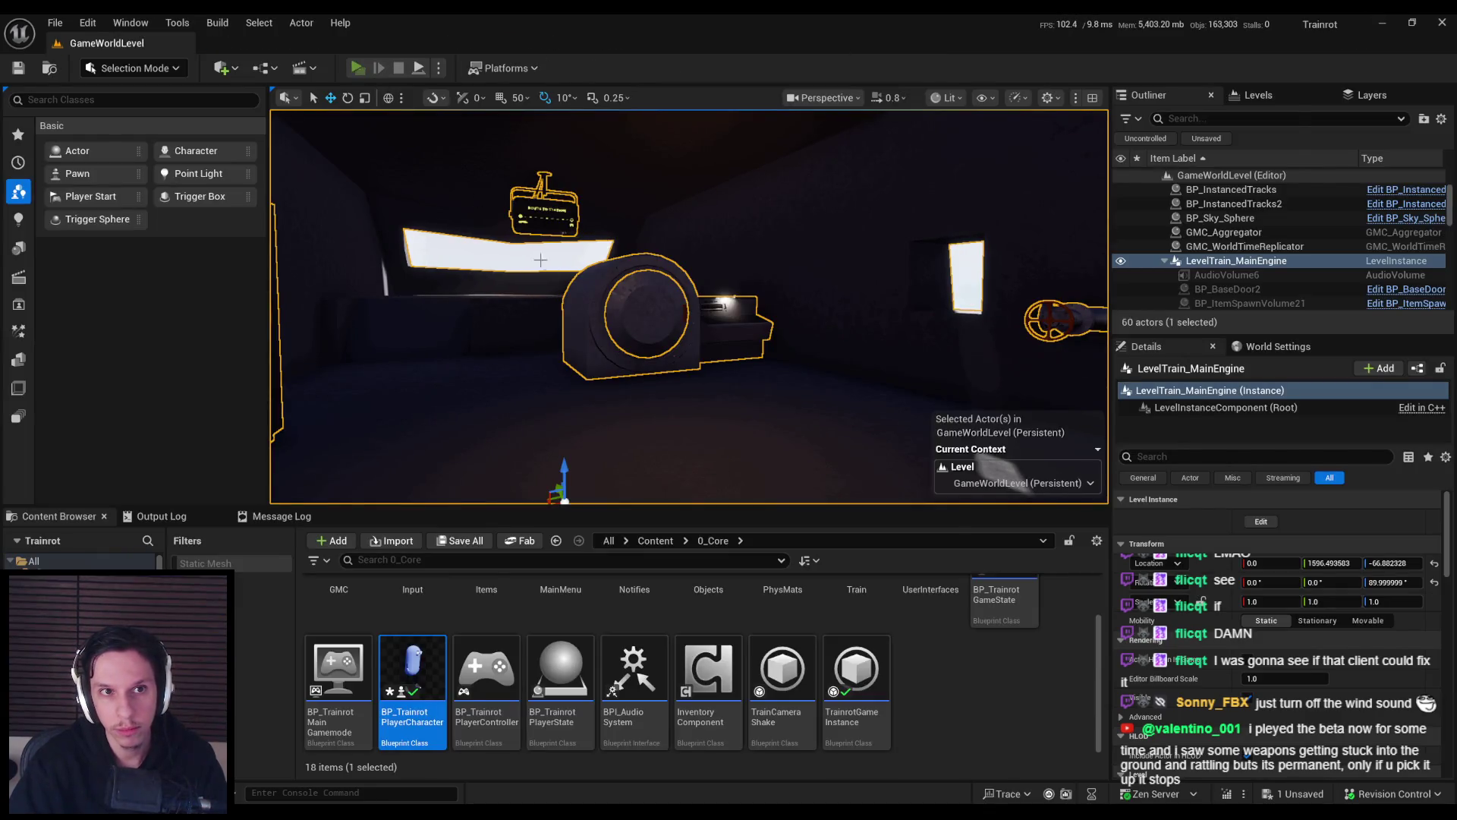
{"action": "key", "text": "alt+p"}
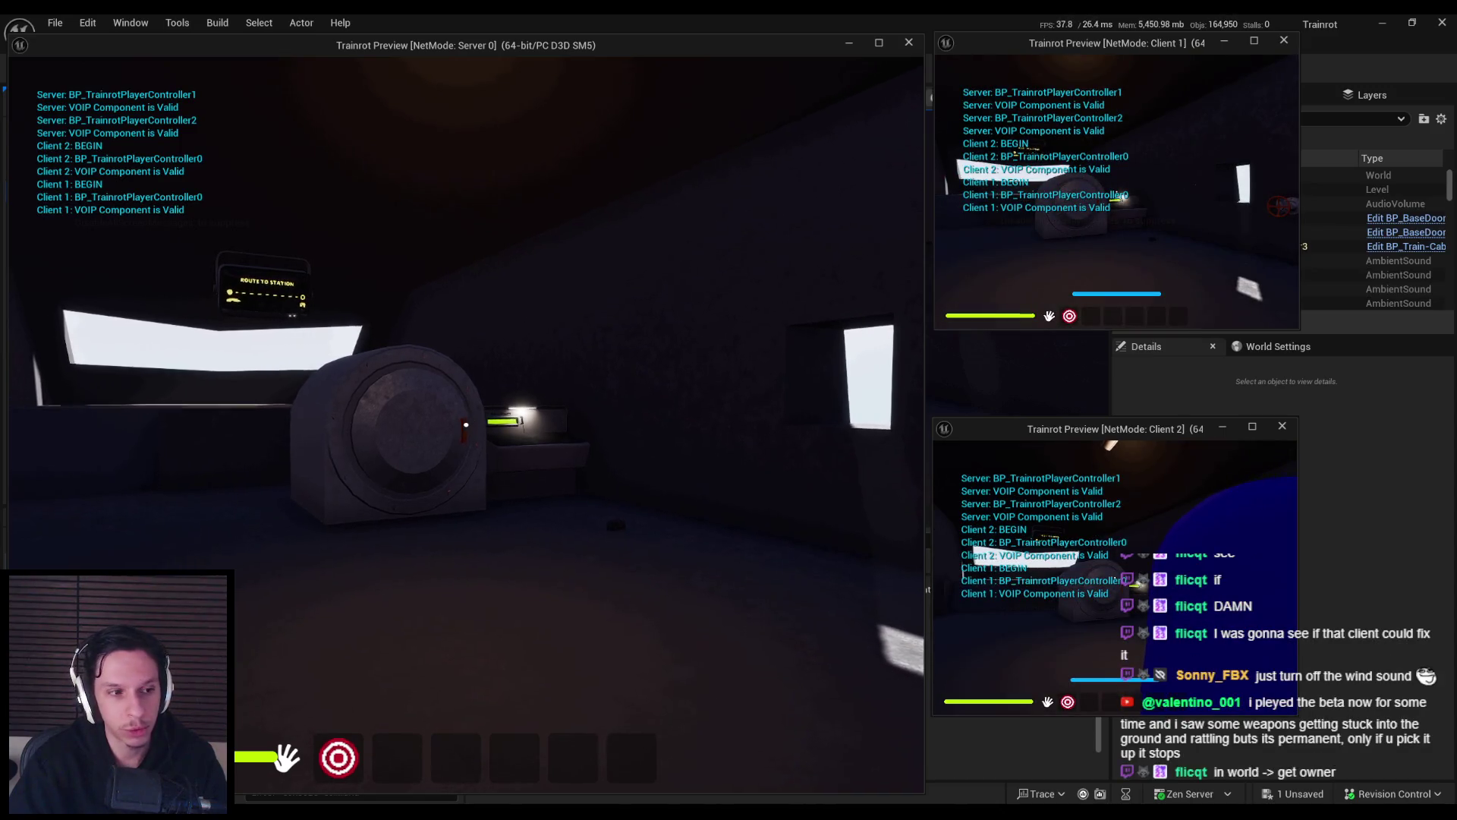
{"action": "key", "text": "Escape"}
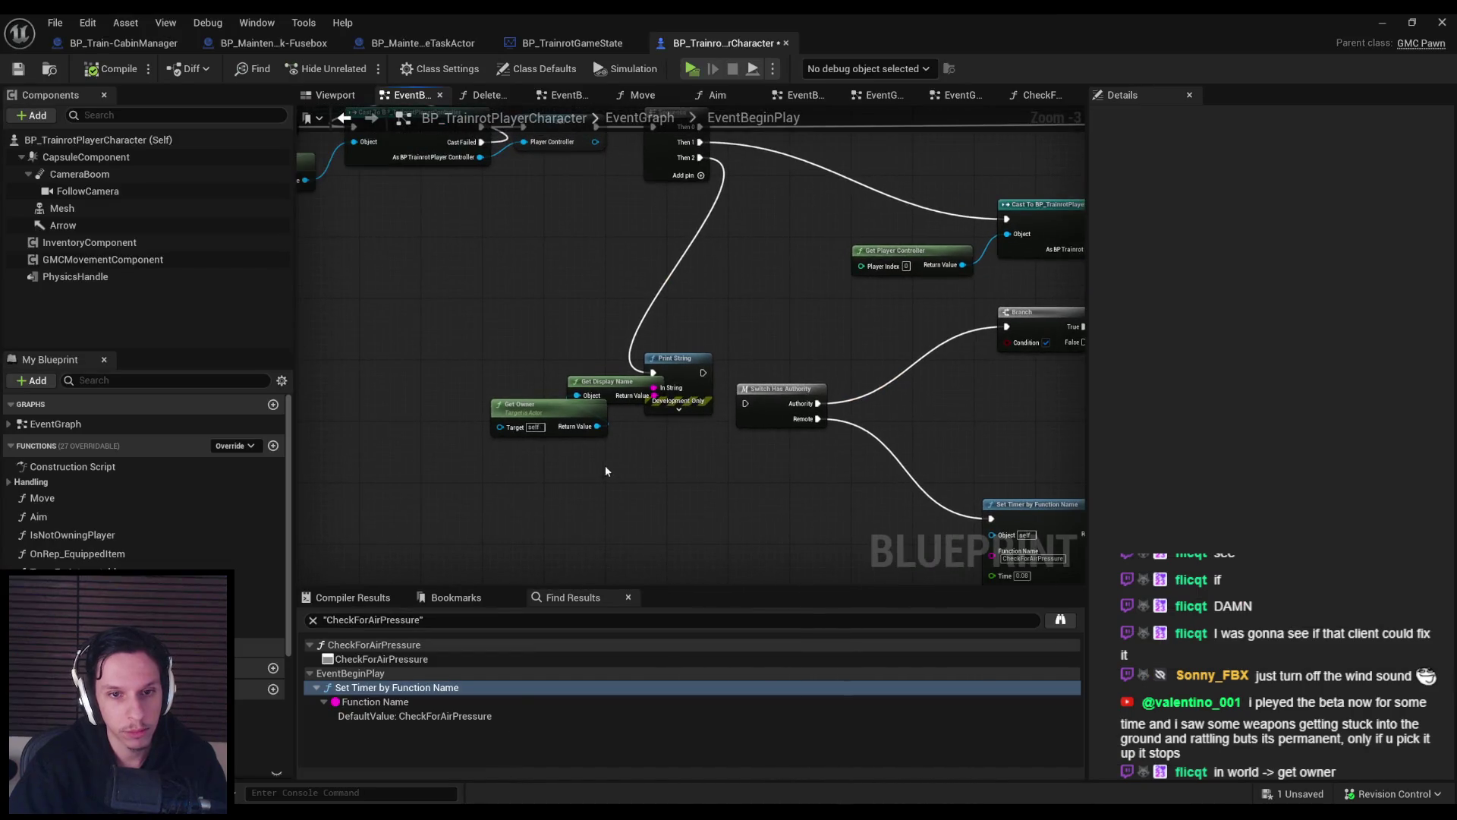
{"action": "left_click_drag", "start_coordinate": [627, 354], "coordinate": [713, 421]}
{"action": "key", "text": "Delete"}
Compare Get Owner to Get Player Controller with an Equal node and delete Switch Has Authority.
{"action": "mouse_move", "coordinate": [597, 426]}
{"action": "left_mouse_down"}
{"action": "mouse_move", "coordinate": [640, 464]}
{"action": "mouse_move", "coordinate": [589, 503]}
{"action": "left_mouse_up"}
{"action": "type", "text": "="}
{"action": "key", "text": "Return"}
{"action": "type", "text": "player controller"}
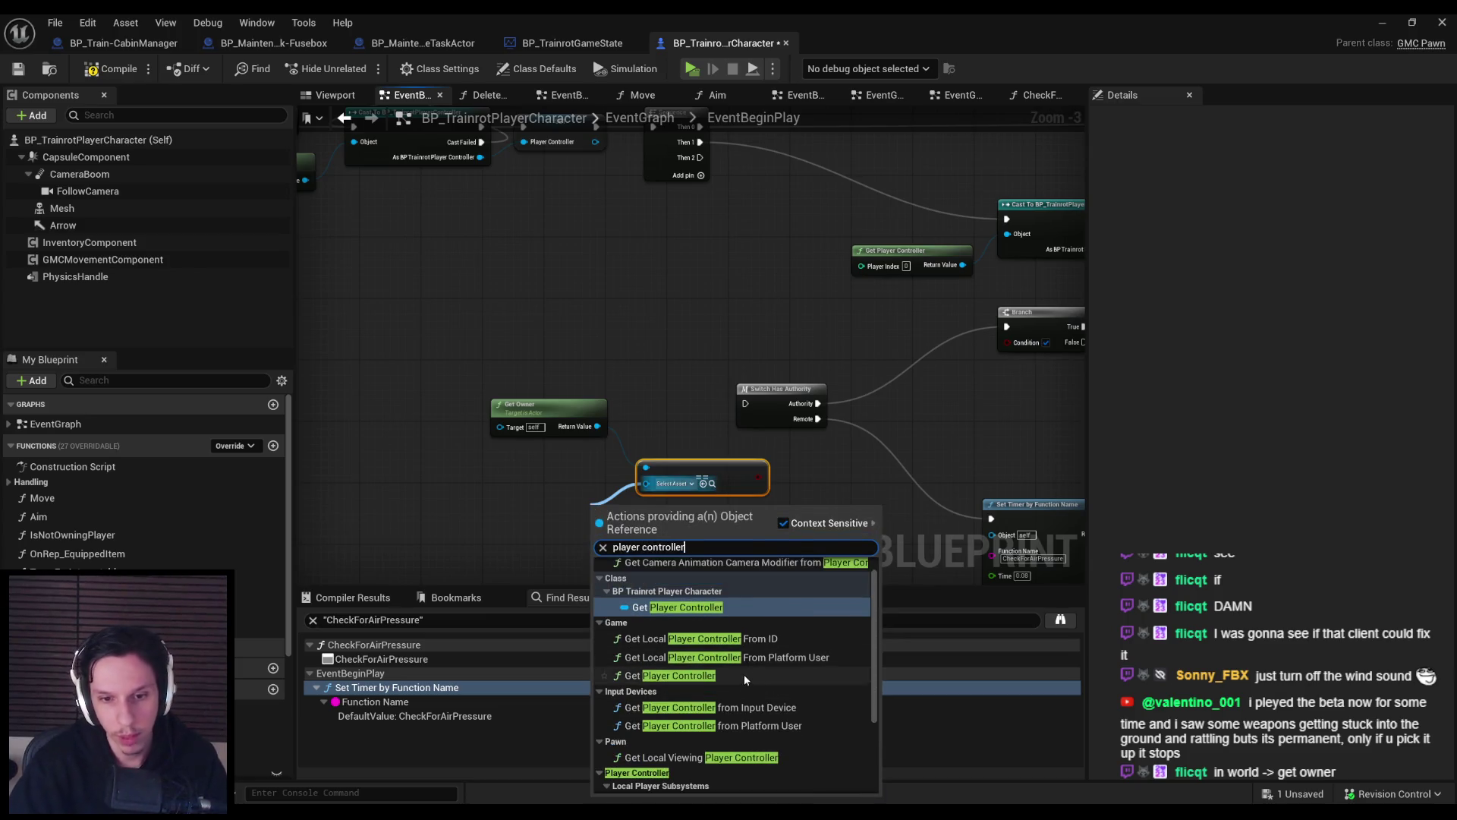
{"action": "left_click", "coordinate": [744, 675]}
{"action": "left_click_drag", "start_coordinate": [633, 509], "coordinate": [540, 485]}
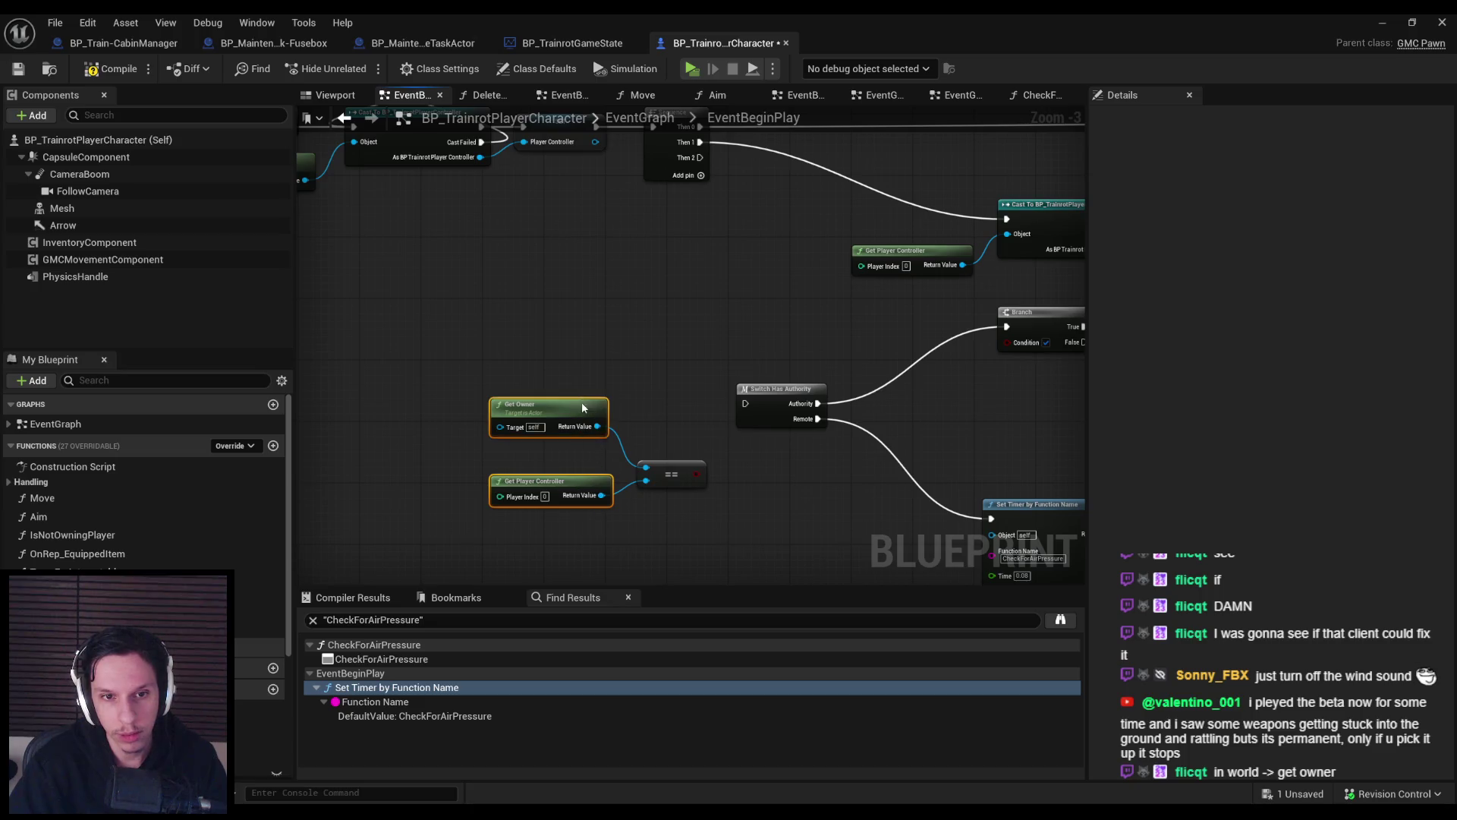
{"action": "left_click_drag", "start_coordinate": [583, 409], "coordinate": [583, 423]}
{"action": "left_click", "coordinate": [585, 489]}
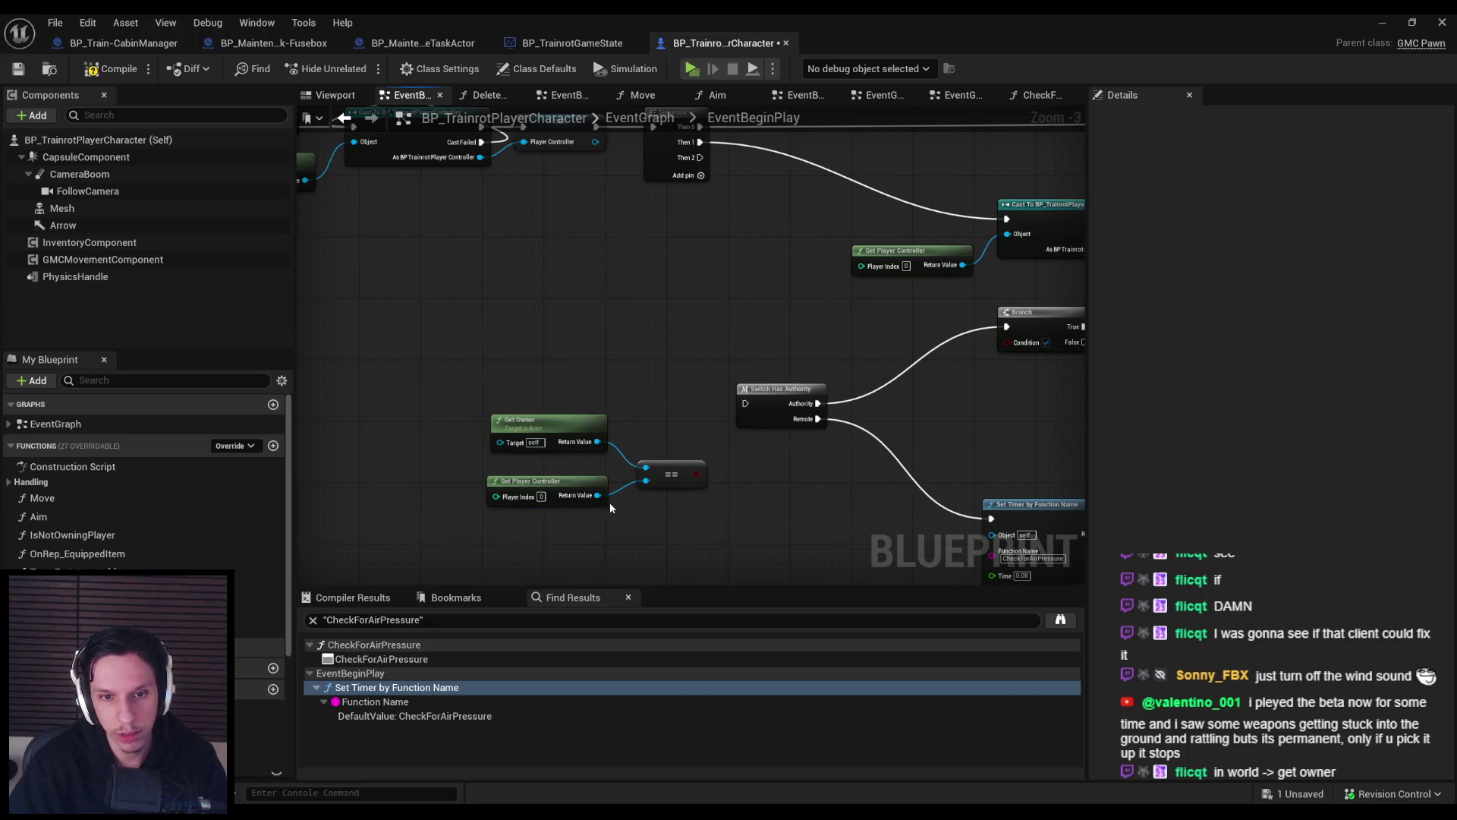
{"action": "left_click", "coordinate": [668, 402]}
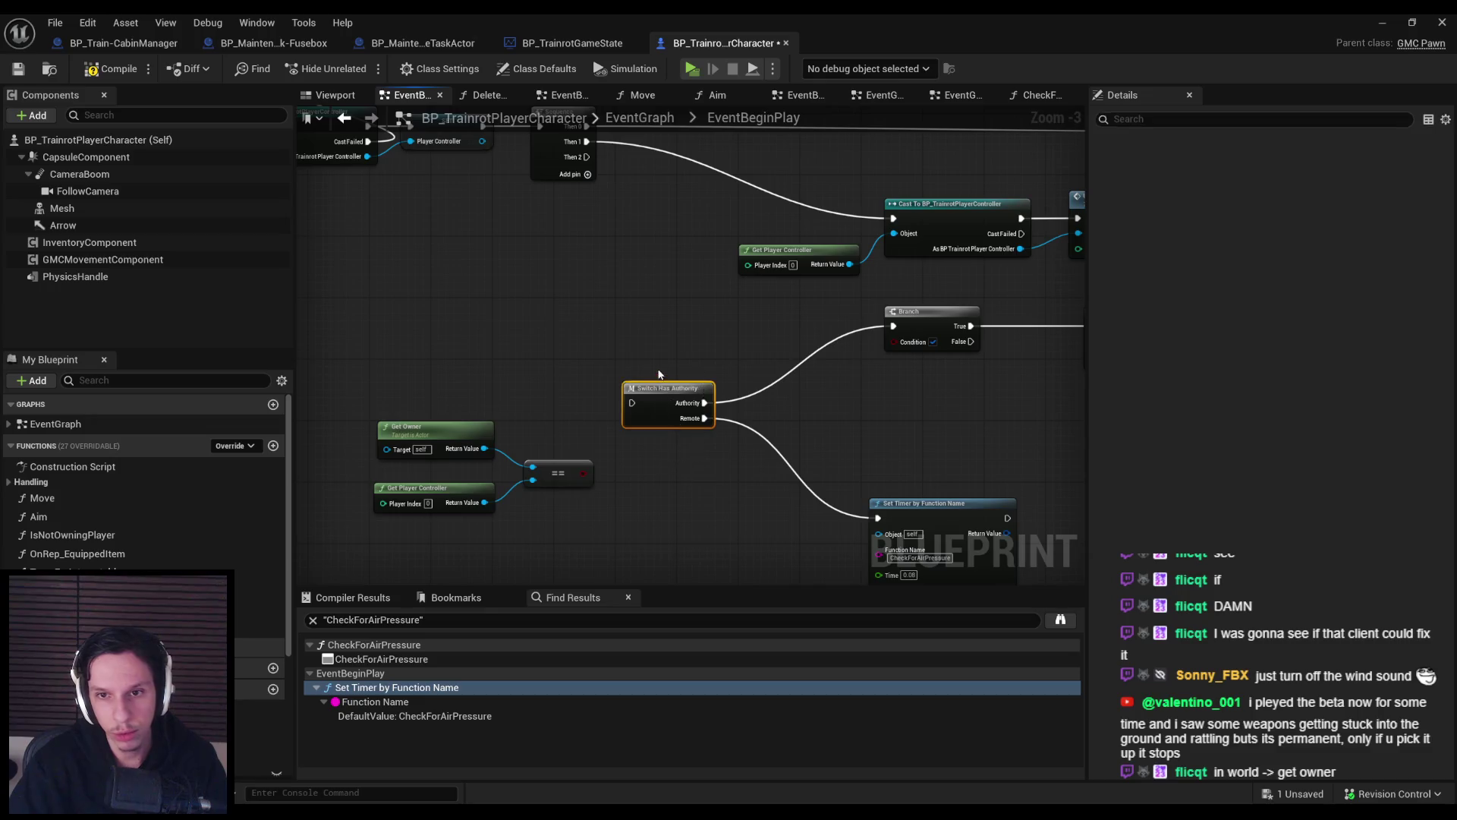
{"action": "key", "text": "Delete"}
Branch on the comparison from Sequence Then 1, with True driving Set Timer by Function Name.
{"action": "left_click_drag", "start_coordinate": [586, 415], "coordinate": [638, 351]}
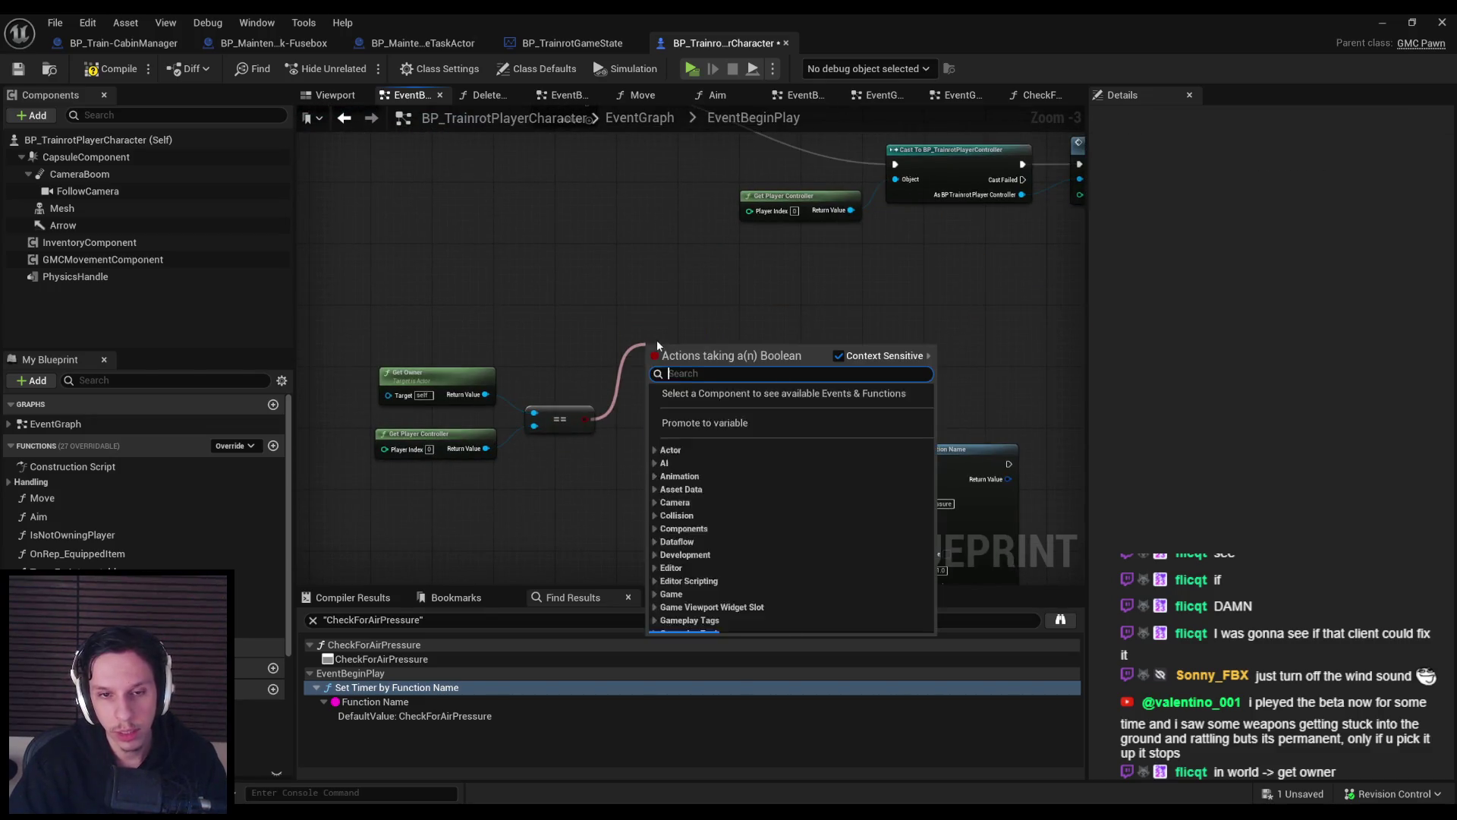
{"action": "type", "text": "branch"}
{"action": "key", "text": "Return"}
{"action": "mouse_move", "coordinate": [648, 416]}
{"action": "left_mouse_down"}
{"action": "mouse_move", "coordinate": [586, 227]}
{"action": "mouse_move", "coordinate": [577, 136]}
{"action": "left_mouse_up"}
{"action": "mouse_move", "coordinate": [706, 305]}
{"action": "left_mouse_down"}
{"action": "mouse_move", "coordinate": [865, 387]}
{"action": "mouse_move", "coordinate": [871, 404]}
{"action": "mouse_move", "coordinate": [800, 289]}
{"action": "left_mouse_up"}
Add a Print String after Set Timer that prints WIIIND.
{"action": "left_click_drag", "start_coordinate": [948, 362], "coordinate": [754, 397]}
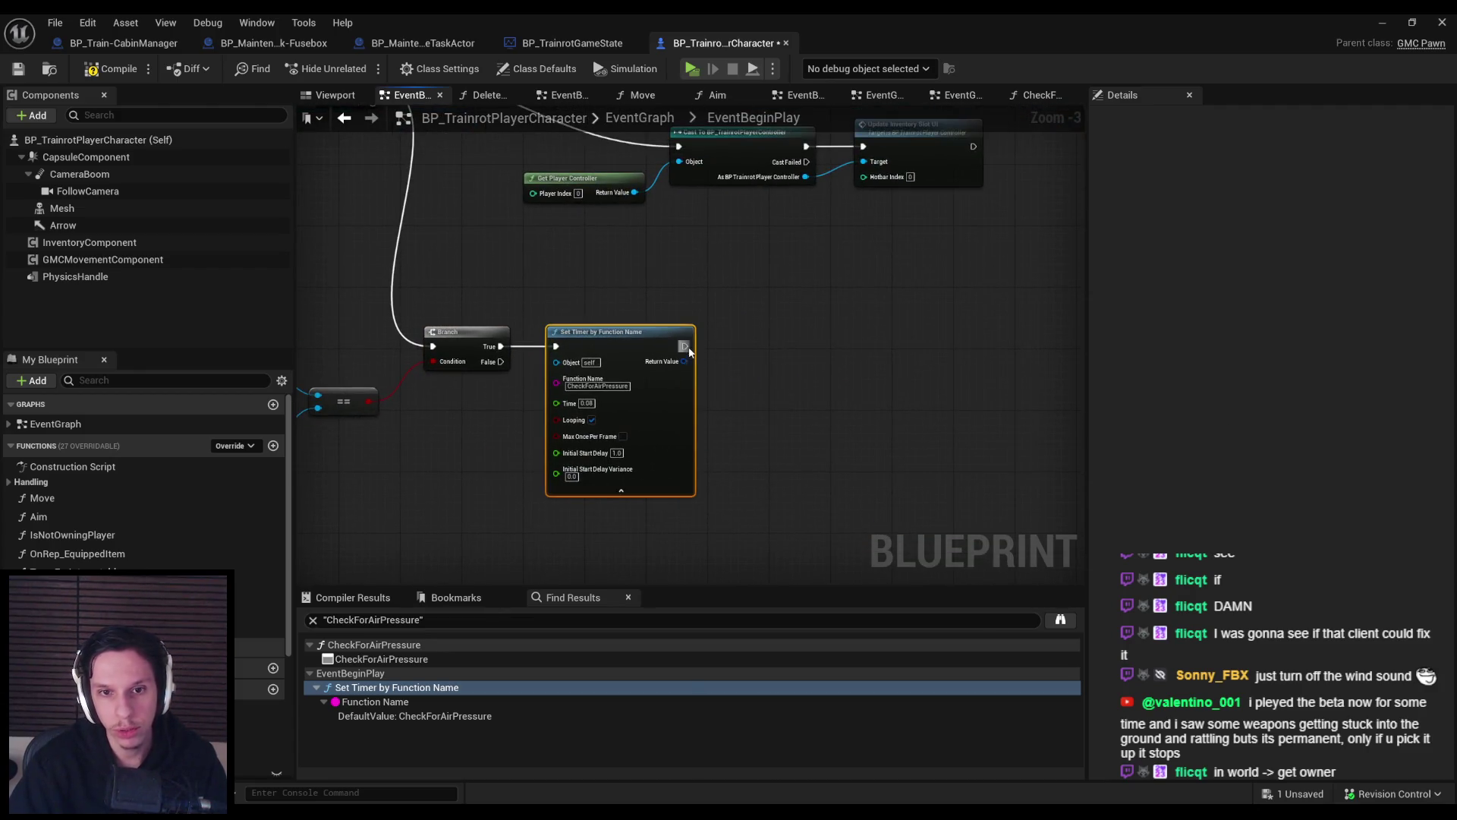
{"action": "left_click_drag", "start_coordinate": [685, 346], "coordinate": [750, 347]}
{"action": "type", "text": "print"}
{"action": "key", "text": "Return"}
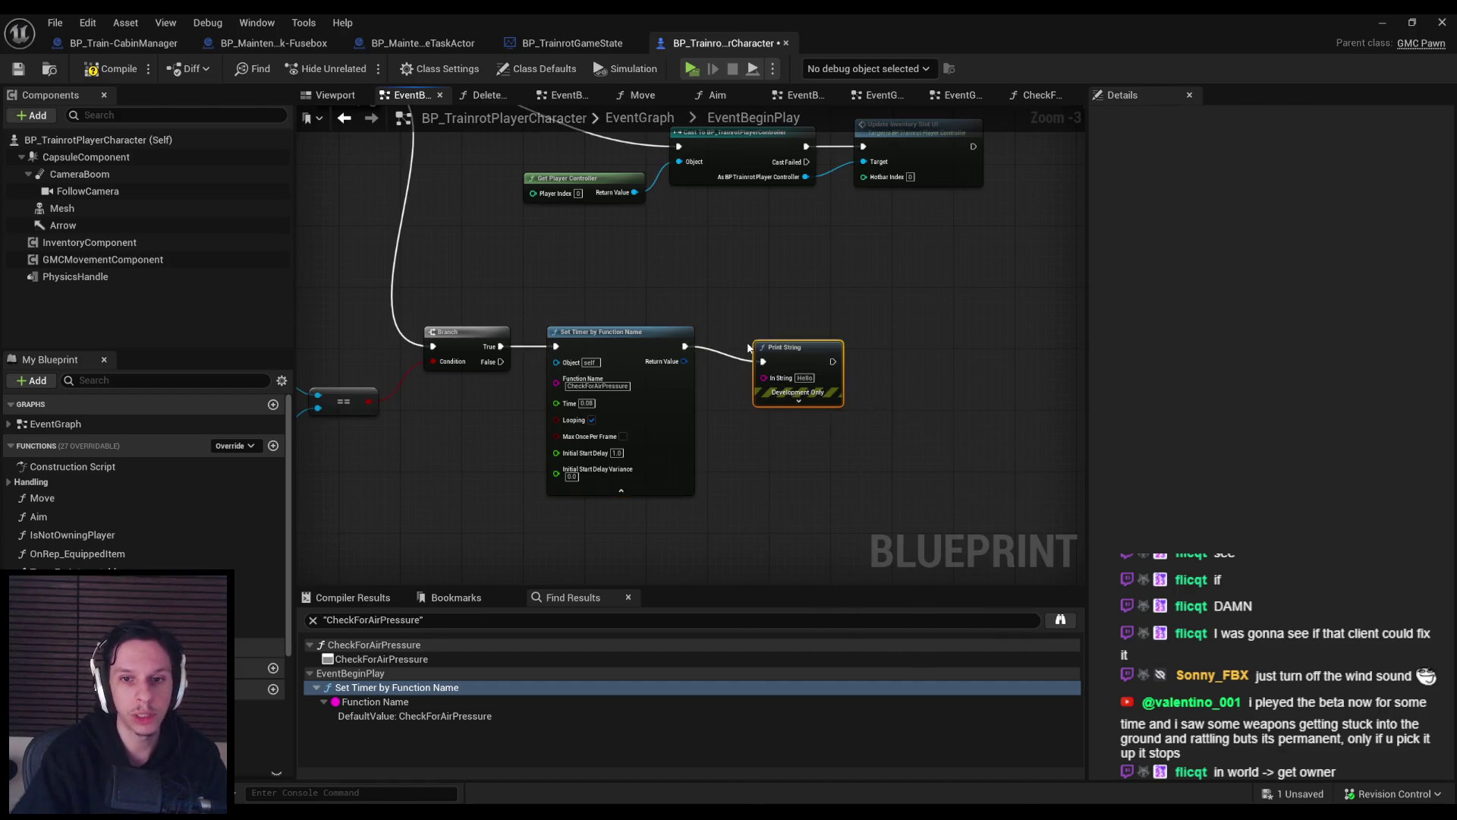
{"action": "scroll", "coordinate": [811, 370], "scroll_direction": "up", "scroll_amount": 2}
{"action": "type", "text": "WIIND"}
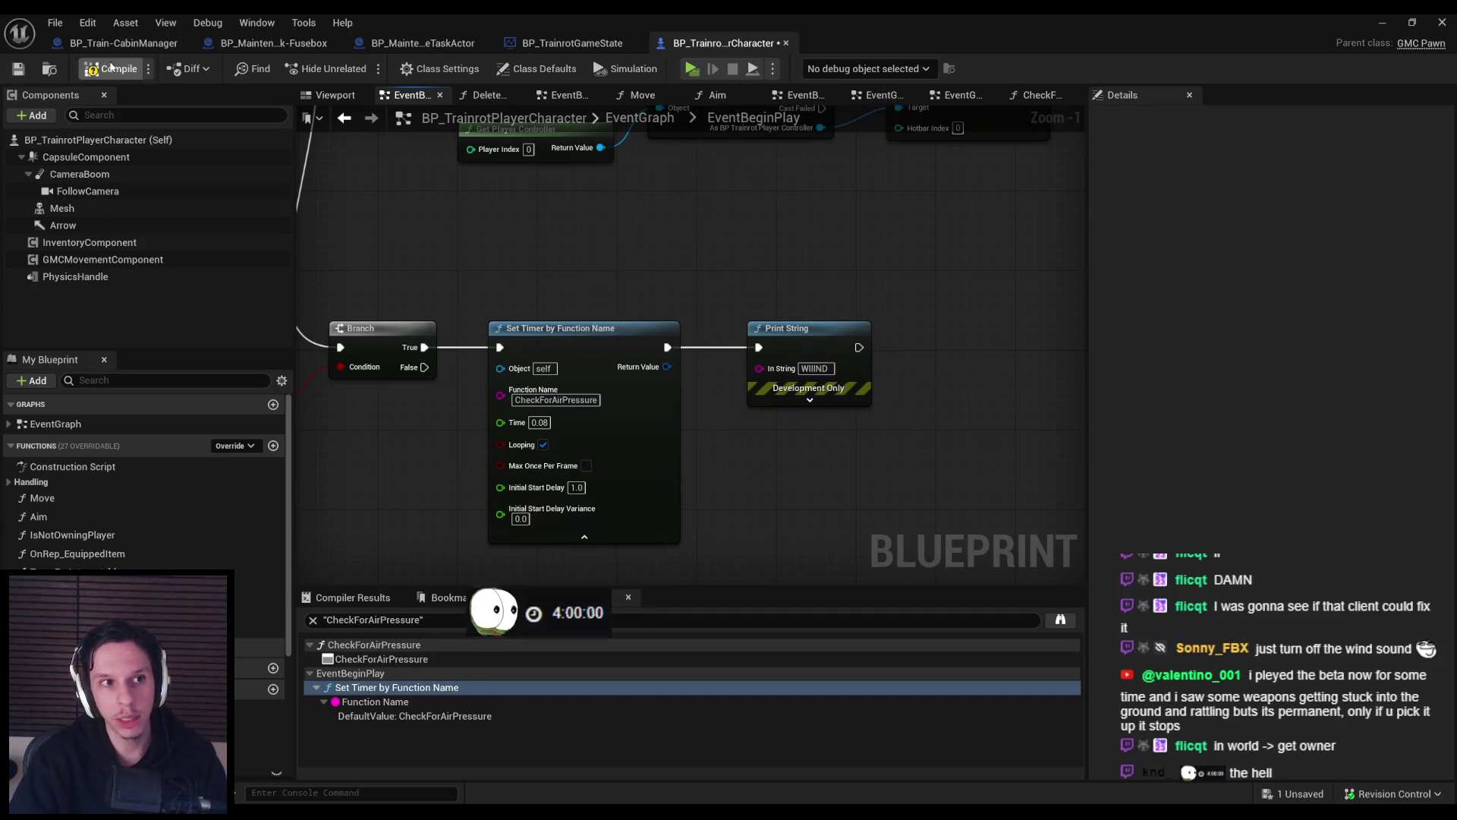
{"action": "left_click", "coordinate": [1383, 22]}
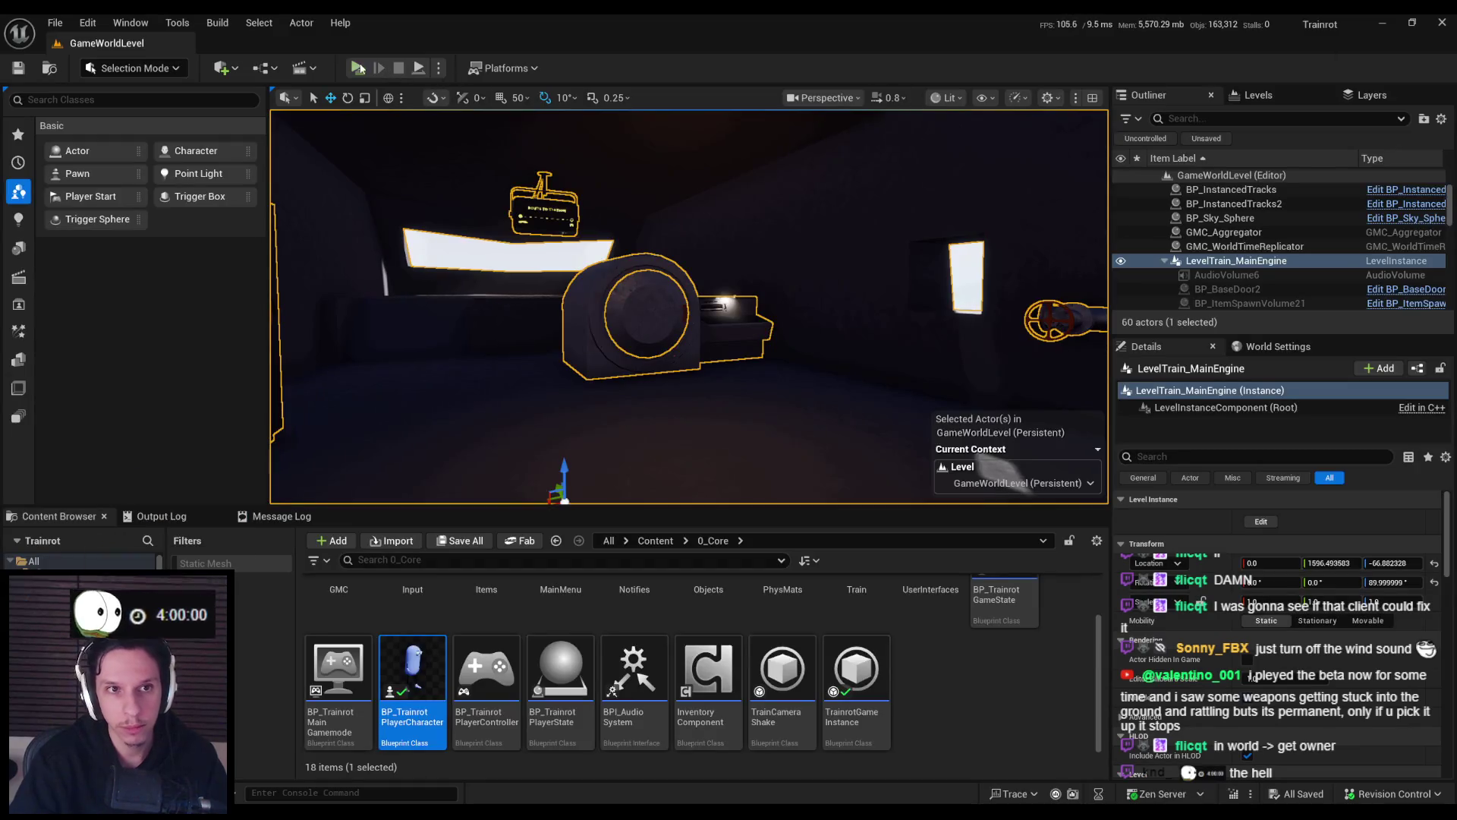
{"action": "left_click", "coordinate": [358, 67]}
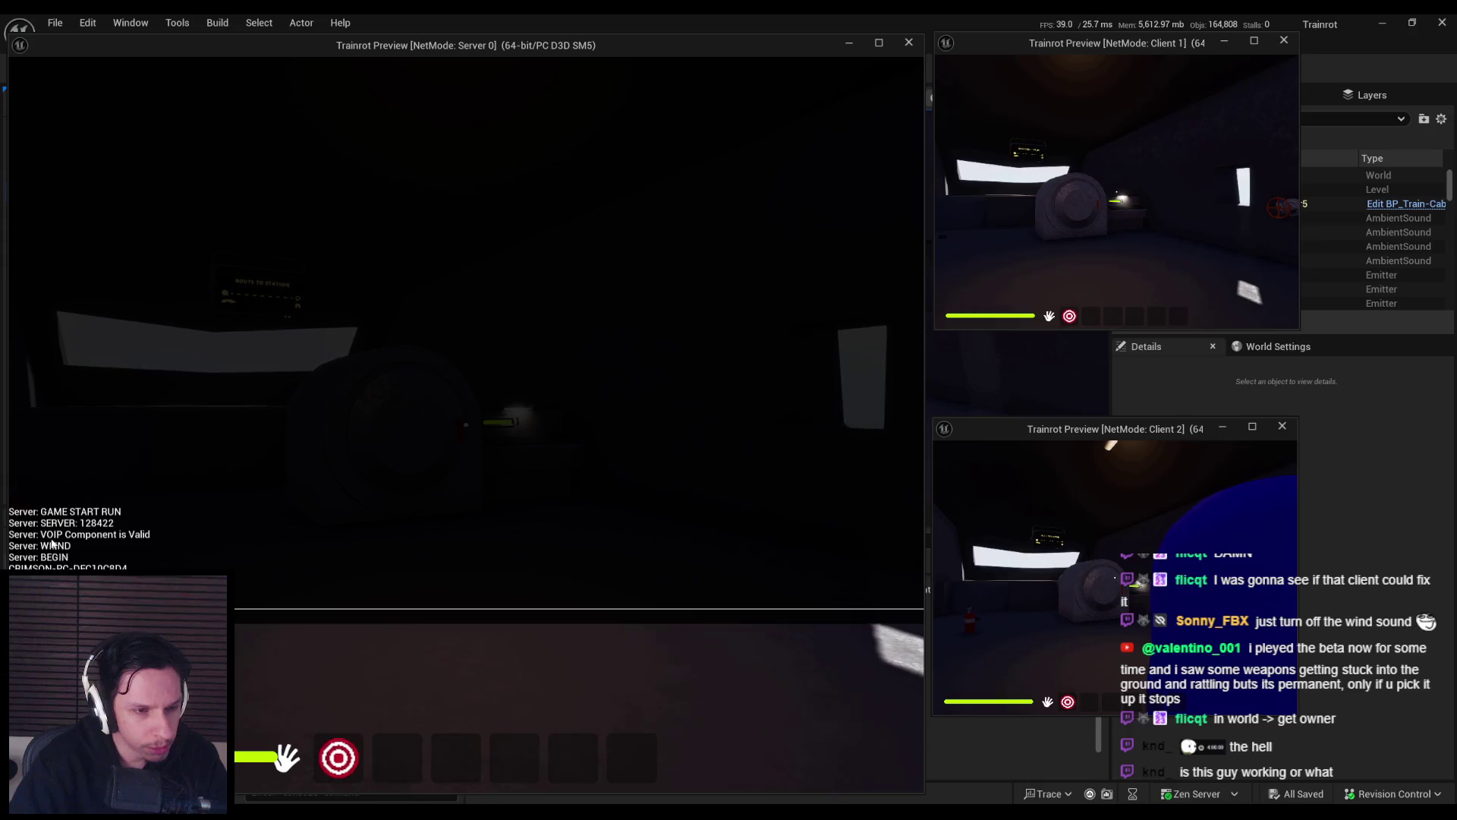
{"action": "key", "text": "grave"}
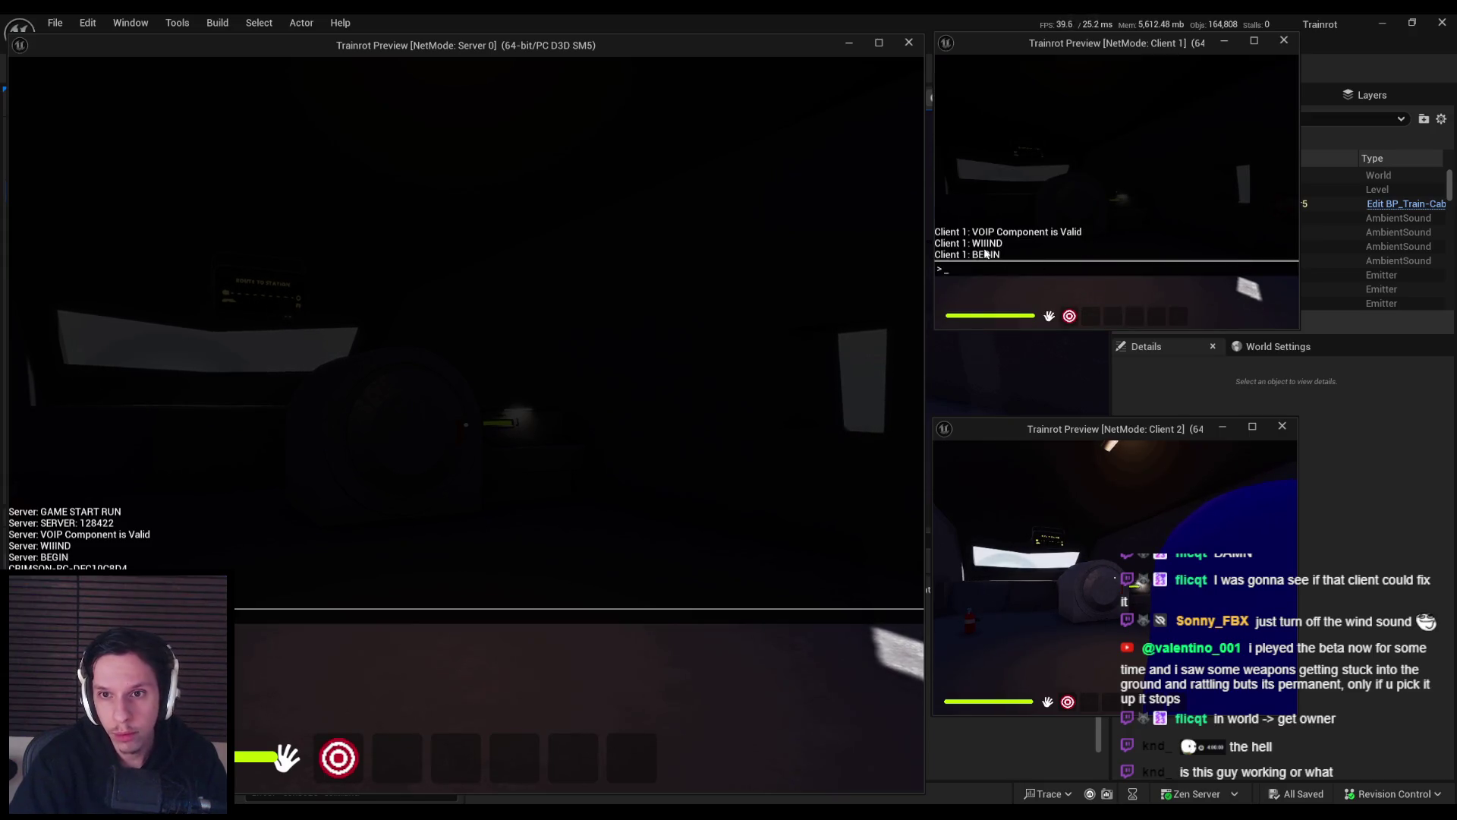
{"action": "key", "text": "grave"}
{"action": "key", "text": "grave"}
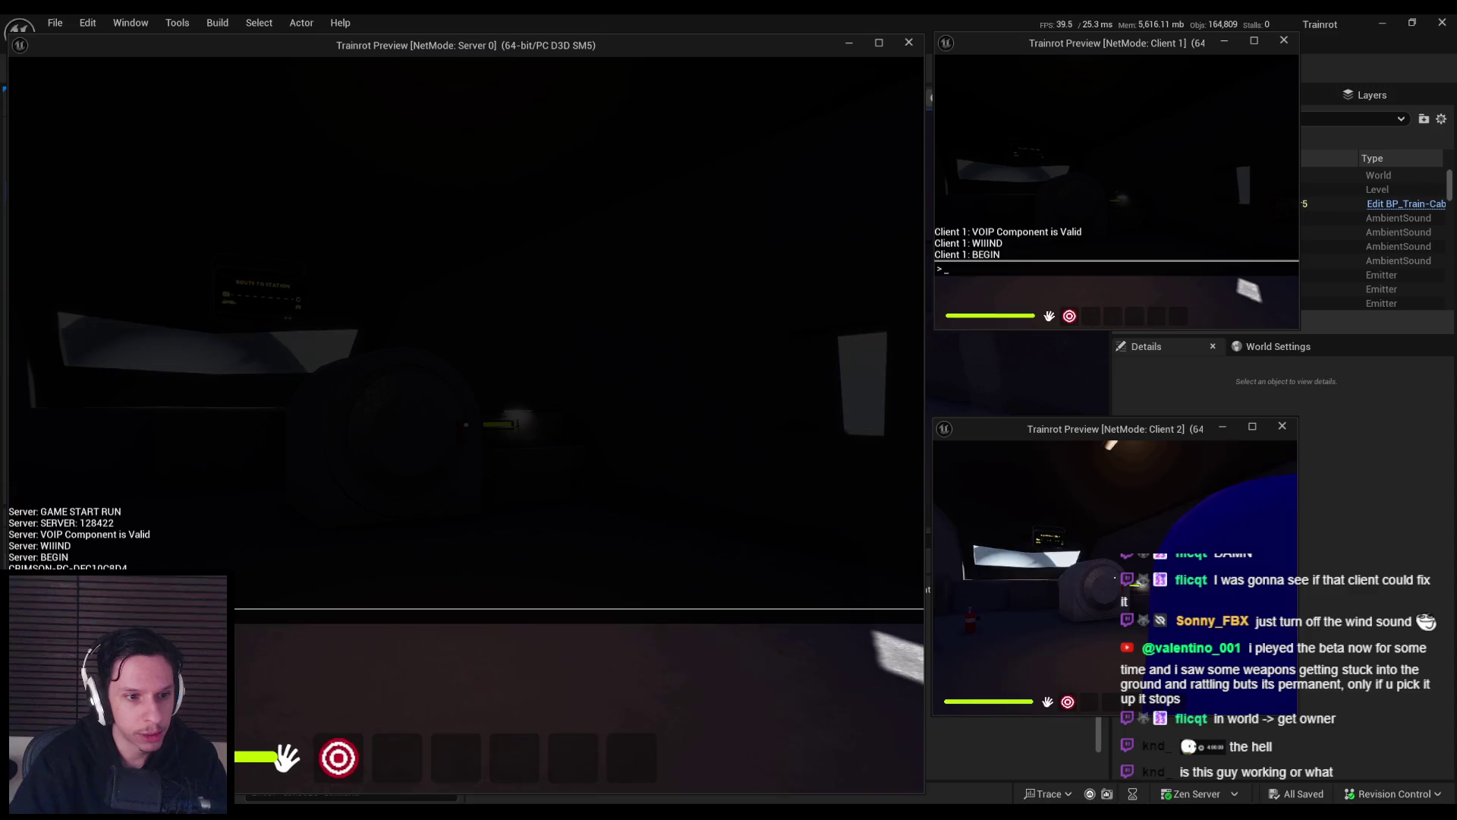
{"action": "key", "text": "grave"}
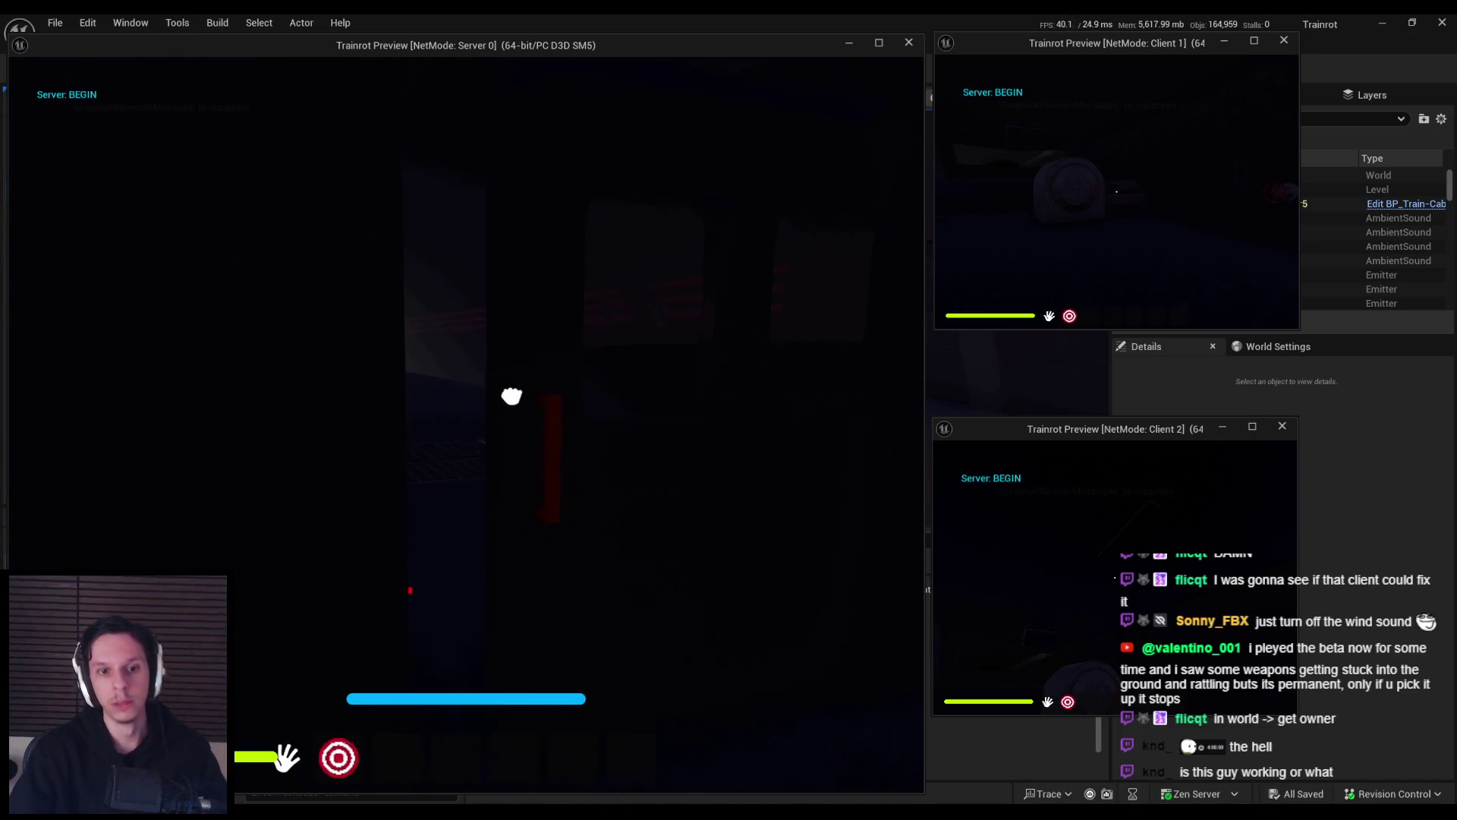
{"action": "key", "text": "Escape"}
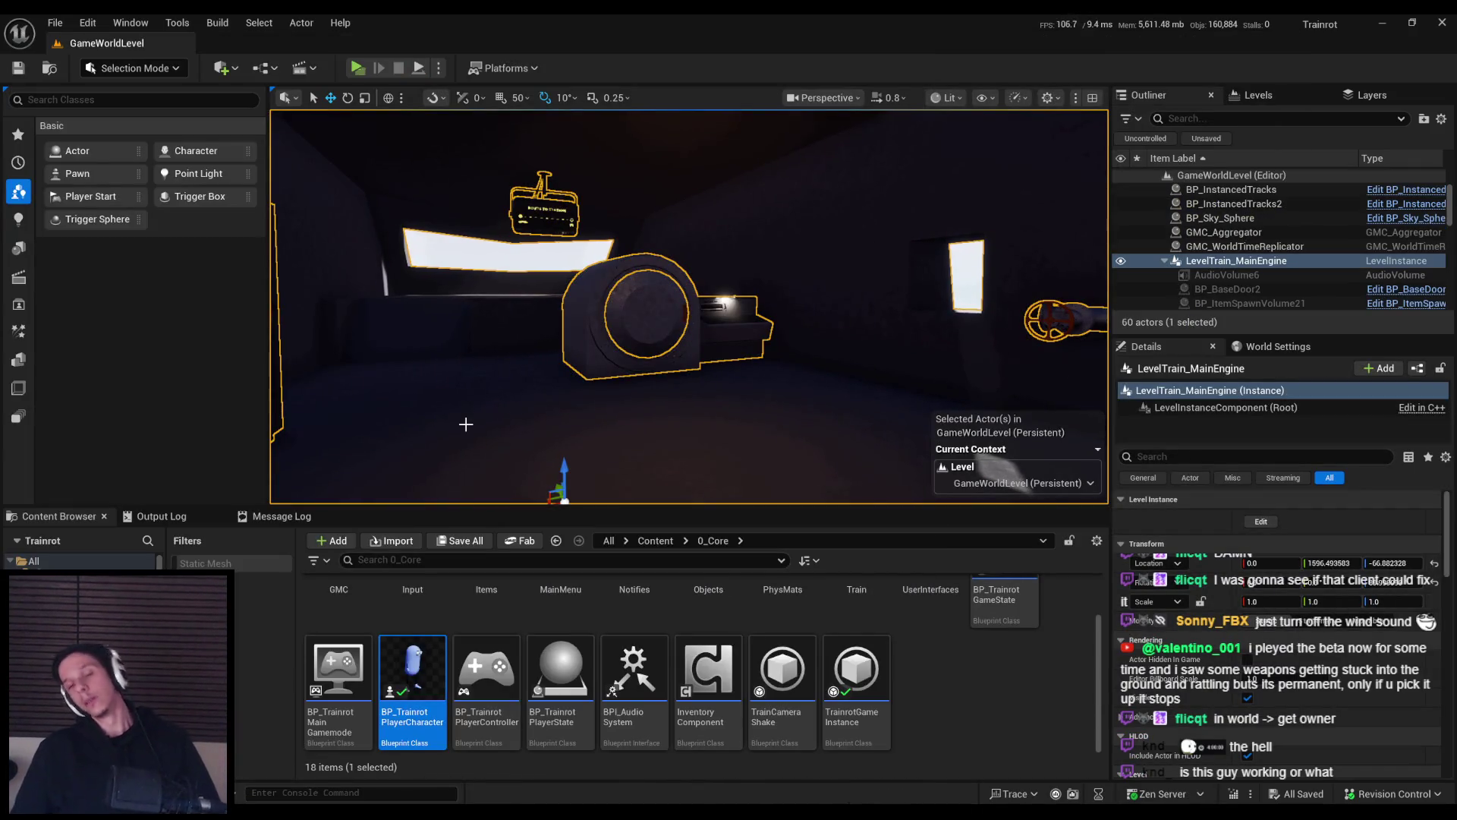
Pan across the engine room, then view play options set to 3 players in New Editor Window (PIE).
{"action": "mouse_move", "coordinate": [466, 425]}
{"action": "left_mouse_down"}
{"action": "mouse_move", "coordinate": [583, 388]}
{"action": "mouse_move", "coordinate": [629, 405]}
{"action": "left_mouse_up"}
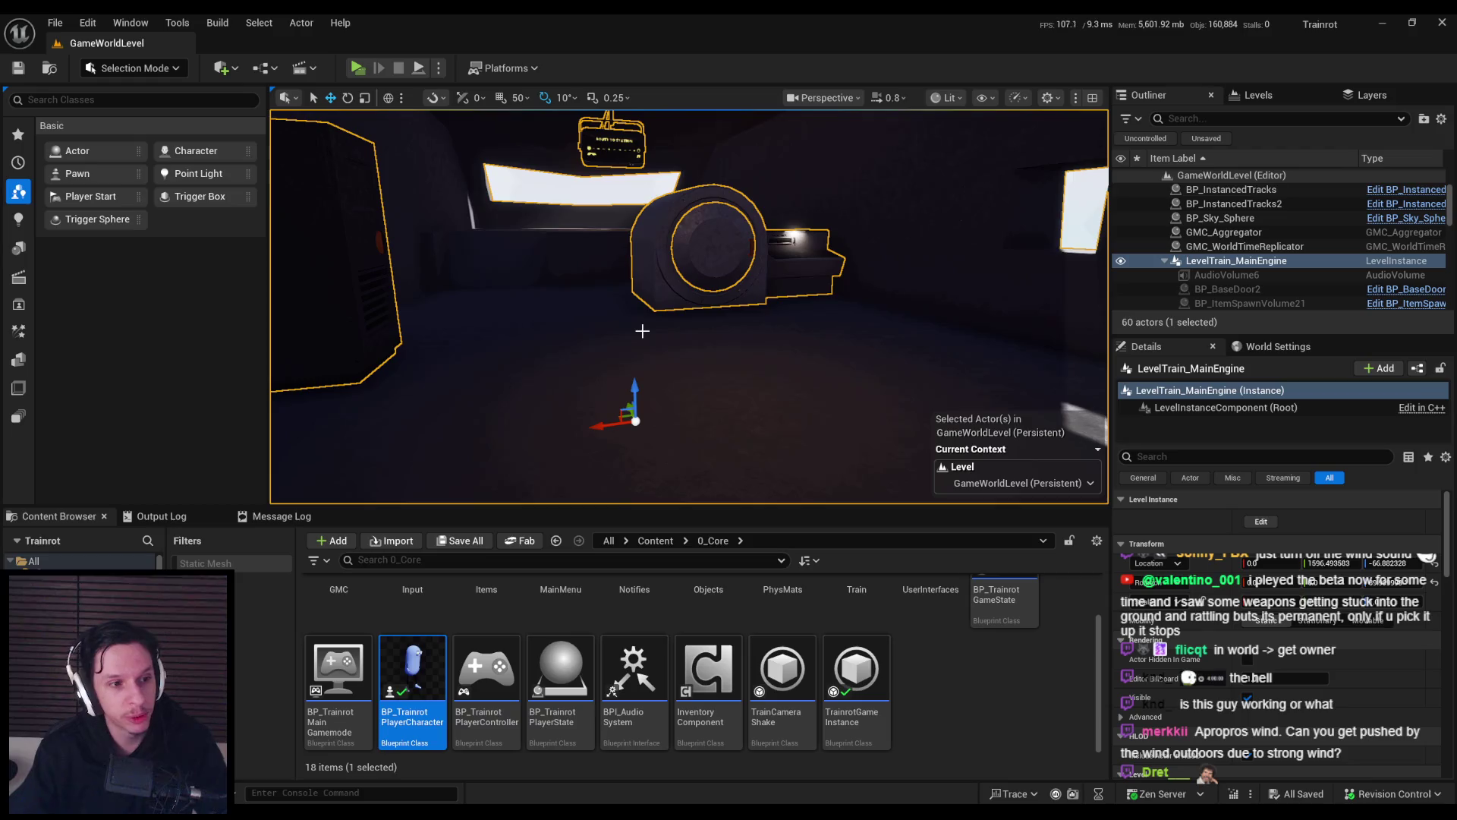
{"action": "mouse_move", "coordinate": [425, 295]}
{"action": "left_mouse_down"}
{"action": "mouse_move", "coordinate": [668, 356]}
{"action": "mouse_move", "coordinate": [957, 357]}
{"action": "left_mouse_up"}
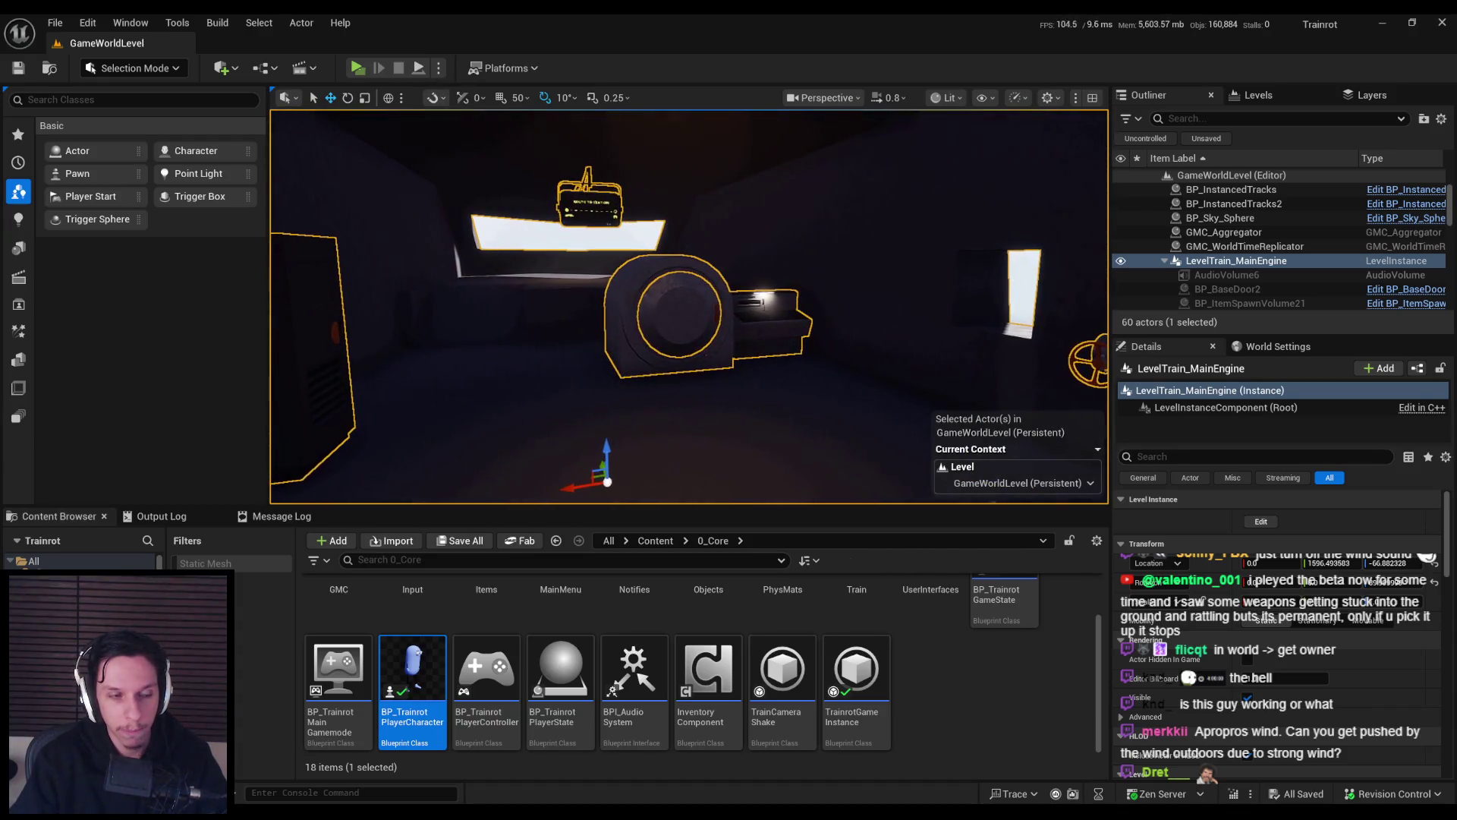
{"action": "left_click", "coordinate": [439, 69]}
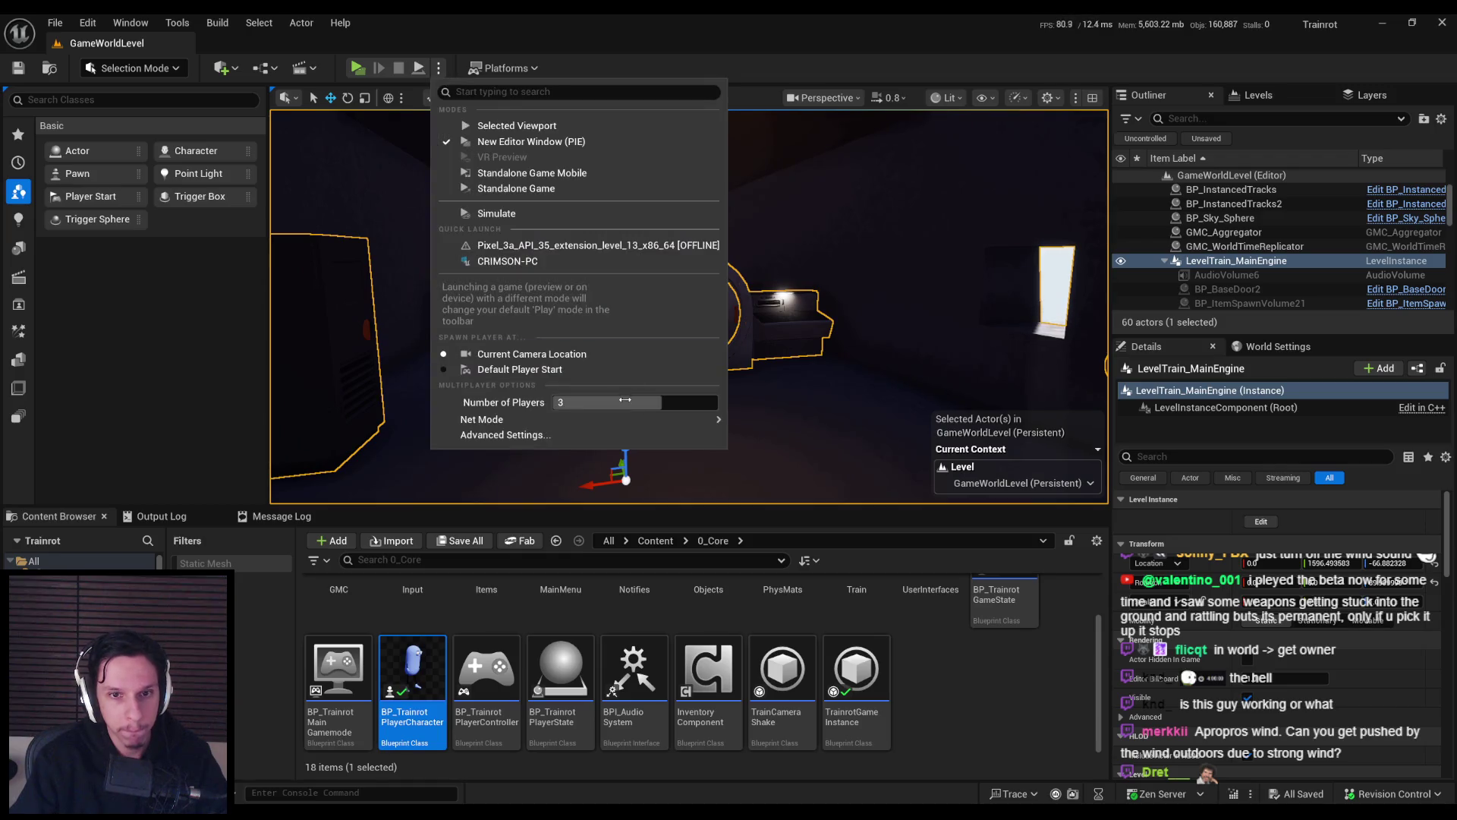
Play in the Selected Viewport fullscreen, walk to the red valve and turn it.
{"action": "left_click", "coordinate": [517, 125]}
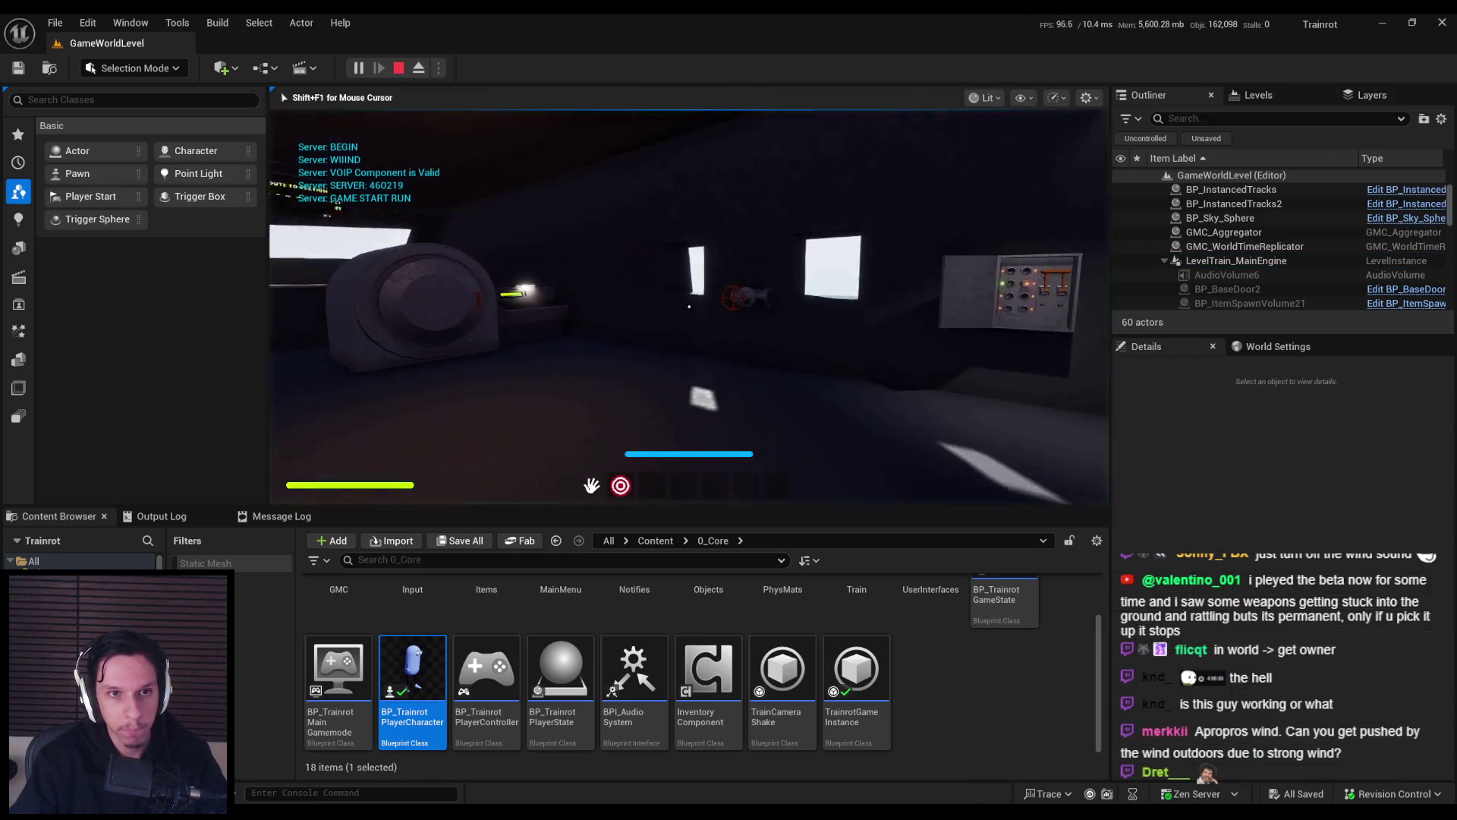
{"action": "key", "text": "F11"}
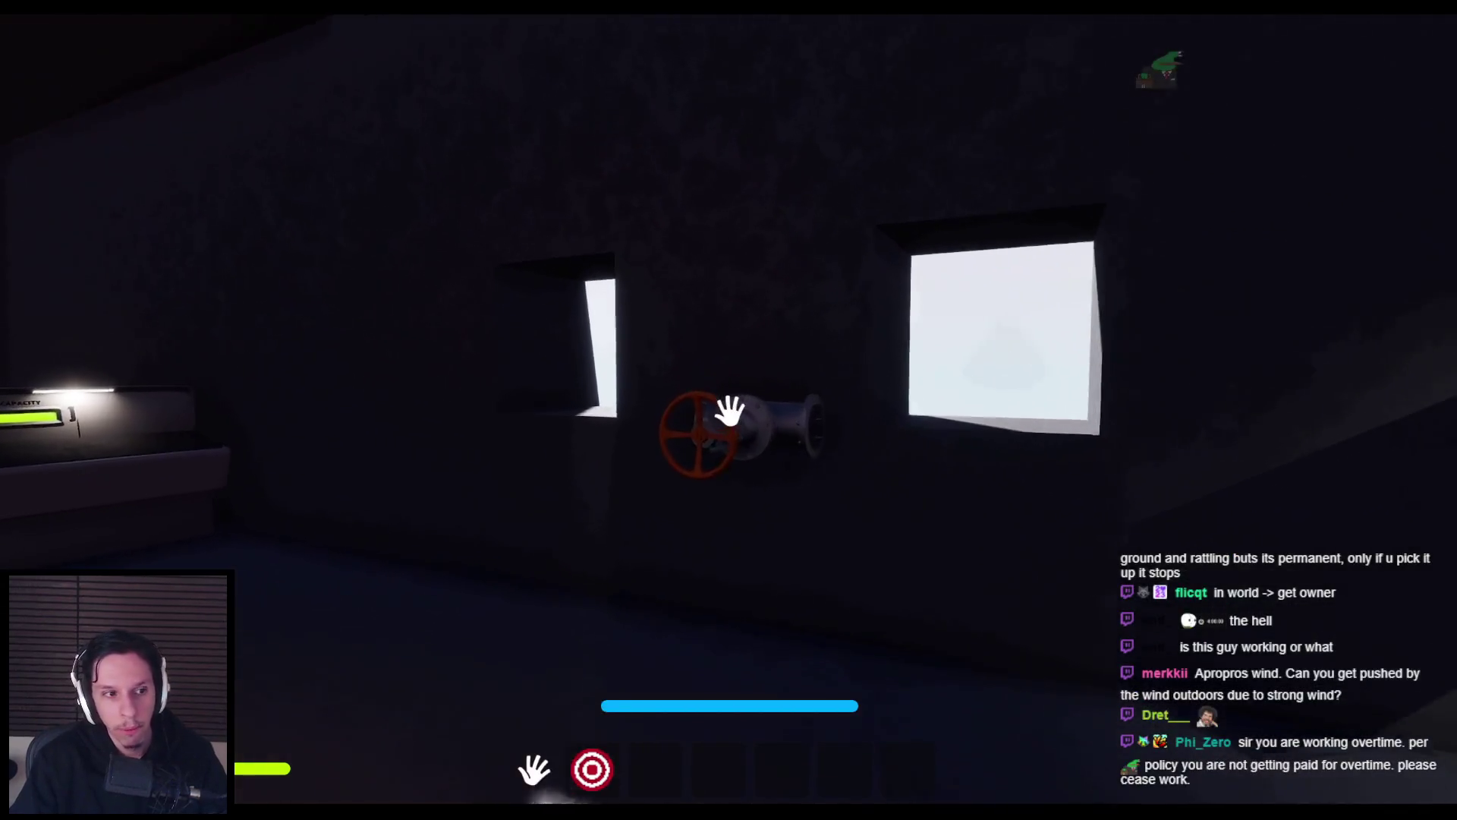
{"action": "key", "text": "w"}
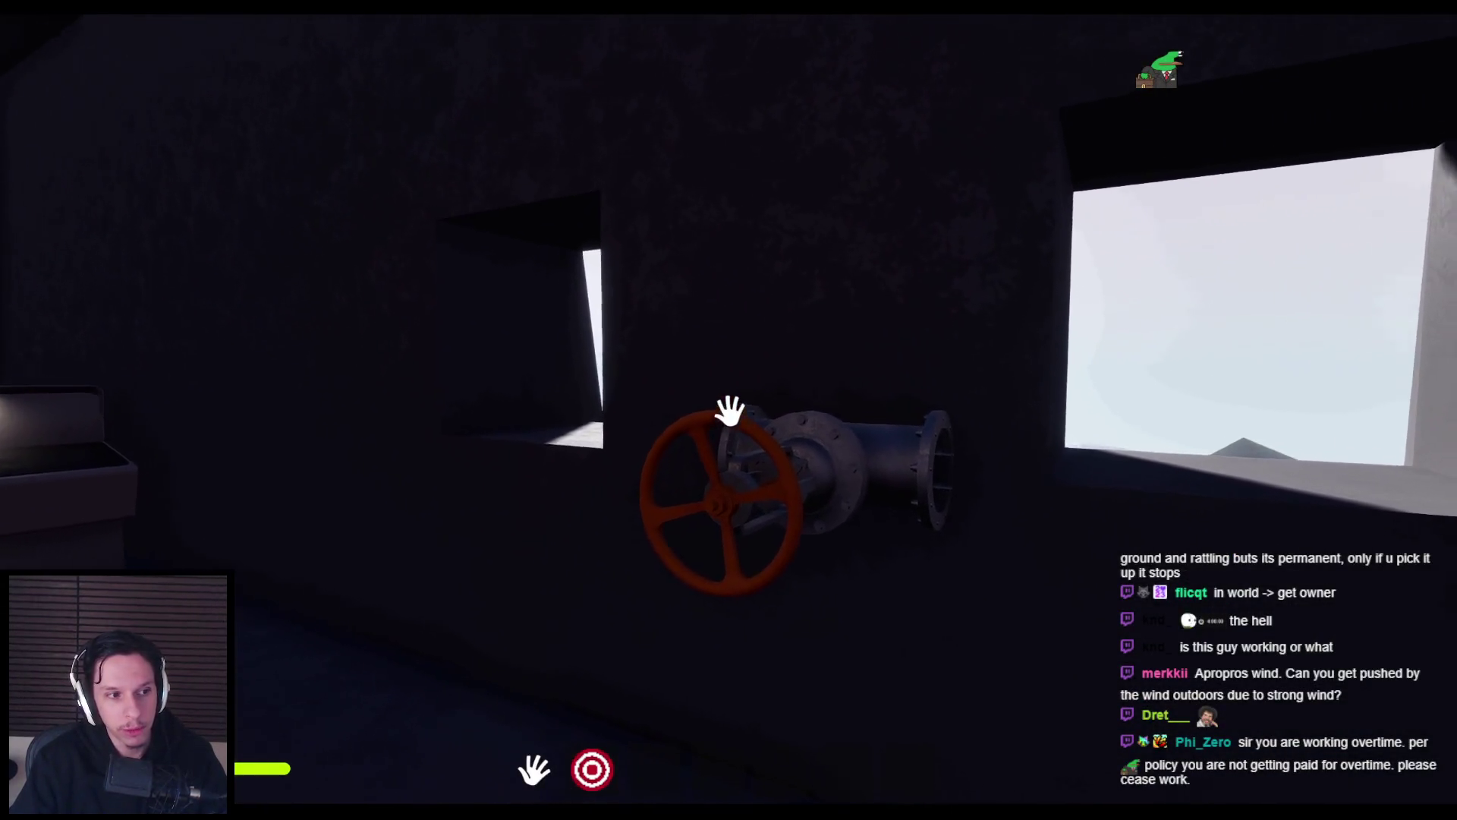
{"action": "key", "text": "w"}
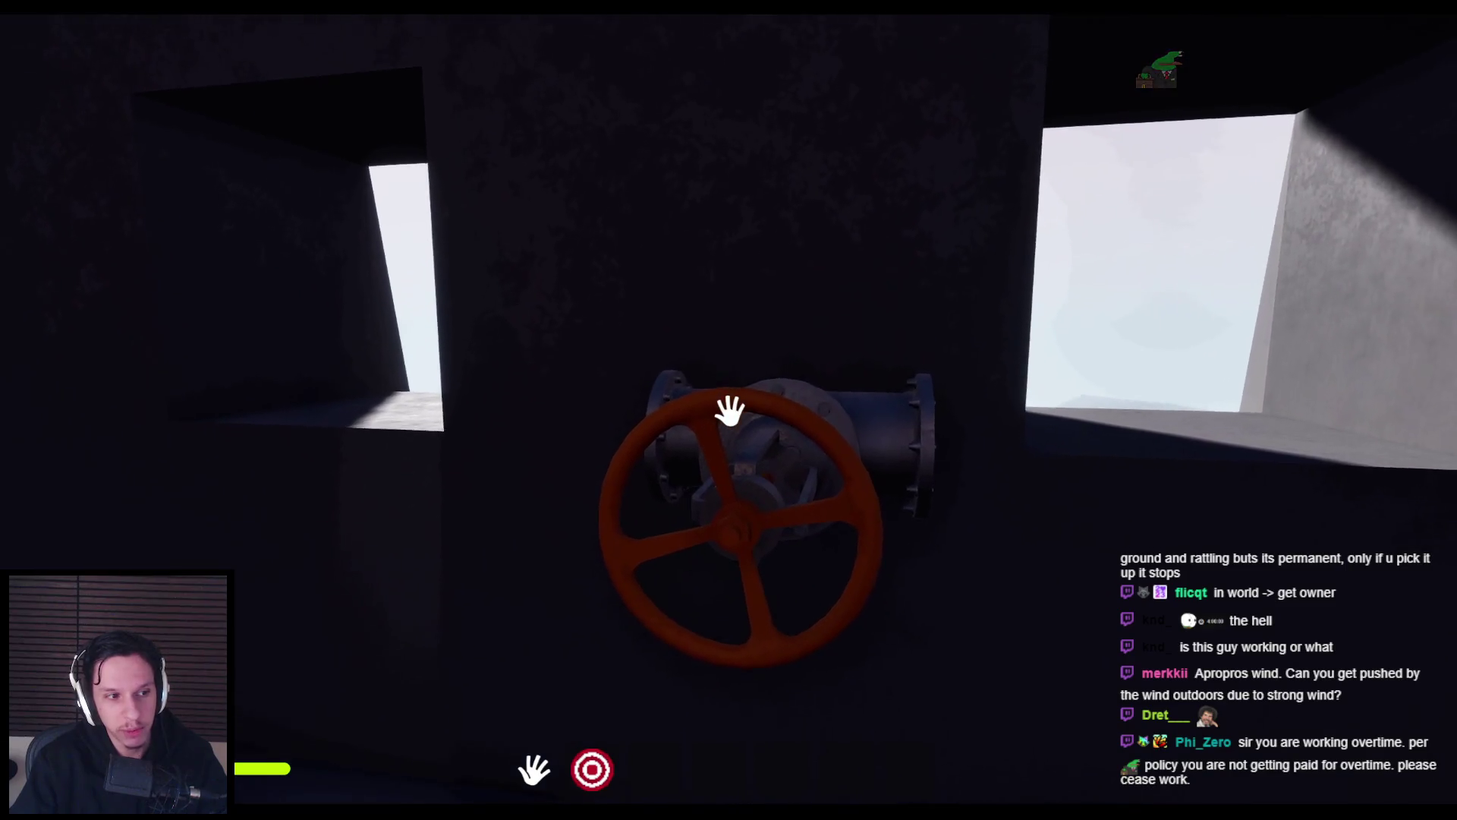
{"action": "mouse_move", "coordinate": [731, 410]}
{"action": "left_mouse_down"}
{"action": "mouse_move", "coordinate": [823, 560]}
{"action": "mouse_move", "coordinate": [840, 456]}
{"action": "mouse_move", "coordinate": [621, 479]}
{"action": "mouse_move", "coordinate": [712, 650]}
{"action": "mouse_move", "coordinate": [699, 413]}
{"action": "mouse_move", "coordinate": [612, 511]}
{"action": "mouse_move", "coordinate": [616, 559]}
{"action": "mouse_move", "coordinate": [712, 640]}
{"action": "left_mouse_up"}
Walk up to the fuse box and briefly equip then stow the crank.
{"action": "key", "text": "w"}
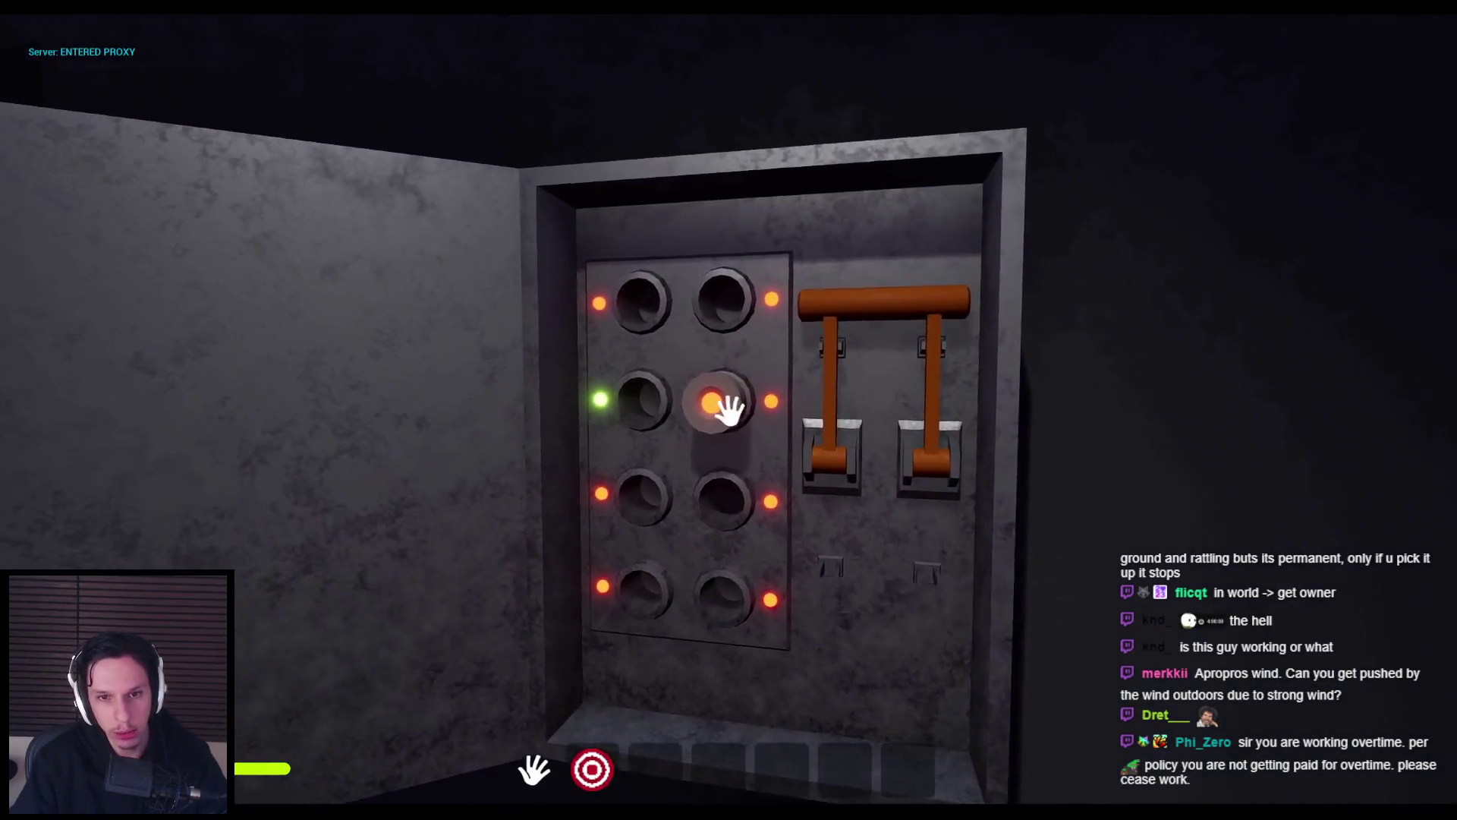
{"action": "mouse_move", "coordinate": [722, 406]}
{"action": "left_mouse_down"}
{"action": "mouse_move", "coordinate": [723, 455]}
{"action": "mouse_move", "coordinate": [731, 407]}
{"action": "mouse_move", "coordinate": [693, 410]}
{"action": "mouse_move", "coordinate": [714, 408]}
{"action": "left_mouse_up"}
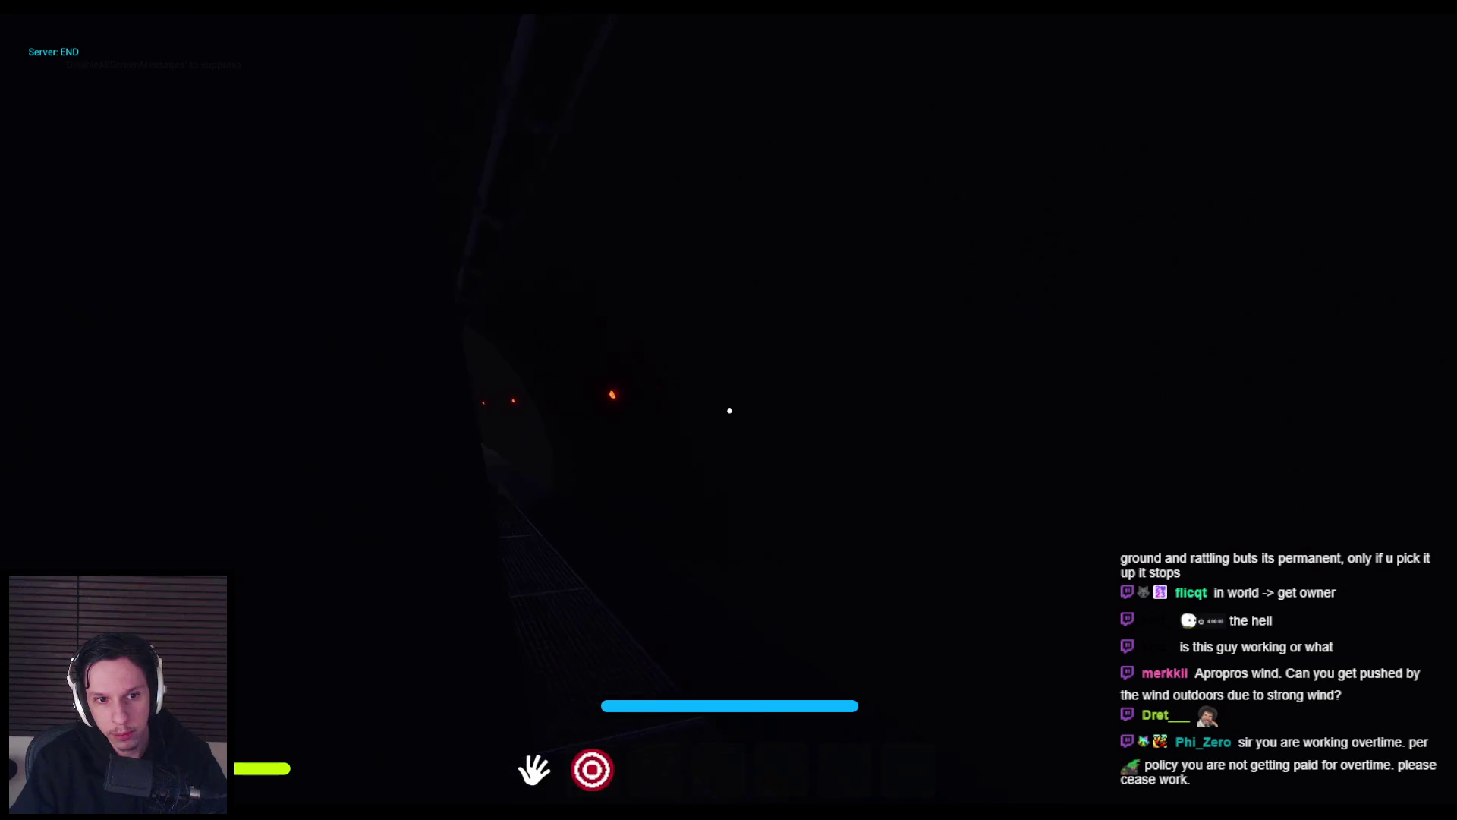
{"action": "key", "text": "2"}
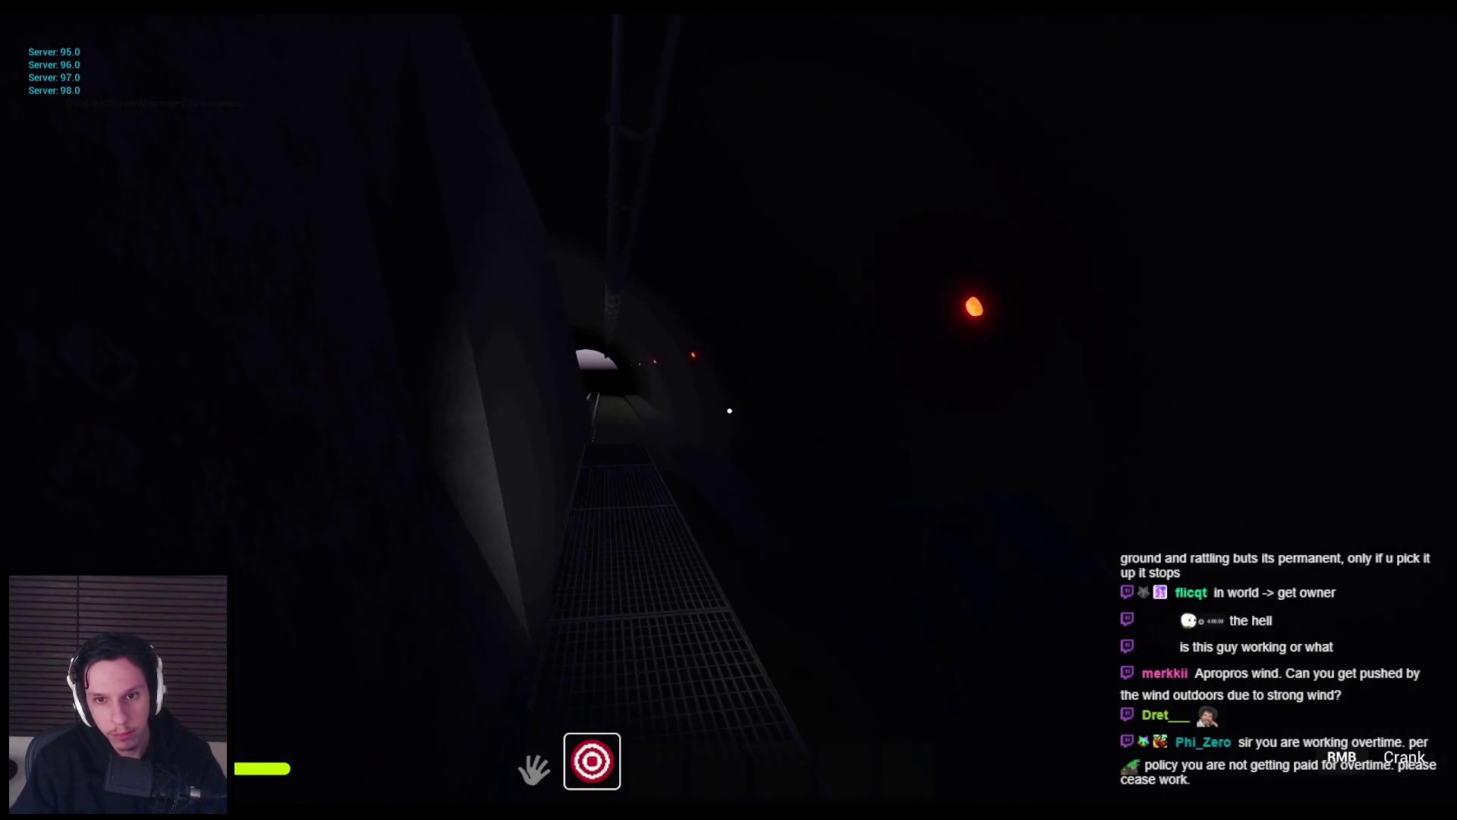
{"action": "key", "text": "2"}
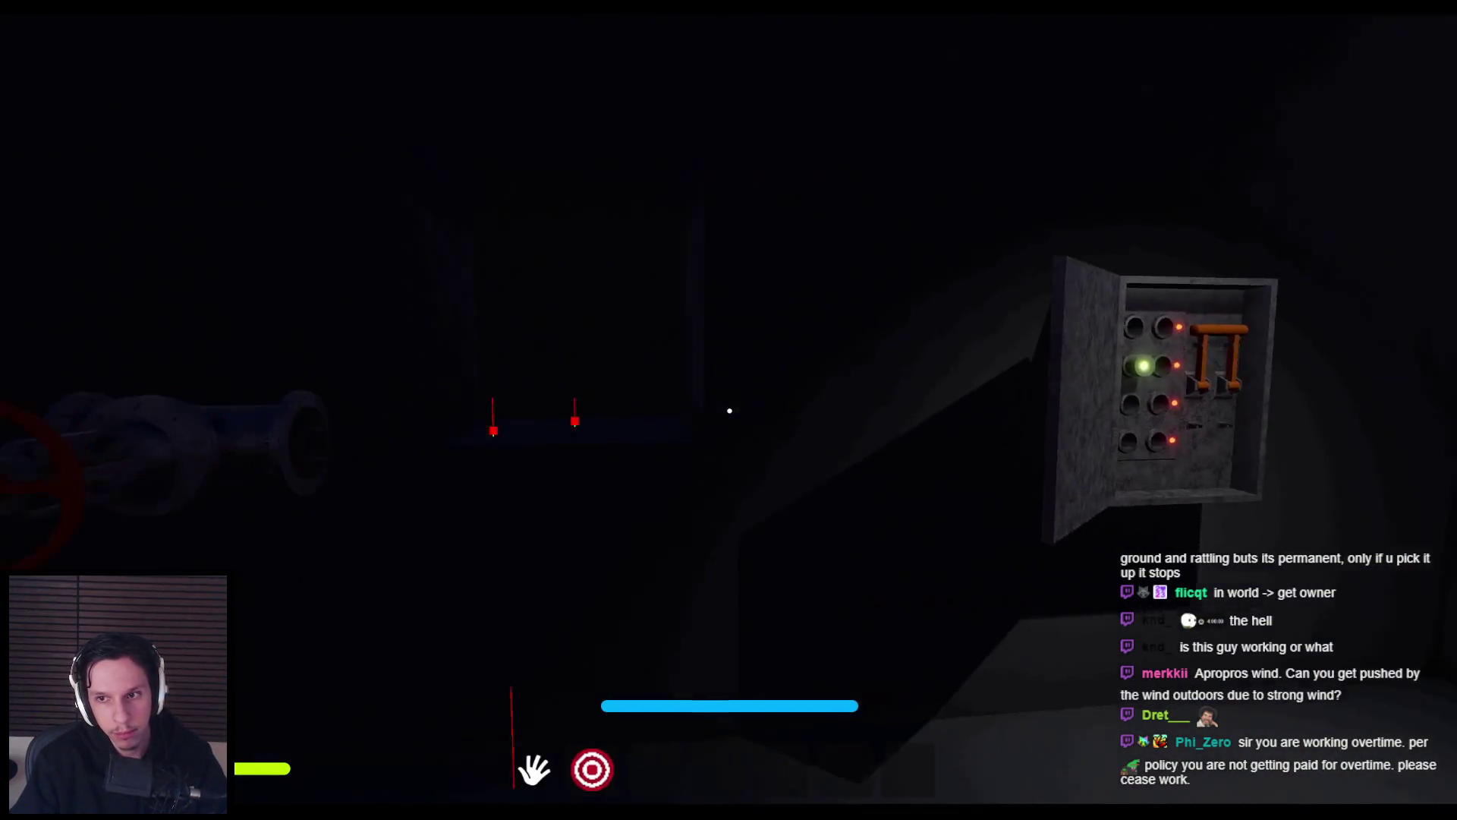
Pull the orange lever down once, then reposition to line up on its handle.
{"action": "left_click", "coordinate": [729, 410]}
{"action": "left_click", "coordinate": [729, 410]}
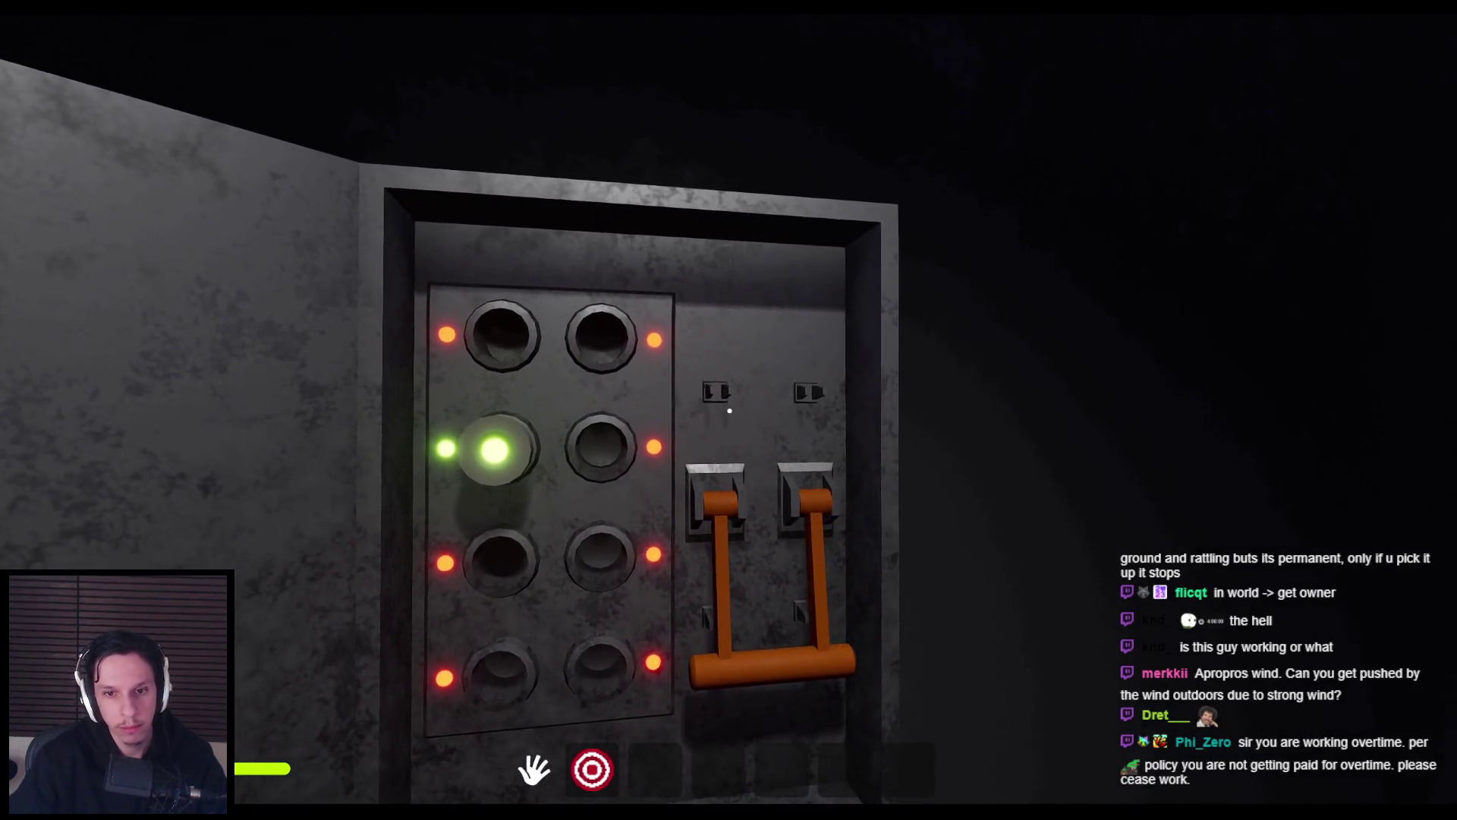
{"action": "key", "text": "w"}
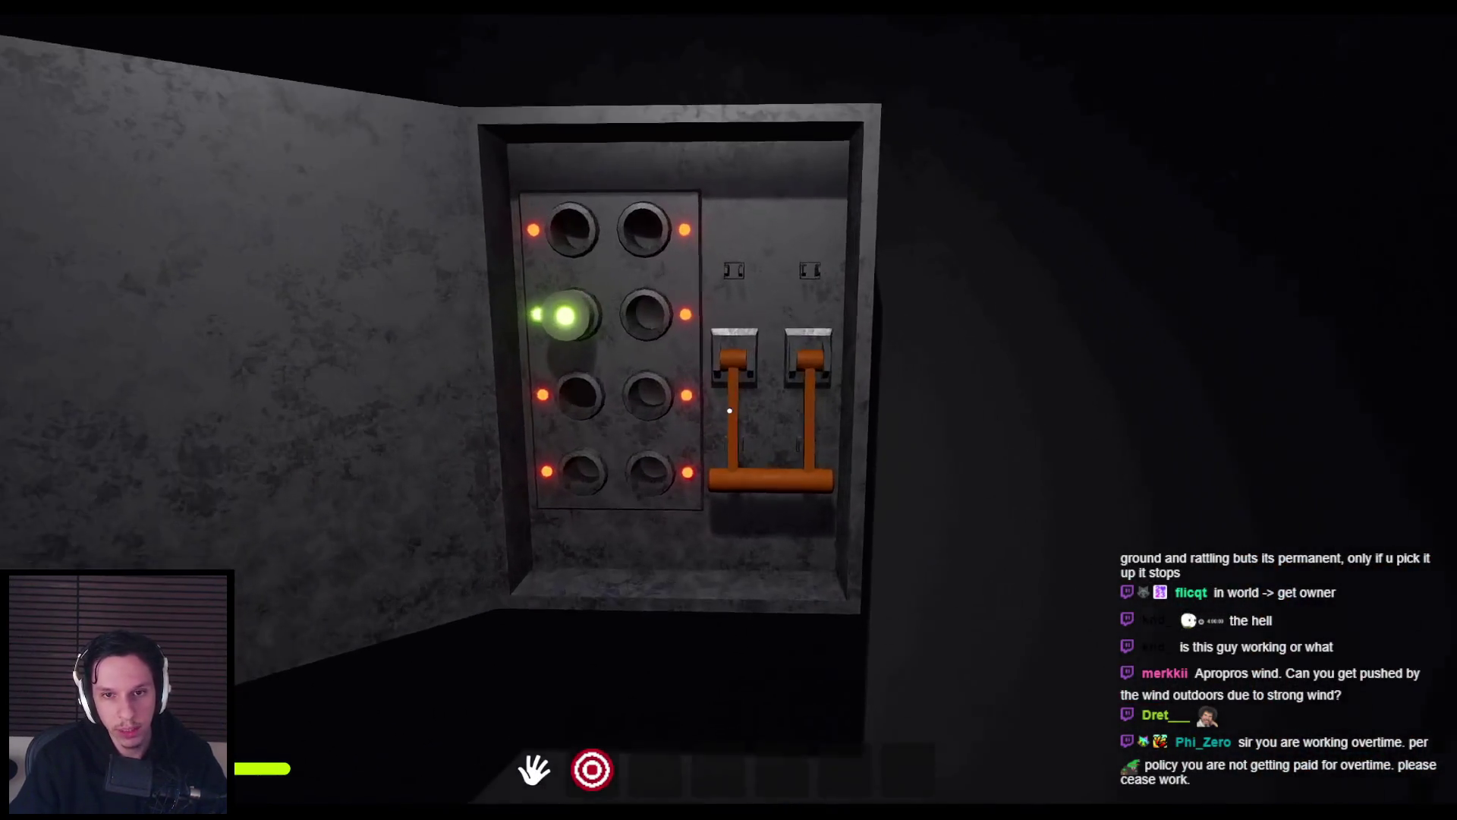
{"action": "key", "text": "s"}
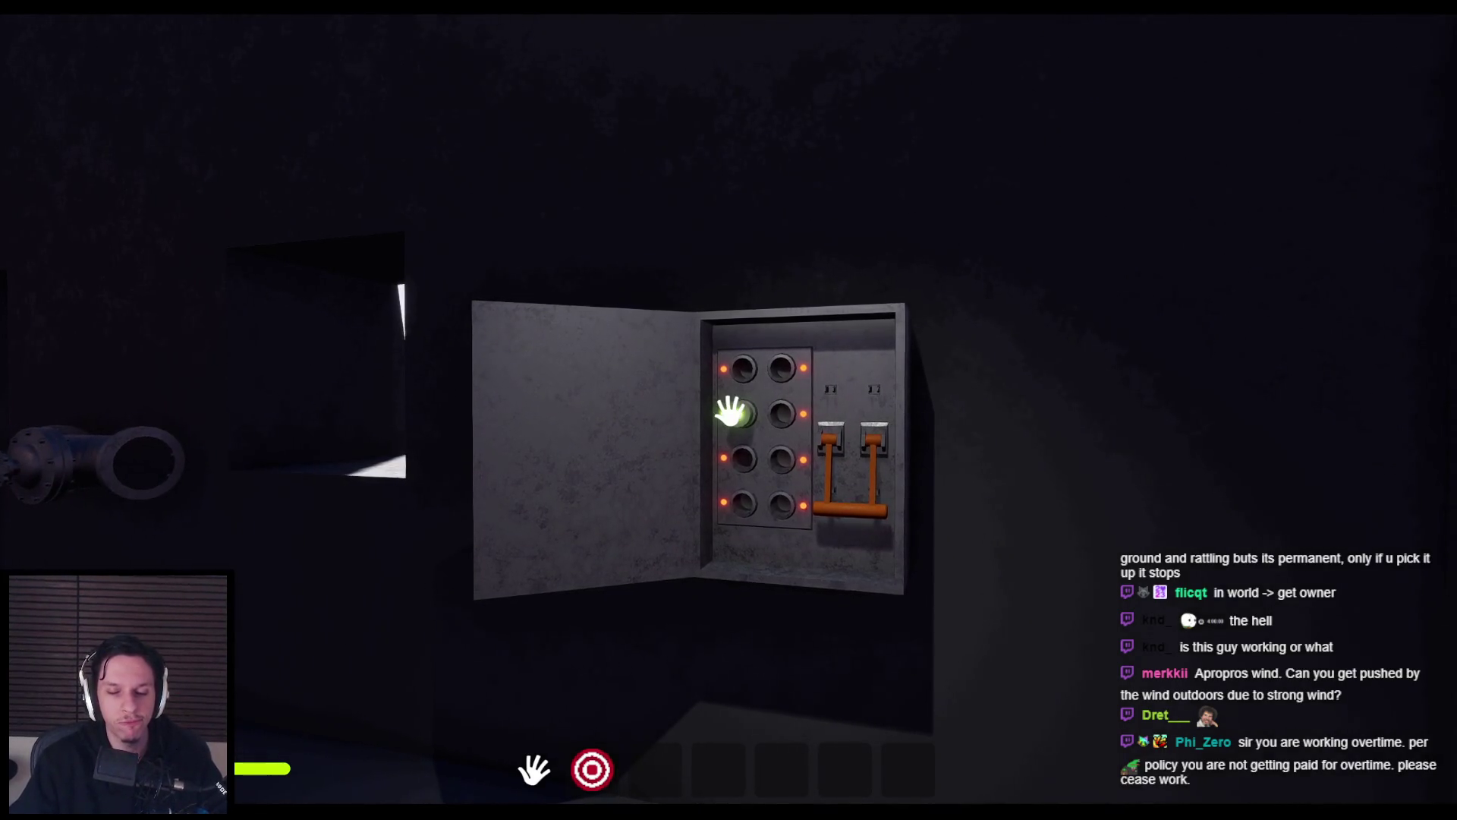
{"action": "key", "text": "w"}
{"action": "key", "text": "s"}
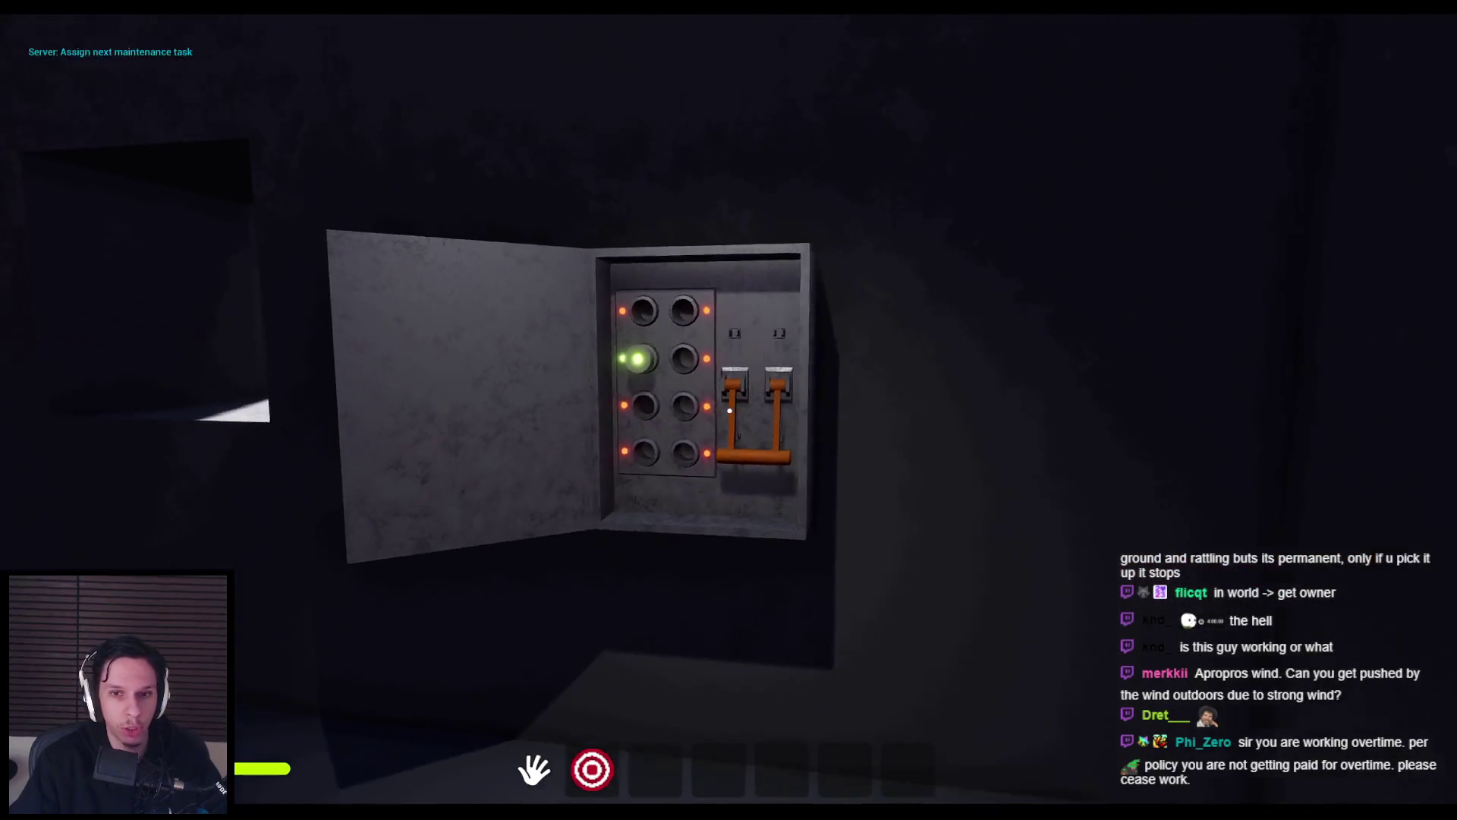
{"action": "key", "text": "w"}
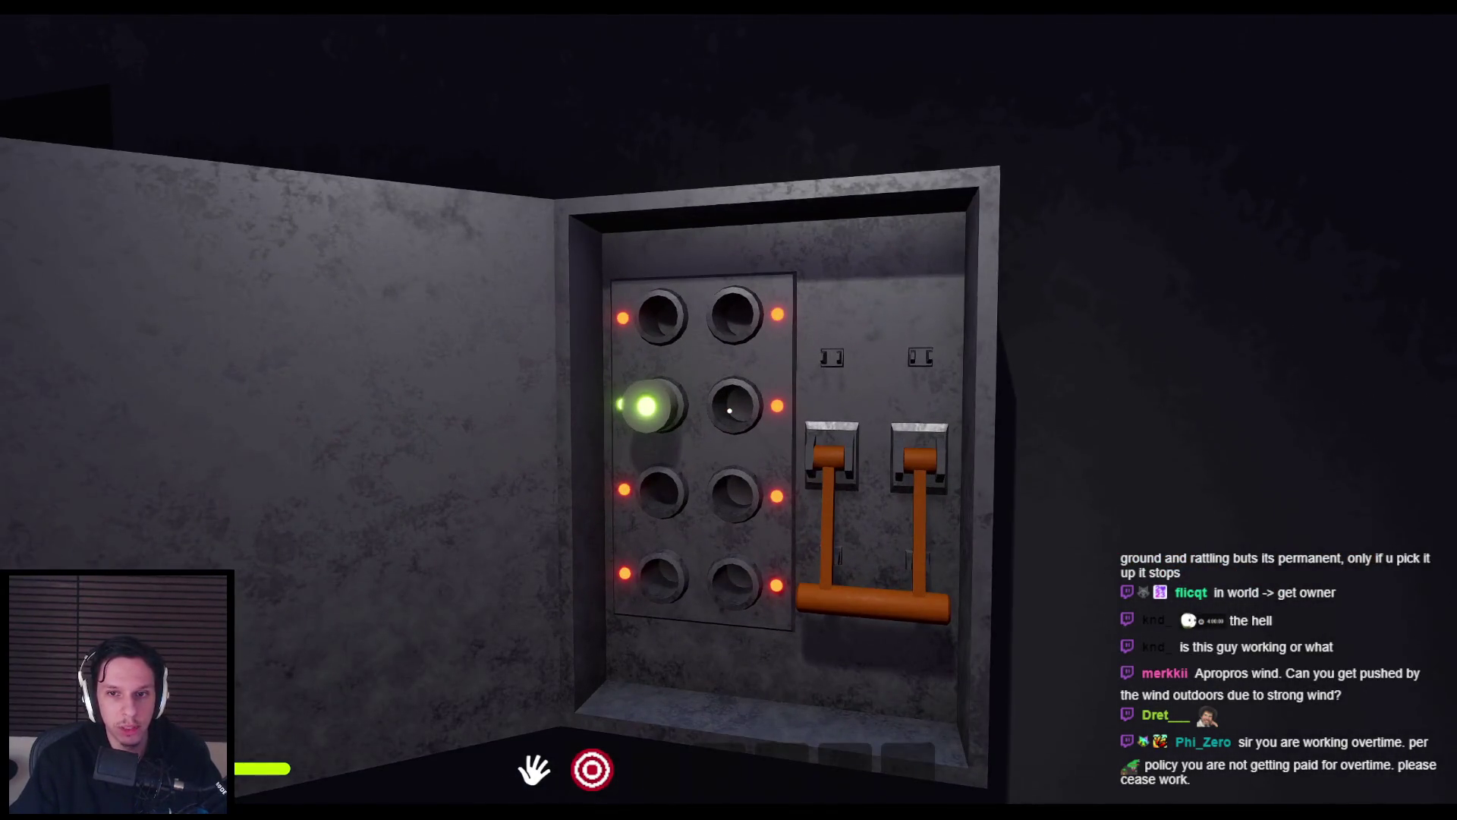
{"action": "key", "text": "s"}
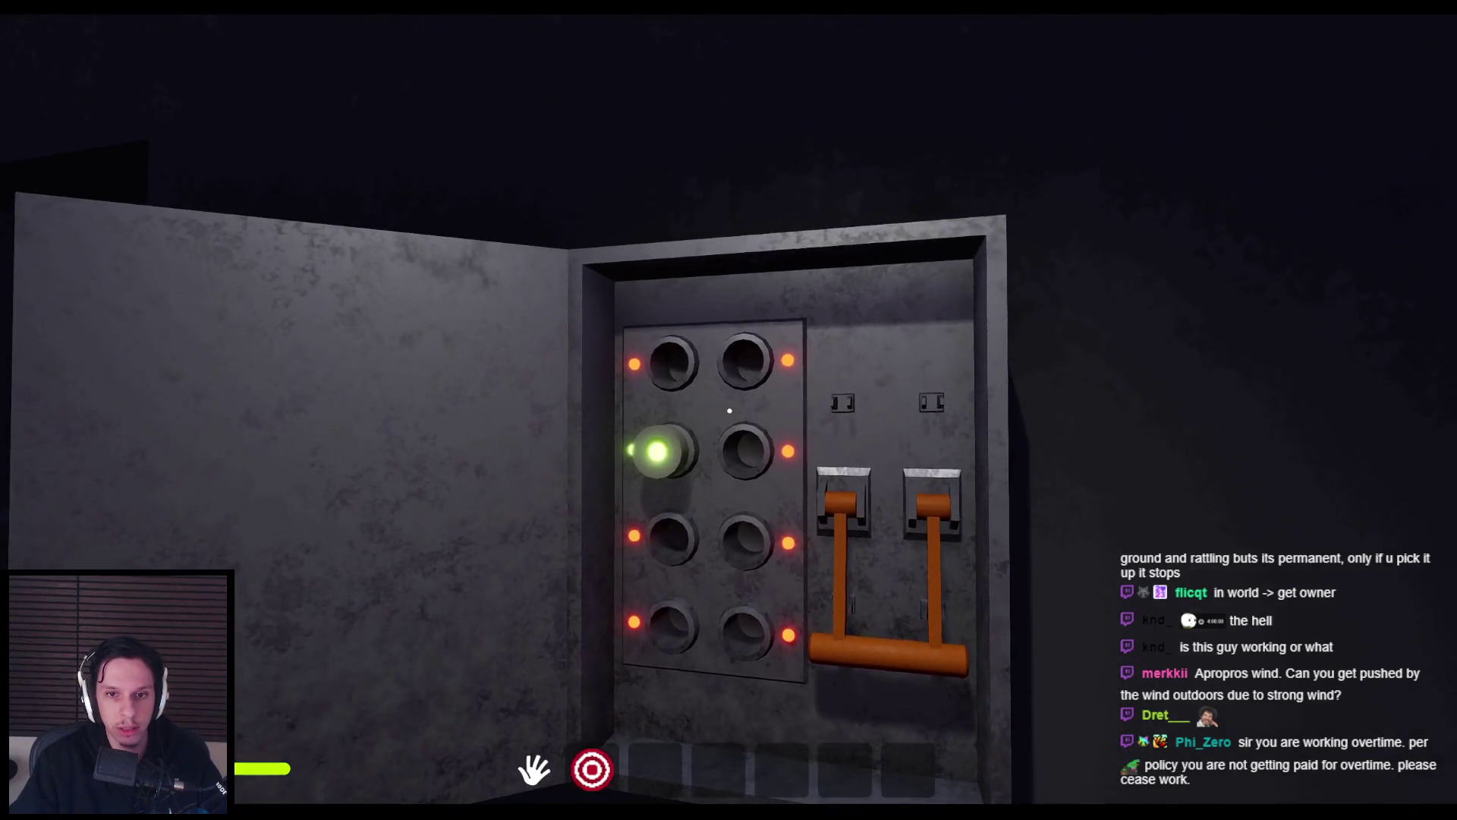
{"action": "key", "text": "s"}
{"action": "key", "text": "w"}
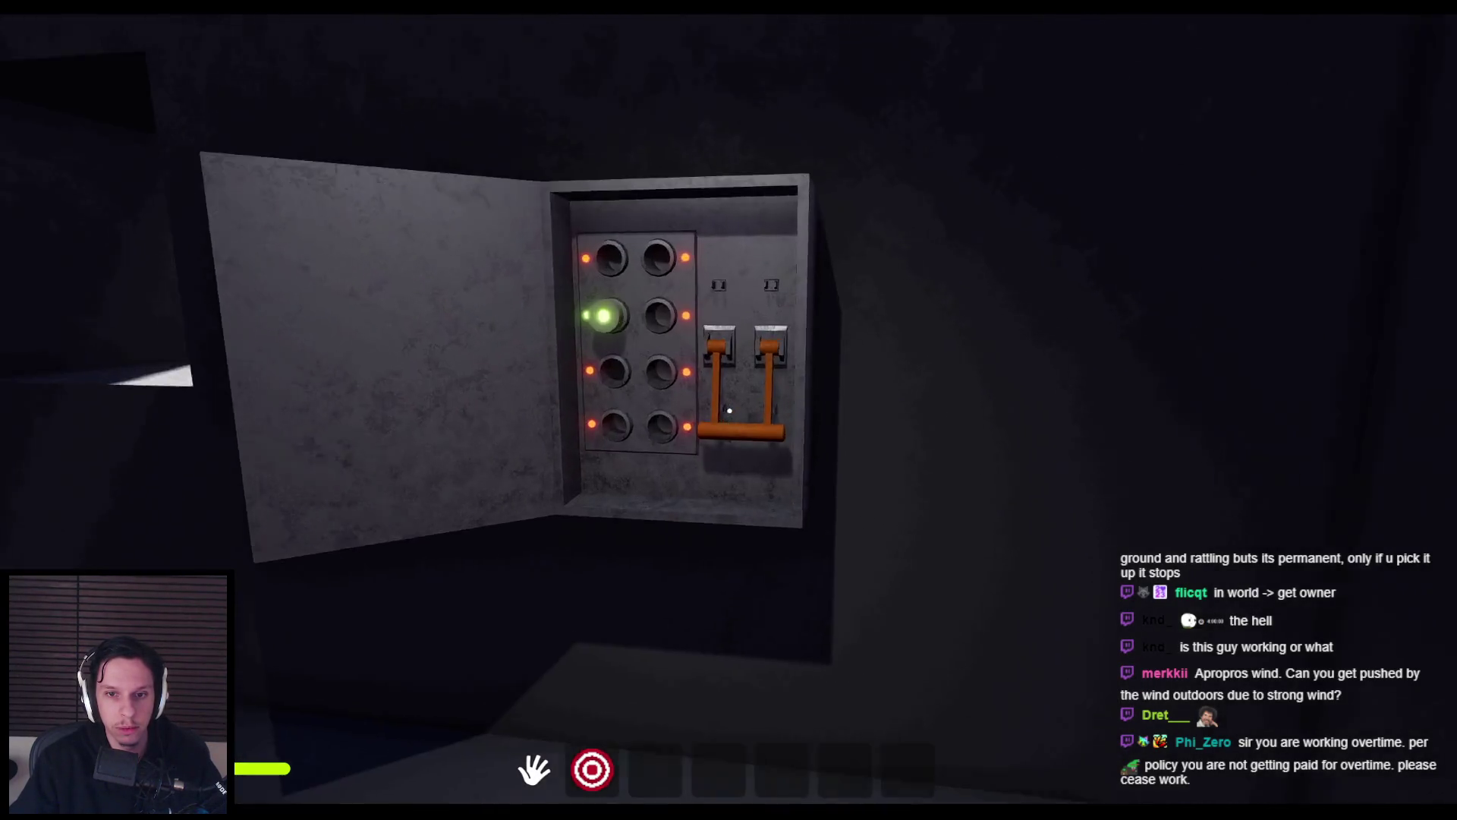
{"action": "key", "text": "w"}
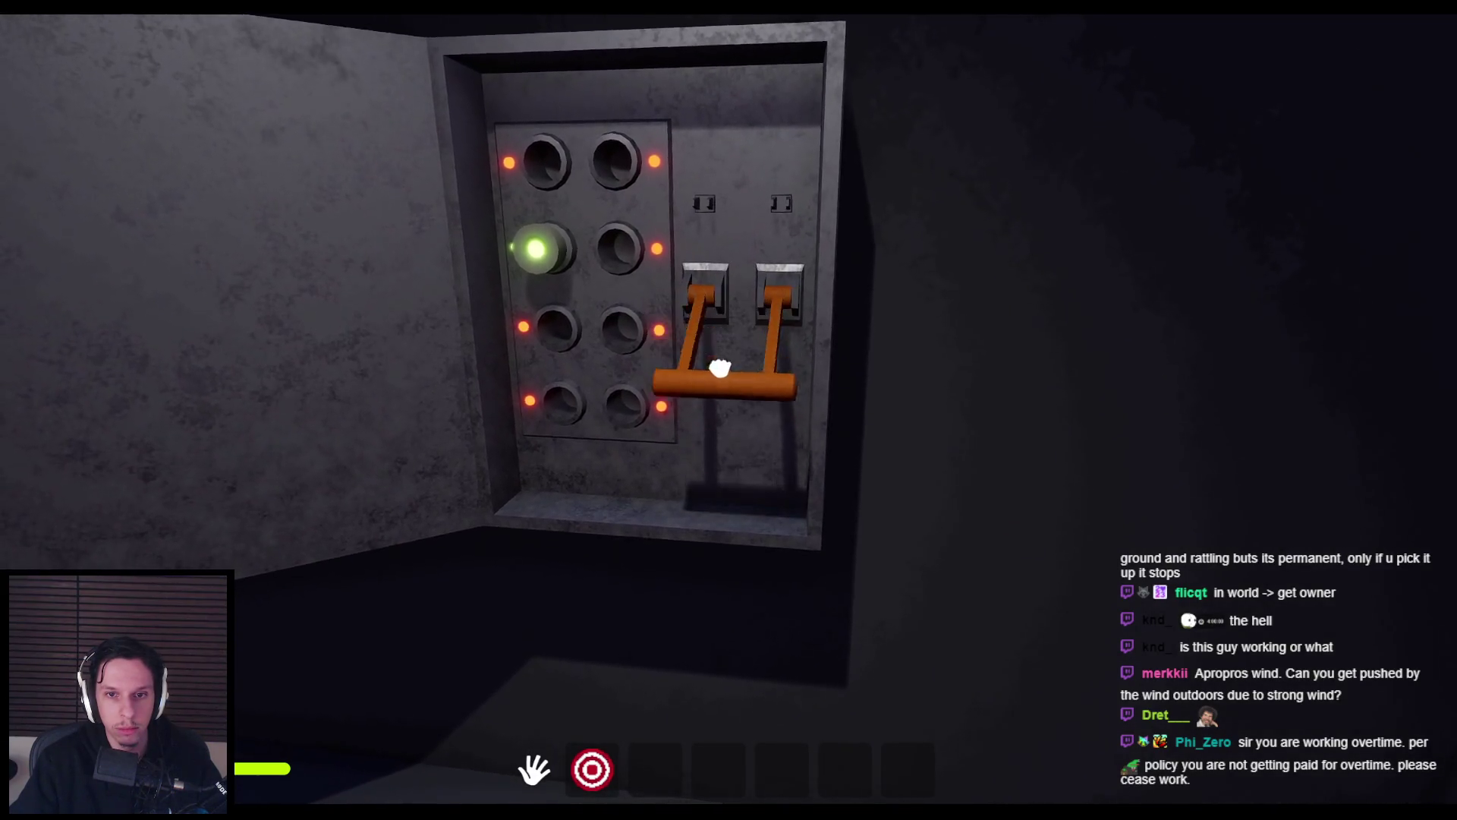
Work the fuse-box lever fully up and down several times, leaving it raised.
{"action": "left_click_drag", "start_coordinate": [735, 400], "coordinate": [721, 237]}
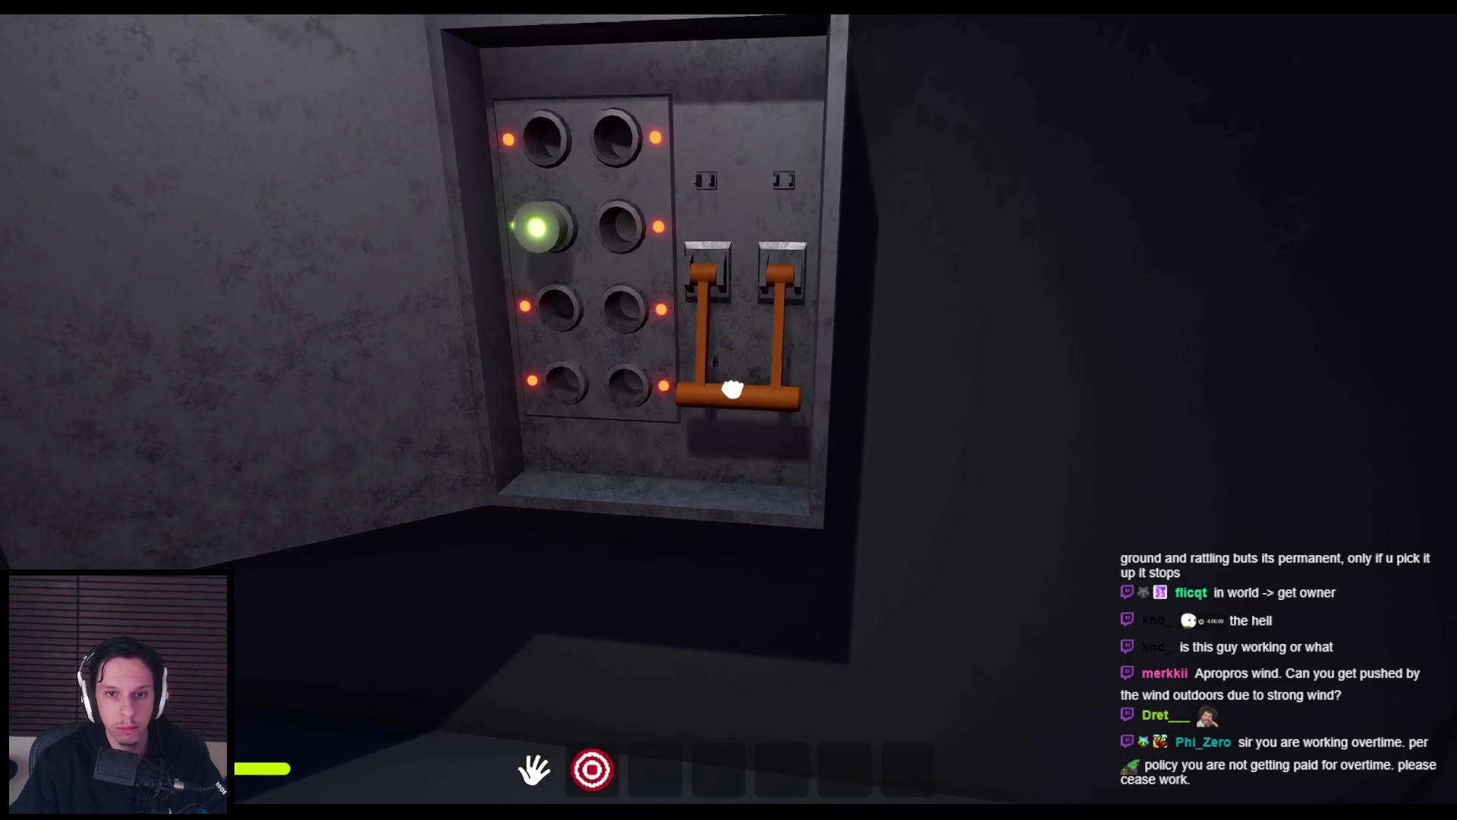
{"action": "left_click_drag", "start_coordinate": [730, 405], "coordinate": [719, 249]}
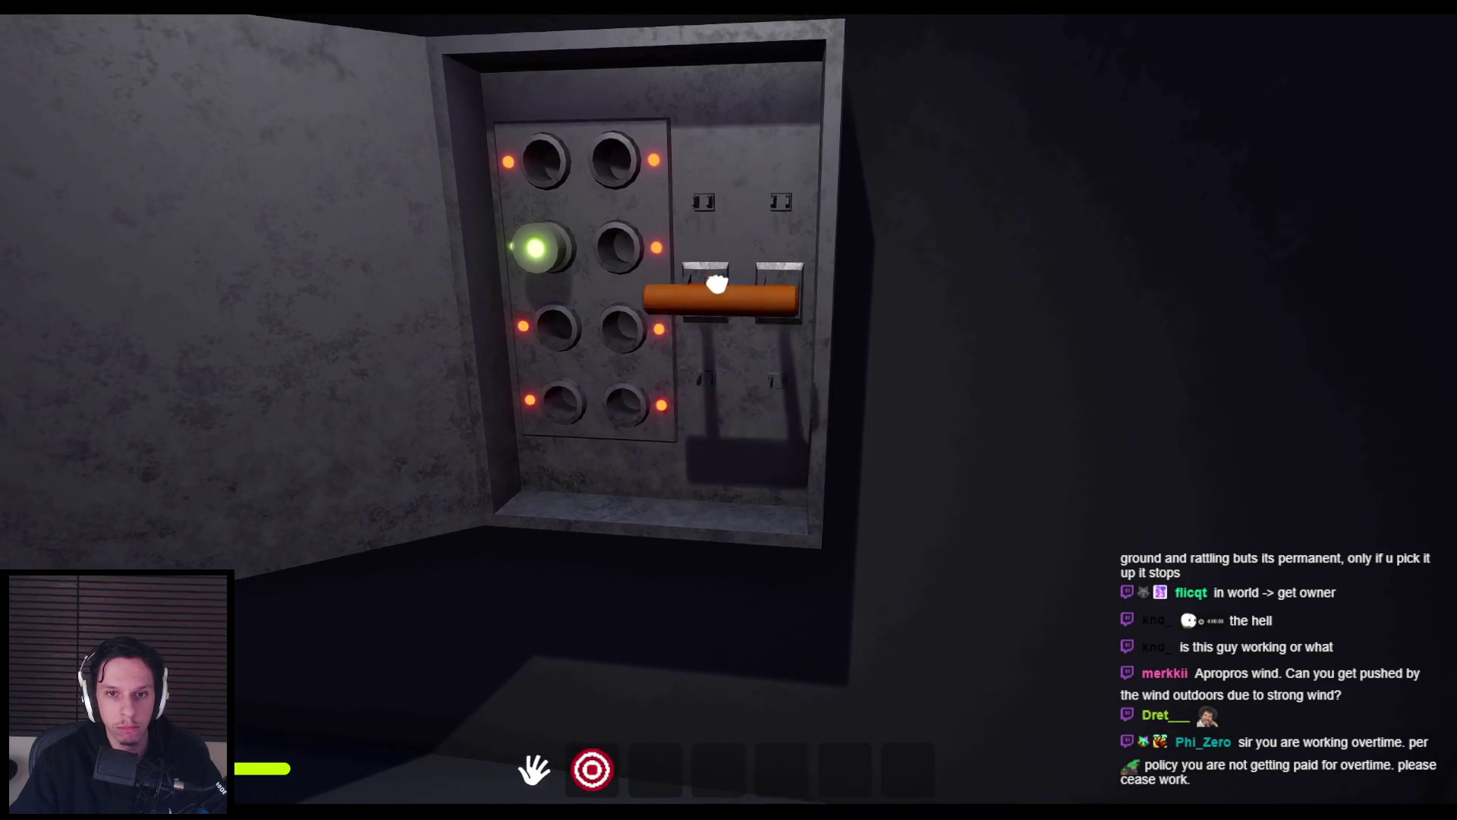
{"action": "left_click_drag", "start_coordinate": [721, 365], "coordinate": [729, 393]}
{"action": "mouse_move", "coordinate": [729, 168]}
{"action": "left_mouse_down"}
{"action": "mouse_move", "coordinate": [730, 371]}
{"action": "mouse_move", "coordinate": [725, 180]}
{"action": "mouse_move", "coordinate": [713, 371]}
{"action": "mouse_move", "coordinate": [729, 394]}
{"action": "mouse_move", "coordinate": [724, 191]}
{"action": "mouse_move", "coordinate": [722, 384]}
{"action": "mouse_move", "coordinate": [709, 216]}
{"action": "left_mouse_up"}
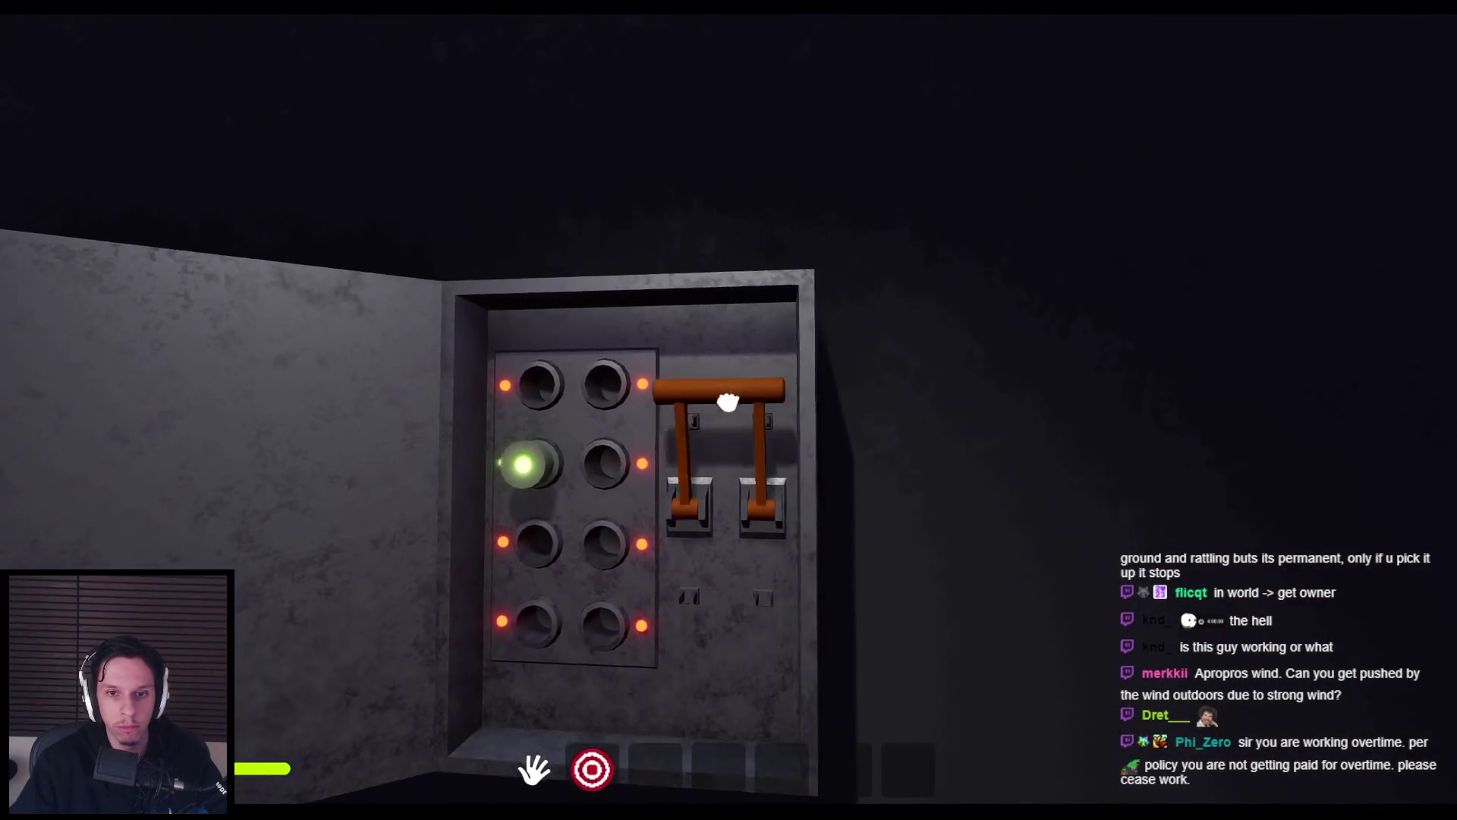
{"action": "mouse_move", "coordinate": [727, 403]}
{"action": "left_mouse_down"}
{"action": "mouse_move", "coordinate": [742, 579]}
{"action": "mouse_move", "coordinate": [710, 524]}
{"action": "left_mouse_up"}
{"action": "mouse_move", "coordinate": [724, 410]}
{"action": "left_mouse_down"}
{"action": "mouse_move", "coordinate": [713, 553]}
{"action": "mouse_move", "coordinate": [729, 563]}
{"action": "mouse_move", "coordinate": [713, 488]}
{"action": "mouse_move", "coordinate": [729, 410]}
{"action": "left_mouse_up"}
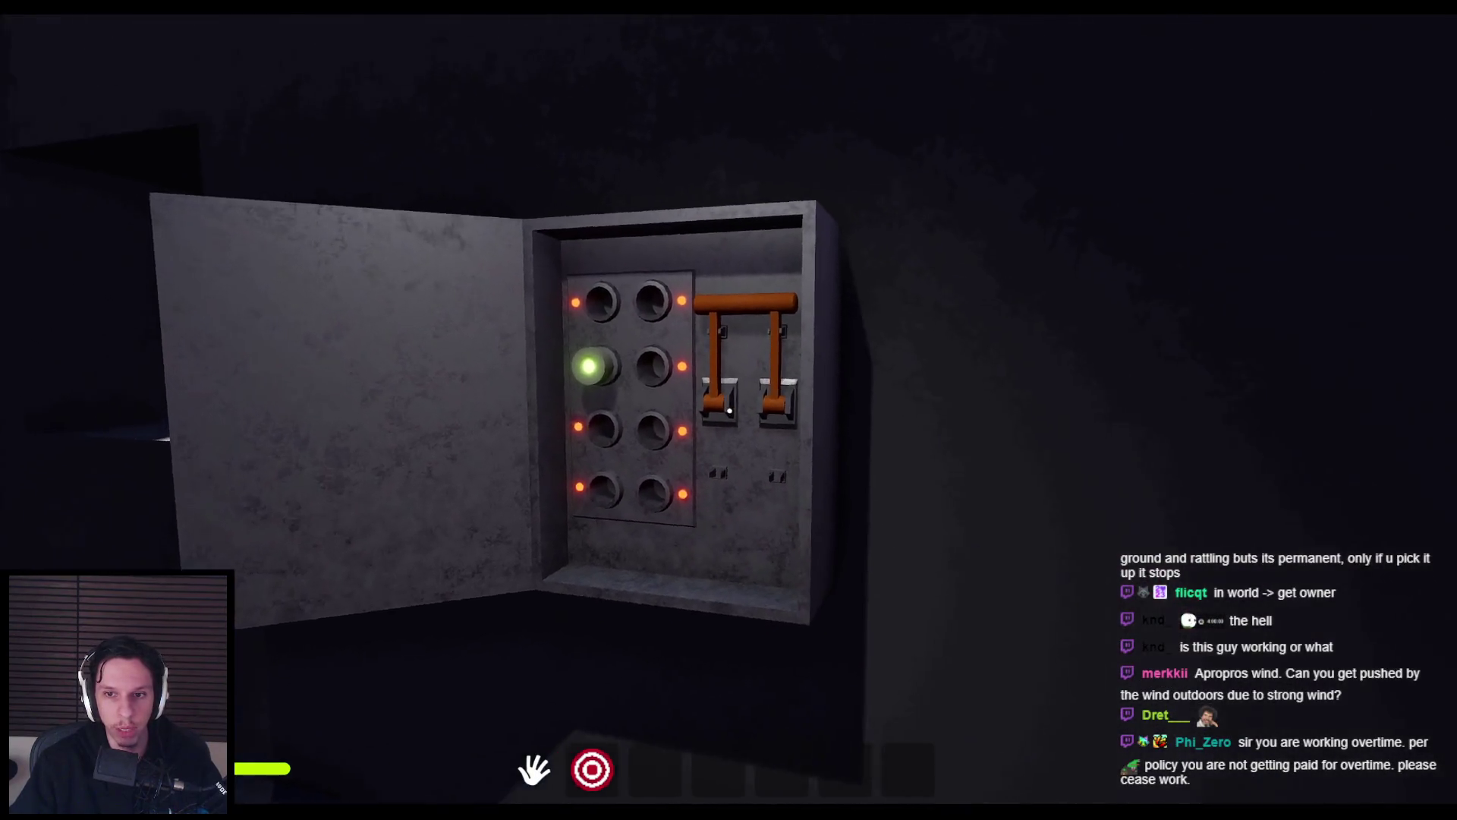
Walk around the fuse box to inspect it, then eject to a free editor camera with F8.
{"action": "key", "text": "s"}
{"action": "key", "text": "w"}
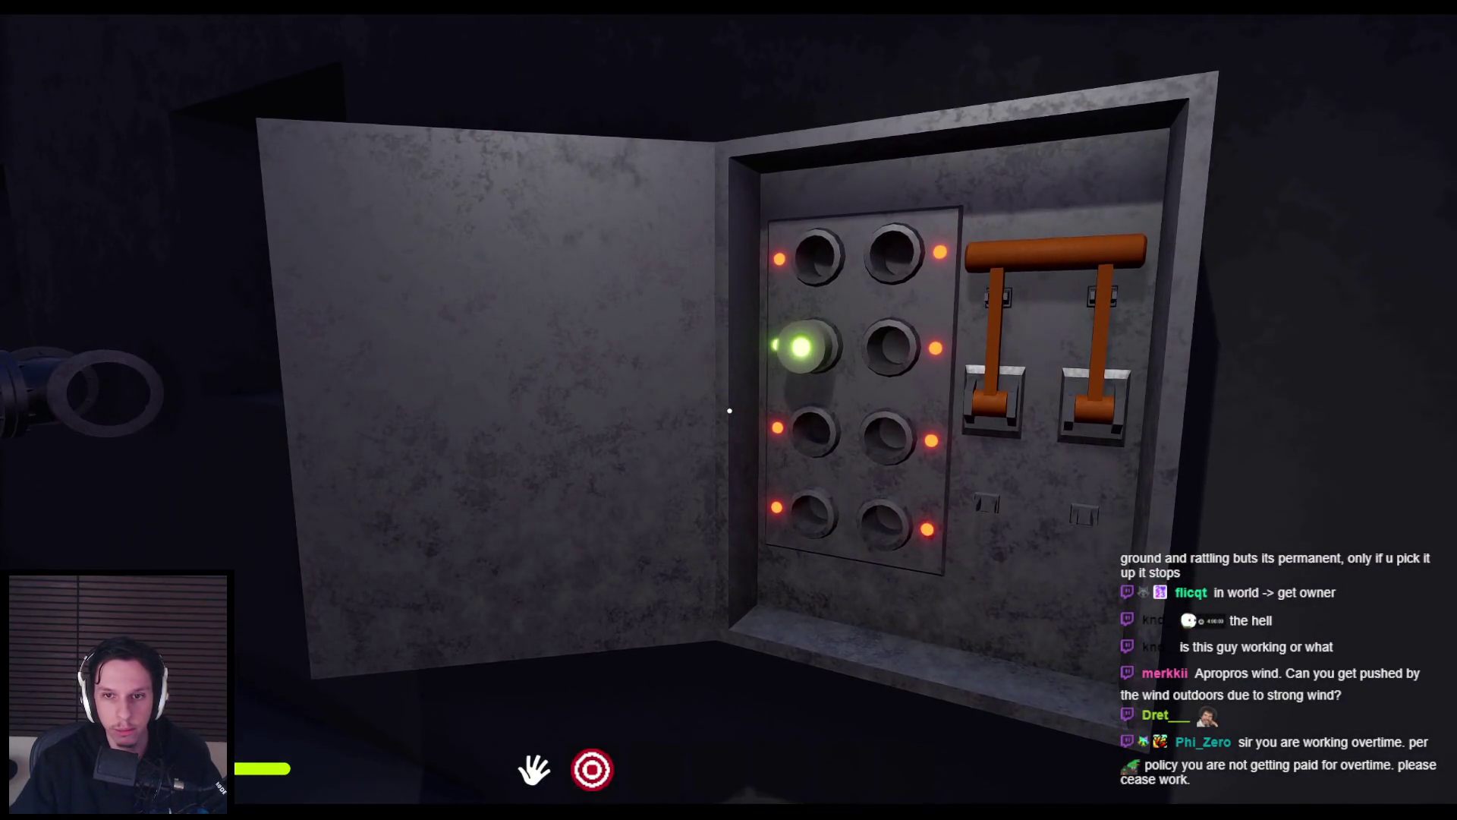
{"action": "key", "text": "s"}
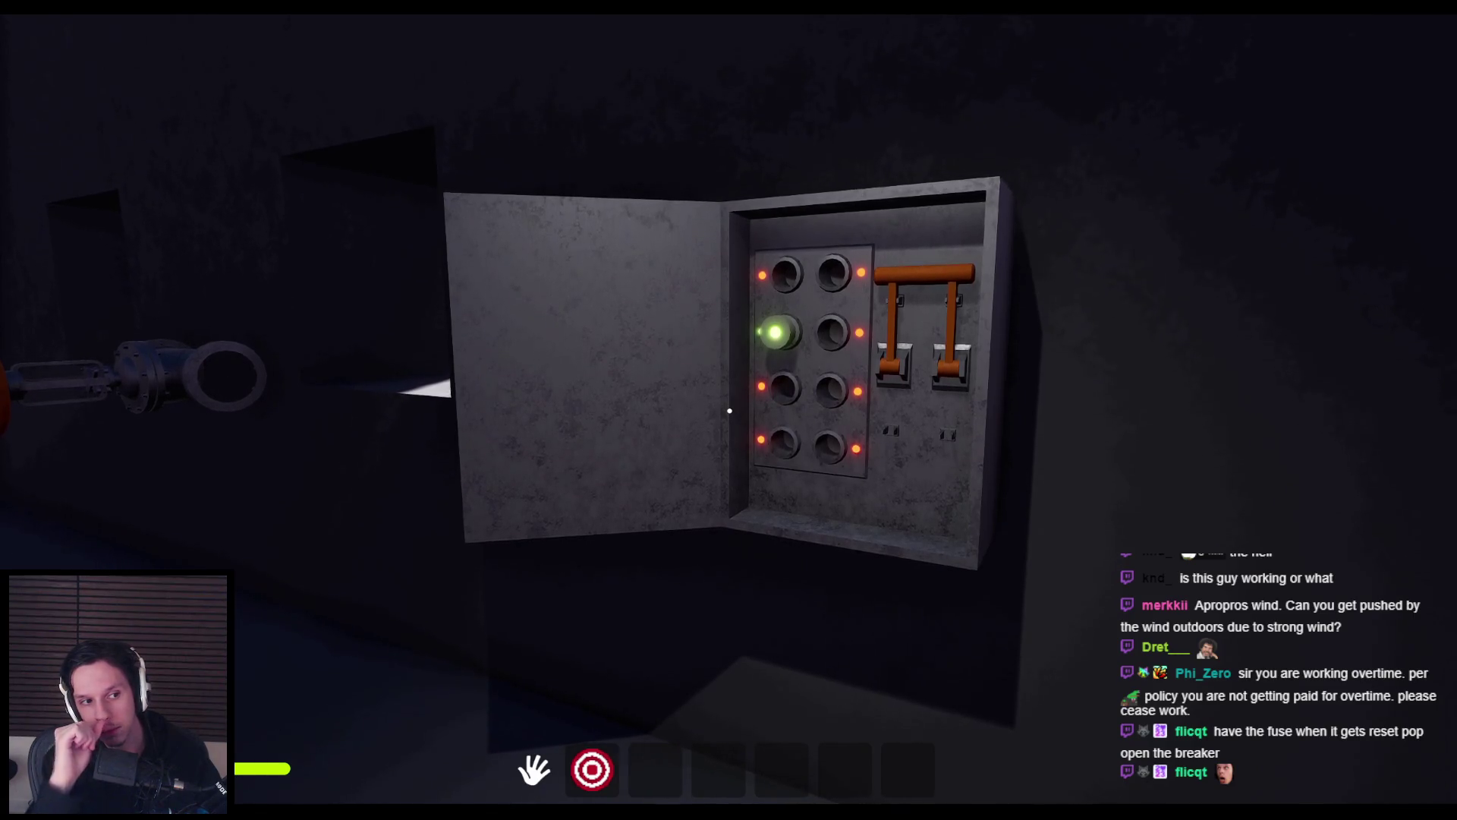
{"action": "key", "text": "s"}
{"action": "key", "text": "w"}
{"action": "key", "text": "s"}
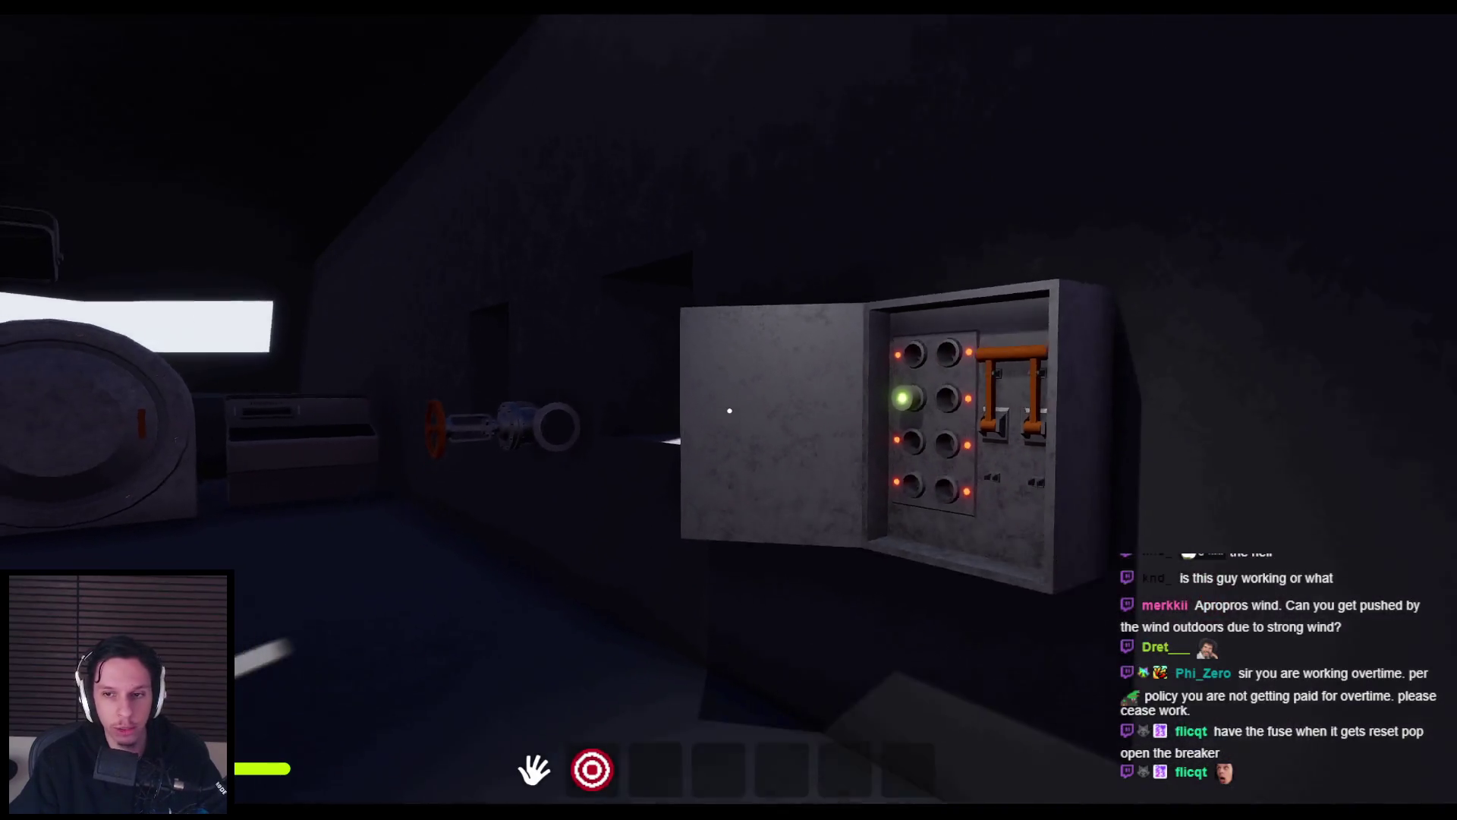
{"action": "key", "text": "w"}
{"action": "key", "text": "s"}
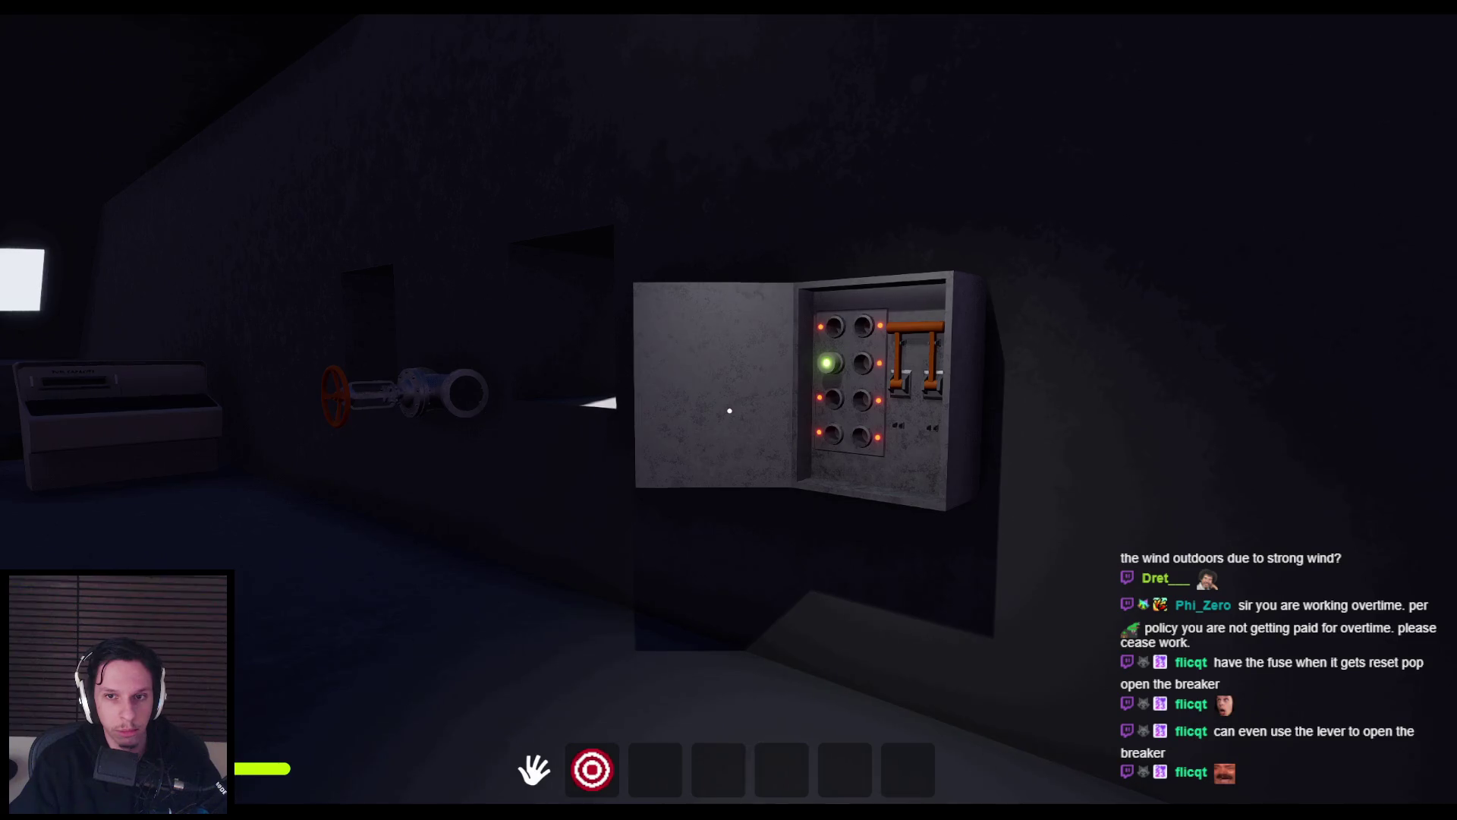
{"action": "key", "text": "w"}
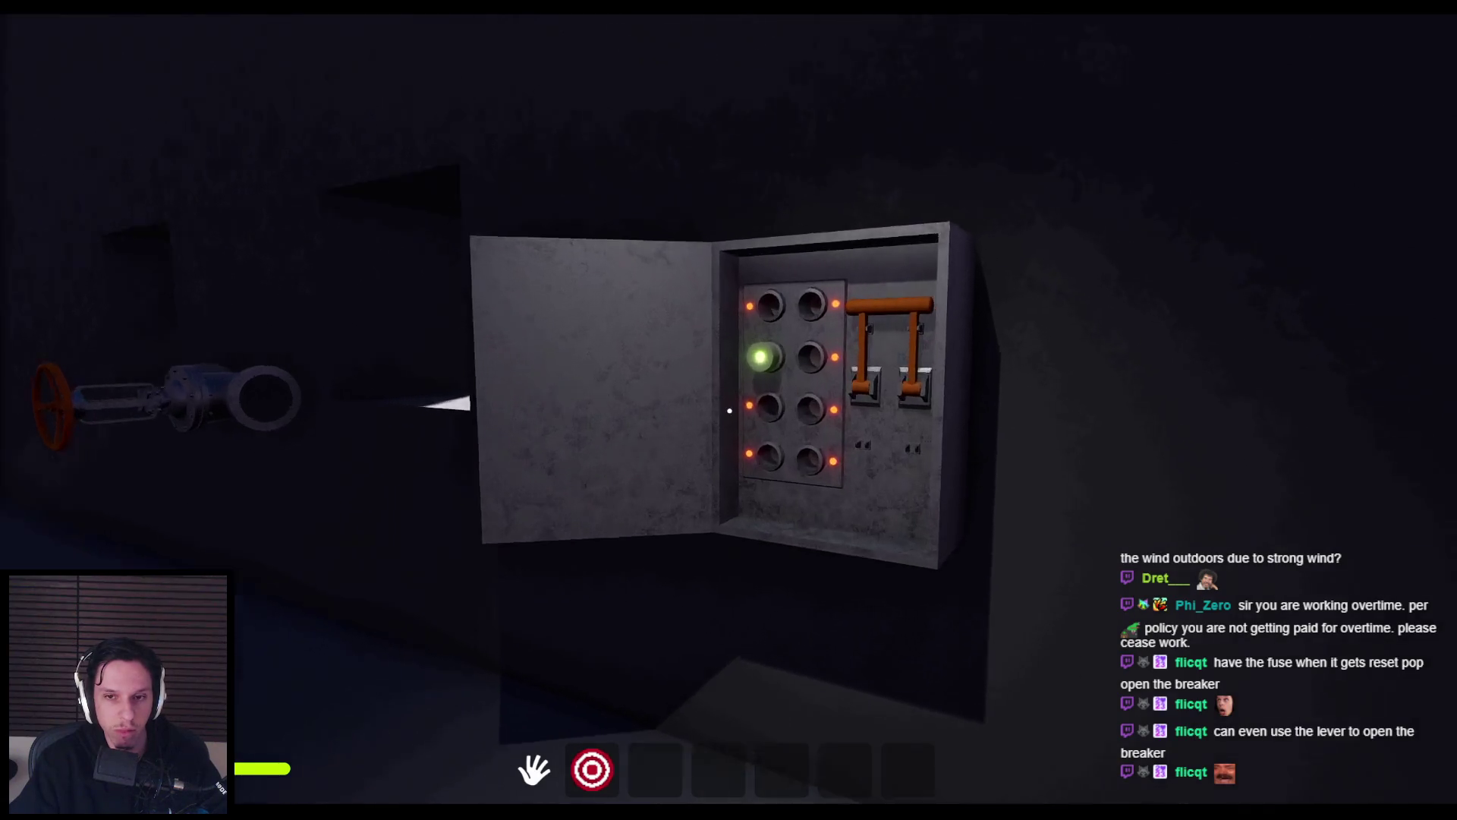
{"action": "key", "text": "F8"}
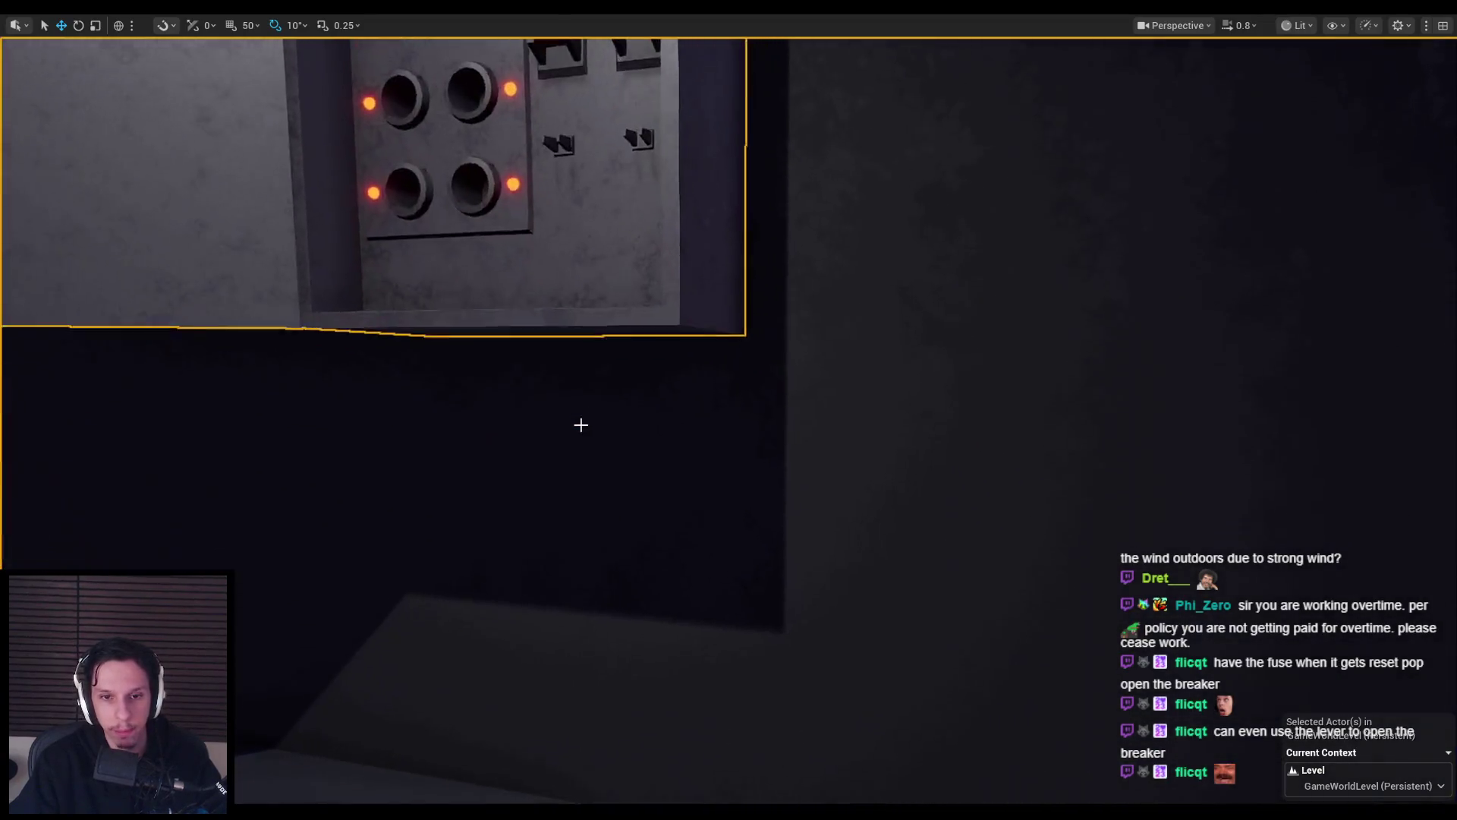
Swing the camera toward the fuse box and stop the play session.
{"action": "mouse_move", "coordinate": [580, 423]}
{"action": "left_mouse_down"}
{"action": "mouse_move", "coordinate": [680, 476]}
{"action": "mouse_move", "coordinate": [788, 493]}
{"action": "left_mouse_up"}
{"action": "key", "text": "Escape"}
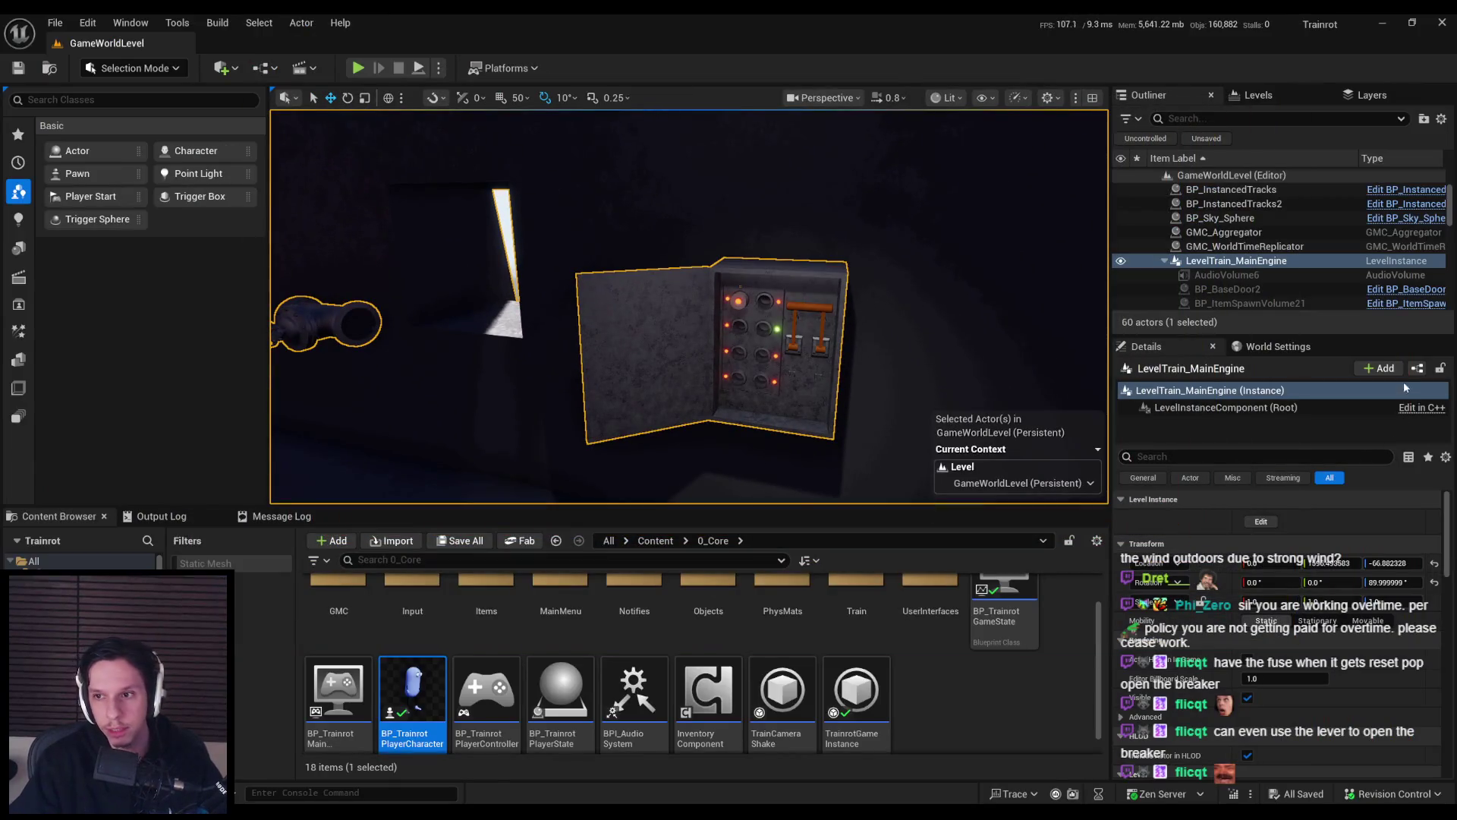
{"action": "left_click", "coordinate": [1417, 368]}
{"action": "left_click", "coordinate": [909, 624]}
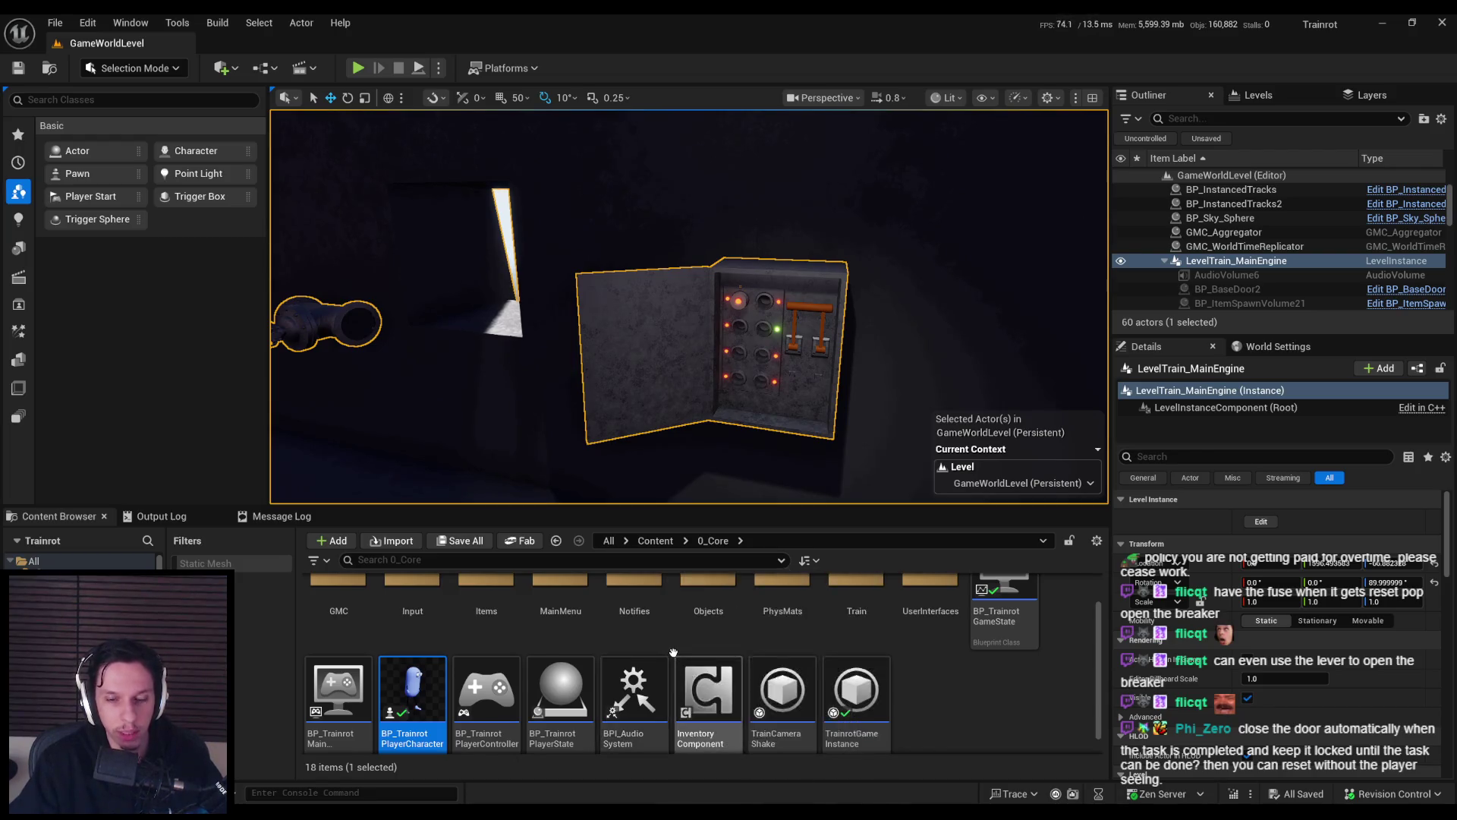
Frame the open fuse box in the level viewport, closing in to reveal the window panel.
{"action": "scroll", "coordinate": [683, 341], "scroll_direction": "down", "scroll_amount": 5}
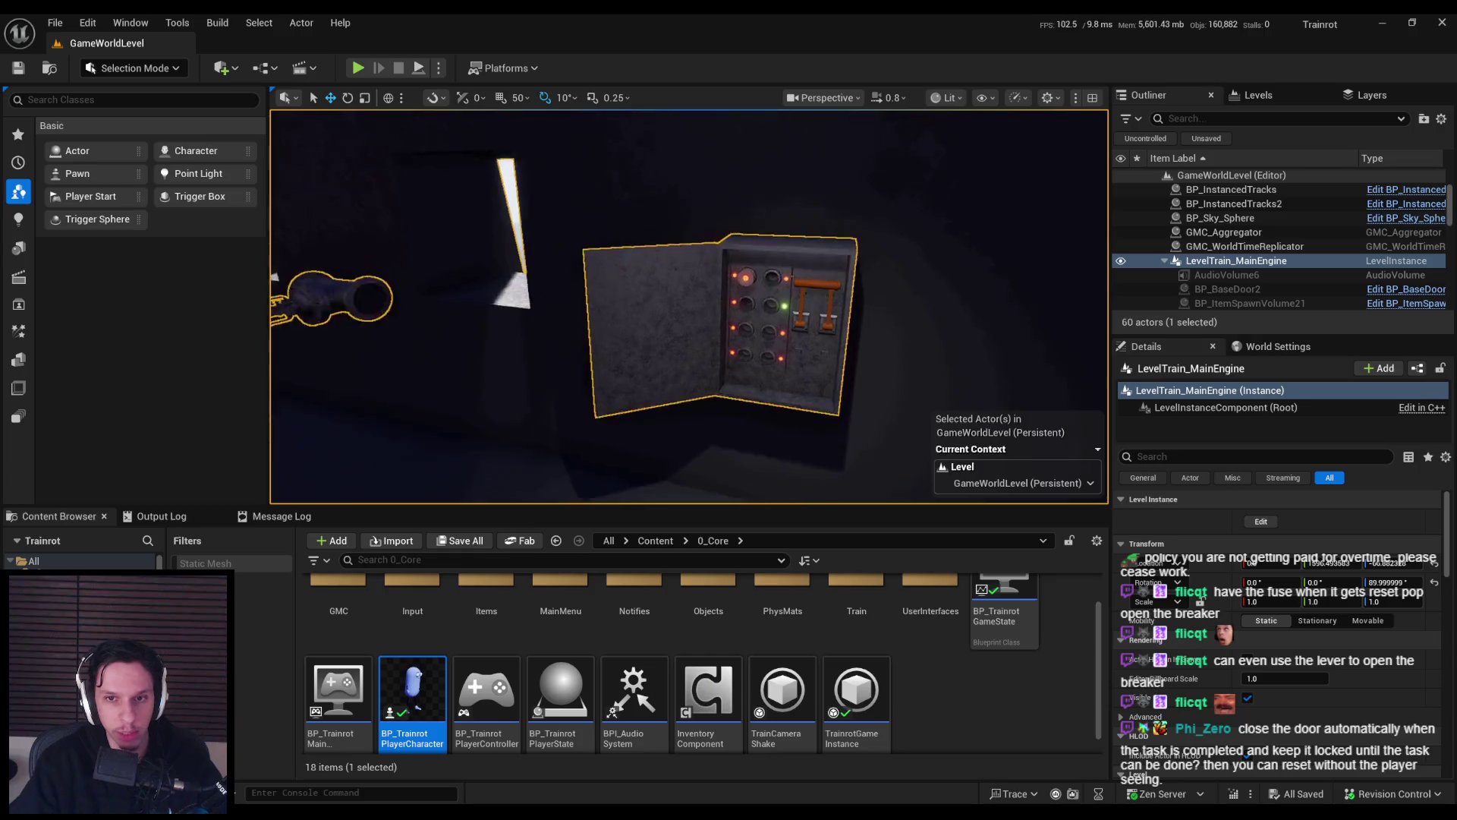
{"action": "scroll", "coordinate": [856, 370], "scroll_direction": "up", "scroll_amount": 5}
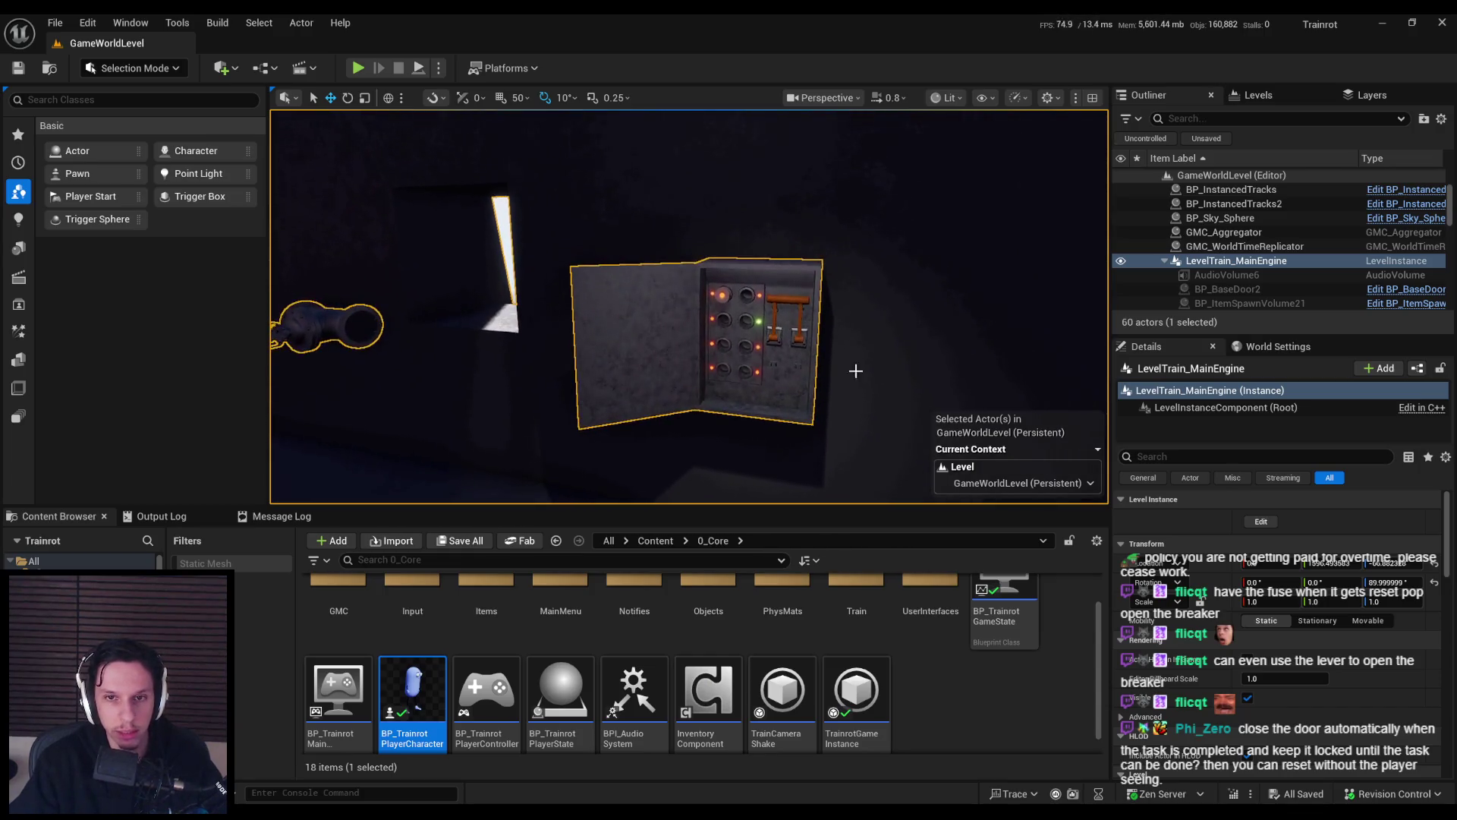
{"action": "left_click_drag", "start_coordinate": [757, 399], "coordinate": [789, 365]}
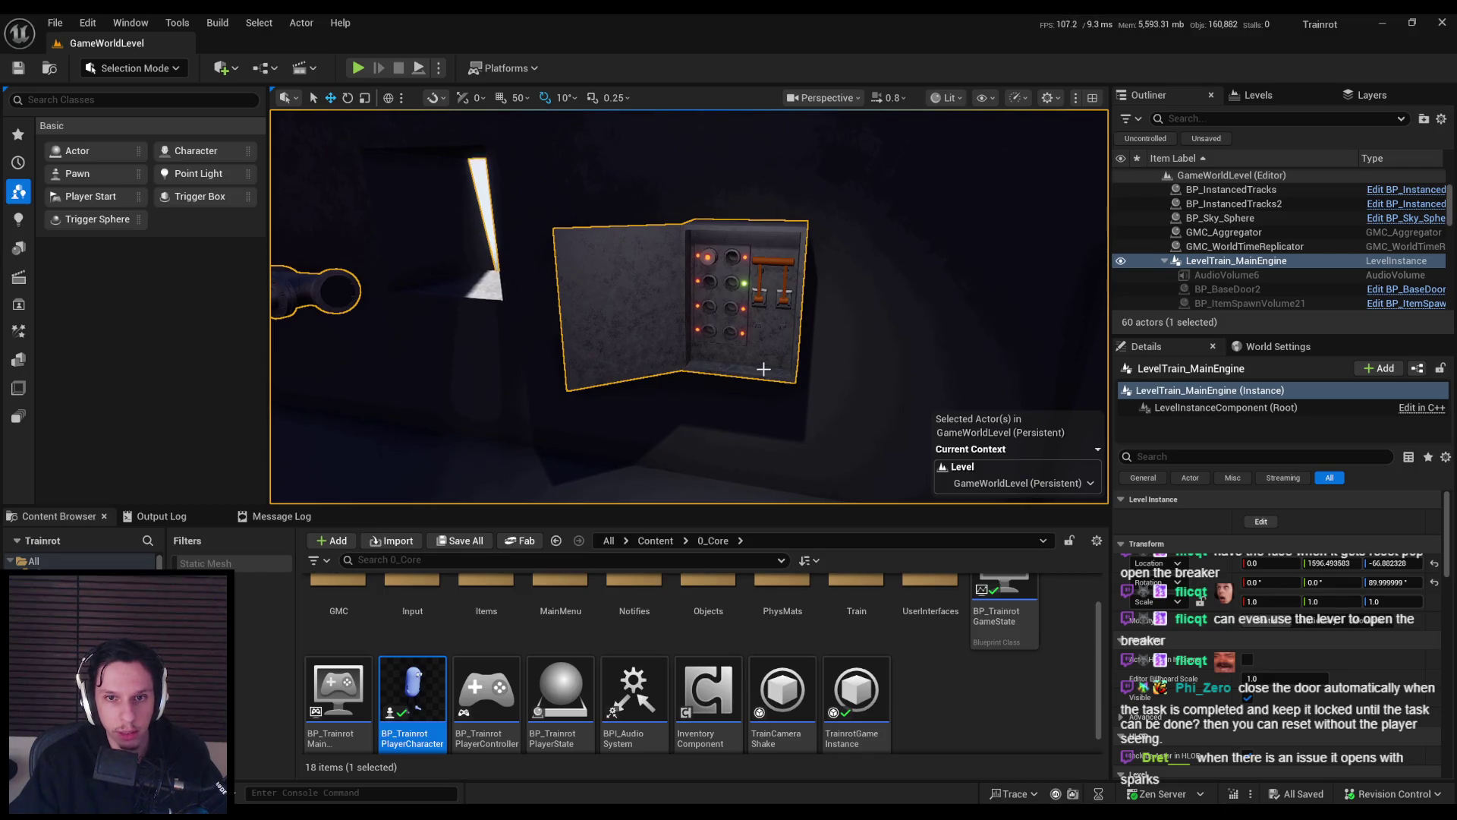
{"action": "mouse_move", "coordinate": [657, 402]}
{"action": "left_mouse_down"}
{"action": "mouse_move", "coordinate": [623, 395]}
{"action": "mouse_move", "coordinate": [661, 399]}
{"action": "mouse_move", "coordinate": [846, 335]}
{"action": "mouse_move", "coordinate": [802, 373]}
{"action": "left_mouse_up"}
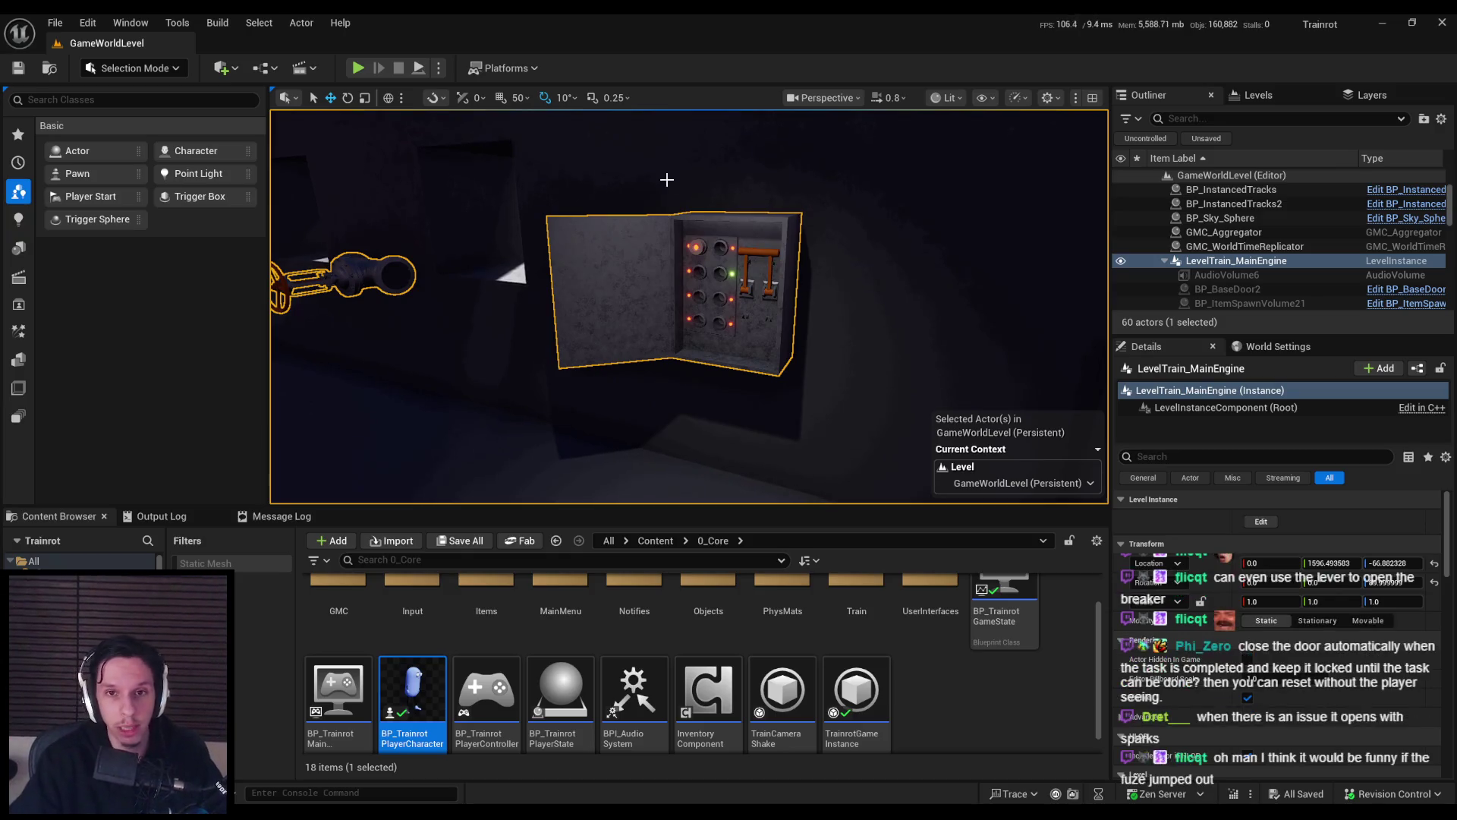
{"action": "left_click_drag", "start_coordinate": [717, 210], "coordinate": [697, 186]}
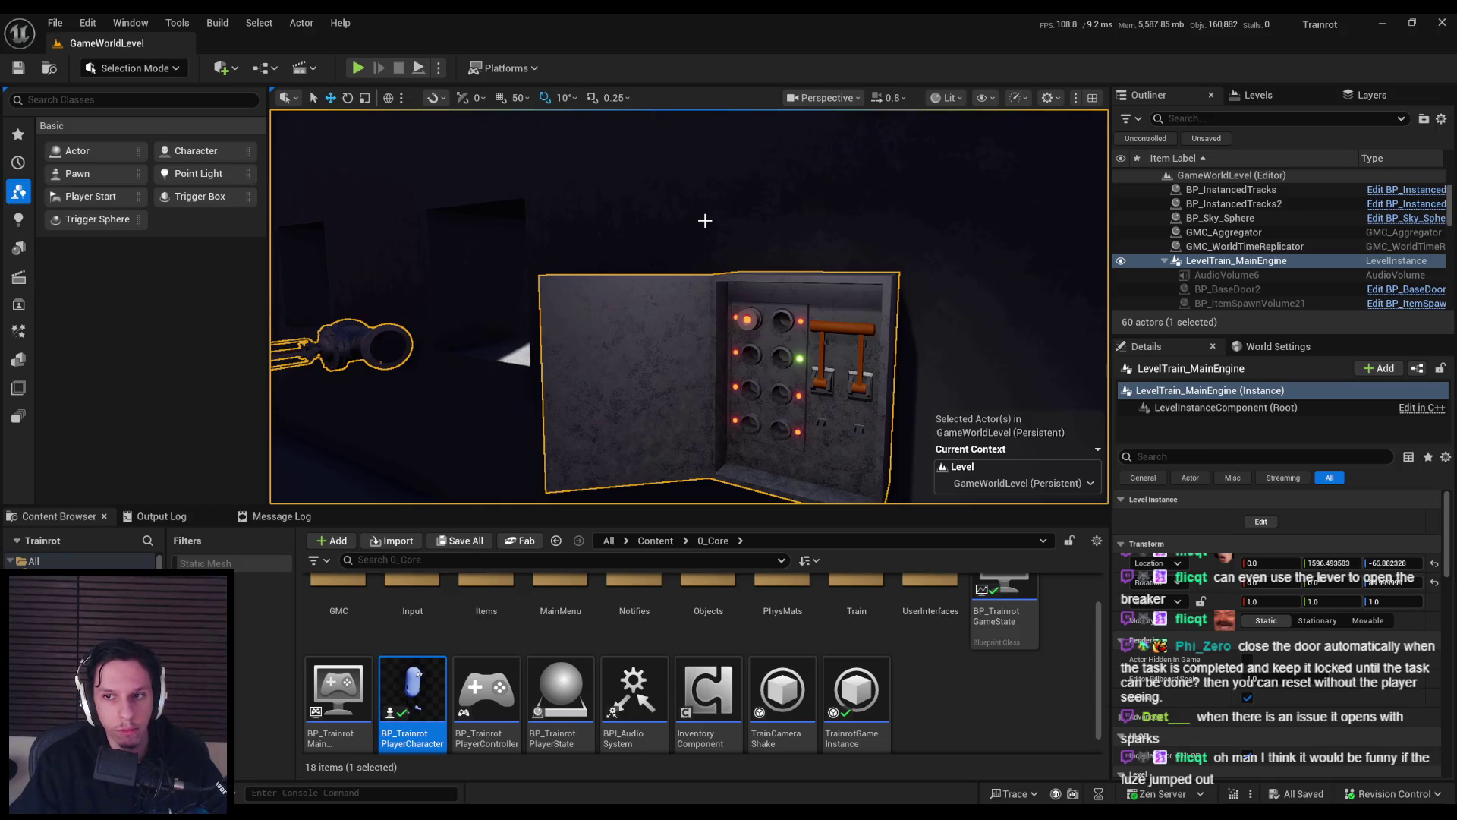
{"action": "mouse_move", "coordinate": [706, 220]}
{"action": "left_mouse_down"}
{"action": "mouse_move", "coordinate": [679, 216]}
{"action": "mouse_move", "coordinate": [699, 217]}
{"action": "left_mouse_up"}
Open the BP_MaintenanceTask-Fusebox Blueprint from the Objects > MaintenanceTasks folder.
{"action": "left_click", "coordinate": [967, 694]}
{"action": "scroll", "coordinate": [634, 615], "scroll_direction": "up", "scroll_amount": 1}
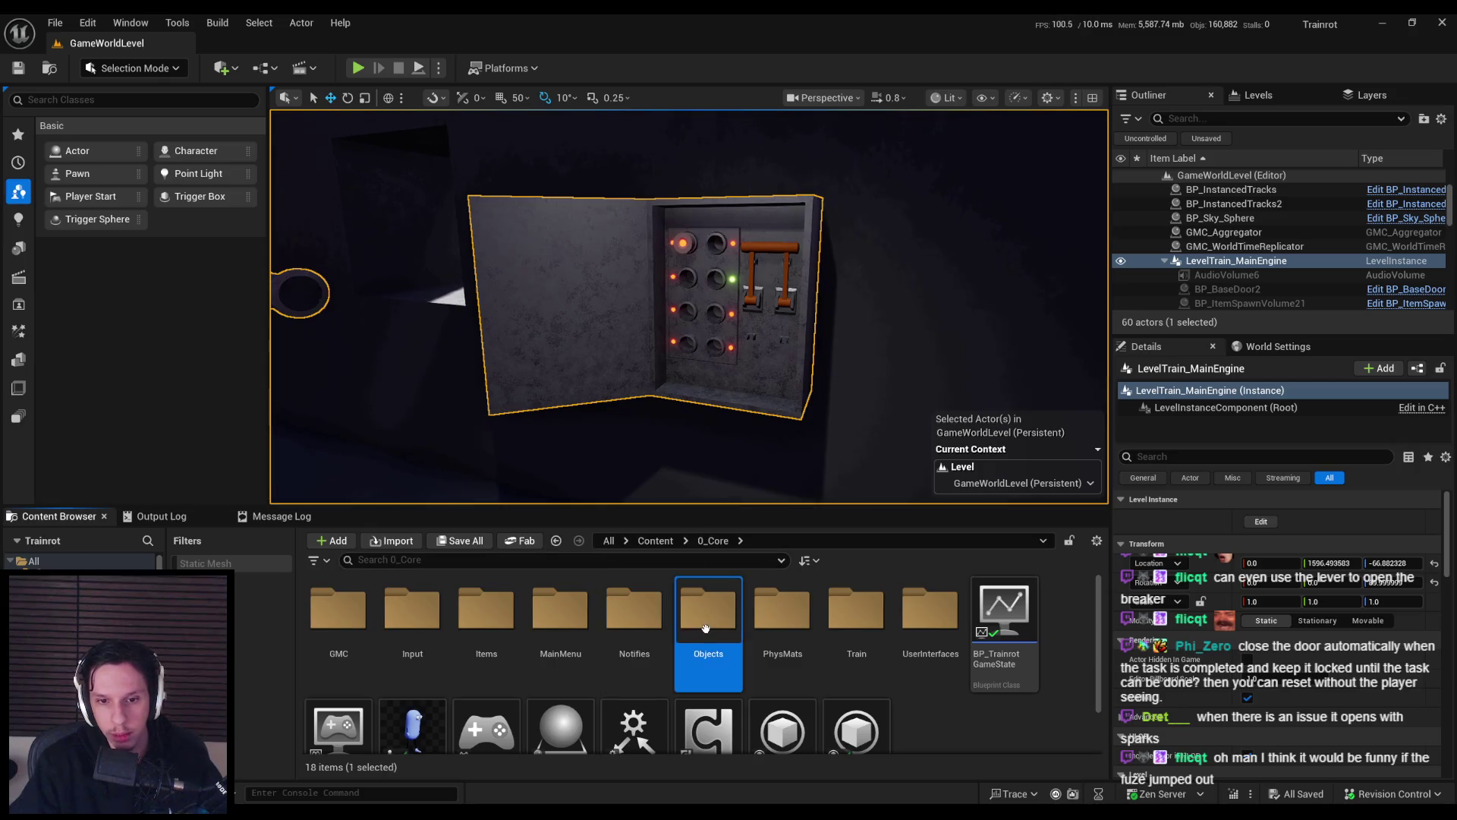
{"action": "double_click", "coordinate": [708, 611]}
{"action": "double_click", "coordinate": [338, 611]}
{"action": "double_click", "coordinate": [433, 659]}
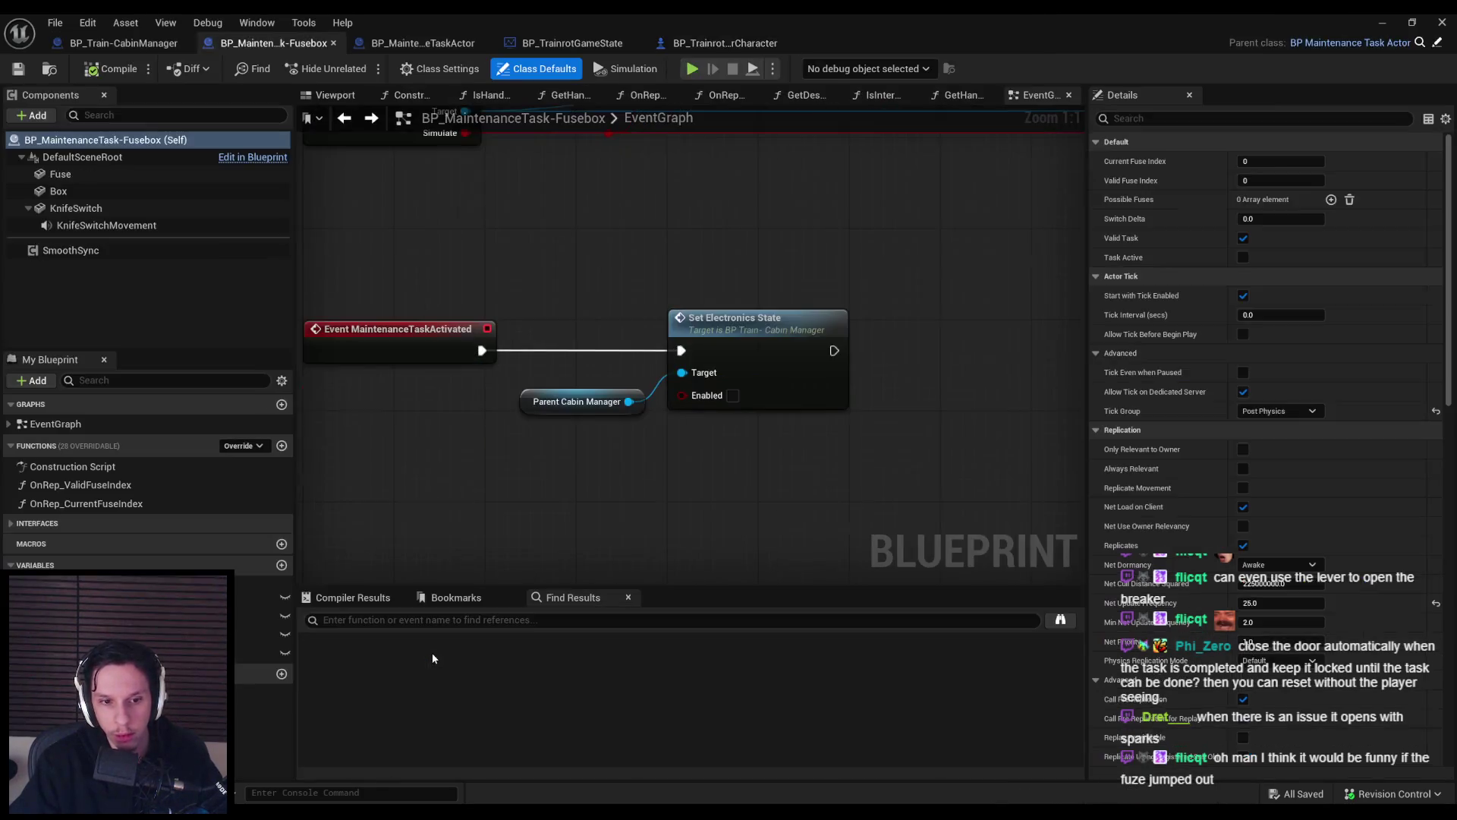
Take the Is Server, Branch and Server Set Fuse Indexes nodes out of the BeginPlay chain.
{"action": "scroll", "coordinate": [530, 420], "scroll_direction": "down", "scroll_amount": 6}
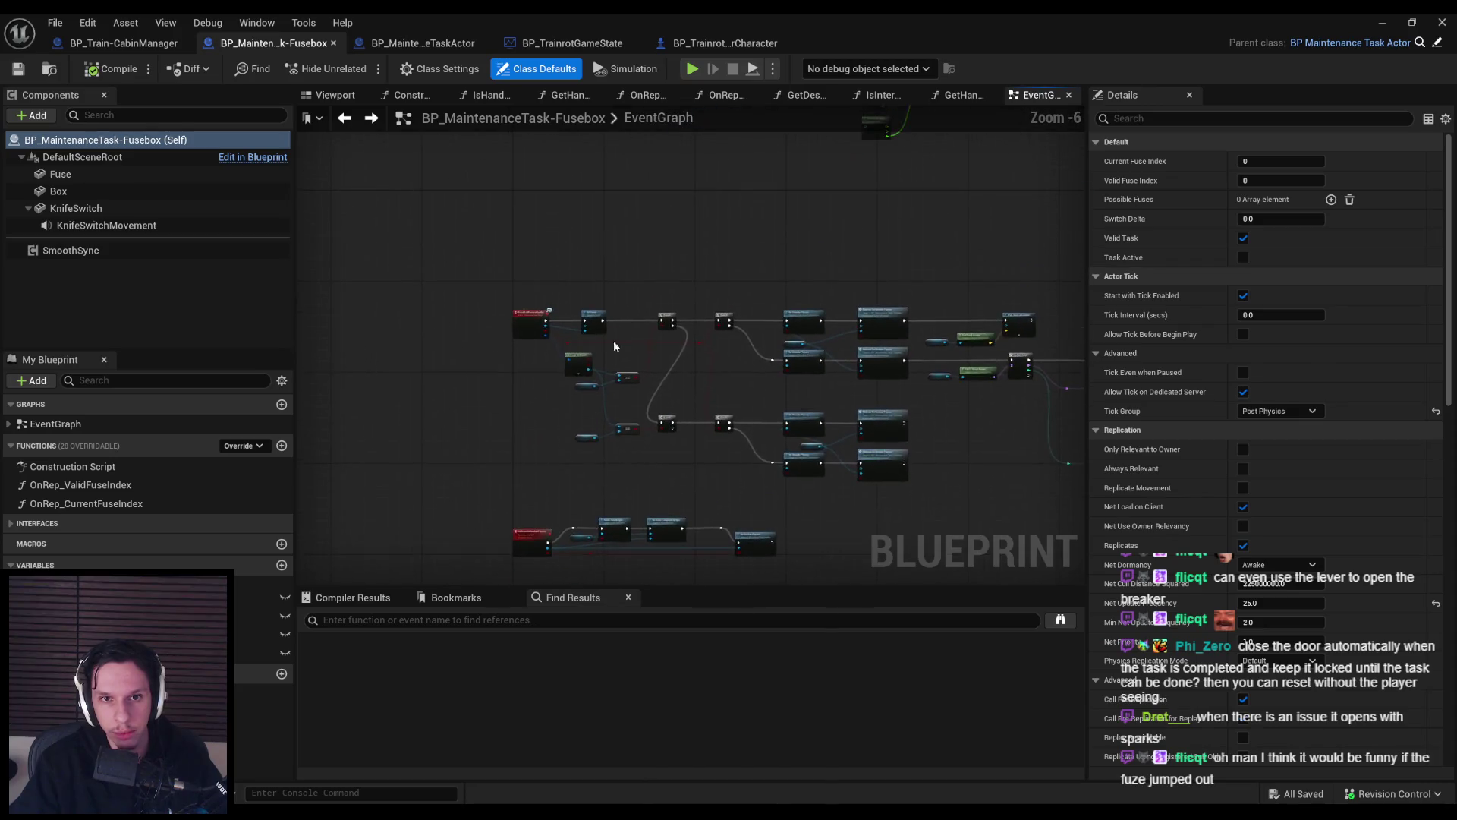
{"action": "scroll", "coordinate": [613, 371], "scroll_direction": "up", "scroll_amount": 3}
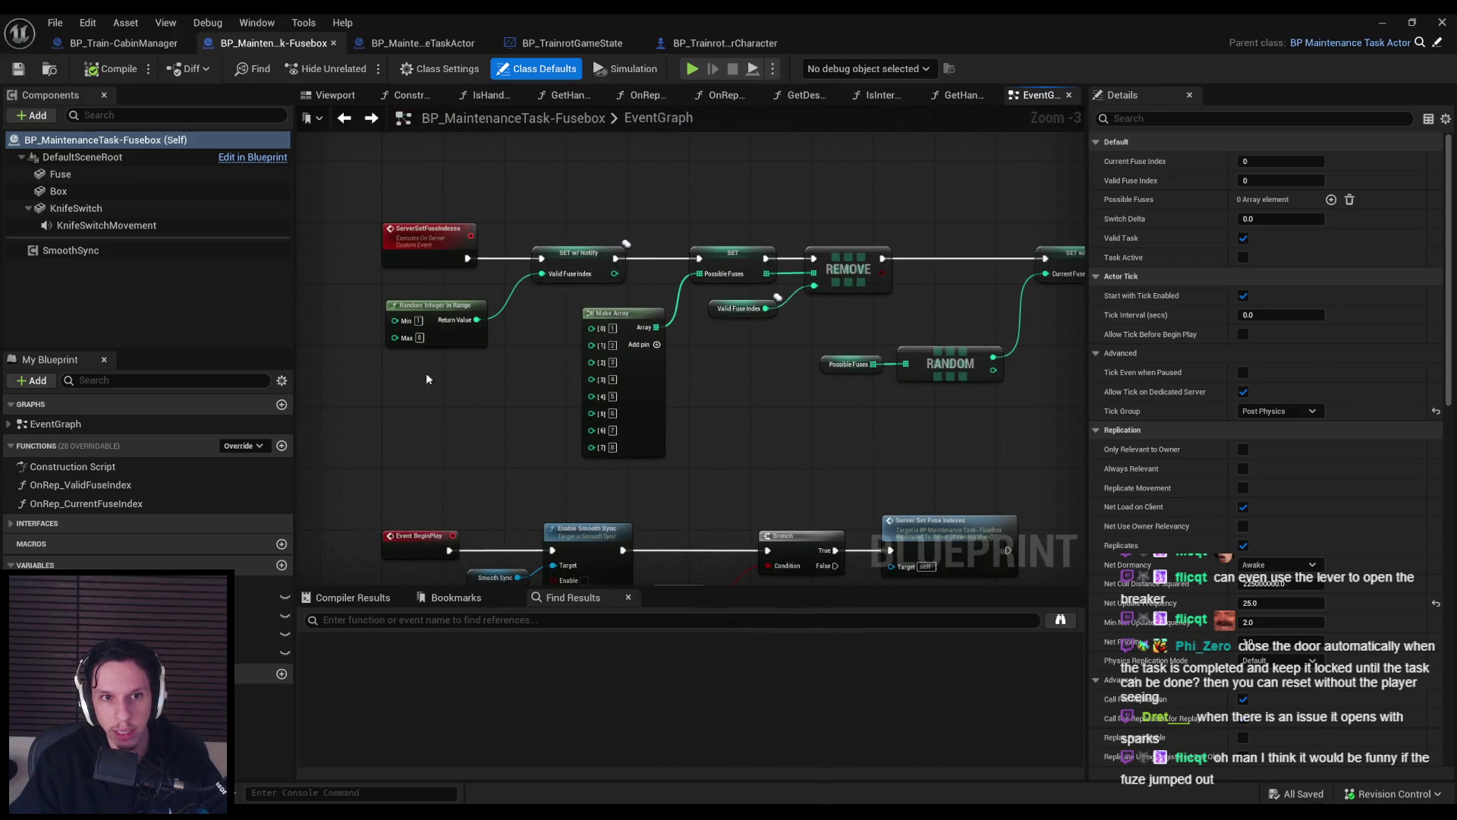
{"action": "scroll", "coordinate": [677, 324], "scroll_direction": "down", "scroll_amount": 1}
{"action": "left_click", "coordinate": [670, 435]}
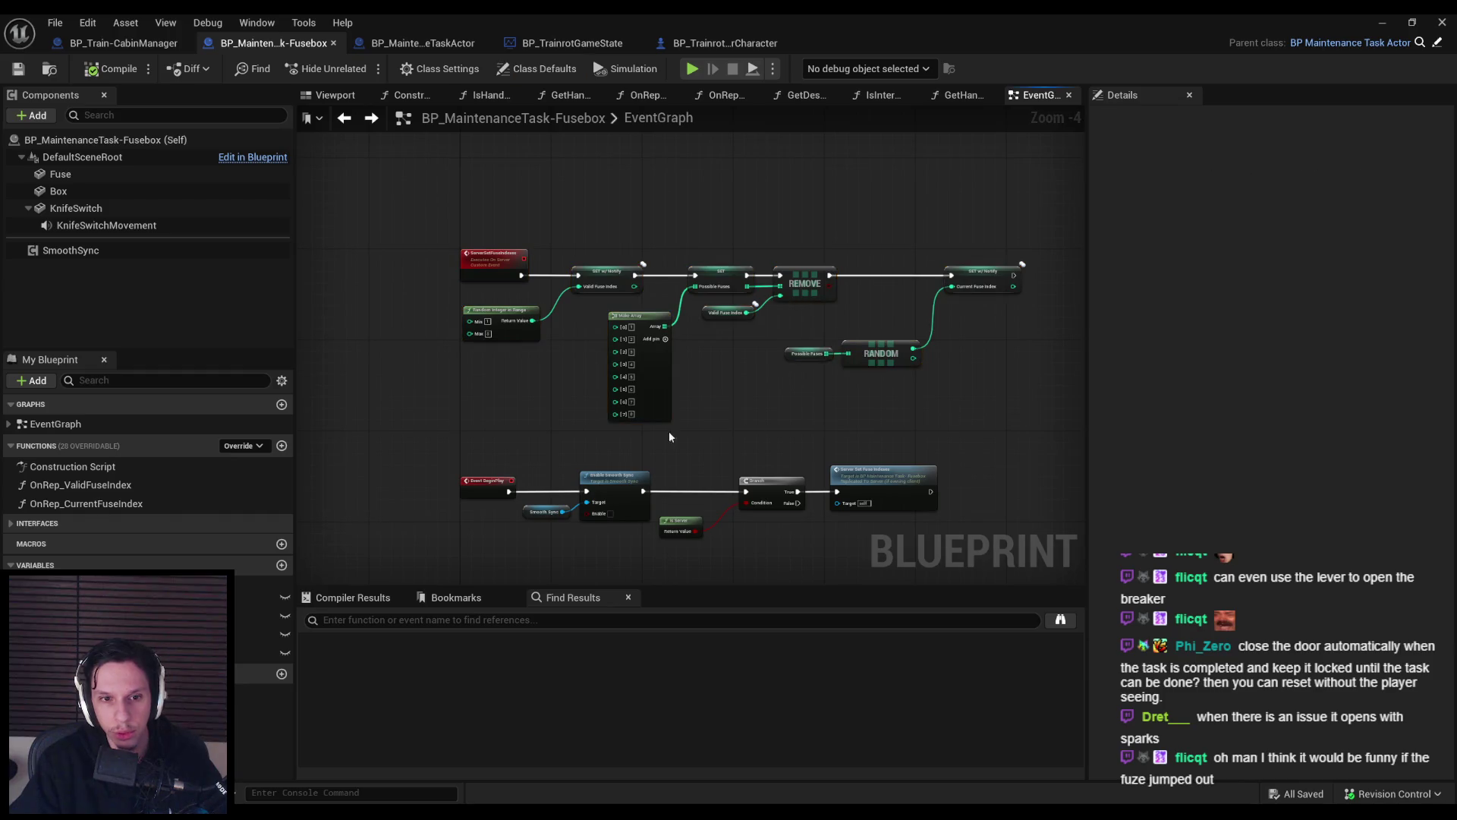
{"action": "scroll", "coordinate": [670, 435], "scroll_direction": "up", "scroll_amount": 1}
{"action": "left_click_drag", "start_coordinate": [659, 385], "coordinate": [944, 499]}
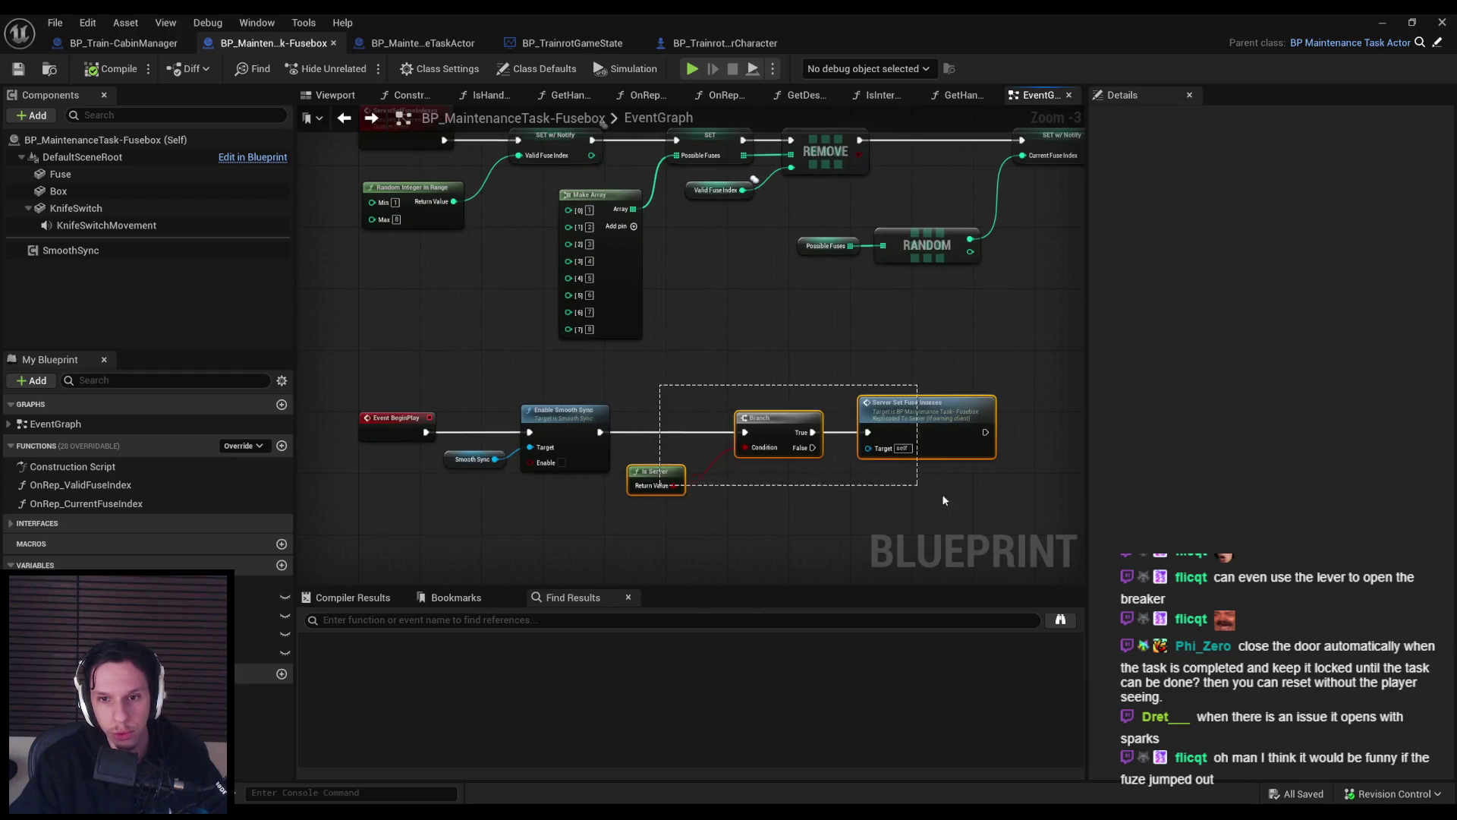
{"action": "scroll", "coordinate": [856, 397], "scroll_direction": "down", "scroll_amount": 4}
{"action": "scroll", "coordinate": [691, 342], "scroll_direction": "up", "scroll_amount": 4}
{"action": "mouse_move", "coordinate": [643, 360]}
{"action": "left_mouse_down"}
{"action": "mouse_move", "coordinate": [677, 423]}
{"action": "mouse_move", "coordinate": [655, 401]}
{"action": "mouse_move", "coordinate": [932, 484]}
{"action": "left_mouse_up"}
{"action": "scroll", "coordinate": [746, 477], "scroll_direction": "down", "scroll_amount": 4}
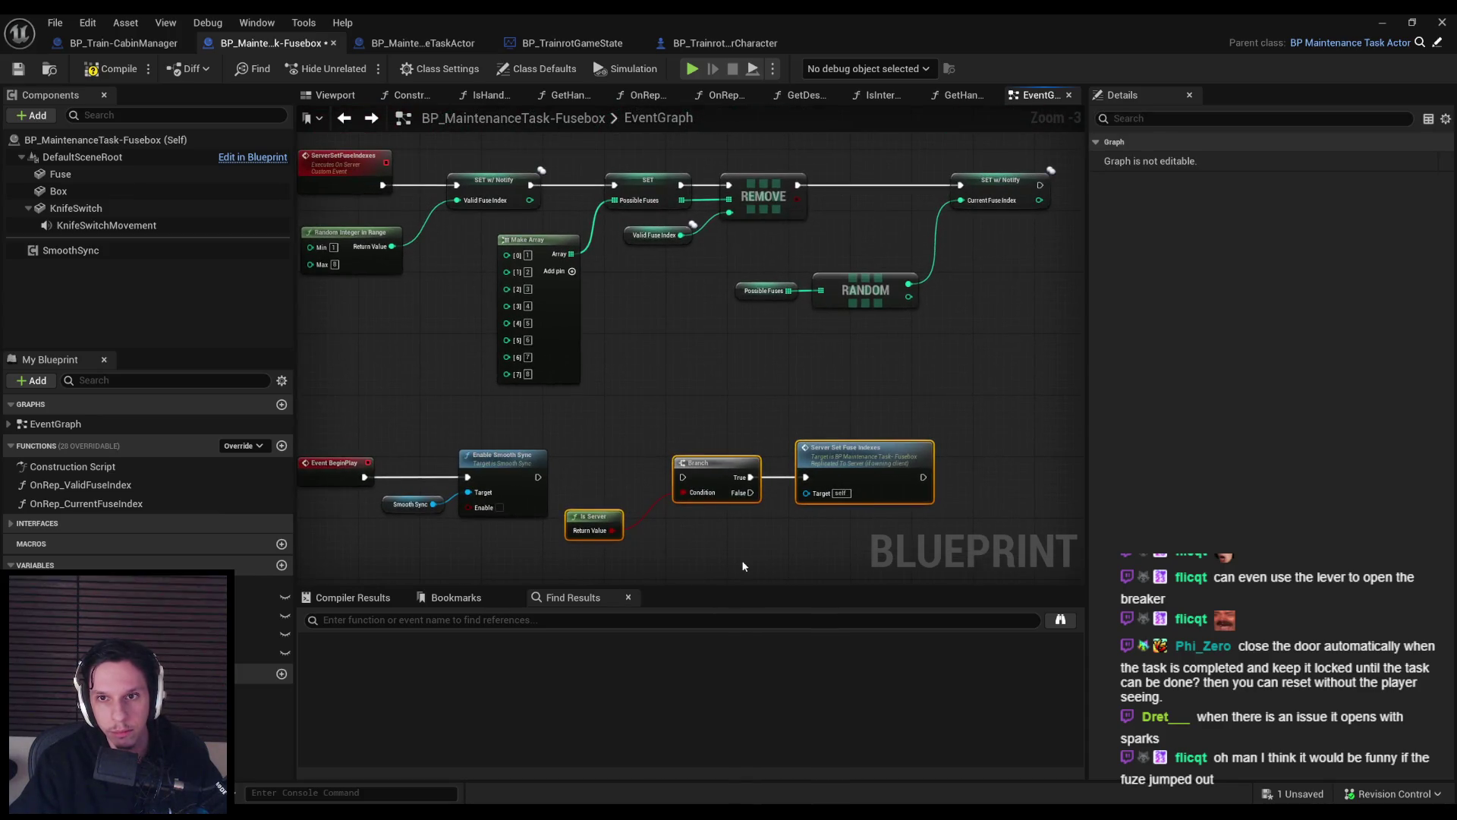
{"action": "key", "text": "Delete"}
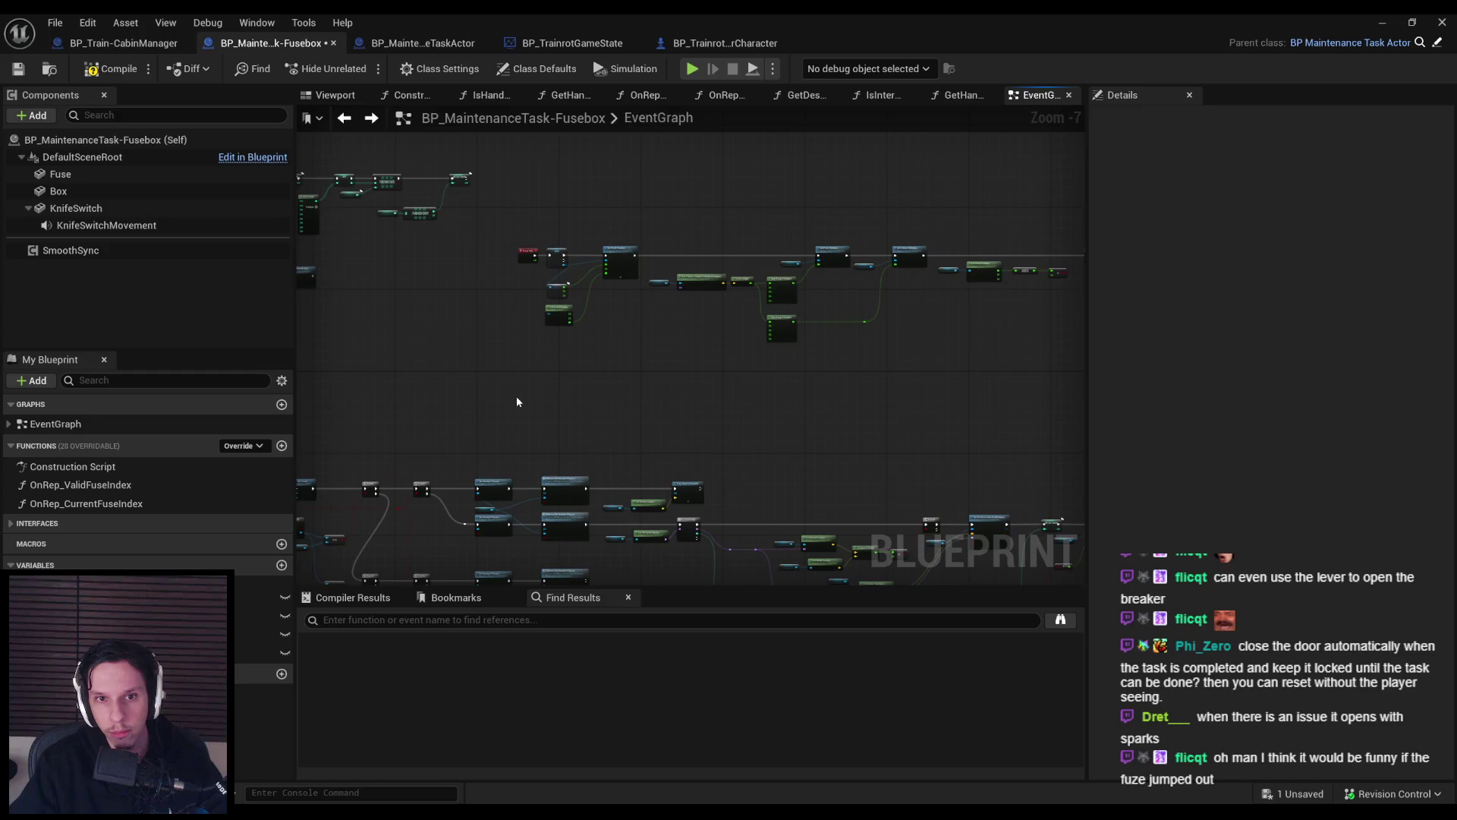
Inspect the OnRep_ValidFuseIndex and OnRep_CurrentFuseIndex function graphs, then return to the EventGraph.
{"action": "left_click", "coordinate": [97, 486]}
{"action": "double_click", "coordinate": [97, 487]}
{"action": "double_click", "coordinate": [96, 504]}
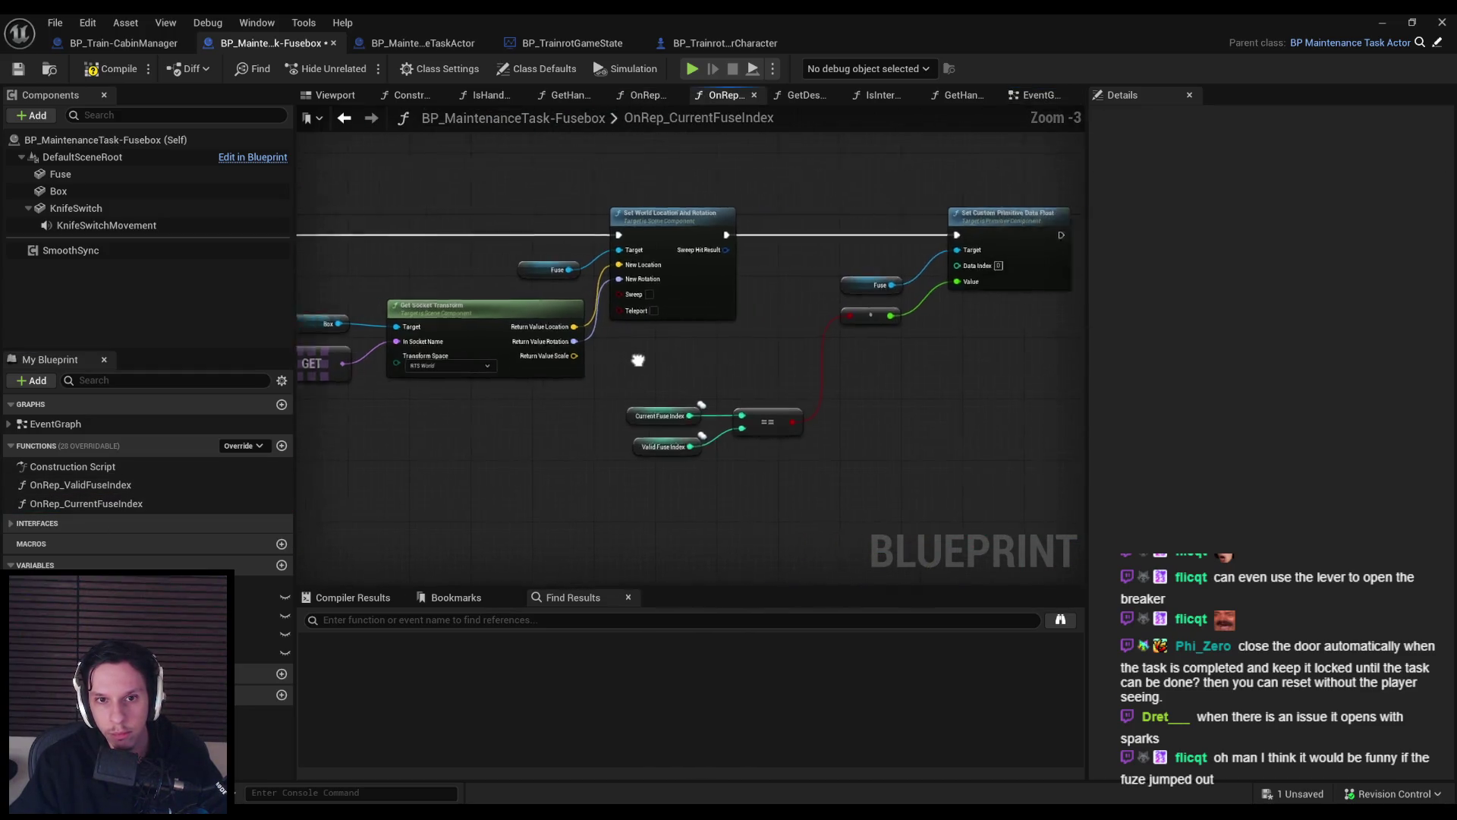
{"action": "key", "text": "alt+Left"}
{"action": "key", "text": "alt+Left"}
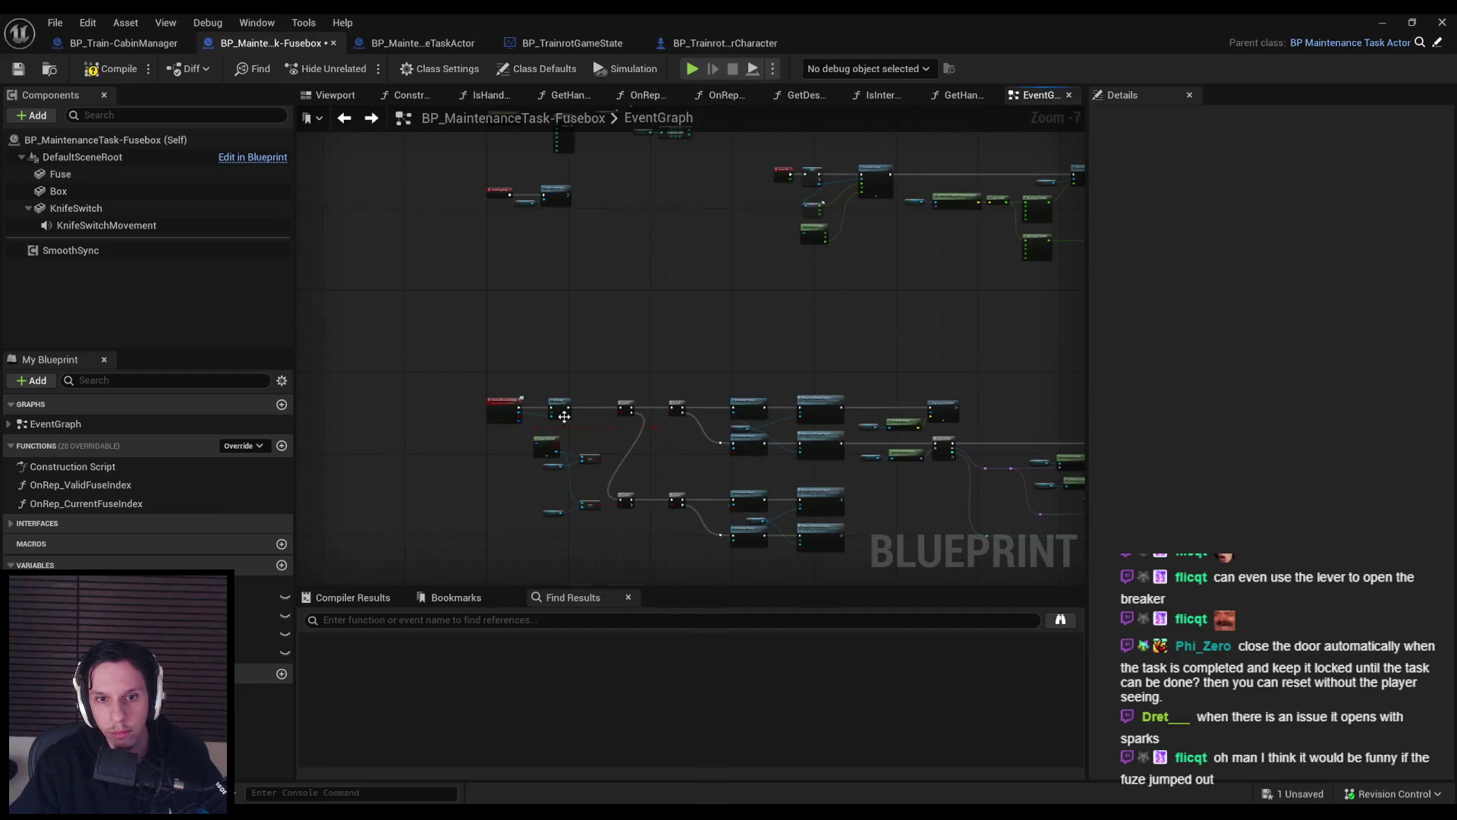
Paste the Is Server Branch with Server Set Fuse Indexes after Set Electronics State.
{"action": "scroll", "coordinate": [582, 354], "scroll_direction": "up", "scroll_amount": 4}
{"action": "mouse_move", "coordinate": [783, 365]}
{"action": "left_mouse_down"}
{"action": "mouse_move", "coordinate": [721, 436]}
{"action": "mouse_move", "coordinate": [697, 428]}
{"action": "mouse_move", "coordinate": [709, 453]}
{"action": "left_mouse_up"}
{"action": "key", "text": "ctrl+v"}
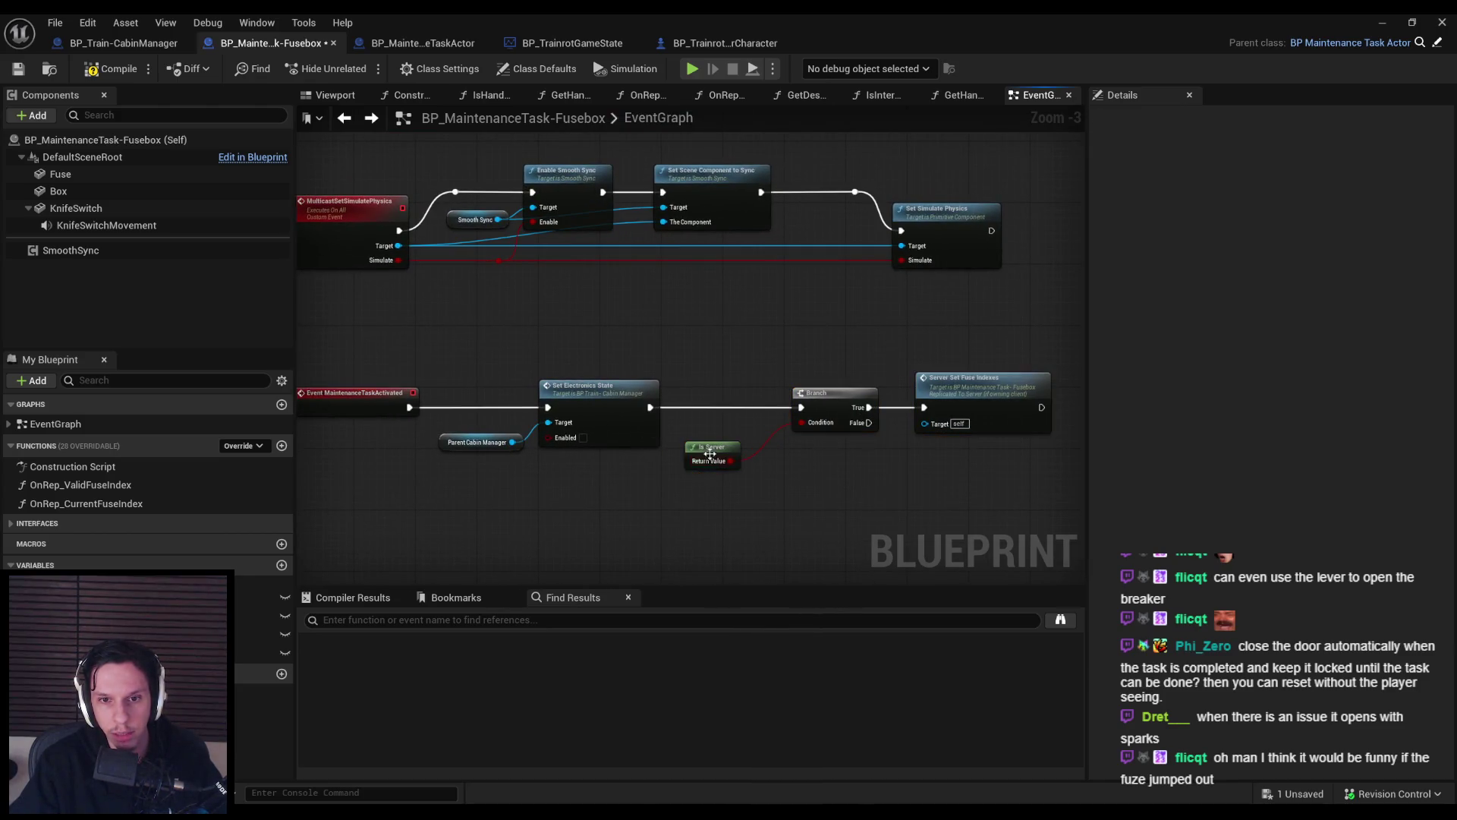
Save the fusebox blueprint and locate the KnifeSwitch component in the viewport preview.
{"action": "left_click", "coordinate": [19, 69]}
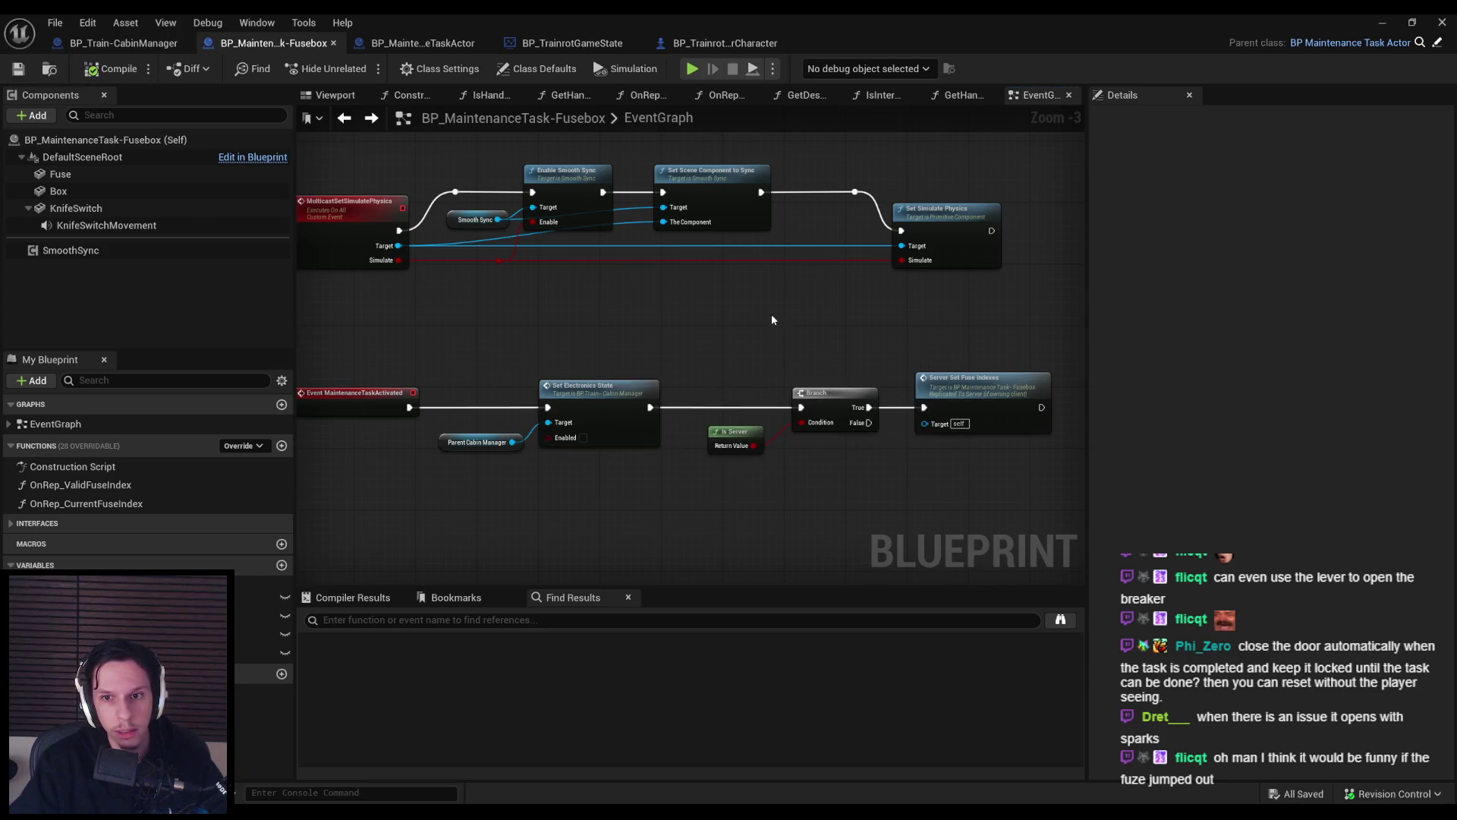
{"action": "scroll", "coordinate": [680, 322], "scroll_direction": "down", "scroll_amount": 1}
{"action": "scroll", "coordinate": [581, 290], "scroll_direction": "down", "scroll_amount": 2}
{"action": "mouse_move", "coordinate": [582, 296]}
{"action": "left_mouse_down"}
{"action": "mouse_move", "coordinate": [576, 463]}
{"action": "mouse_move", "coordinate": [787, 414]}
{"action": "mouse_move", "coordinate": [703, 385]}
{"action": "left_mouse_up"}
{"action": "scroll", "coordinate": [841, 299], "scroll_direction": "up", "scroll_amount": 6}
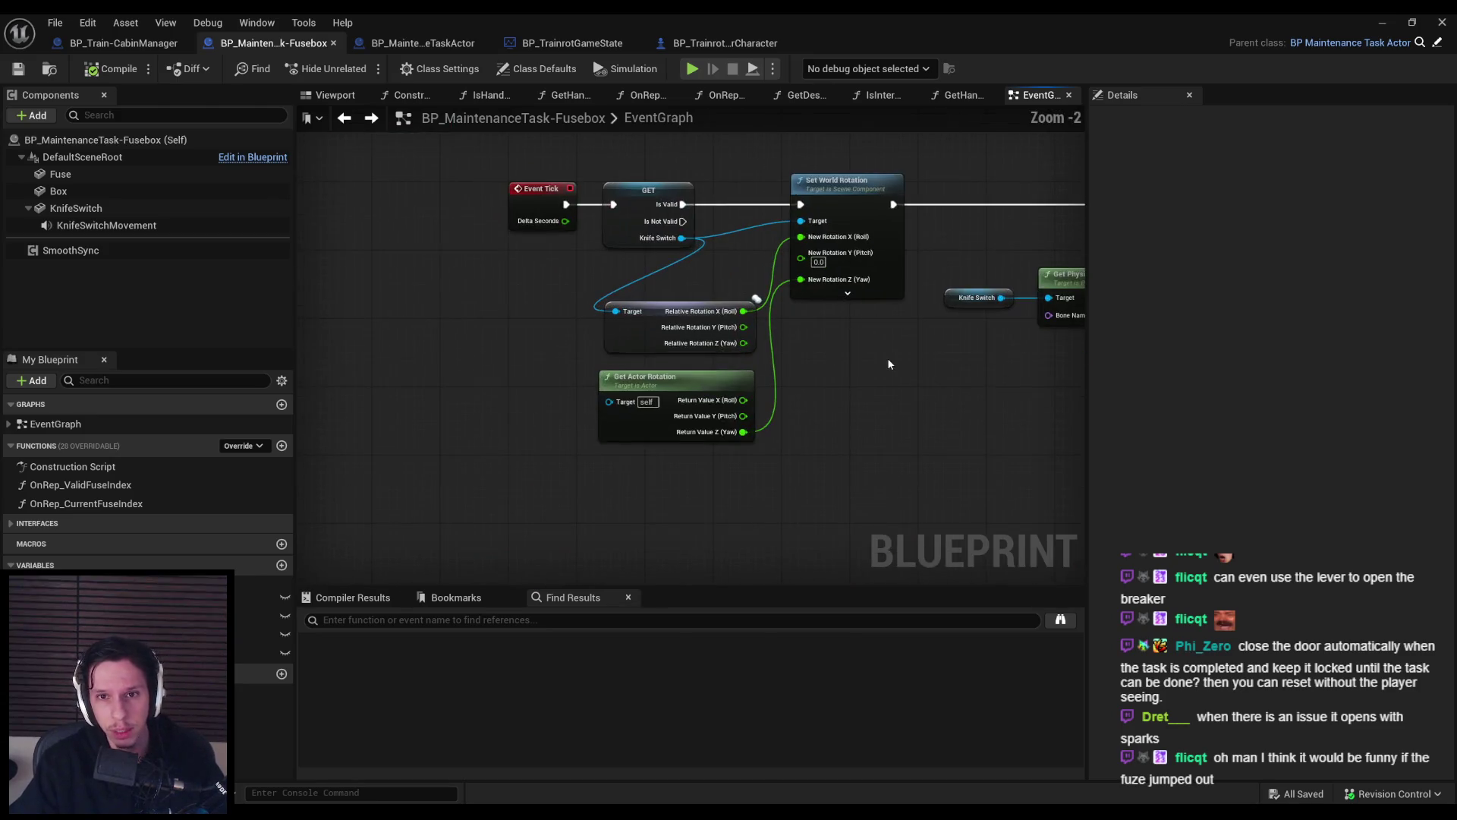
{"action": "scroll", "coordinate": [886, 358], "scroll_direction": "down", "scroll_amount": 2}
{"action": "scroll", "coordinate": [731, 289], "scroll_direction": "up", "scroll_amount": 3}
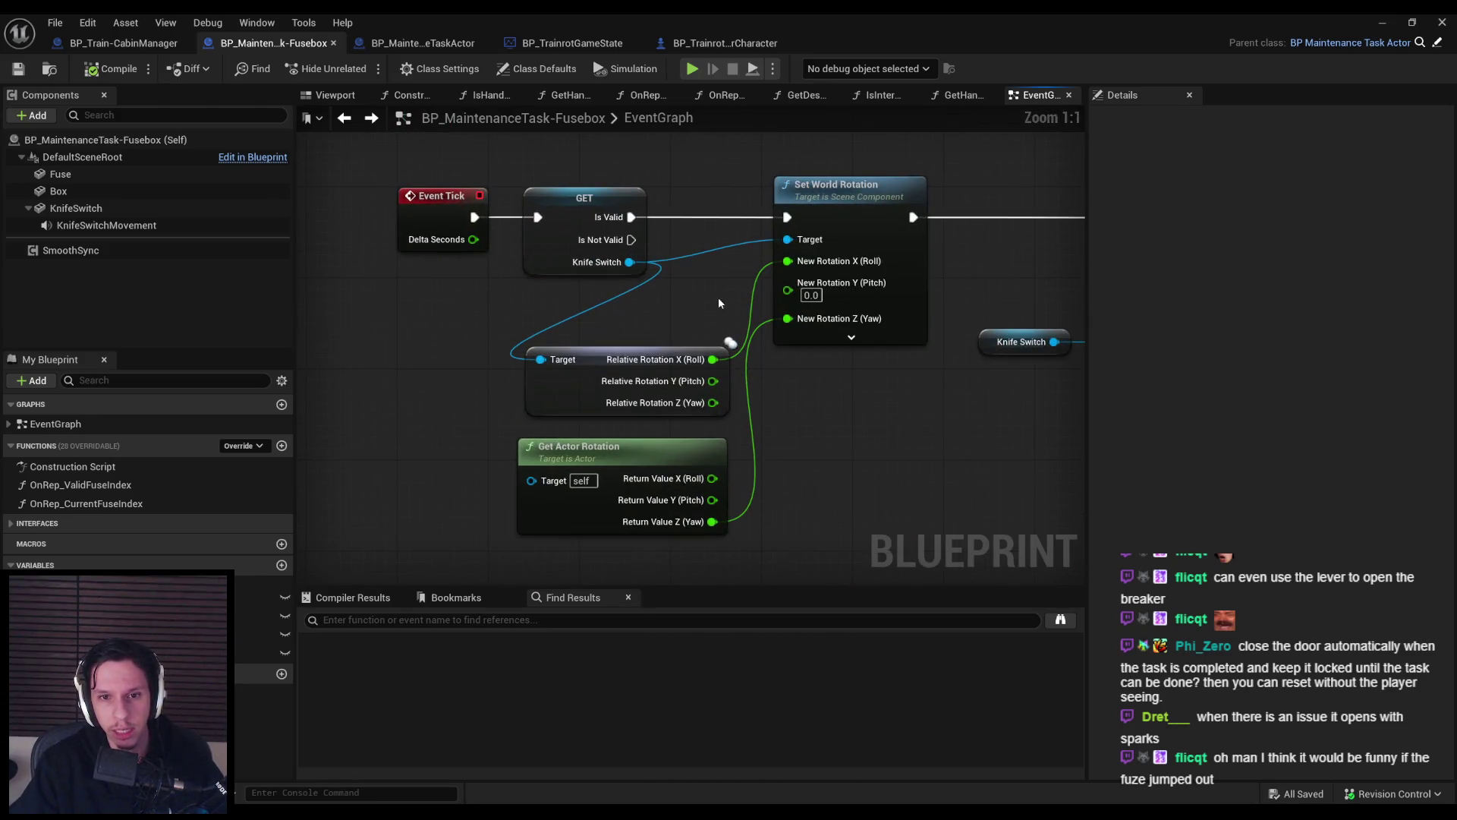
{"action": "scroll", "coordinate": [713, 302], "scroll_direction": "down", "scroll_amount": 2}
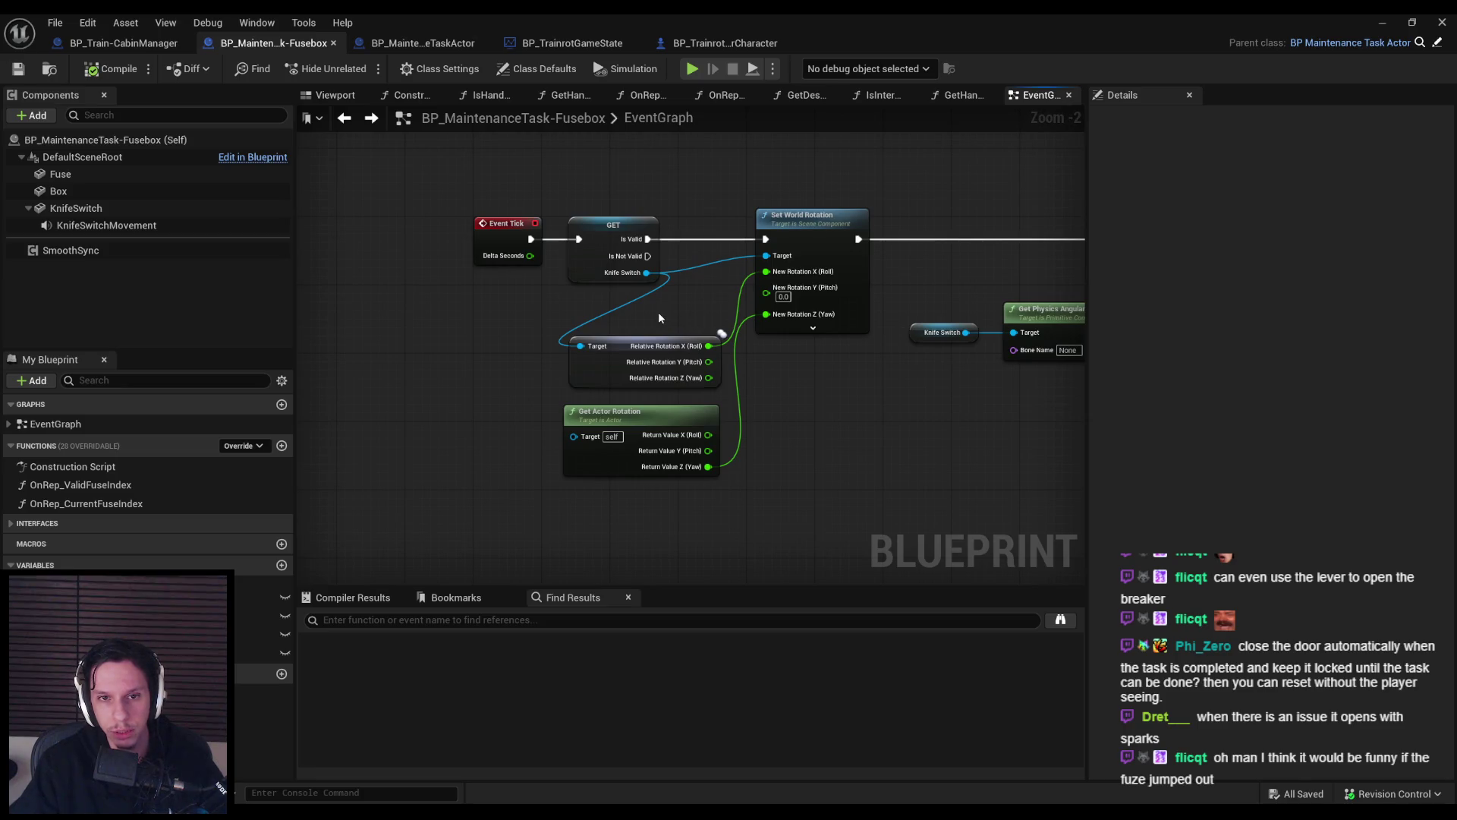
{"action": "left_click", "coordinate": [335, 94]}
{"action": "left_click", "coordinate": [791, 411]}
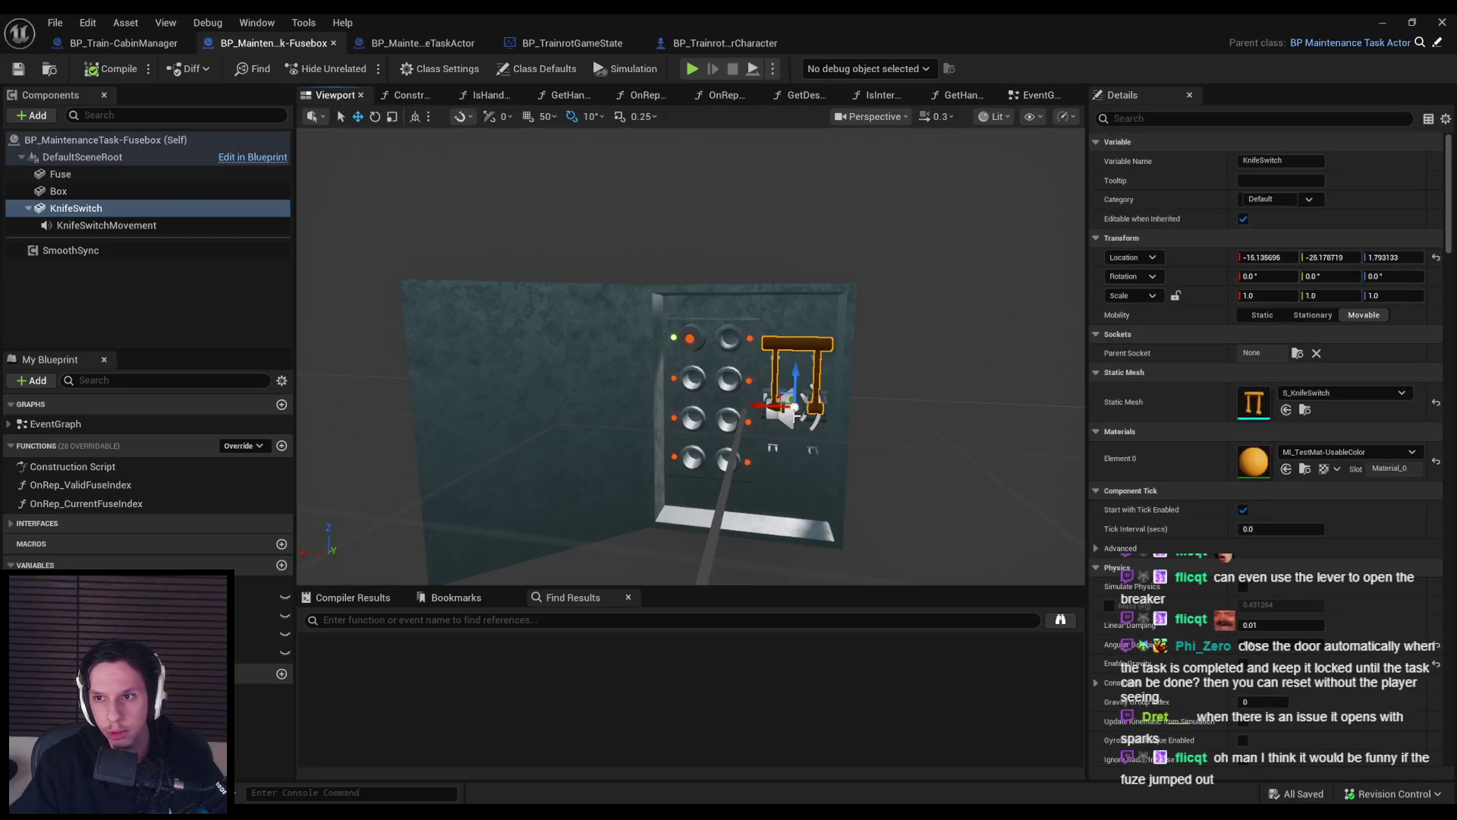
{"action": "left_click", "coordinate": [1039, 95]}
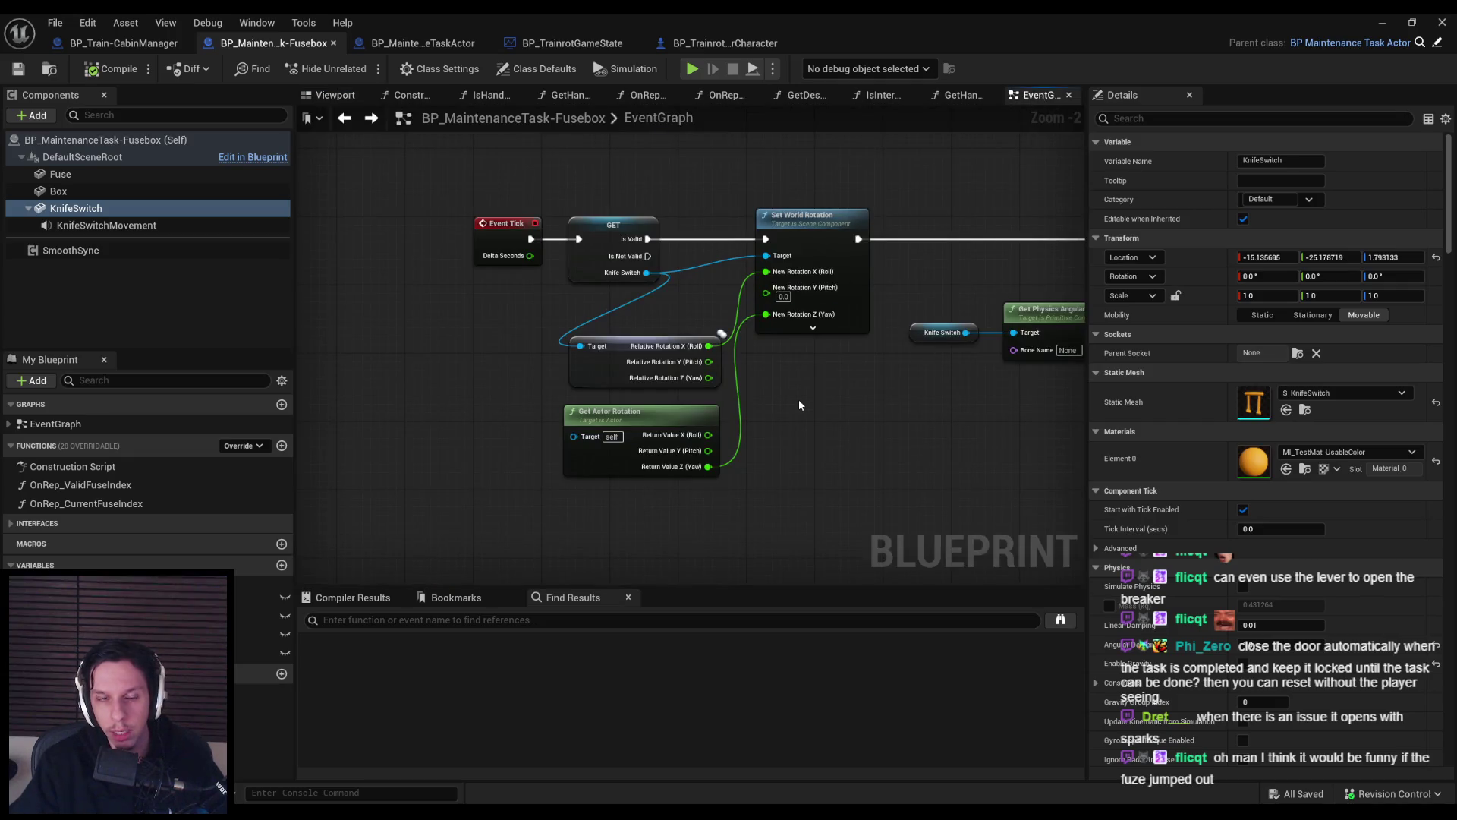
Select the GET, Set World Rotation and Get Actor Rotation nodes from the Event Tick chain.
{"action": "scroll", "coordinate": [799, 405], "scroll_direction": "down", "scroll_amount": 3}
{"action": "mouse_move", "coordinate": [774, 403]}
{"action": "left_mouse_down"}
{"action": "mouse_move", "coordinate": [364, 384]}
{"action": "mouse_move", "coordinate": [632, 319]}
{"action": "left_mouse_up"}
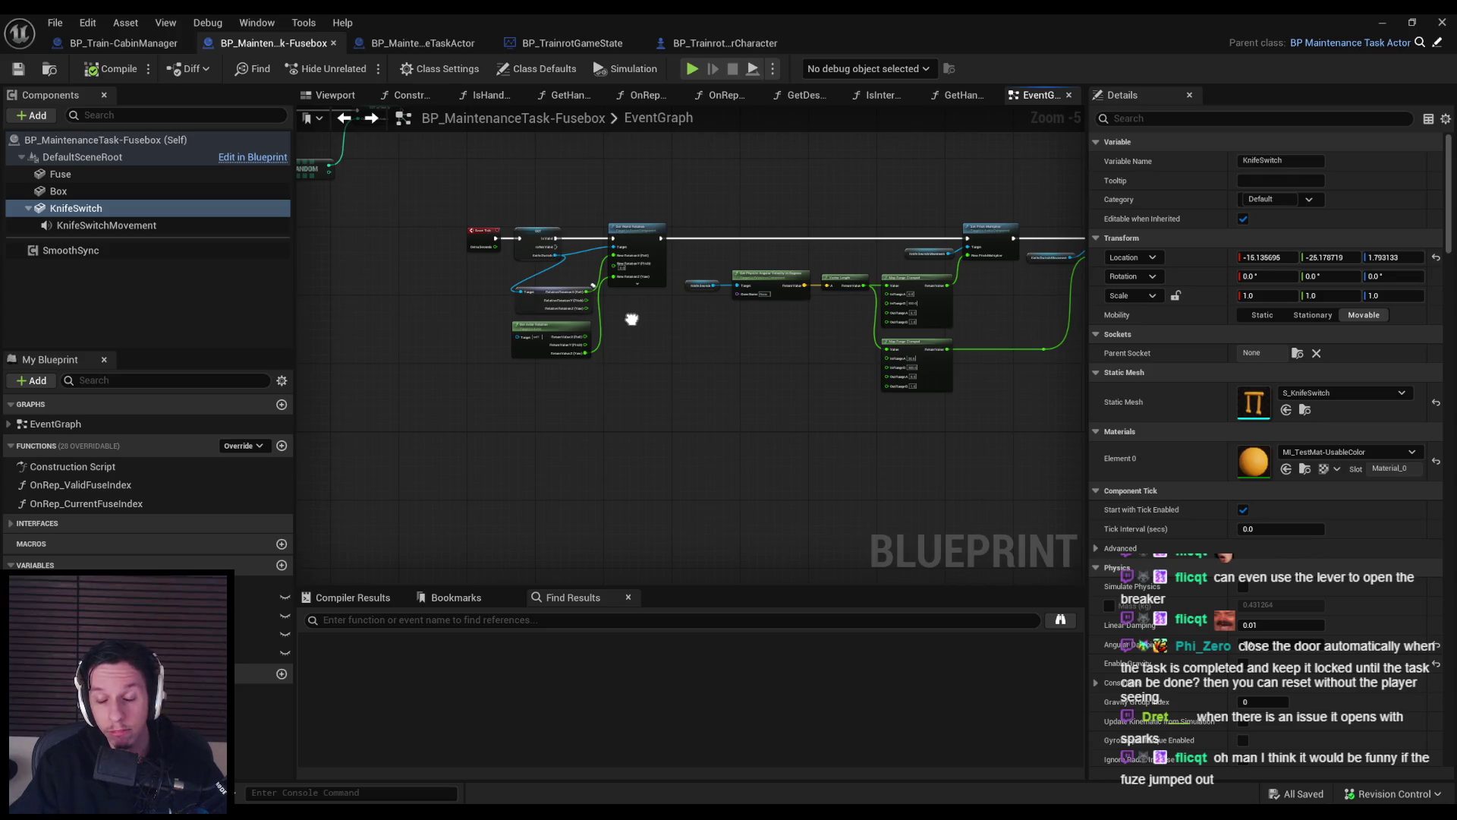
{"action": "scroll", "coordinate": [632, 319], "scroll_direction": "up", "scroll_amount": 3}
{"action": "left_click_drag", "start_coordinate": [634, 316], "coordinate": [690, 419]}
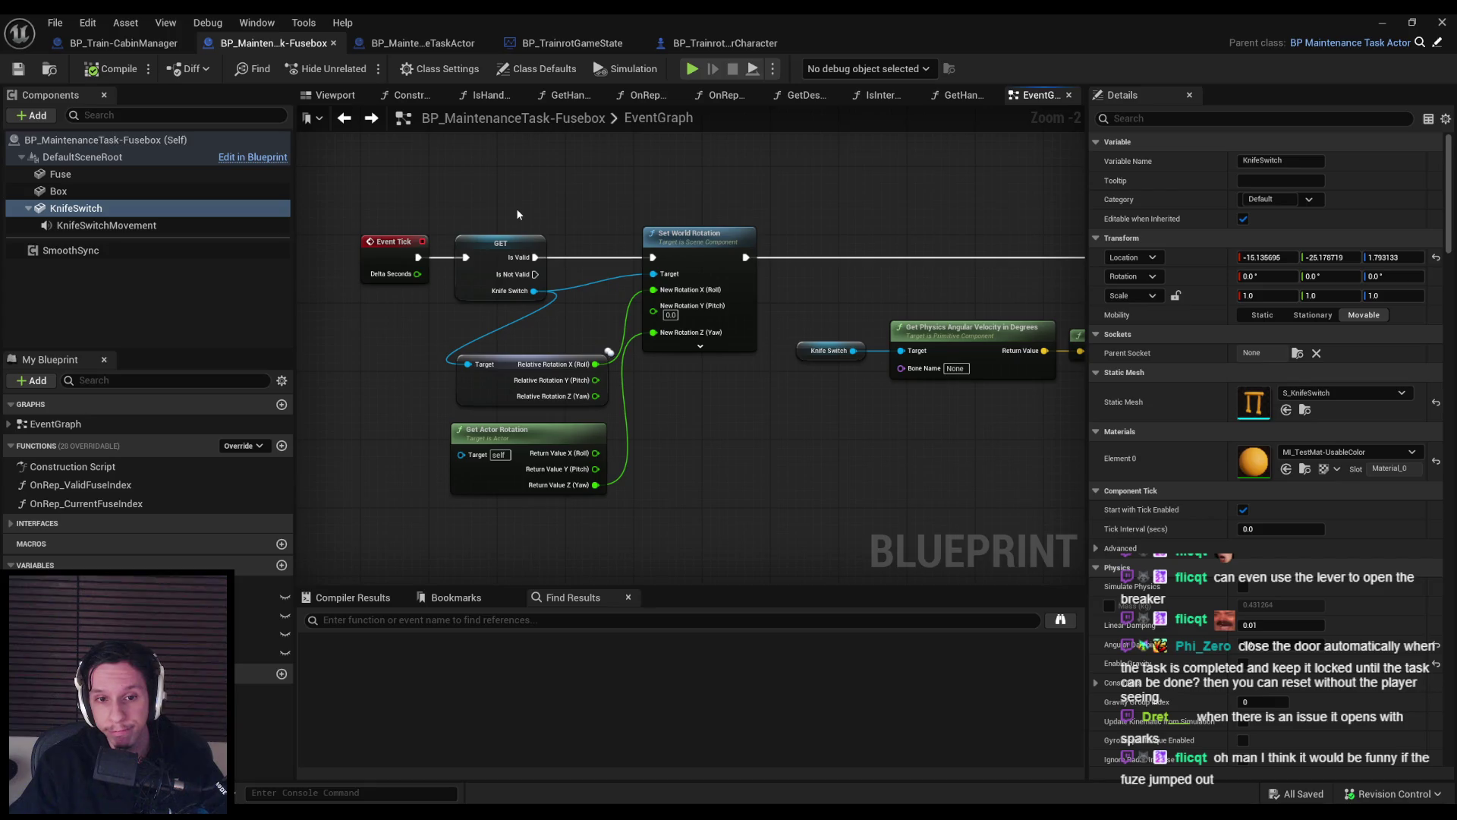
{"action": "left_click_drag", "start_coordinate": [517, 212], "coordinate": [705, 342]}
{"action": "left_click", "coordinate": [565, 436], "text": "shift"}
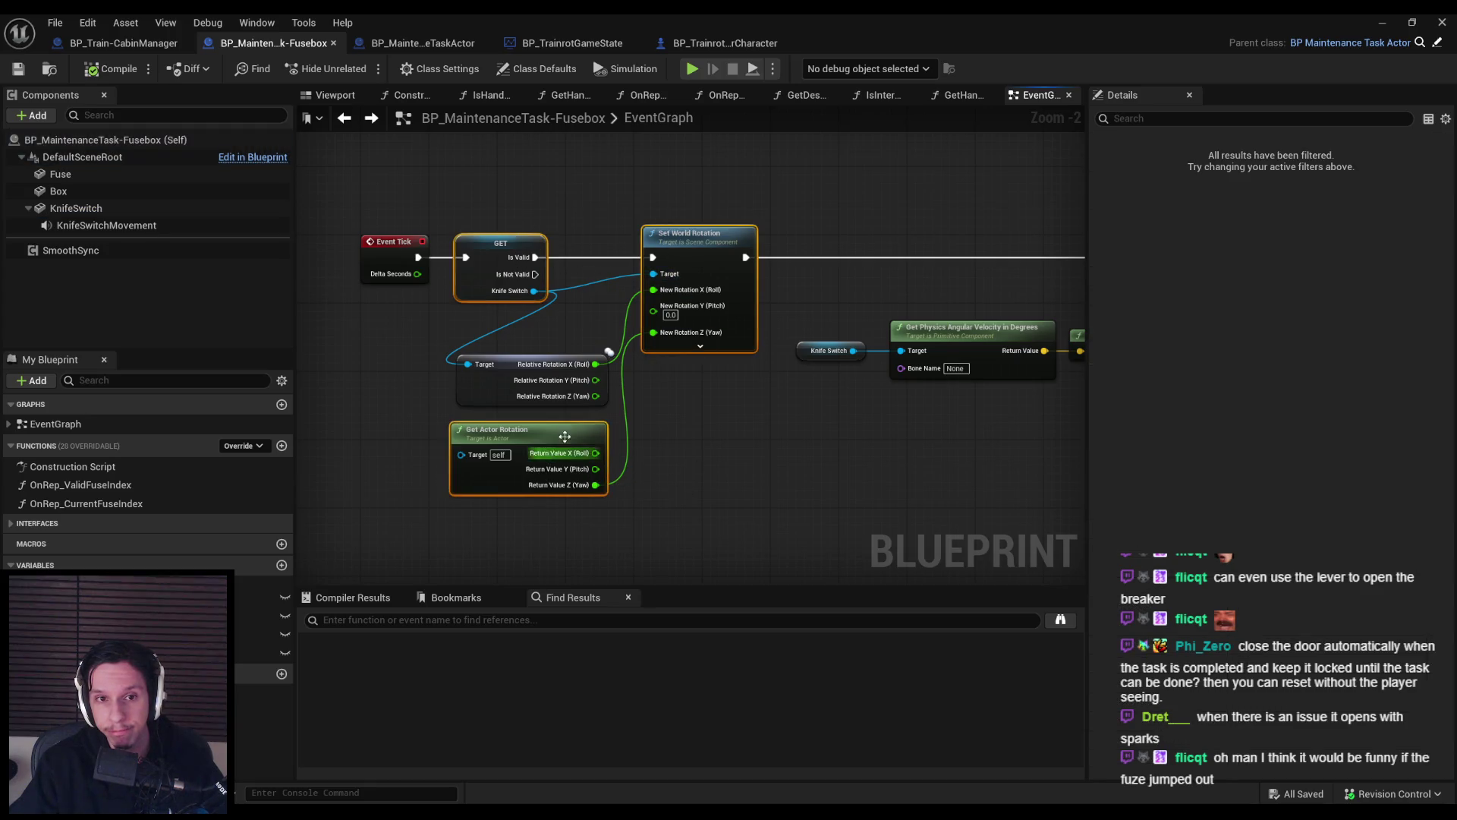
{"action": "scroll", "coordinate": [617, 355], "scroll_direction": "down", "scroll_amount": 4}
{"action": "scroll", "coordinate": [663, 285], "scroll_direction": "up", "scroll_amount": 2}
{"action": "scroll", "coordinate": [662, 219], "scroll_direction": "down", "scroll_amount": 2}
{"action": "scroll", "coordinate": [612, 430], "scroll_direction": "up", "scroll_amount": 2}
{"action": "scroll", "coordinate": [657, 450], "scroll_direction": "down", "scroll_amount": 4}
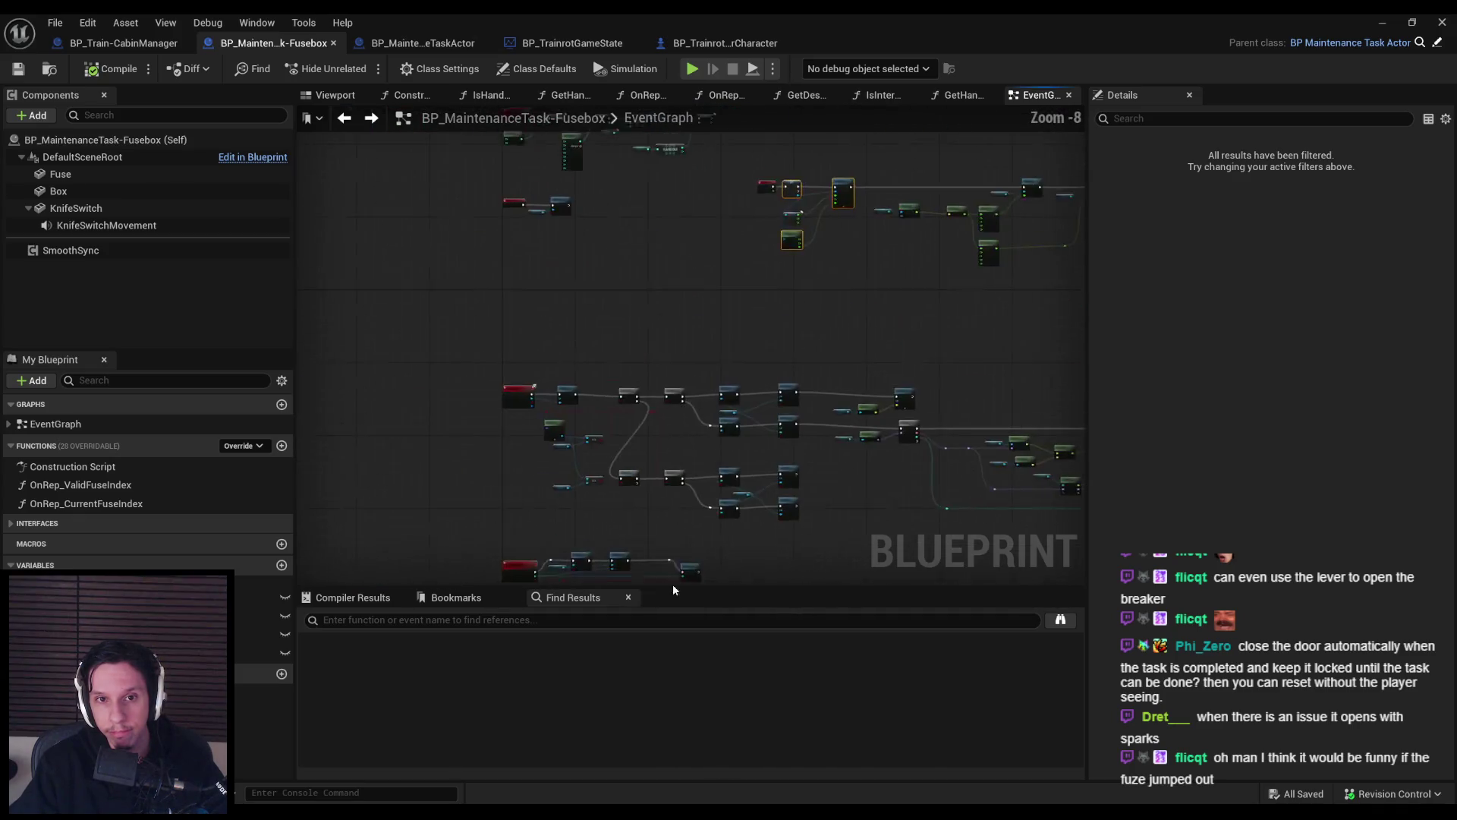
{"action": "scroll", "coordinate": [604, 336], "scroll_direction": "up", "scroll_amount": 5}
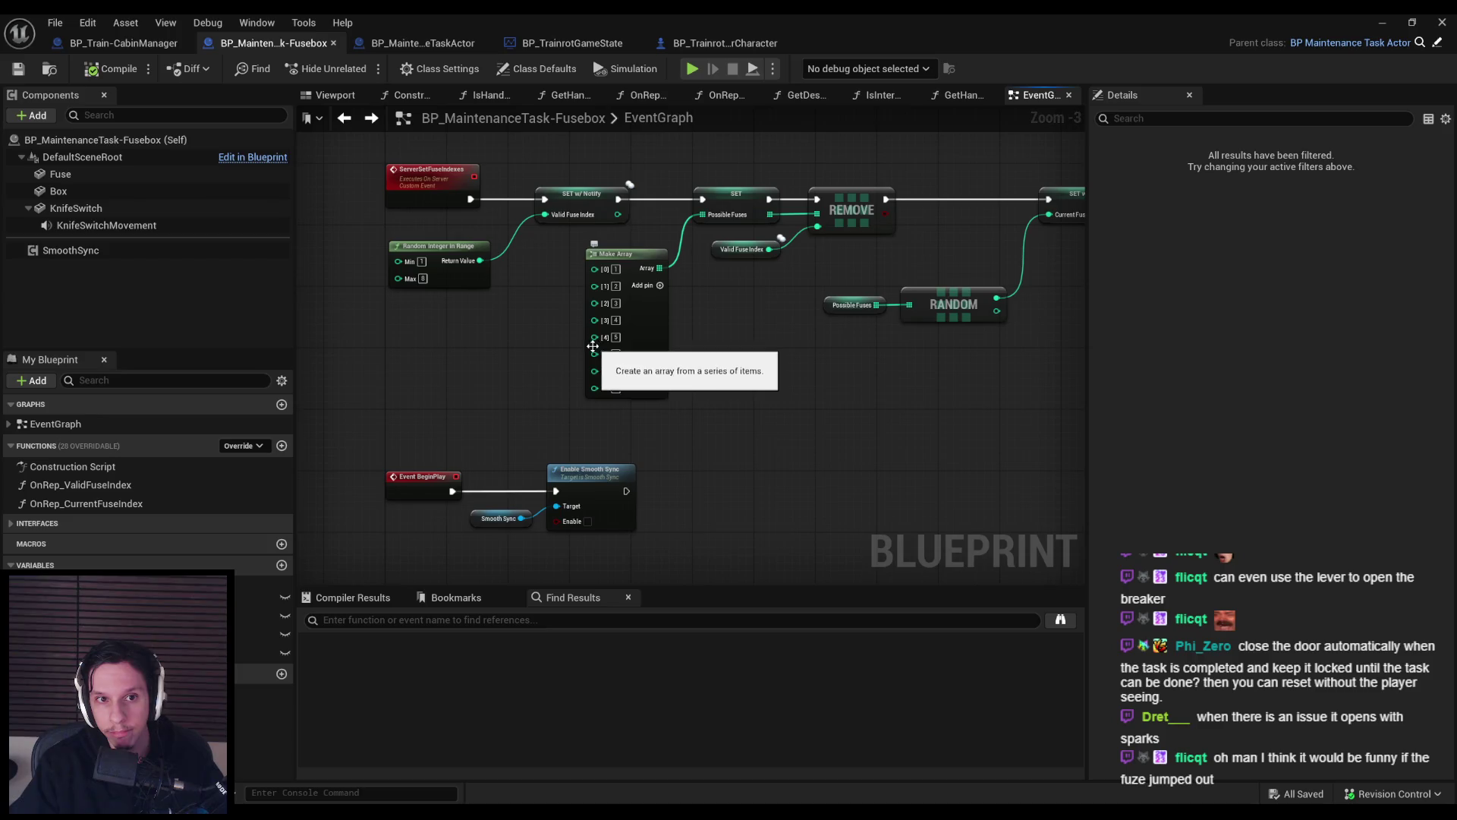
{"action": "scroll", "coordinate": [608, 448], "scroll_direction": "down", "scroll_amount": 3}
{"action": "scroll", "coordinate": [694, 427], "scroll_direction": "up", "scroll_amount": 4}
Paste the rotation nodes after Server Set Fuse Indexes, wire them, save, and minimize the editor.
{"action": "mouse_move", "coordinate": [678, 419]}
{"action": "left_mouse_down"}
{"action": "mouse_move", "coordinate": [818, 355]}
{"action": "mouse_move", "coordinate": [693, 327]}
{"action": "left_mouse_up"}
{"action": "scroll", "coordinate": [693, 328], "scroll_direction": "down", "scroll_amount": 1}
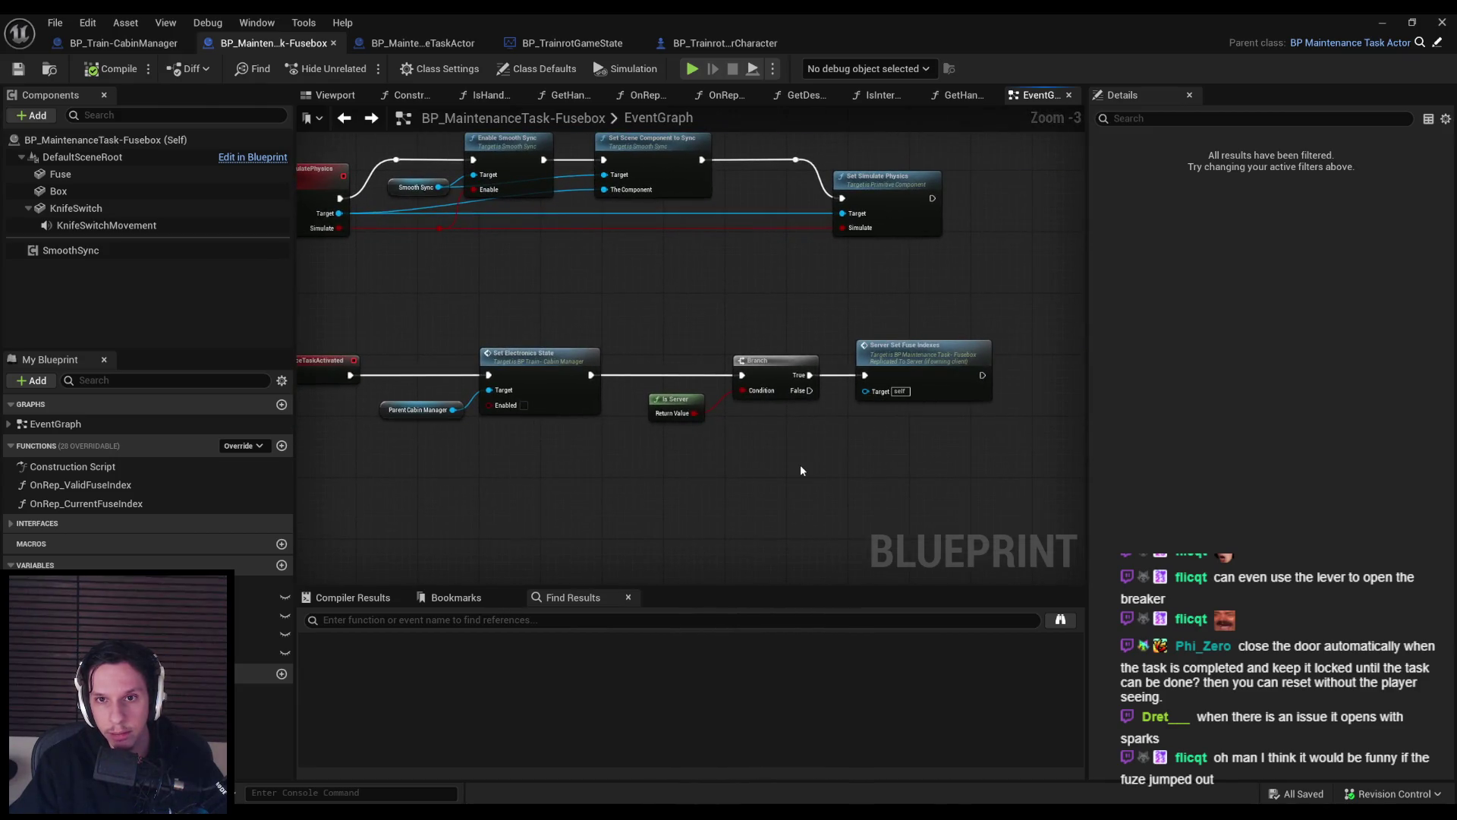
{"action": "left_click_drag", "start_coordinate": [800, 471], "coordinate": [663, 480]}
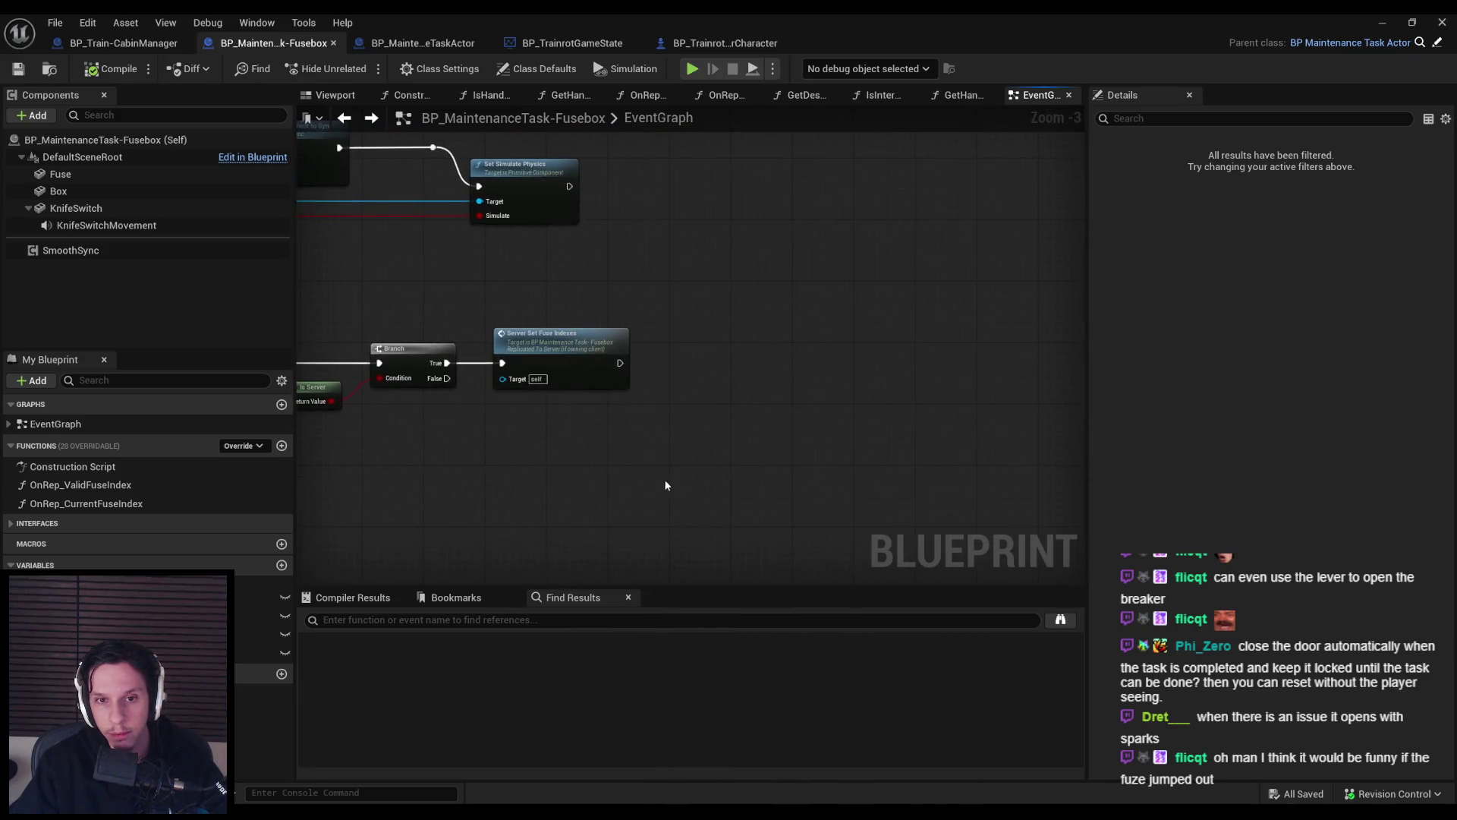
{"action": "key", "text": "ctrl+v"}
{"action": "left_click_drag", "start_coordinate": [726, 347], "coordinate": [679, 371]}
{"action": "left_click", "coordinate": [726, 527]}
{"action": "left_click_drag", "start_coordinate": [726, 527], "coordinate": [719, 443]}
{"action": "key", "text": "ctrl+s"}
{"action": "left_click", "coordinate": [1383, 23]}
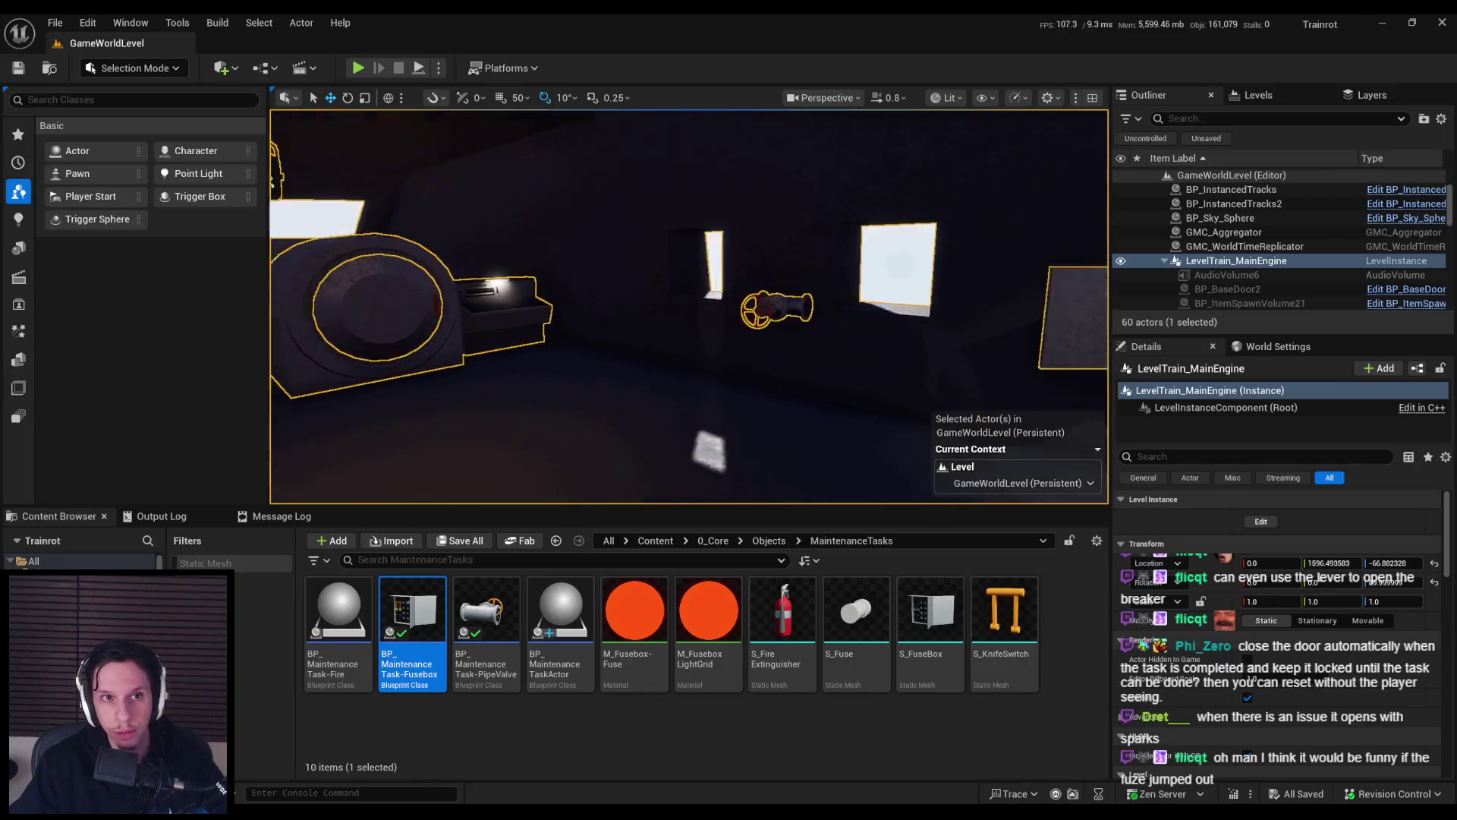
Start a Play-in-Editor session with Number of Players set to 3.
{"action": "left_click", "coordinate": [438, 69]}
{"action": "type", "text": "3"}
{"action": "left_click", "coordinate": [523, 141]}
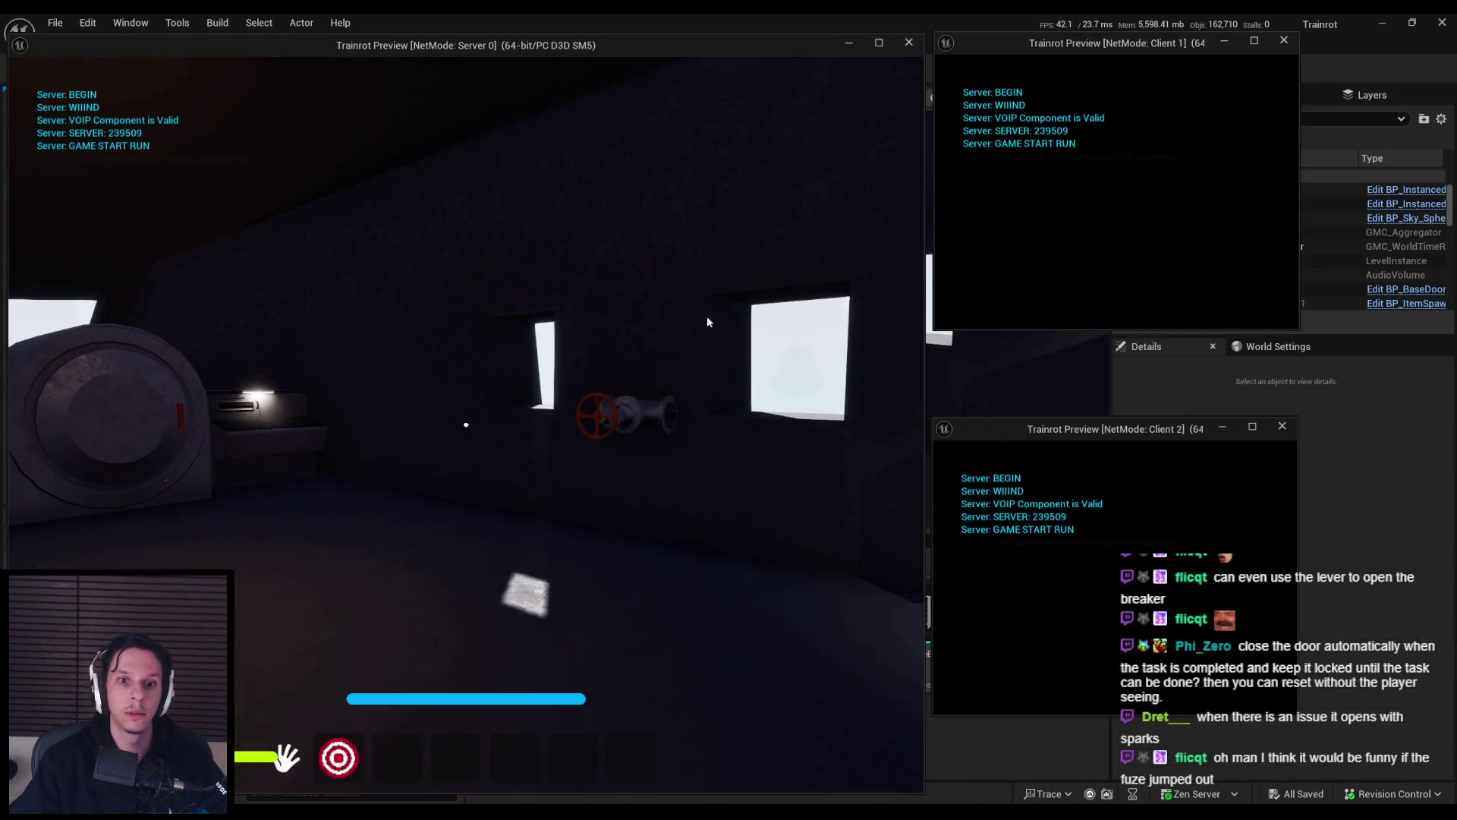
Walk the server and Client 2 characters toward the fuse box.
{"action": "left_click", "coordinate": [583, 286]}
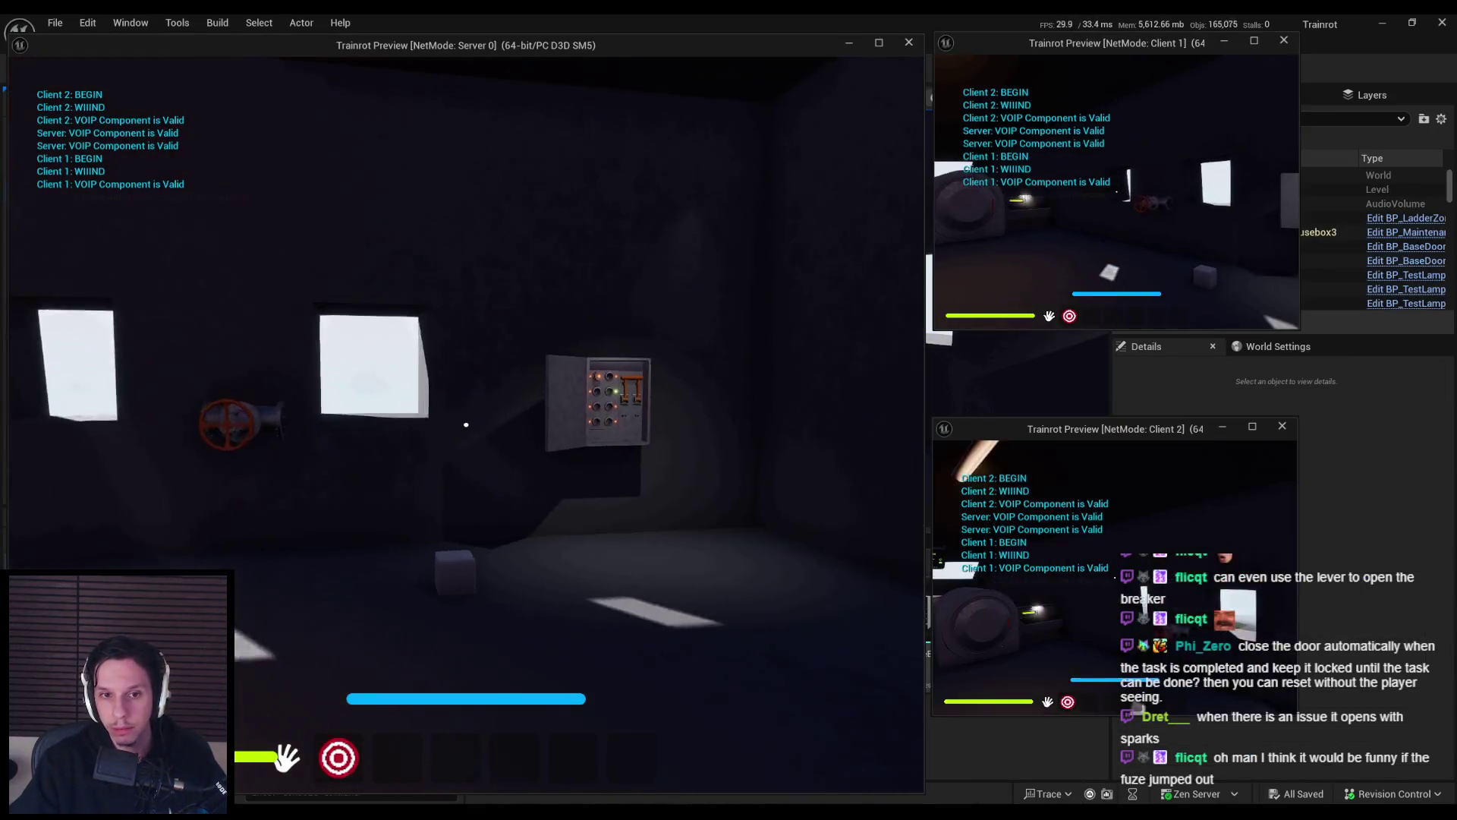
{"action": "key", "text": "s"}
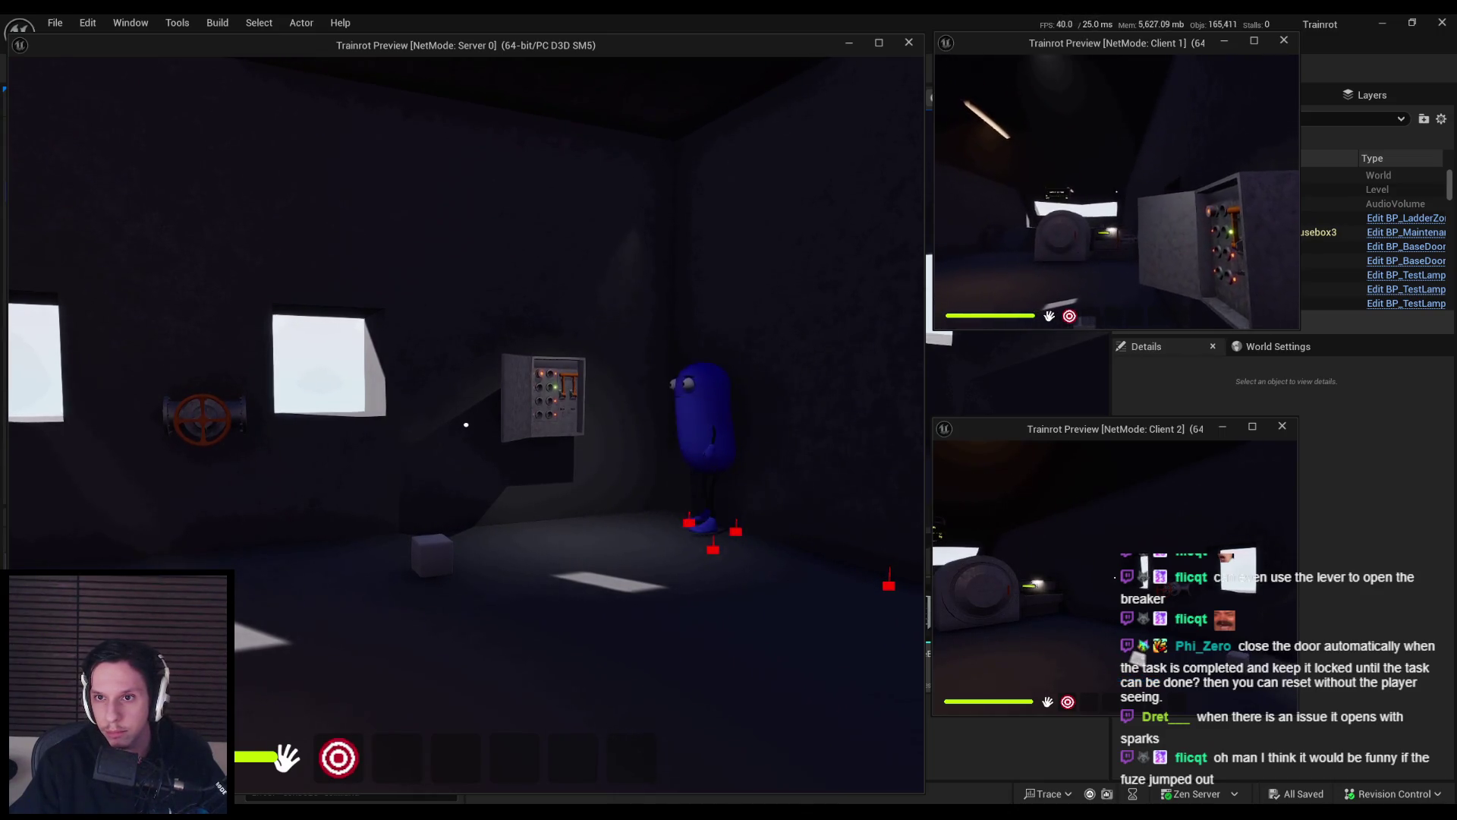
{"action": "key", "text": "super"}
{"action": "key", "text": "super"}
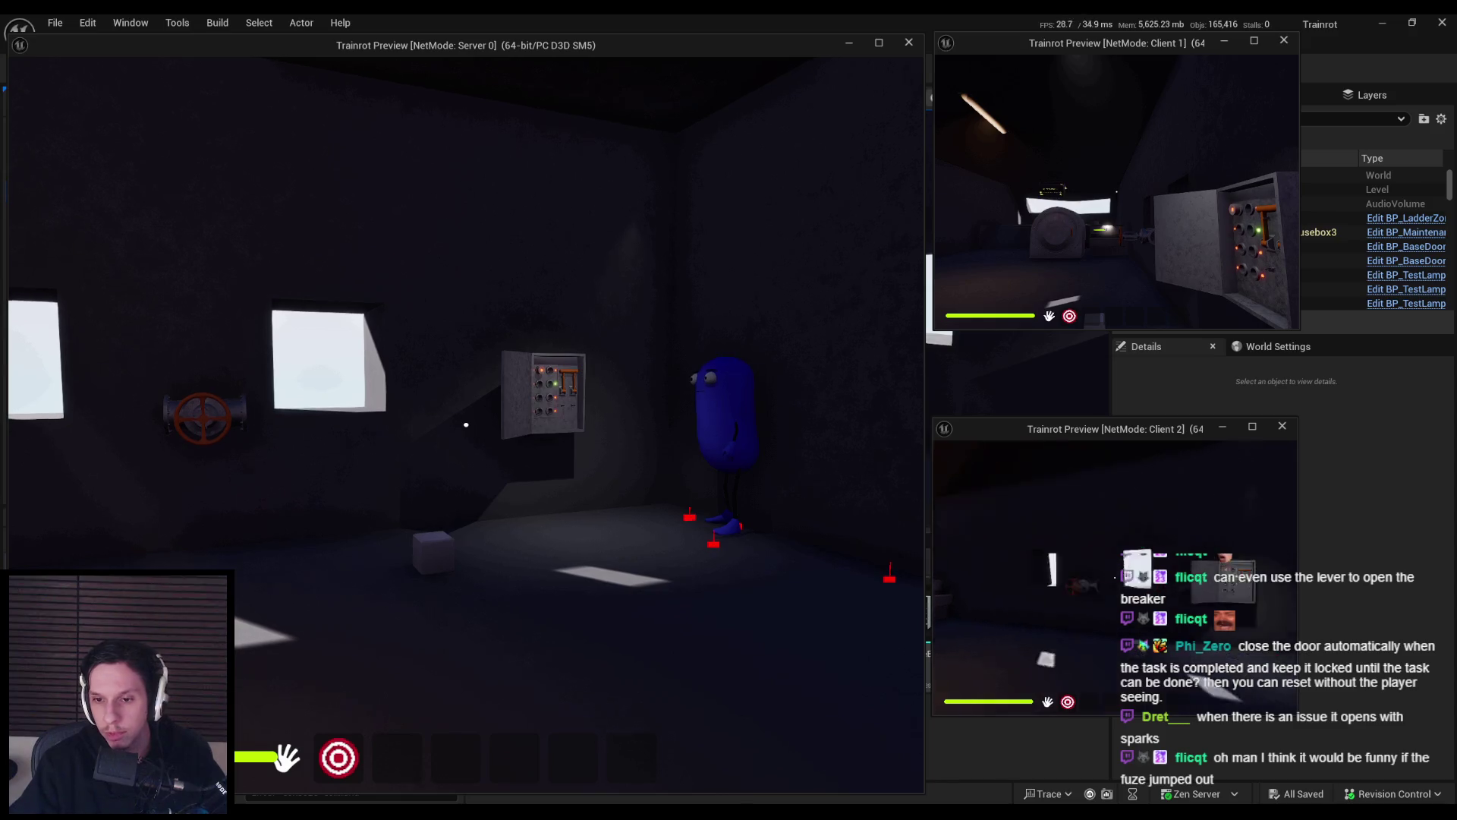
{"action": "key", "text": "w"}
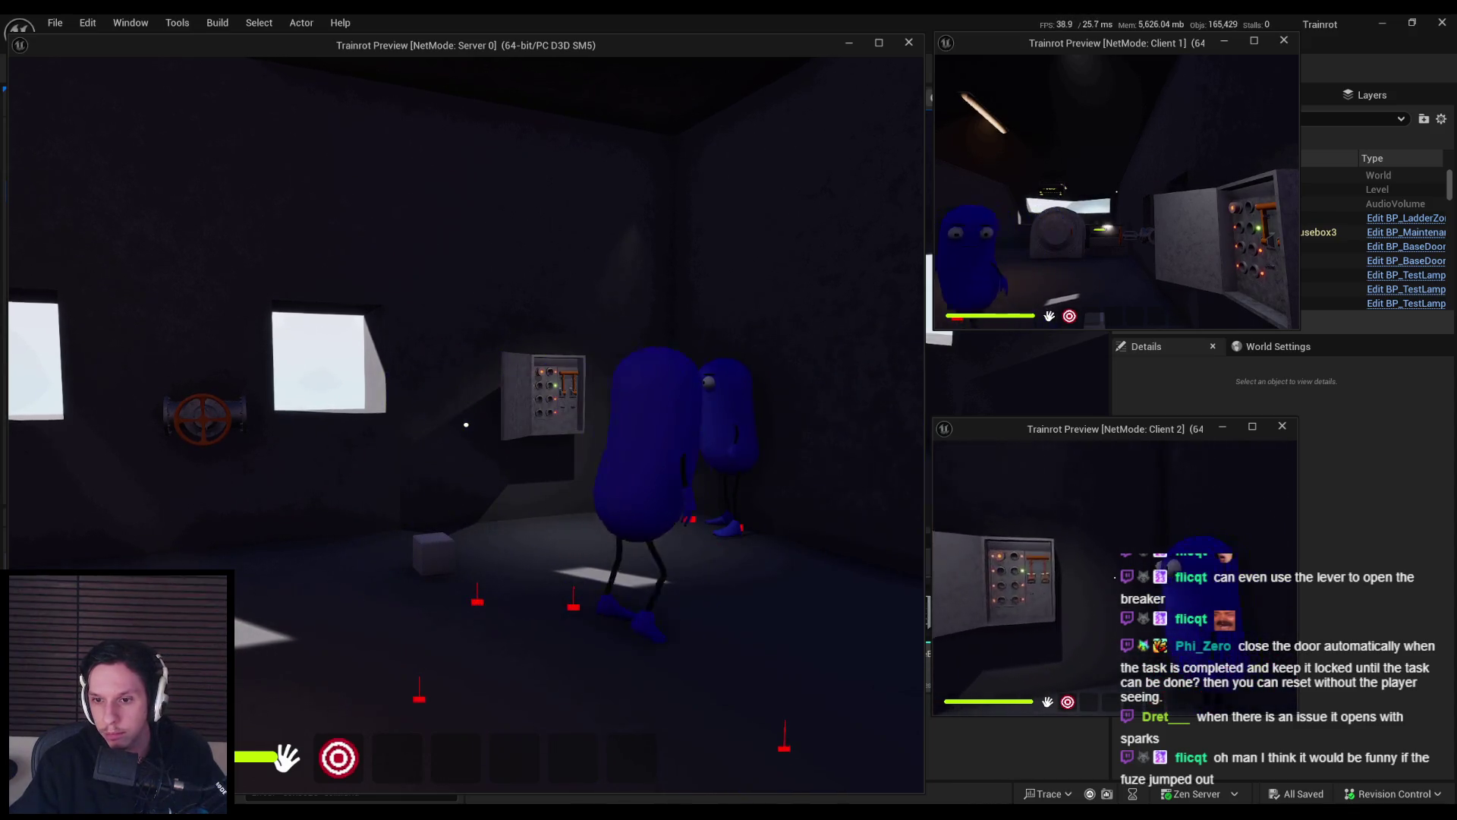
{"action": "key", "text": "w"}
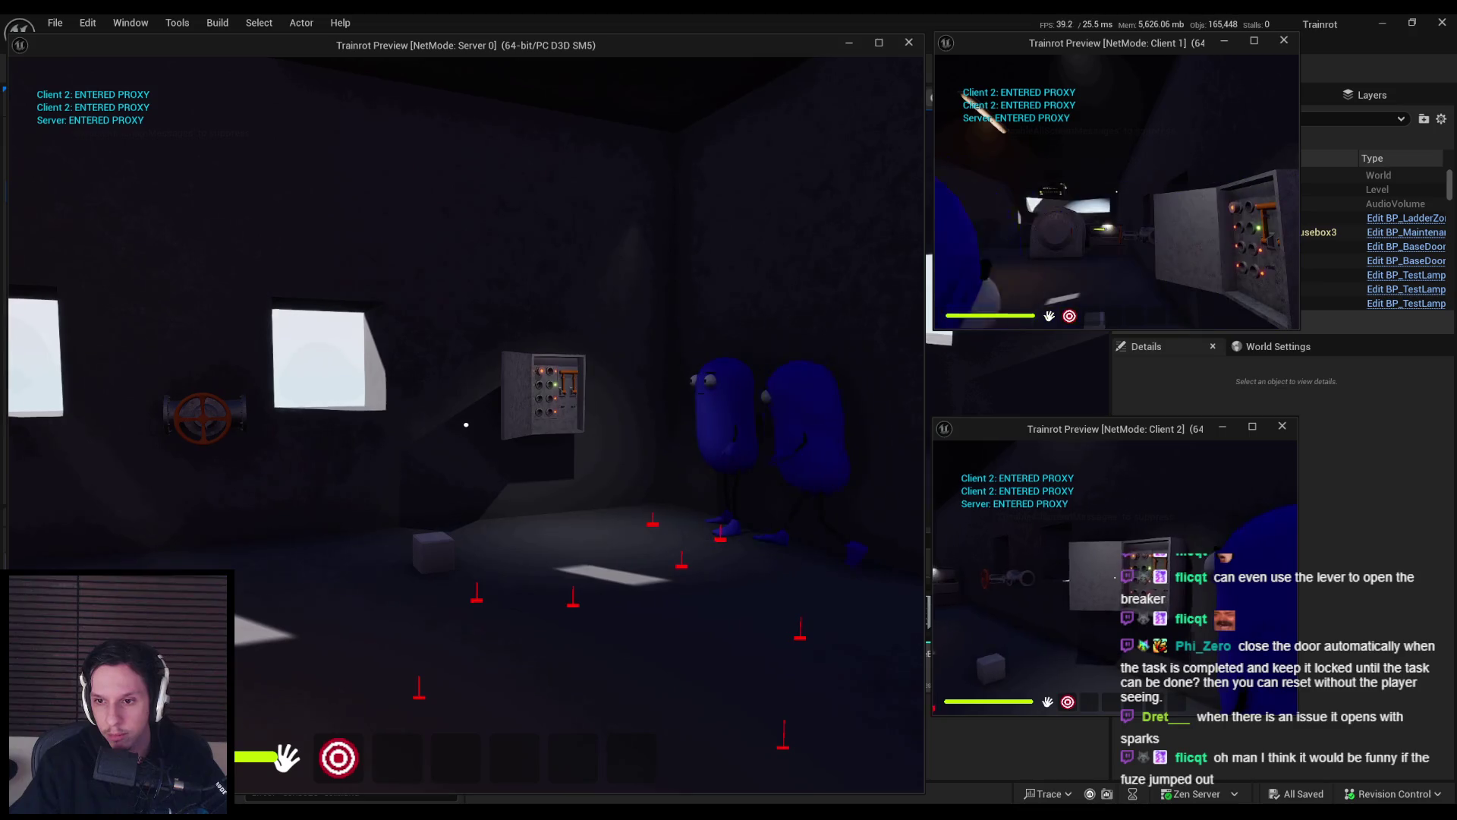
{"action": "key", "text": "super"}
{"action": "left_click", "coordinate": [666, 399]}
{"action": "key", "text": "w"}
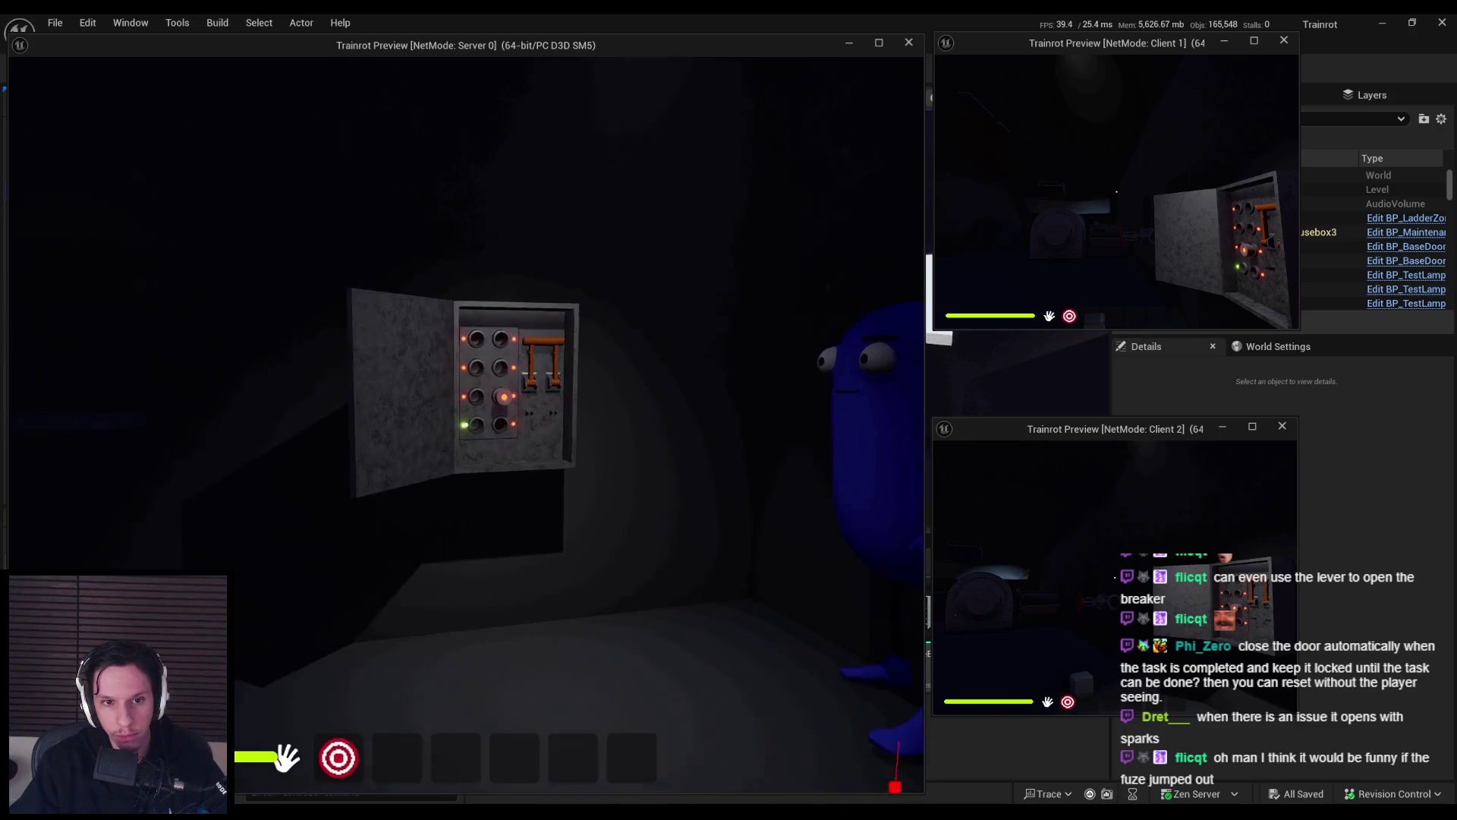
{"action": "key", "text": "s"}
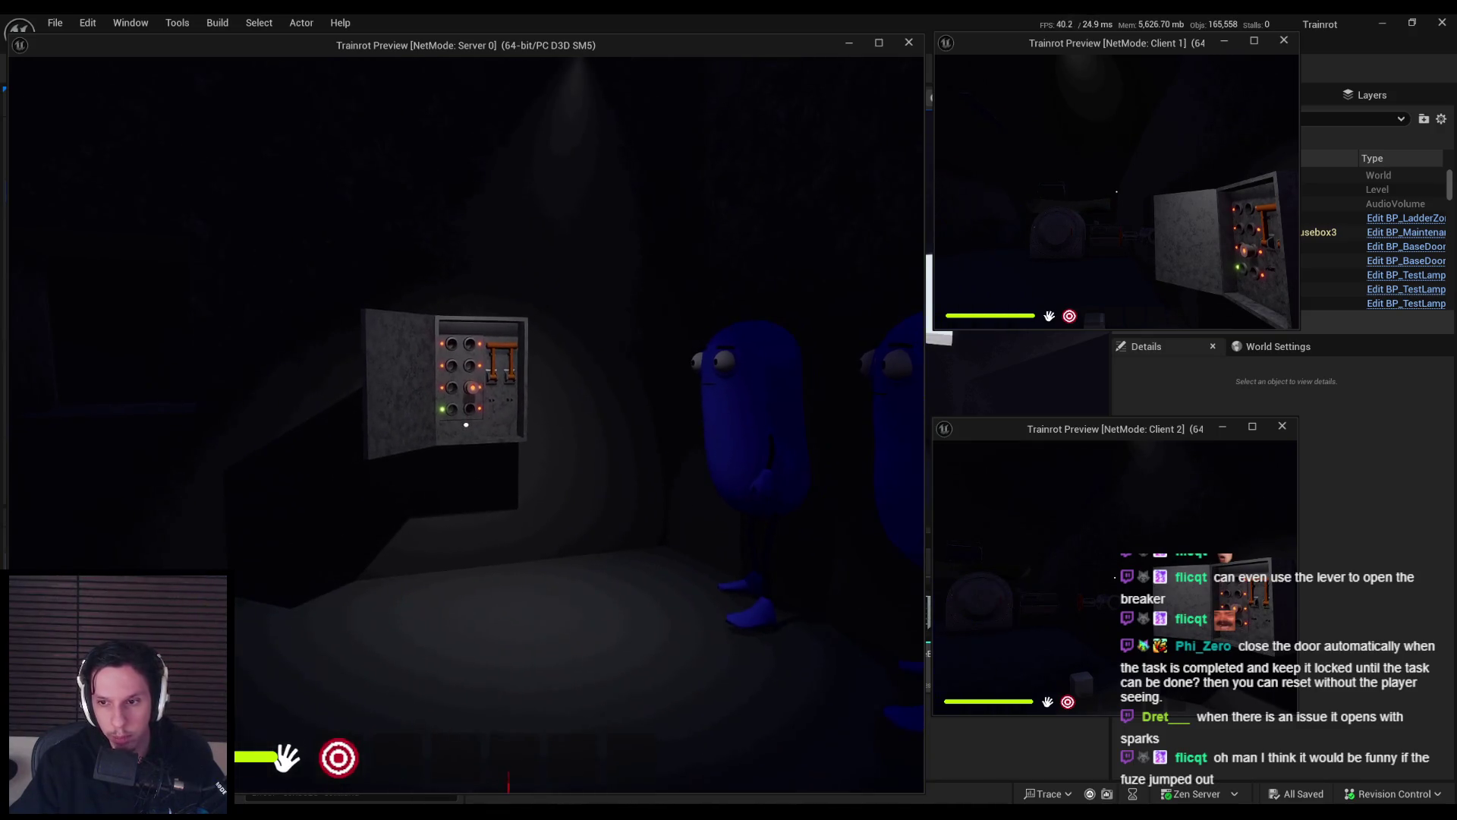
{"action": "key", "text": "w"}
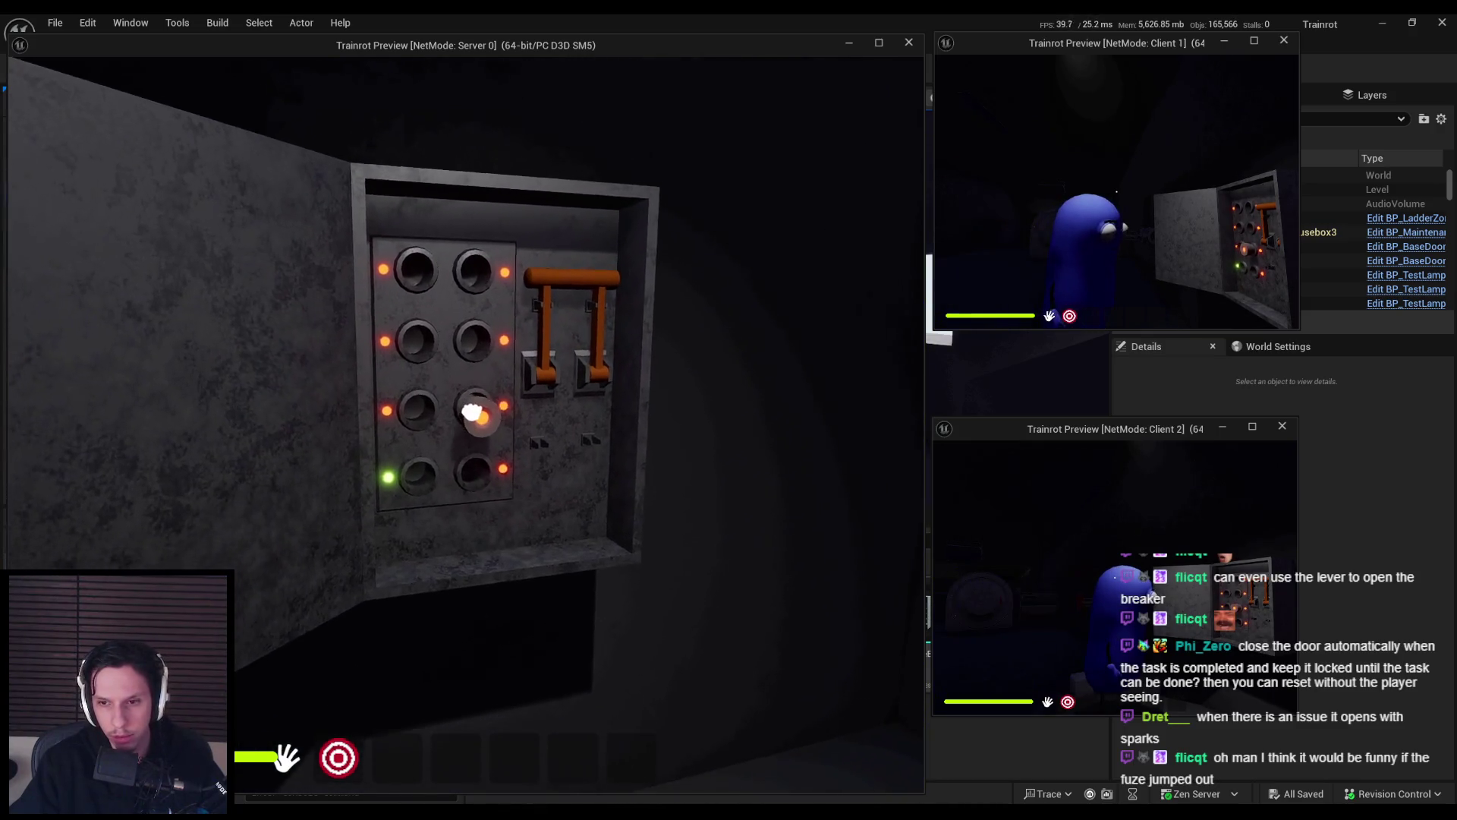
Swap a fuse into the empty slot, flip the breaker lever down, and step back.
{"action": "left_click", "coordinate": [466, 425]}
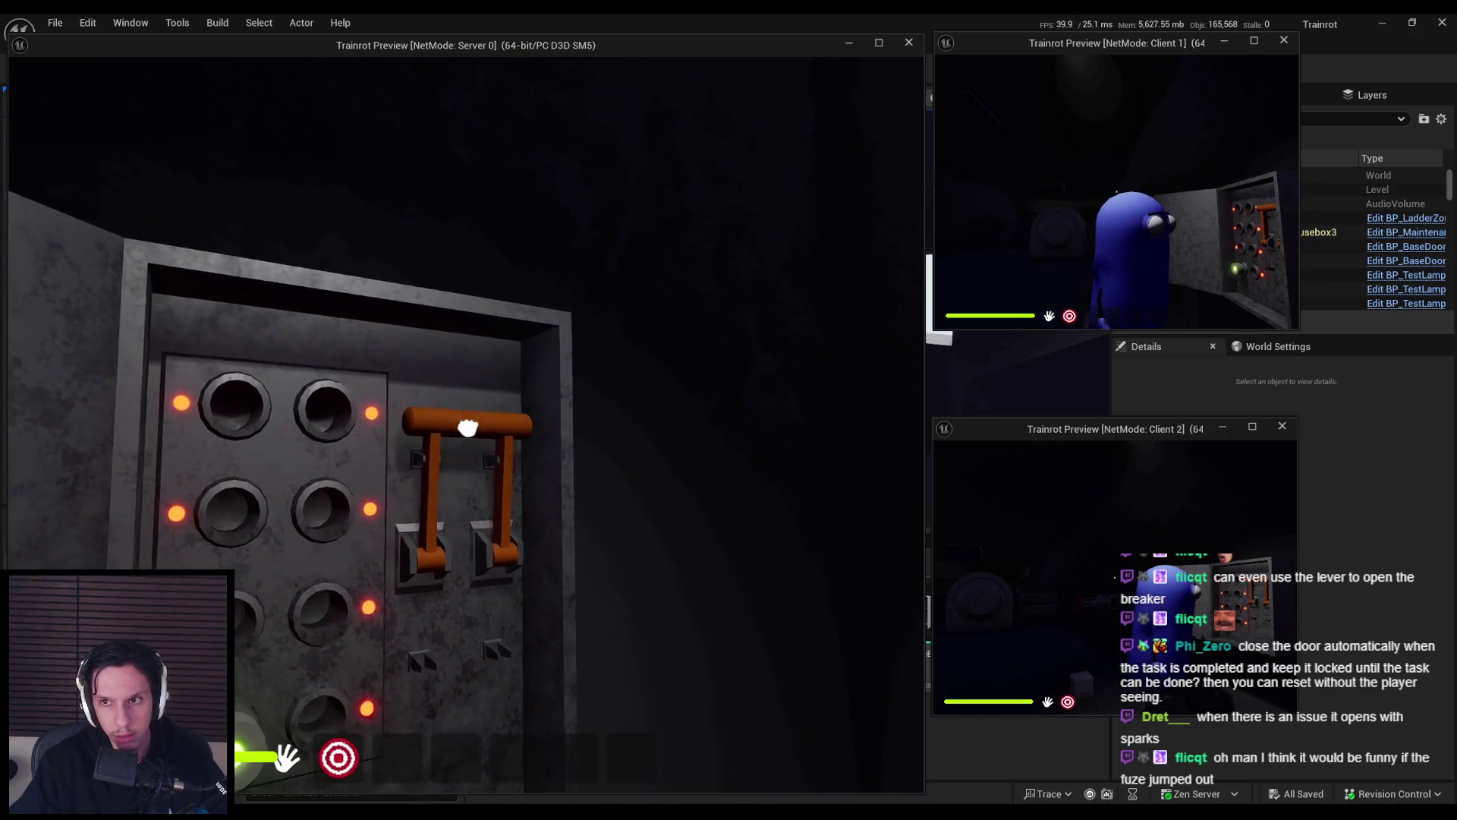
{"action": "left_click", "coordinate": [466, 425]}
{"action": "left_click", "coordinate": [466, 425]}
{"action": "key", "text": "s"}
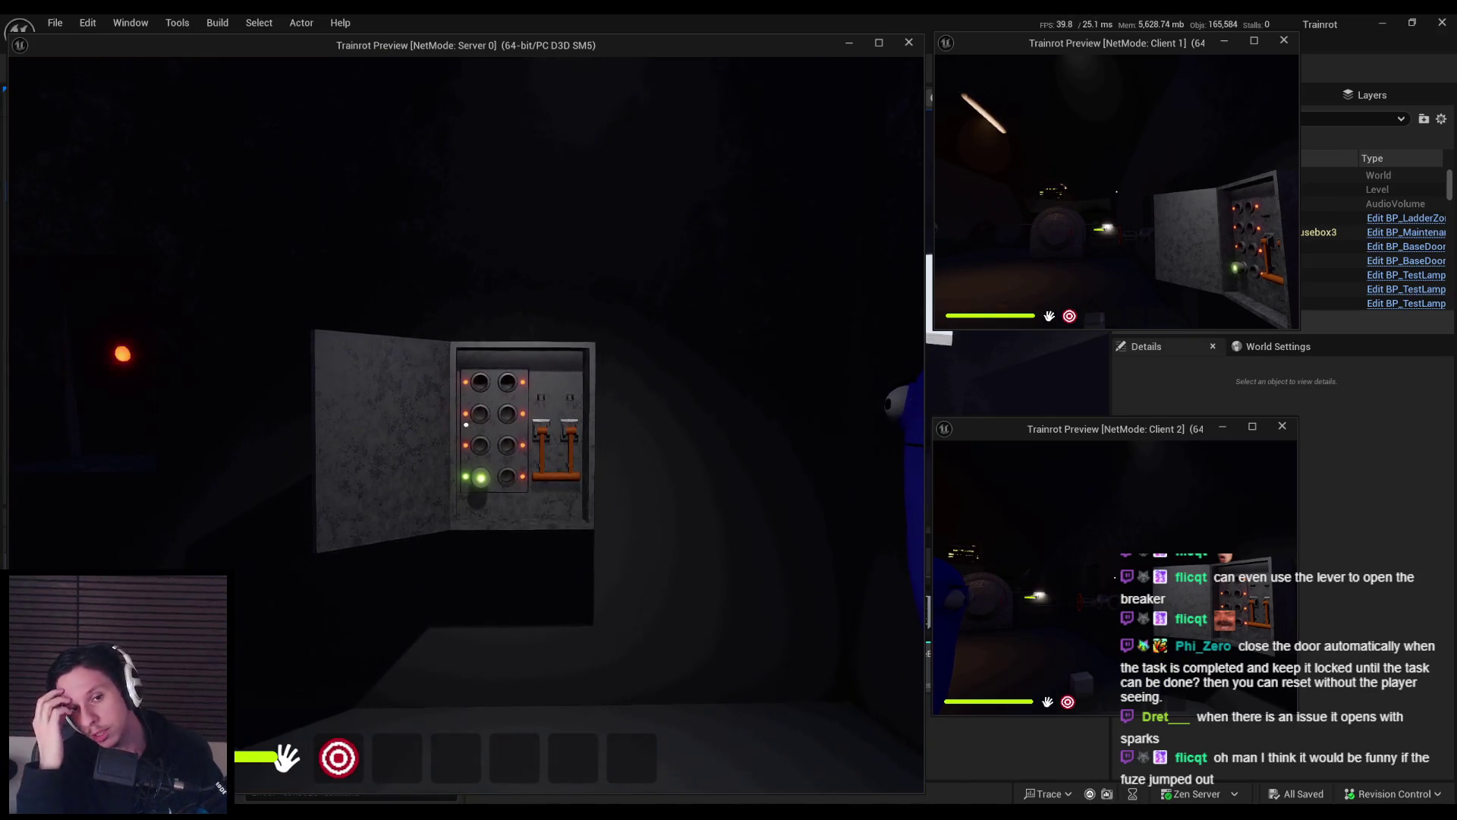
{"action": "key", "text": "s"}
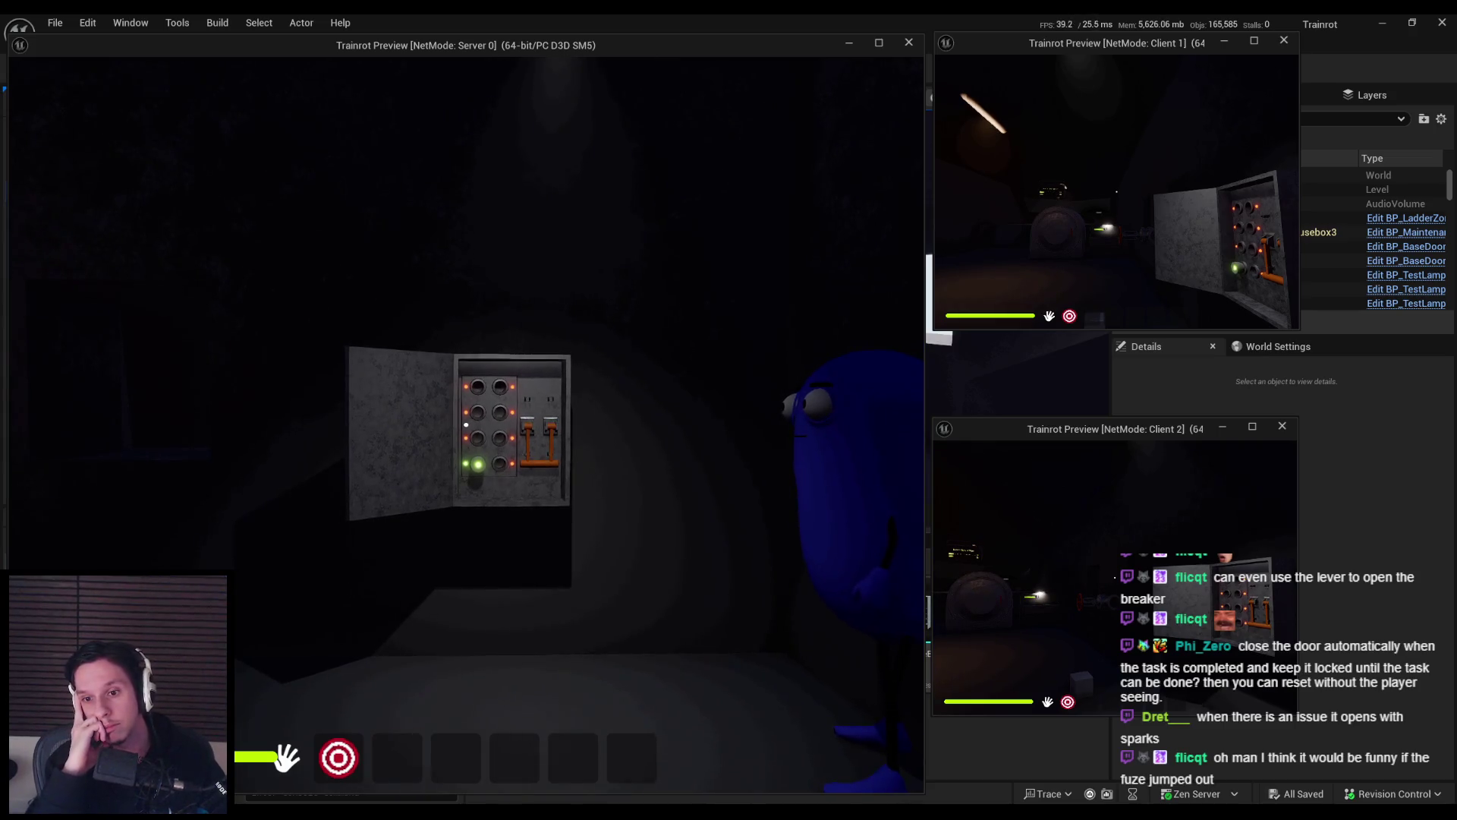
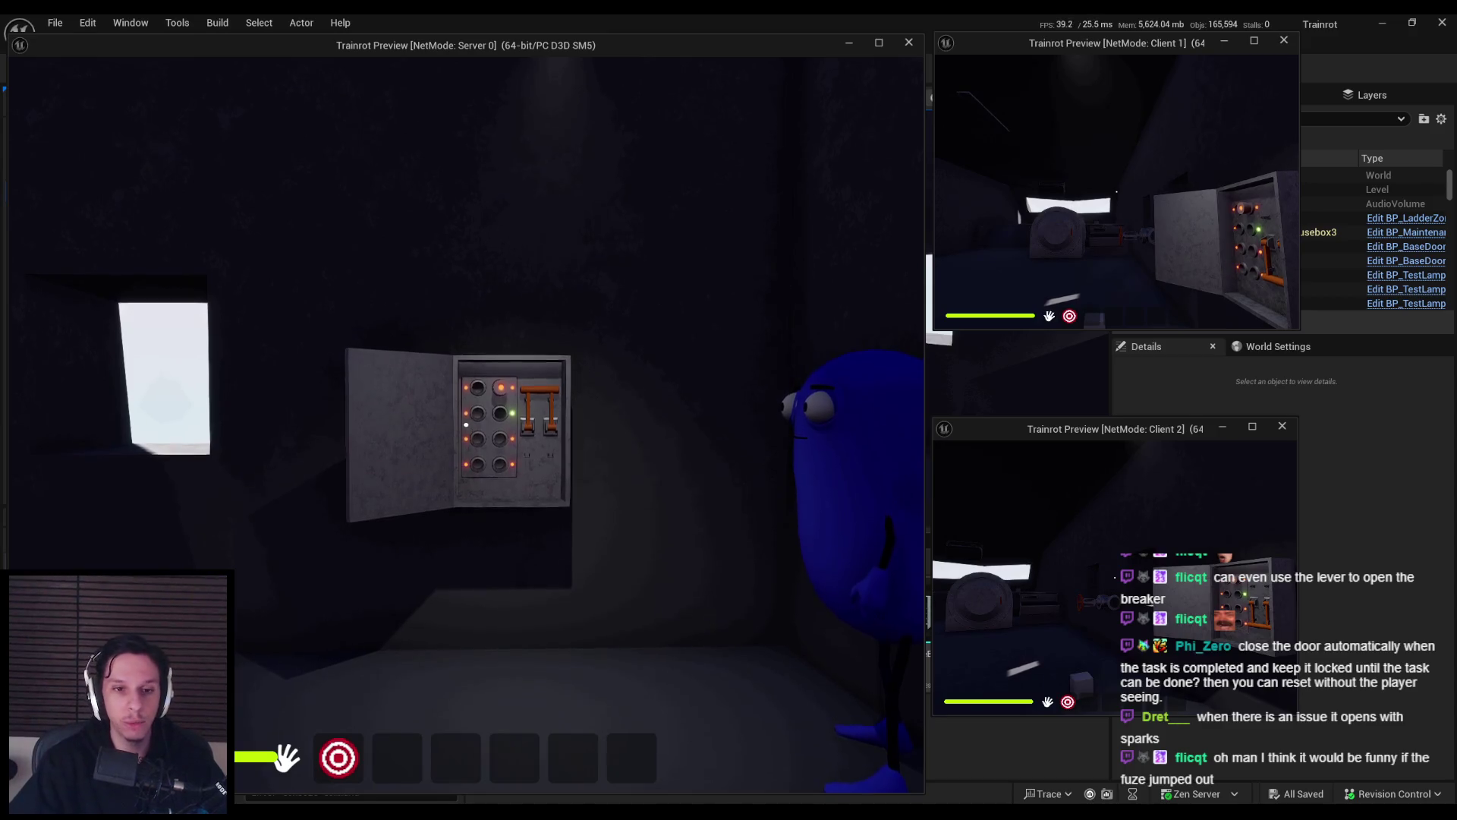
Walk the server player up to the cabin fuse box, then stop the Play In Editor session.
{"action": "key", "text": "w"}
{"action": "key", "text": "s"}
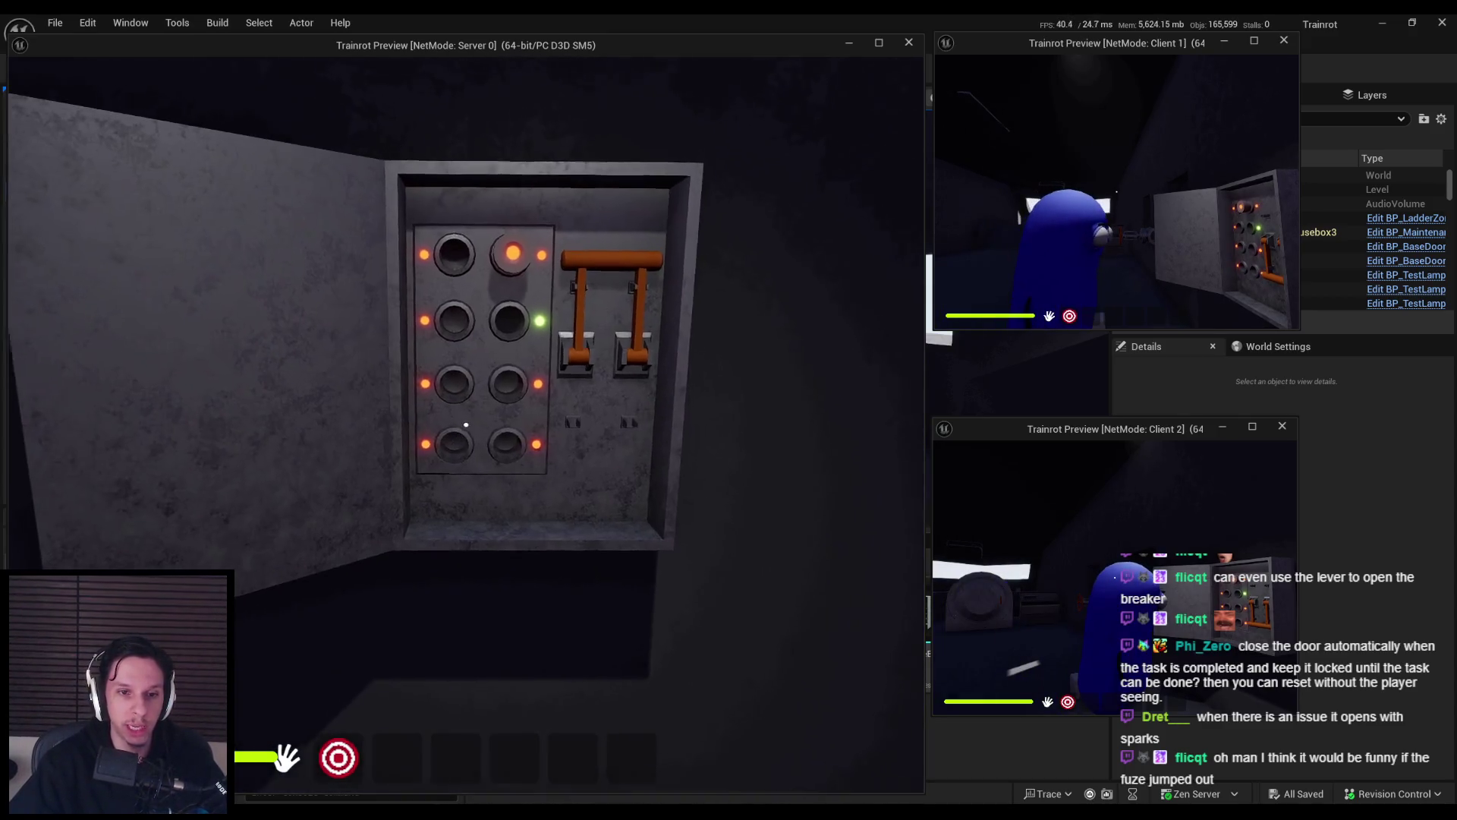
{"action": "key", "text": "w"}
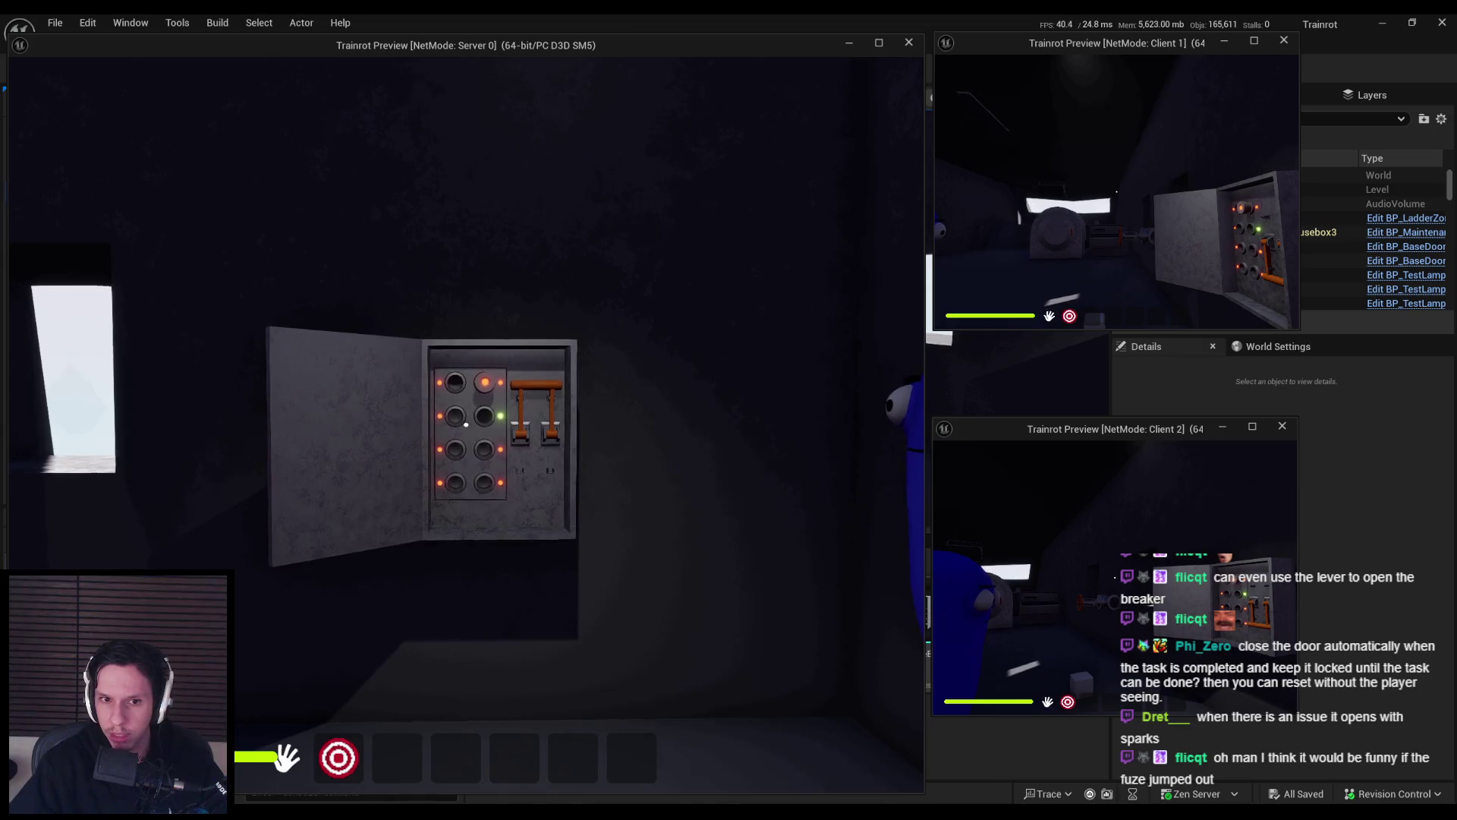
{"action": "key", "text": "w"}
{"action": "mouse_move", "coordinate": [465, 424]}
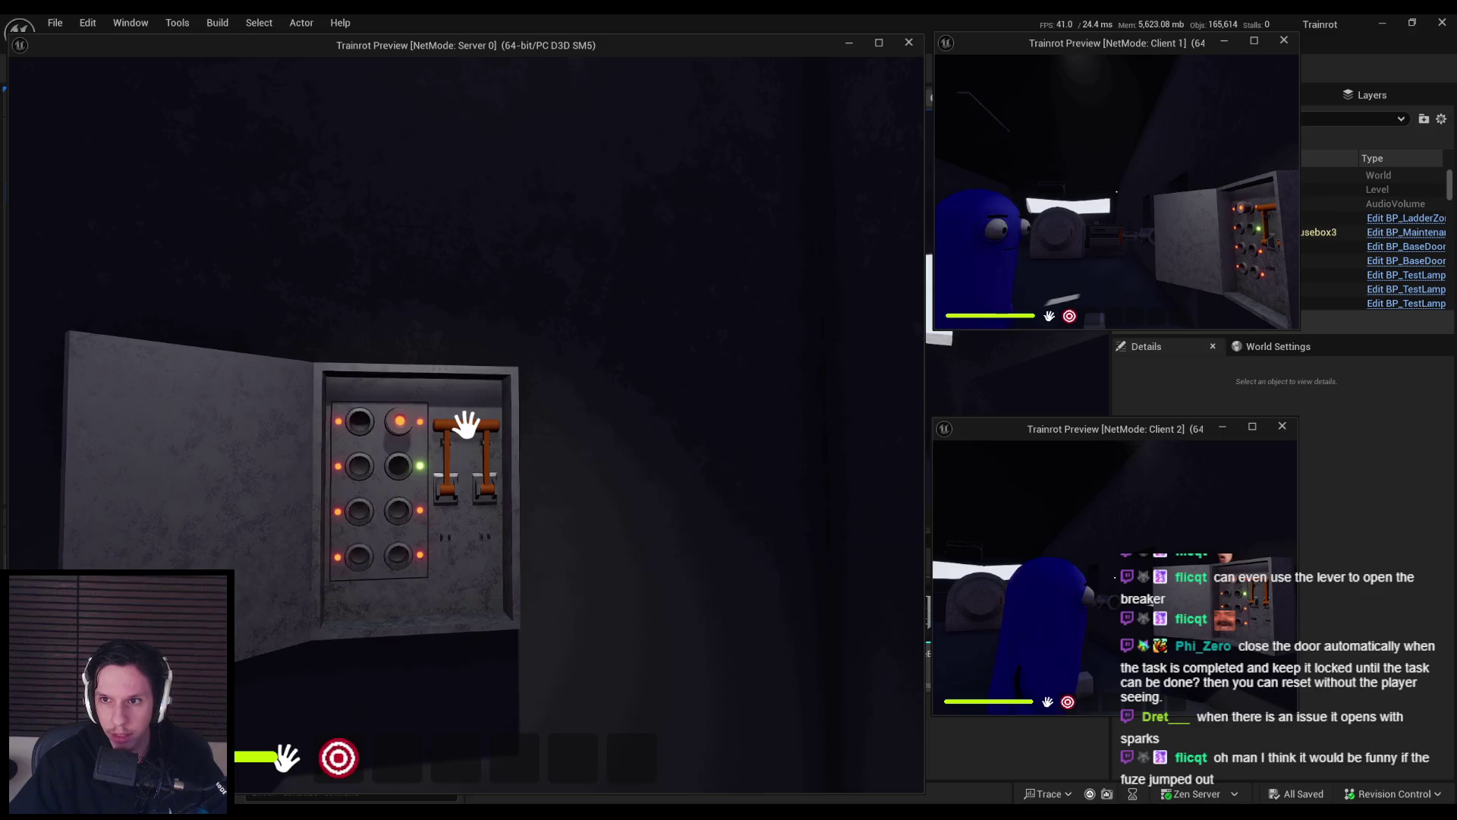
{"action": "key", "text": "Escape"}
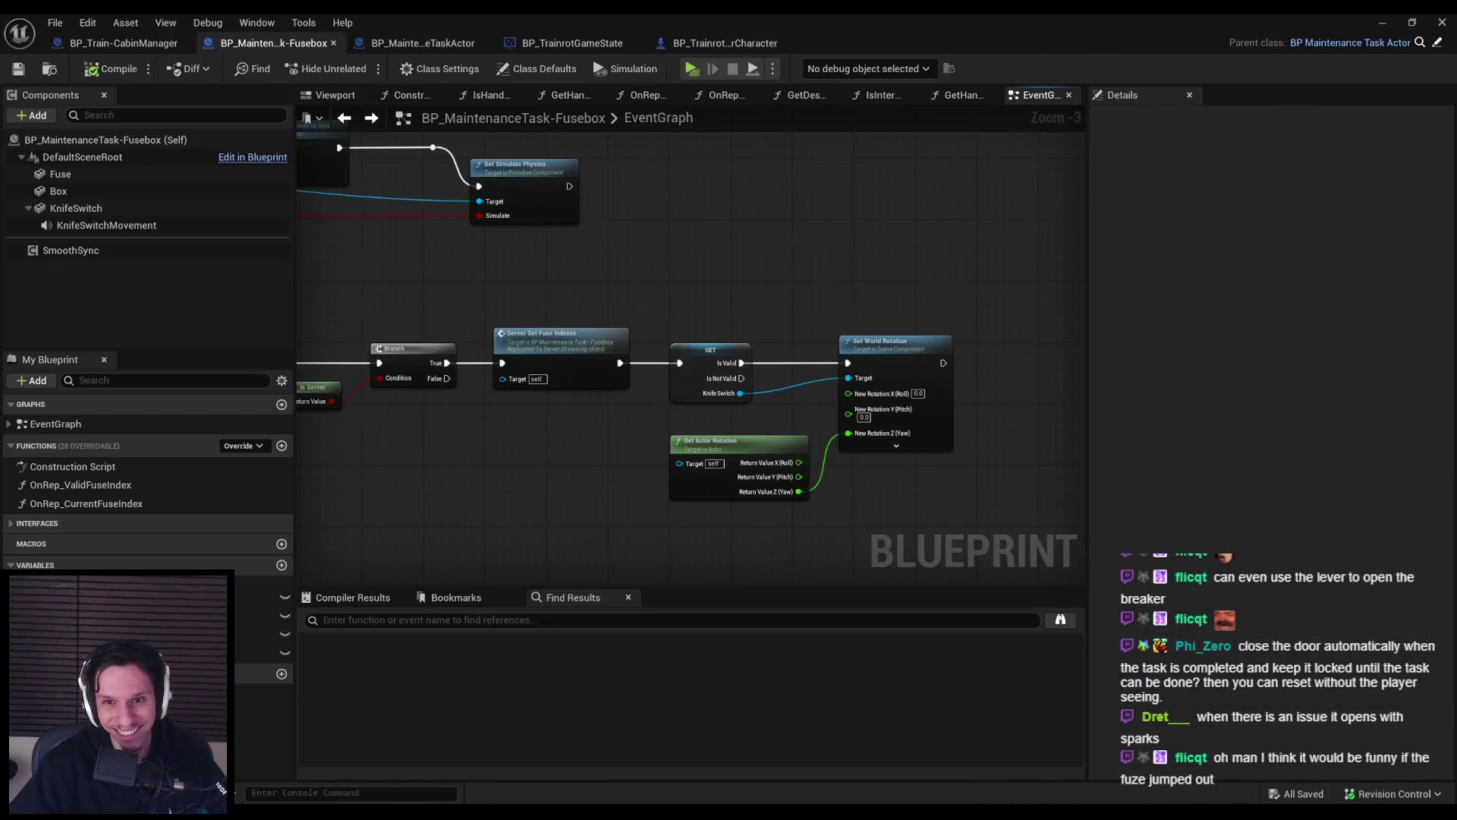
Rearrange the IsValid GET, Set World Rotation and Get Actor Rotation nodes in the Fusebox graph.
{"action": "scroll", "coordinate": [709, 447], "scroll_direction": "down", "scroll_amount": 1}
{"action": "left_click_drag", "start_coordinate": [969, 509], "coordinate": [804, 335]}
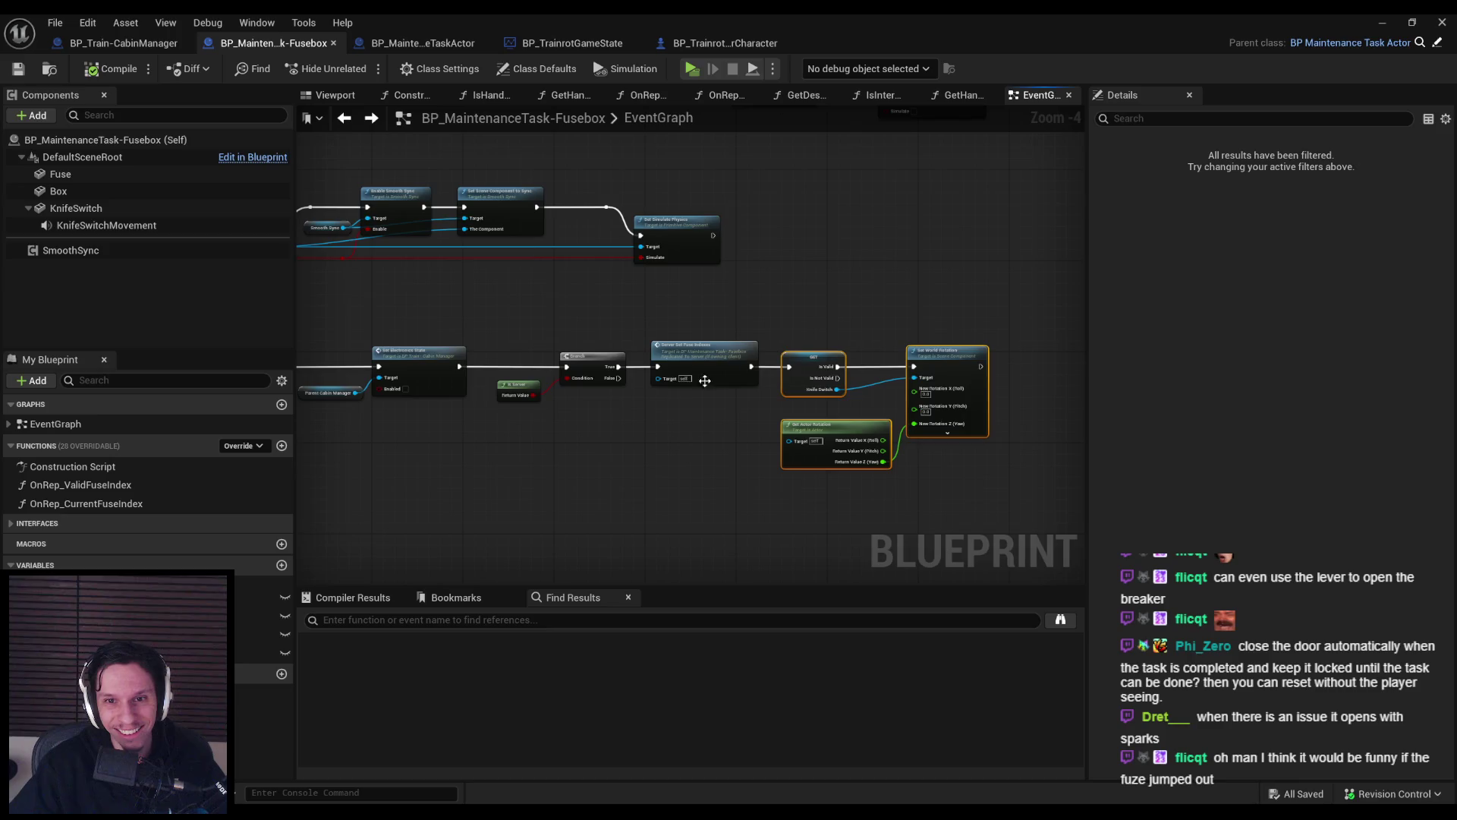
{"action": "scroll", "coordinate": [600, 408], "scroll_direction": "up", "scroll_amount": 1}
{"action": "left_click_drag", "start_coordinate": [780, 441], "coordinate": [849, 455]}
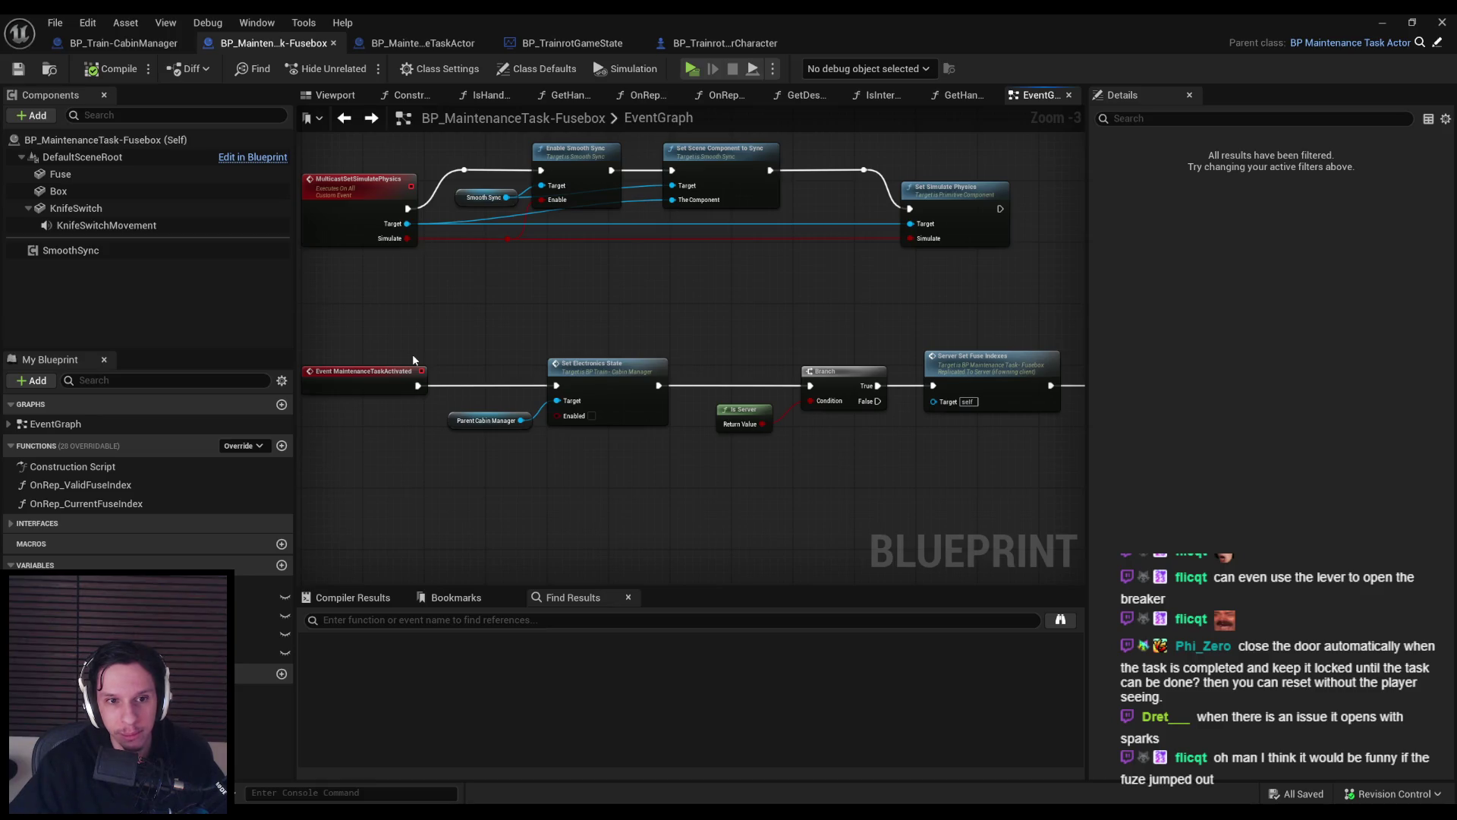
{"action": "left_click_drag", "start_coordinate": [728, 343], "coordinate": [397, 336]}
{"action": "mouse_move", "coordinate": [858, 334]}
{"action": "left_mouse_down"}
{"action": "mouse_move", "coordinate": [986, 478]}
{"action": "mouse_move", "coordinate": [964, 448]}
{"action": "mouse_move", "coordinate": [942, 448]}
{"action": "left_mouse_up"}
{"action": "left_click_drag", "start_coordinate": [781, 456], "coordinate": [774, 441]}
{"action": "left_click_drag", "start_coordinate": [950, 515], "coordinate": [835, 341]}
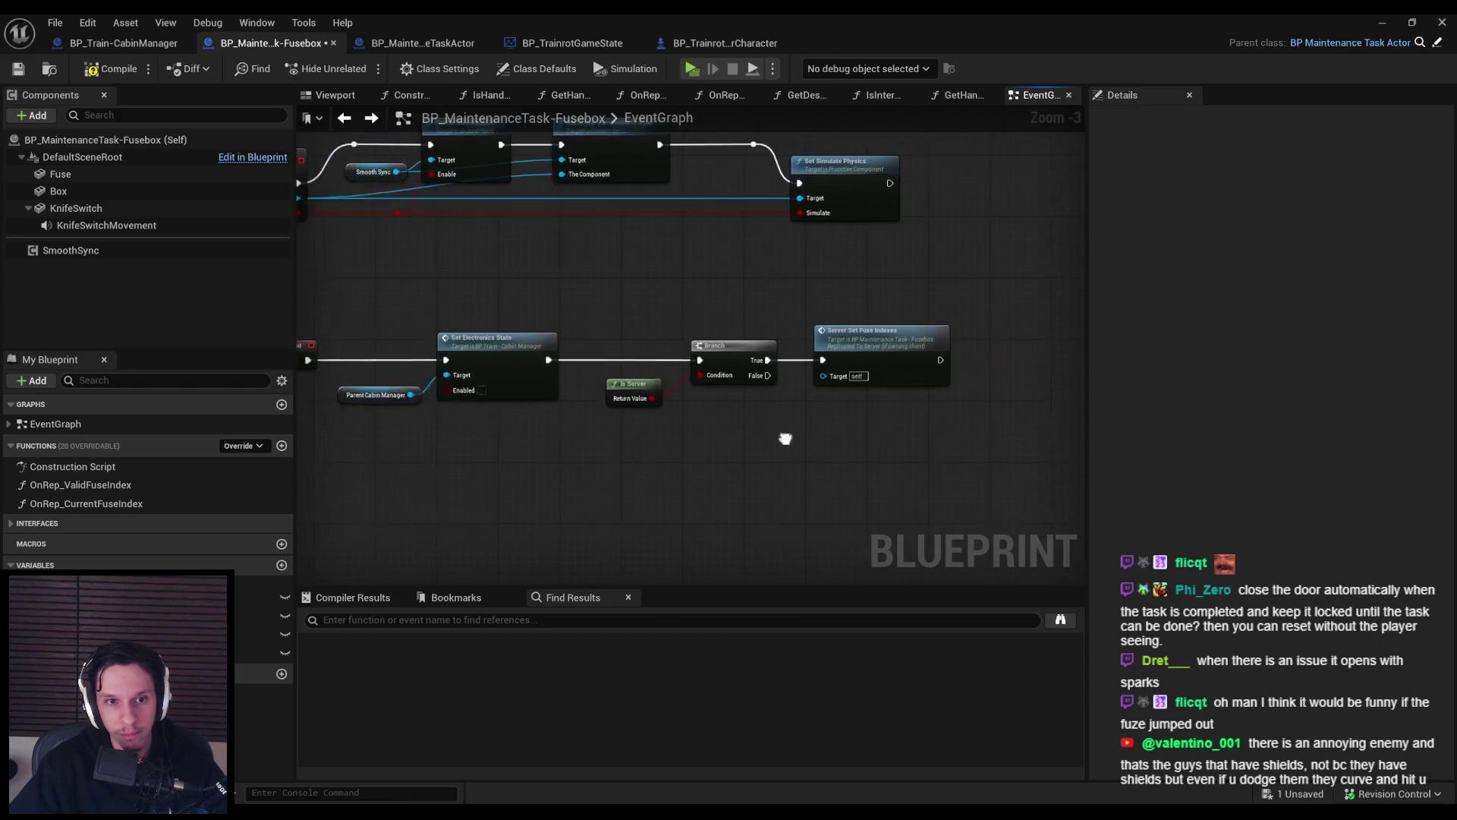
{"action": "left_click", "coordinate": [782, 433]}
{"action": "scroll", "coordinate": [782, 425], "scroll_direction": "down", "scroll_amount": 4}
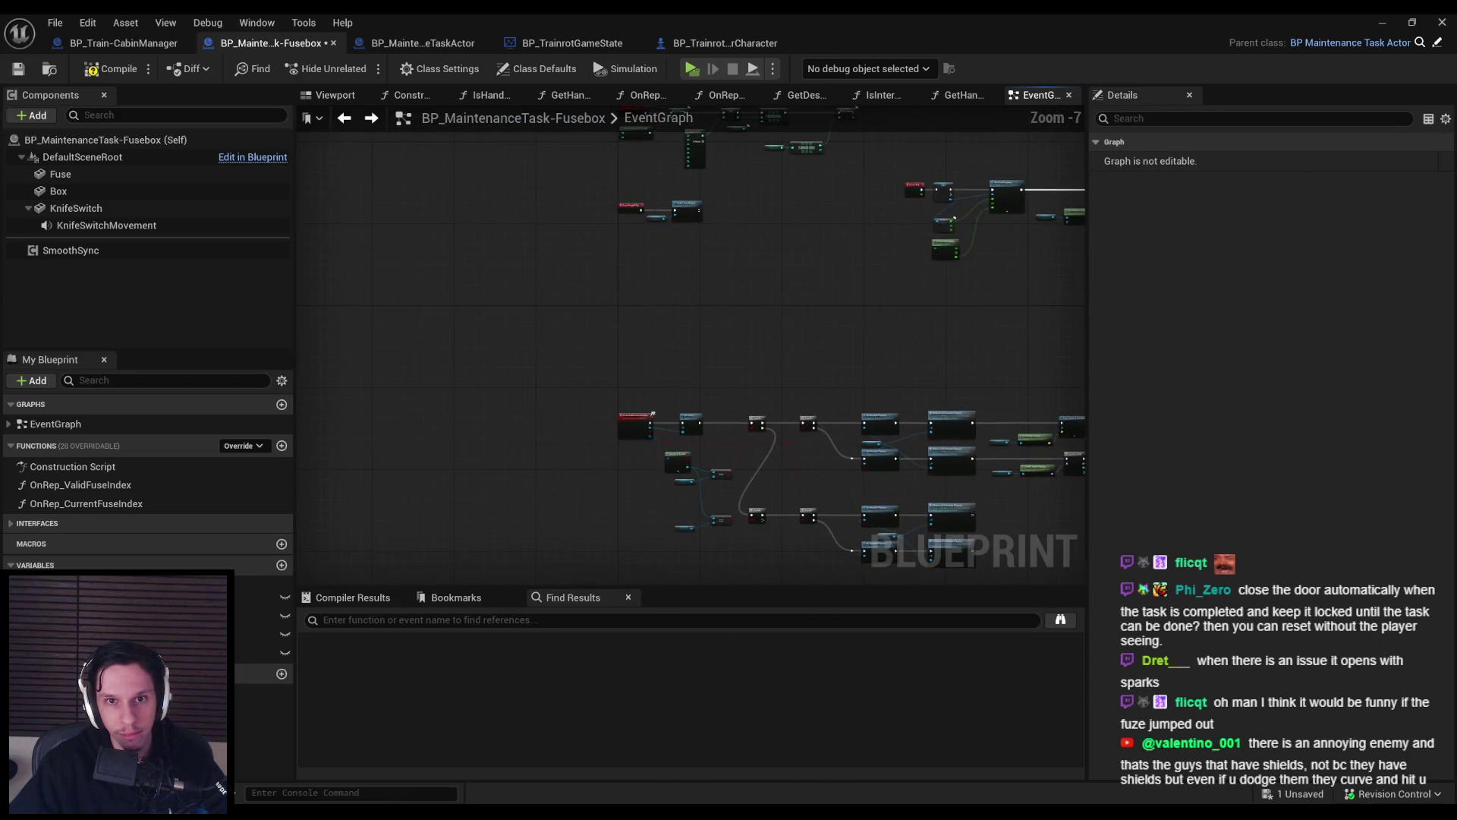
{"action": "scroll", "coordinate": [677, 377], "scroll_direction": "up", "scroll_amount": 3}
Paste the rotation nodes after SET Current Fuse Index, straighten their wires, and save the blueprint.
{"action": "left_click_drag", "start_coordinate": [394, 200], "coordinate": [915, 380]}
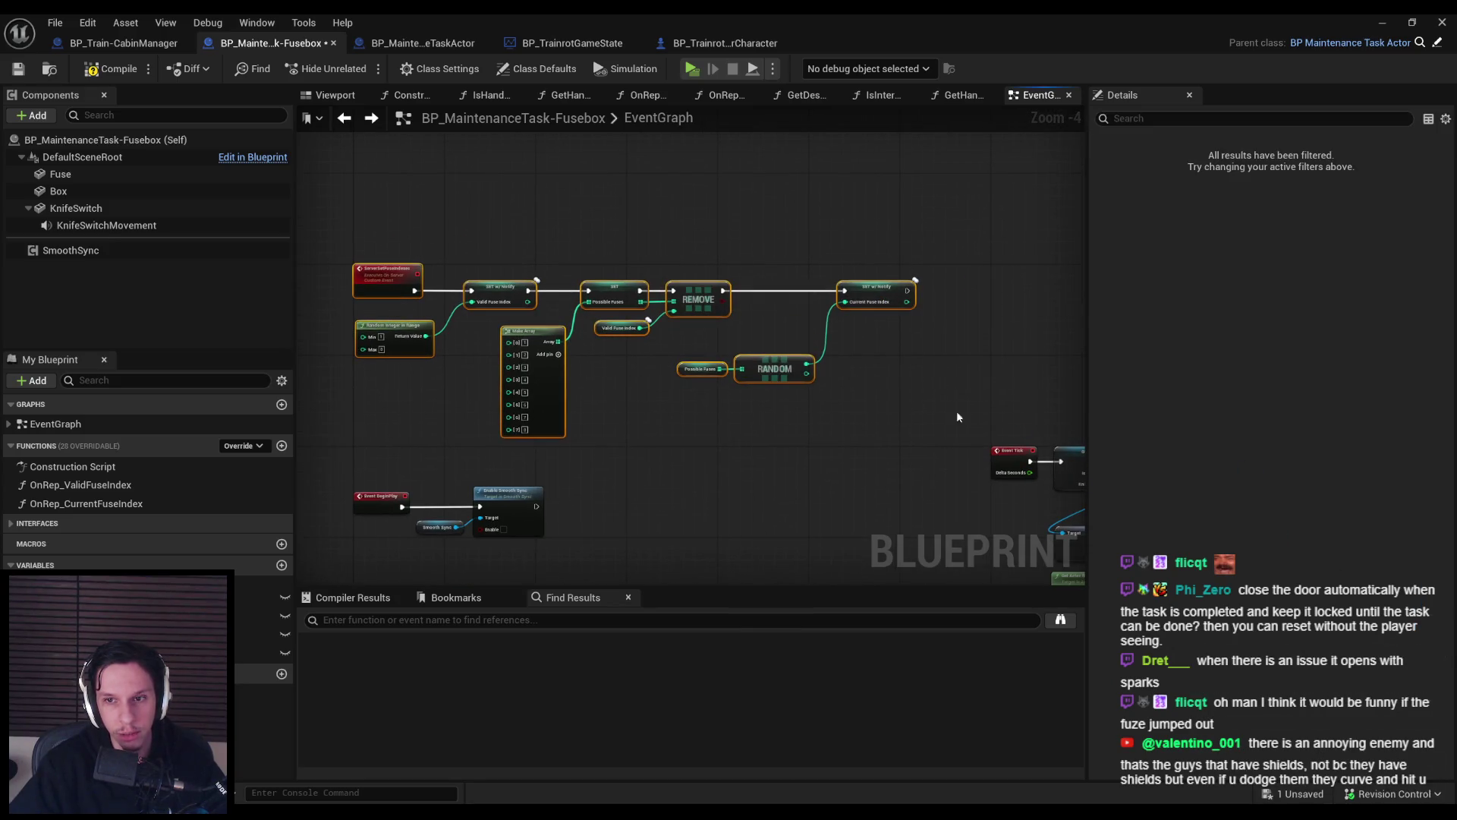
{"action": "left_click_drag", "start_coordinate": [915, 272], "coordinate": [914, 198]}
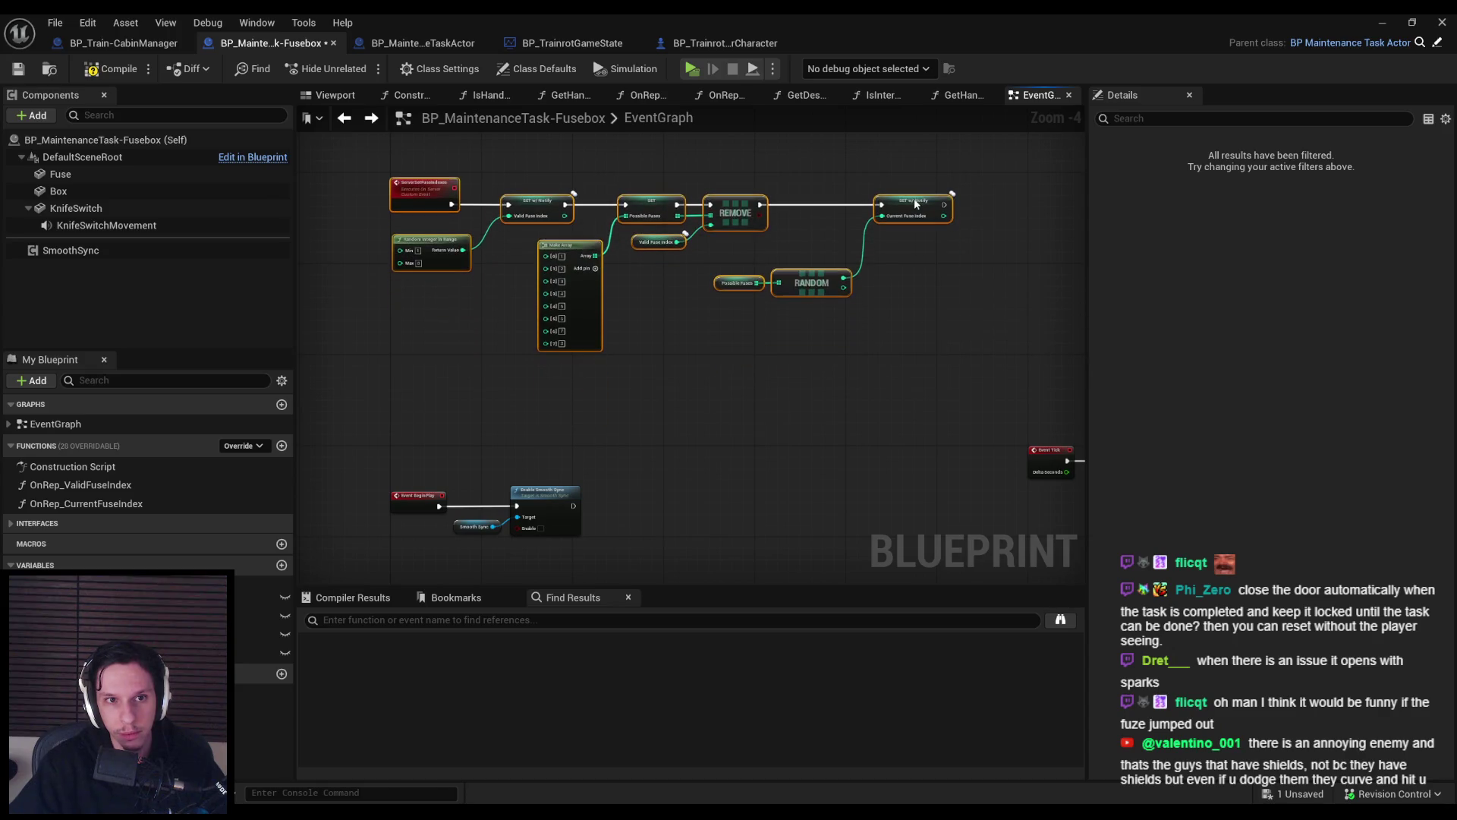
{"action": "key", "text": "ctrl+v"}
{"action": "scroll", "coordinate": [603, 307], "scroll_direction": "up", "scroll_amount": 4}
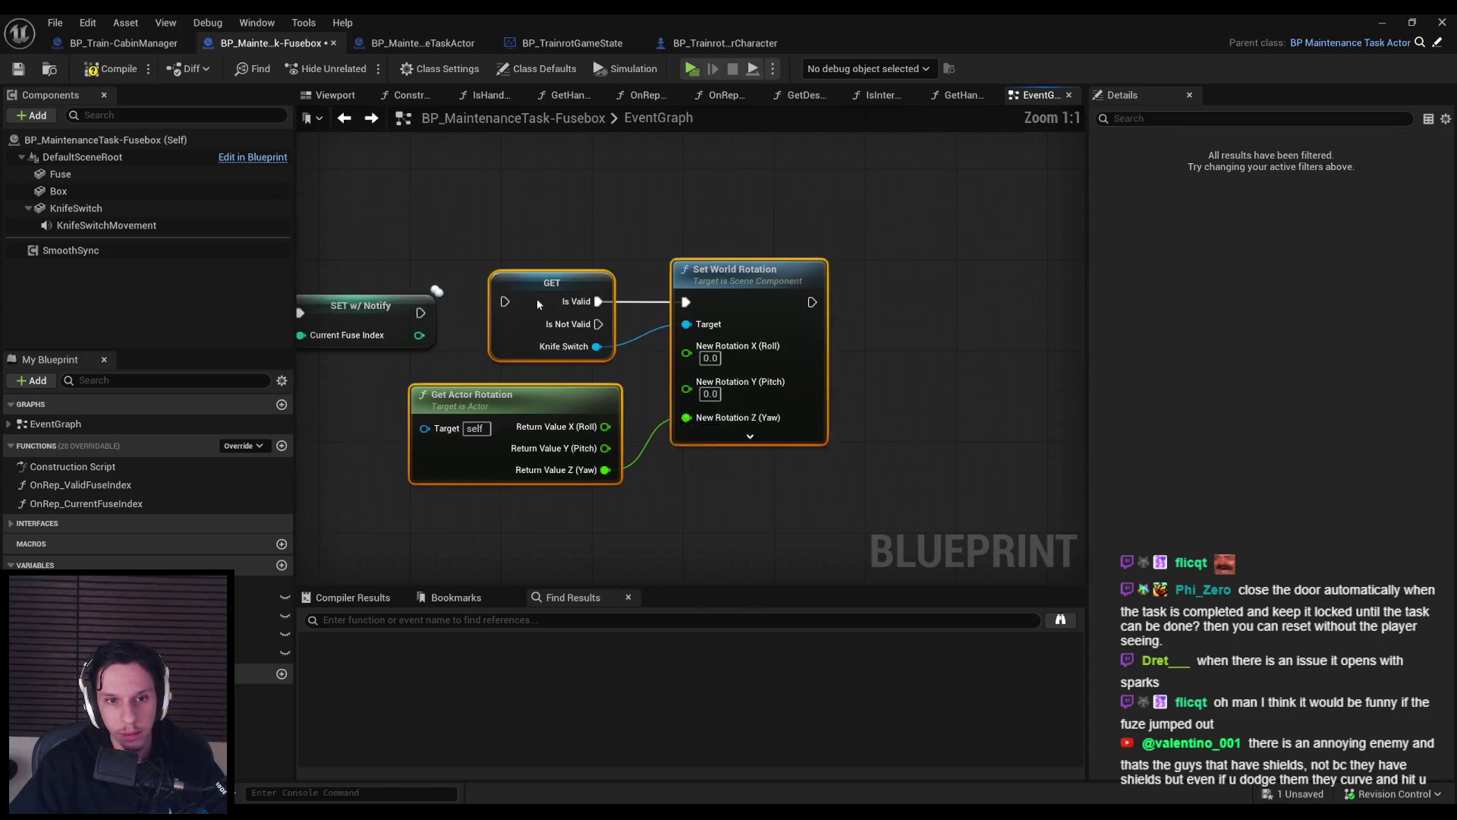
{"action": "key", "text": "q"}
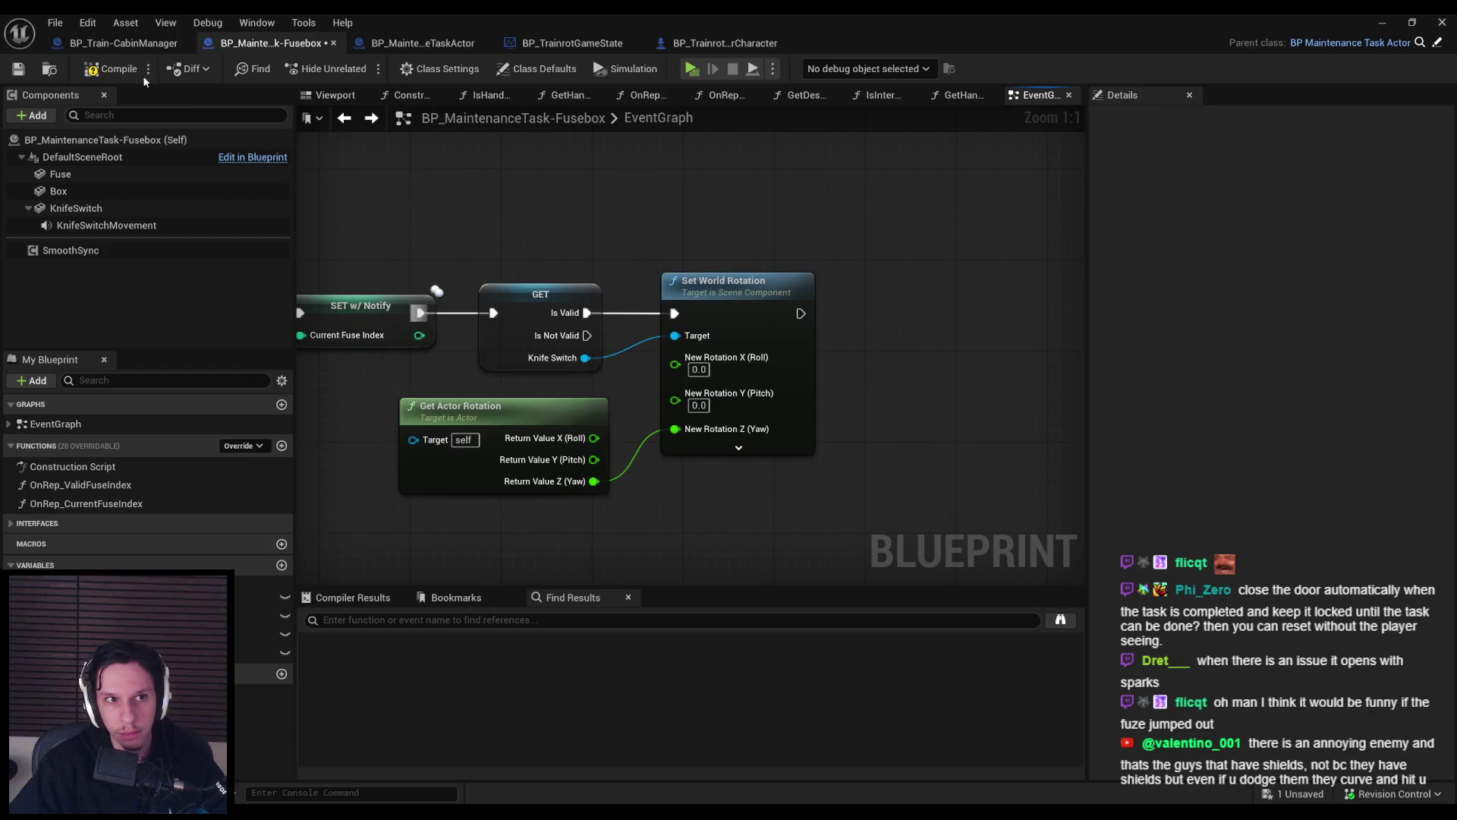
{"action": "left_click", "coordinate": [20, 72]}
{"action": "scroll", "coordinate": [588, 370], "scroll_direction": "down", "scroll_amount": 4}
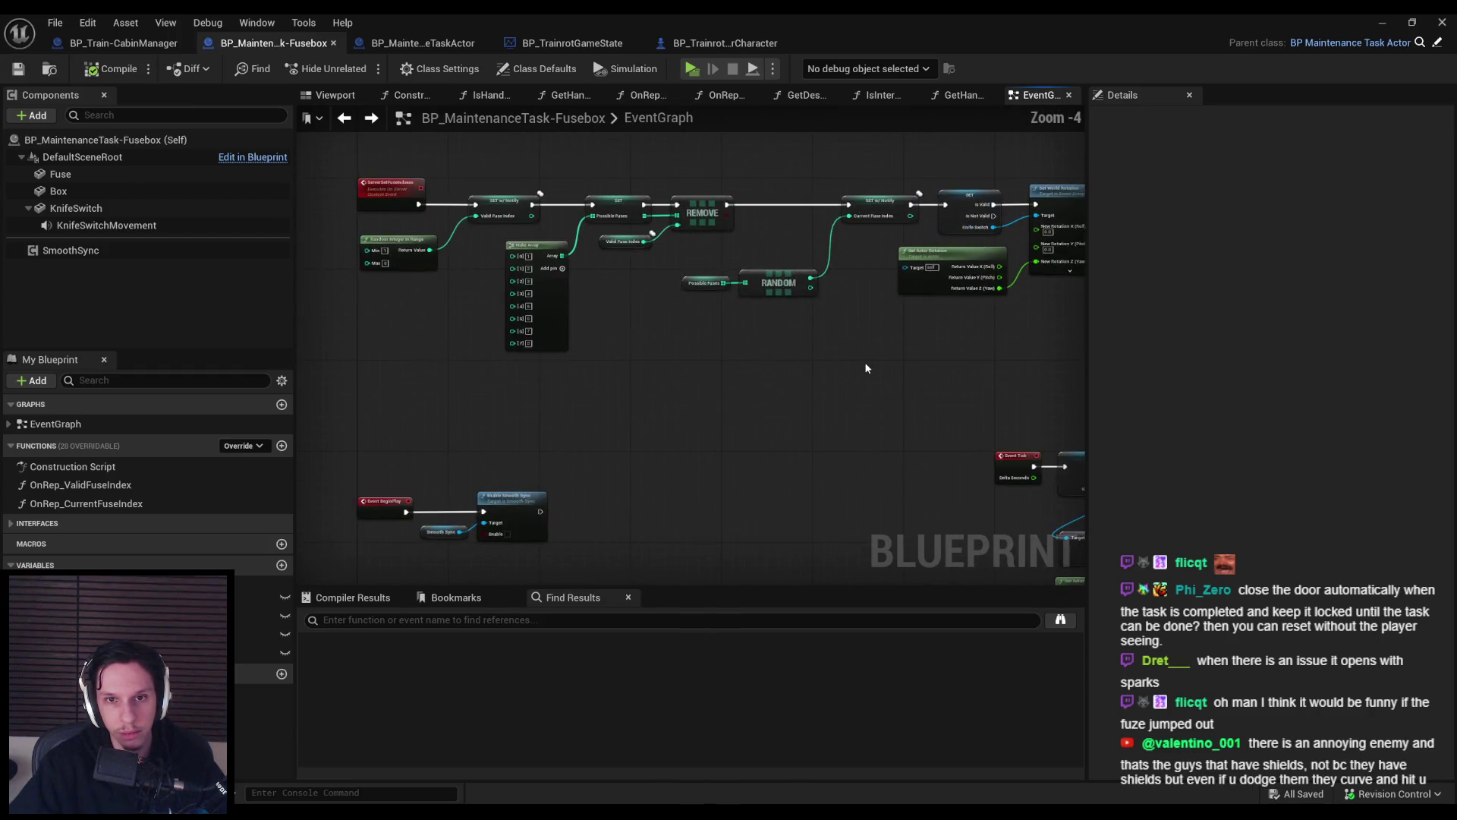
Inspect the KnifeSwitch and SmoothSync component properties and pan to the maintenance event nodes.
{"action": "scroll", "coordinate": [976, 228], "scroll_direction": "up", "scroll_amount": 2}
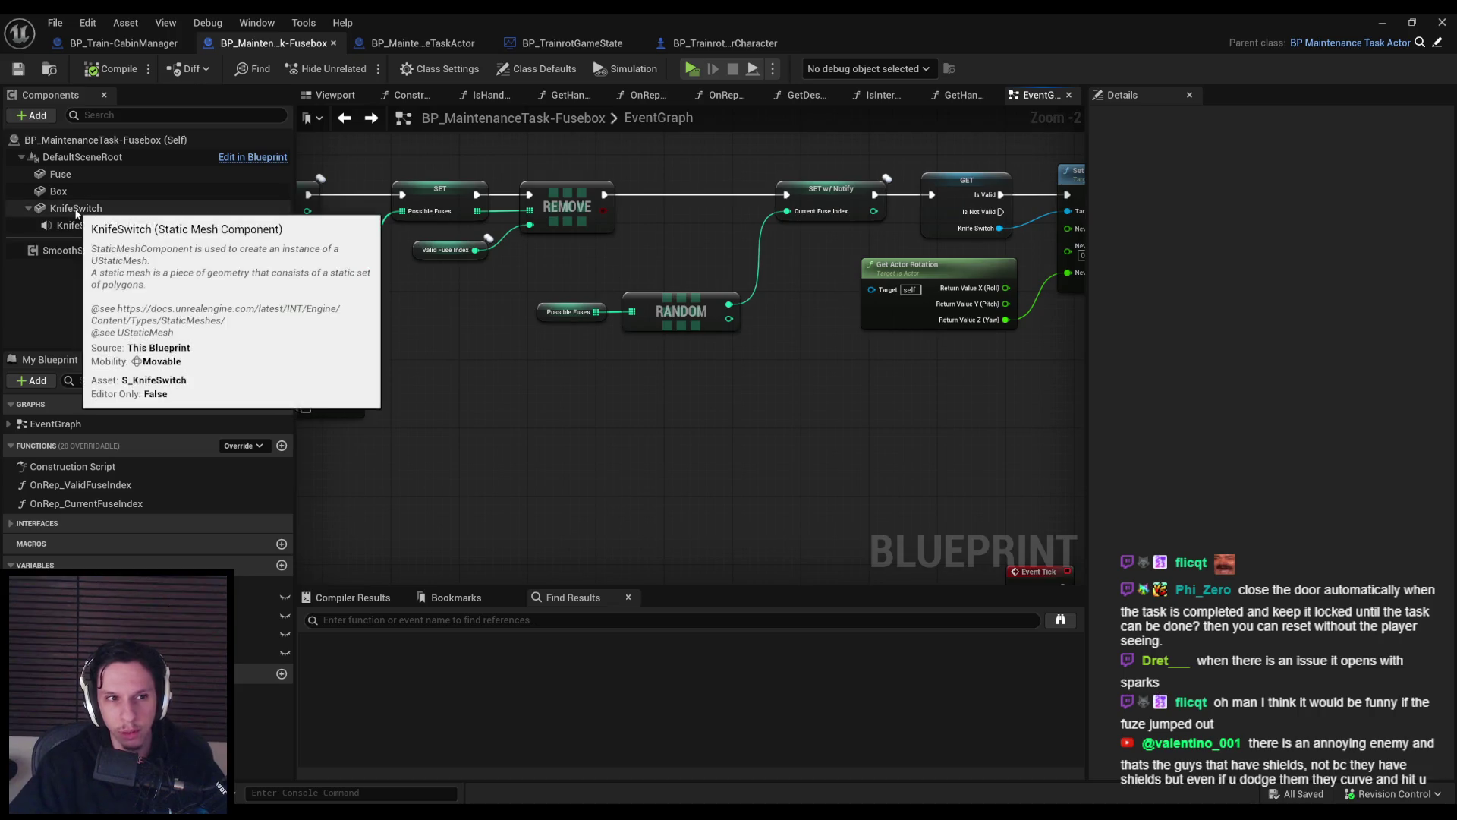
{"action": "left_click_drag", "start_coordinate": [830, 348], "coordinate": [679, 344]}
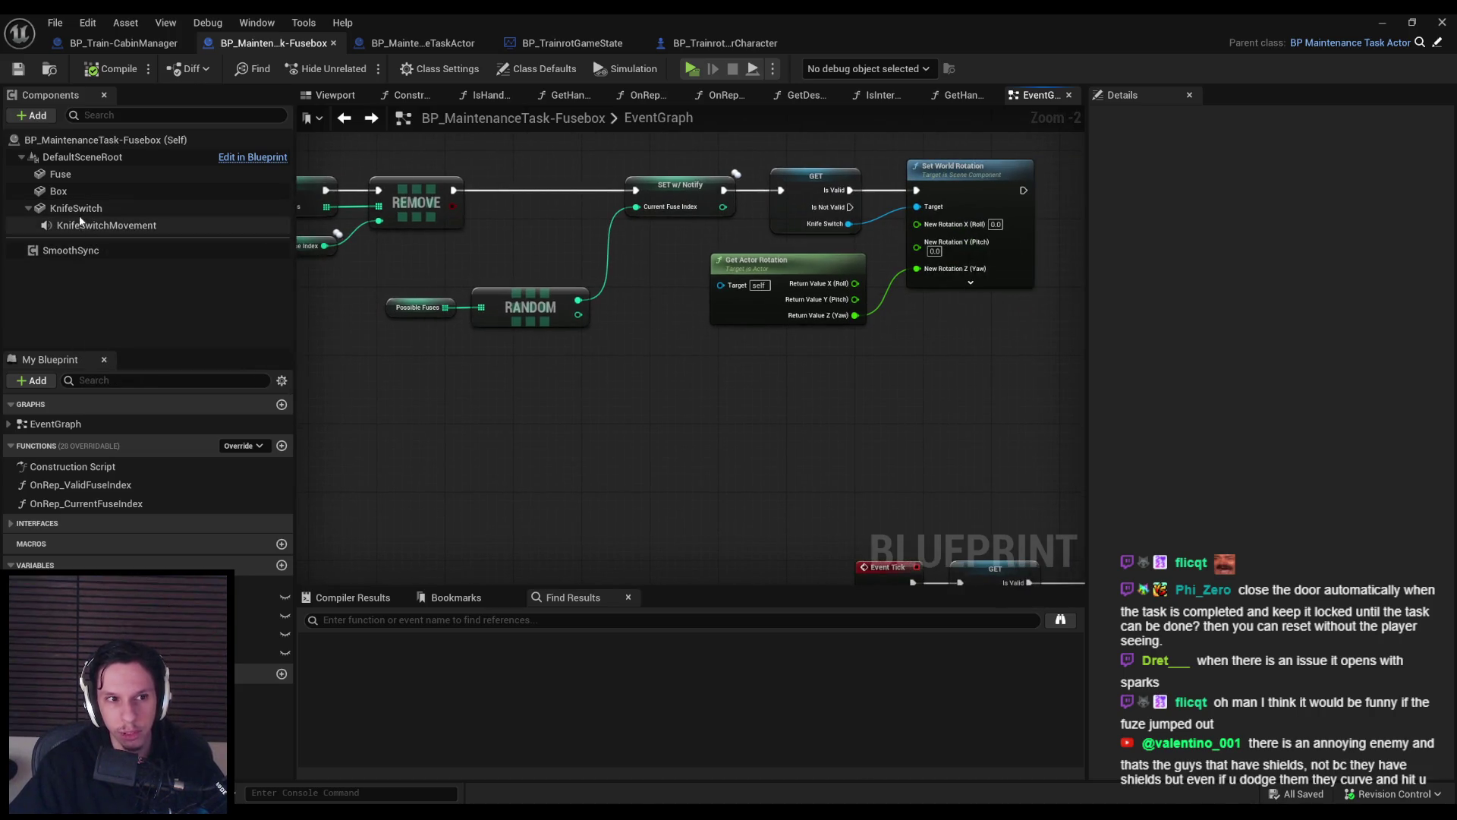
{"action": "left_click", "coordinate": [76, 208]}
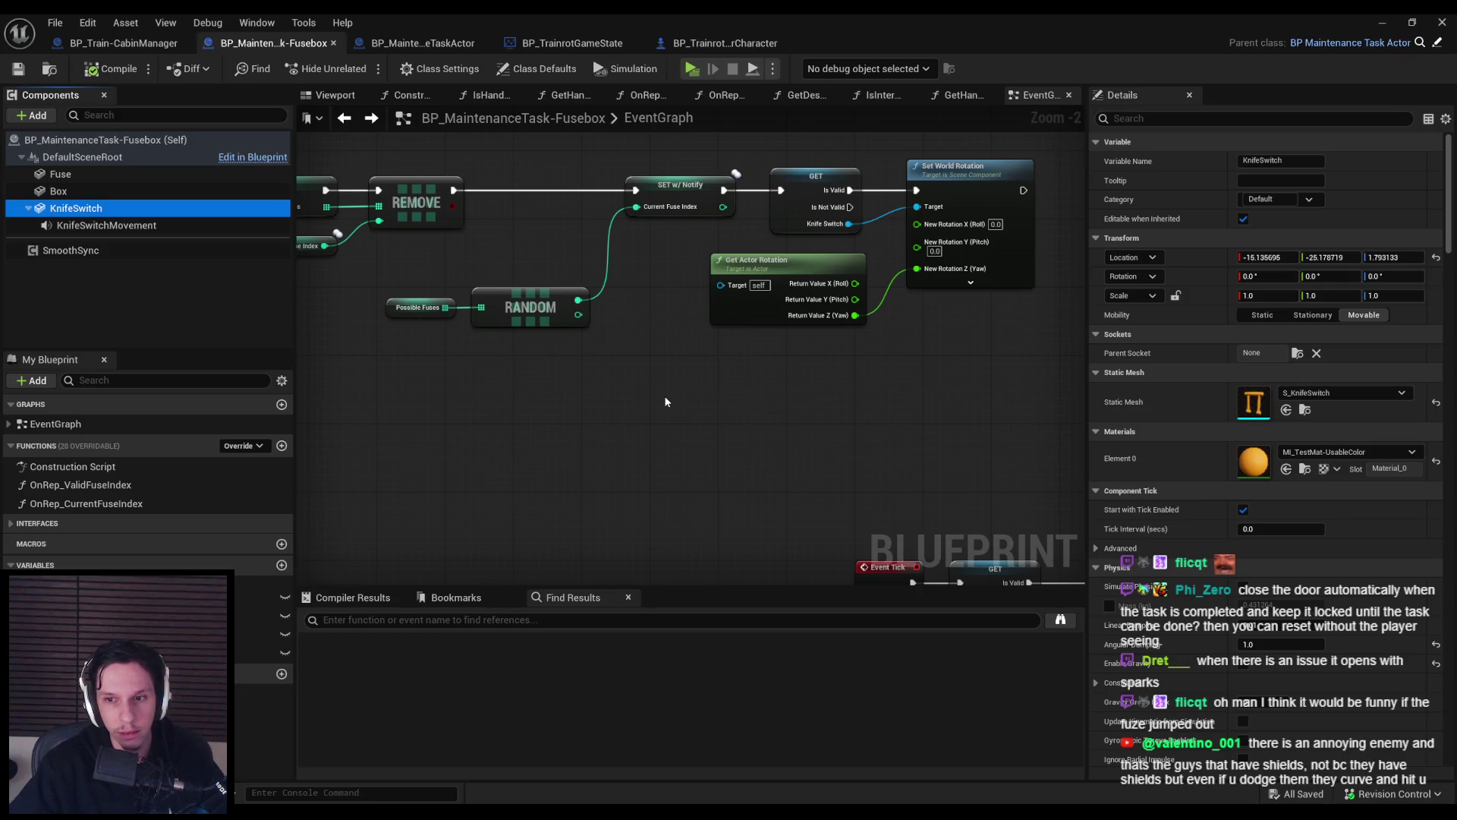
{"action": "left_click", "coordinate": [114, 254]}
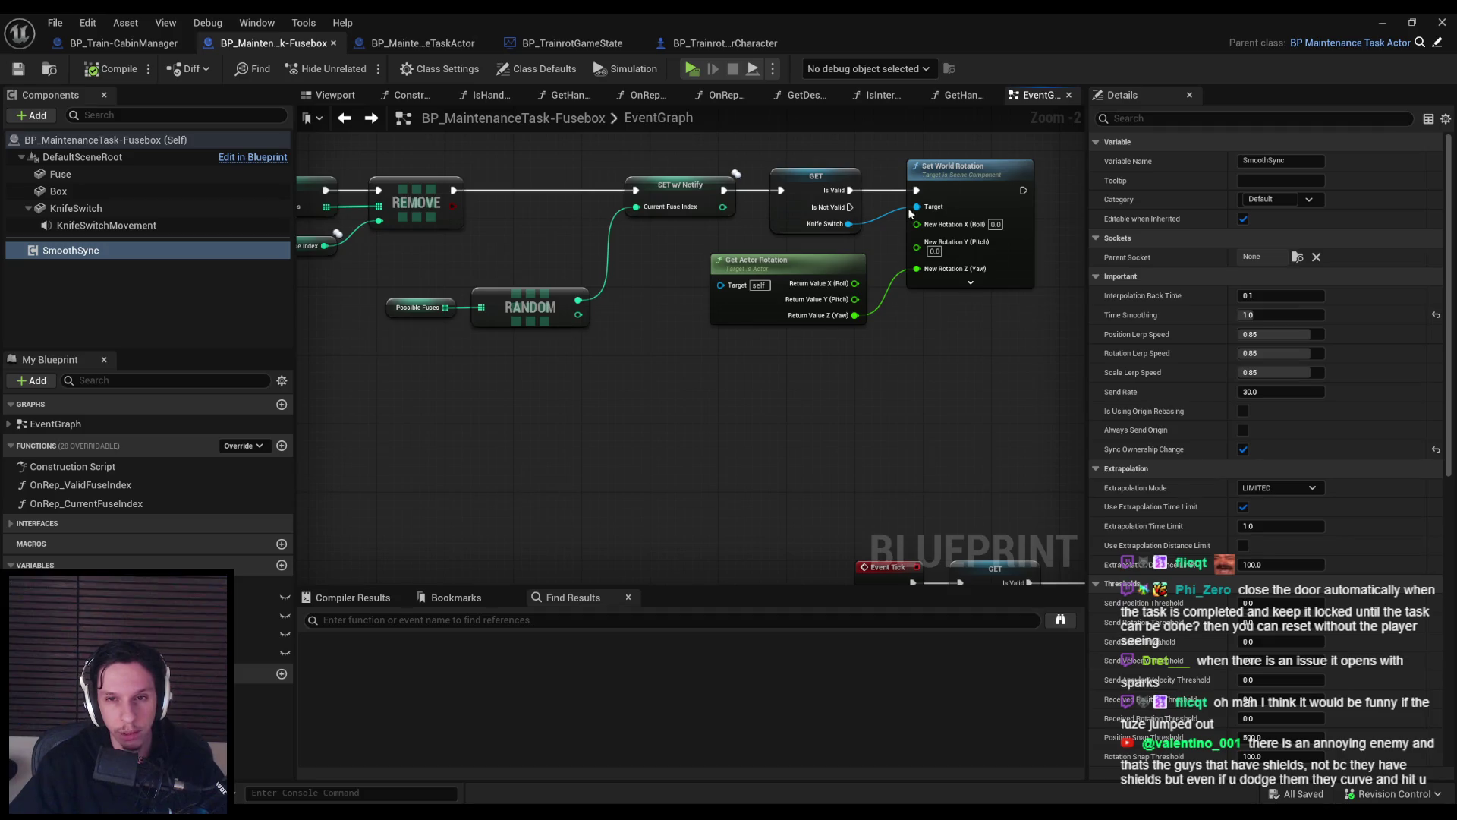
{"action": "scroll", "coordinate": [797, 338], "scroll_direction": "down", "scroll_amount": 2}
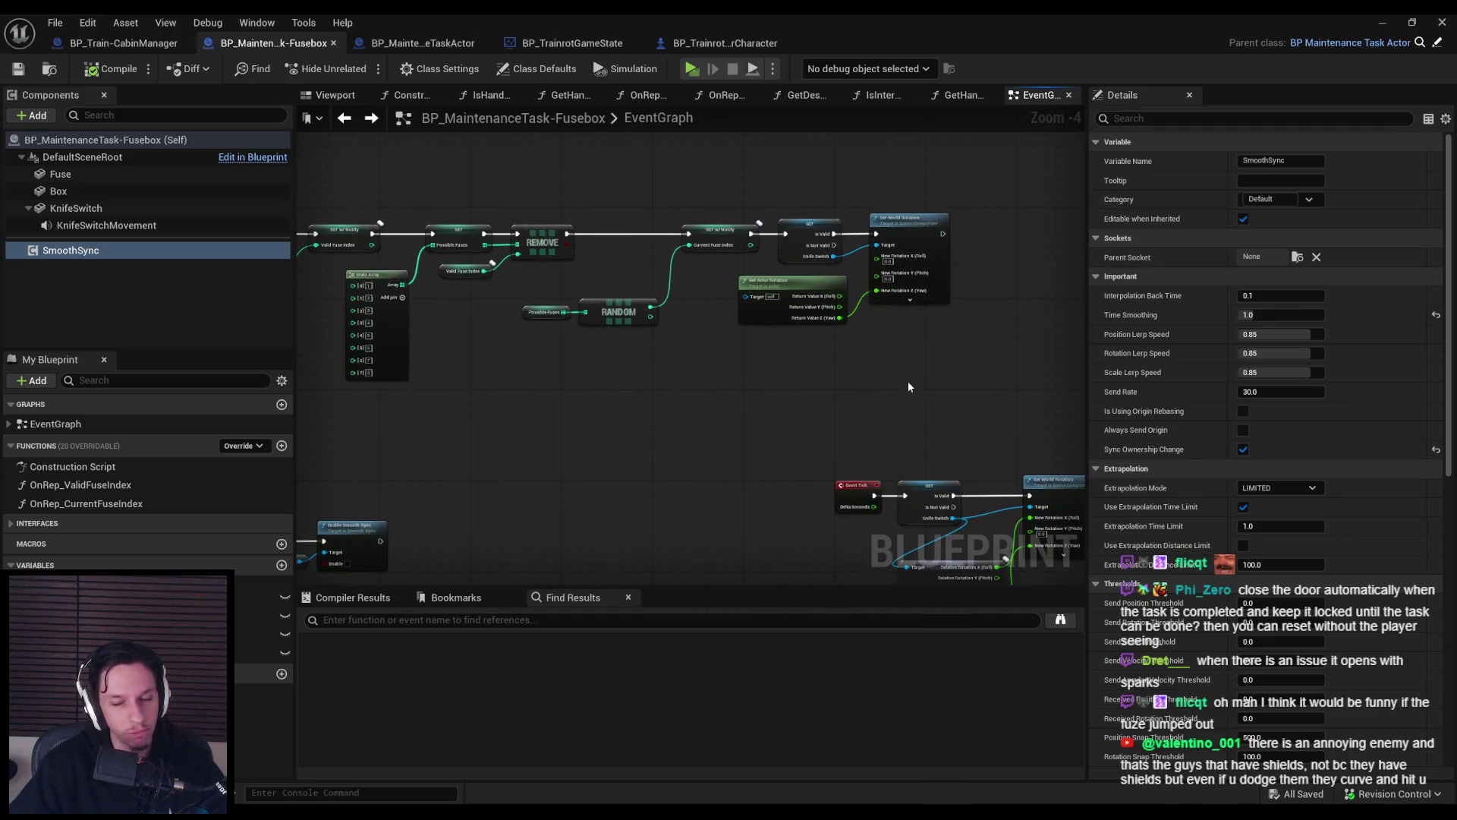
{"action": "mouse_move", "coordinate": [572, 440]}
{"action": "left_mouse_down"}
{"action": "mouse_move", "coordinate": [618, 245]}
{"action": "mouse_move", "coordinate": [598, 330]}
{"action": "left_mouse_up"}
{"action": "scroll", "coordinate": [598, 330], "scroll_direction": "up", "scroll_amount": 2}
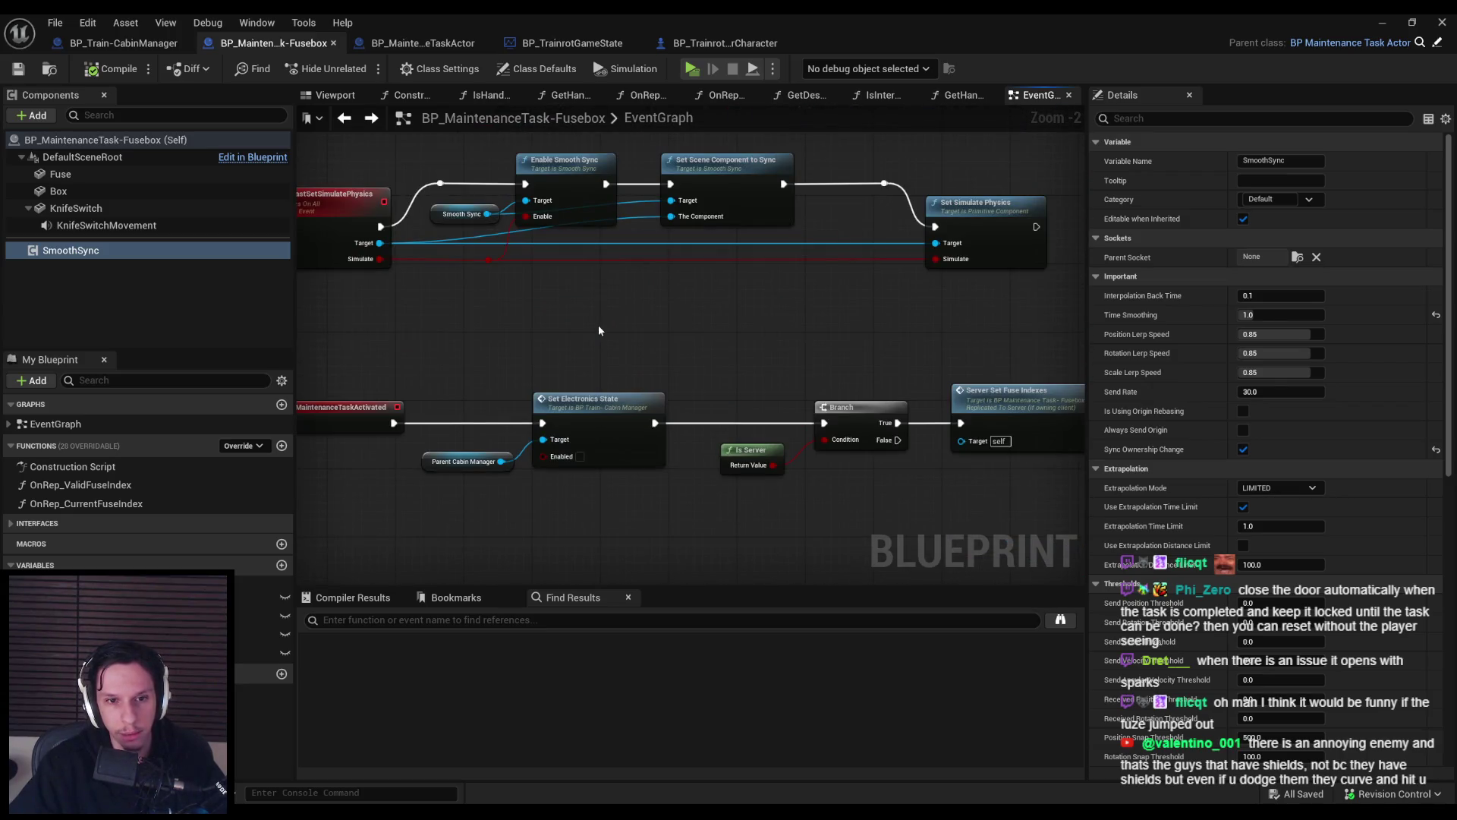
{"action": "scroll", "coordinate": [599, 331], "scroll_direction": "down", "scroll_amount": 3}
{"action": "scroll", "coordinate": [603, 349], "scroll_direction": "up", "scroll_amount": 3}
{"action": "left_click_drag", "start_coordinate": [599, 326], "coordinate": [763, 340]}
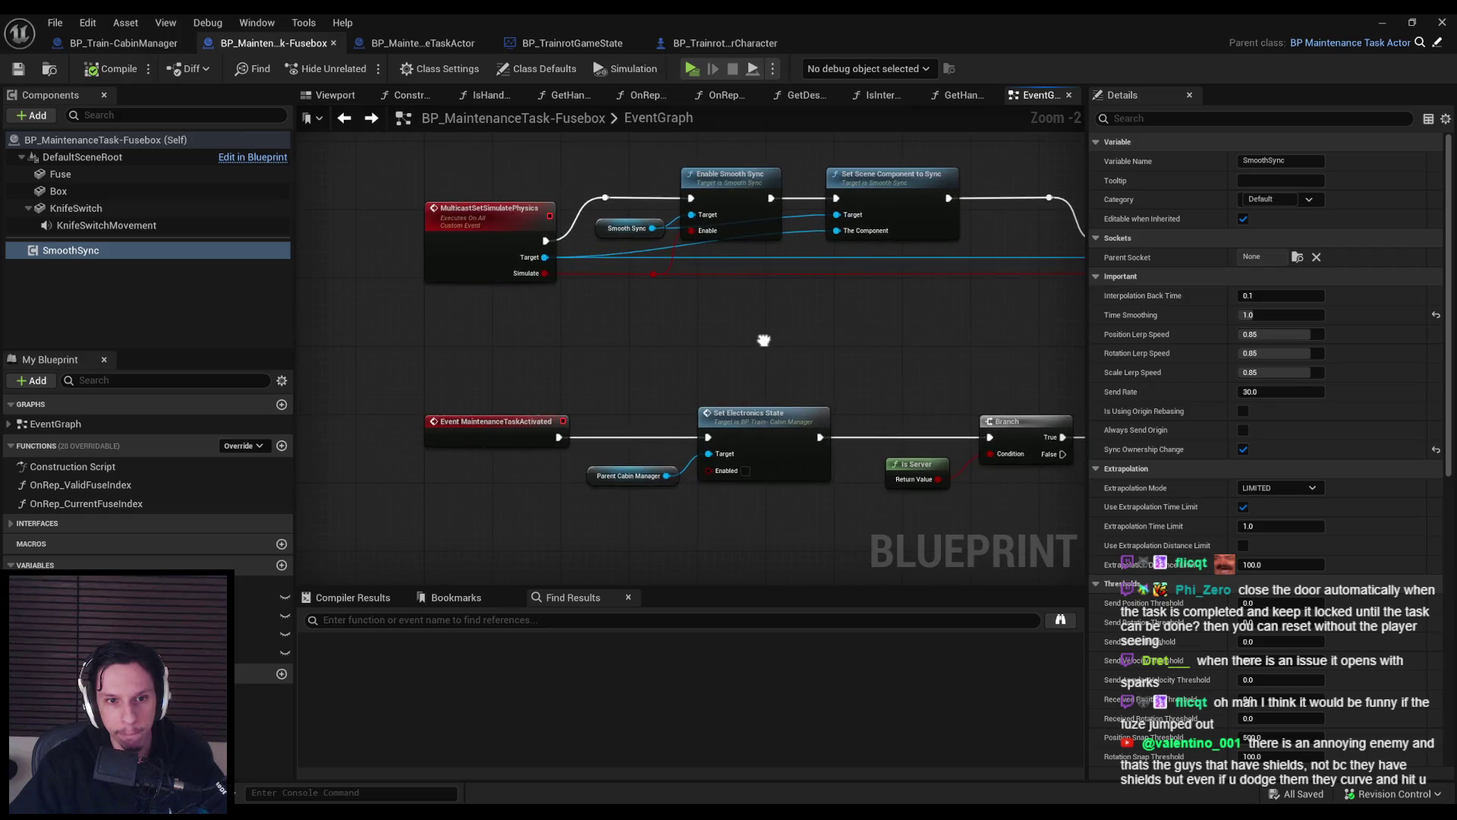
{"action": "scroll", "coordinate": [764, 341], "scroll_direction": "down", "scroll_amount": 5}
{"action": "scroll", "coordinate": [695, 226], "scroll_direction": "up", "scroll_amount": 3}
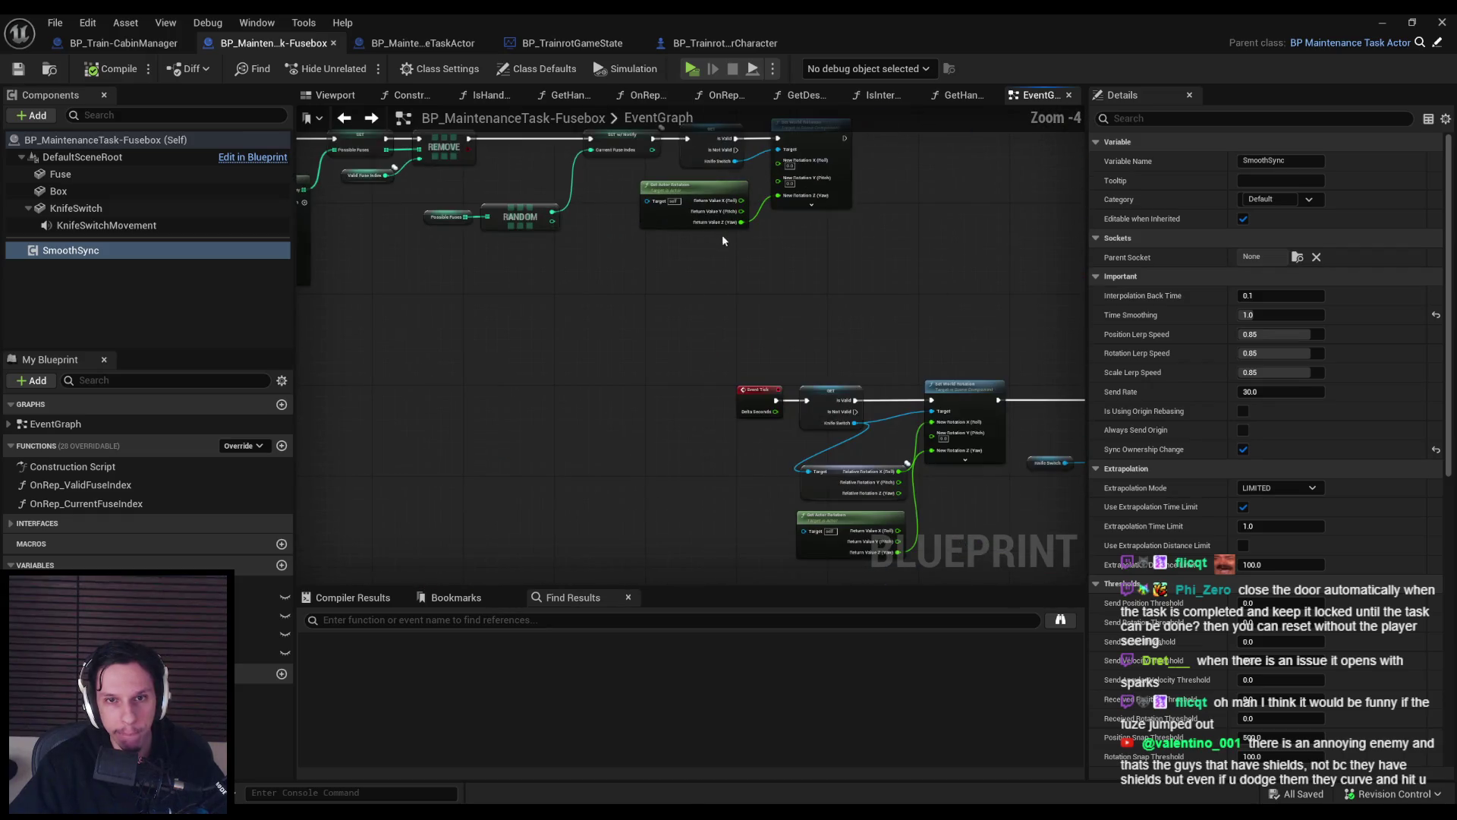
Move the guarded rotation nodes between Set Electronics State and the Branch, rewiring the exec pins.
{"action": "left_click_drag", "start_coordinate": [797, 370], "coordinate": [712, 208]}
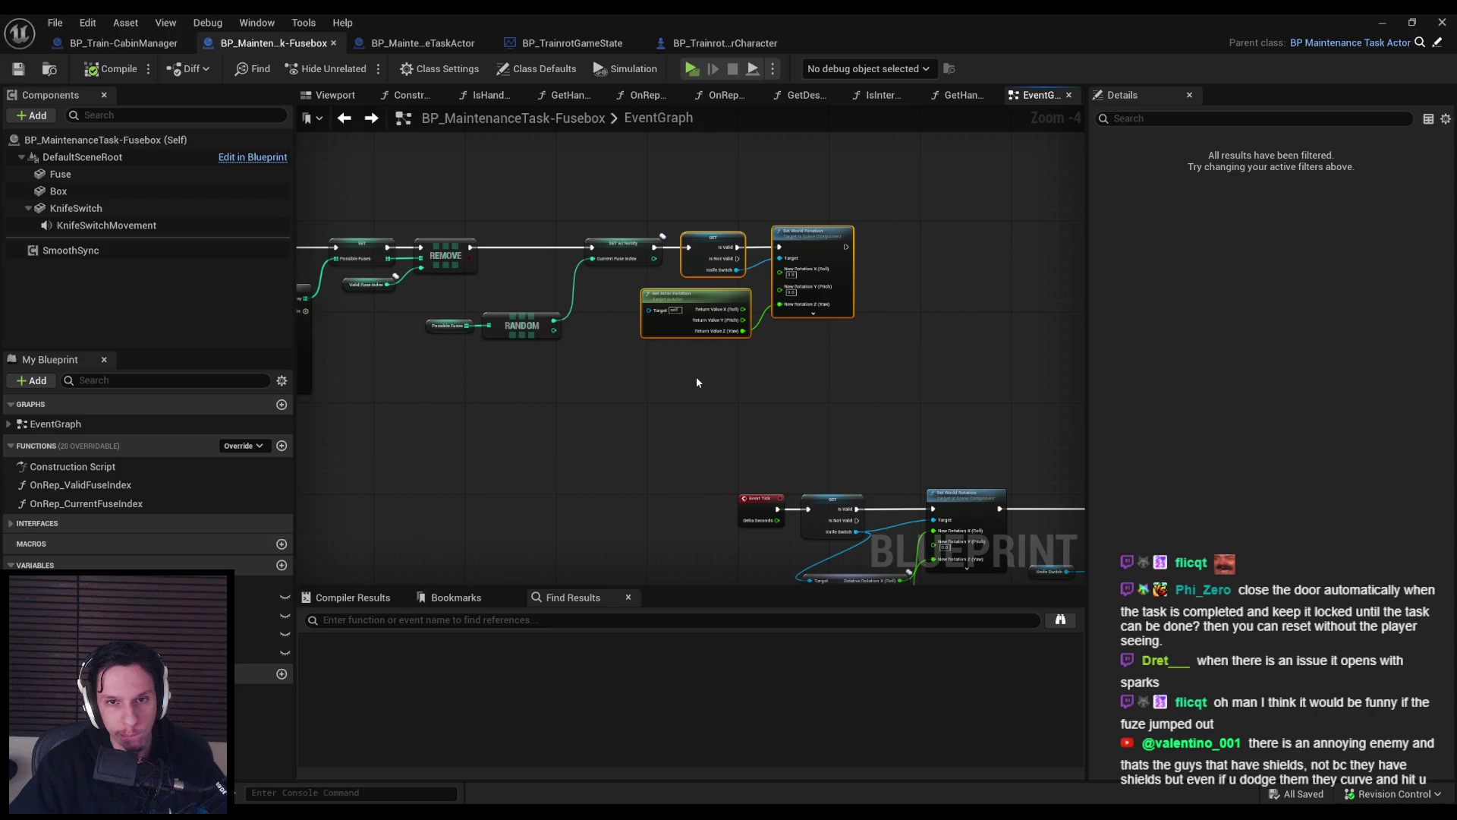
{"action": "key", "text": "Delete"}
{"action": "scroll", "coordinate": [781, 397], "scroll_direction": "down", "scroll_amount": 3}
{"action": "scroll", "coordinate": [668, 228], "scroll_direction": "up", "scroll_amount": 3}
{"action": "left_click_drag", "start_coordinate": [769, 374], "coordinate": [542, 214]}
{"action": "left_click_drag", "start_coordinate": [599, 297], "coordinate": [813, 296]}
{"action": "key", "text": "ctrl+v"}
{"action": "scroll", "coordinate": [511, 332], "scroll_direction": "up", "scroll_amount": 5}
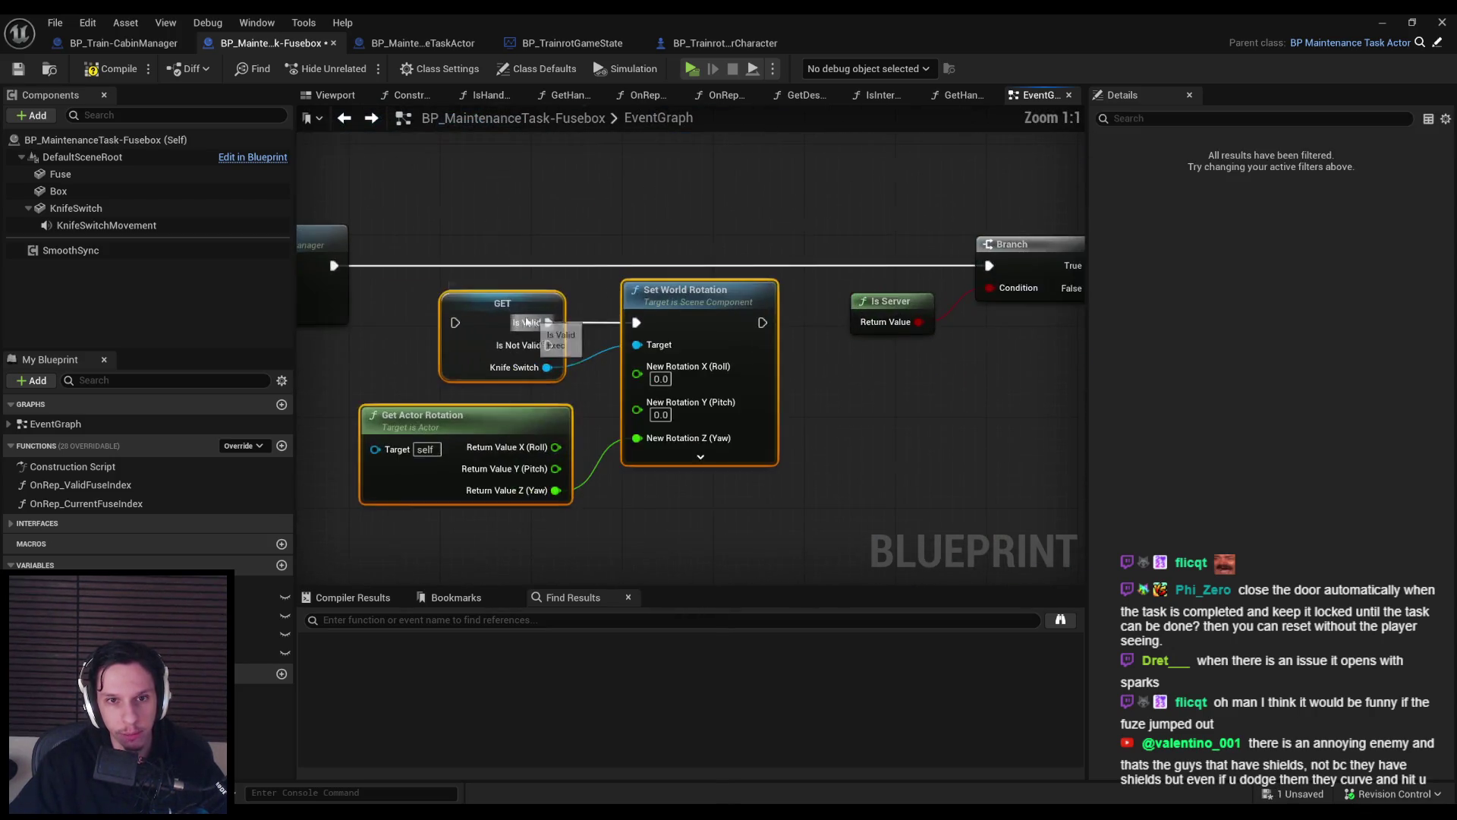
{"action": "left_click_drag", "start_coordinate": [527, 323], "coordinate": [528, 265]}
{"action": "mouse_move", "coordinate": [334, 265]}
{"action": "left_mouse_down"}
{"action": "mouse_move", "coordinate": [448, 277]}
{"action": "mouse_move", "coordinate": [454, 264]}
{"action": "left_mouse_up"}
{"action": "mouse_move", "coordinate": [763, 265]}
{"action": "left_mouse_down"}
{"action": "mouse_move", "coordinate": [865, 292]}
{"action": "mouse_move", "coordinate": [989, 266]}
{"action": "left_mouse_up"}
{"action": "scroll", "coordinate": [937, 394], "scroll_direction": "down", "scroll_amount": 2}
Compile the Fusebox blueprint and open BP_TrainrotGameState's SelectRandomMaintenanceTask function.
{"action": "left_click", "coordinate": [84, 66]}
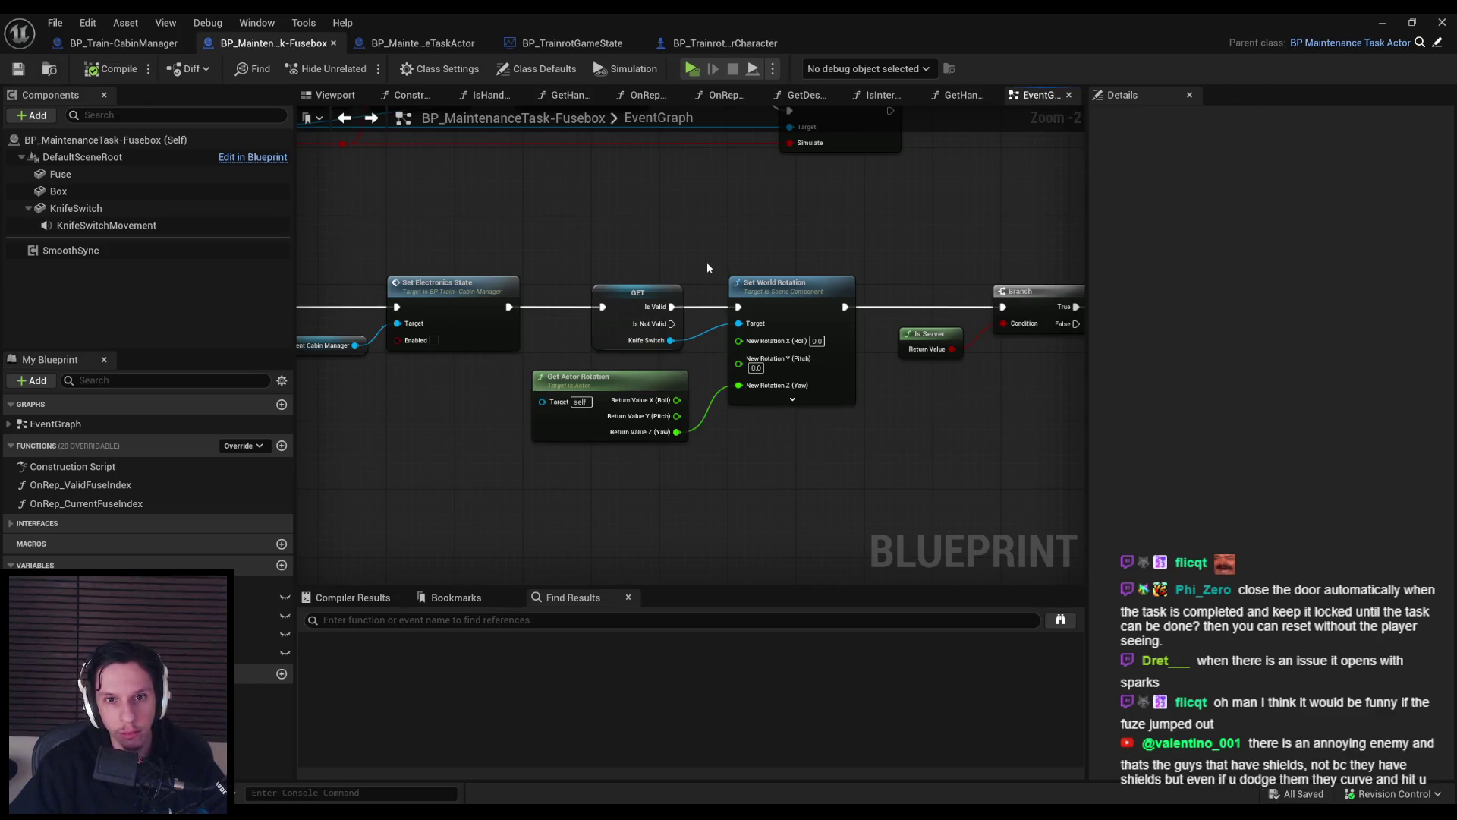
{"action": "key", "text": "Home"}
{"action": "left_click", "coordinate": [1372, 22]}
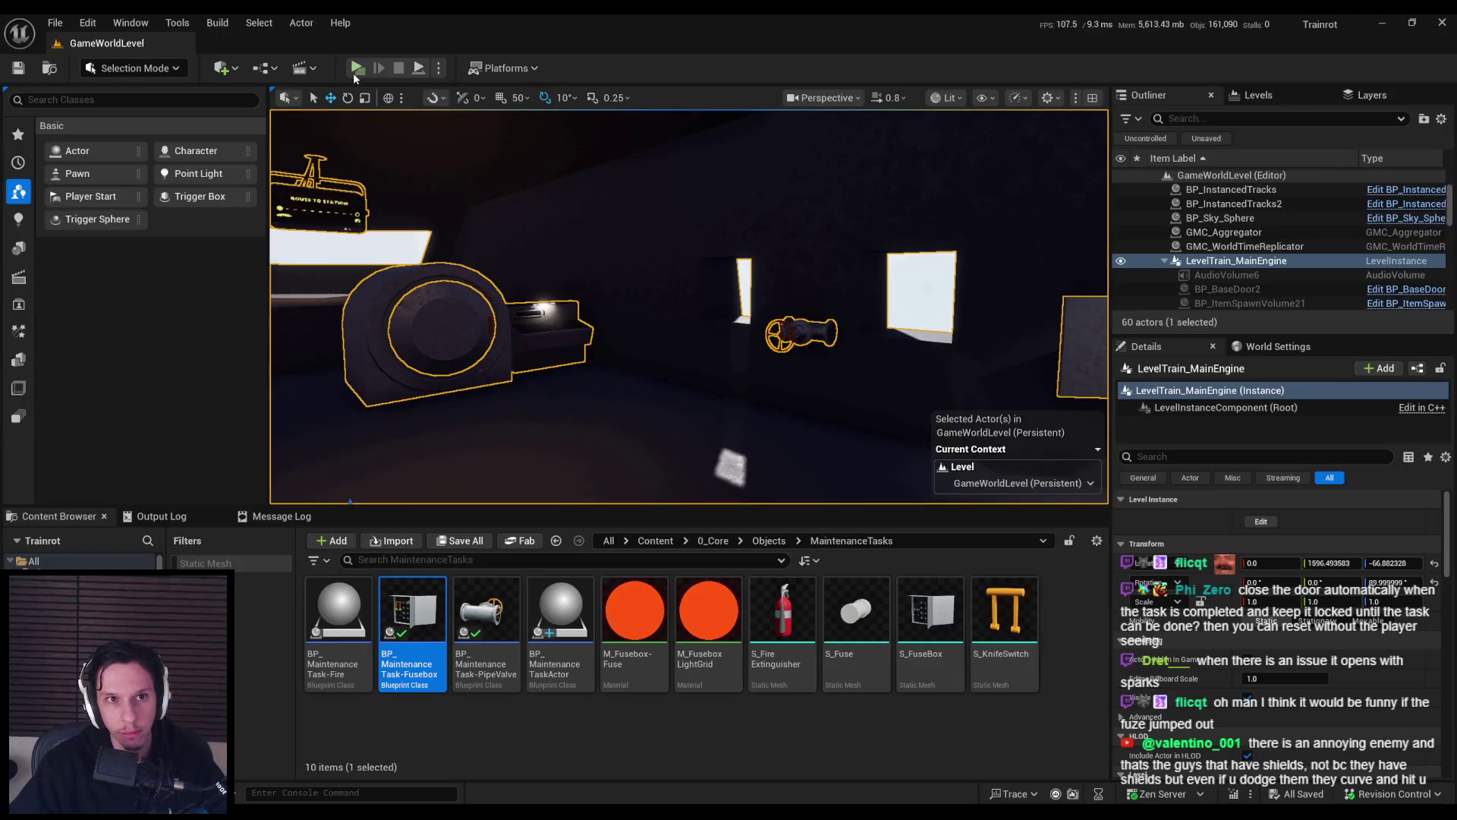
{"action": "double_click", "coordinate": [412, 630]}
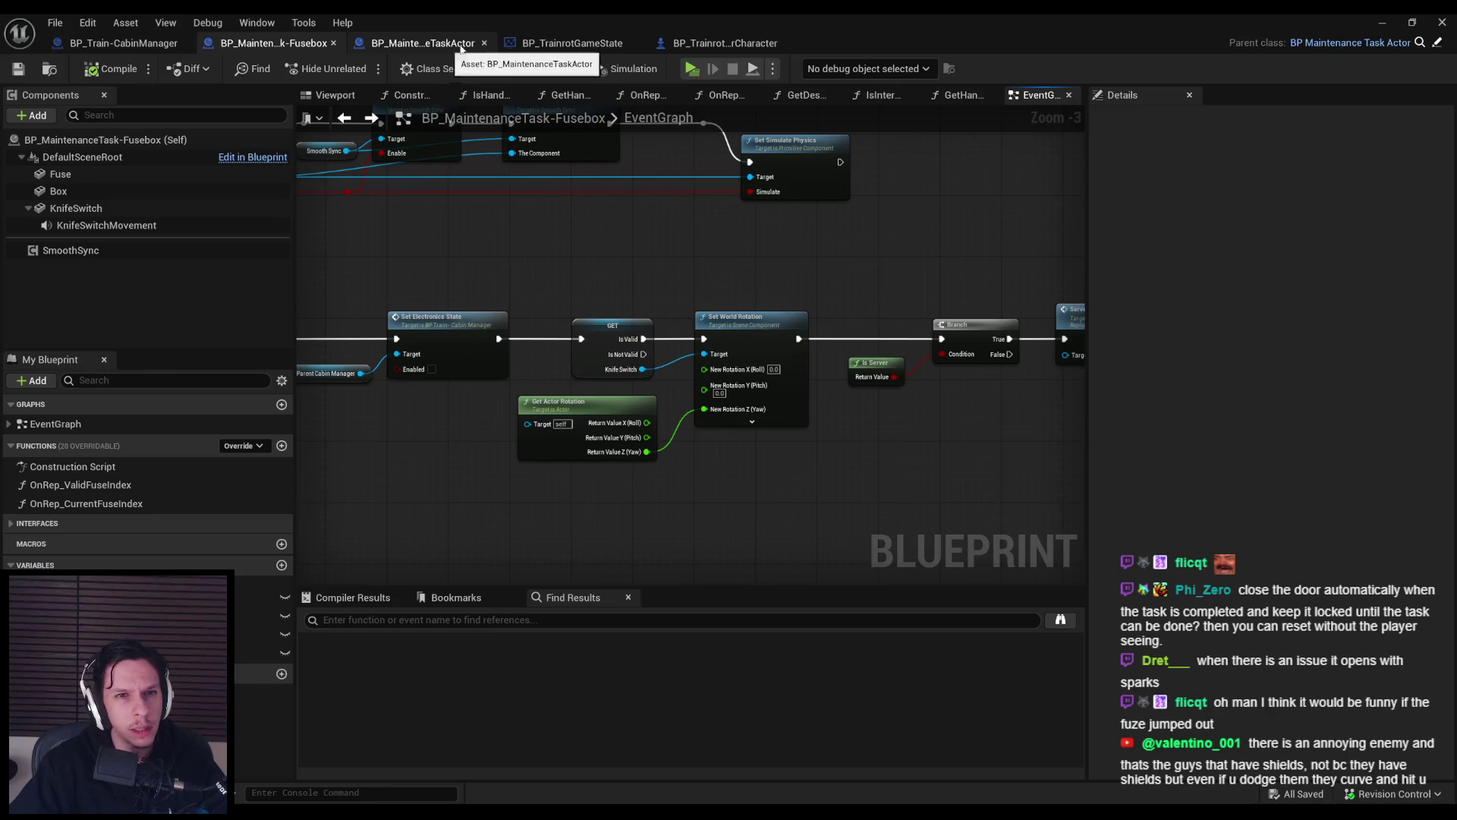
{"action": "left_click", "coordinate": [573, 44]}
{"action": "double_click", "coordinate": [452, 328]}
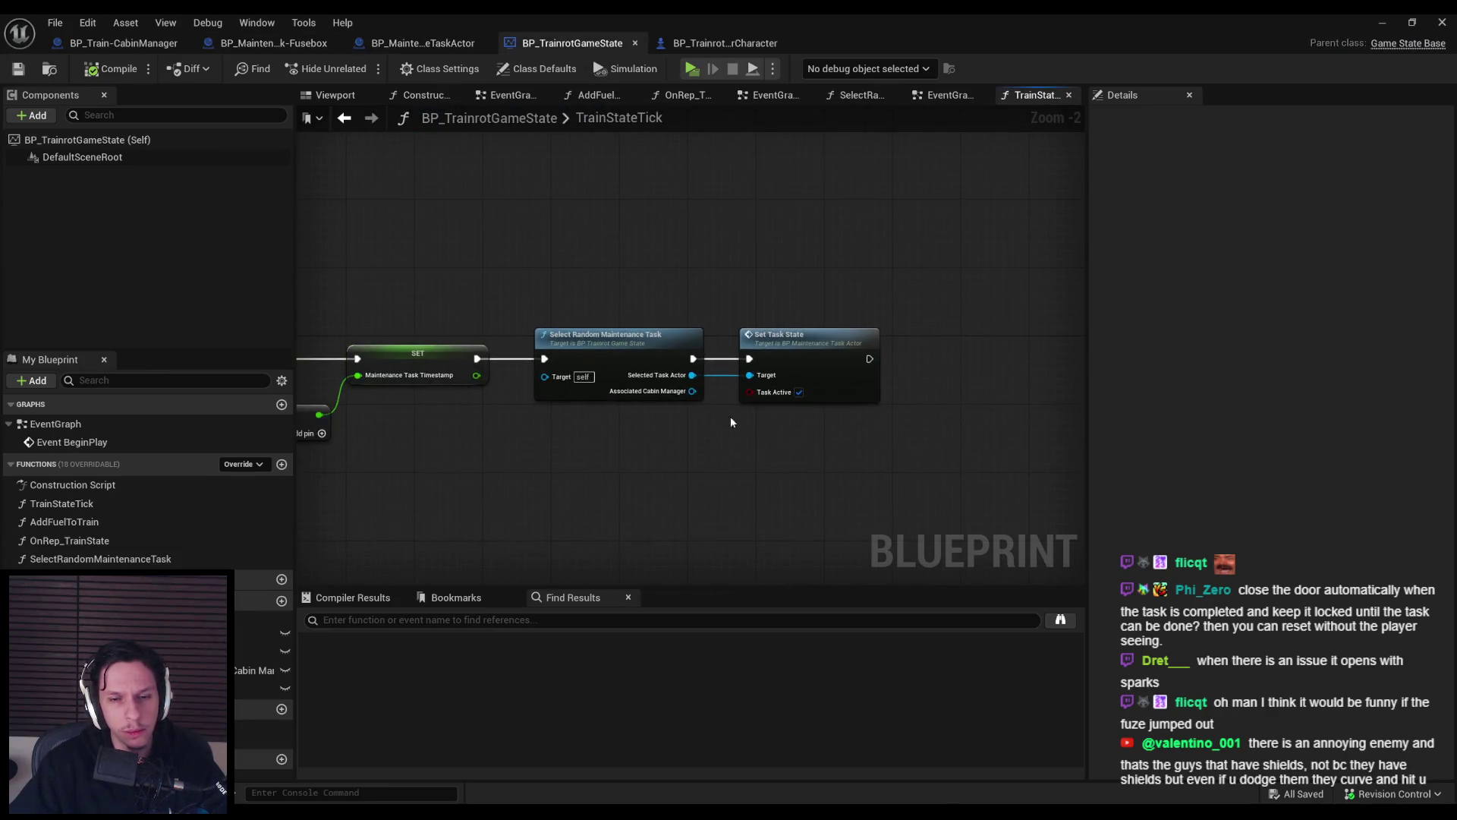
Add a Task Active getter from the Array Element and make room for it near the Branch.
{"action": "scroll", "coordinate": [810, 349], "scroll_direction": "down", "scroll_amount": 1}
{"action": "scroll", "coordinate": [834, 347], "scroll_direction": "up", "scroll_amount": 2}
{"action": "scroll", "coordinate": [694, 299], "scroll_direction": "up", "scroll_amount": 1}
{"action": "left_click_drag", "start_coordinate": [567, 276], "coordinate": [623, 380]}
{"action": "type", "text": "active"}
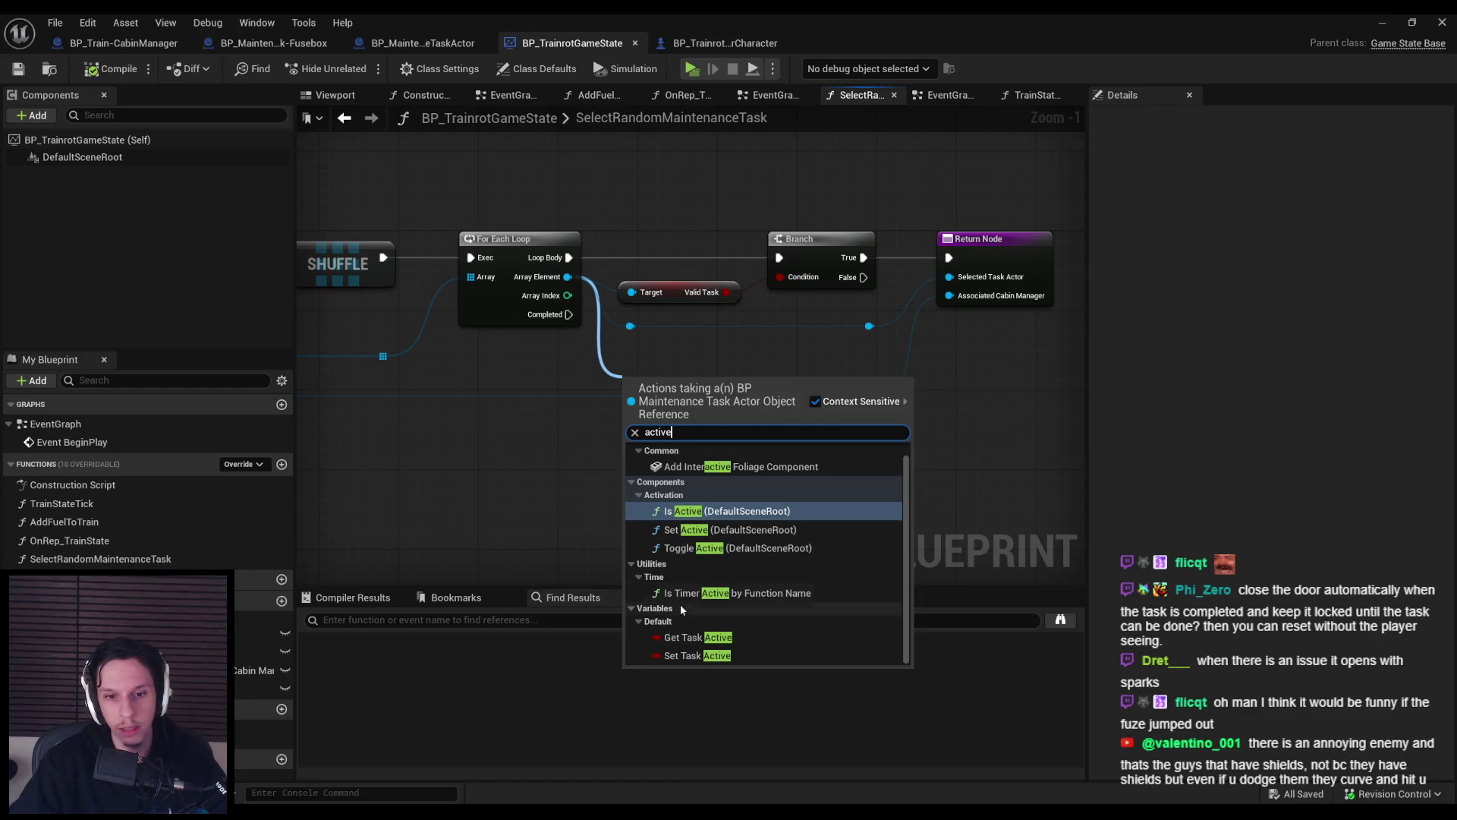
{"action": "left_click", "coordinate": [688, 624]}
{"action": "scroll", "coordinate": [679, 392], "scroll_direction": "up", "scroll_amount": 1}
{"action": "left_click_drag", "start_coordinate": [687, 380], "coordinate": [691, 358]}
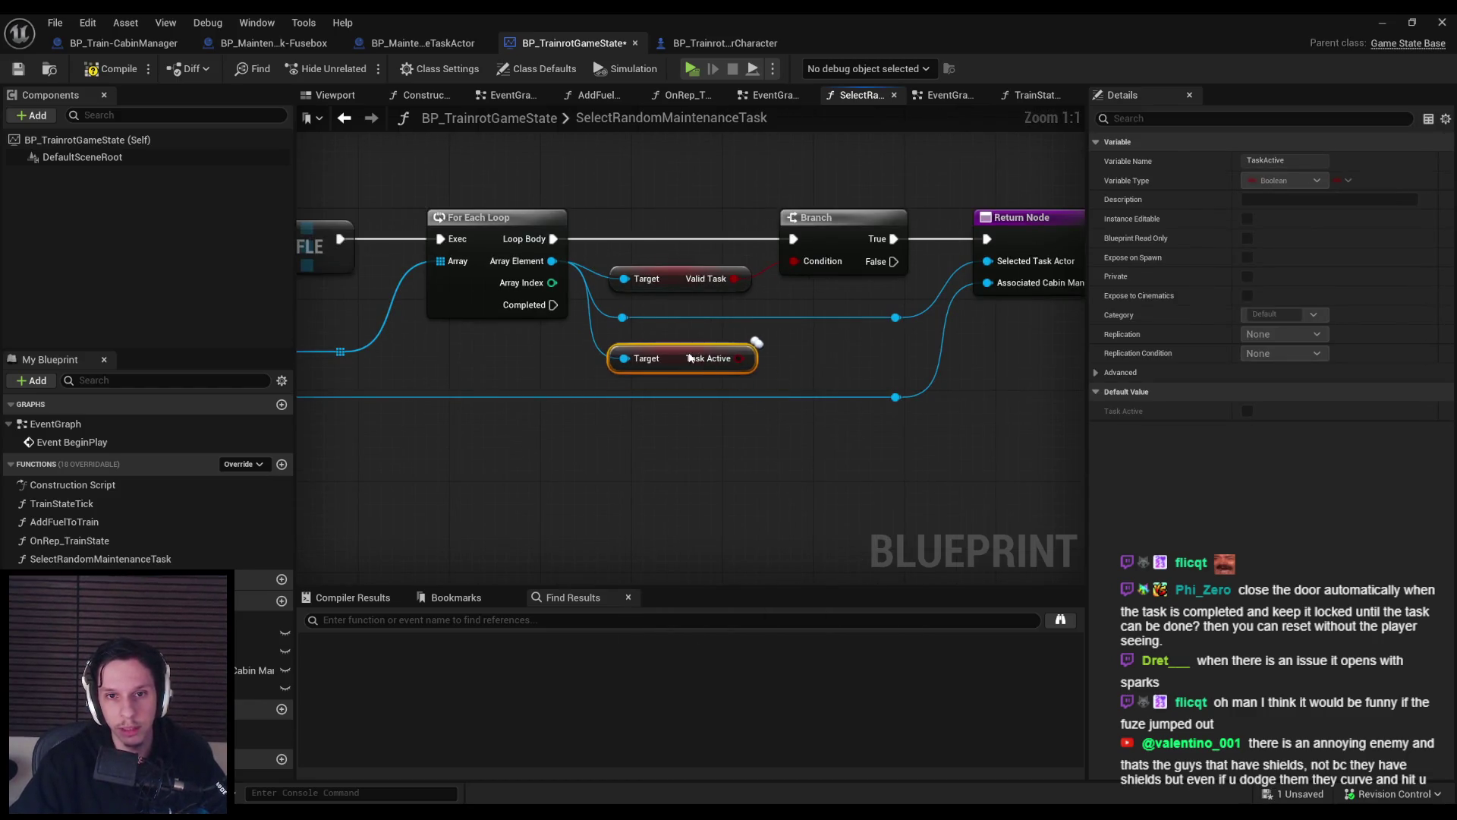
{"action": "left_click_drag", "start_coordinate": [621, 308], "coordinate": [917, 327]}
{"action": "mouse_move", "coordinate": [694, 296]}
{"action": "left_mouse_down"}
{"action": "mouse_move", "coordinate": [692, 326]}
{"action": "mouse_move", "coordinate": [673, 310]}
{"action": "left_mouse_up"}
{"action": "left_click", "coordinate": [921, 451]}
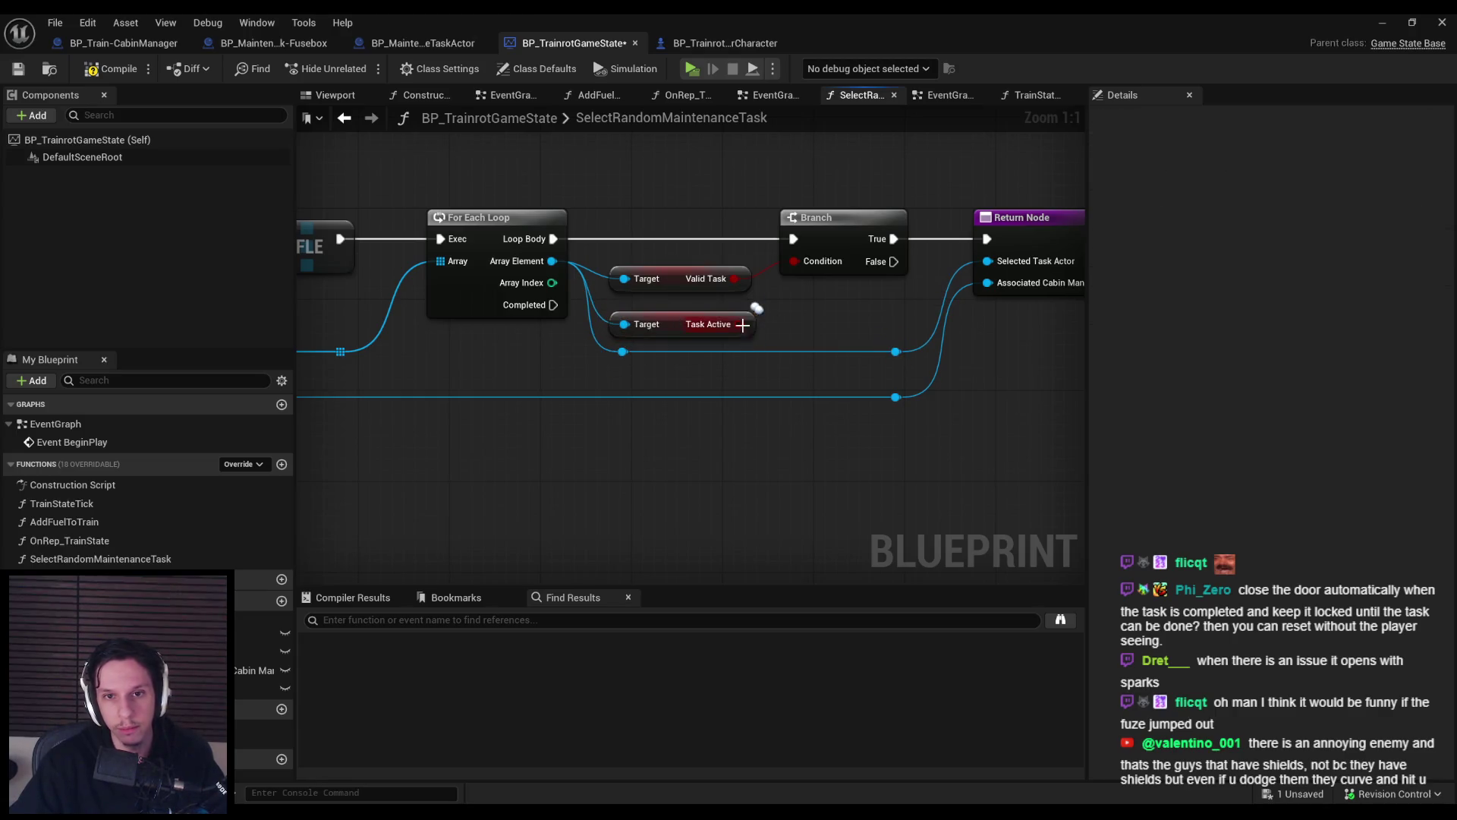
{"action": "scroll", "coordinate": [921, 451], "scroll_direction": "down", "scroll_amount": 2}
{"action": "mouse_move", "coordinate": [921, 451]}
{"action": "left_mouse_down"}
{"action": "mouse_move", "coordinate": [607, 235]}
{"action": "mouse_move", "coordinate": [867, 249]}
{"action": "left_mouse_up"}
{"action": "left_click", "coordinate": [622, 395]}
Feed NOT Task Active and Valid Task through an AND node into the Branch condition.
{"action": "mouse_move", "coordinate": [578, 342]}
{"action": "left_mouse_down"}
{"action": "mouse_move", "coordinate": [624, 348]}
{"action": "mouse_move", "coordinate": [723, 308]}
{"action": "mouse_move", "coordinate": [737, 334]}
{"action": "left_mouse_up"}
{"action": "type", "text": "not"}
{"action": "key", "text": "Return"}
{"action": "type", "text": "and"}
{"action": "key", "text": "Return"}
{"action": "left_click_drag", "start_coordinate": [818, 312], "coordinate": [827, 288]}
{"action": "mouse_move", "coordinate": [971, 440]}
{"action": "left_mouse_down"}
{"action": "mouse_move", "coordinate": [704, 271]}
{"action": "mouse_move", "coordinate": [735, 271]}
{"action": "left_mouse_up"}
Compile and save BP_TrainrotGameState.
{"action": "left_click", "coordinate": [607, 471]}
{"action": "left_click_drag", "start_coordinate": [607, 470], "coordinate": [769, 479]}
{"action": "left_click", "coordinate": [102, 68]}
{"action": "left_click", "coordinate": [18, 69]}
{"action": "scroll", "coordinate": [627, 212], "scroll_direction": "down", "scroll_amount": 1}
{"action": "left_click_drag", "start_coordinate": [627, 213], "coordinate": [767, 271]}
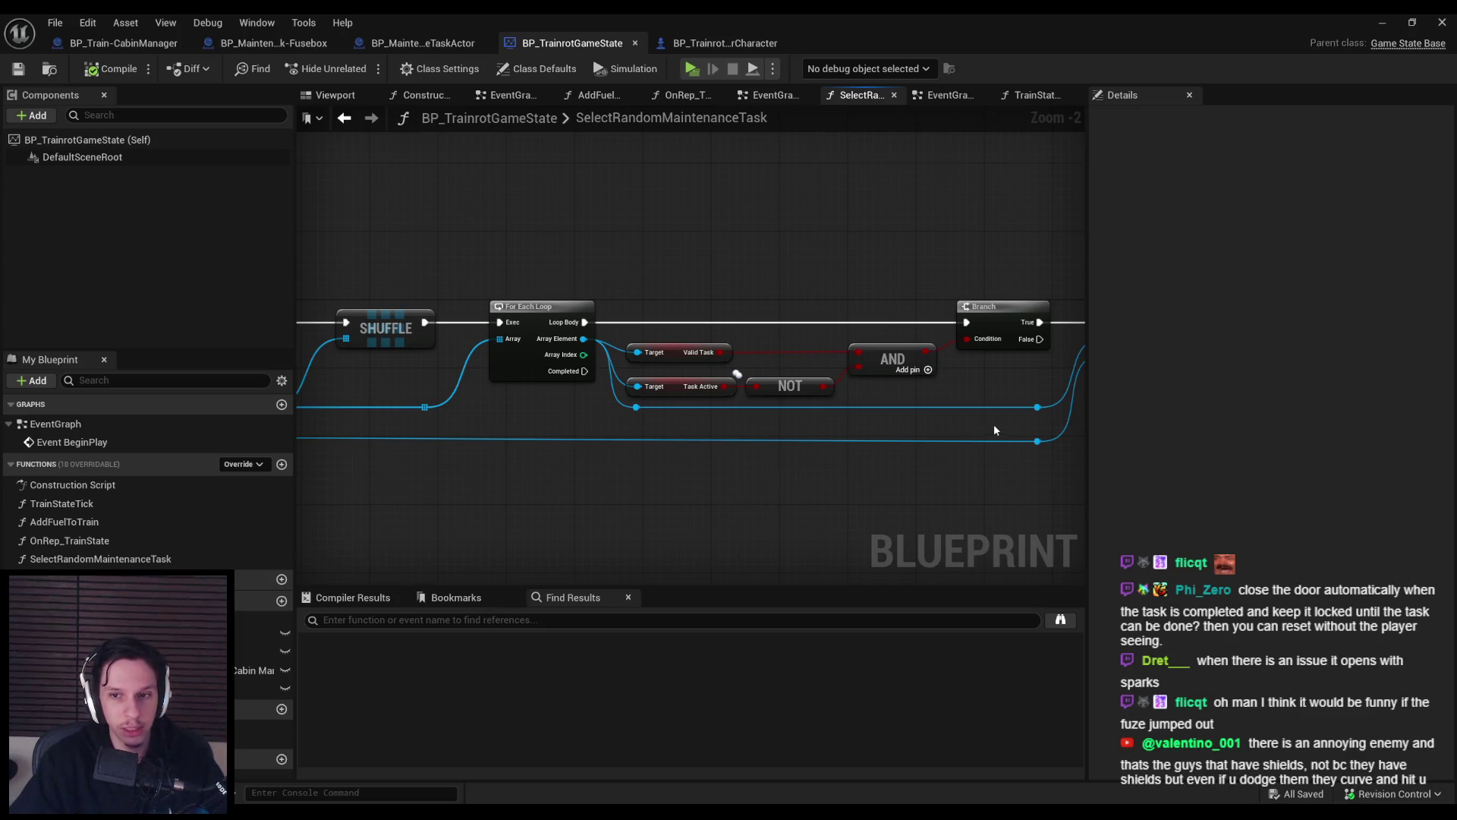
Lower the reroute knots slightly beneath the Task Active wiring near the Return Node.
{"action": "left_click_drag", "start_coordinate": [995, 423], "coordinate": [950, 462]}
{"action": "left_click_drag", "start_coordinate": [541, 404], "coordinate": [542, 412]}
{"action": "left_click", "coordinate": [804, 408]}
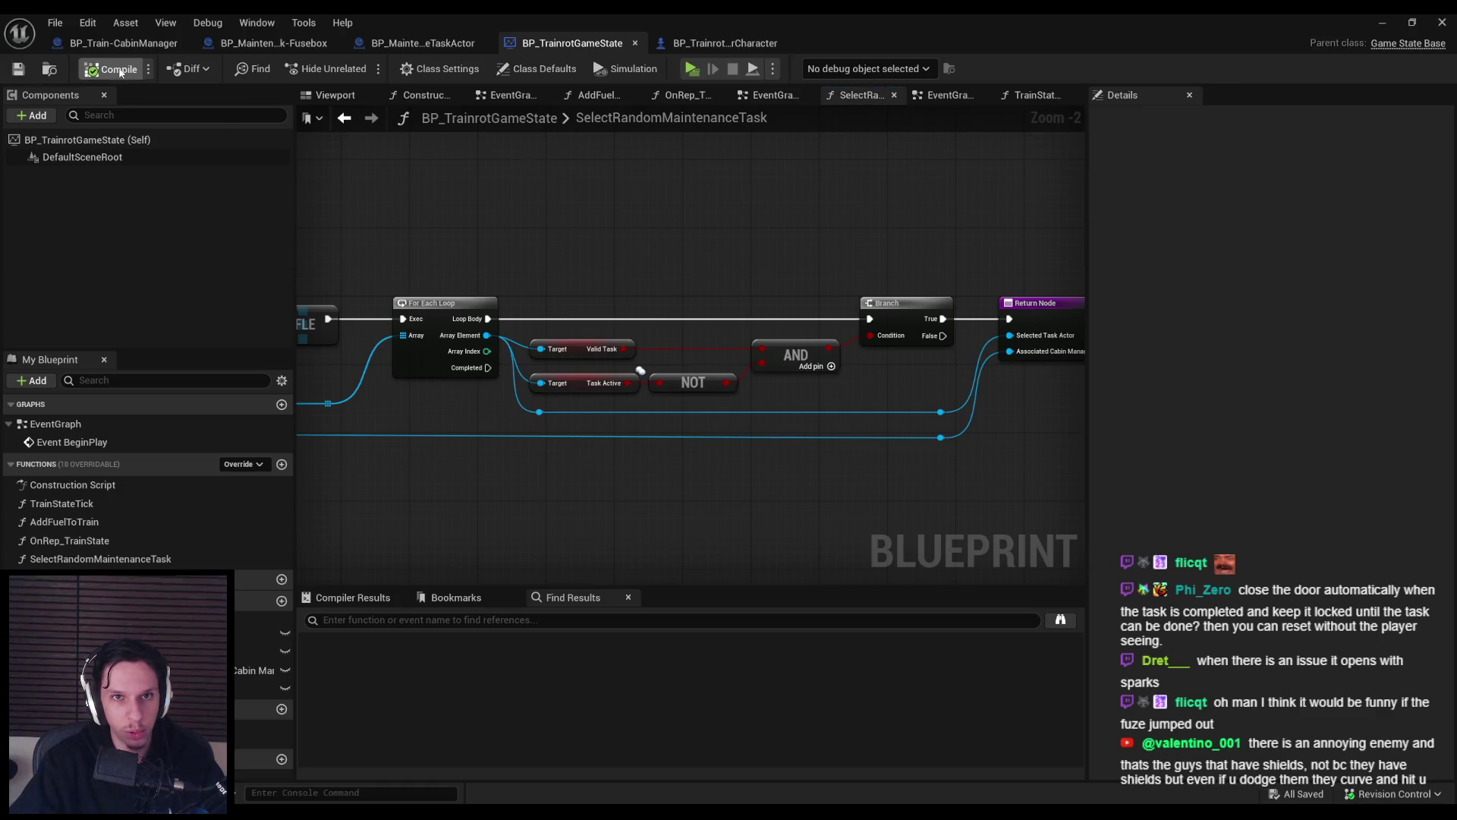
{"action": "scroll", "coordinate": [758, 322], "scroll_direction": "up", "scroll_amount": 1}
{"action": "scroll", "coordinate": [693, 373], "scroll_direction": "down", "scroll_amount": 1}
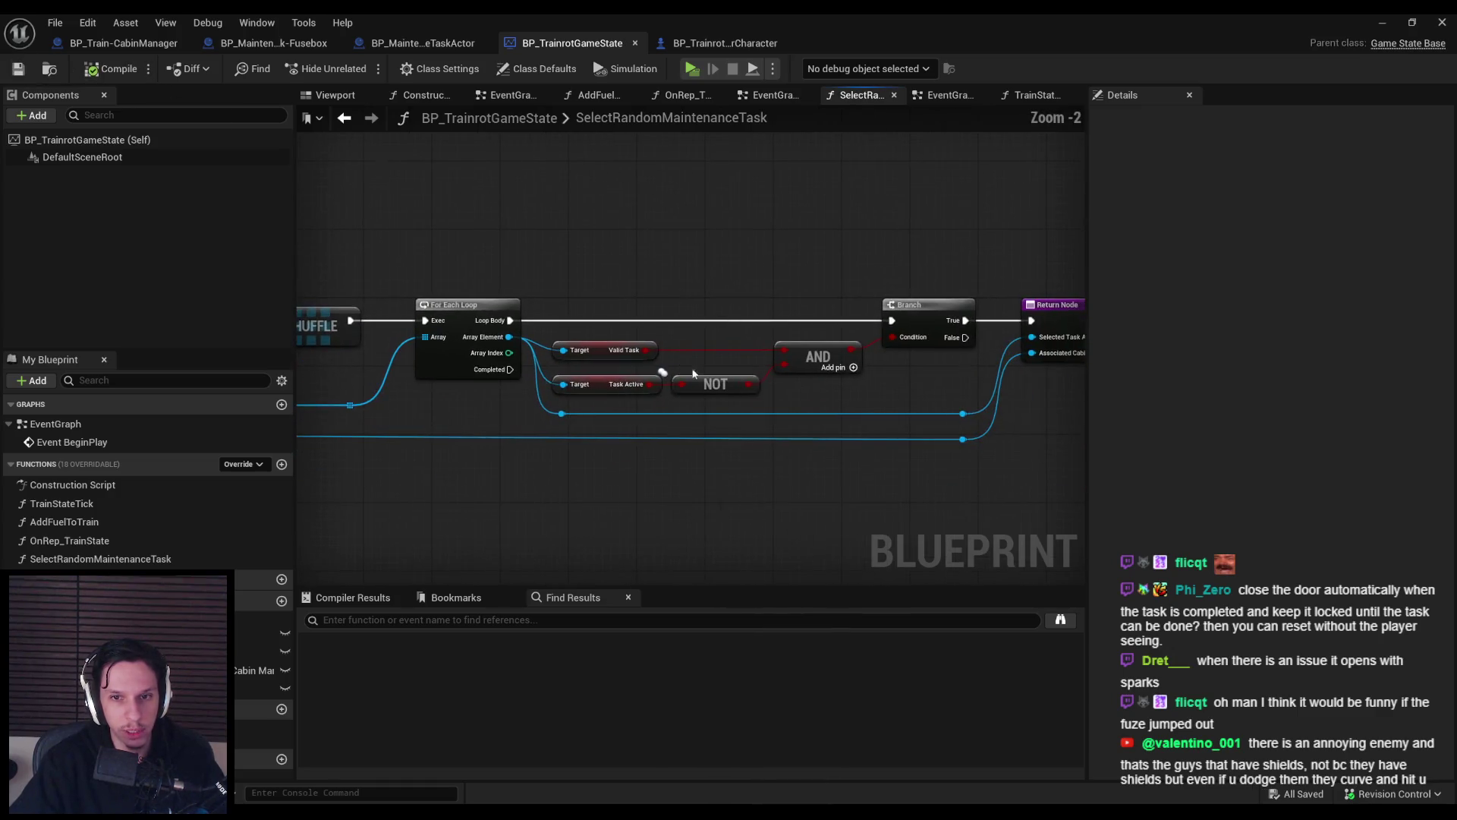
{"action": "left_click_drag", "start_coordinate": [622, 272], "coordinate": [969, 449]}
{"action": "left_click", "coordinate": [847, 401]}
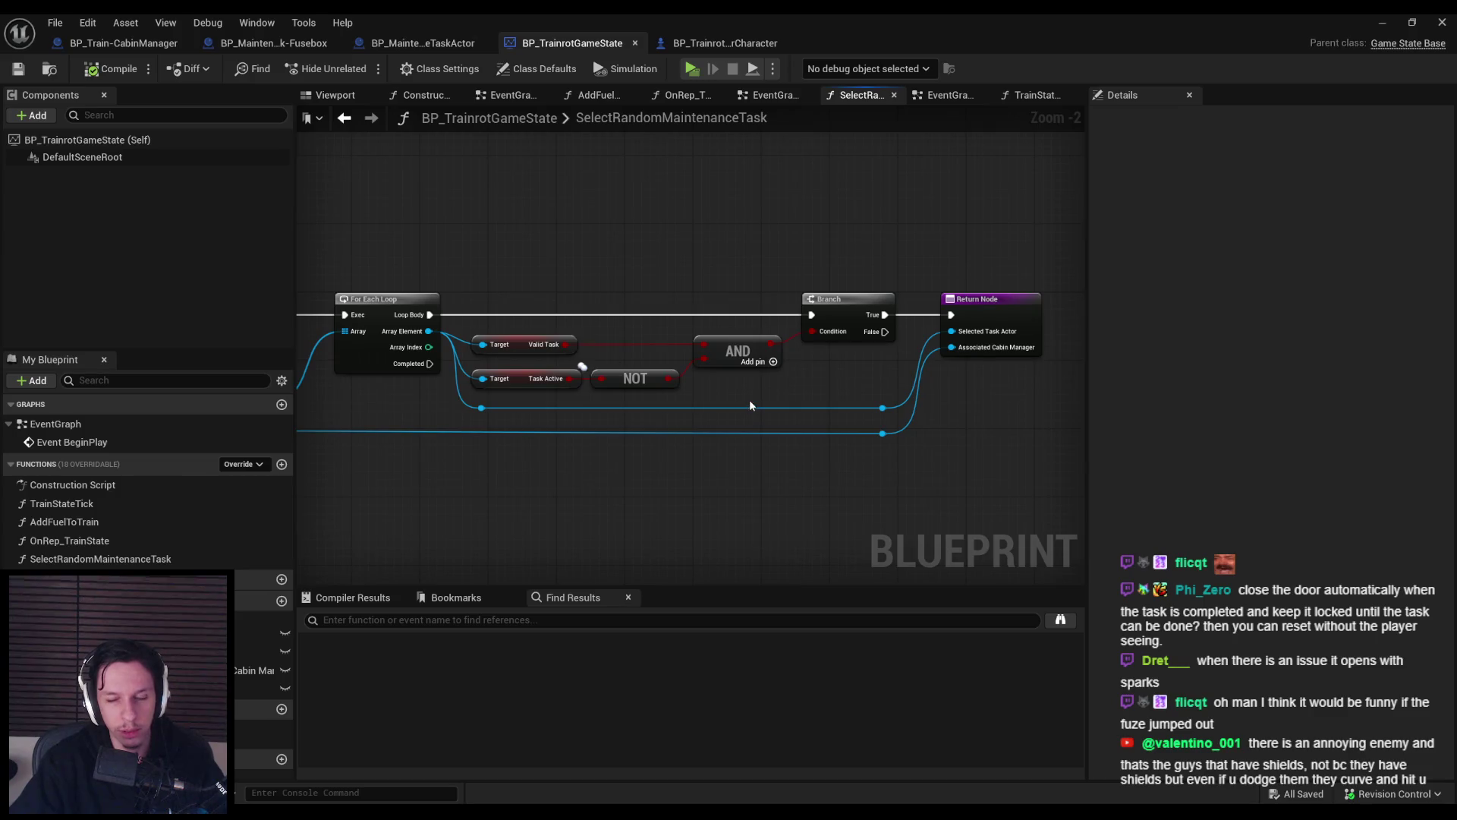
Shift the AND, Branch, Return and reroute nodes slightly right and save the blueprint.
{"action": "scroll", "coordinate": [731, 281], "scroll_direction": "up", "scroll_amount": 2}
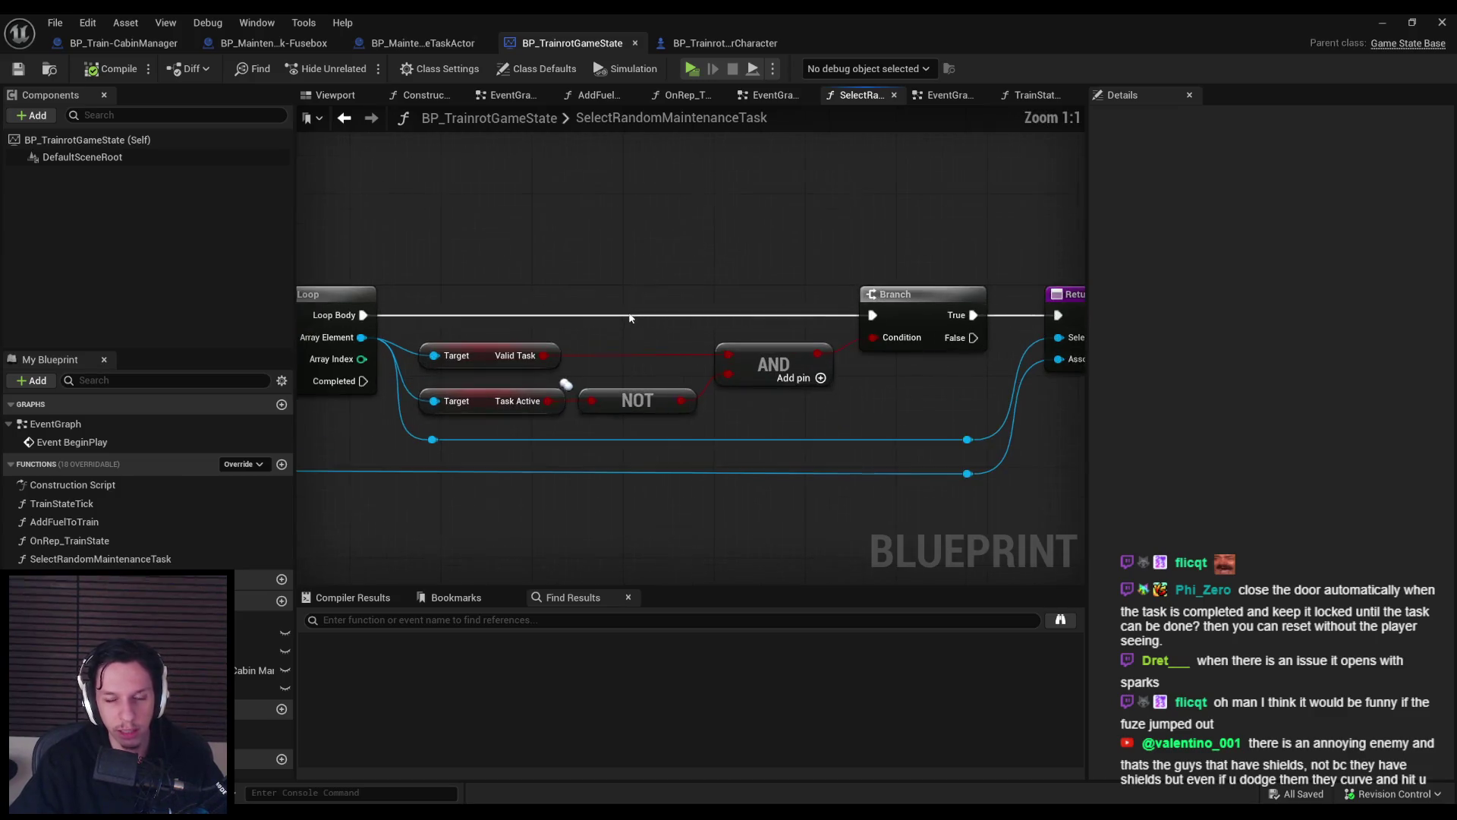
{"action": "scroll", "coordinate": [721, 271], "scroll_direction": "down", "scroll_amount": 2}
{"action": "scroll", "coordinate": [721, 270], "scroll_direction": "up", "scroll_amount": 2}
{"action": "scroll", "coordinate": [731, 273], "scroll_direction": "down", "scroll_amount": 2}
{"action": "left_click_drag", "start_coordinate": [494, 215], "coordinate": [947, 403]}
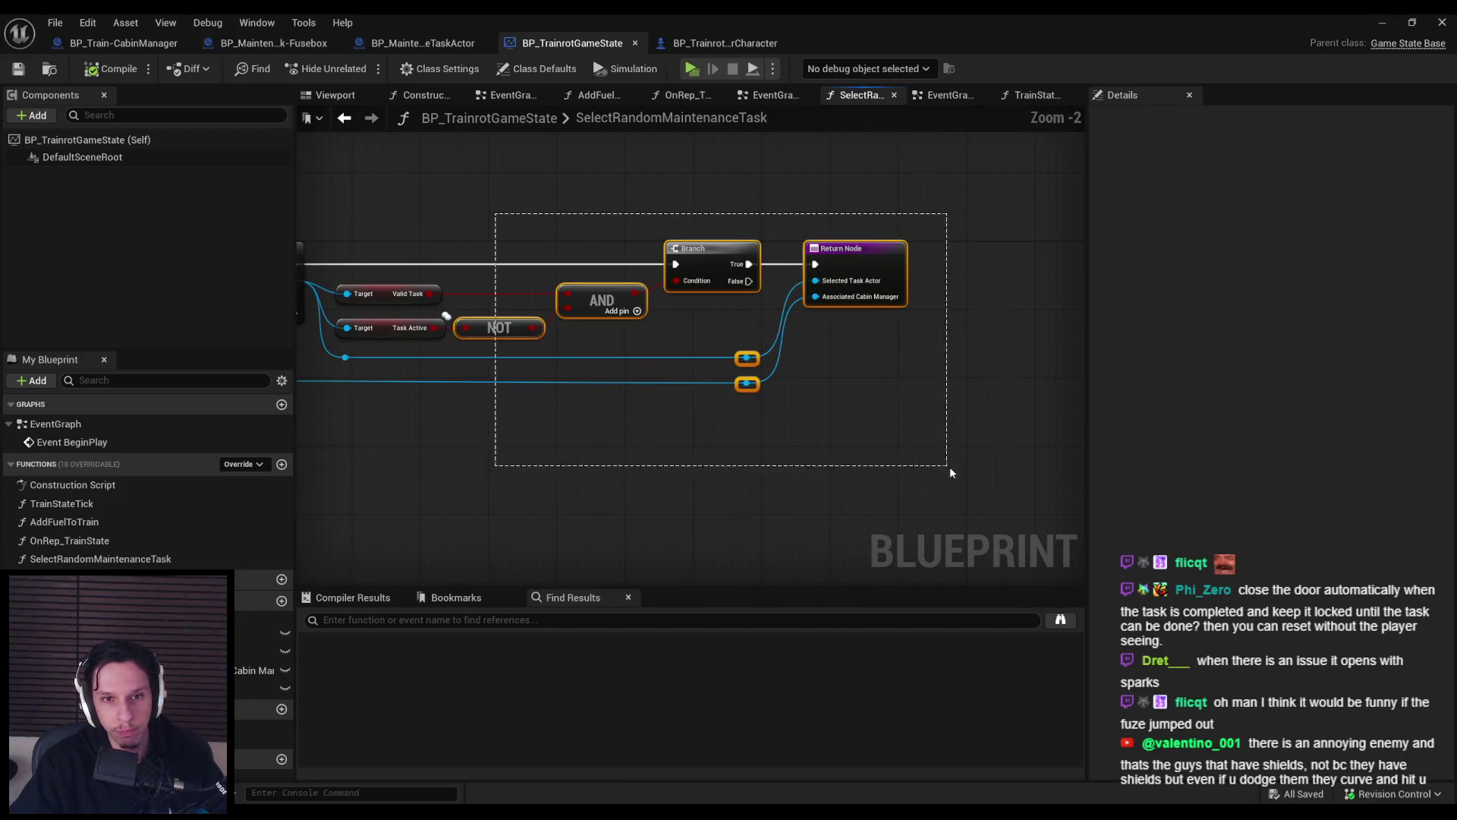
{"action": "left_click_drag", "start_coordinate": [681, 305], "coordinate": [697, 305]}
{"action": "left_click", "coordinate": [698, 305]}
{"action": "left_click", "coordinate": [19, 68]}
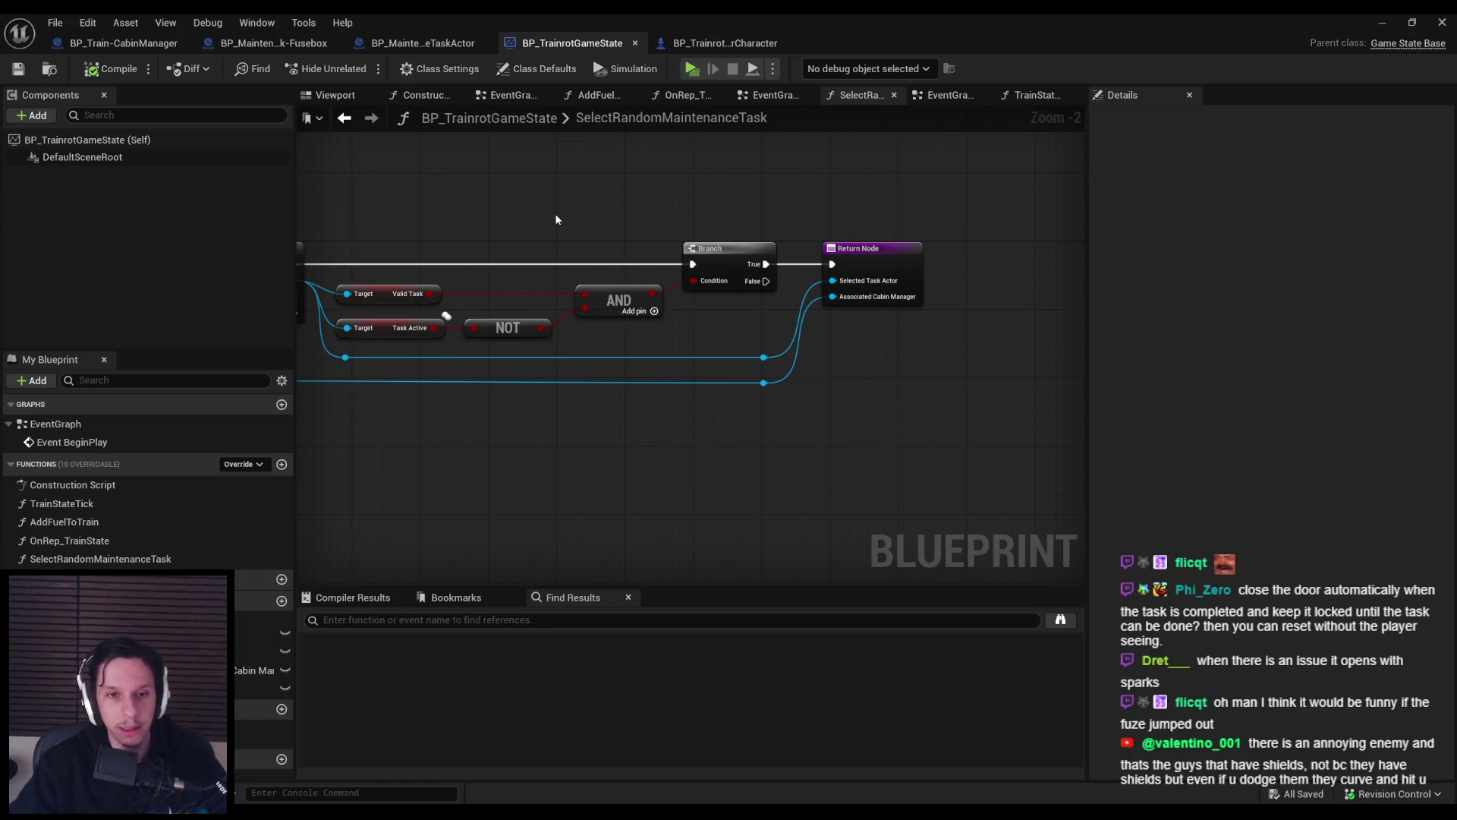
{"action": "scroll", "coordinate": [556, 219], "scroll_direction": "up", "scroll_amount": 1}
{"action": "scroll", "coordinate": [529, 271], "scroll_direction": "up", "scroll_amount": 2}
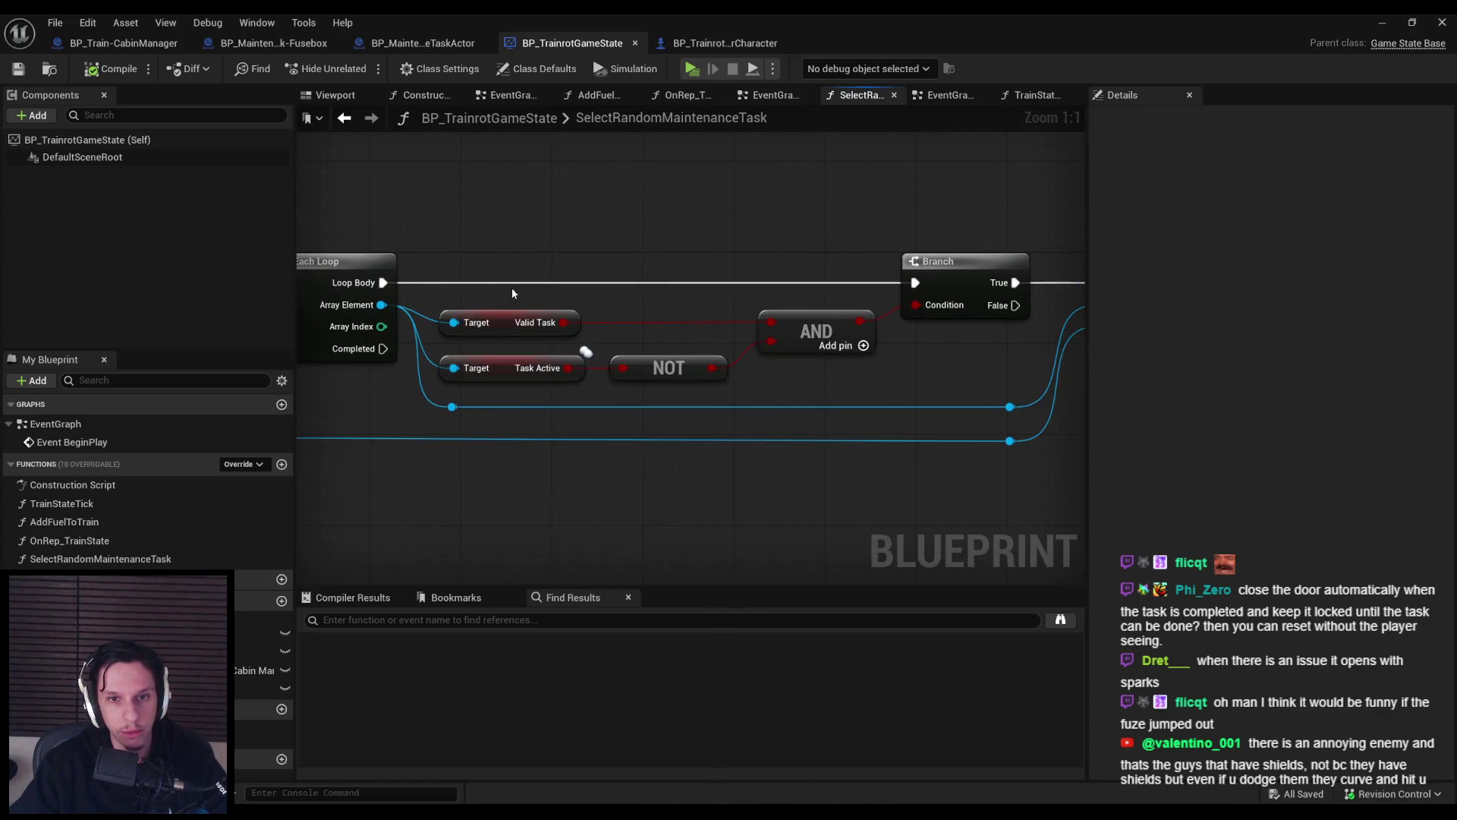
{"action": "scroll", "coordinate": [511, 288], "scroll_direction": "down", "scroll_amount": 1}
{"action": "left_click", "coordinate": [123, 43]}
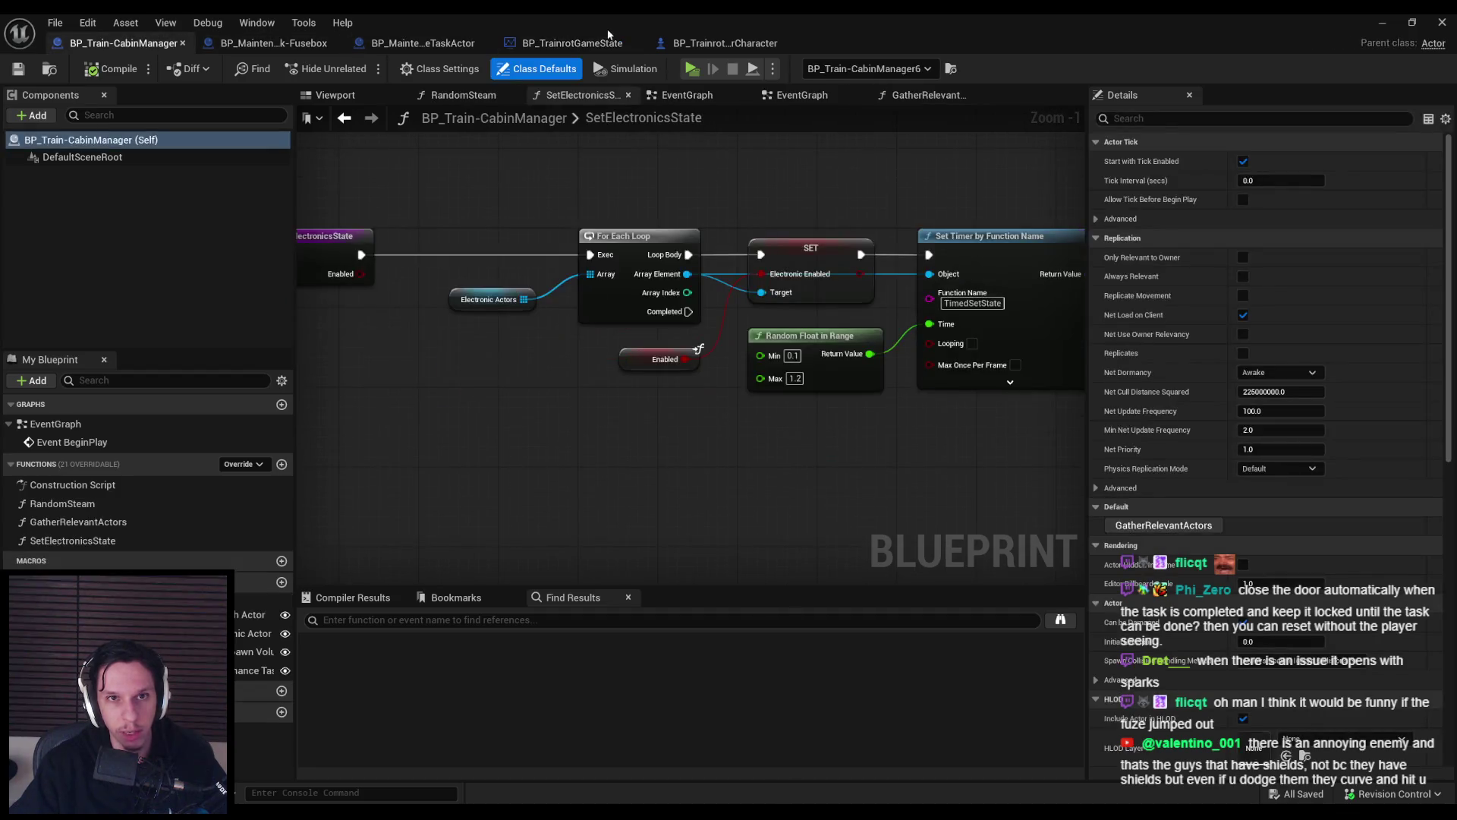
Start a multiplayer play test, walk to the fuse box, insert a fuse and pull the lever.
{"action": "left_click", "coordinate": [572, 43]}
{"action": "left_click", "coordinate": [1382, 22]}
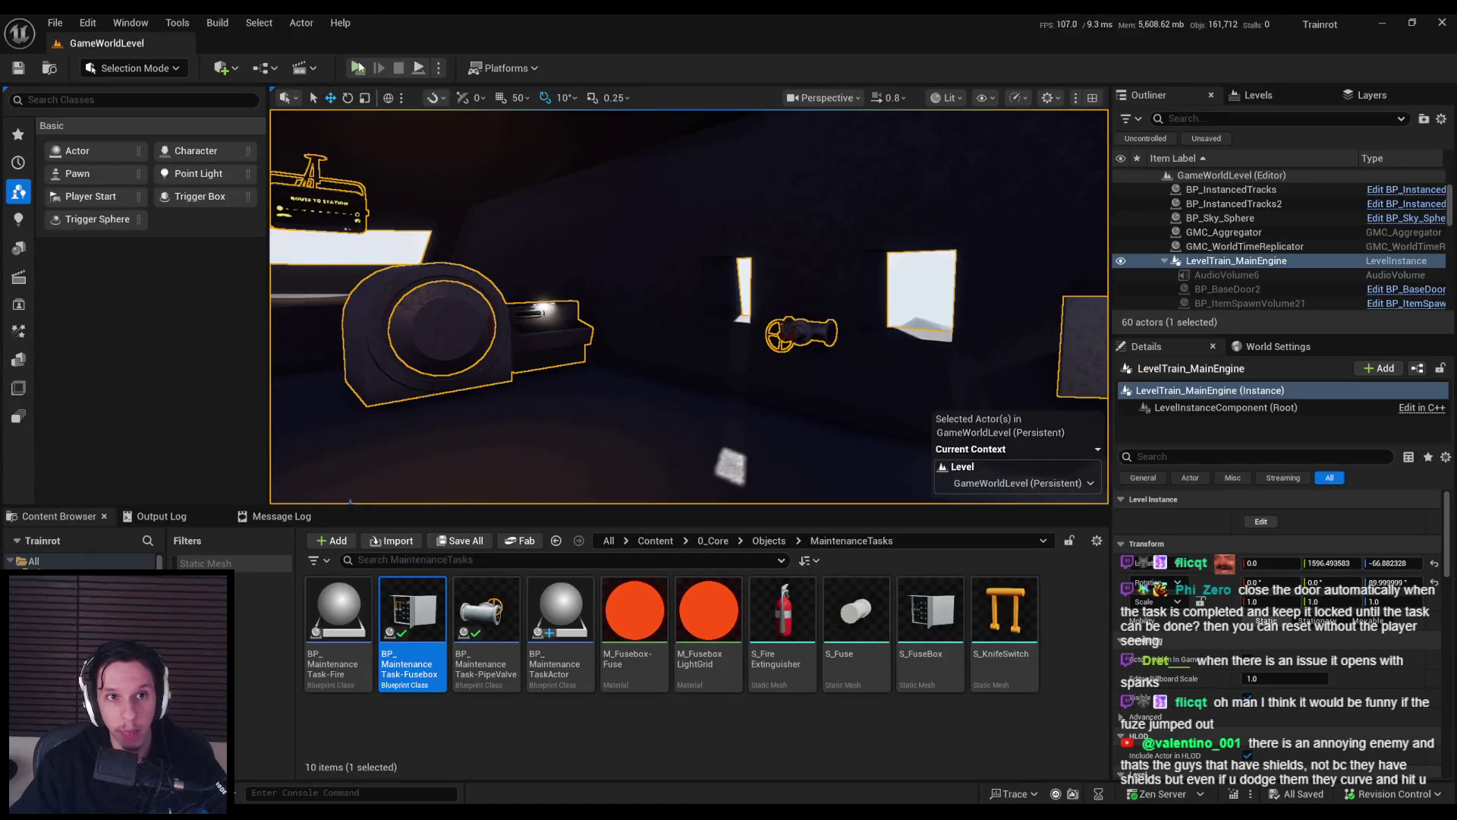
{"action": "left_click", "coordinate": [358, 67]}
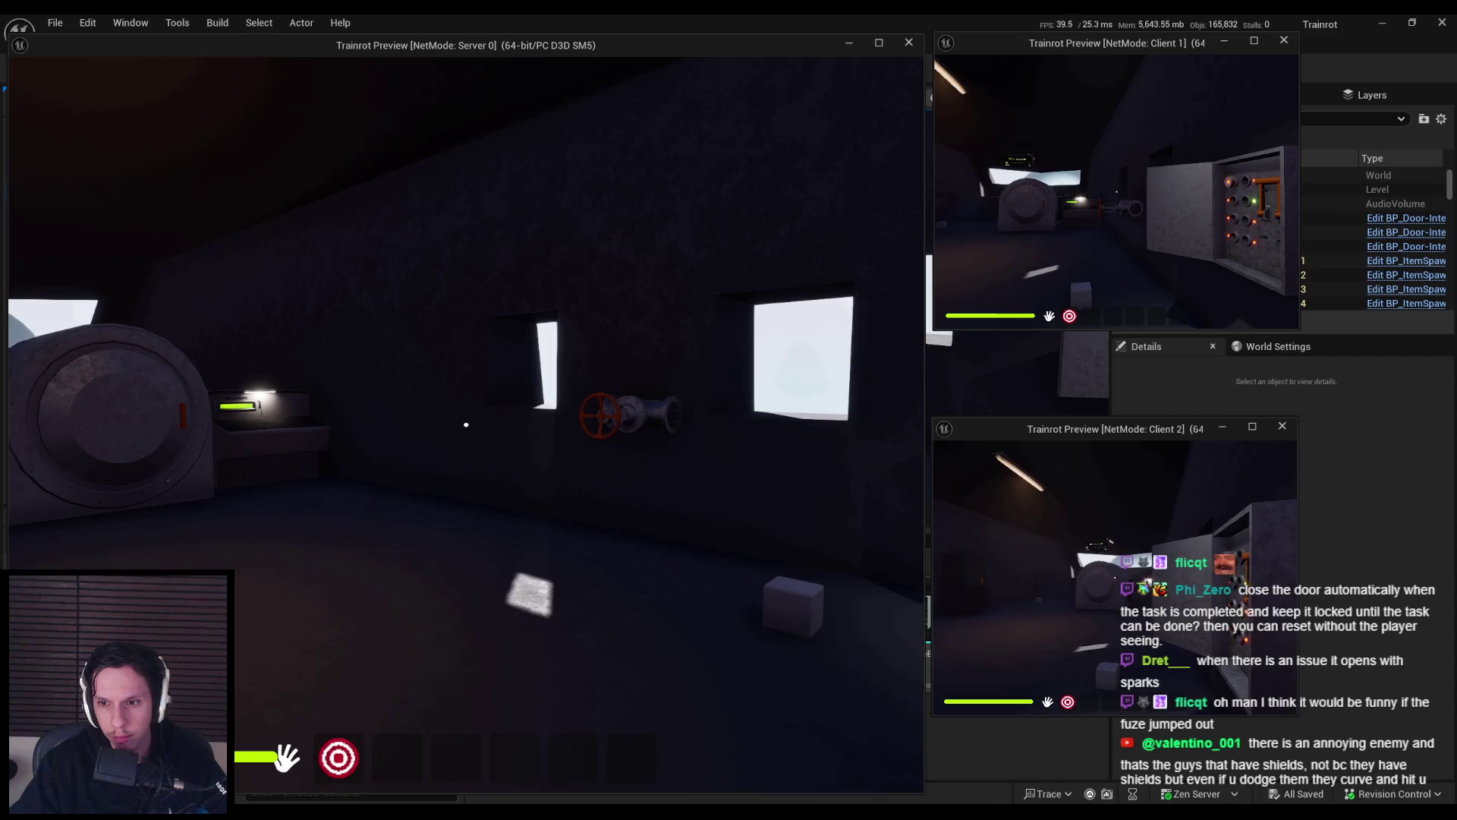
{"action": "key", "text": "super"}
{"action": "key", "text": "super"}
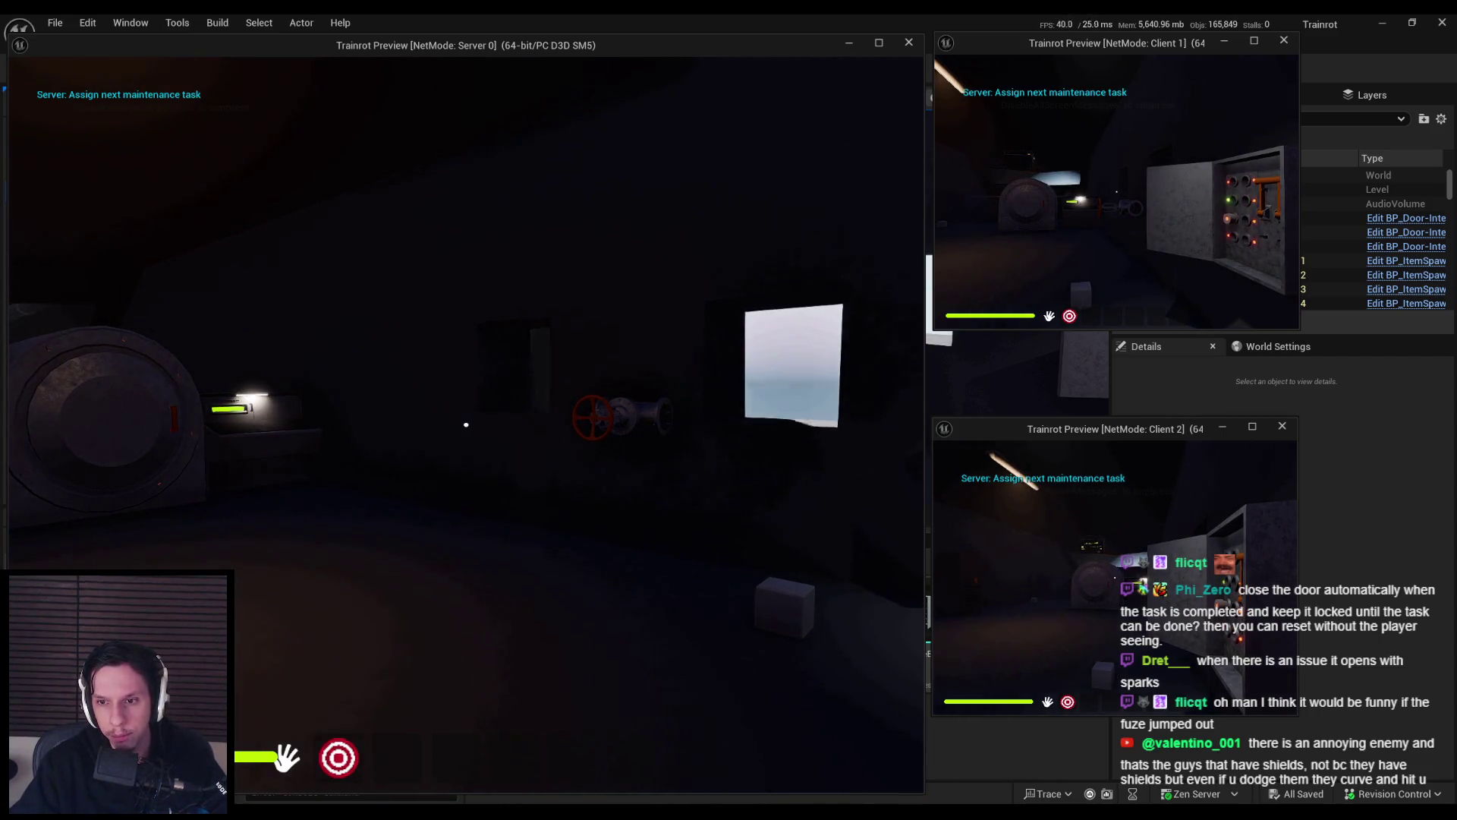
{"action": "key", "text": "w"}
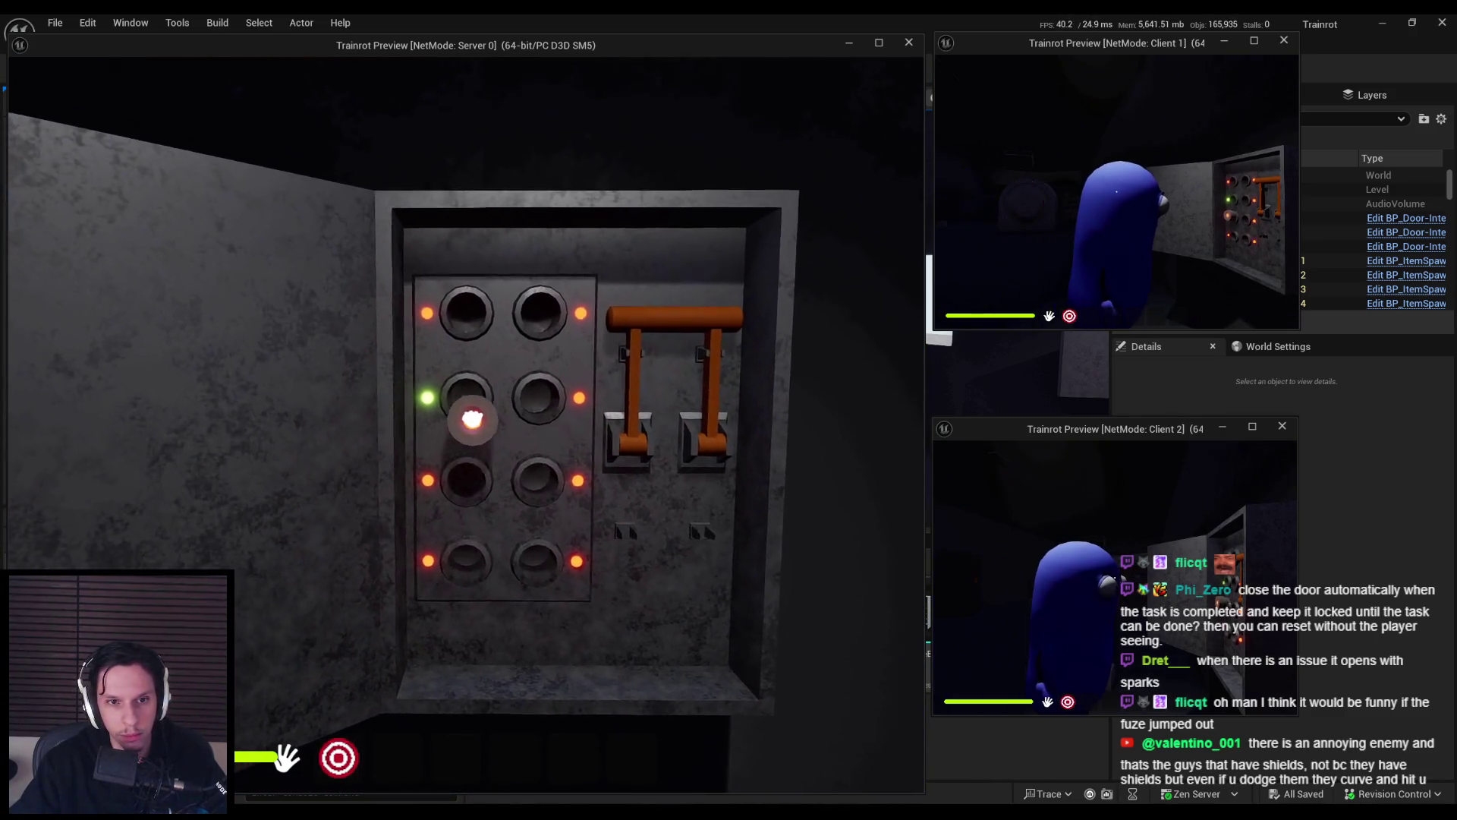
{"action": "left_click", "coordinate": [466, 426]}
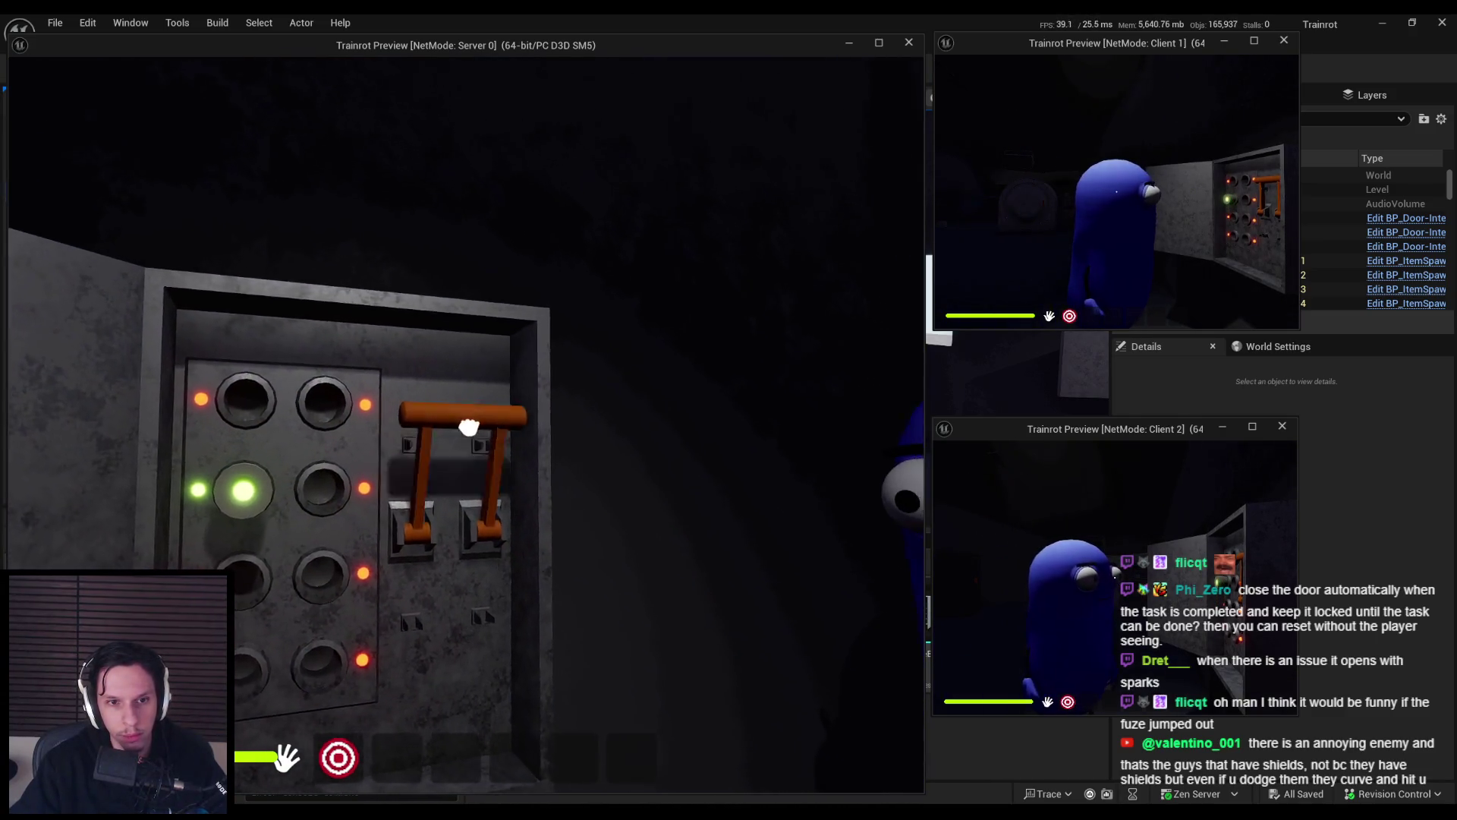
{"action": "left_click", "coordinate": [468, 427]}
Complete the fuse task a second time at the reset box, then stop the play test.
{"action": "key", "text": "s"}
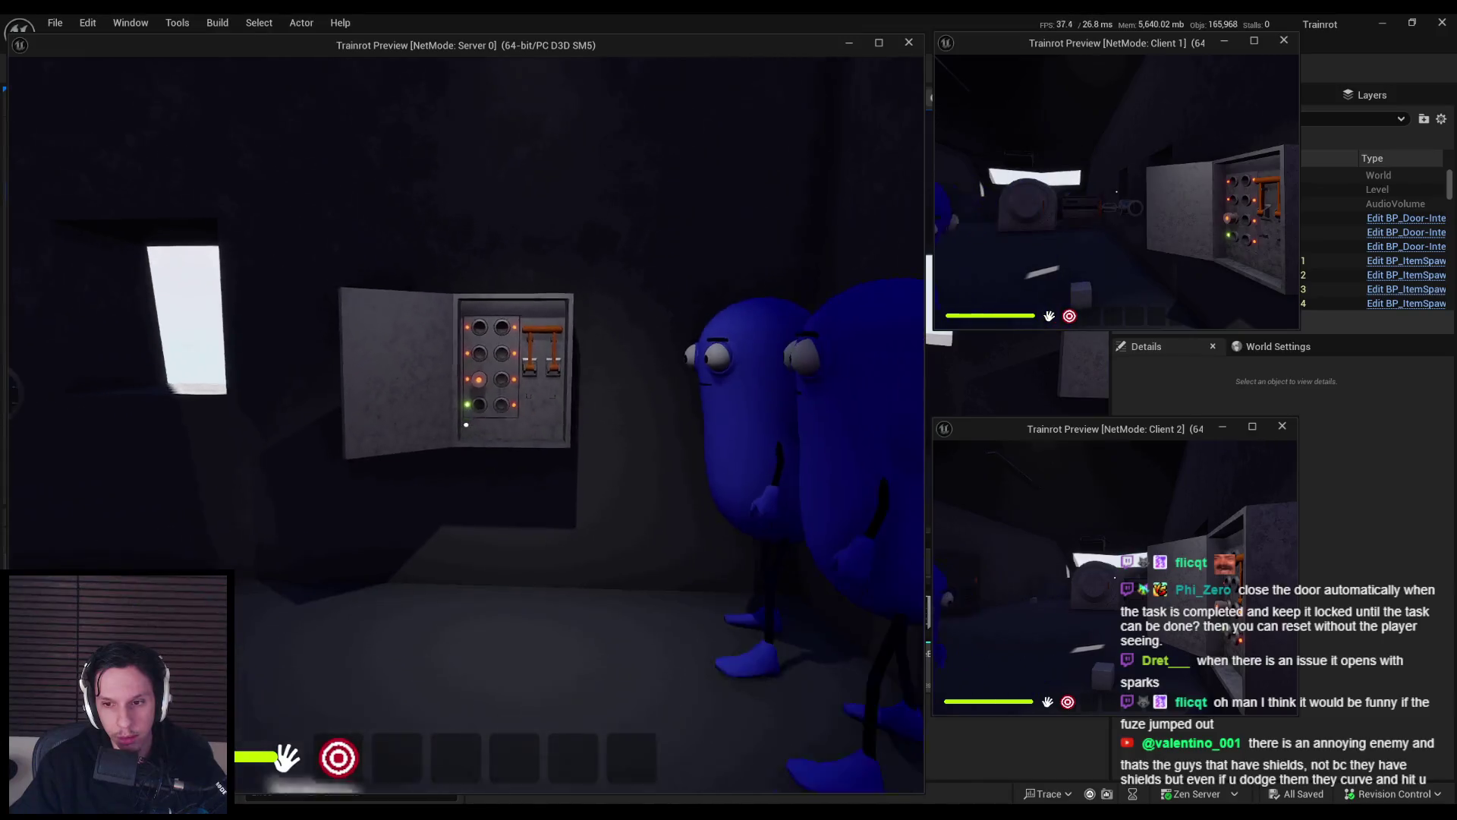
{"action": "key", "text": "w"}
{"action": "key", "text": "s"}
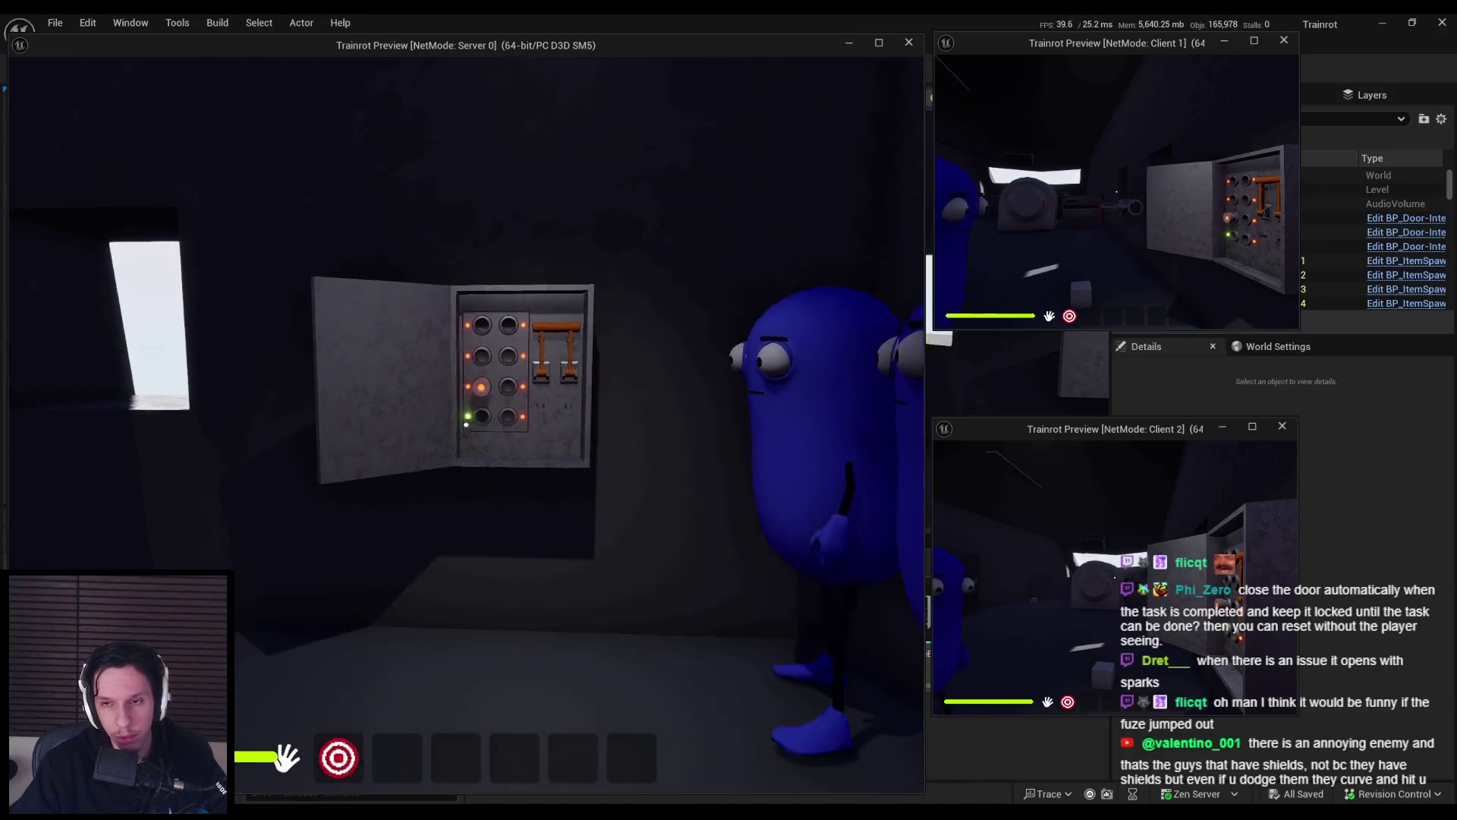
{"action": "key", "text": "w"}
{"action": "key", "text": "w"}
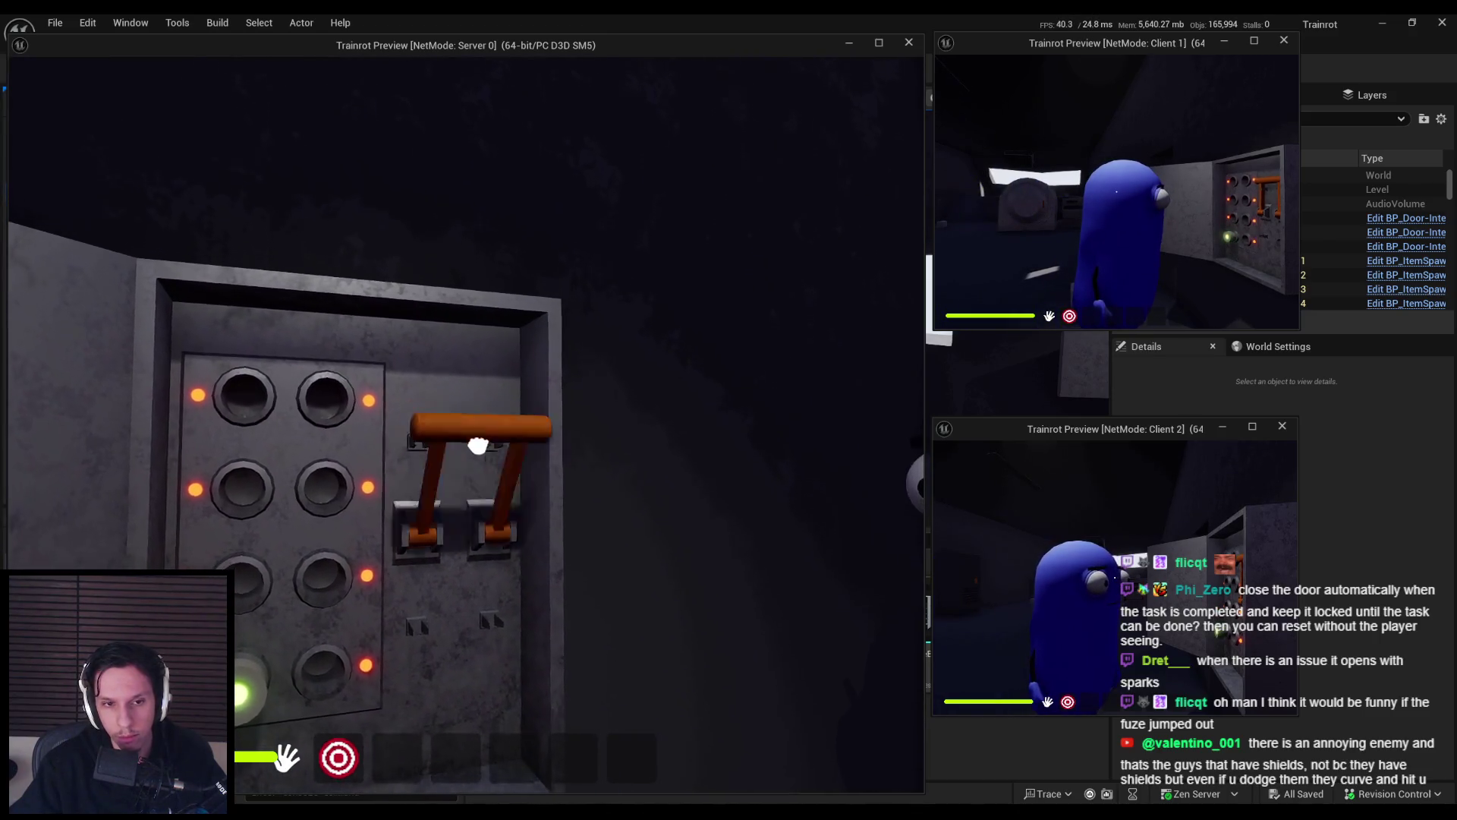
{"action": "left_click", "coordinate": [466, 424]}
{"action": "key", "text": "s"}
{"action": "key", "text": "Escape"}
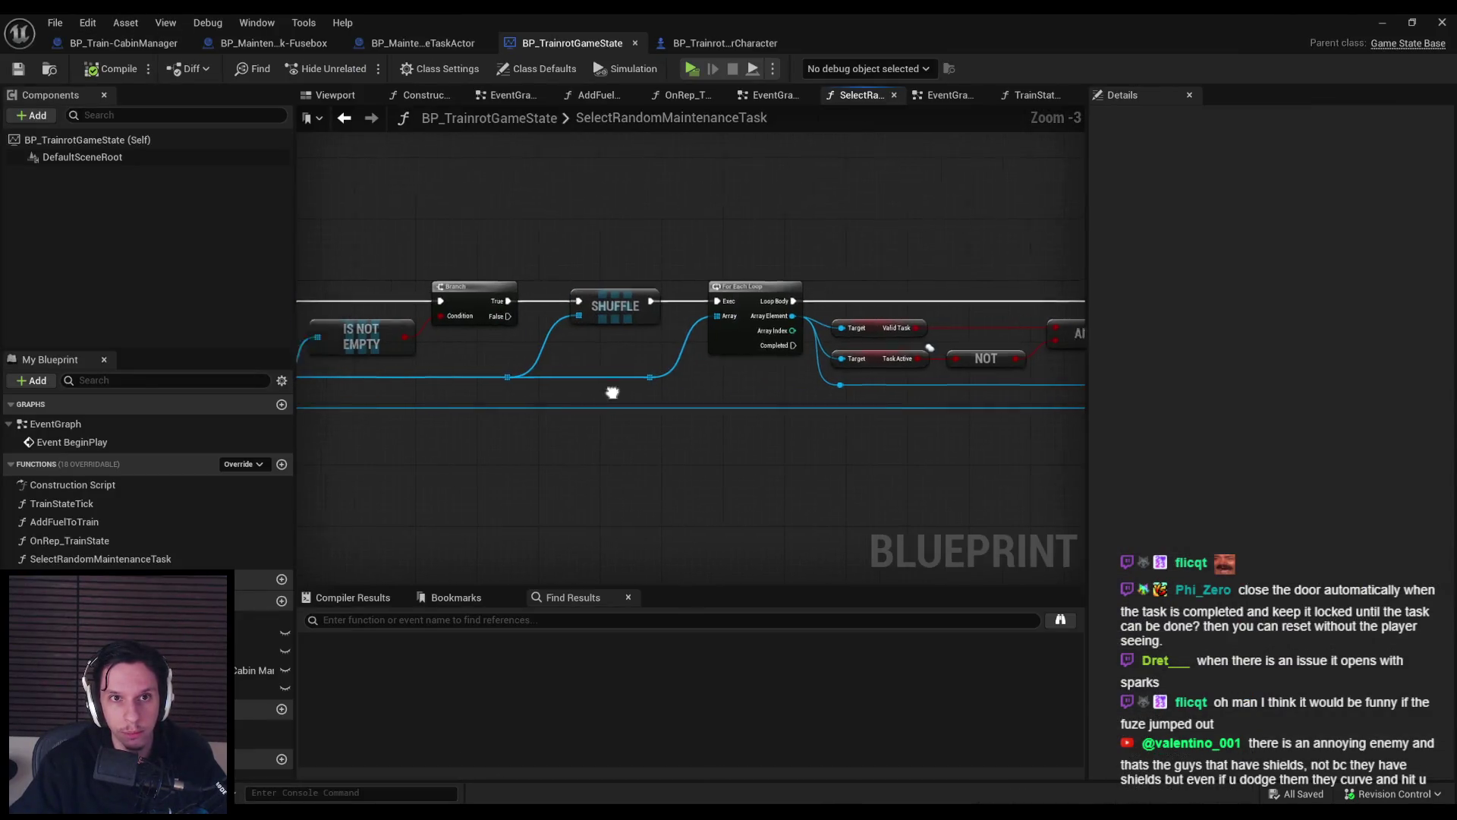
{"action": "left_click", "coordinate": [289, 43]}
Move the Is Server, Branch and Server Set Fuse Indexes nodes further right in the EventGraph.
{"action": "scroll", "coordinate": [510, 303], "scroll_direction": "down", "scroll_amount": 2}
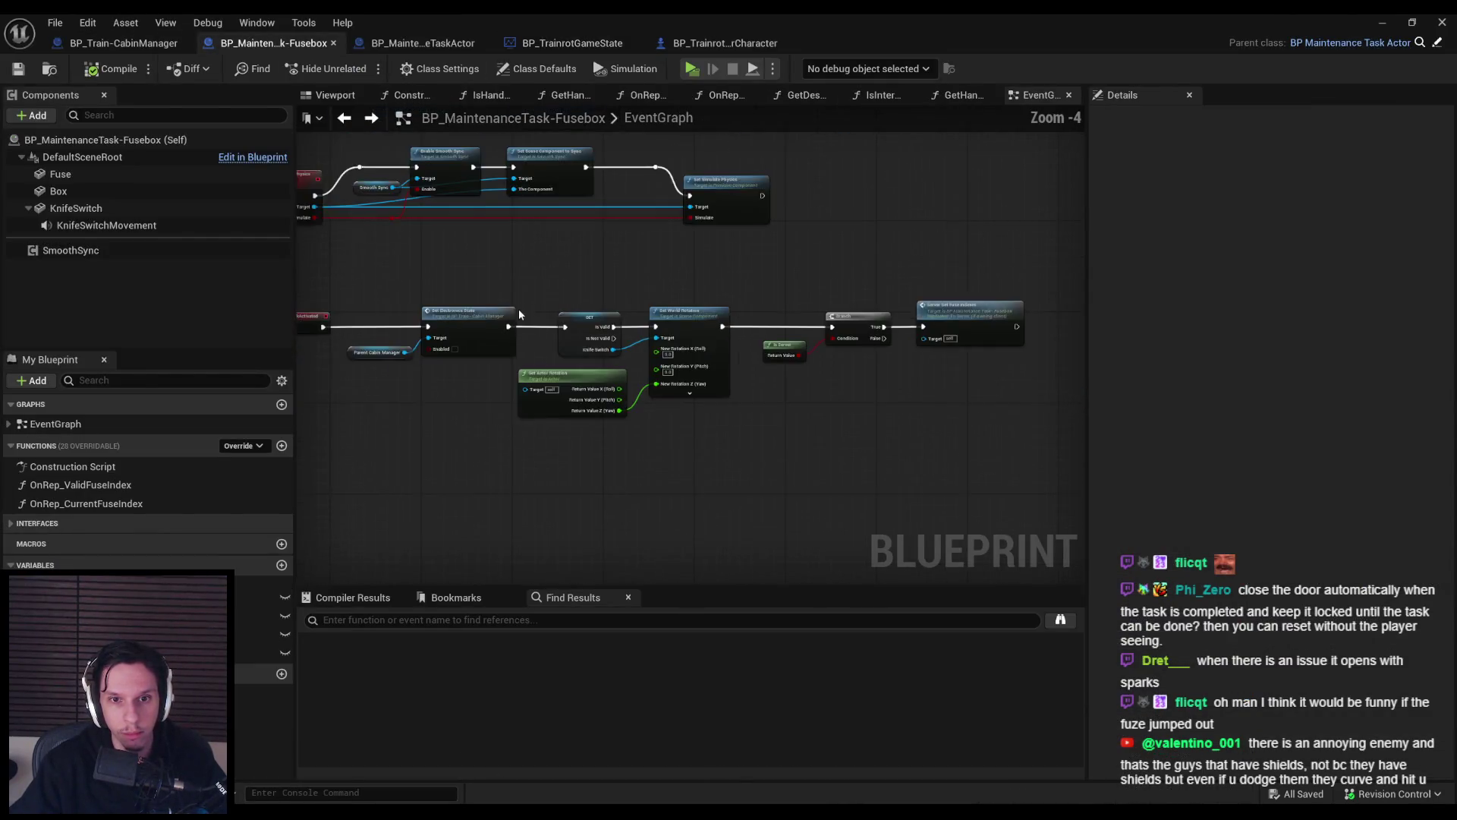
{"action": "scroll", "coordinate": [470, 370], "scroll_direction": "up", "scroll_amount": 4}
{"action": "scroll", "coordinate": [748, 305], "scroll_direction": "down", "scroll_amount": 2}
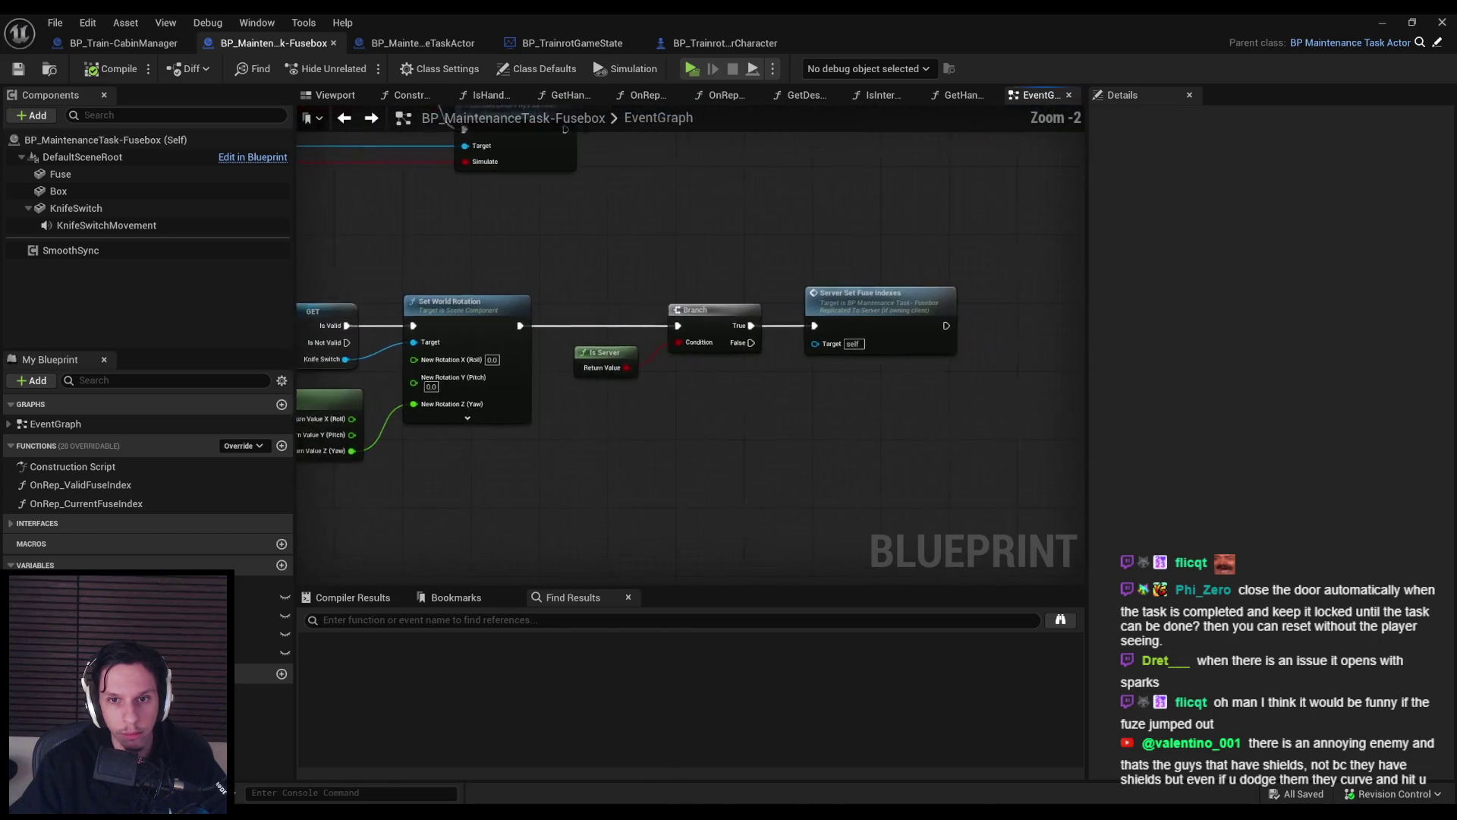
{"action": "left_click_drag", "start_coordinate": [855, 366], "coordinate": [1026, 366]}
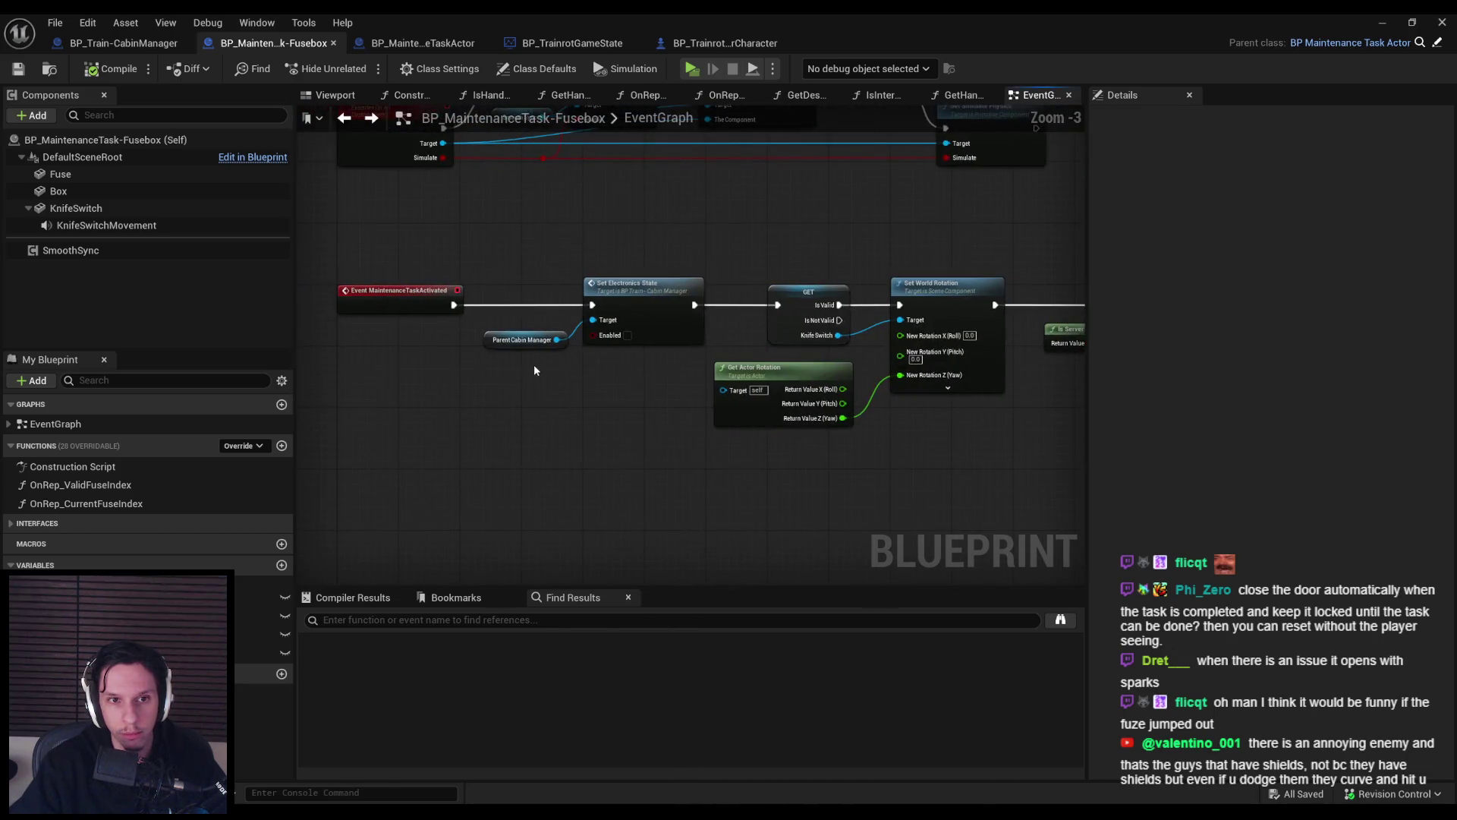
{"action": "left_click_drag", "start_coordinate": [759, 370], "coordinate": [502, 391]}
{"action": "left_click_drag", "start_coordinate": [636, 292], "coordinate": [637, 294]}
{"action": "left_click_drag", "start_coordinate": [729, 314], "coordinate": [851, 314]}
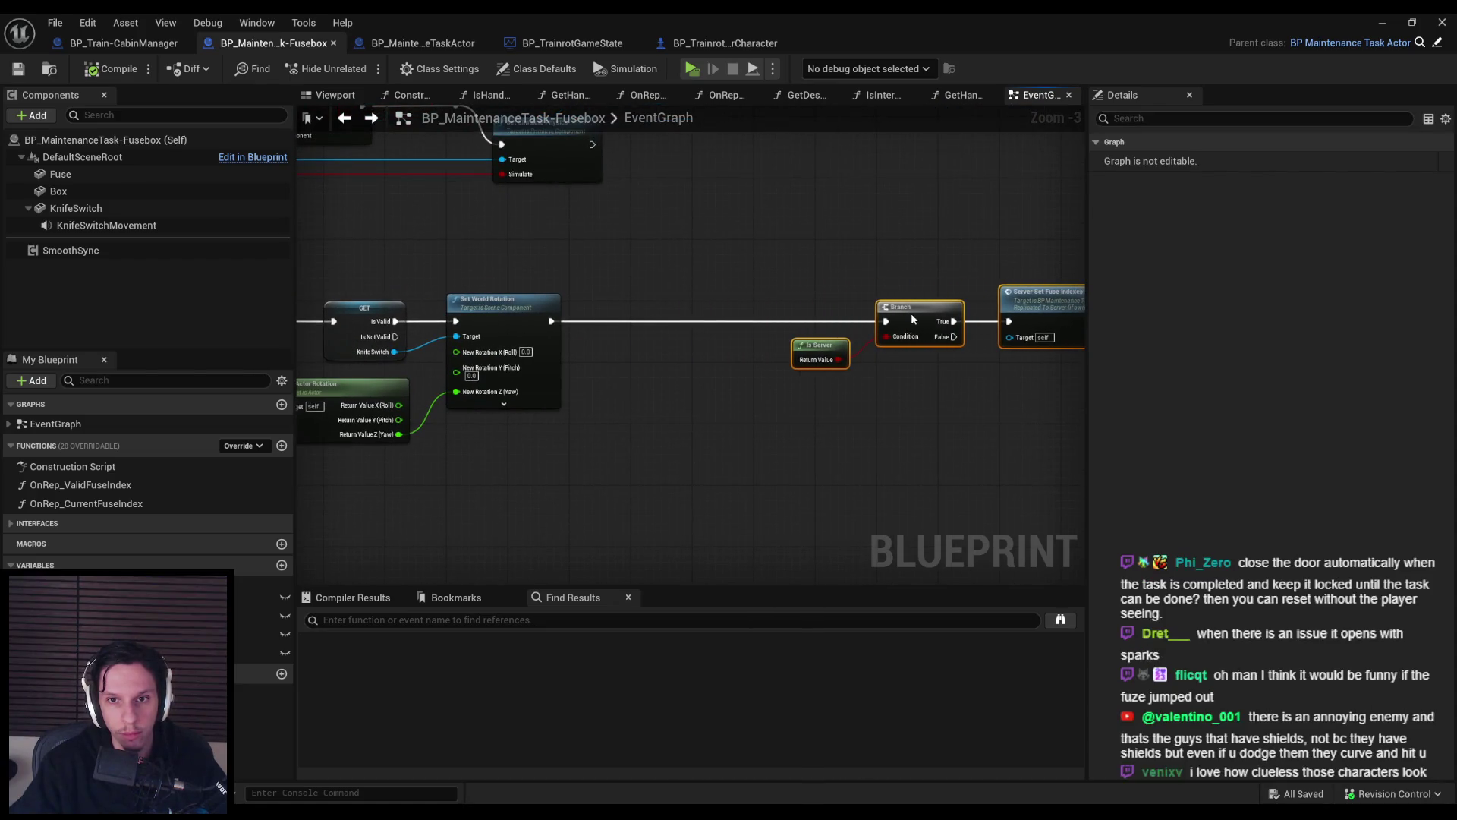
{"action": "scroll", "coordinate": [785, 270], "scroll_direction": "down", "scroll_amount": 5}
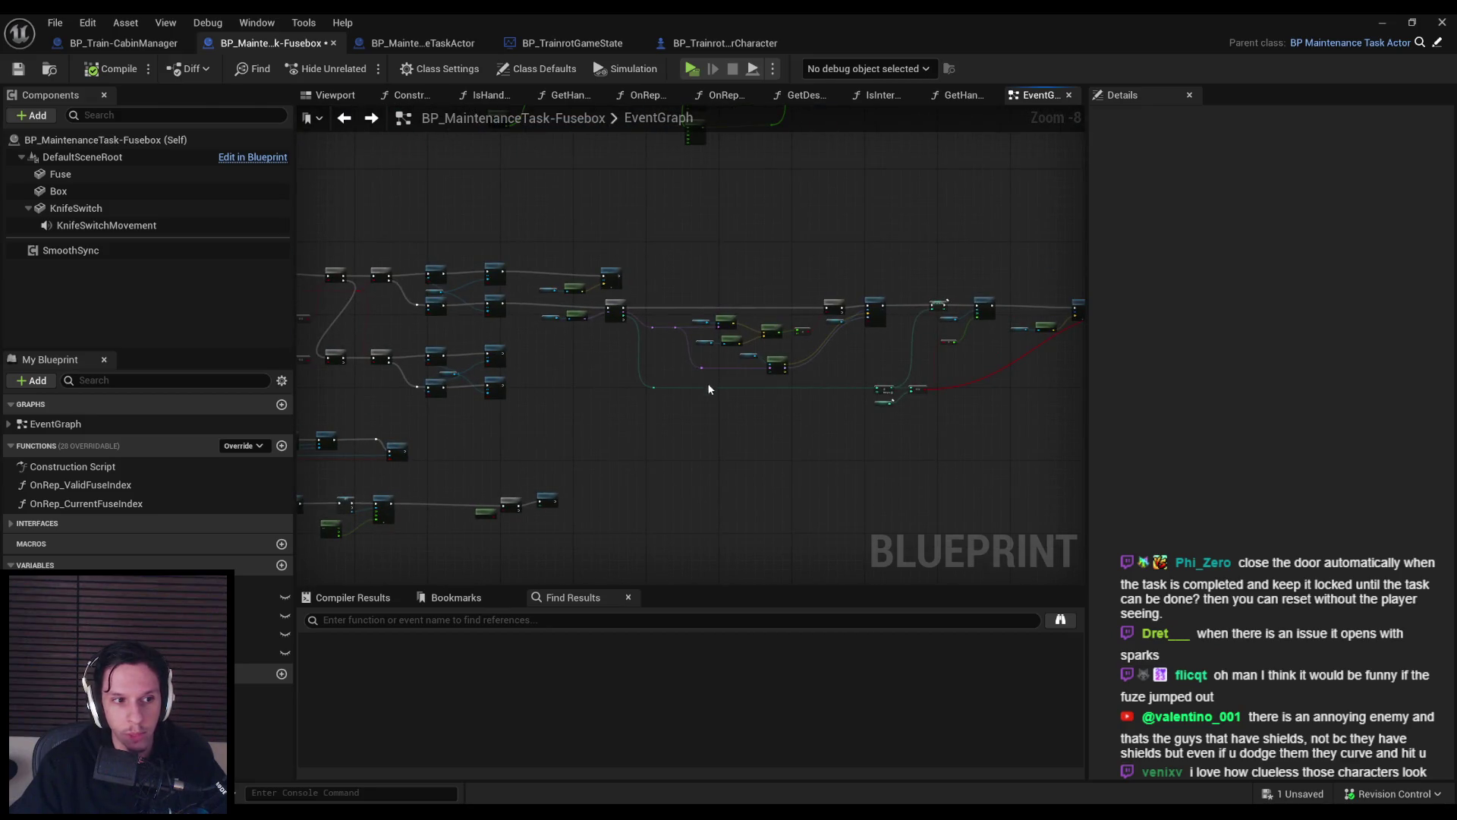
{"action": "scroll", "coordinate": [650, 330], "scroll_direction": "up", "scroll_amount": 4}
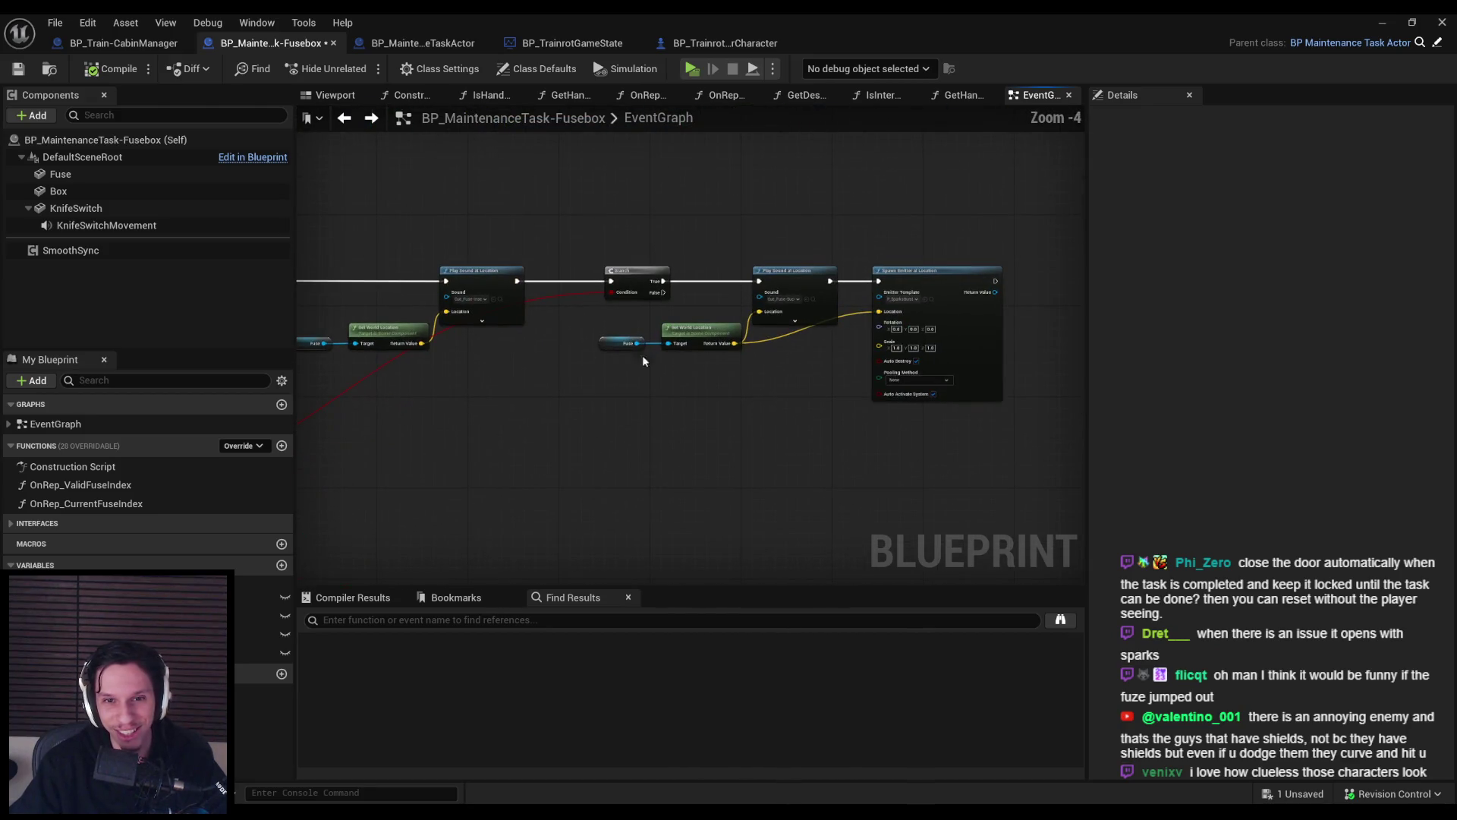
{"action": "scroll", "coordinate": [534, 388], "scroll_direction": "down", "scroll_amount": 3}
{"action": "scroll", "coordinate": [481, 292], "scroll_direction": "up", "scroll_amount": 4}
{"action": "left_click_drag", "start_coordinate": [769, 258], "coordinate": [643, 317]}
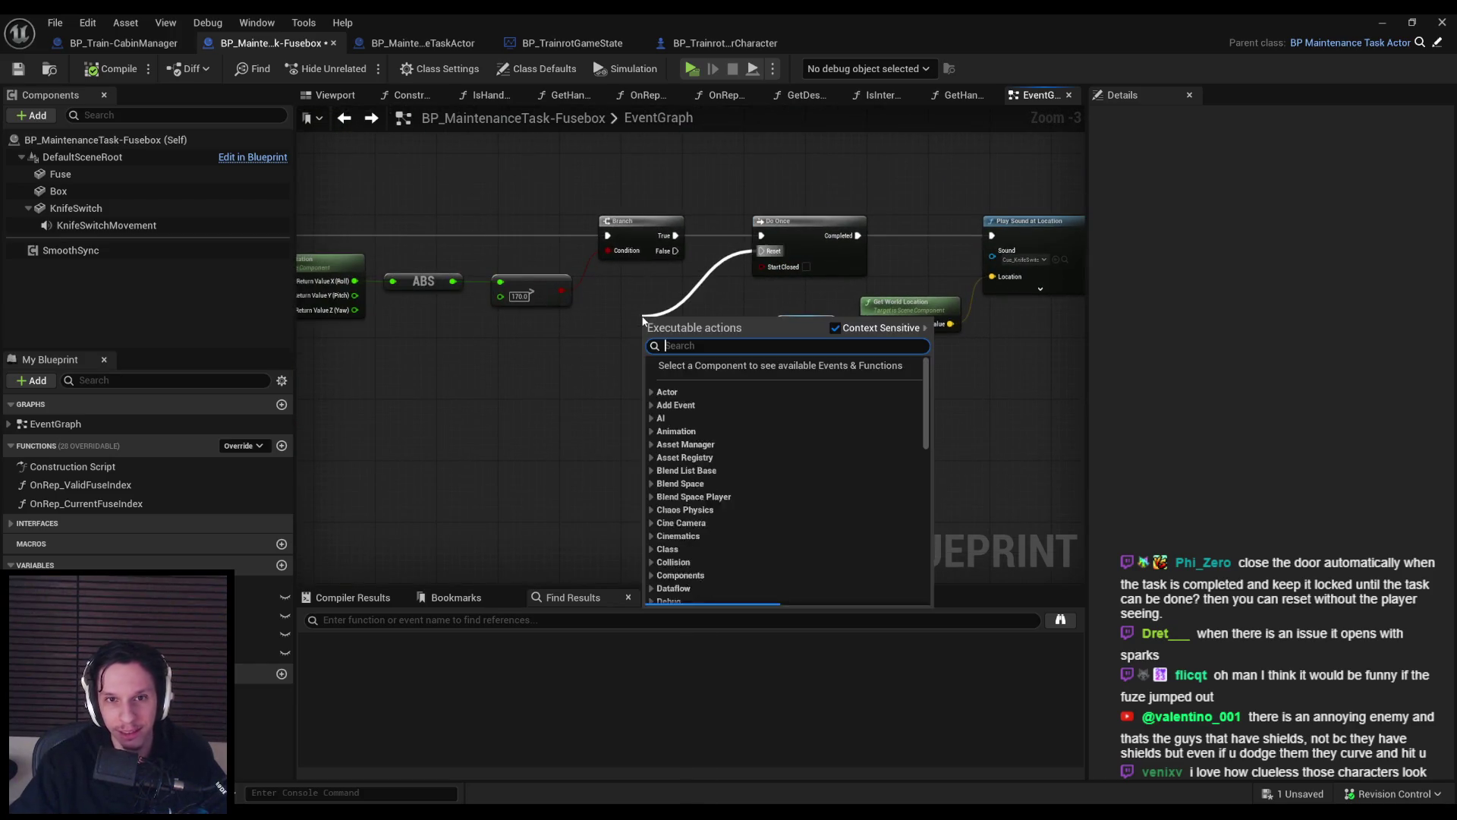
Add a Custom Event named ResetKnifeSwitchEvent to reset the Do Once.
{"action": "type", "text": "custom ev"}
{"action": "key", "text": "Return"}
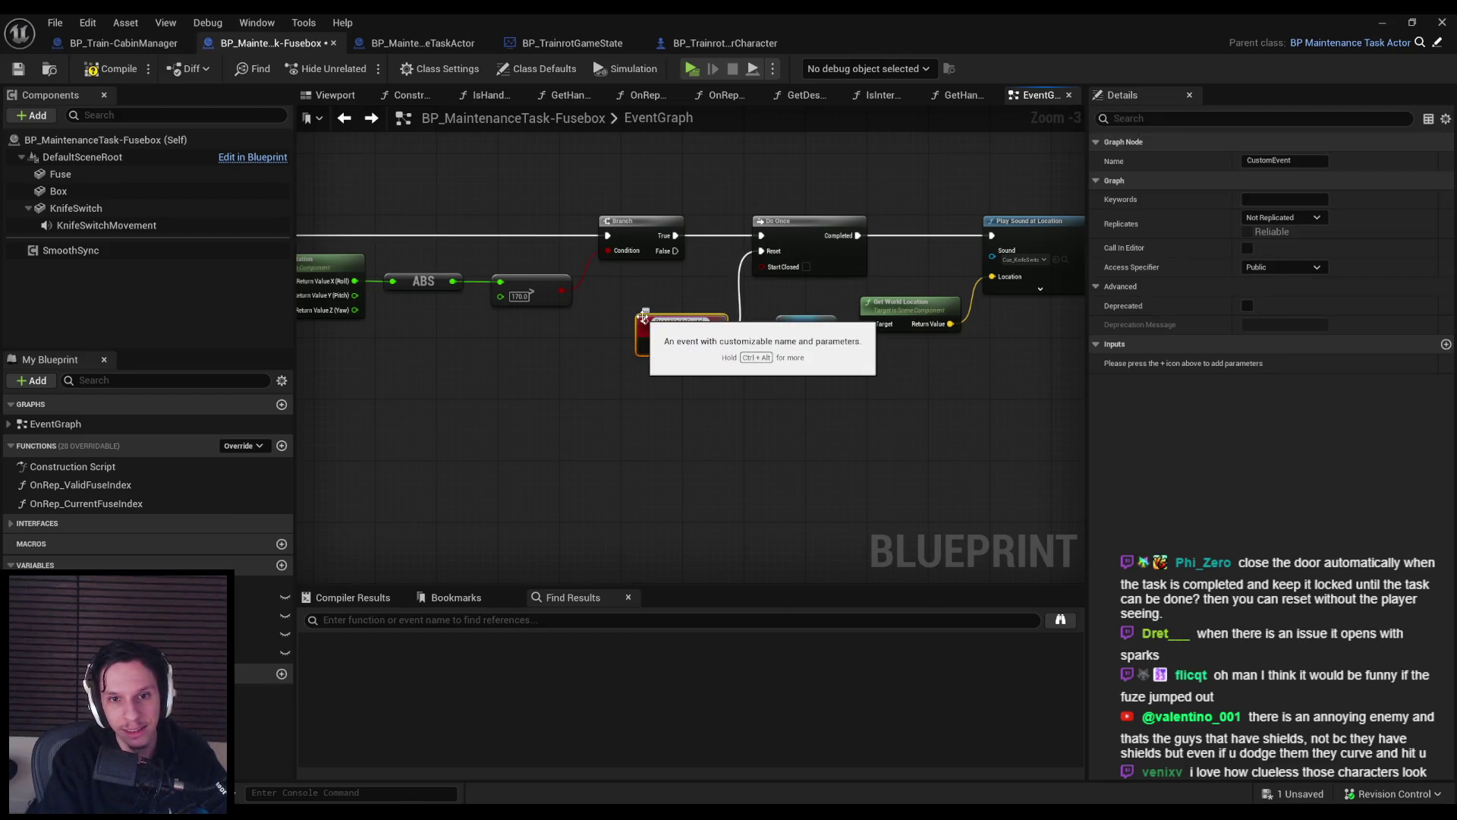
{"action": "key", "text": "Return"}
Call Reset Knife Switch Event right after Set World Rotation, before the Branch.
{"action": "mouse_move", "coordinate": [682, 361]}
{"action": "left_mouse_down"}
{"action": "mouse_move", "coordinate": [442, 421]}
{"action": "mouse_move", "coordinate": [243, 423]}
{"action": "left_mouse_up"}
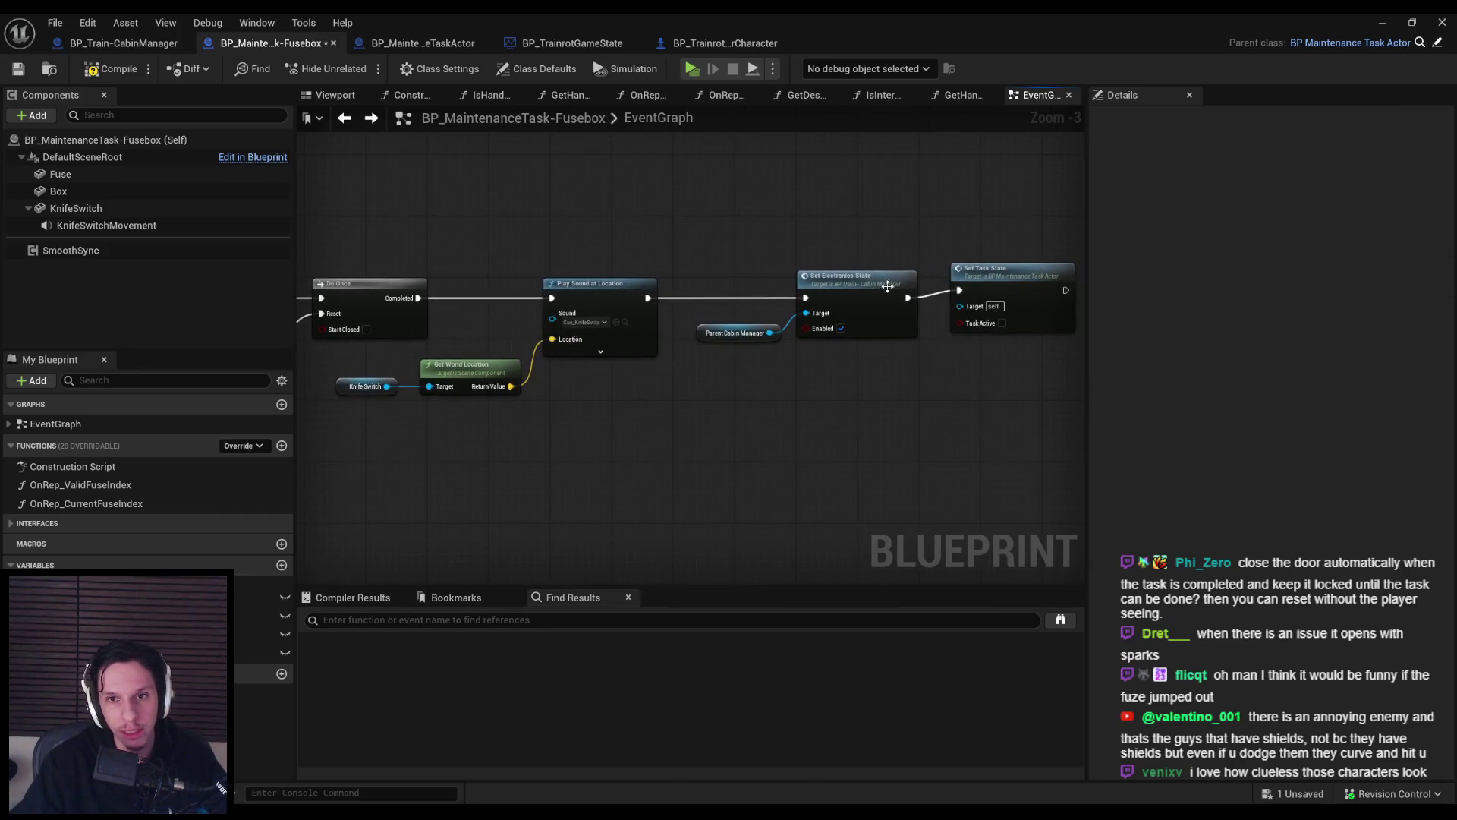
{"action": "mouse_move", "coordinate": [340, 356]}
{"action": "left_mouse_down"}
{"action": "mouse_move", "coordinate": [577, 312]}
{"action": "mouse_move", "coordinate": [762, 400]}
{"action": "left_mouse_up"}
{"action": "scroll", "coordinate": [582, 309], "scroll_direction": "down", "scroll_amount": 4}
{"action": "scroll", "coordinate": [762, 401], "scroll_direction": "up", "scroll_amount": 4}
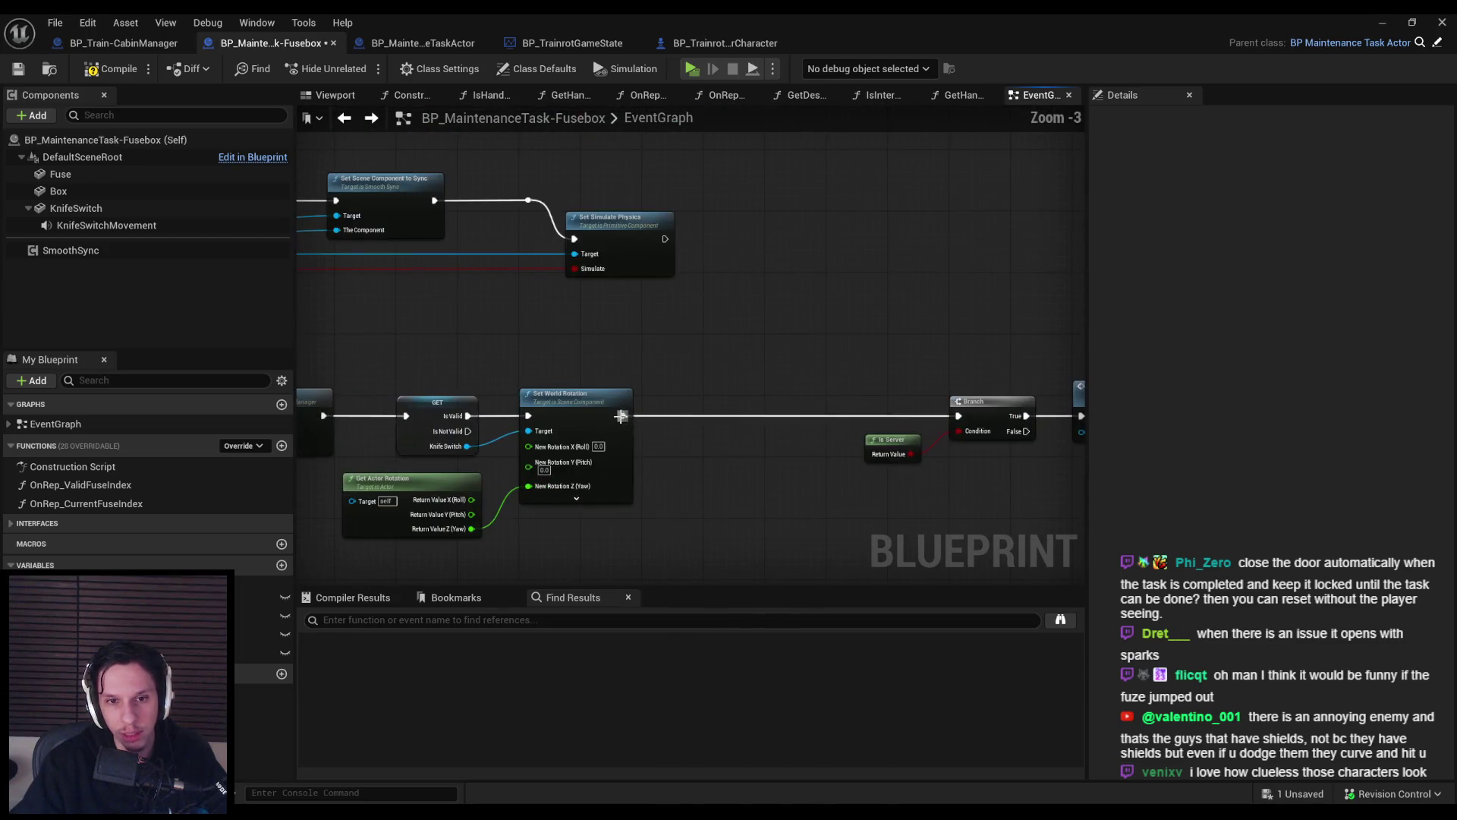
{"action": "left_click_drag", "start_coordinate": [623, 416], "coordinate": [680, 416]}
{"action": "type", "text": "reset kni"}
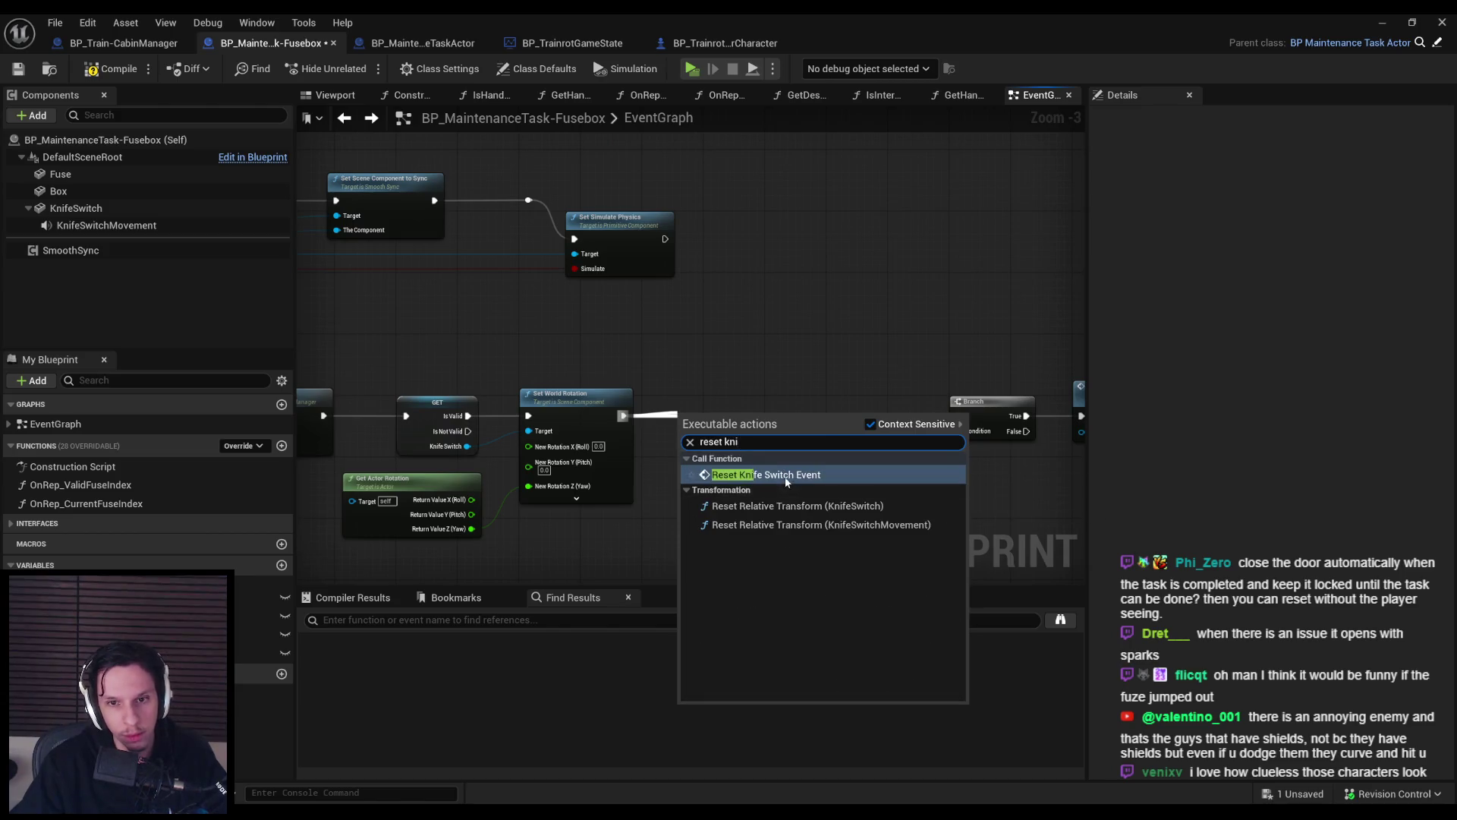
{"action": "left_click", "coordinate": [787, 474]}
{"action": "left_click_drag", "start_coordinate": [721, 413], "coordinate": [732, 410]}
{"action": "left_click", "coordinate": [850, 453]}
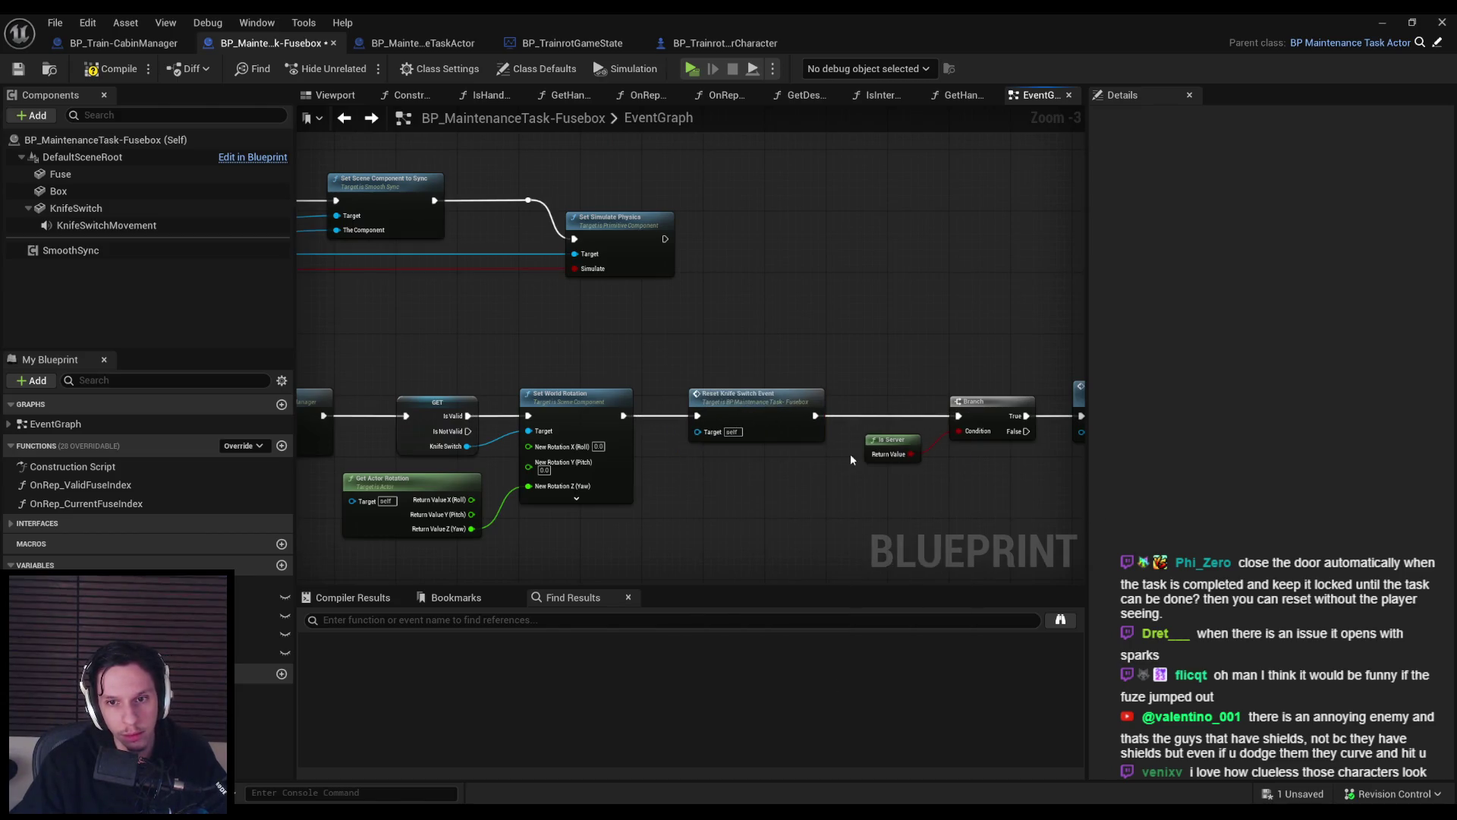
{"action": "scroll", "coordinate": [750, 409], "scroll_direction": "down", "scroll_amount": 4}
{"action": "scroll", "coordinate": [668, 325], "scroll_direction": "up", "scroll_amount": 4}
{"action": "scroll", "coordinate": [668, 325], "scroll_direction": "down", "scroll_amount": 1}
{"action": "scroll", "coordinate": [668, 325], "scroll_direction": "up", "scroll_amount": 2}
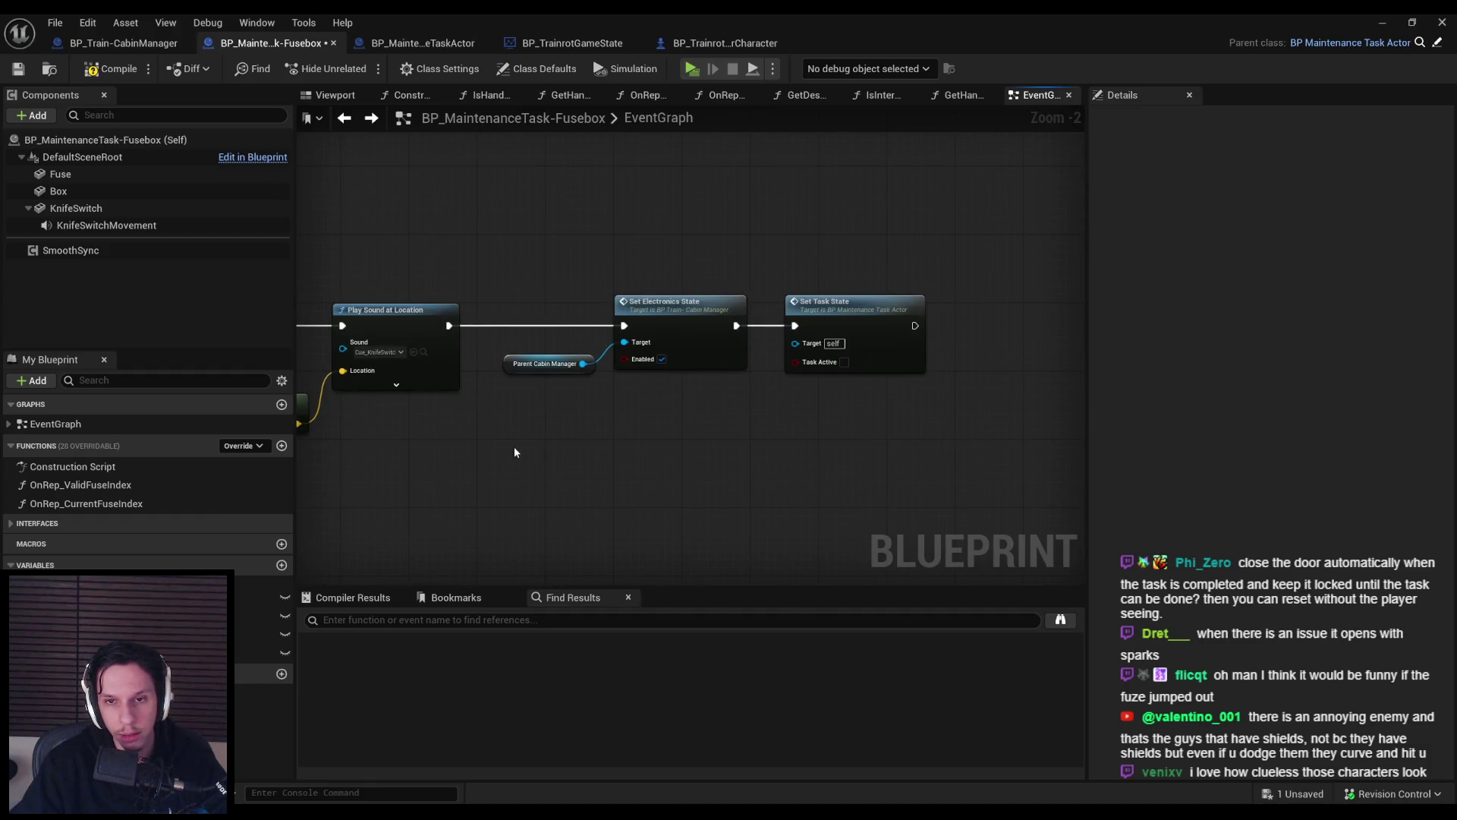
Check the Set Electronics State and Set Task State nodes, then save the fusebox blueprint.
{"action": "left_click_drag", "start_coordinate": [514, 446], "coordinate": [779, 421]}
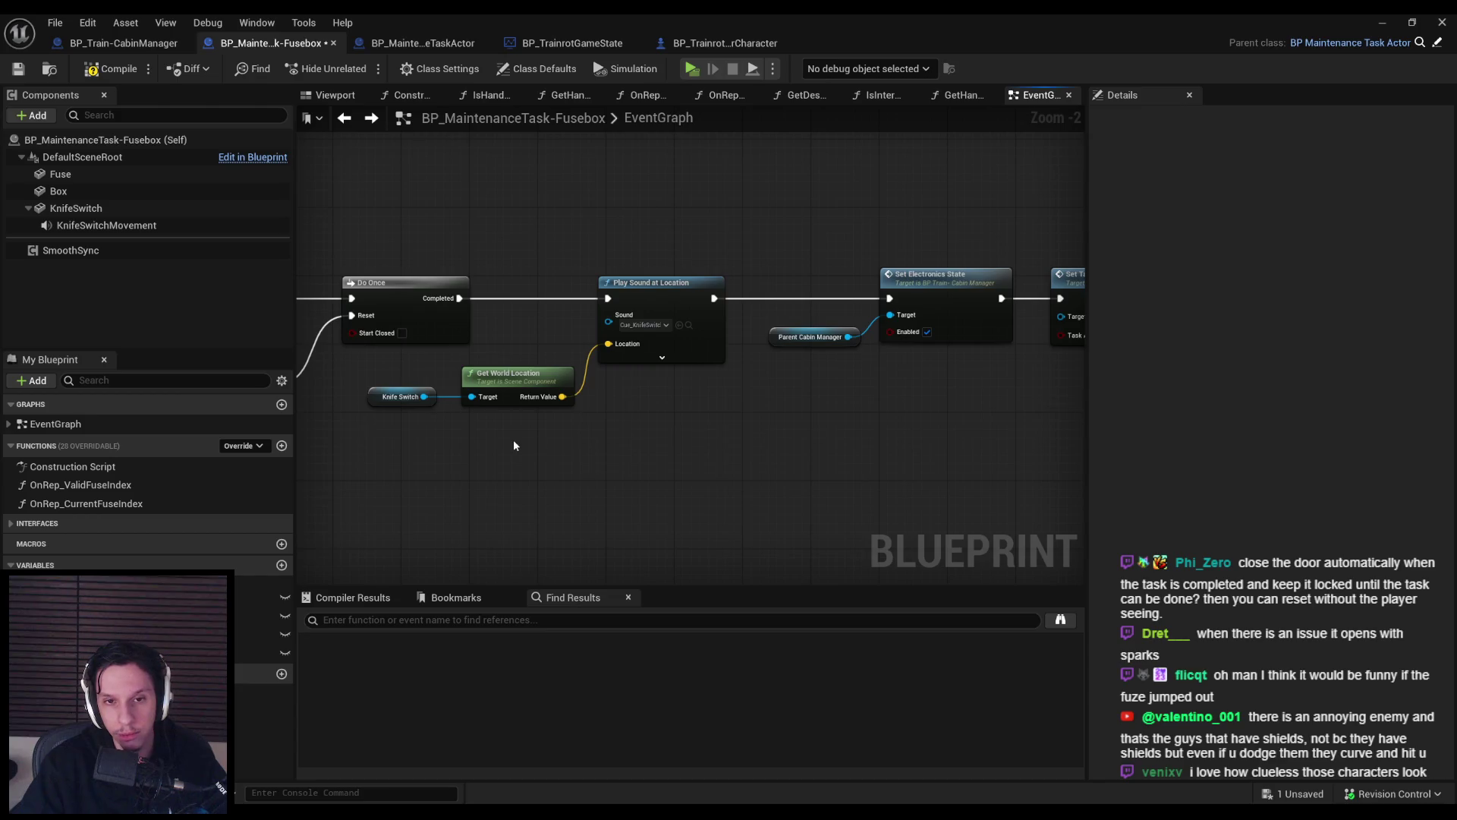
{"action": "mouse_move", "coordinate": [625, 446]}
{"action": "left_mouse_down"}
{"action": "mouse_move", "coordinate": [548, 448]}
{"action": "mouse_move", "coordinate": [844, 454]}
{"action": "left_mouse_up"}
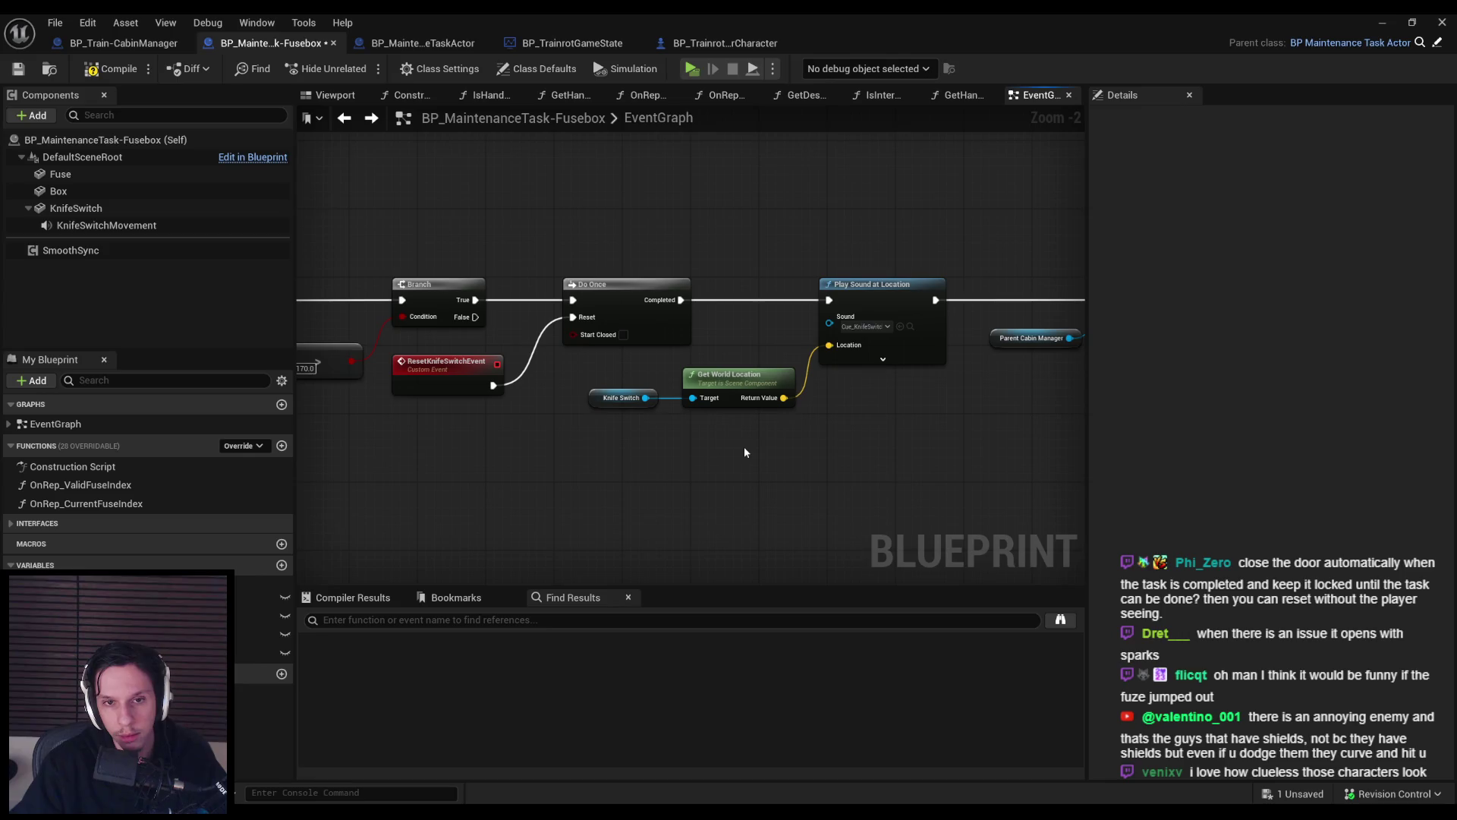
{"action": "mouse_move", "coordinate": [644, 463]}
{"action": "left_mouse_down"}
{"action": "mouse_move", "coordinate": [867, 457]}
{"action": "mouse_move", "coordinate": [407, 413]}
{"action": "mouse_move", "coordinate": [670, 423]}
{"action": "left_mouse_up"}
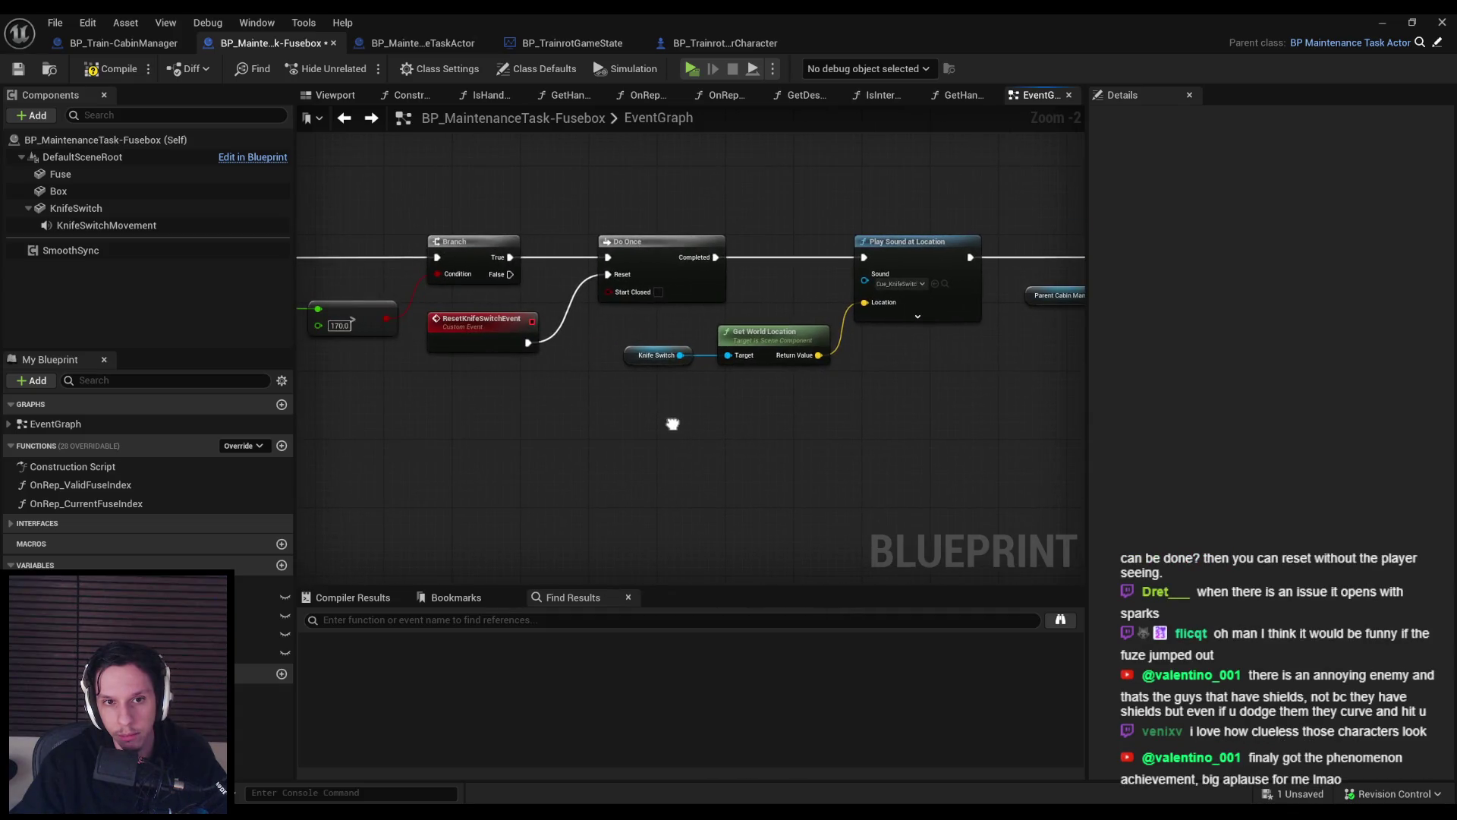
{"action": "scroll", "coordinate": [673, 423], "scroll_direction": "down", "scroll_amount": 2}
{"action": "scroll", "coordinate": [918, 250], "scroll_direction": "down", "scroll_amount": 2}
{"action": "scroll", "coordinate": [816, 289], "scroll_direction": "up", "scroll_amount": 4}
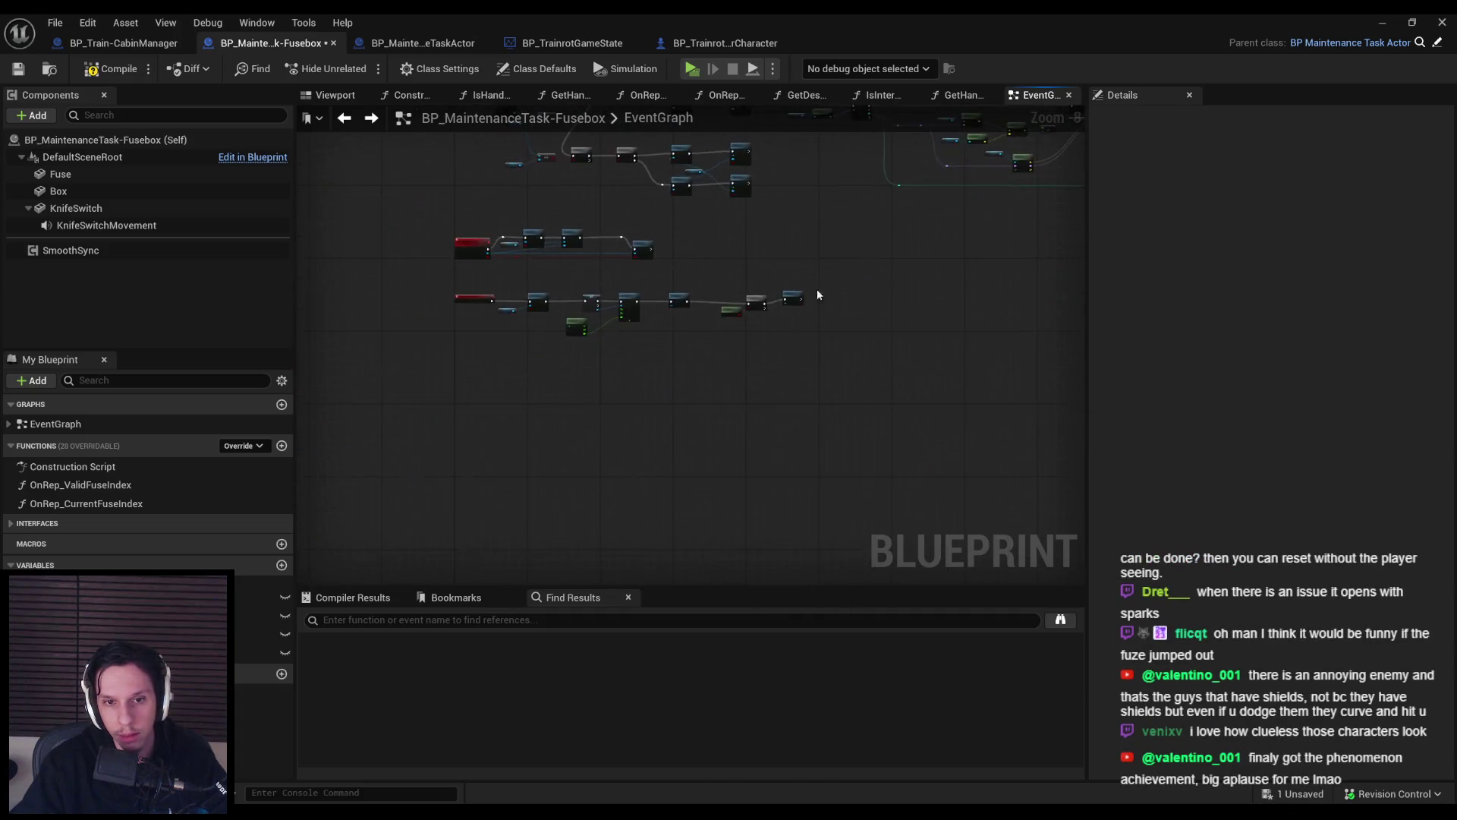
{"action": "scroll", "coordinate": [737, 284], "scroll_direction": "down", "scroll_amount": 2}
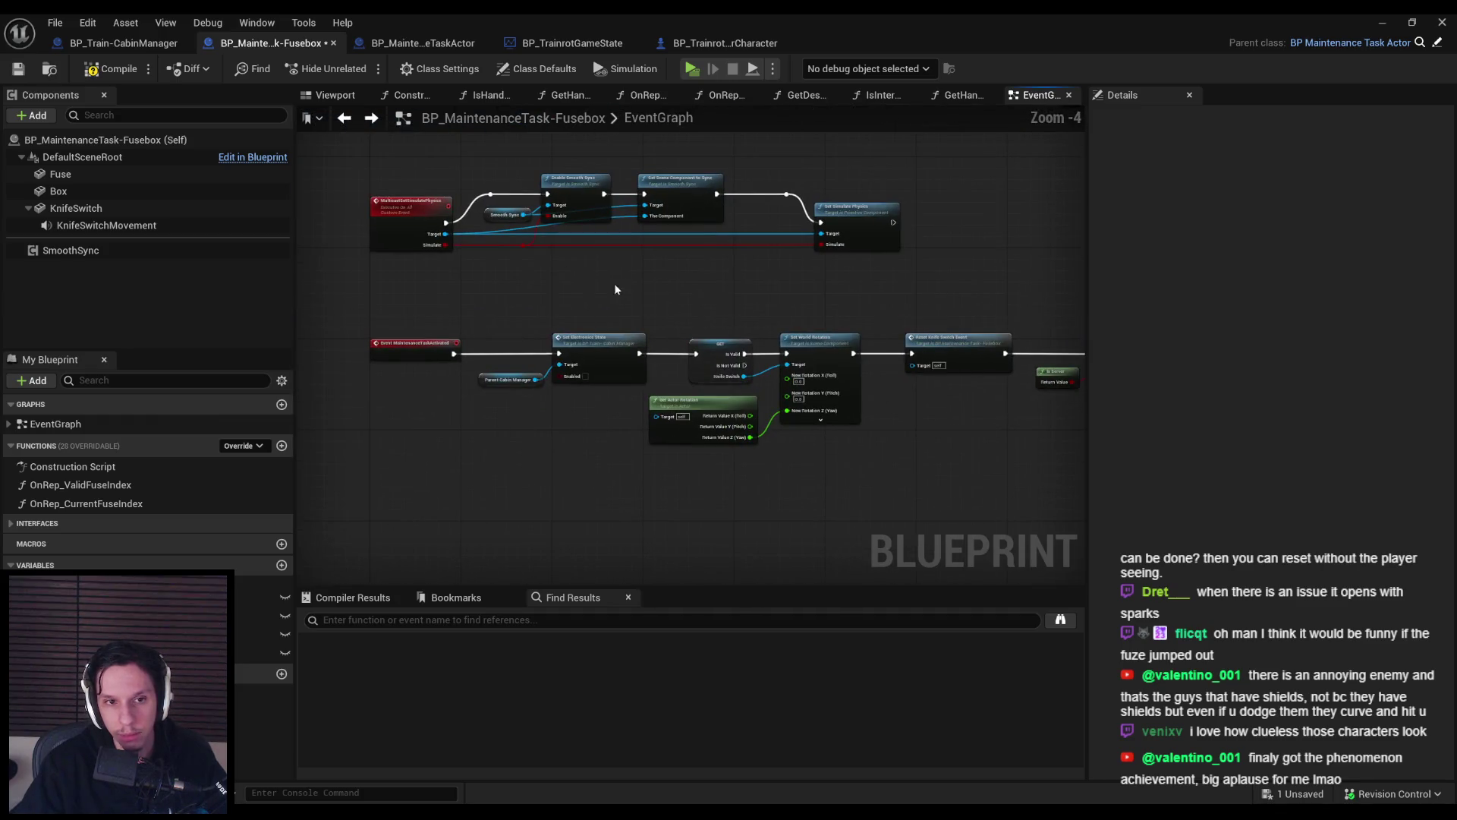
{"action": "left_click", "coordinate": [19, 72]}
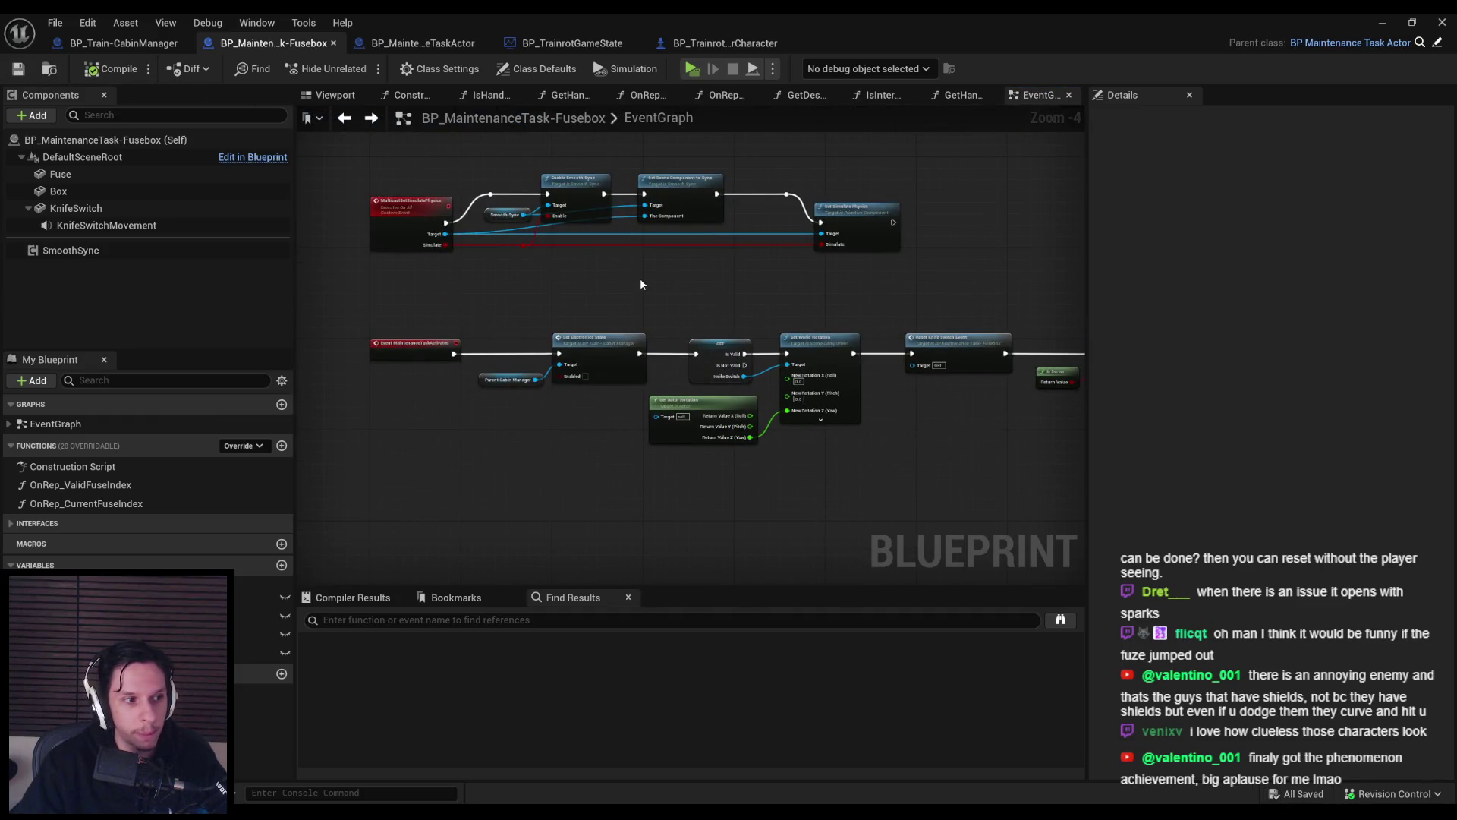
Return to the GameWorldLevel editor.
{"action": "left_click_drag", "start_coordinate": [647, 279], "coordinate": [404, 270]}
{"action": "scroll", "coordinate": [720, 308], "scroll_direction": "up", "scroll_amount": 1}
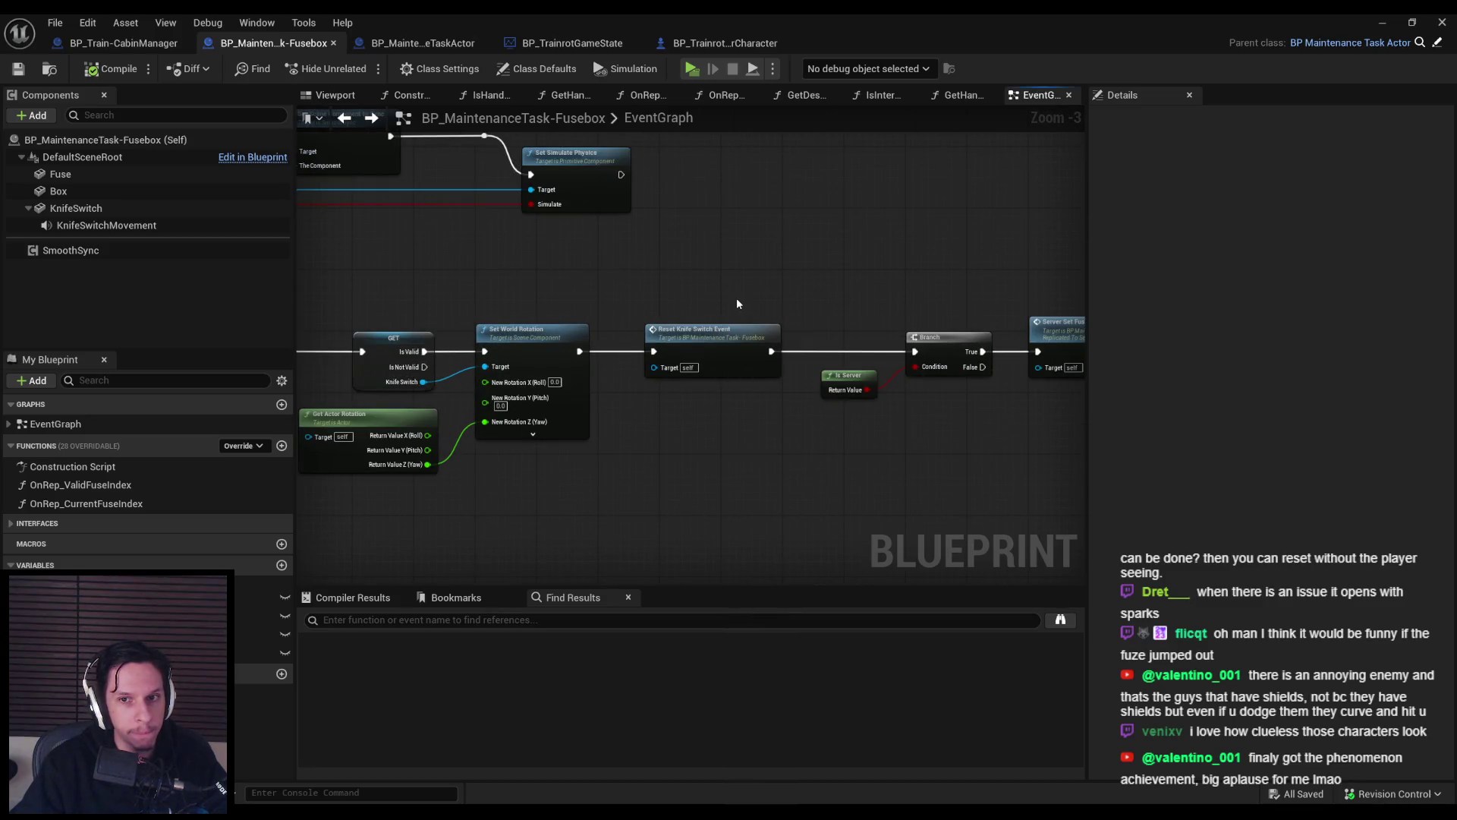
{"action": "scroll", "coordinate": [727, 299], "scroll_direction": "down", "scroll_amount": 2}
{"action": "key", "text": "alt+Tab"}
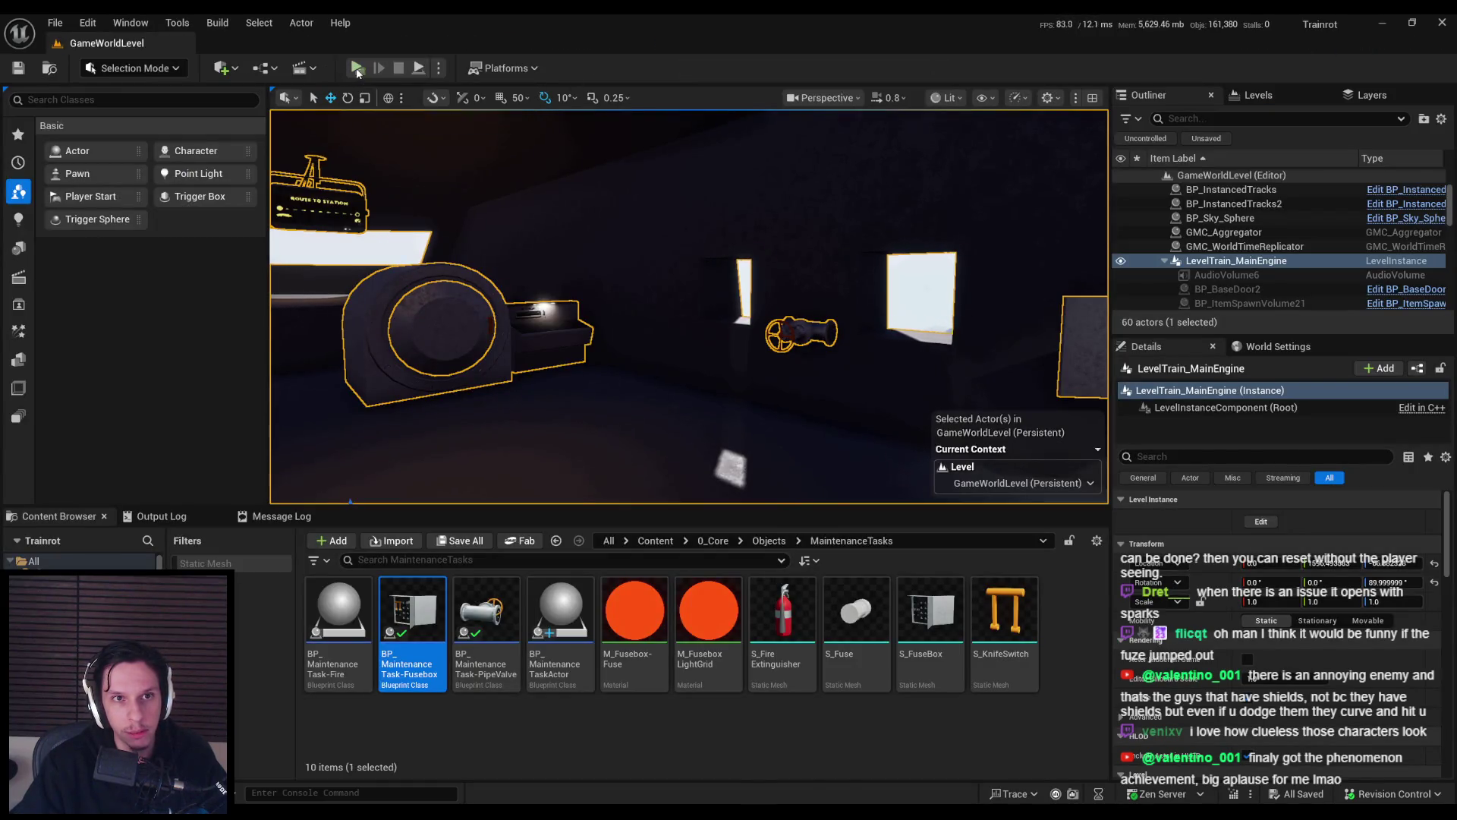
Start a server-and-two-client play test and walk the players up to the fuse box.
{"action": "left_click", "coordinate": [357, 69]}
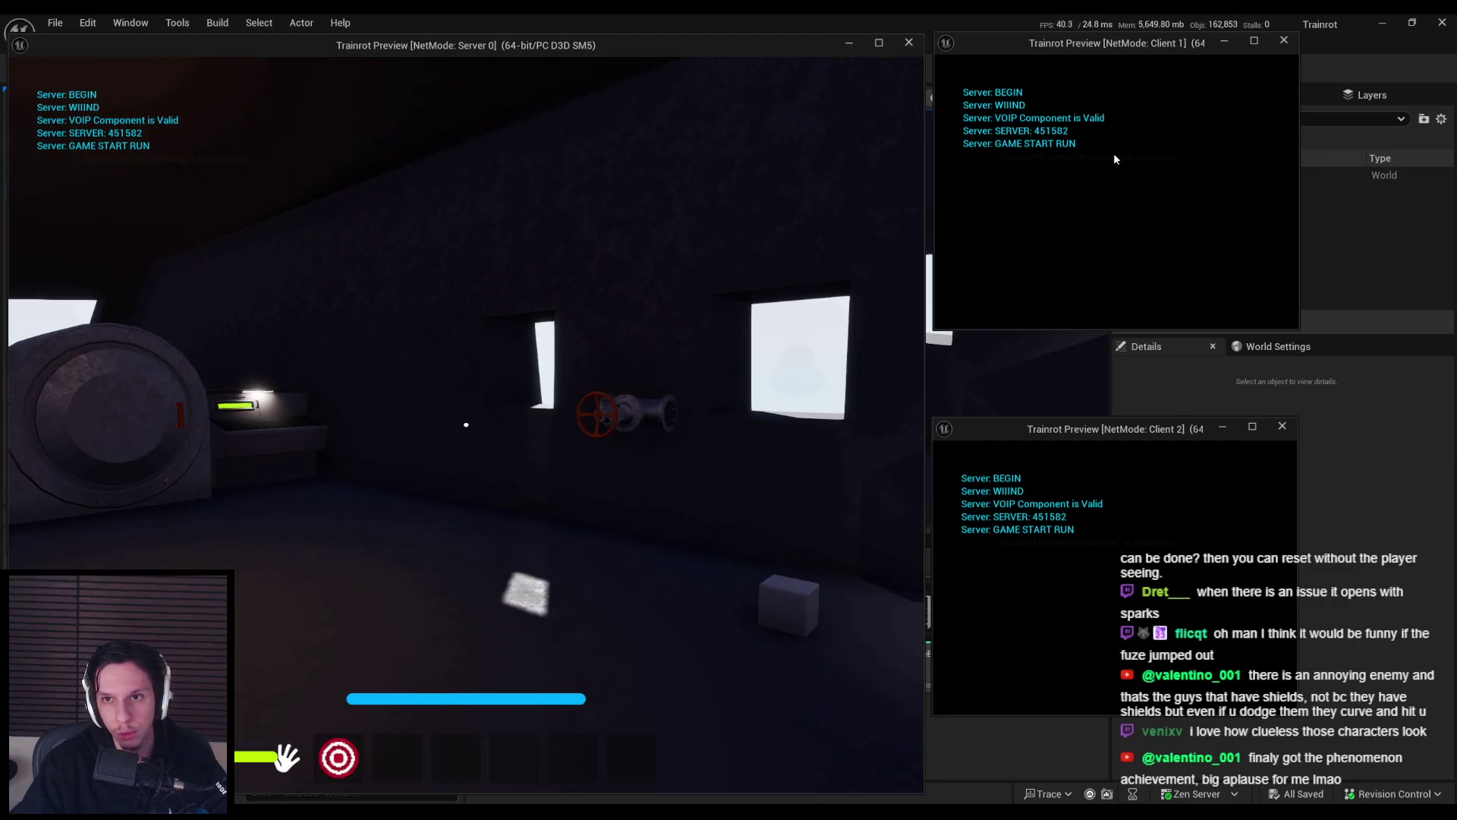
{"action": "key", "text": "w"}
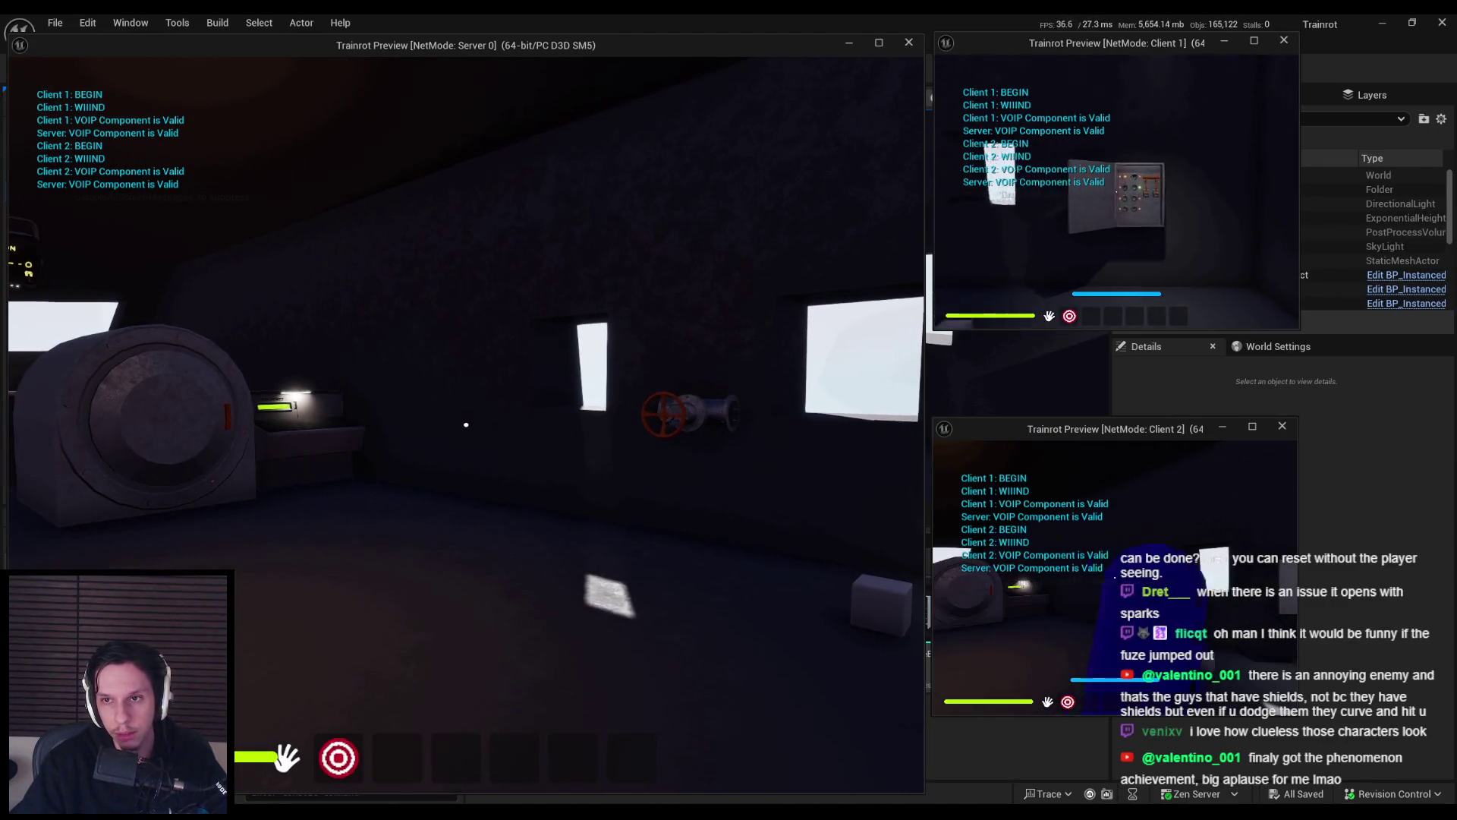
{"action": "key", "text": "a"}
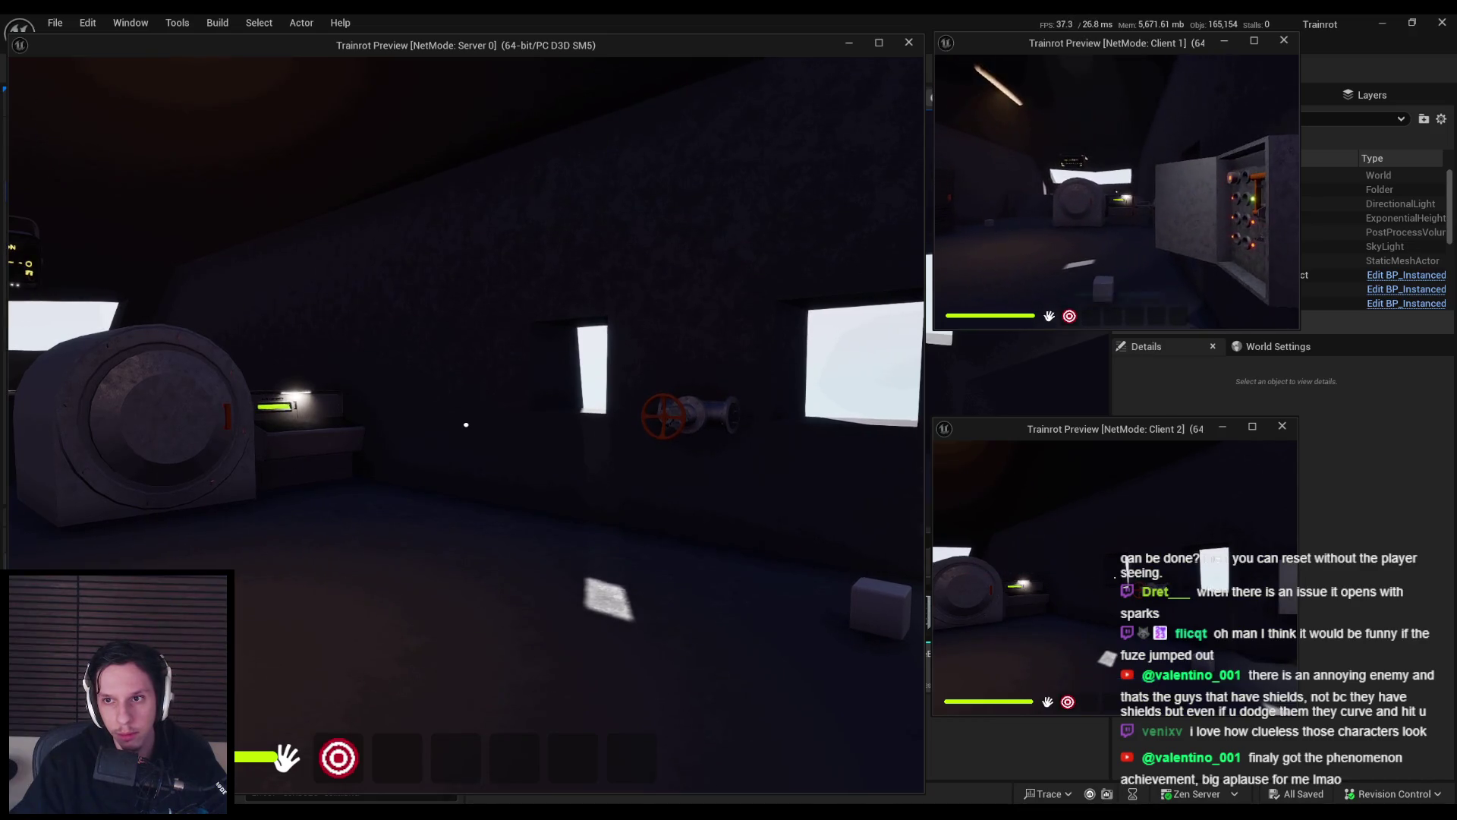
{"action": "left_click", "coordinate": [1152, 541]}
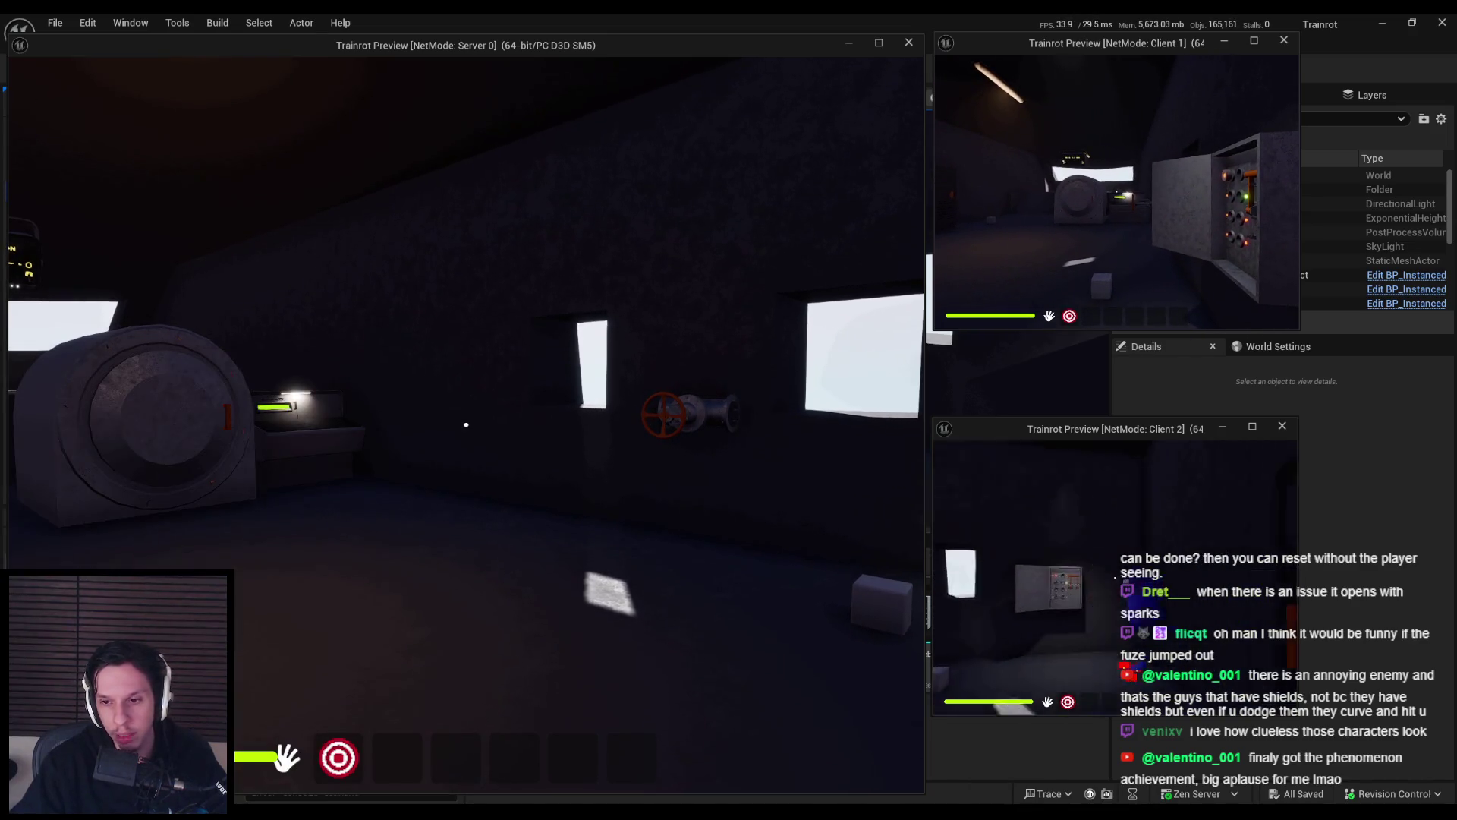
{"action": "key", "text": "a"}
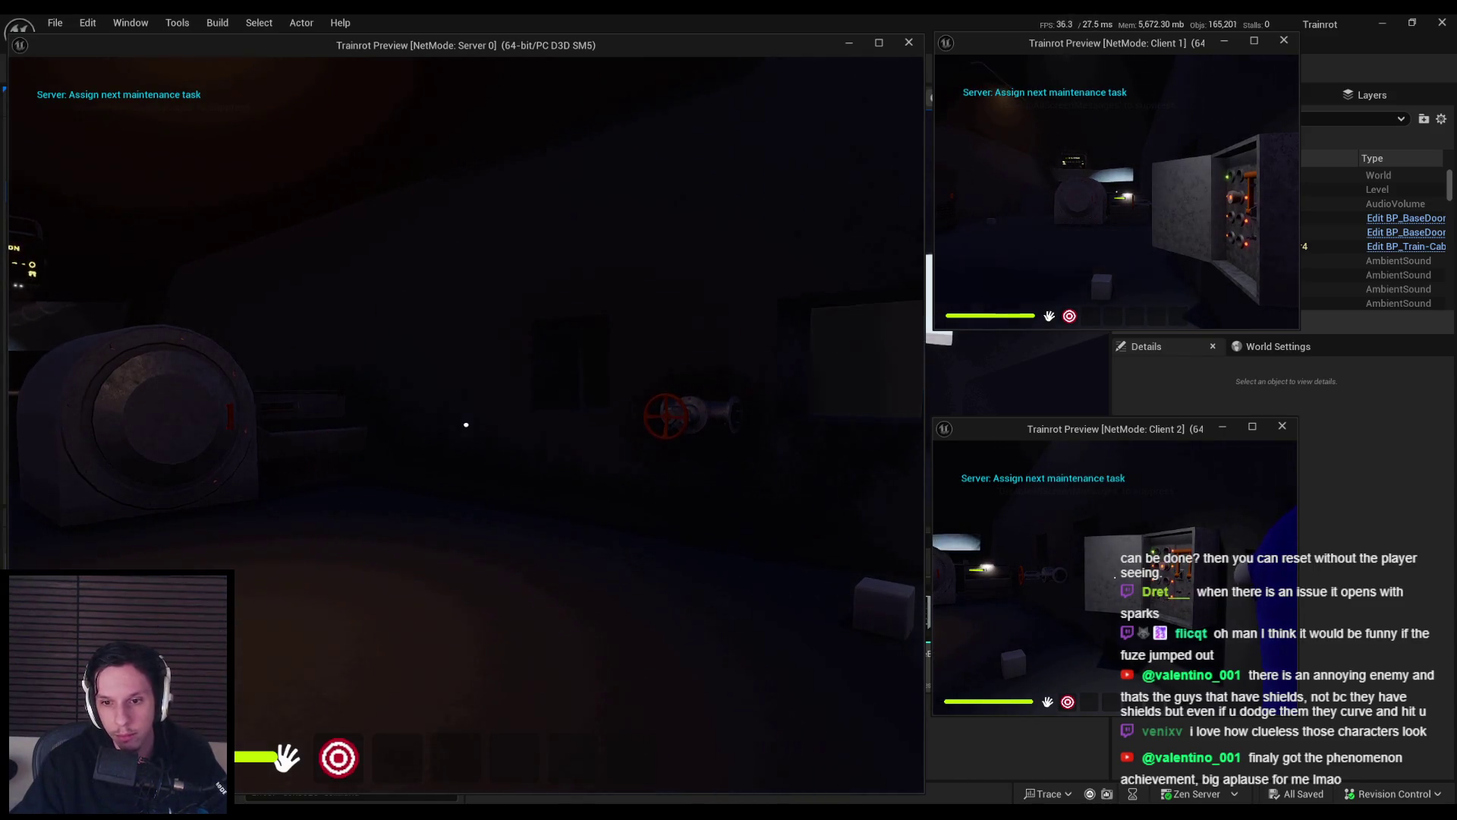
{"action": "key", "text": "w"}
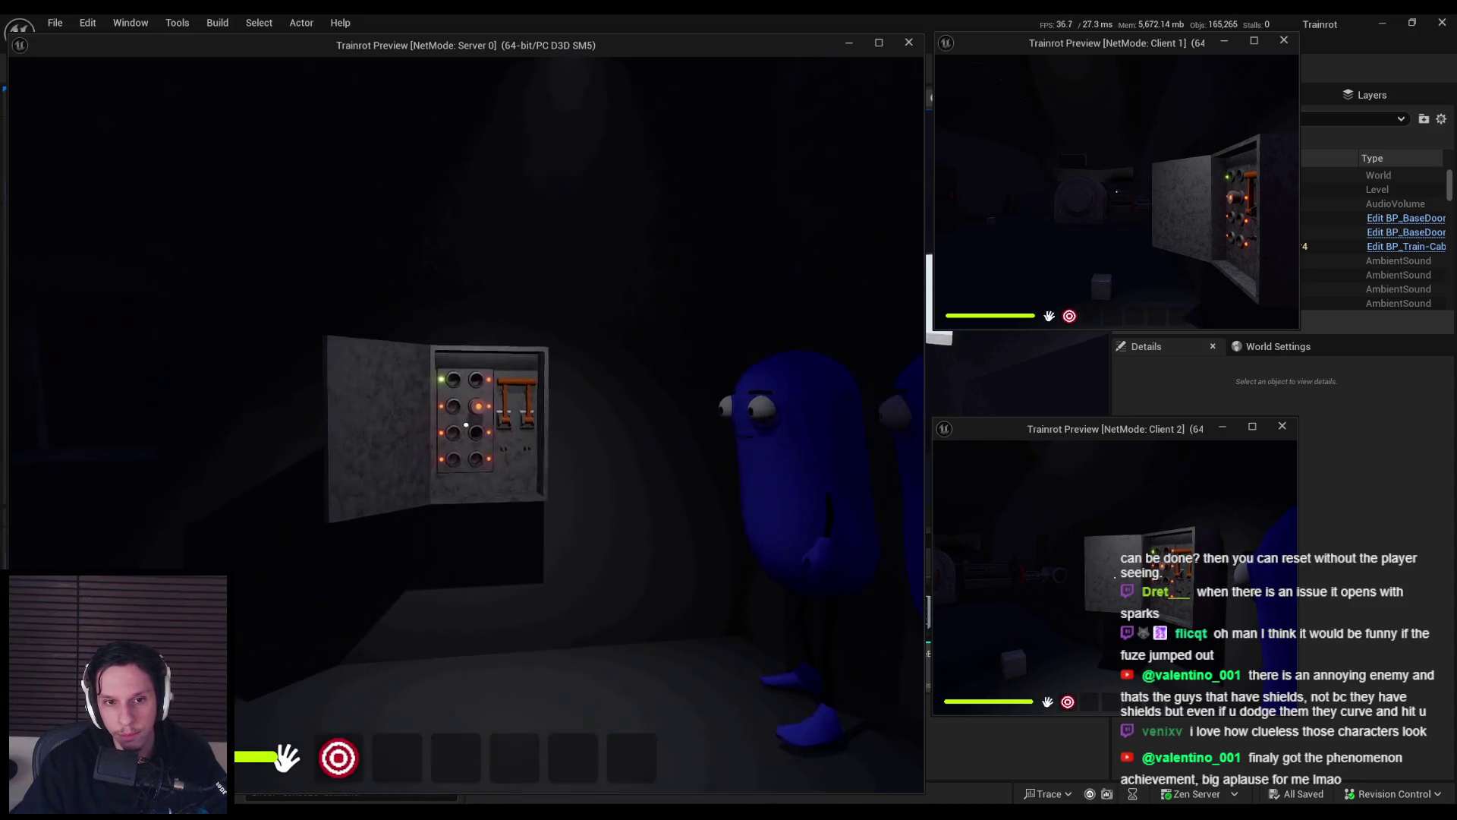
Insert a fuse, pull the orange knife switch, and seat a fuse to complete the task.
{"action": "left_click", "coordinate": [472, 433]}
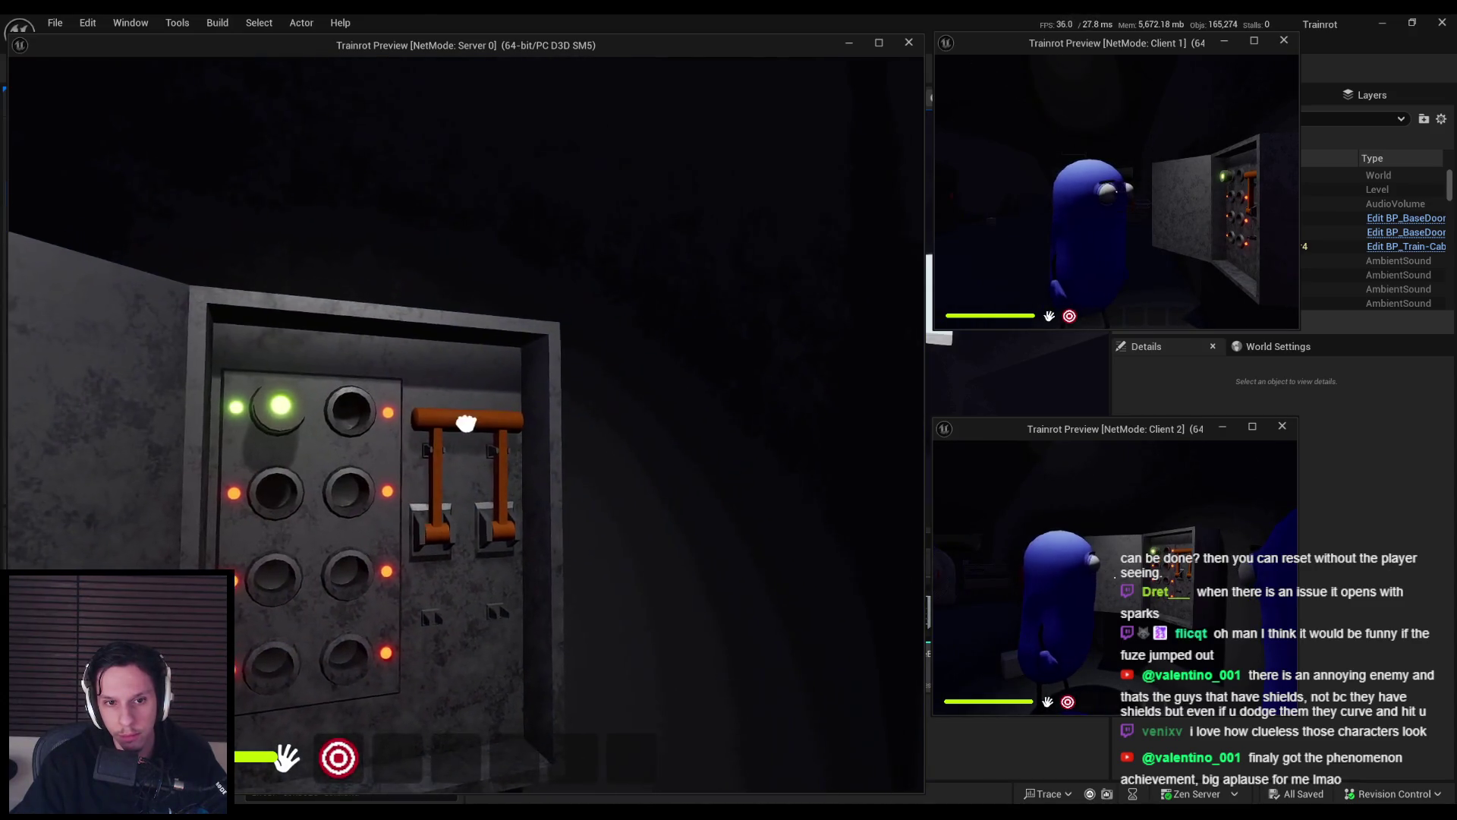
{"action": "left_click", "coordinate": [471, 417]}
{"action": "key", "text": "s"}
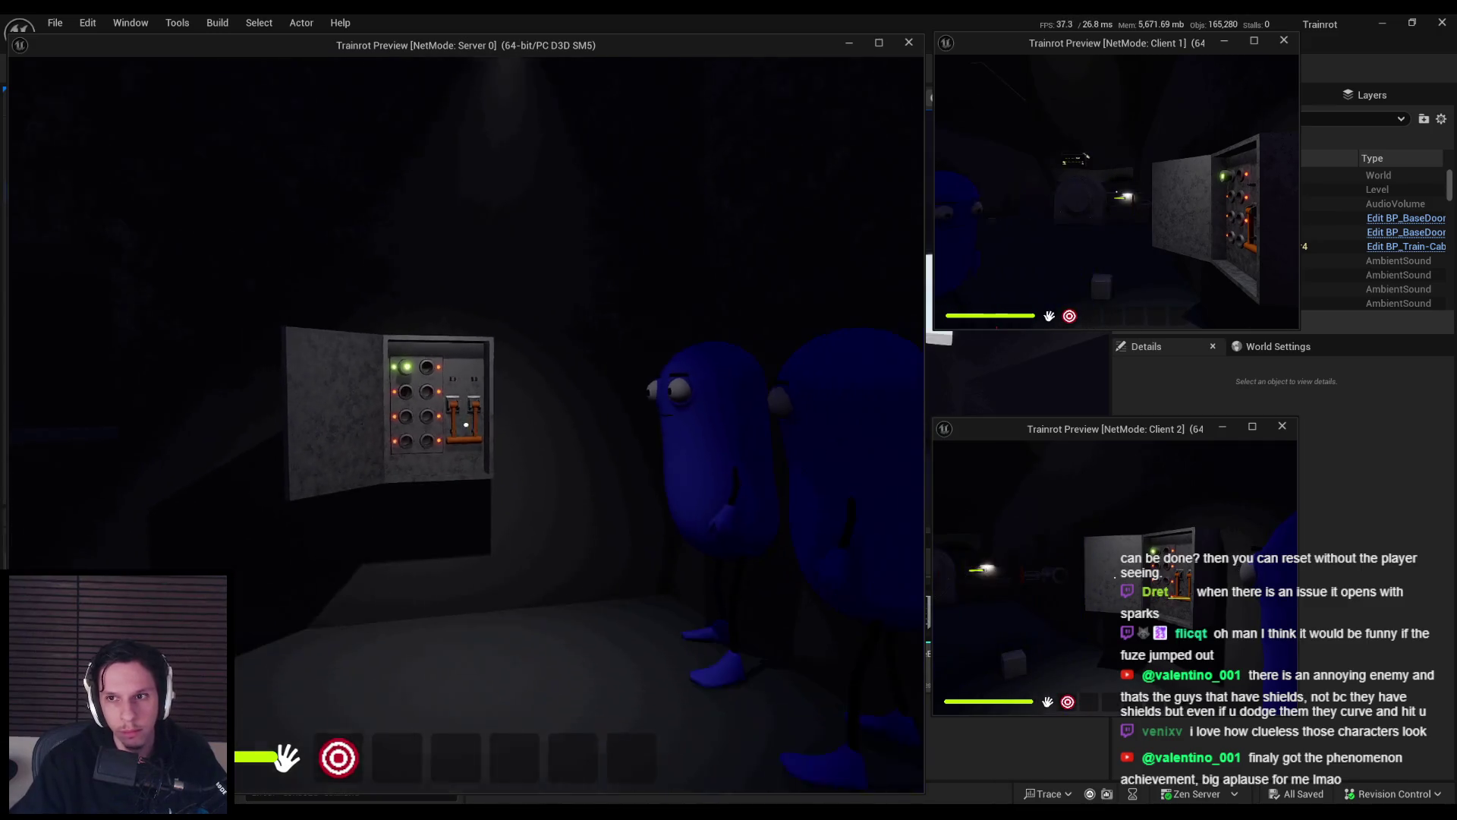
{"action": "mouse_move", "coordinate": [466, 424]}
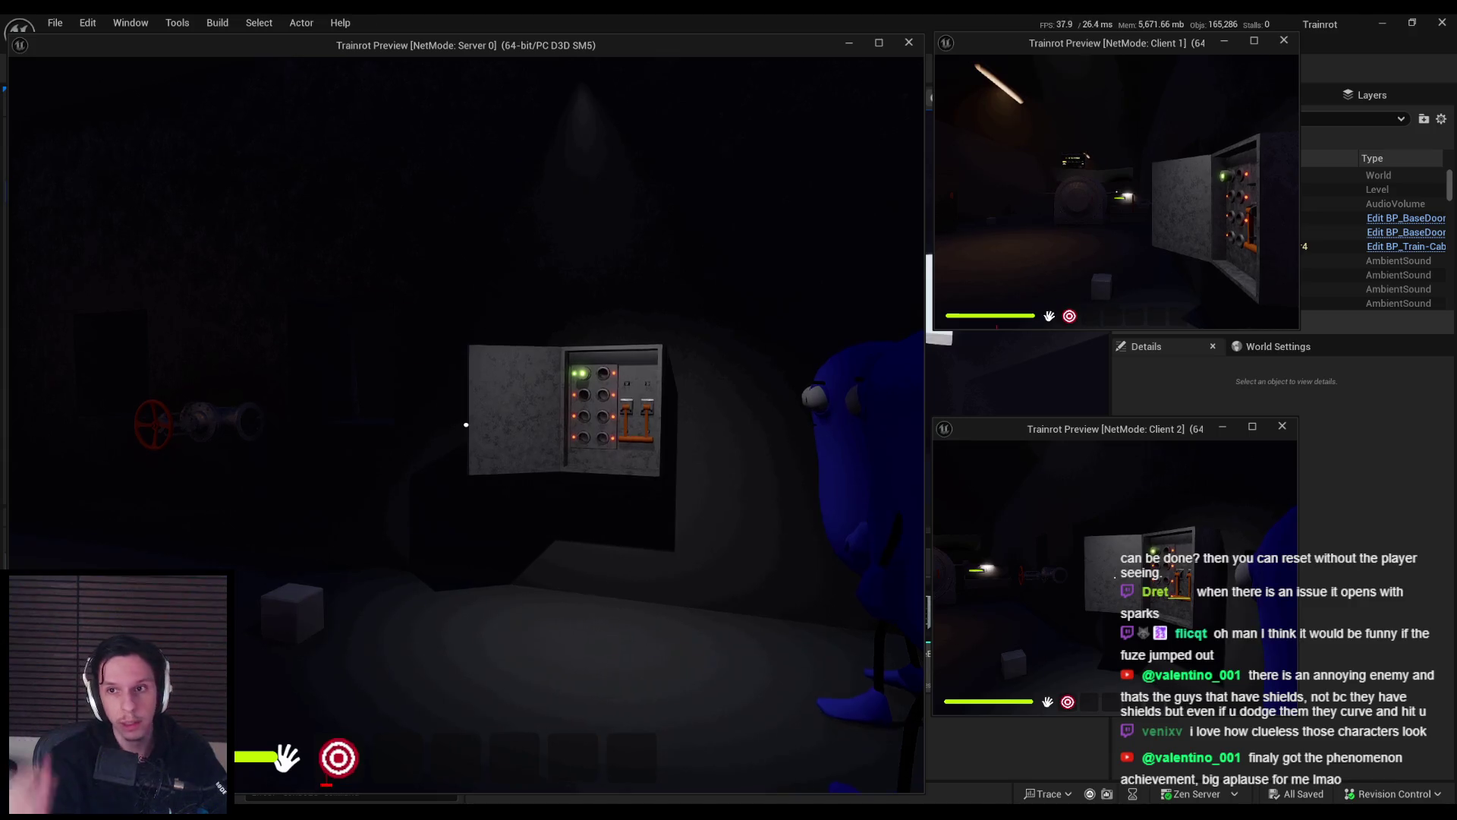
{"action": "key", "text": "w"}
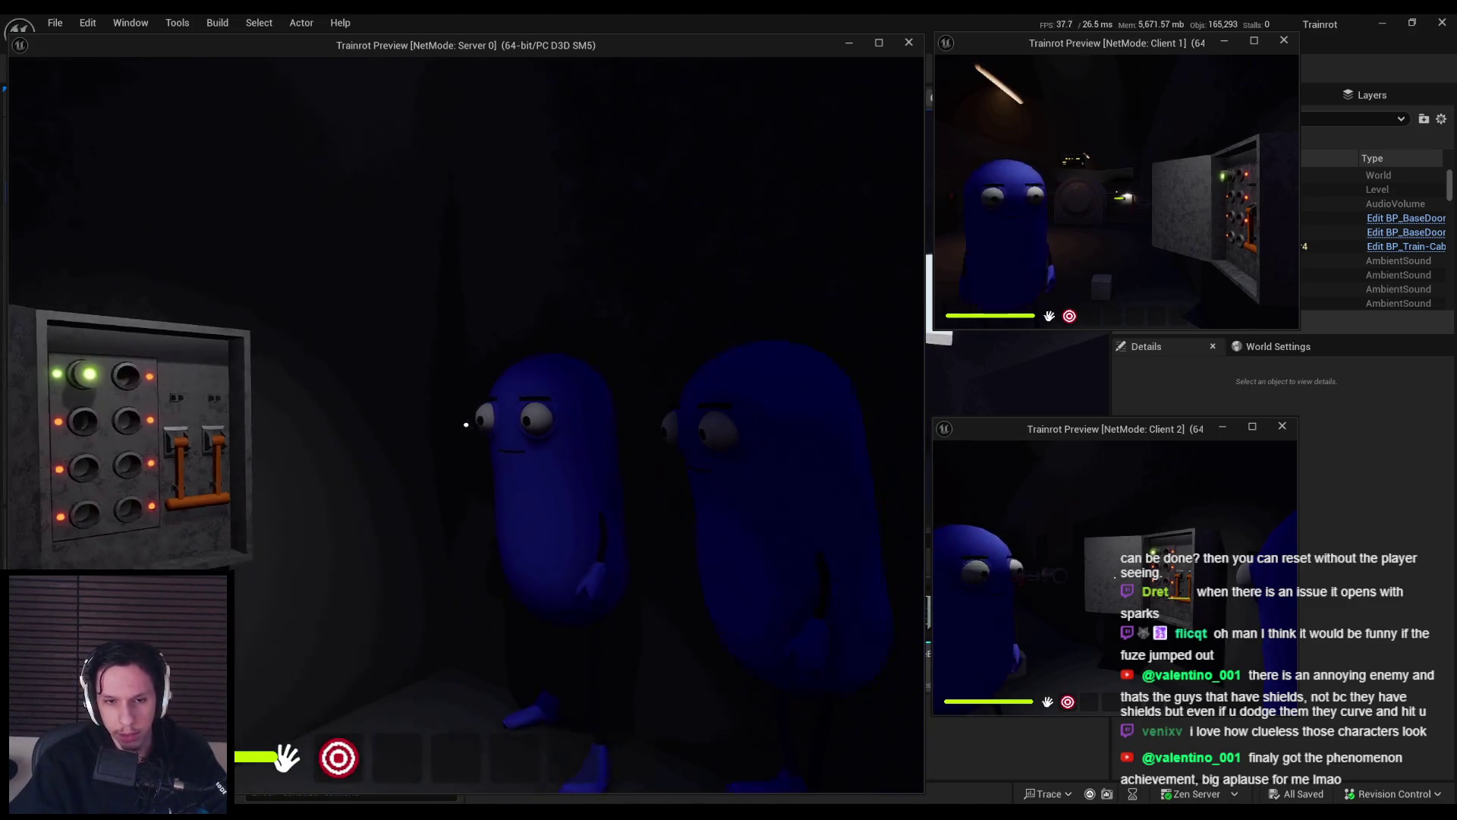
{"action": "key", "text": "w"}
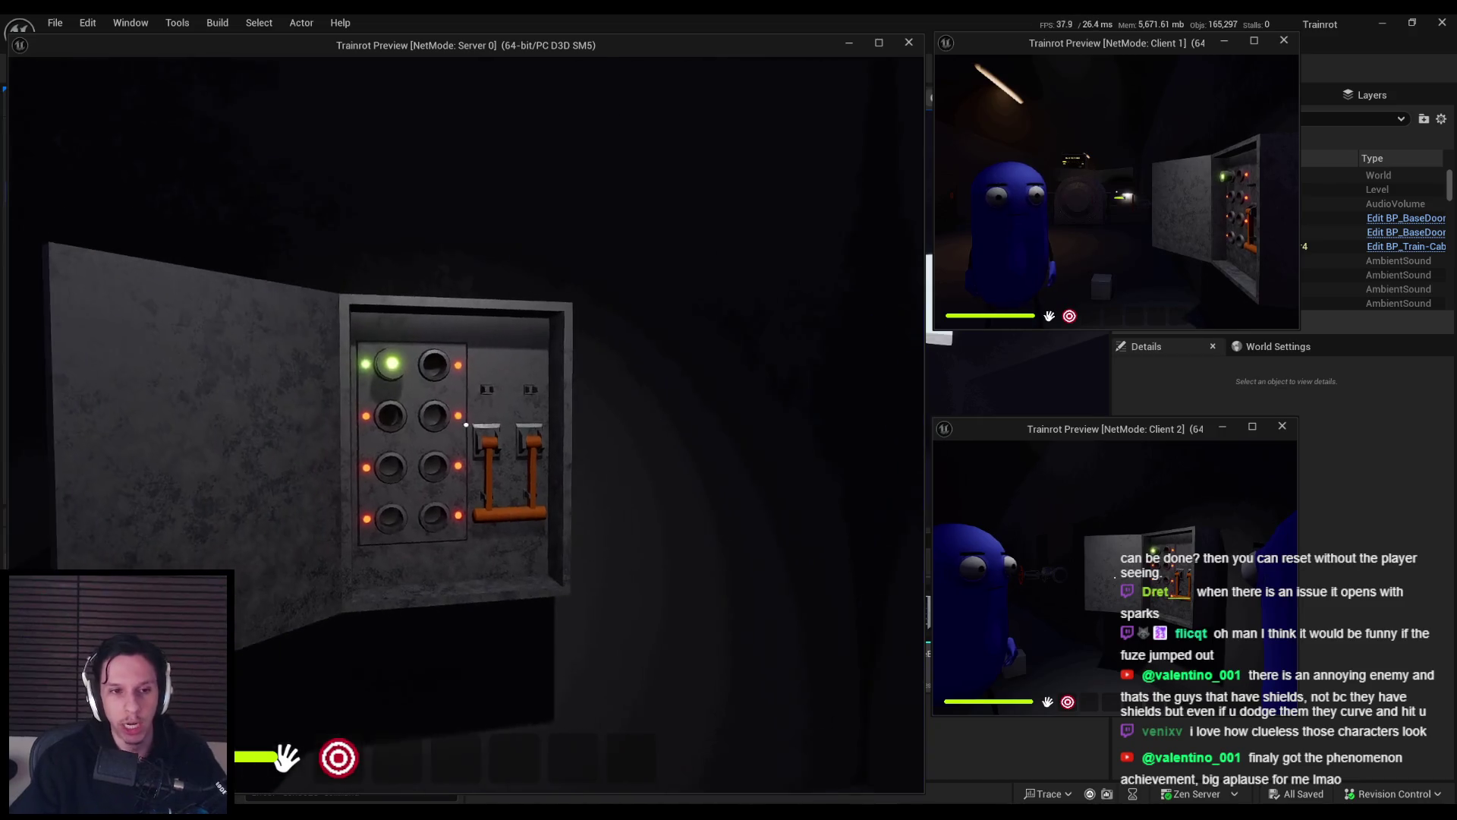
{"action": "key", "text": "w"}
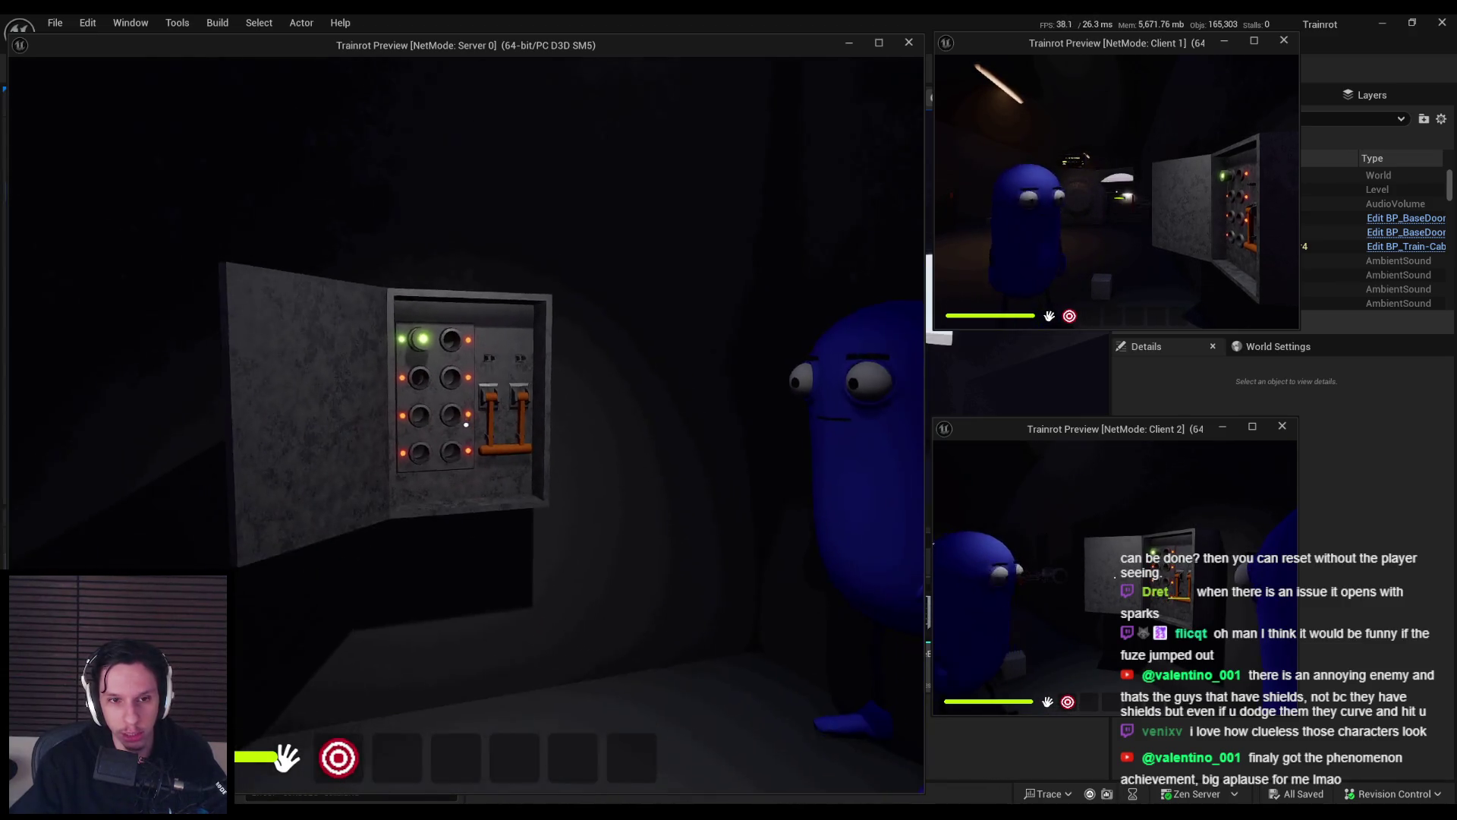
{"action": "key", "text": "s"}
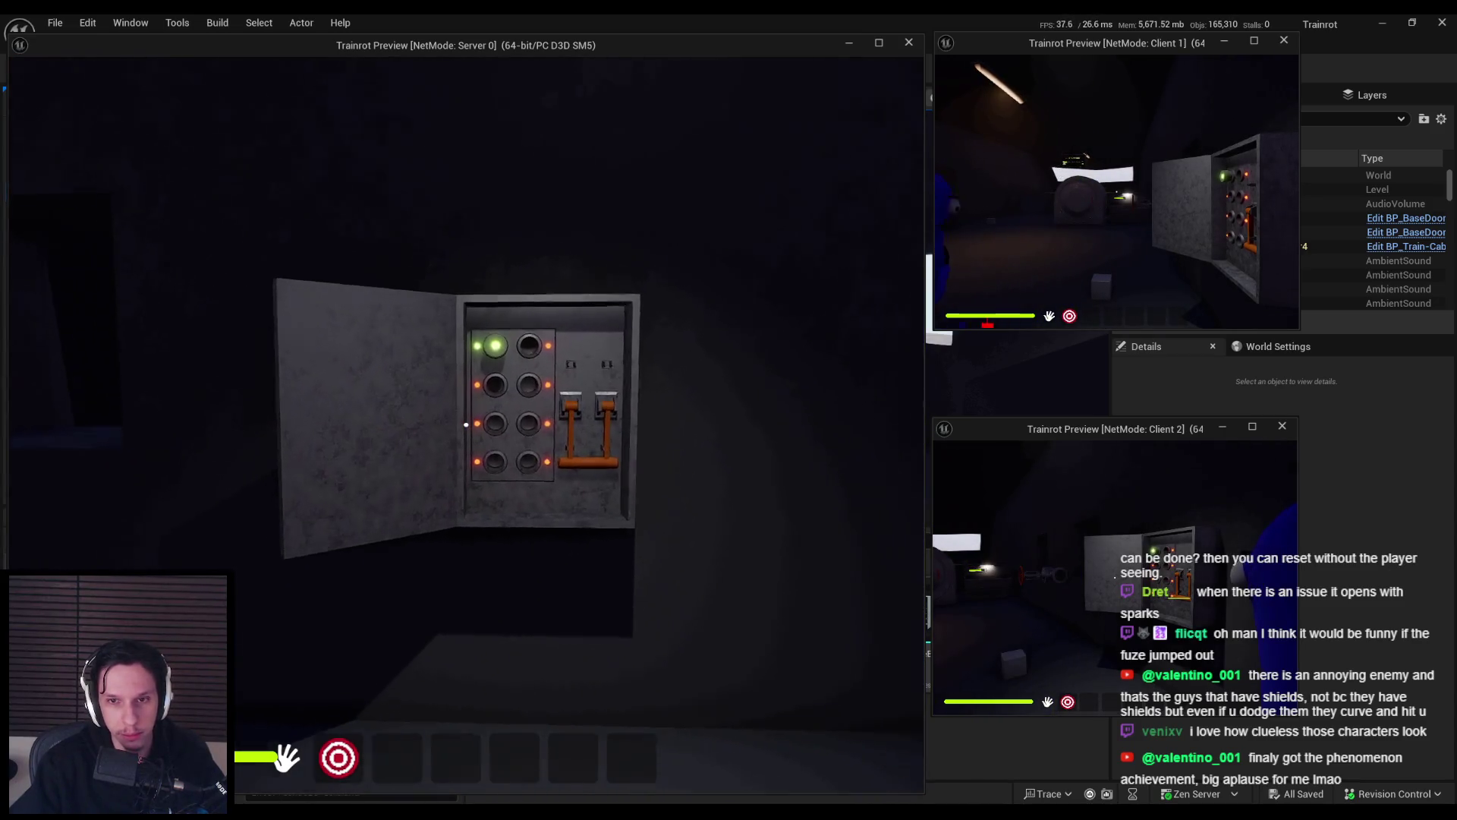
{"action": "key", "text": "w"}
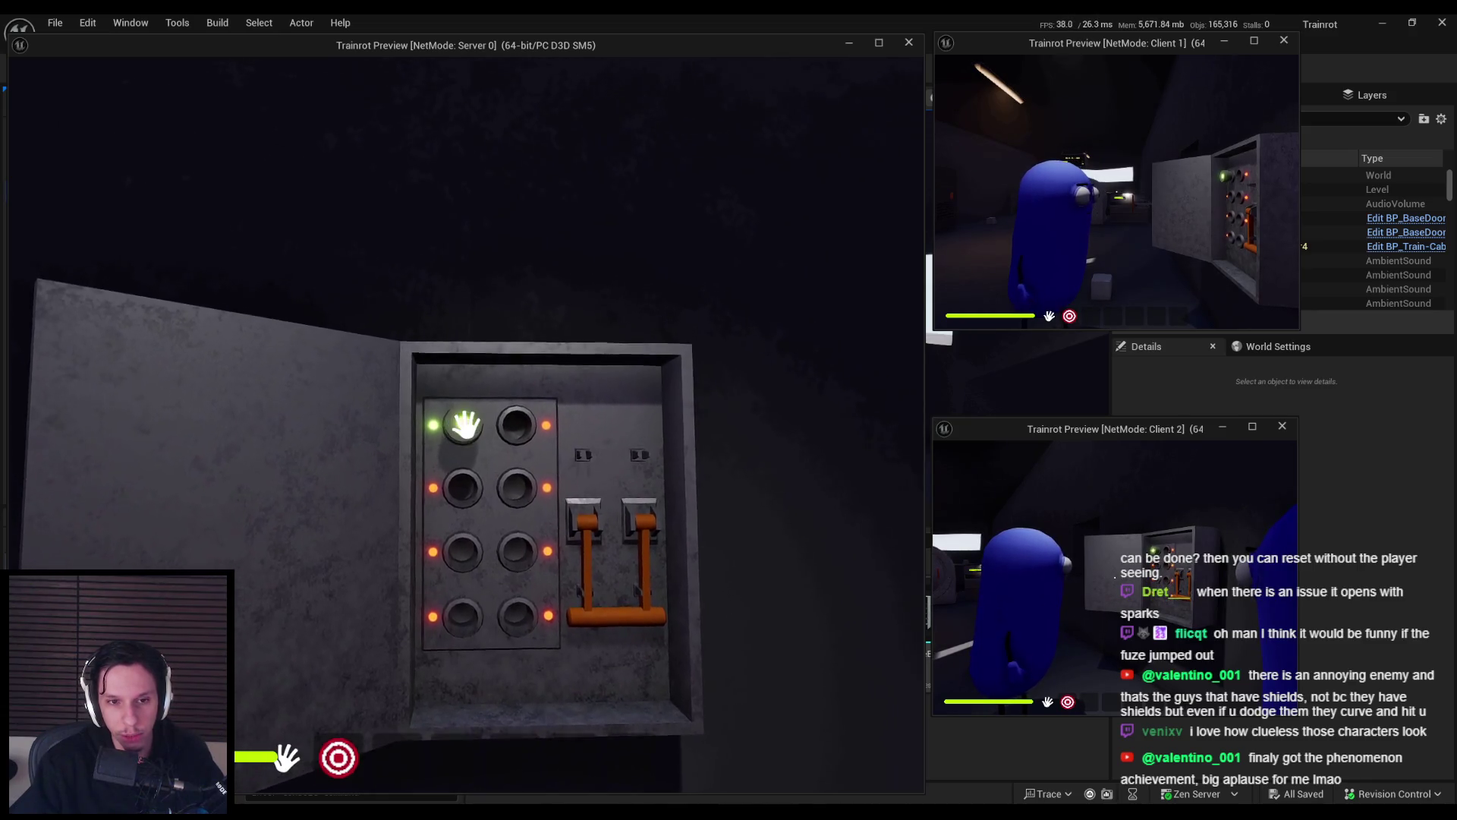
{"action": "left_click", "coordinate": [466, 424]}
{"action": "key", "text": "s"}
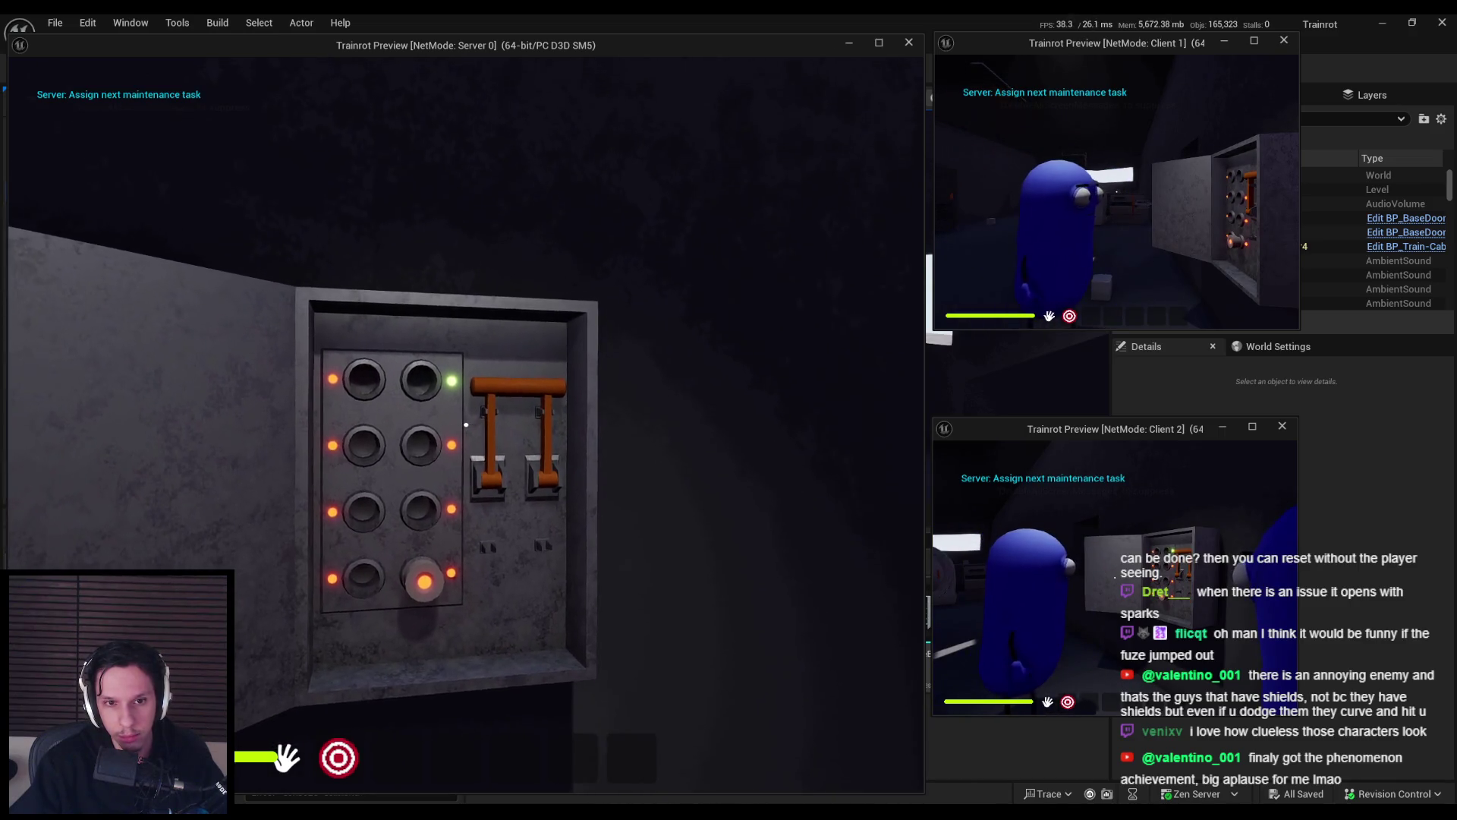
Pick up the glowing fuse and bring it back to the fuse box.
{"action": "key", "text": "w"}
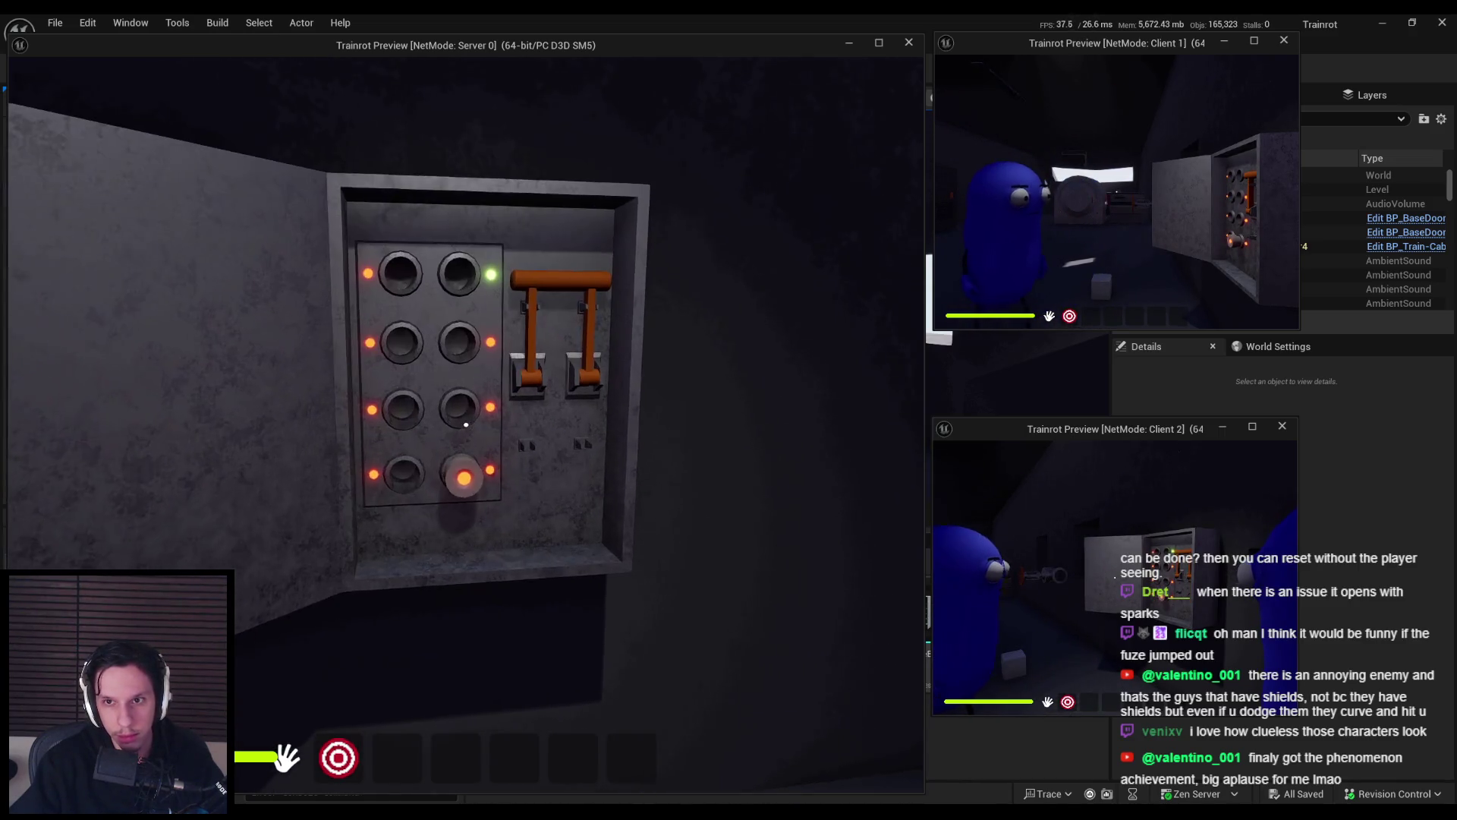
{"action": "key", "text": "w"}
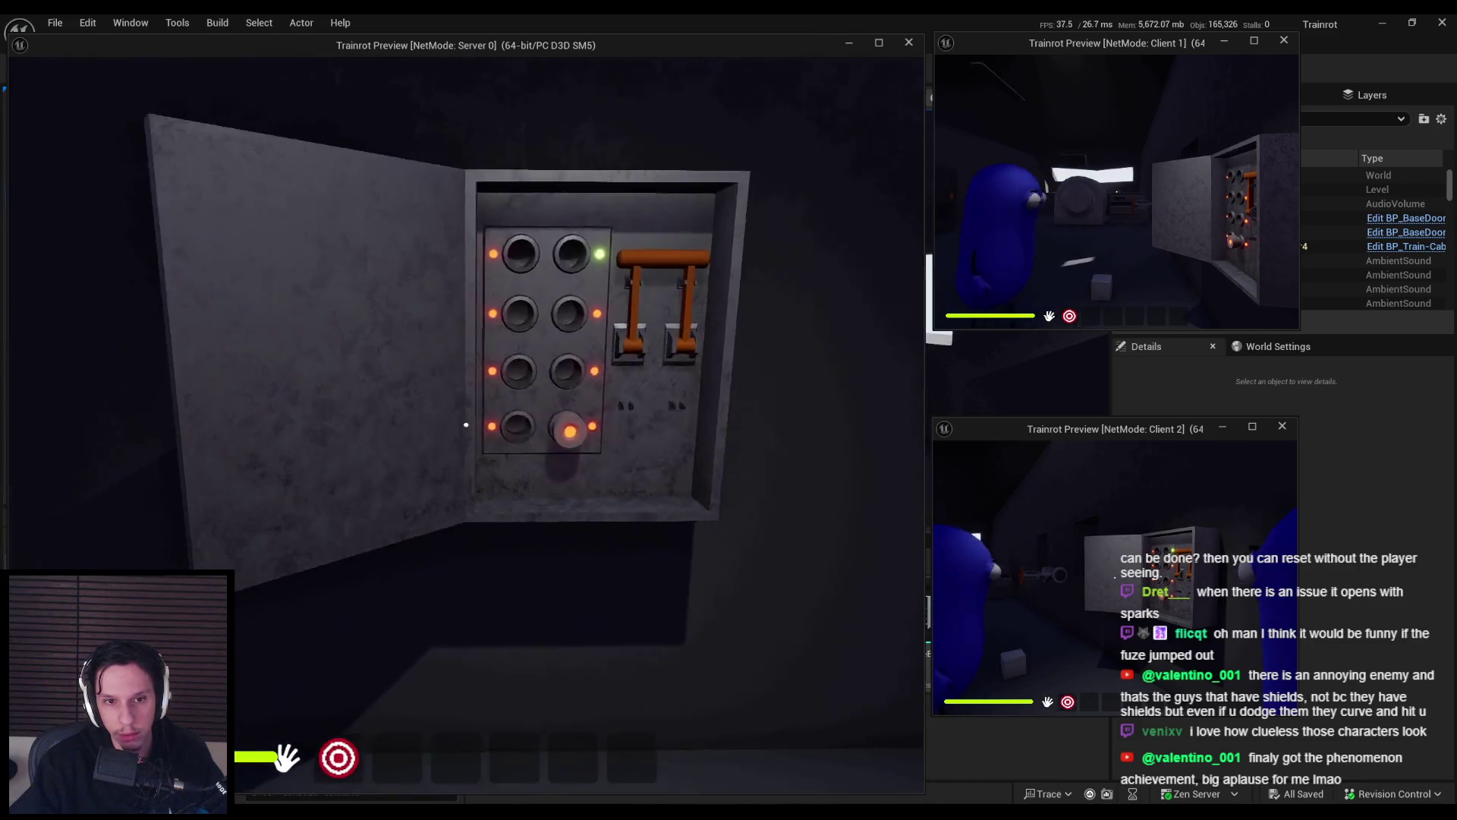
{"action": "left_click", "coordinate": [466, 425]}
{"action": "key", "text": "s"}
{"action": "key", "text": "w"}
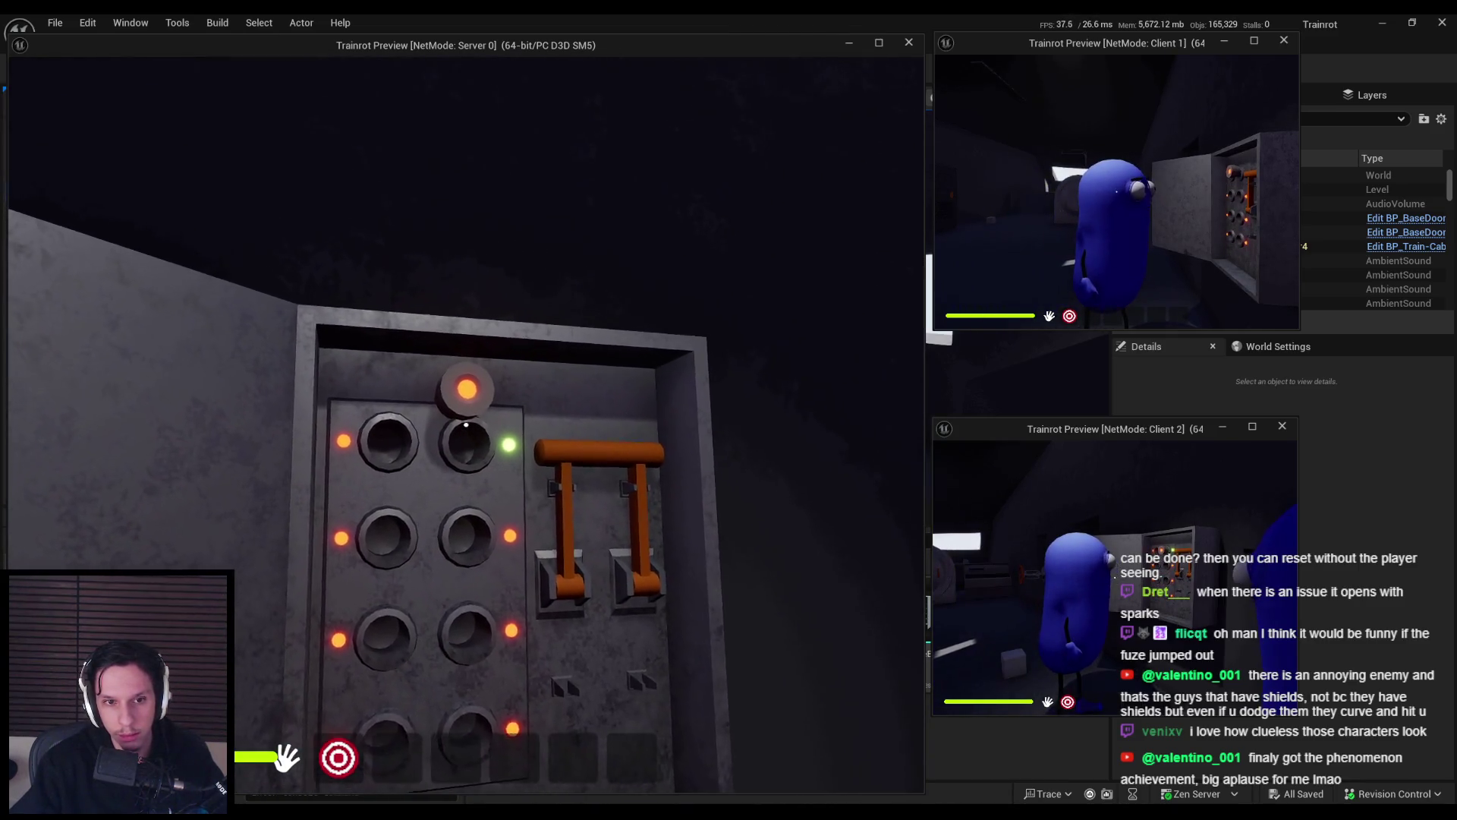
{"action": "key", "text": "s"}
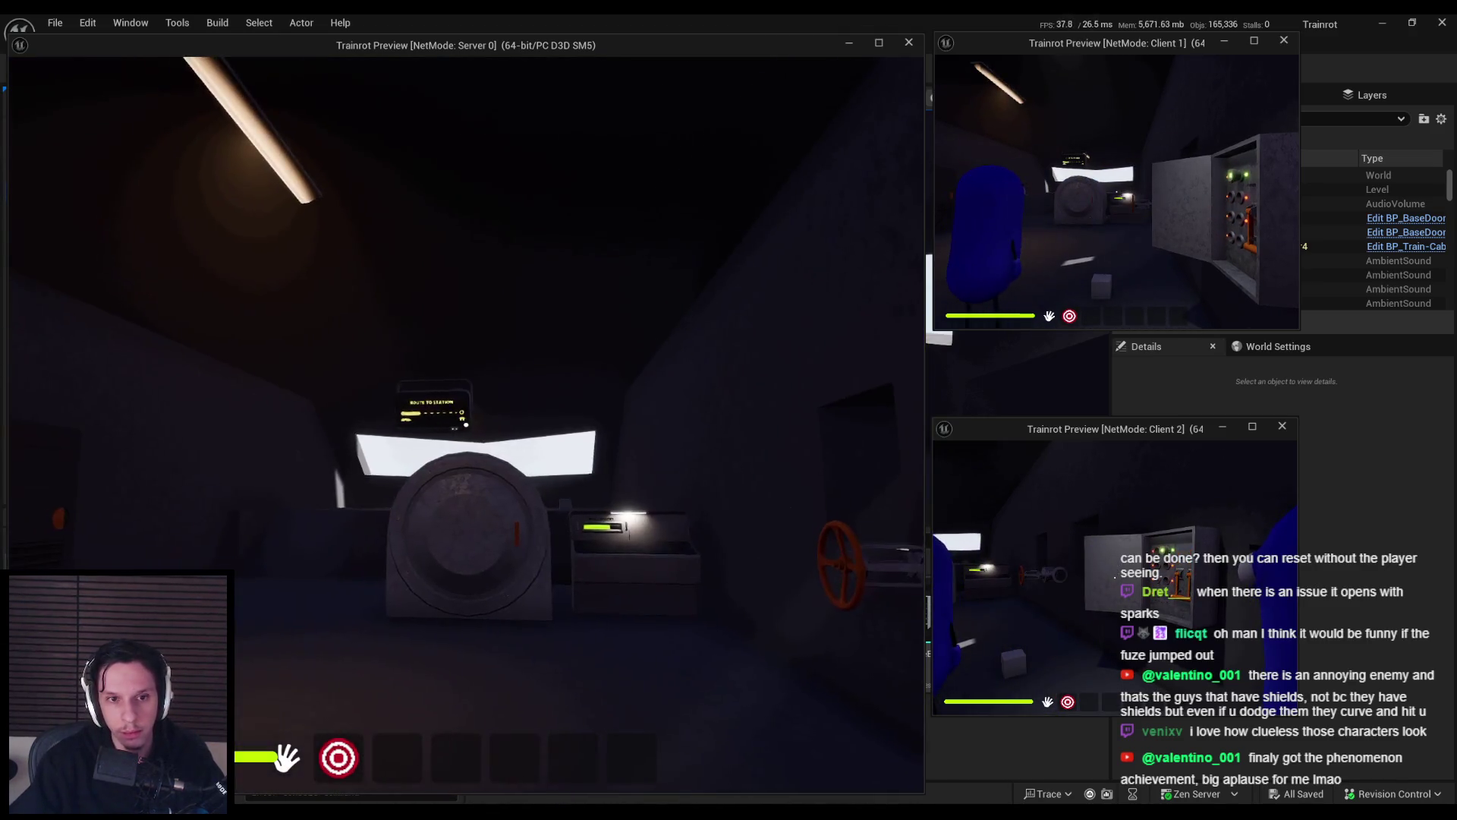
{"action": "key", "text": "w"}
{"action": "key", "text": "w"}
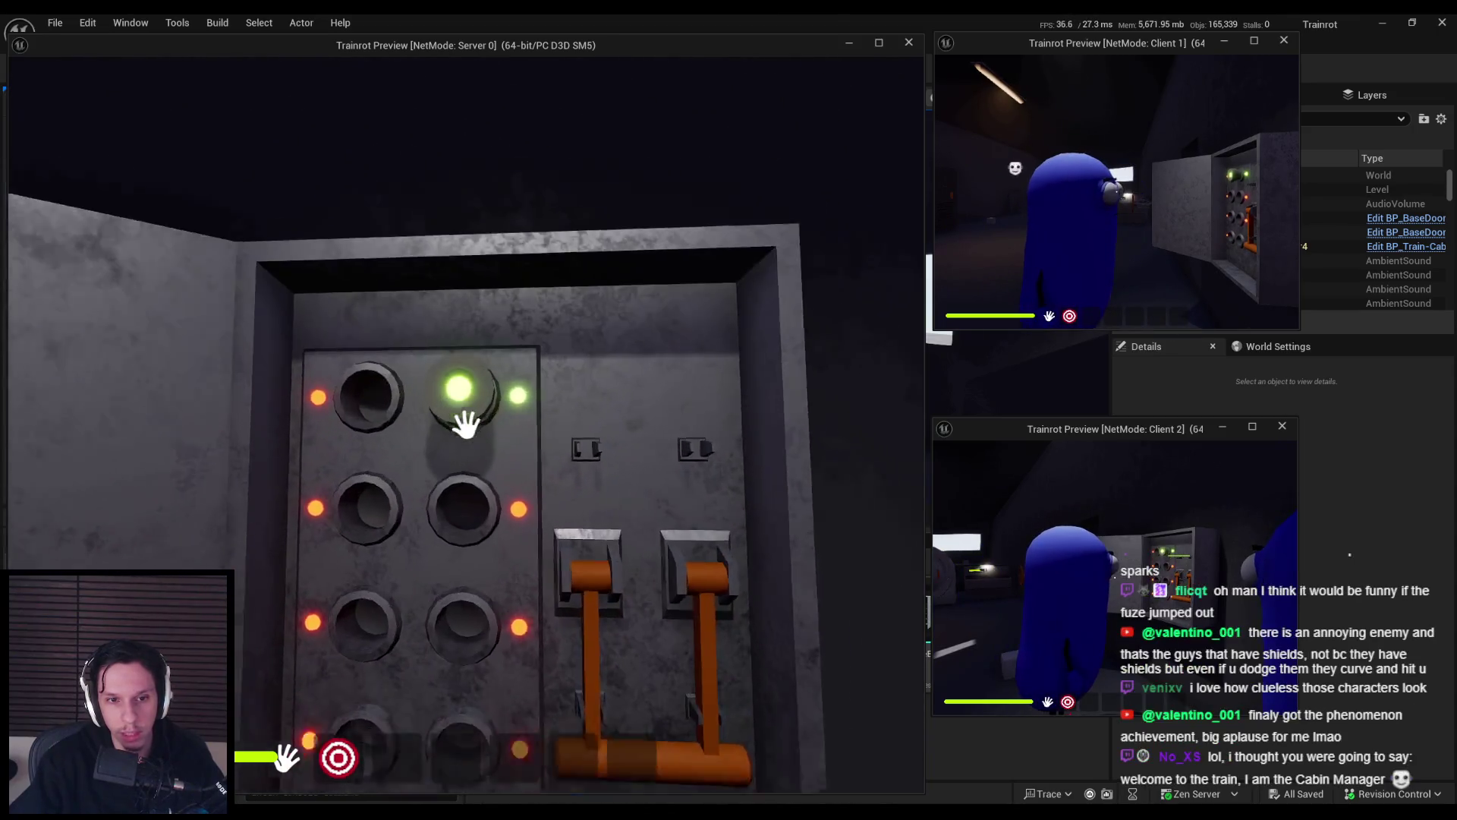
{"action": "key", "text": "w"}
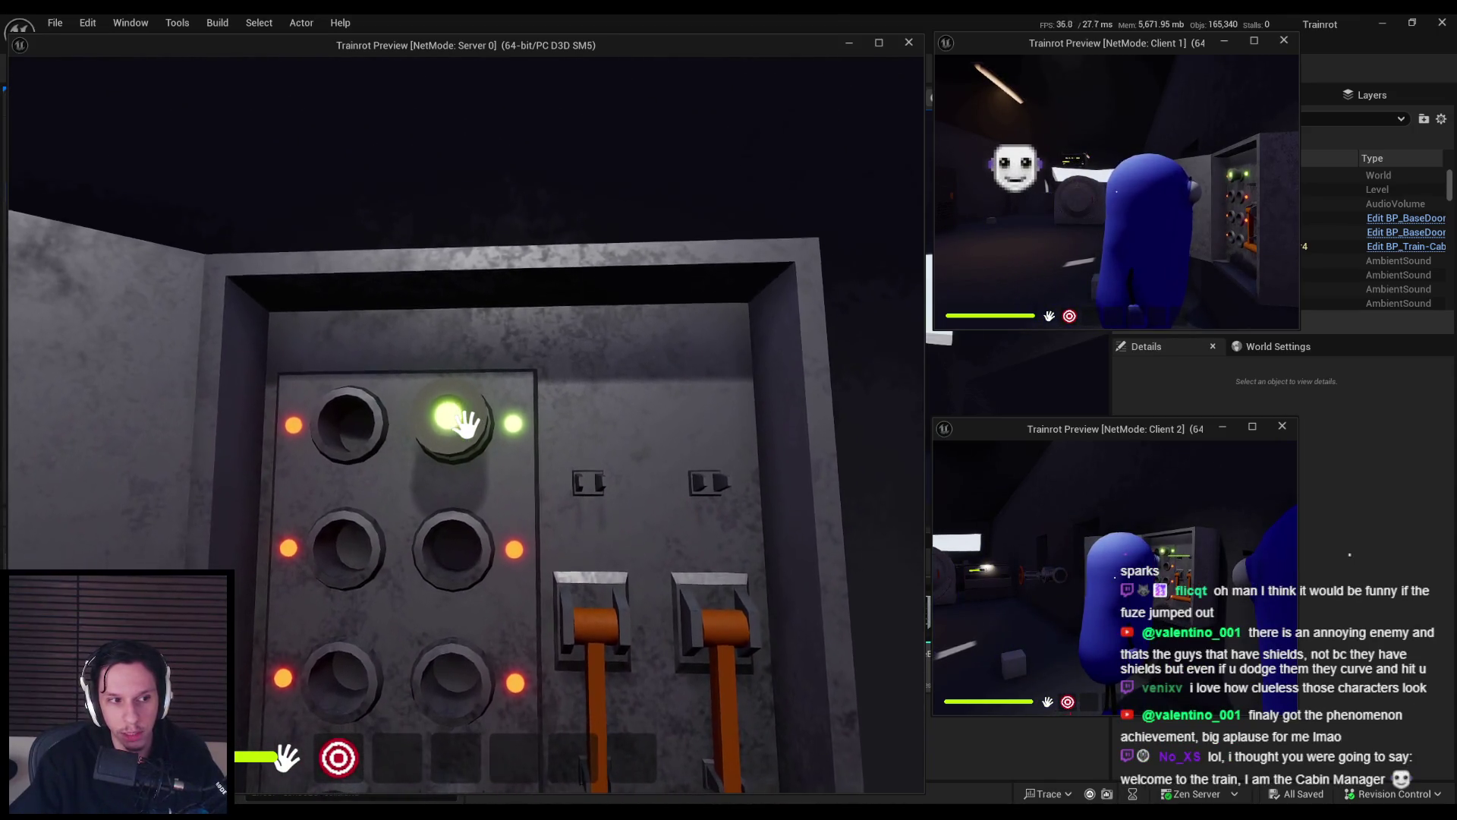
End the play session and open the BP_MaintenanceTask-Fusebox event graph.
{"action": "key", "text": "s"}
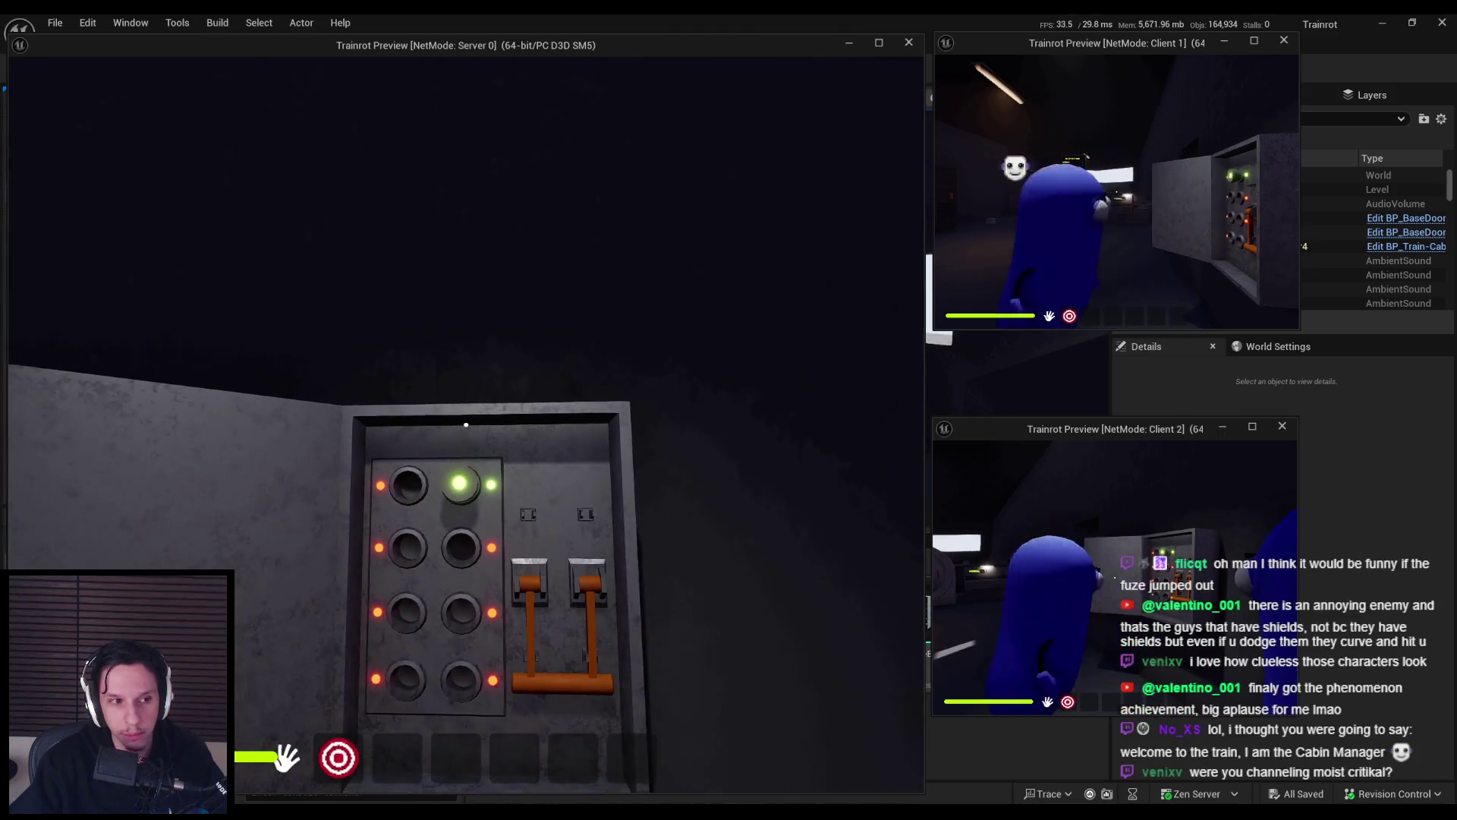
{"action": "key", "text": "w"}
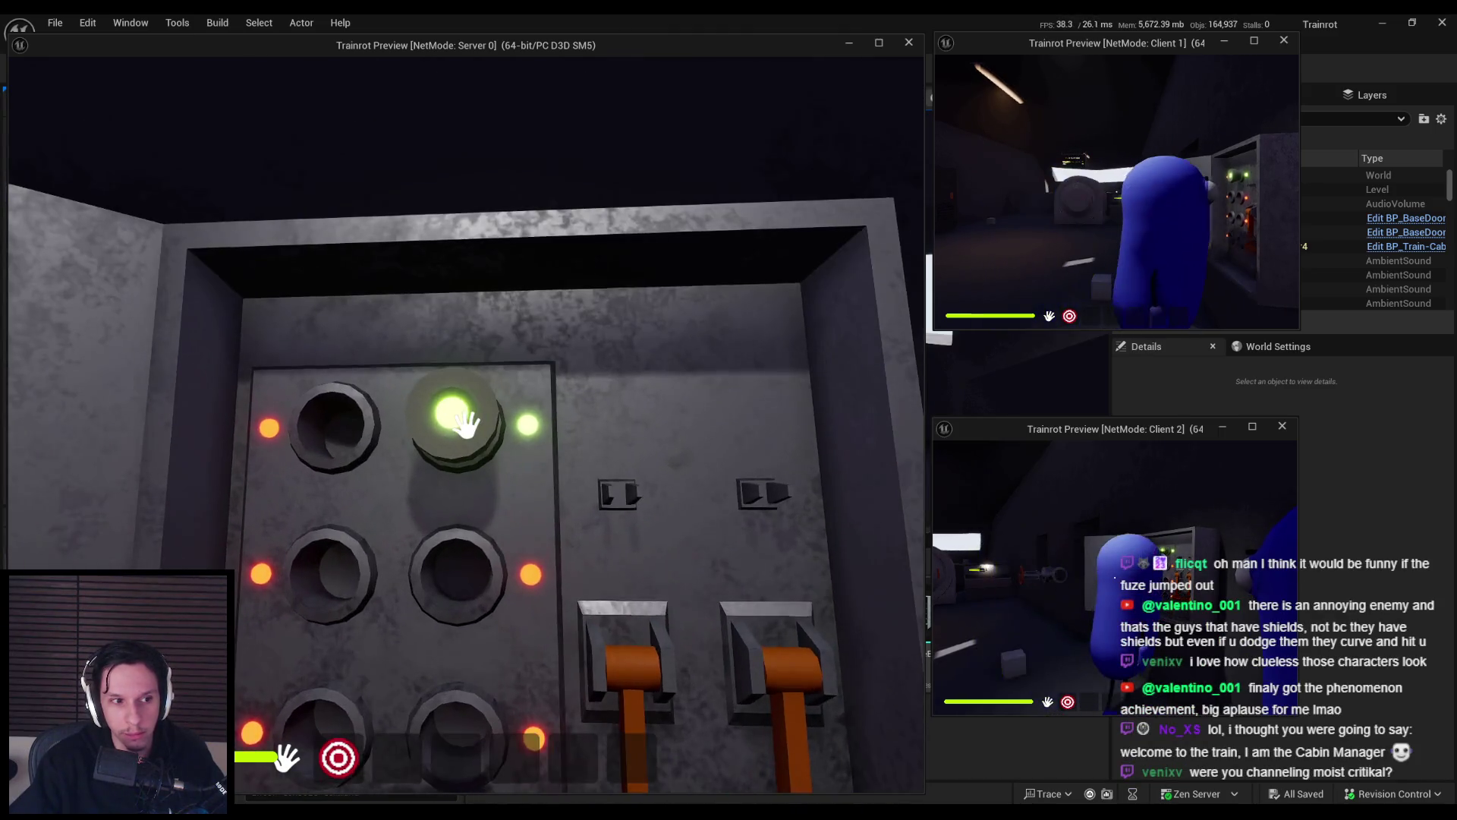
{"action": "key", "text": "s"}
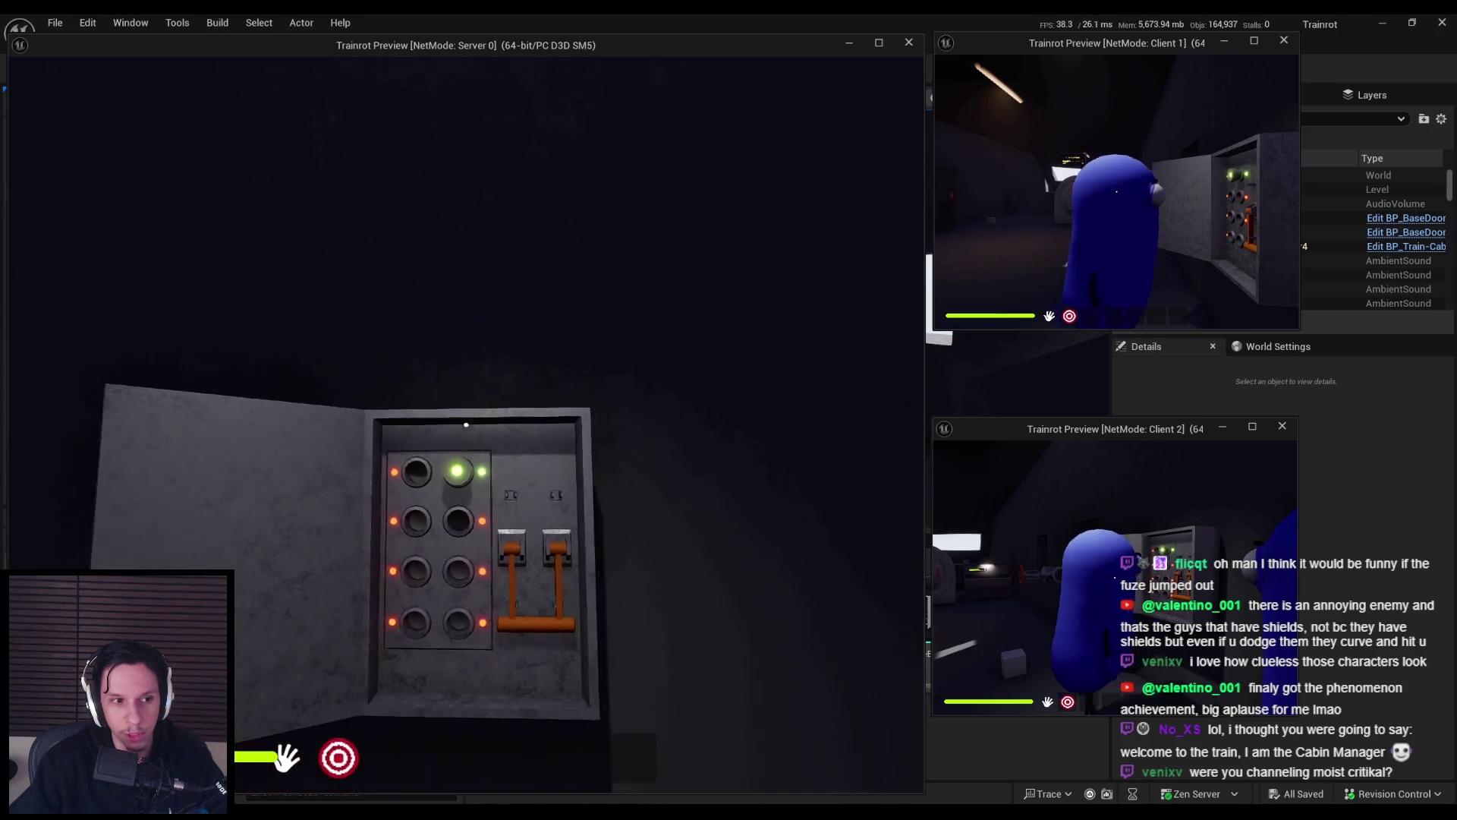
{"action": "key", "text": "w"}
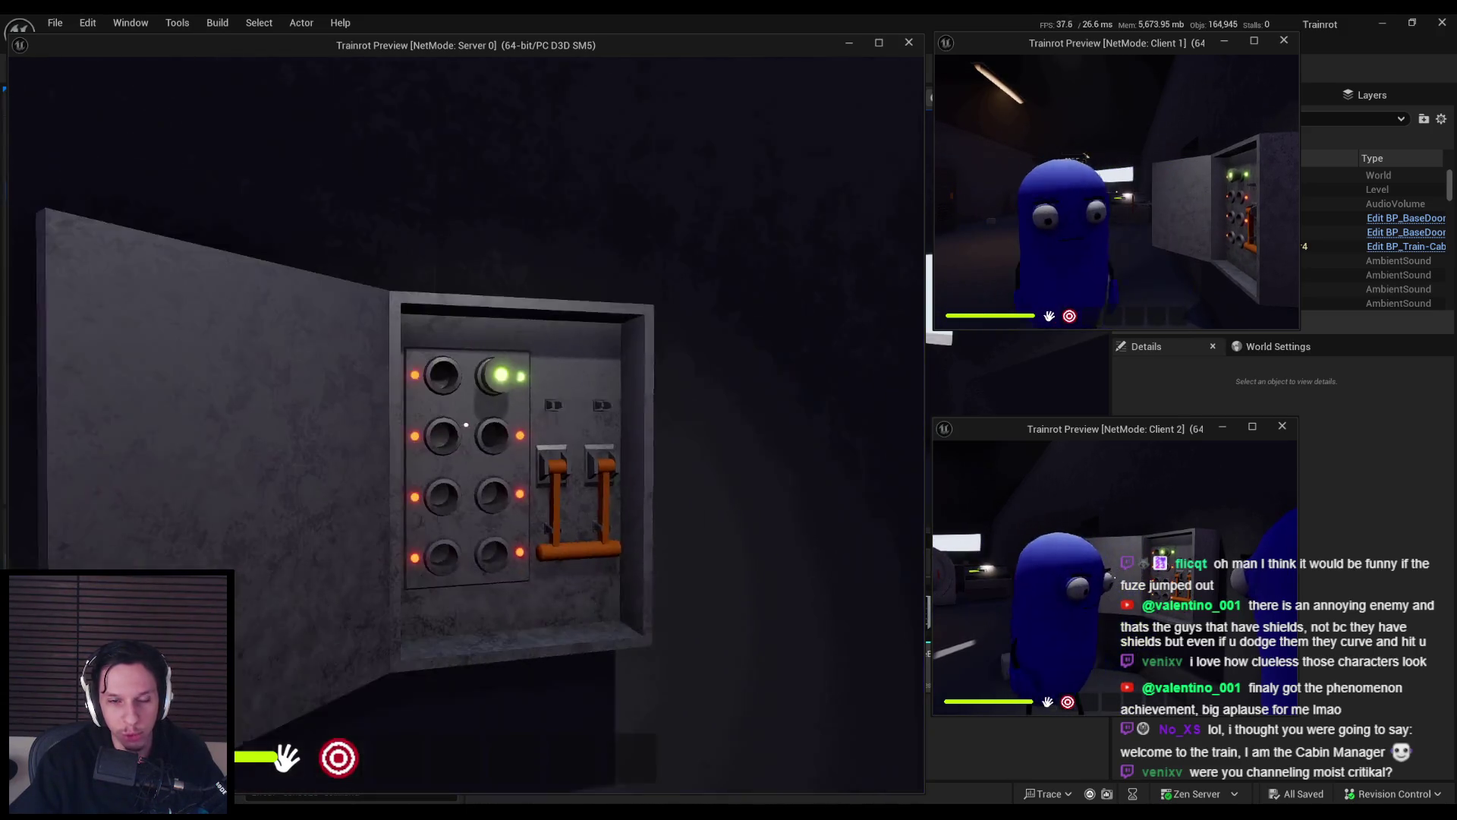
{"action": "key", "text": "w"}
{"action": "key", "text": "s"}
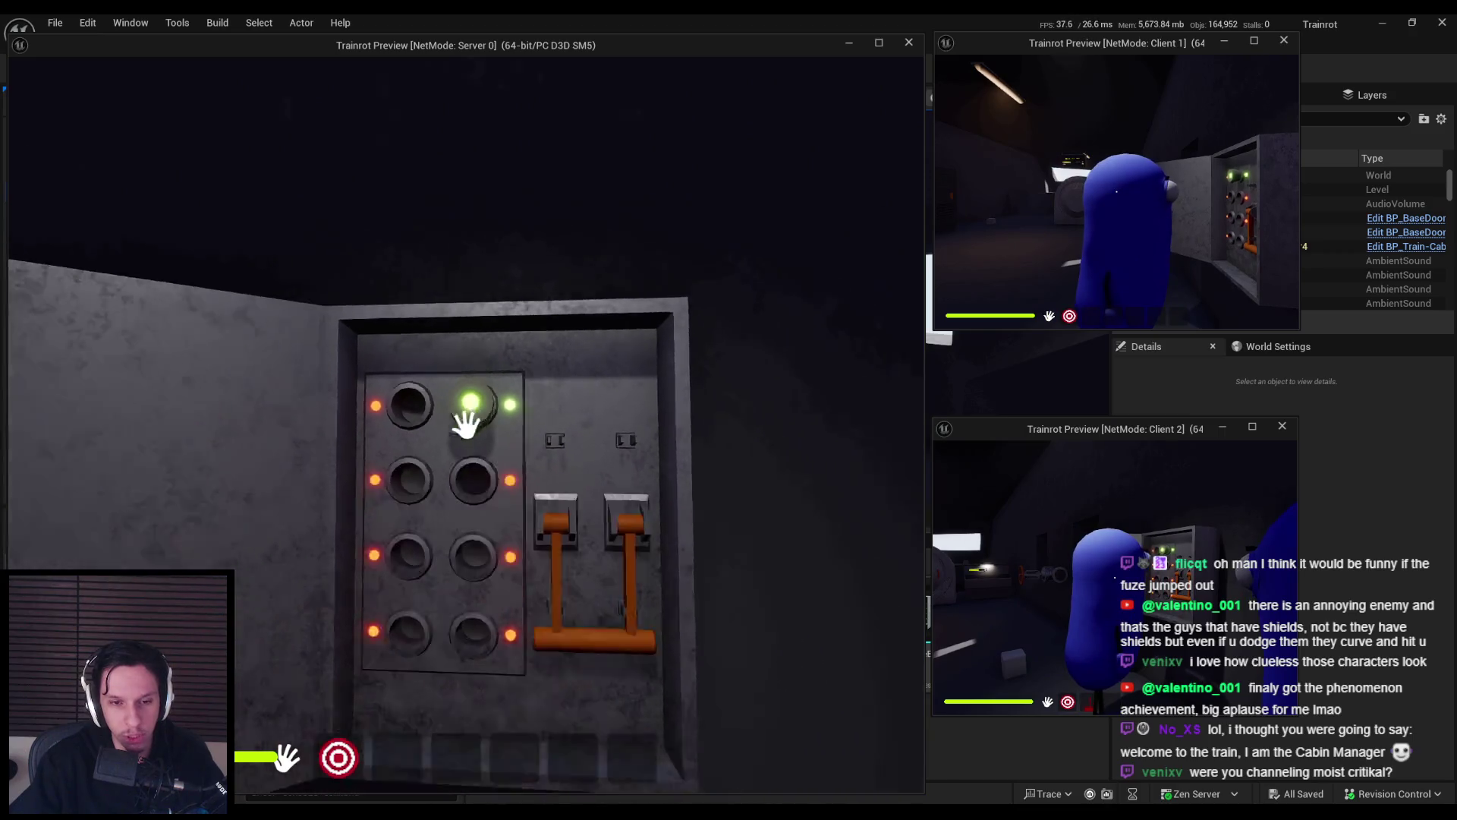
{"action": "key", "text": "Escape"}
{"action": "double_click", "coordinate": [407, 608]}
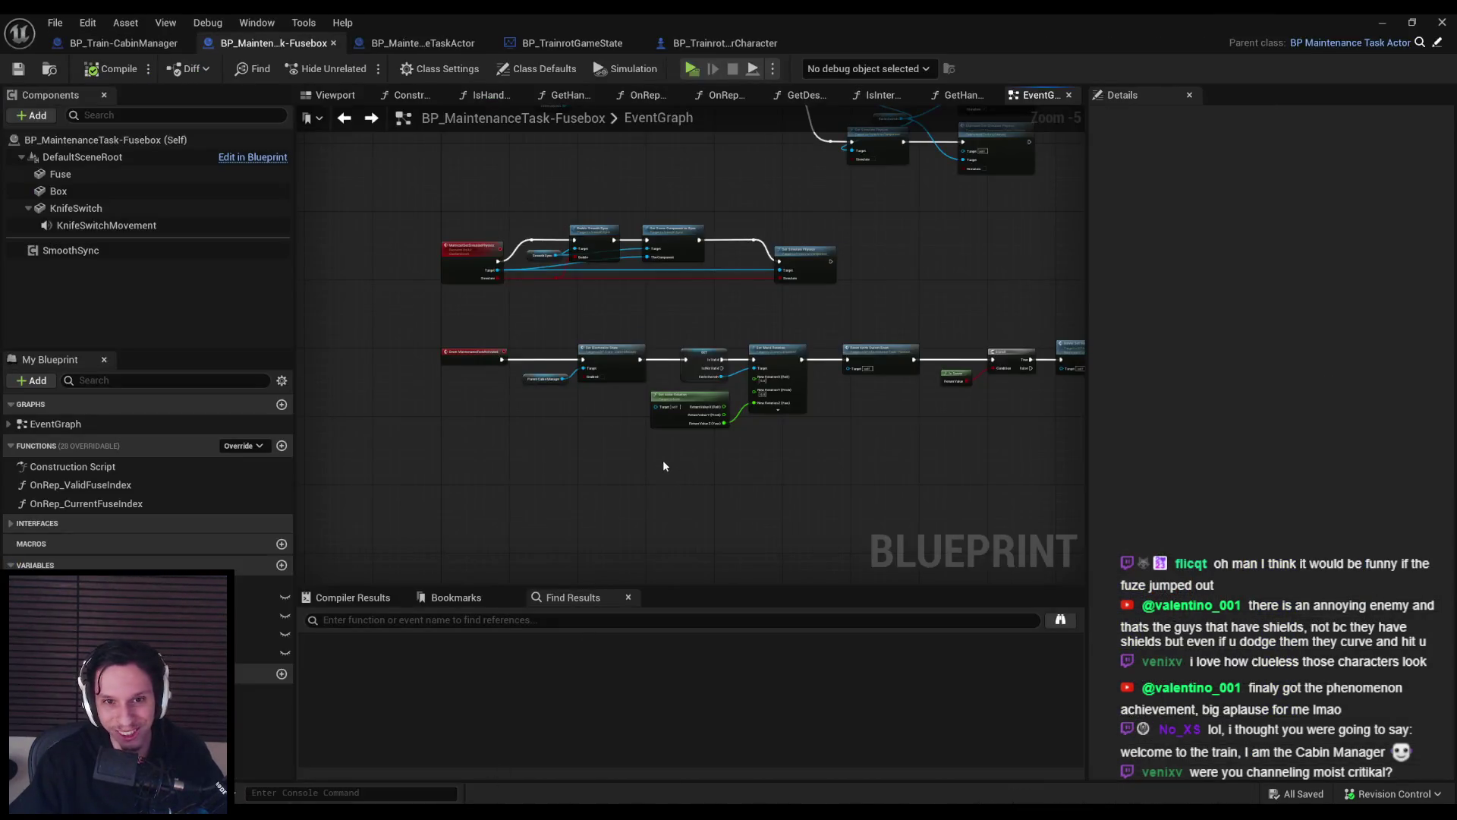
Move the nodes after the Branch to the right to make room for new logic.
{"action": "scroll", "coordinate": [521, 381], "scroll_direction": "up", "scroll_amount": 5}
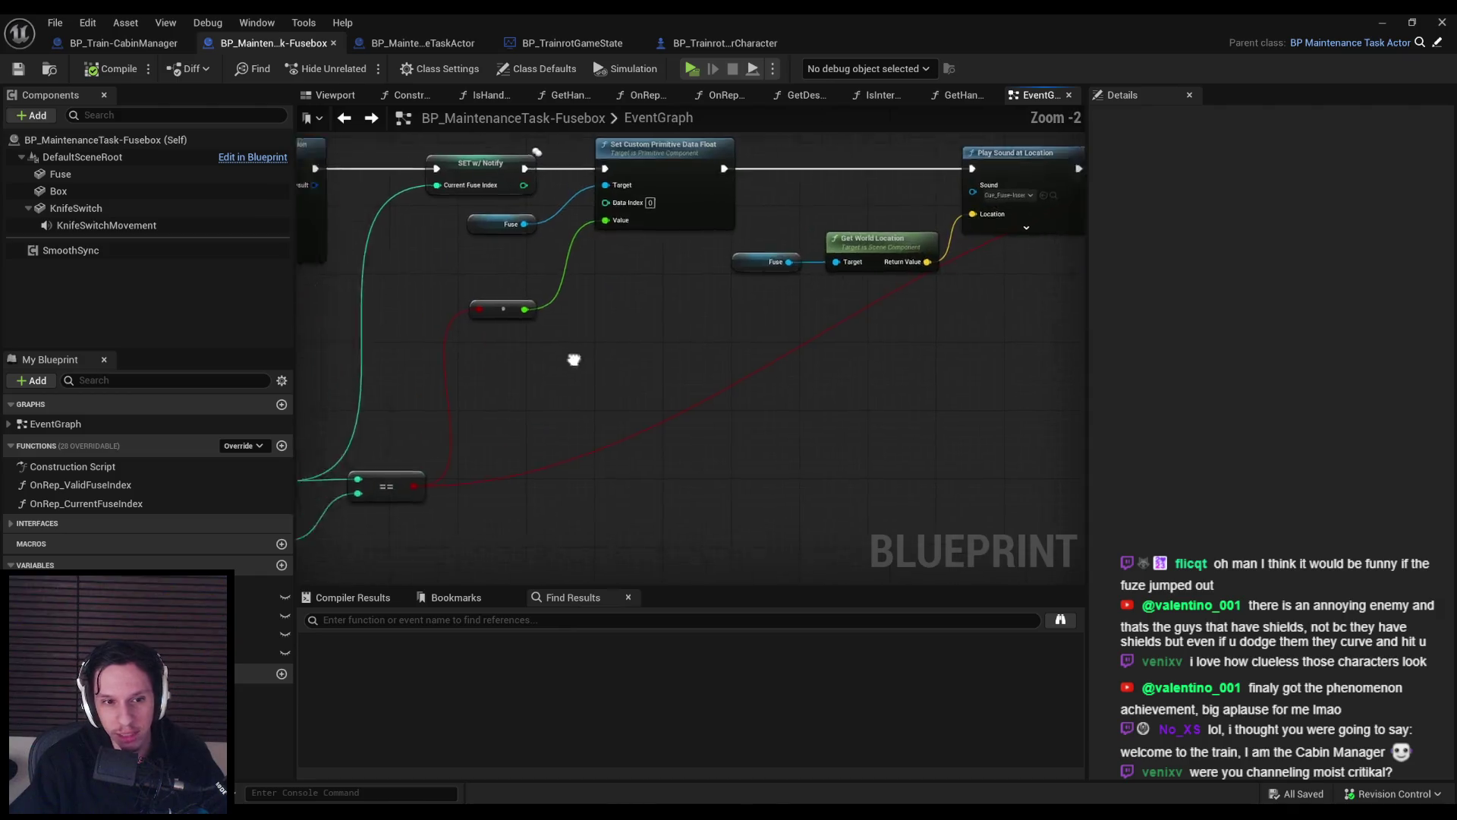
{"action": "left_click_drag", "start_coordinate": [758, 309], "coordinate": [340, 360]}
{"action": "scroll", "coordinate": [602, 378], "scroll_direction": "down", "scroll_amount": 1}
{"action": "mouse_move", "coordinate": [780, 364]}
{"action": "left_mouse_down"}
{"action": "mouse_move", "coordinate": [1057, 325]}
{"action": "mouse_move", "coordinate": [605, 367]}
{"action": "mouse_move", "coordinate": [681, 343]}
{"action": "mouse_move", "coordinate": [969, 345]}
{"action": "mouse_move", "coordinate": [759, 365]}
{"action": "mouse_move", "coordinate": [495, 453]}
{"action": "mouse_move", "coordinate": [495, 408]}
{"action": "mouse_move", "coordinate": [358, 351]}
{"action": "mouse_move", "coordinate": [592, 319]}
{"action": "mouse_move", "coordinate": [647, 293]}
{"action": "mouse_move", "coordinate": [947, 335]}
{"action": "mouse_move", "coordinate": [781, 357]}
{"action": "mouse_move", "coordinate": [835, 372]}
{"action": "mouse_move", "coordinate": [607, 228]}
{"action": "mouse_move", "coordinate": [460, 170]}
{"action": "mouse_move", "coordinate": [554, 403]}
{"action": "mouse_move", "coordinate": [553, 326]}
{"action": "mouse_move", "coordinate": [593, 339]}
{"action": "left_mouse_up"}
{"action": "scroll", "coordinate": [460, 170], "scroll_direction": "down", "scroll_amount": 1}
{"action": "left_click_drag", "start_coordinate": [780, 423], "coordinate": [774, 422]}
{"action": "scroll", "coordinate": [651, 410], "scroll_direction": "up", "scroll_amount": 2}
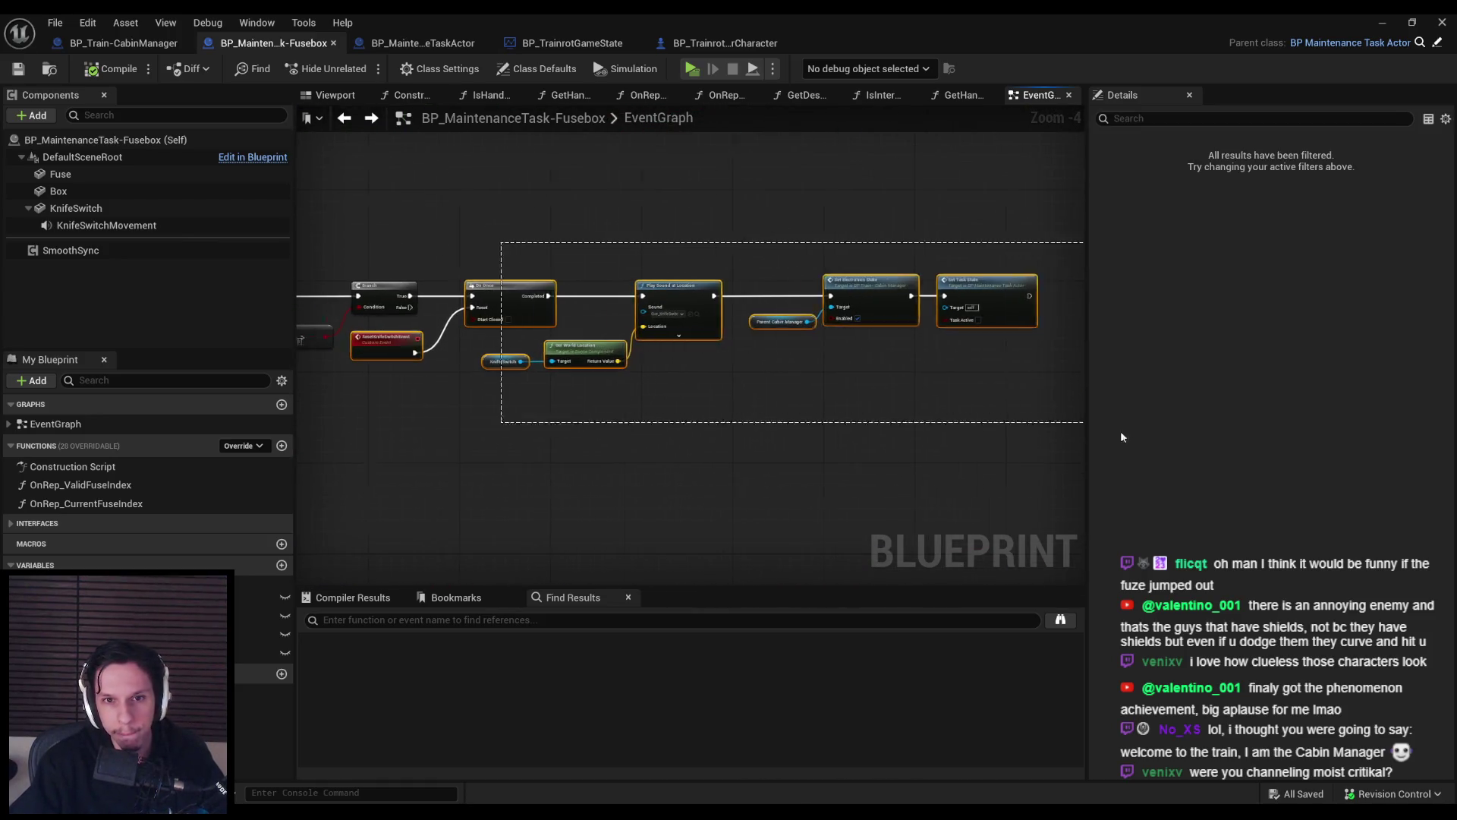
{"action": "left_click_drag", "start_coordinate": [855, 316], "coordinate": [1015, 316]}
Route the 170 rotation comparison through an AND node into the Branch condition.
{"action": "mouse_move", "coordinate": [459, 370]}
{"action": "left_mouse_down"}
{"action": "mouse_move", "coordinate": [666, 380]}
{"action": "mouse_move", "coordinate": [684, 331]}
{"action": "left_mouse_up"}
{"action": "type", "text": "and"}
{"action": "left_click", "coordinate": [722, 438]}
{"action": "left_click_drag", "start_coordinate": [692, 307], "coordinate": [811, 306]}
{"action": "scroll", "coordinate": [590, 370], "scroll_direction": "down", "scroll_amount": 5}
{"action": "scroll", "coordinate": [641, 289], "scroll_direction": "up", "scroll_amount": 4}
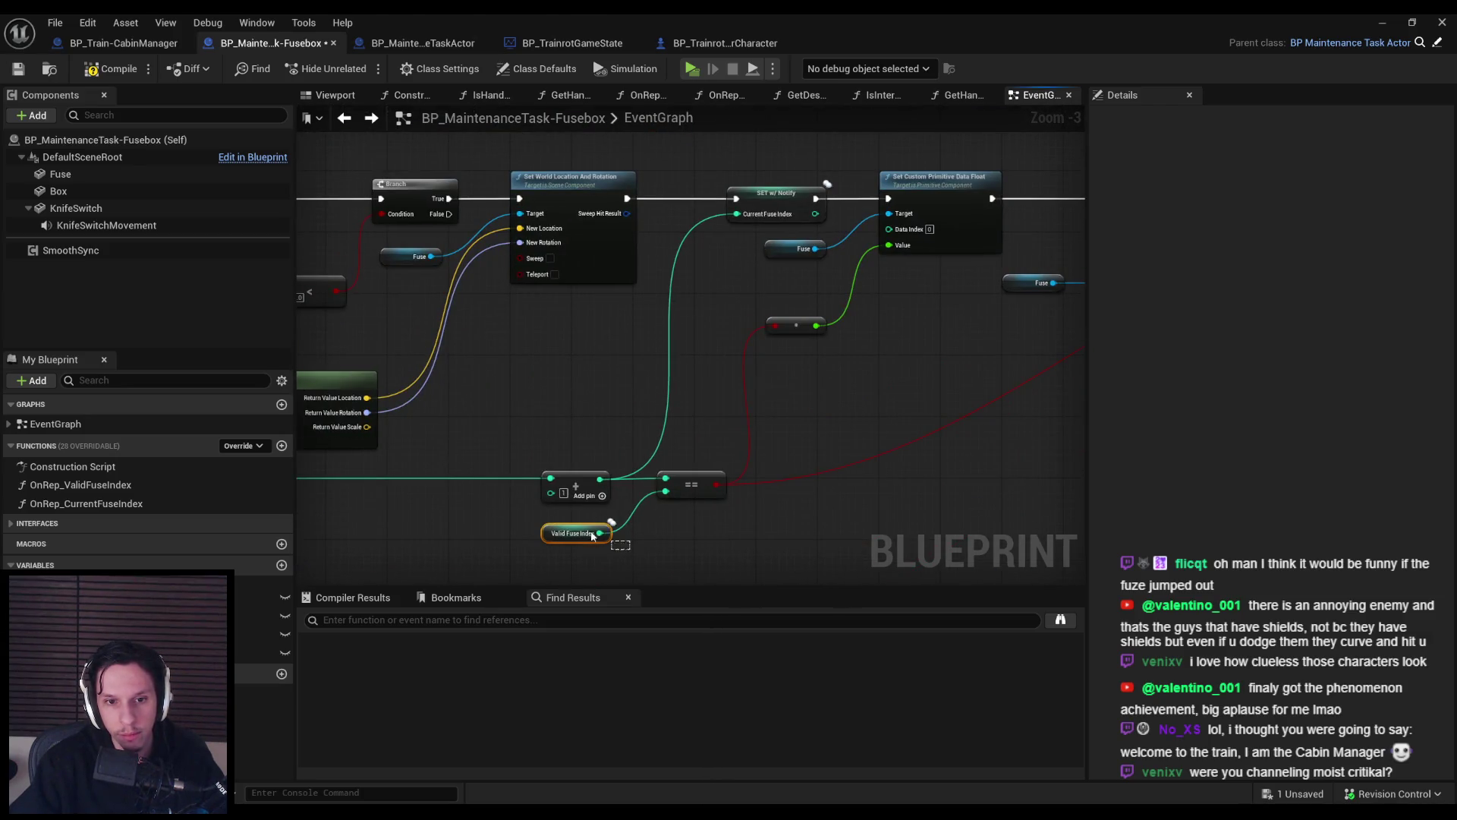
{"action": "scroll", "coordinate": [708, 211], "scroll_direction": "down", "scroll_amount": 2}
{"action": "scroll", "coordinate": [690, 433], "scroll_direction": "up", "scroll_amount": 4}
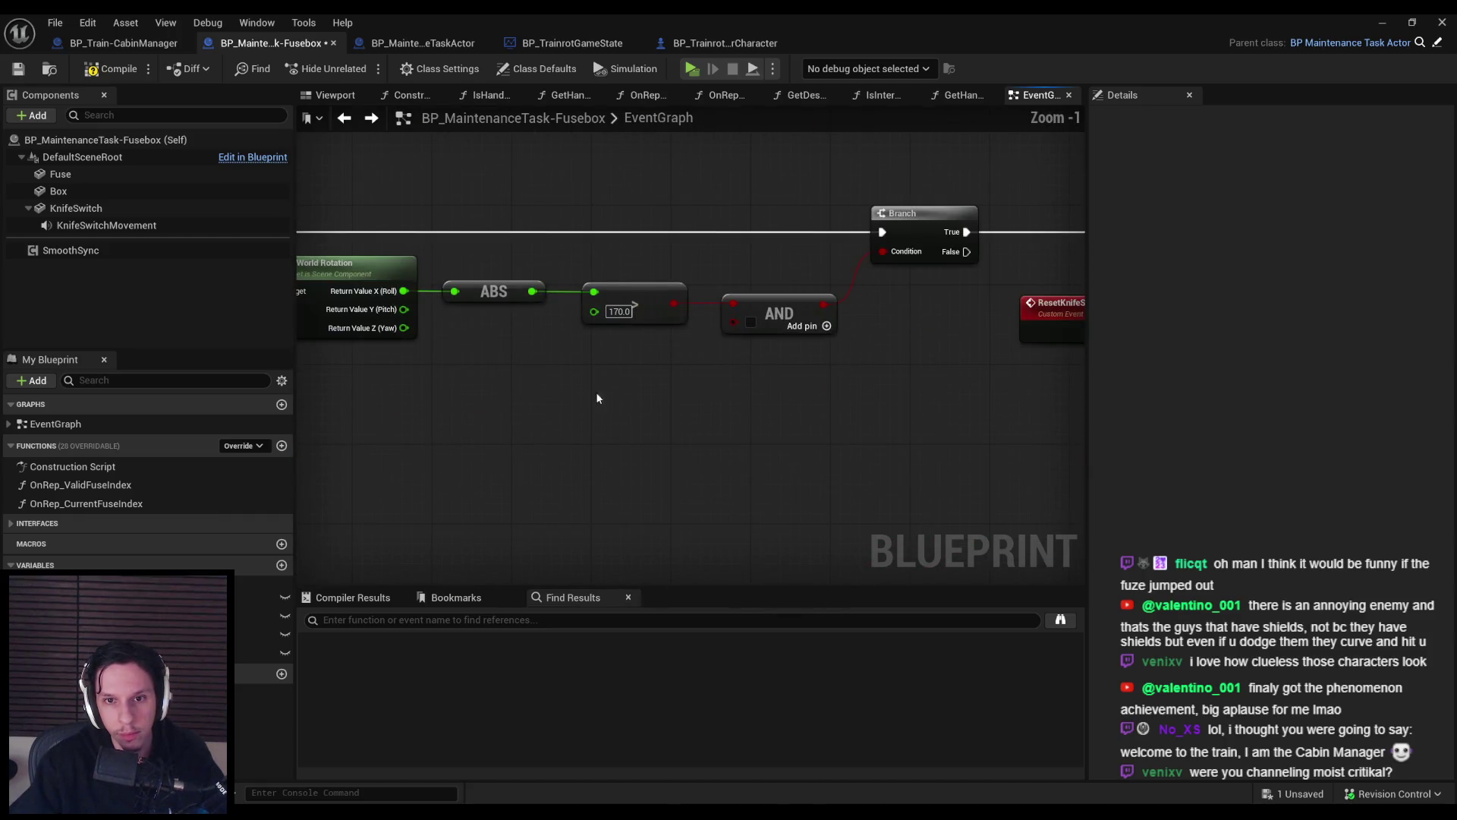
Add a Valid Fuse Index equality check and wire Current Fuse Index into it.
{"action": "key", "text": "ctrl+v"}
{"action": "left_click_drag", "start_coordinate": [481, 445], "coordinate": [500, 426]}
{"action": "left_click", "coordinate": [509, 495]}
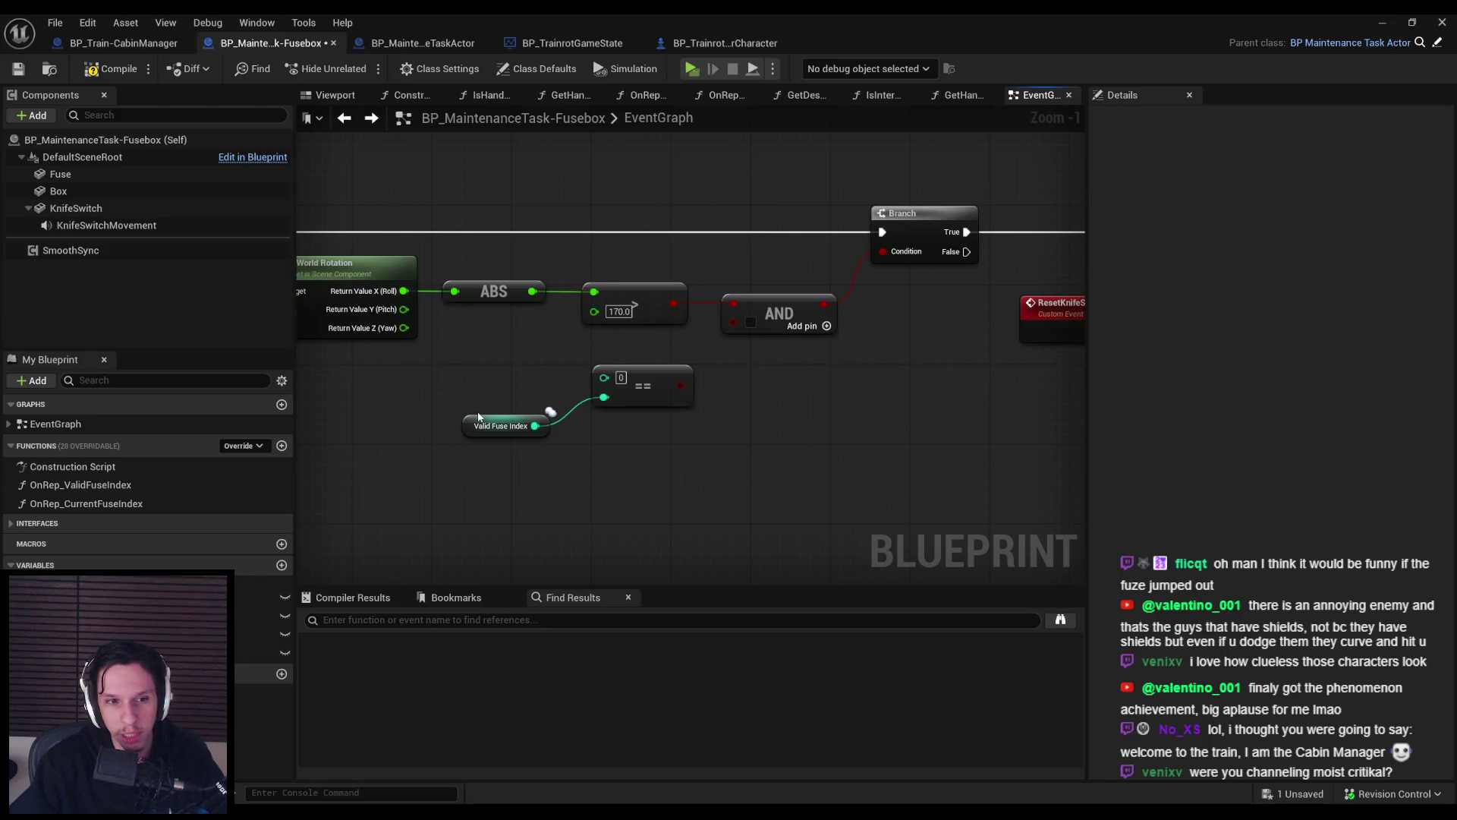
{"action": "scroll", "coordinate": [529, 533], "scroll_direction": "down", "scroll_amount": 5}
{"action": "scroll", "coordinate": [605, 472], "scroll_direction": "up", "scroll_amount": 5}
{"action": "scroll", "coordinate": [641, 323], "scroll_direction": "down", "scroll_amount": 3}
{"action": "scroll", "coordinate": [641, 324], "scroll_direction": "up", "scroll_amount": 4}
{"action": "mouse_move", "coordinate": [258, 598]}
{"action": "left_mouse_down"}
{"action": "mouse_move", "coordinate": [558, 381]}
{"action": "mouse_move", "coordinate": [671, 347]}
{"action": "left_mouse_up"}
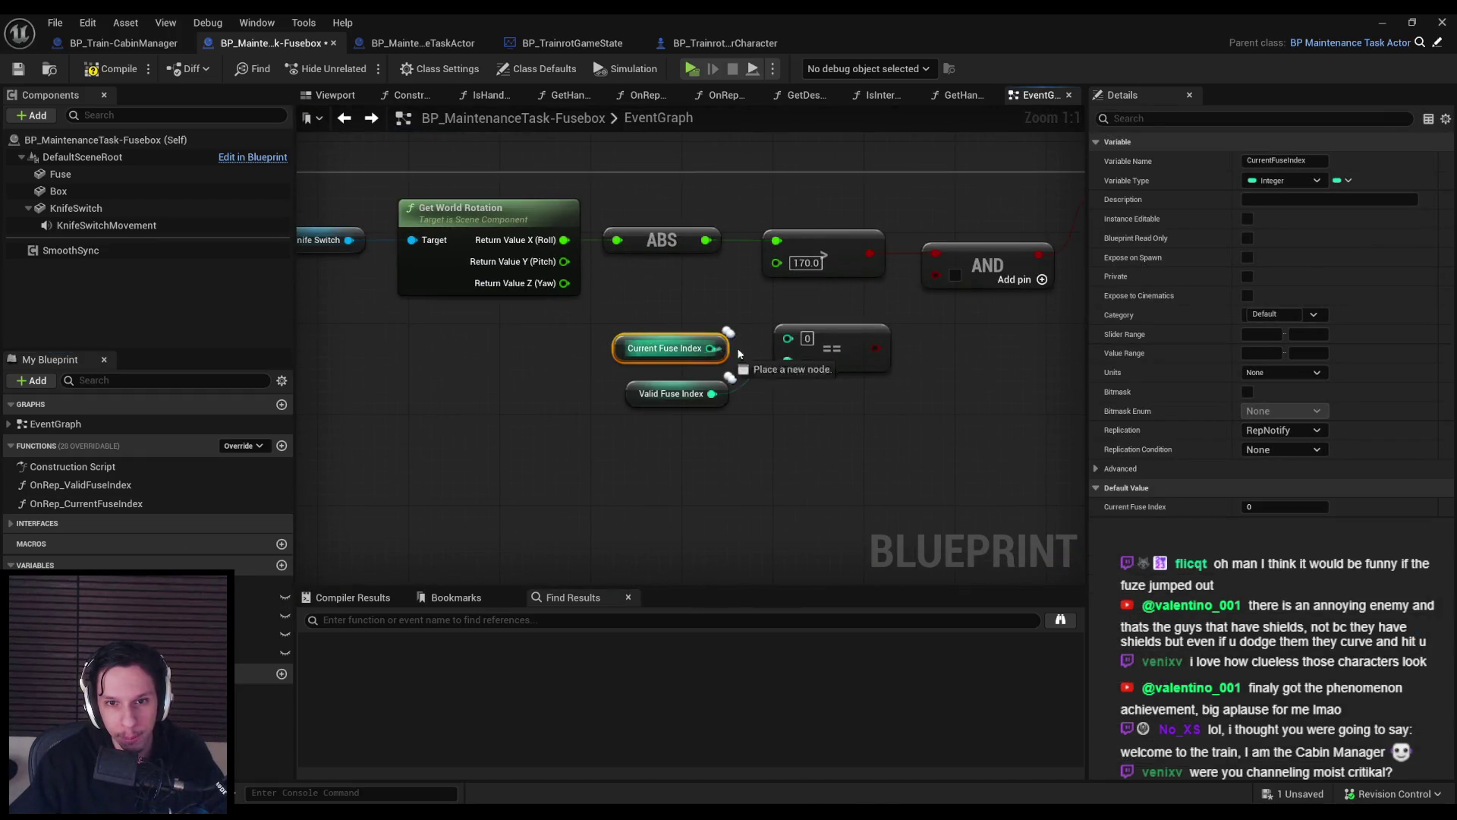
{"action": "left_click_drag", "start_coordinate": [838, 439], "coordinate": [839, 439]}
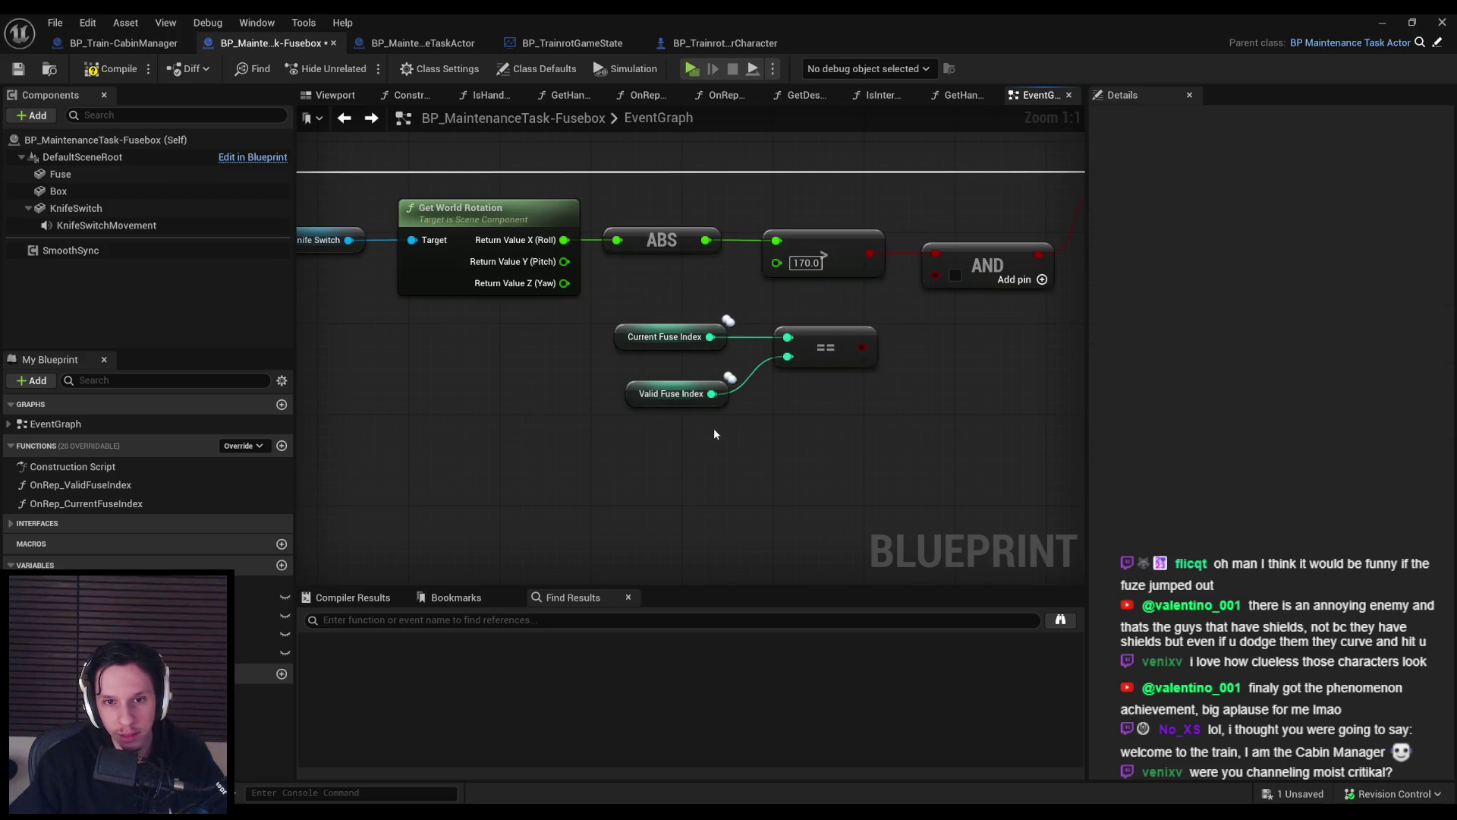
Review the Valid Fuse Index settings, close the Blueprint editor and start a play test.
{"action": "left_click", "coordinate": [672, 394]}
{"action": "scroll", "coordinate": [704, 450], "scroll_direction": "down", "scroll_amount": 4}
{"action": "scroll", "coordinate": [739, 457], "scroll_direction": "up", "scroll_amount": 2}
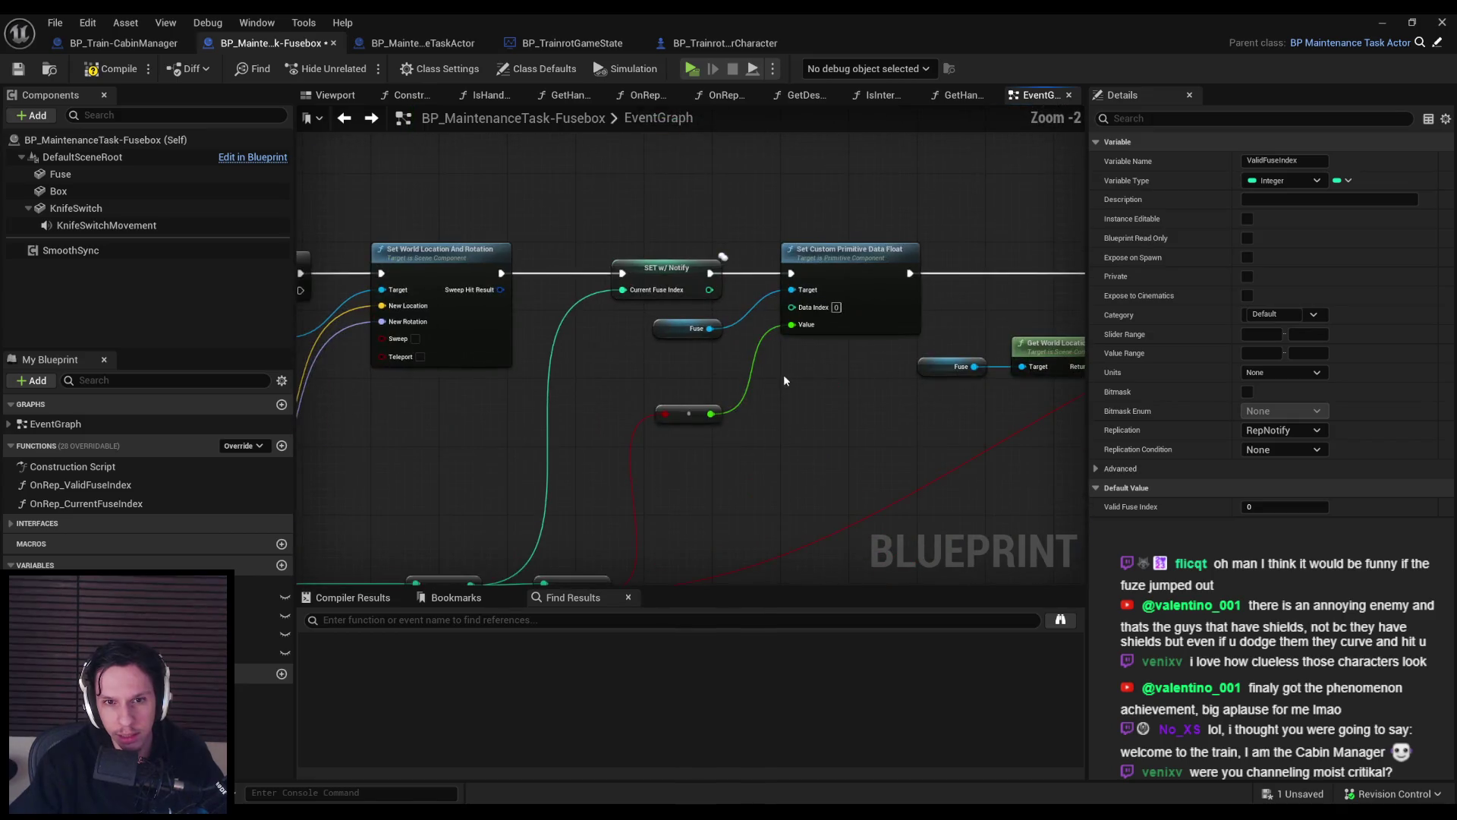
{"action": "scroll", "coordinate": [977, 261], "scroll_direction": "down", "scroll_amount": 2}
{"action": "scroll", "coordinate": [650, 348], "scroll_direction": "down", "scroll_amount": 2}
{"action": "scroll", "coordinate": [586, 335], "scroll_direction": "up", "scroll_amount": 4}
{"action": "left_click", "coordinate": [654, 393]}
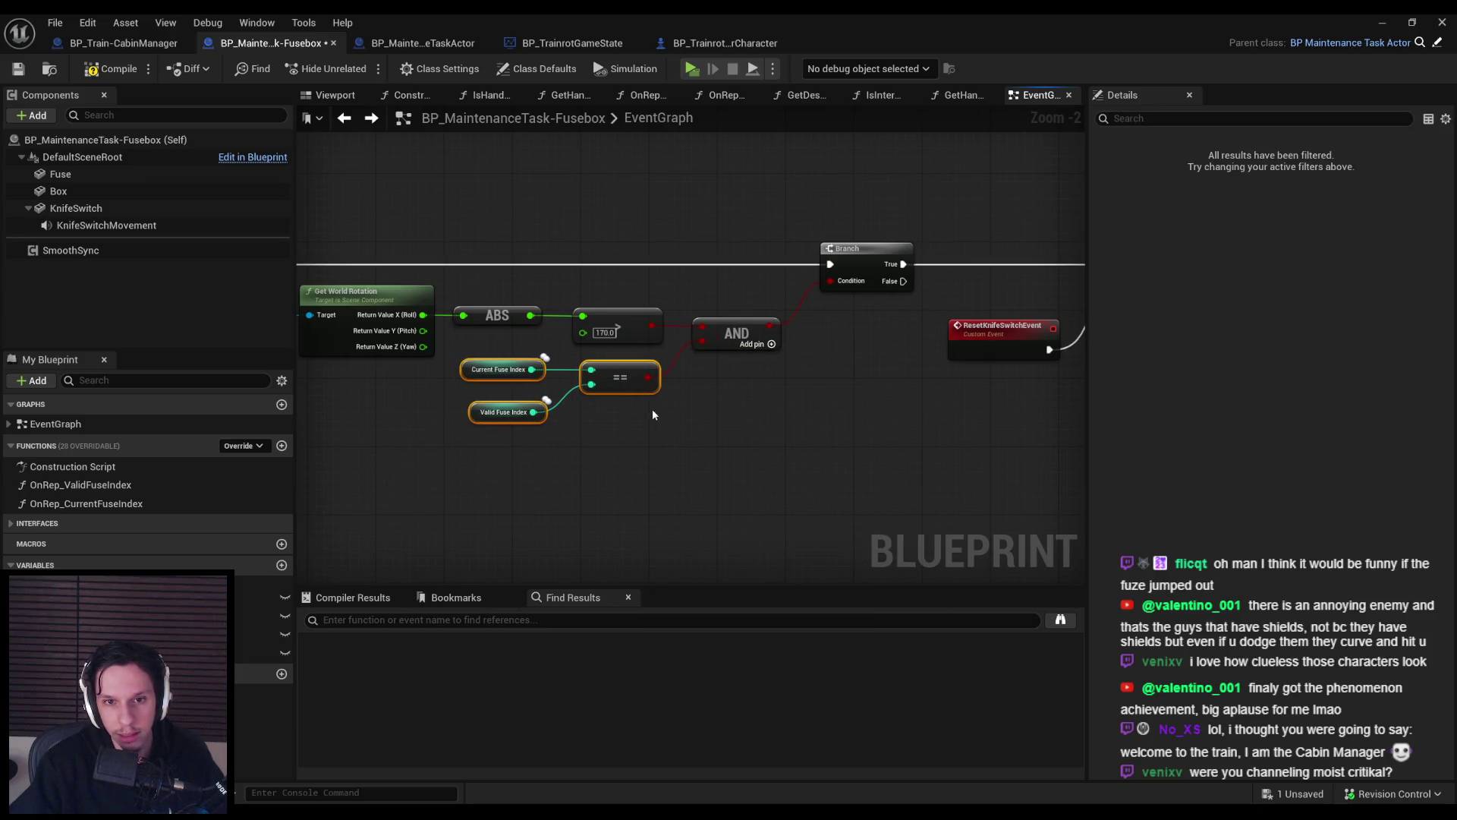
{"action": "left_click", "coordinate": [1382, 23]}
{"action": "key", "text": "alt+p"}
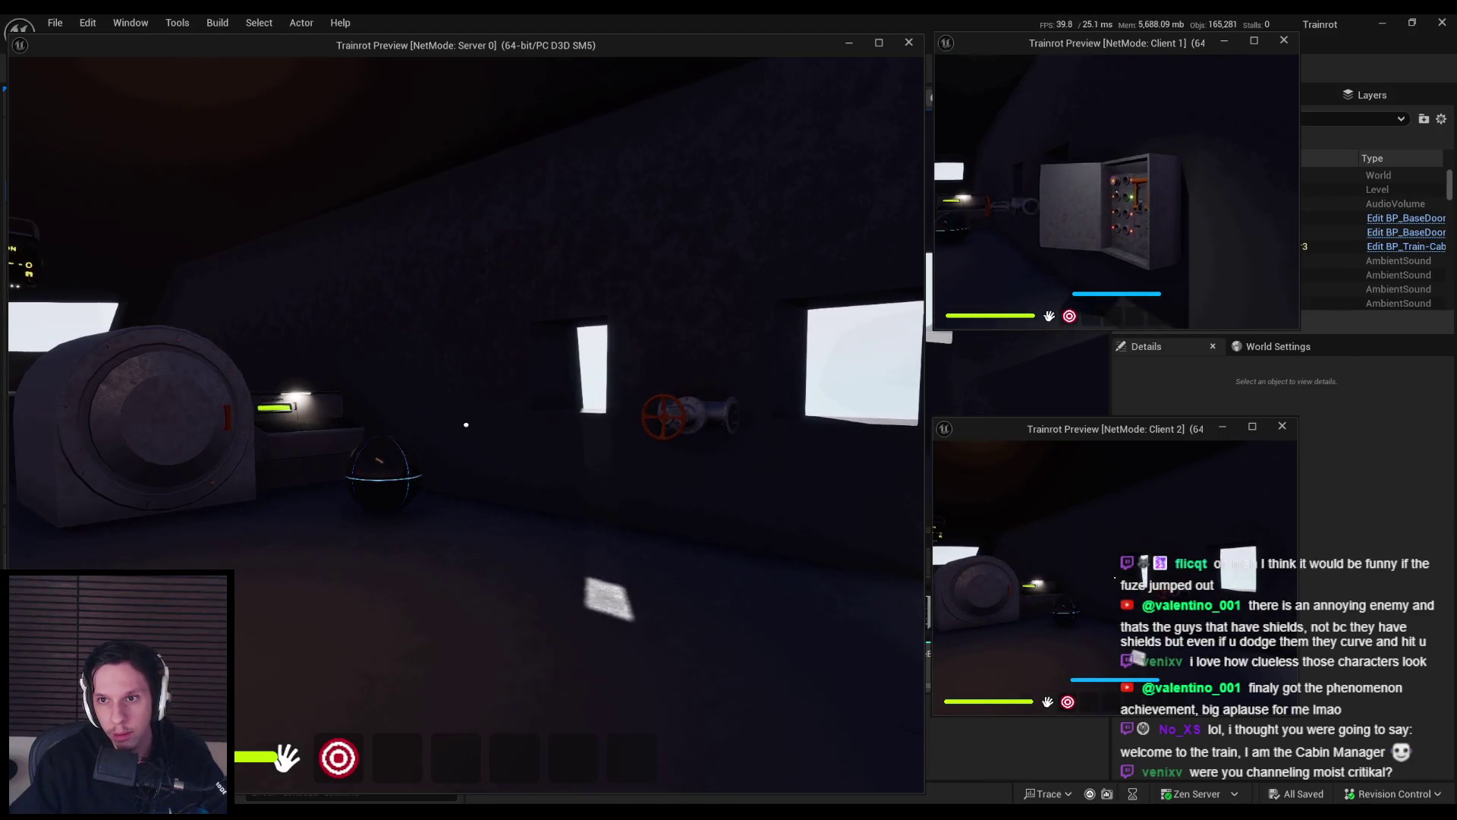
Take control of the player and work the orange knife-switch lever down and up.
{"action": "left_click", "coordinate": [955, 567]}
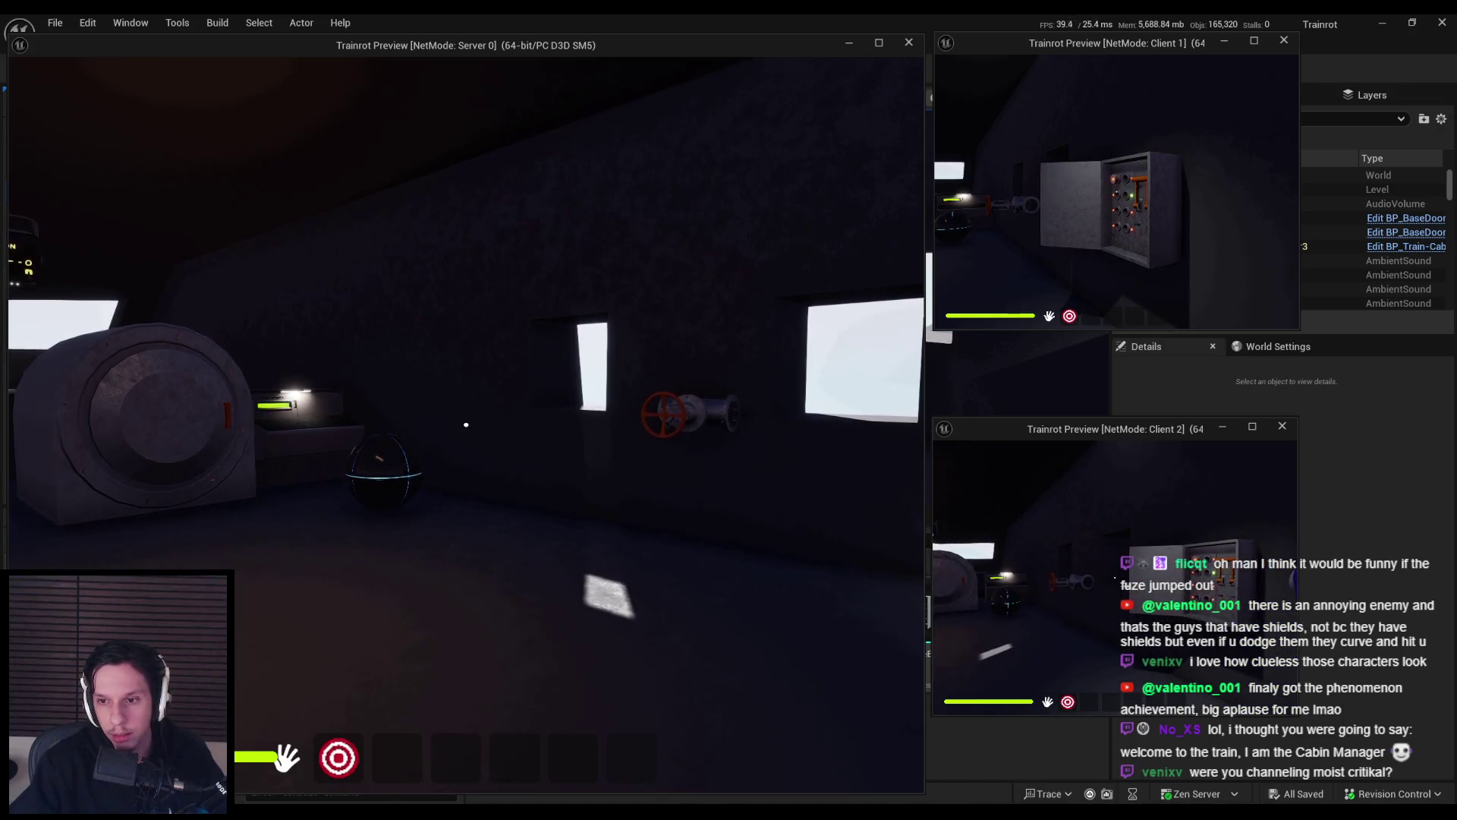
{"action": "key", "text": "super"}
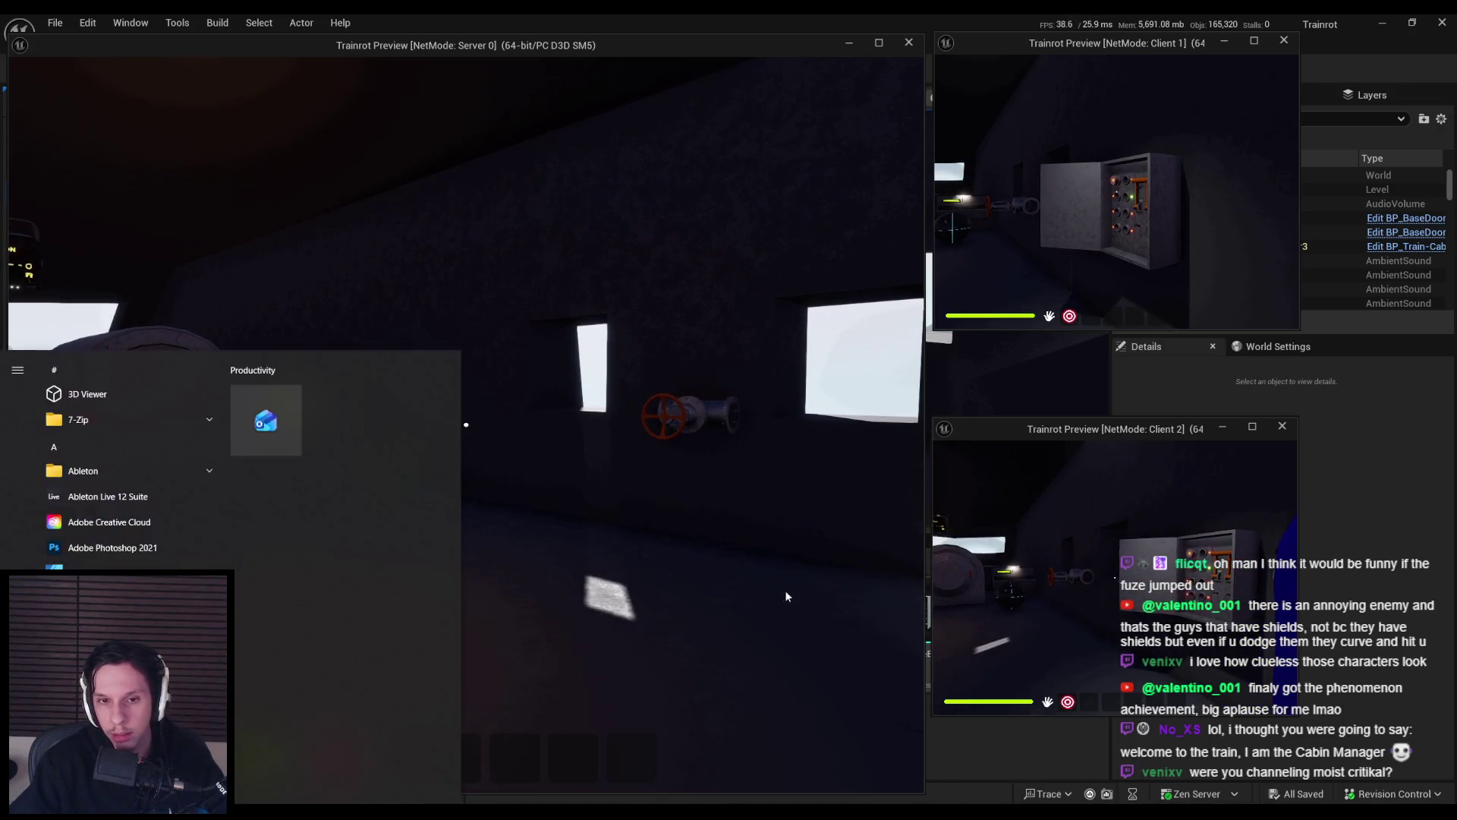
{"action": "left_click", "coordinate": [467, 424]}
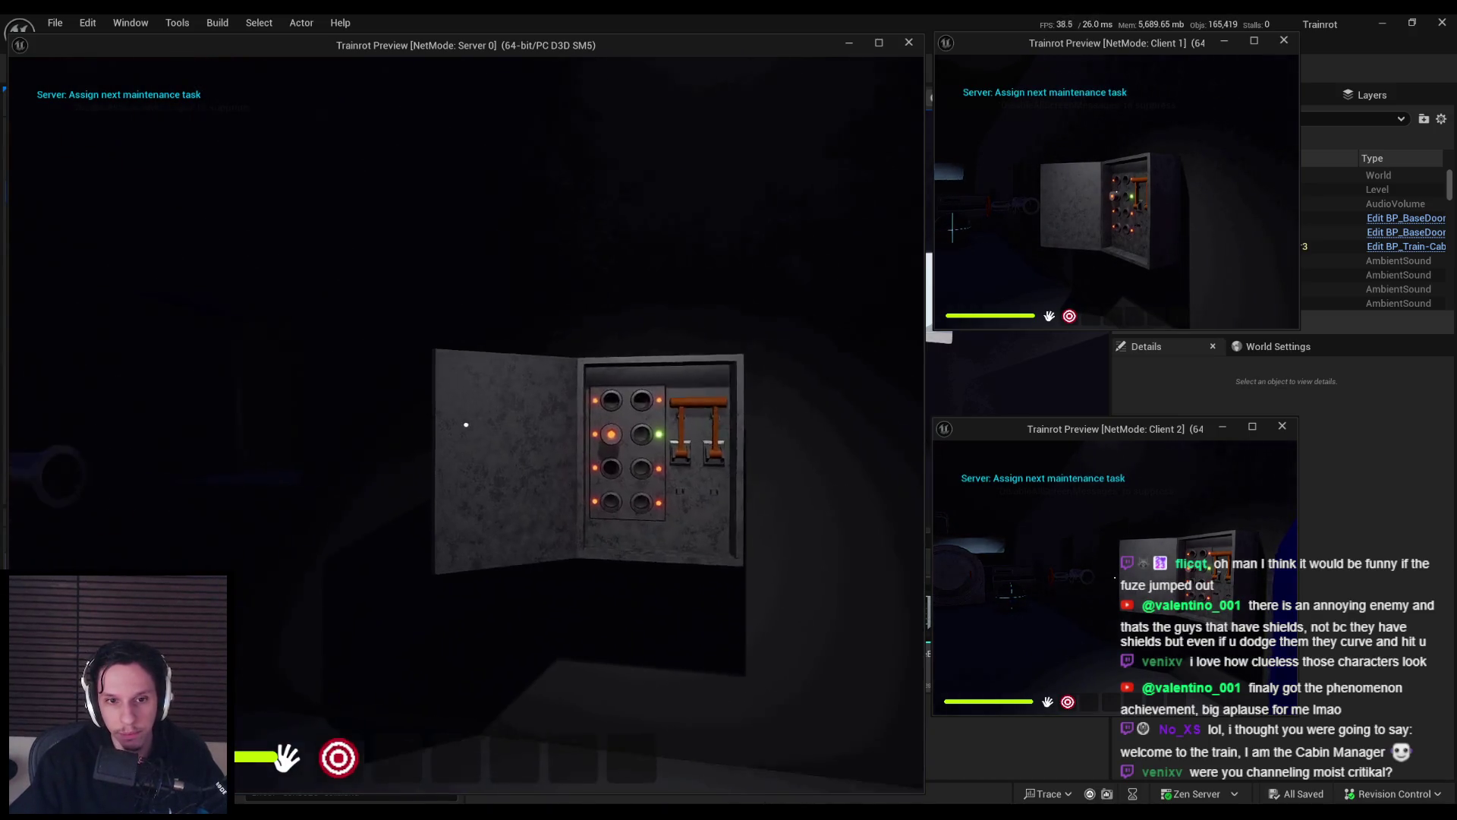
{"action": "key", "text": "w"}
{"action": "mouse_move", "coordinate": [465, 417]}
{"action": "left_mouse_down"}
{"action": "mouse_move", "coordinate": [482, 508]}
{"action": "mouse_move", "coordinate": [455, 579]}
{"action": "mouse_move", "coordinate": [472, 411]}
{"action": "mouse_move", "coordinate": [456, 417]}
{"action": "mouse_move", "coordinate": [466, 547]}
{"action": "mouse_move", "coordinate": [482, 417]}
{"action": "mouse_move", "coordinate": [443, 401]}
{"action": "mouse_move", "coordinate": [448, 625]}
{"action": "mouse_move", "coordinate": [425, 571]}
{"action": "left_mouse_up"}
{"action": "left_click_drag", "start_coordinate": [467, 424], "coordinate": [465, 423]}
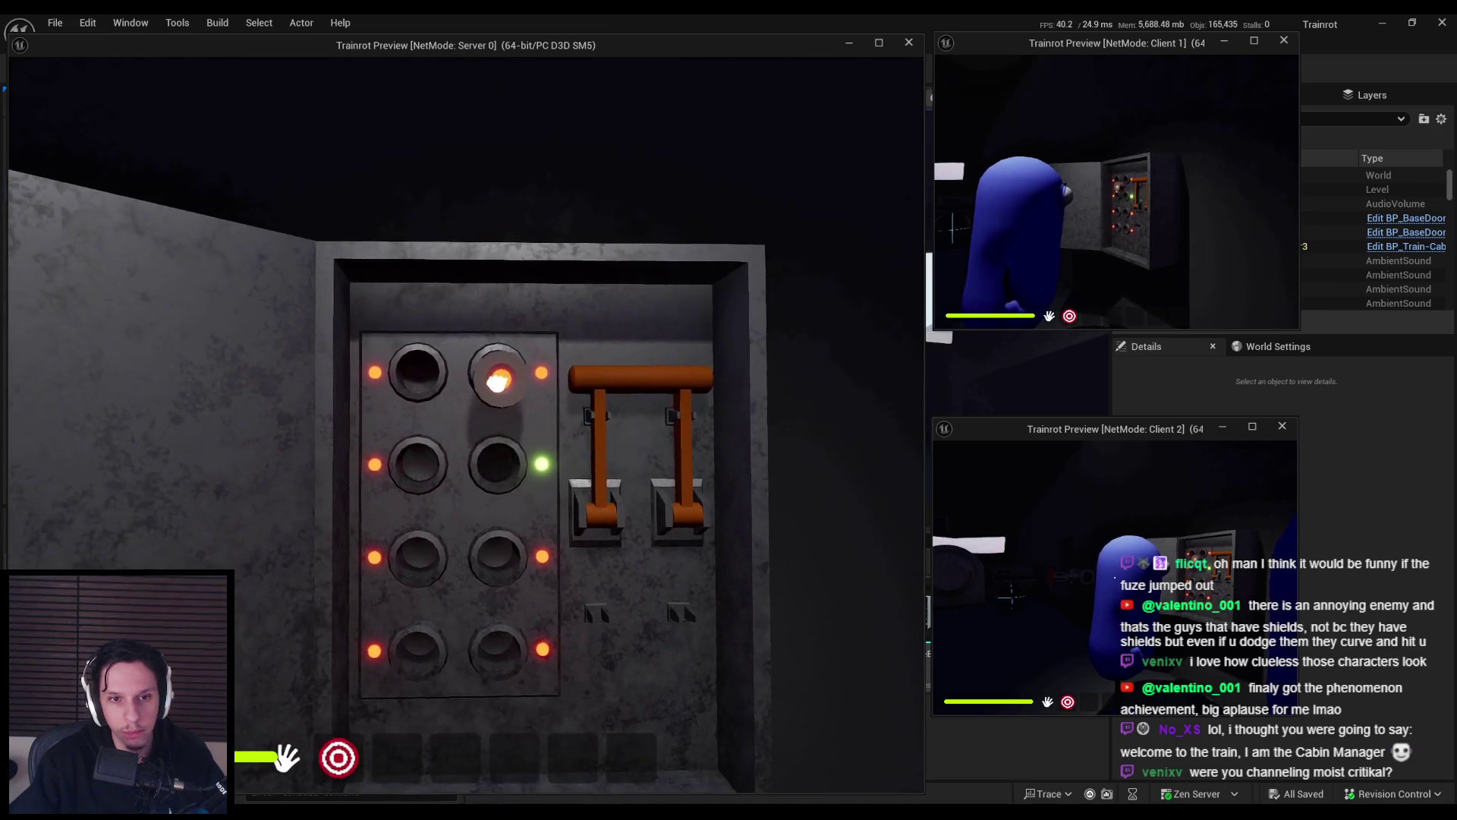
{"action": "mouse_move", "coordinate": [473, 435]}
{"action": "left_mouse_down"}
{"action": "mouse_move", "coordinate": [457, 558]}
{"action": "mouse_move", "coordinate": [487, 499]}
{"action": "left_mouse_up"}
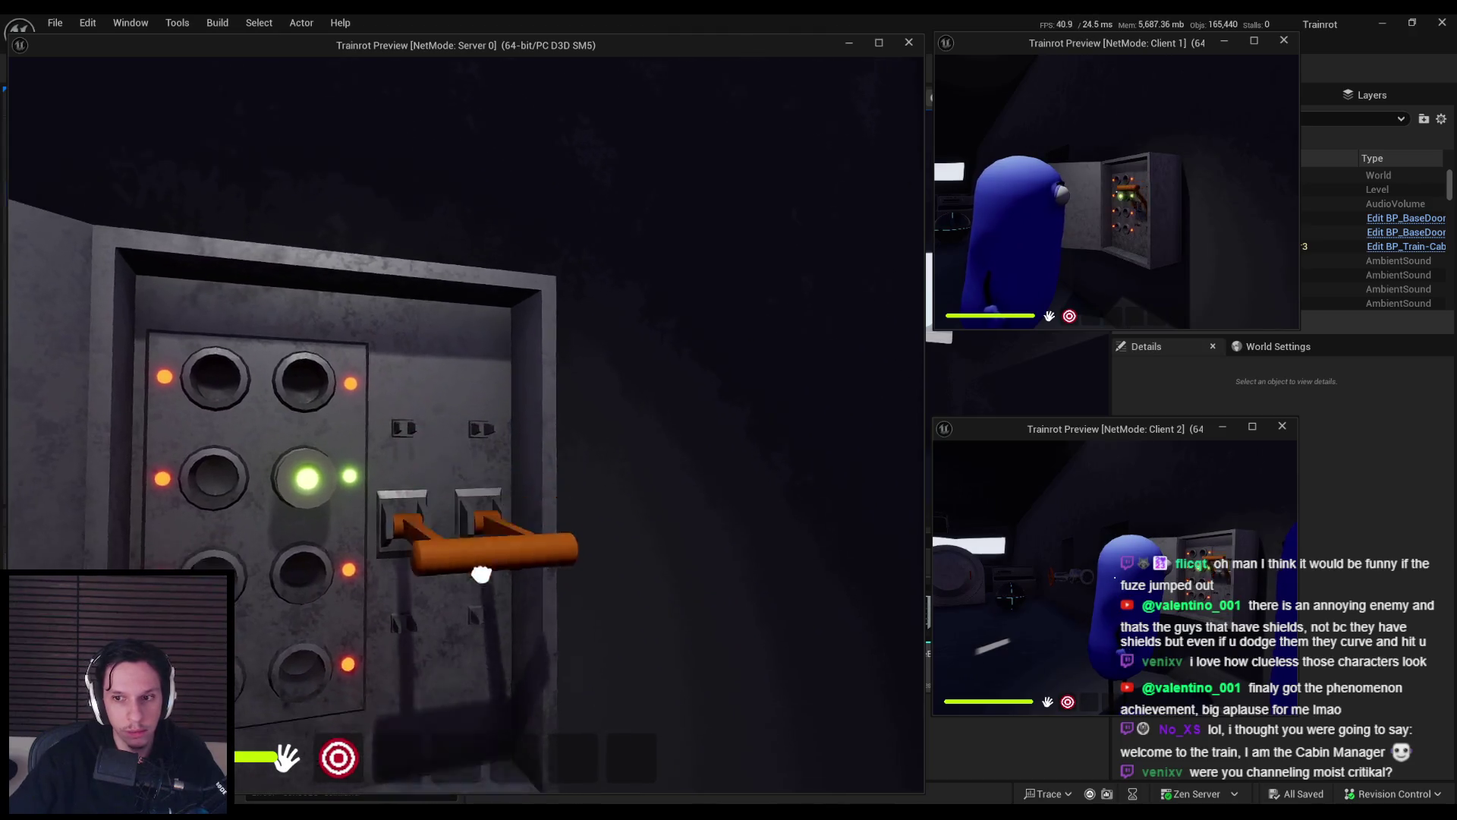
{"action": "left_click_drag", "start_coordinate": [482, 573], "coordinate": [441, 319]}
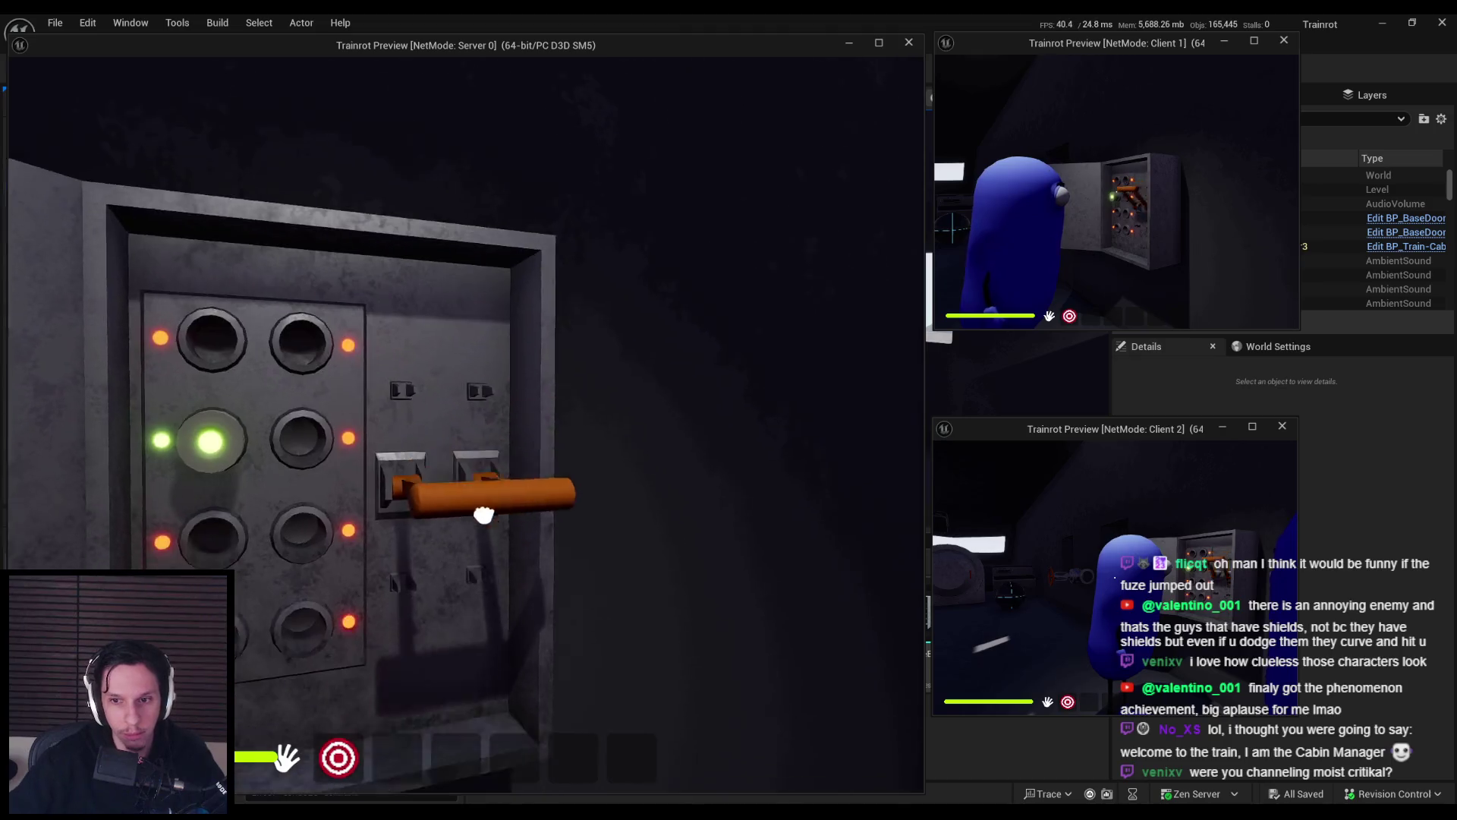
Pull the lever down, look around the cabin, and return to the fuse panel.
{"action": "left_click_drag", "start_coordinate": [483, 516], "coordinate": [467, 426]}
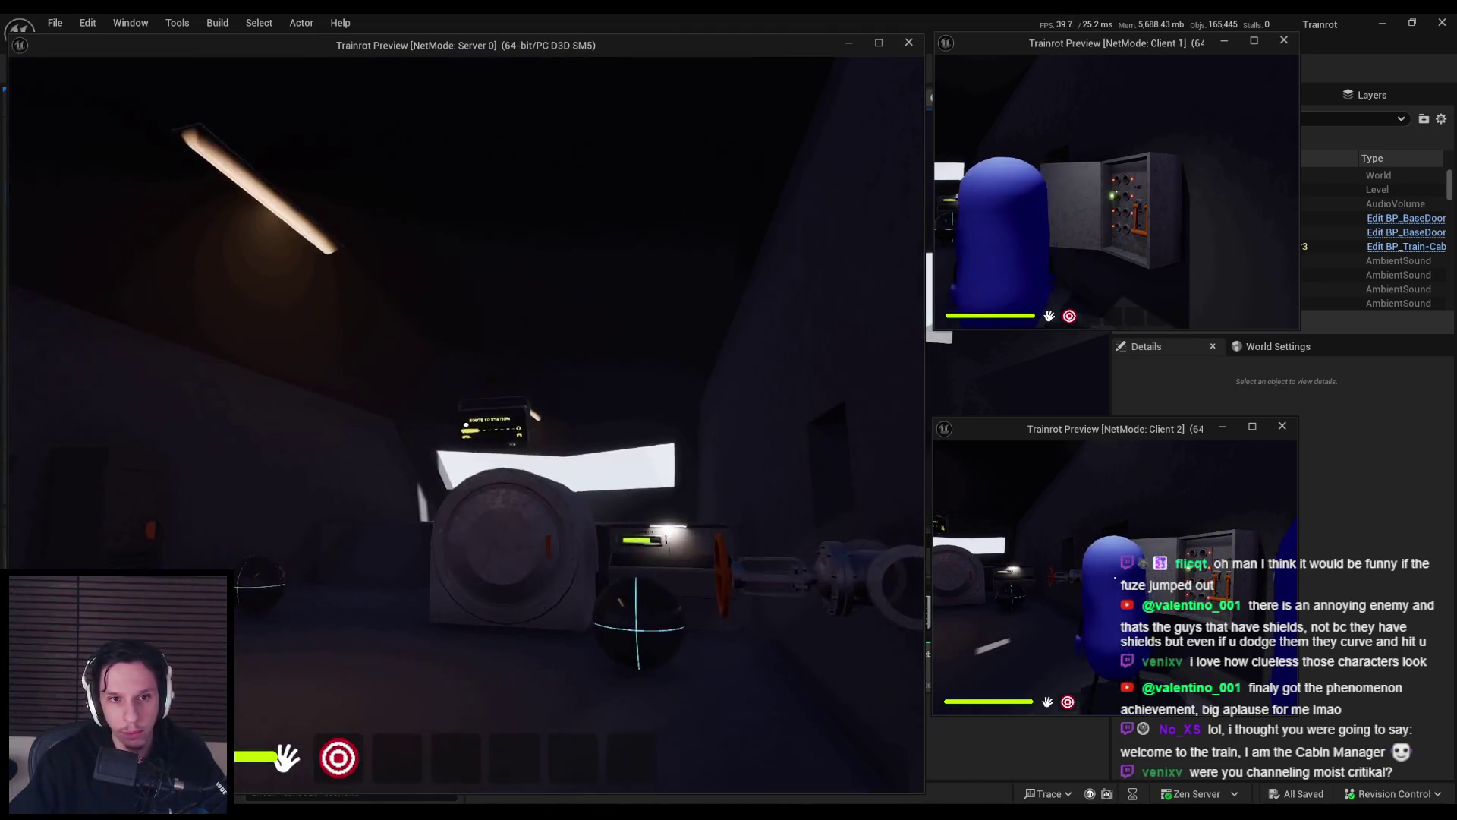
{"action": "key", "text": "s"}
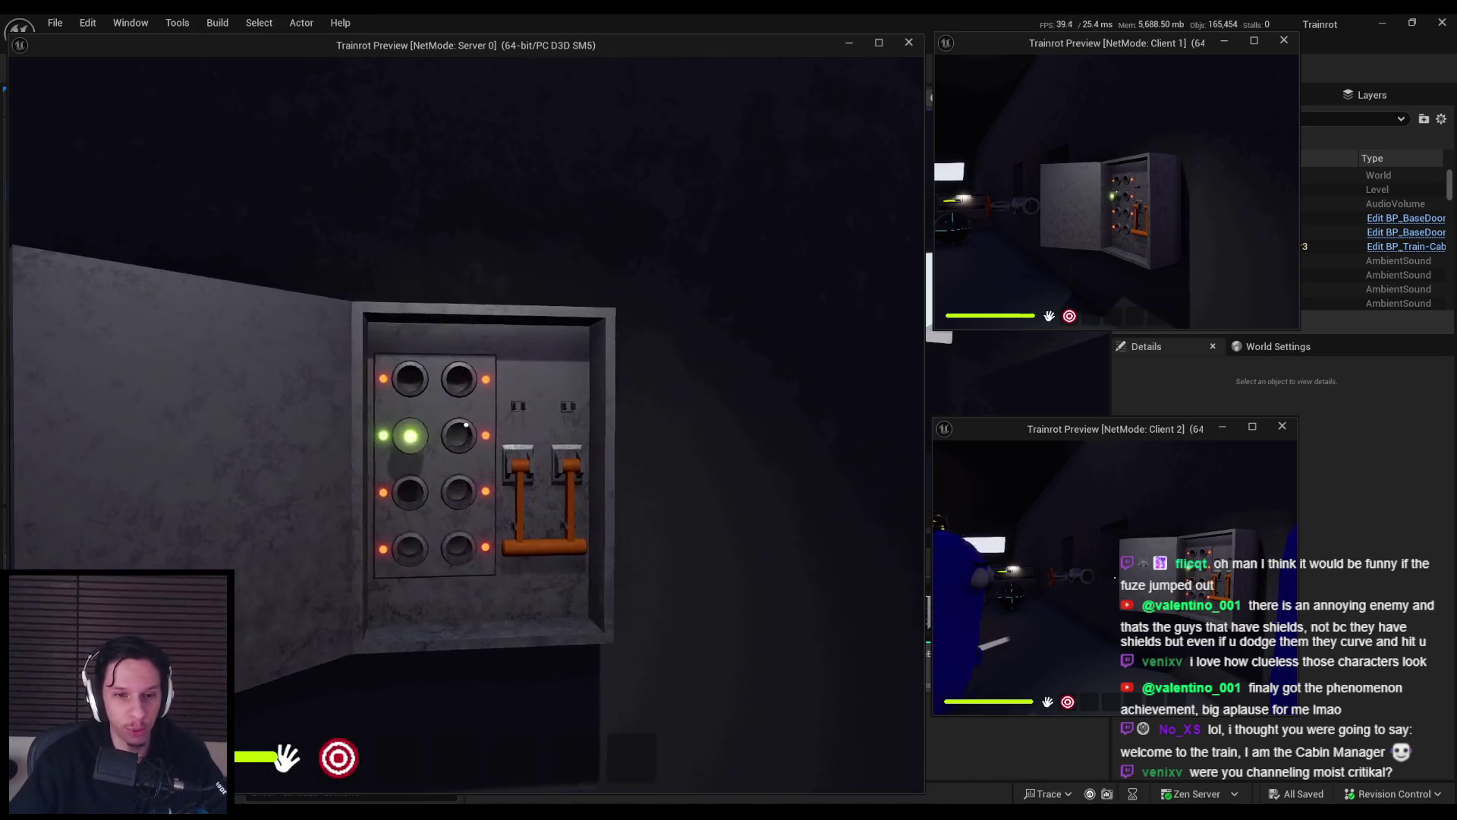
{"action": "key", "text": "s"}
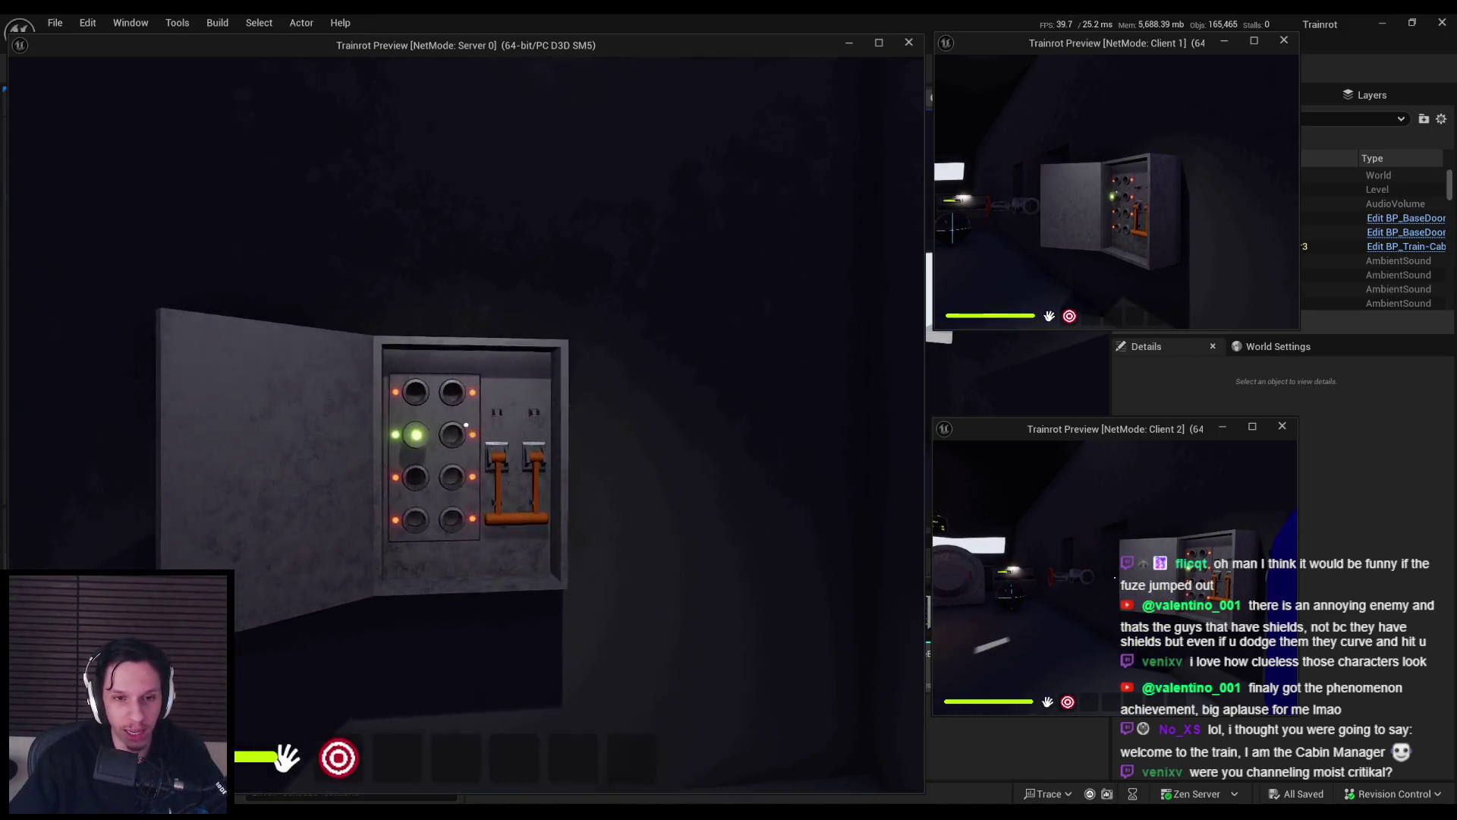
{"action": "key", "text": "w"}
{"action": "key", "text": "s"}
{"action": "key", "text": "w"}
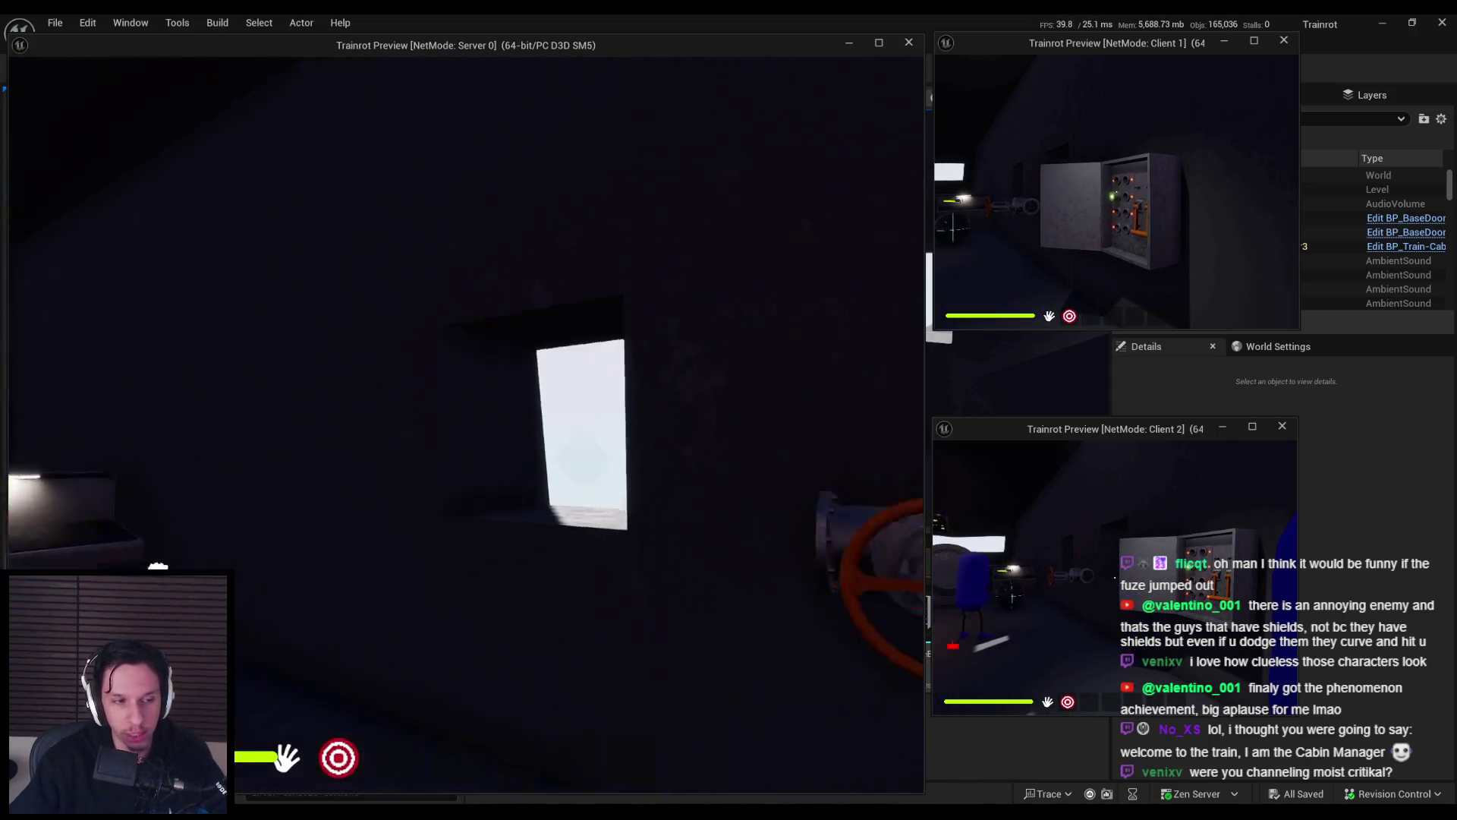
{"action": "key", "text": "s"}
{"action": "key", "text": "s"}
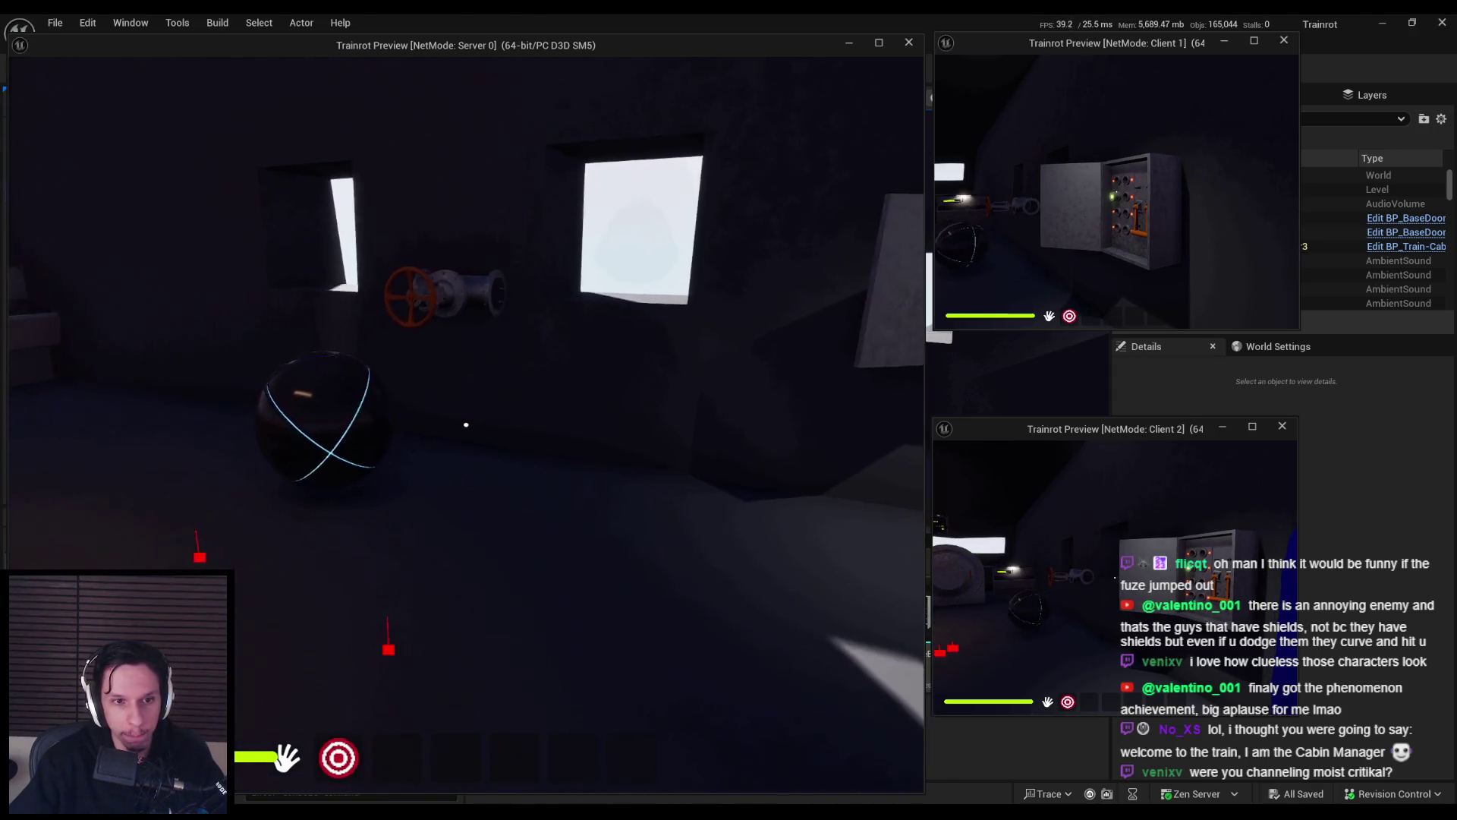
{"action": "mouse_move", "coordinate": [466, 425]}
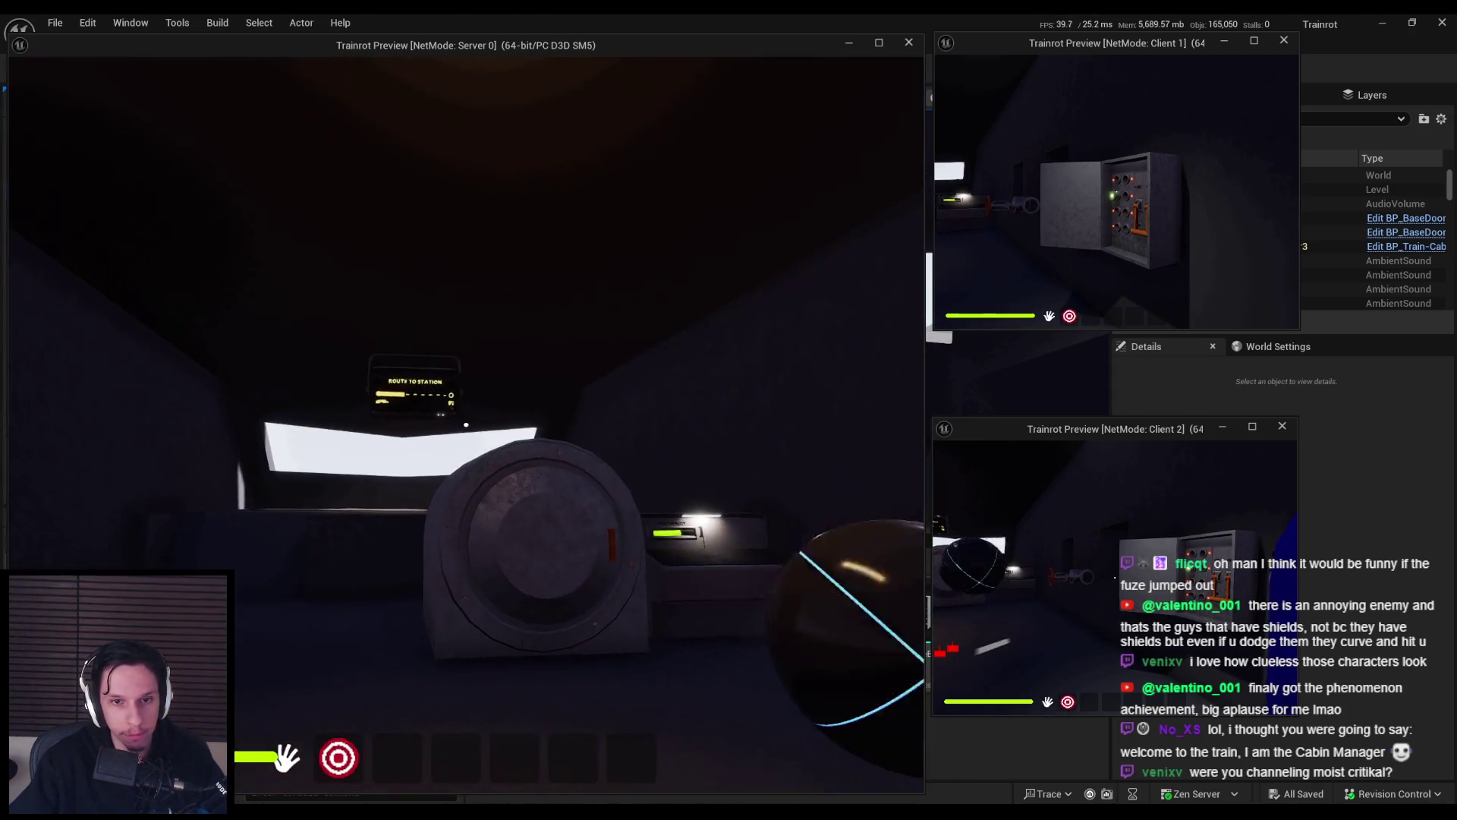
{"action": "key", "text": "shift+w"}
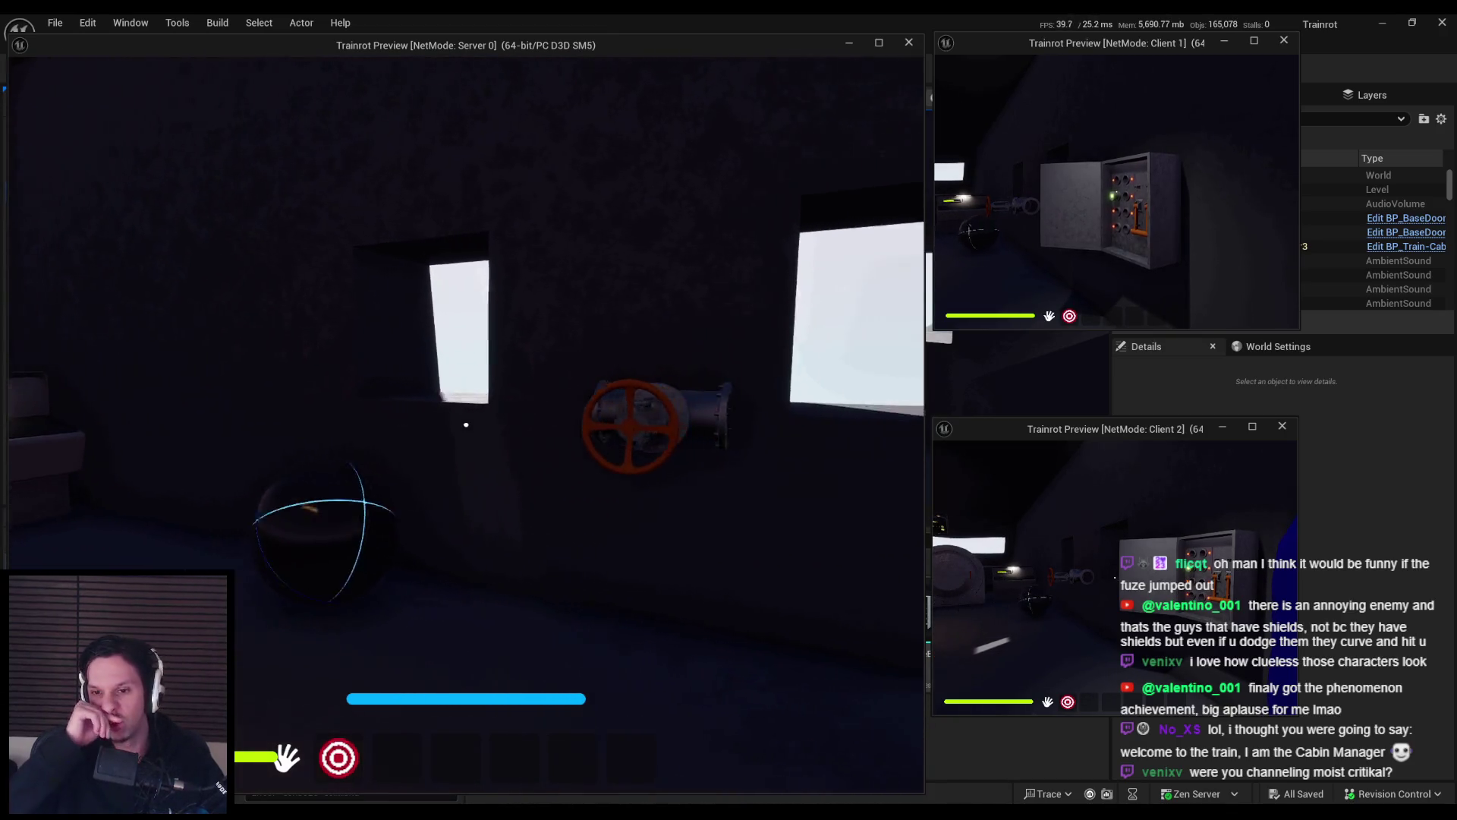
{"action": "key", "text": "w"}
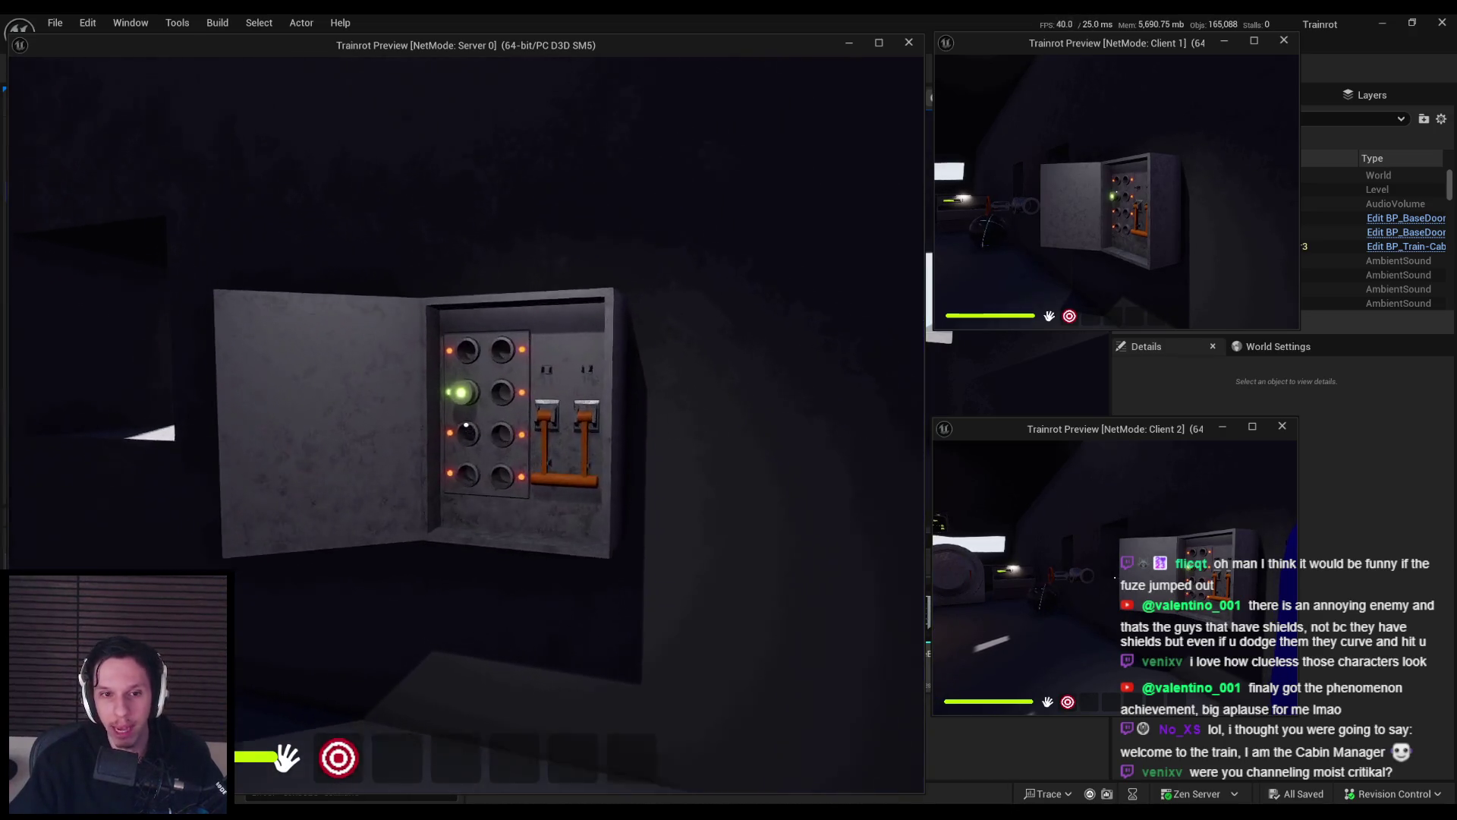
Remove and reinsert the glowing fuse, pull the lever to reset, then stop the test.
{"action": "left_click", "coordinate": [466, 424]}
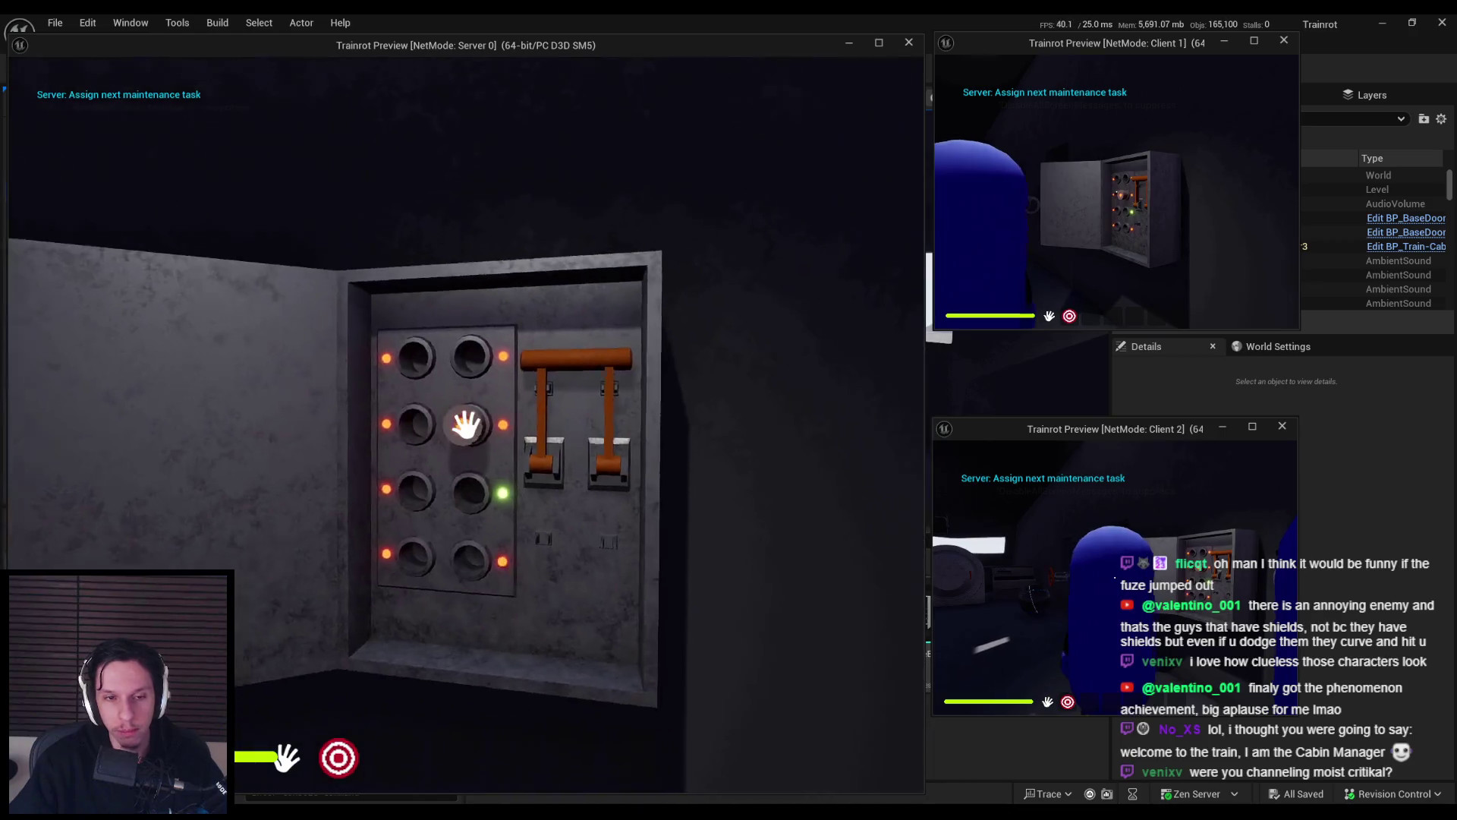
{"action": "key", "text": "w"}
{"action": "left_click", "coordinate": [466, 425]}
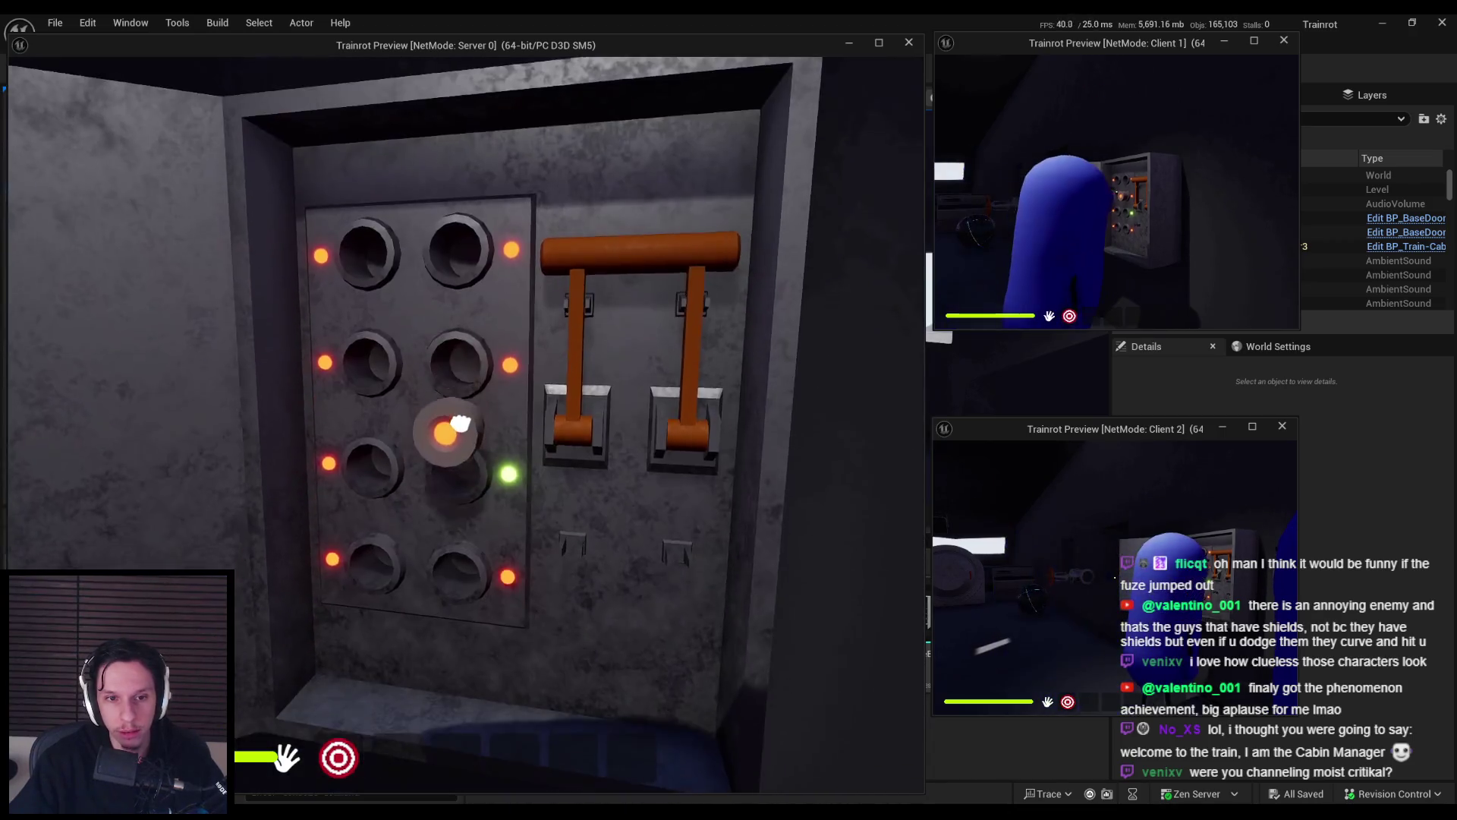
{"action": "left_click", "coordinate": [461, 424]}
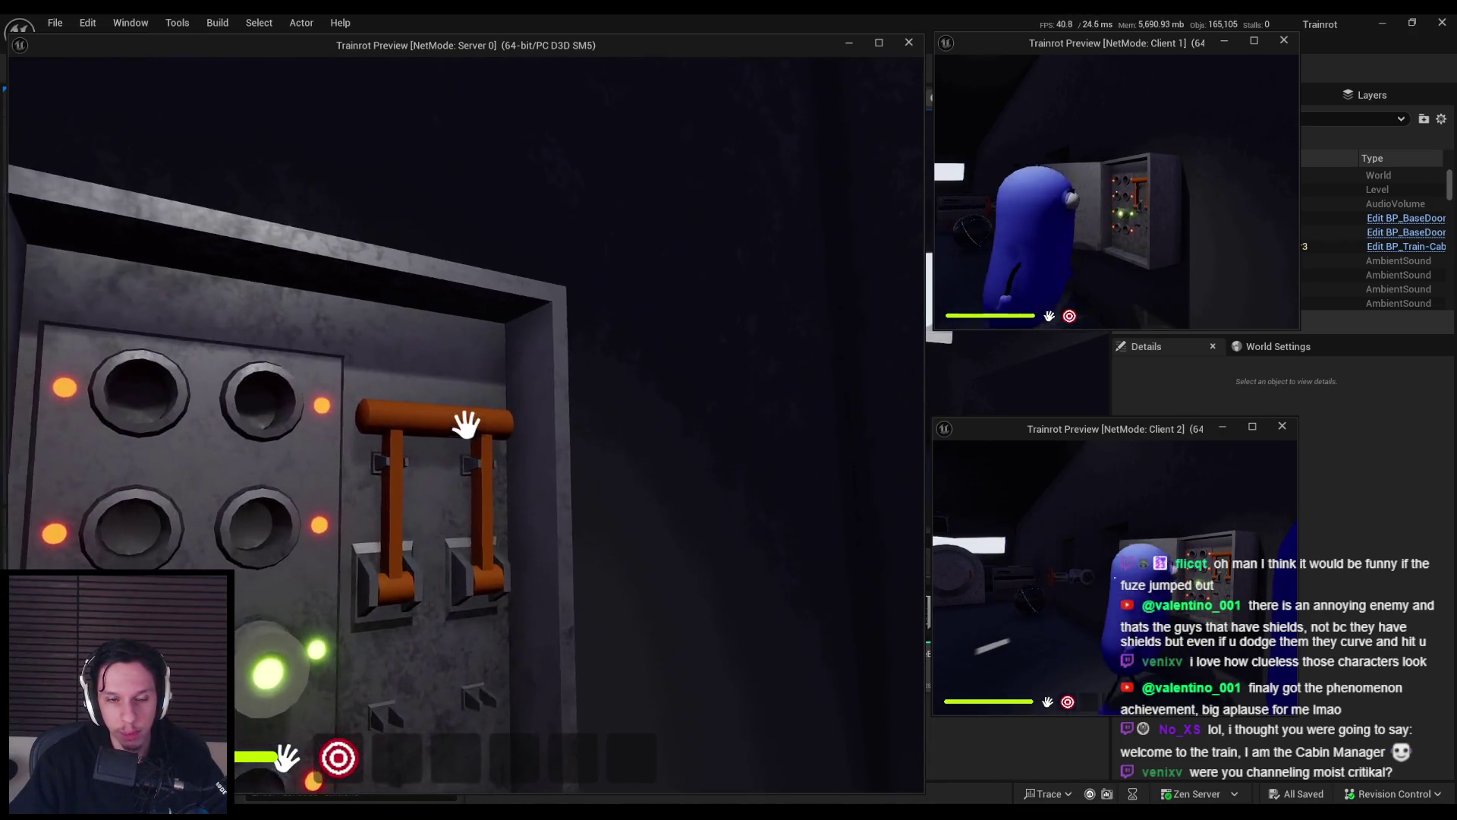
{"action": "left_click", "coordinate": [466, 424]}
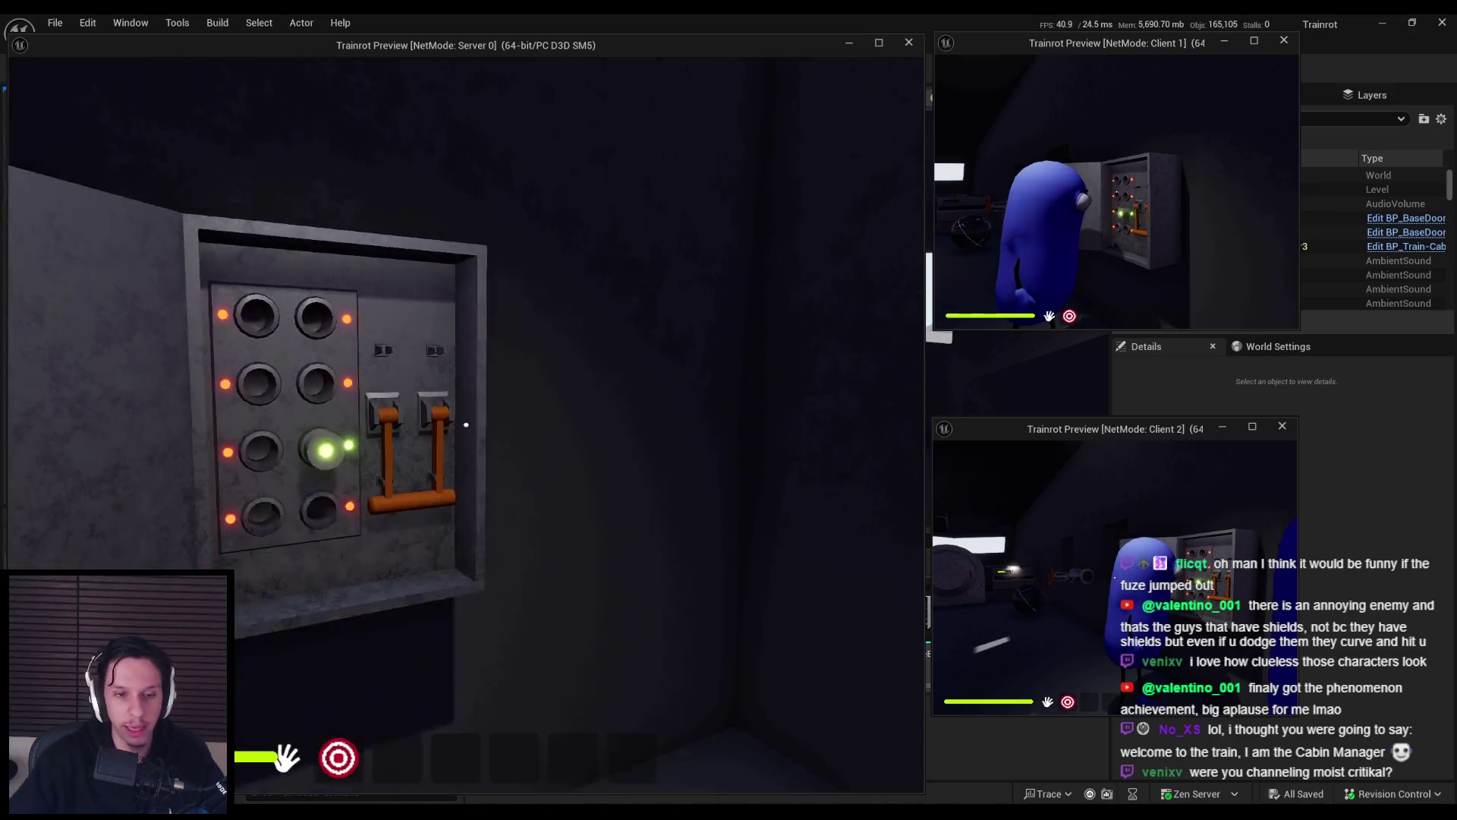
{"action": "key", "text": "s"}
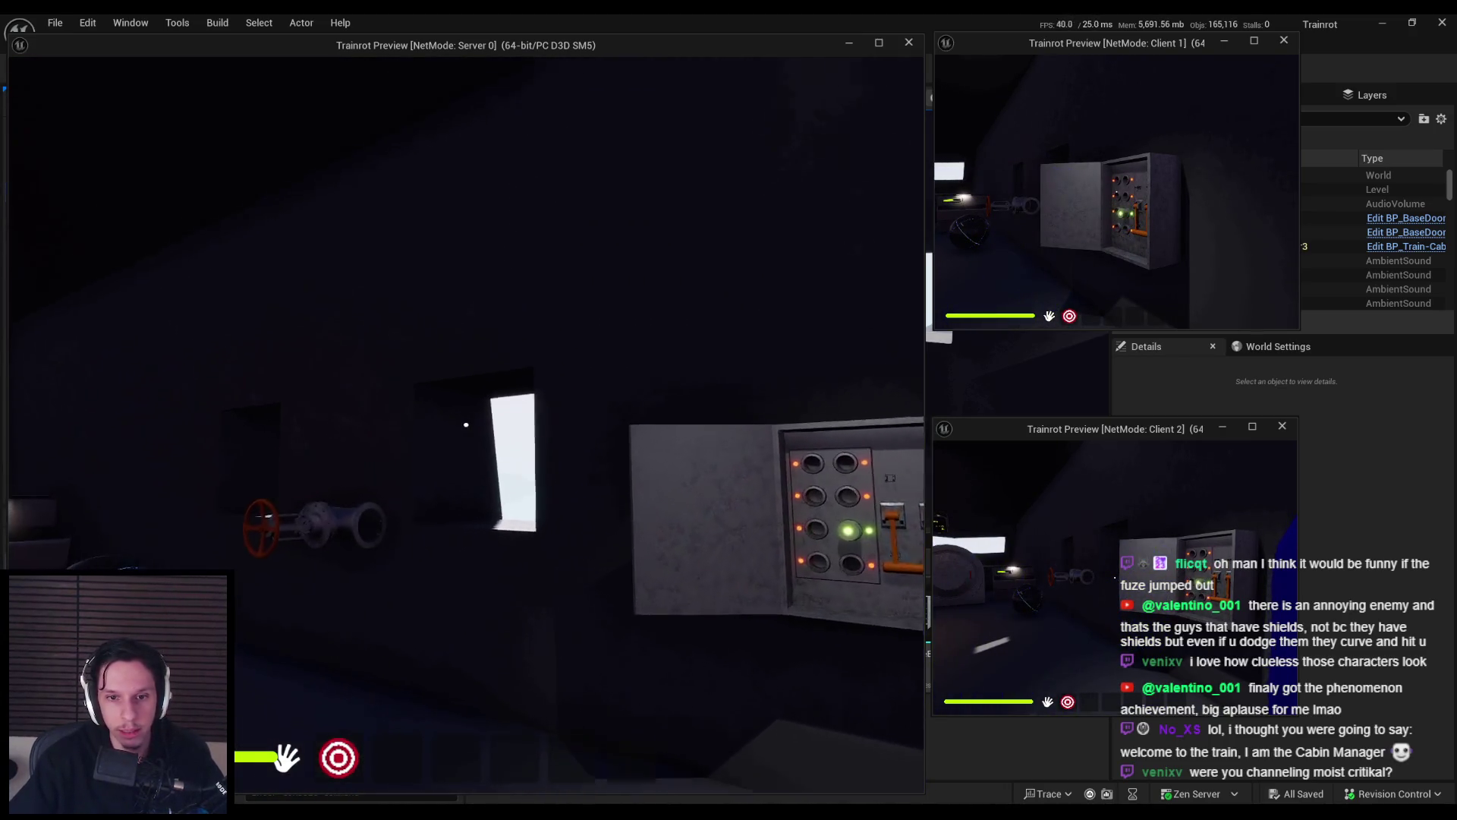
{"action": "key", "text": "s"}
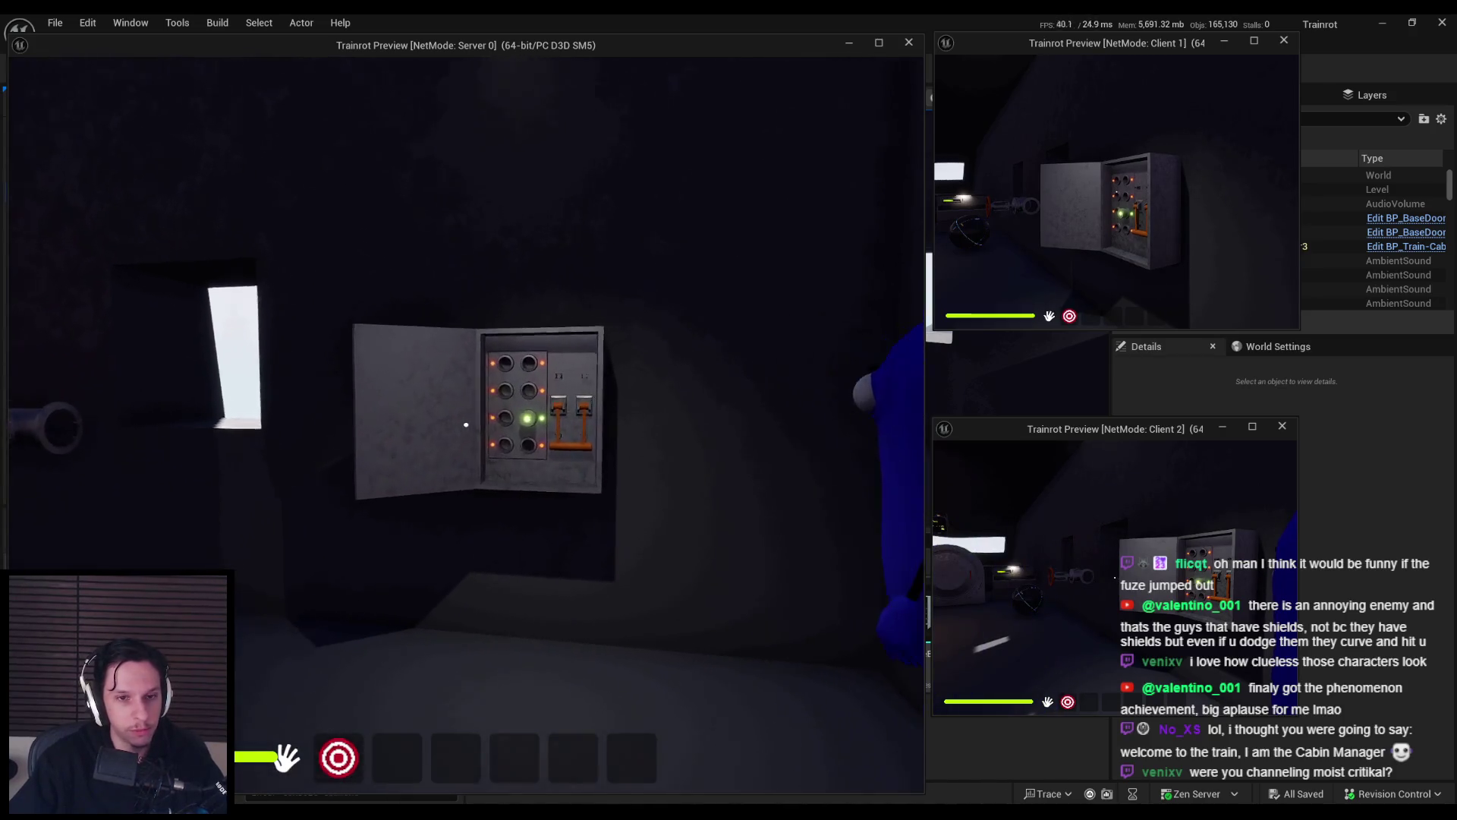
{"action": "key", "text": "w"}
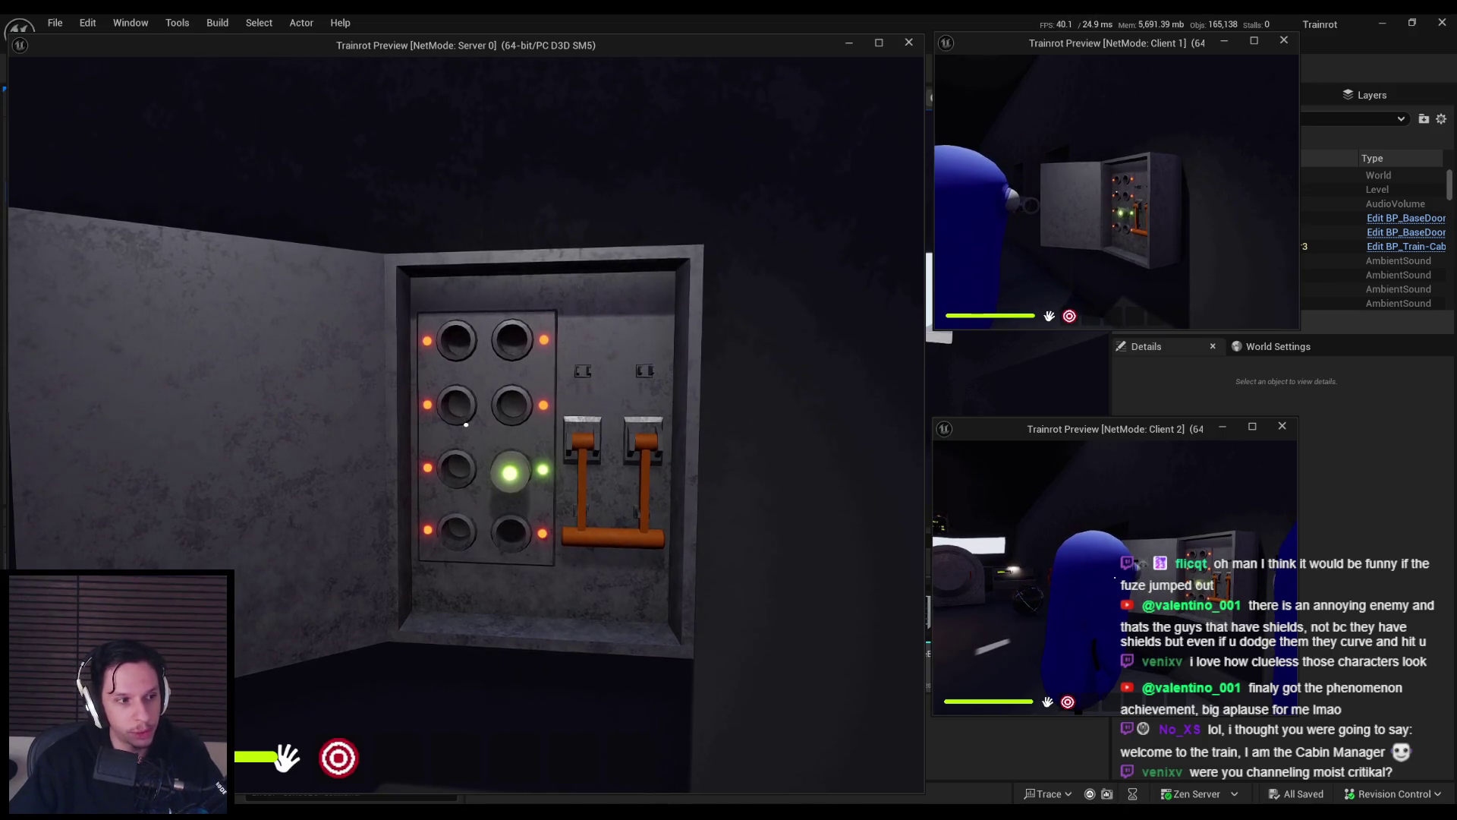
{"action": "key", "text": "Escape"}
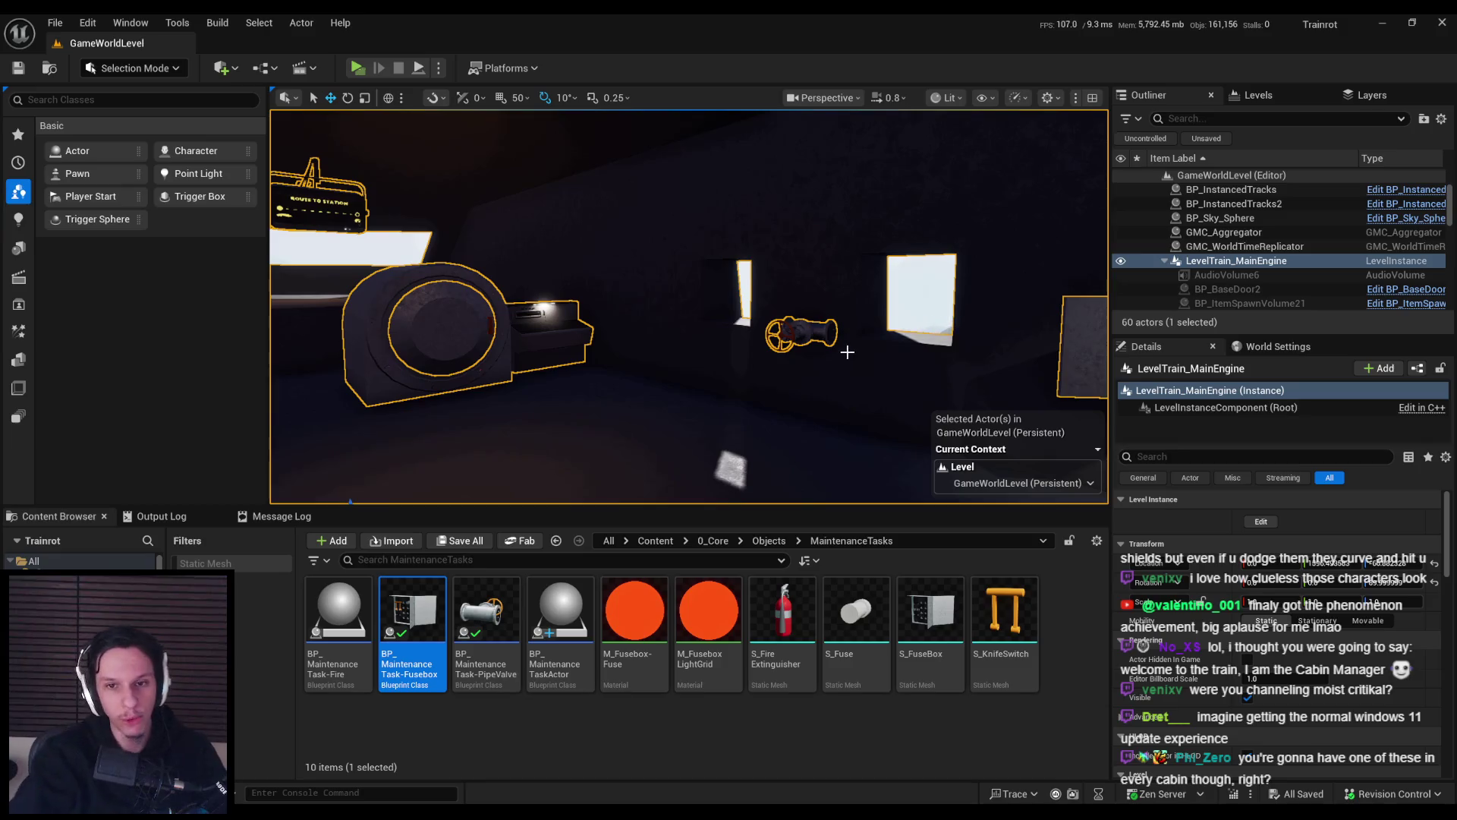
Frame the cabin fusebox in the viewport and start Play in Selected Viewport.
{"action": "left_click_drag", "start_coordinate": [847, 352], "coordinate": [539, 352]}
{"action": "mouse_move", "coordinate": [748, 316]}
{"action": "left_mouse_down"}
{"action": "mouse_move", "coordinate": [767, 372]}
{"action": "mouse_move", "coordinate": [691, 410]}
{"action": "left_mouse_up"}
{"action": "scroll", "coordinate": [721, 391], "scroll_direction": "up", "scroll_amount": 2}
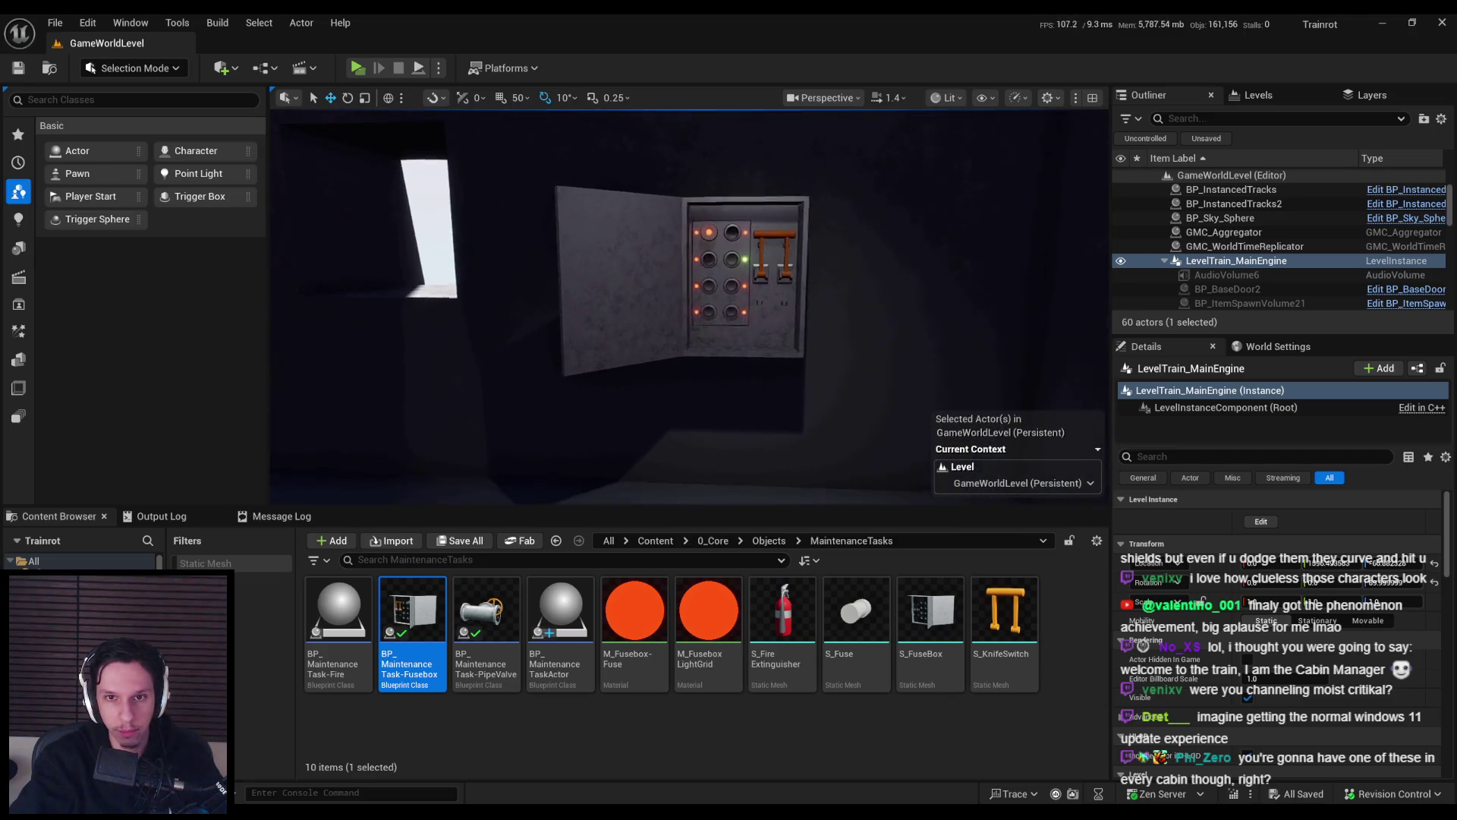
{"action": "left_click_drag", "start_coordinate": [749, 301], "coordinate": [758, 279]}
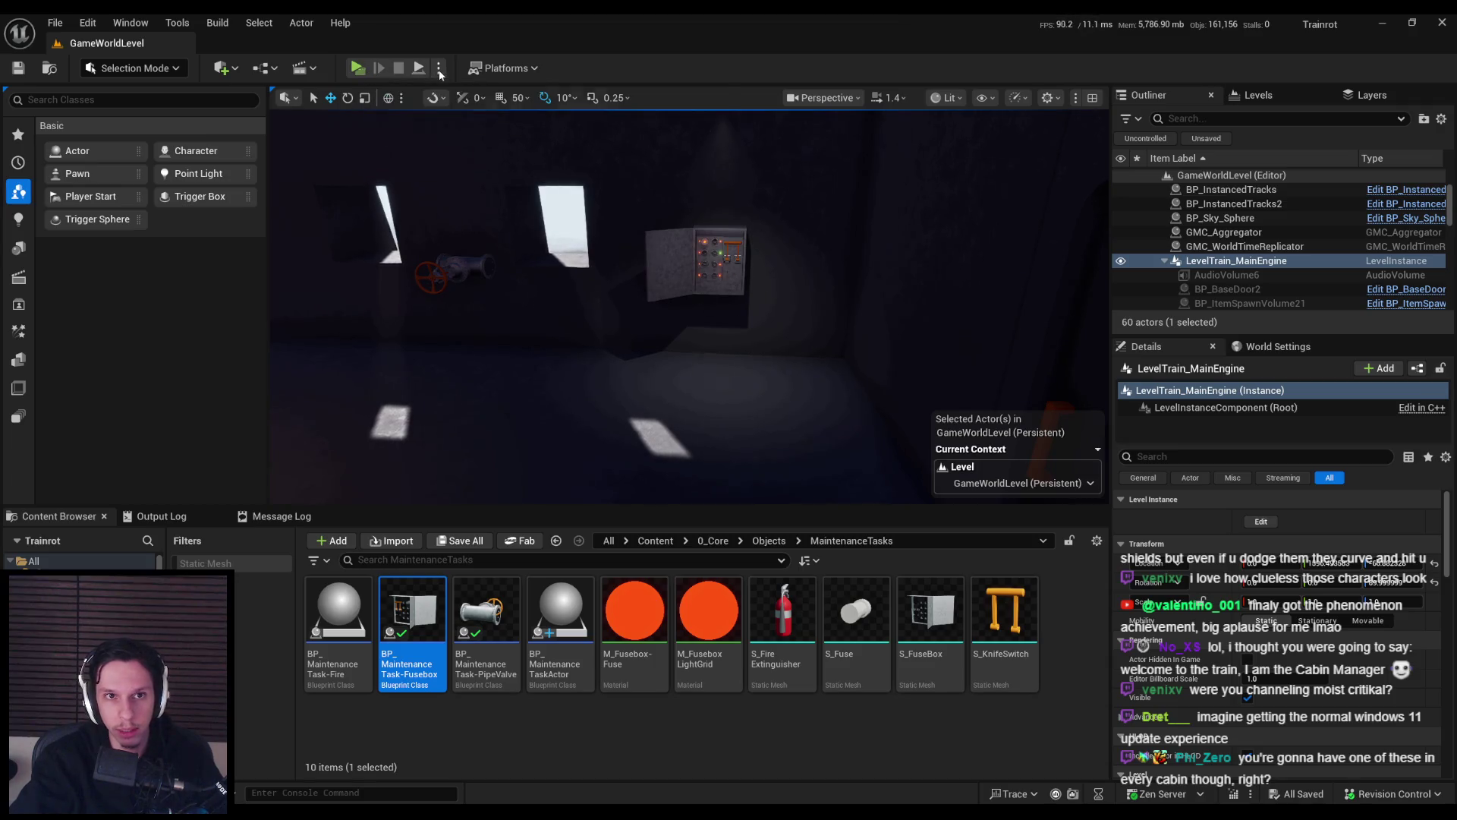
{"action": "left_click", "coordinate": [438, 69]}
{"action": "mouse_move", "coordinate": [673, 418]}
{"action": "left_click", "coordinate": [497, 126]}
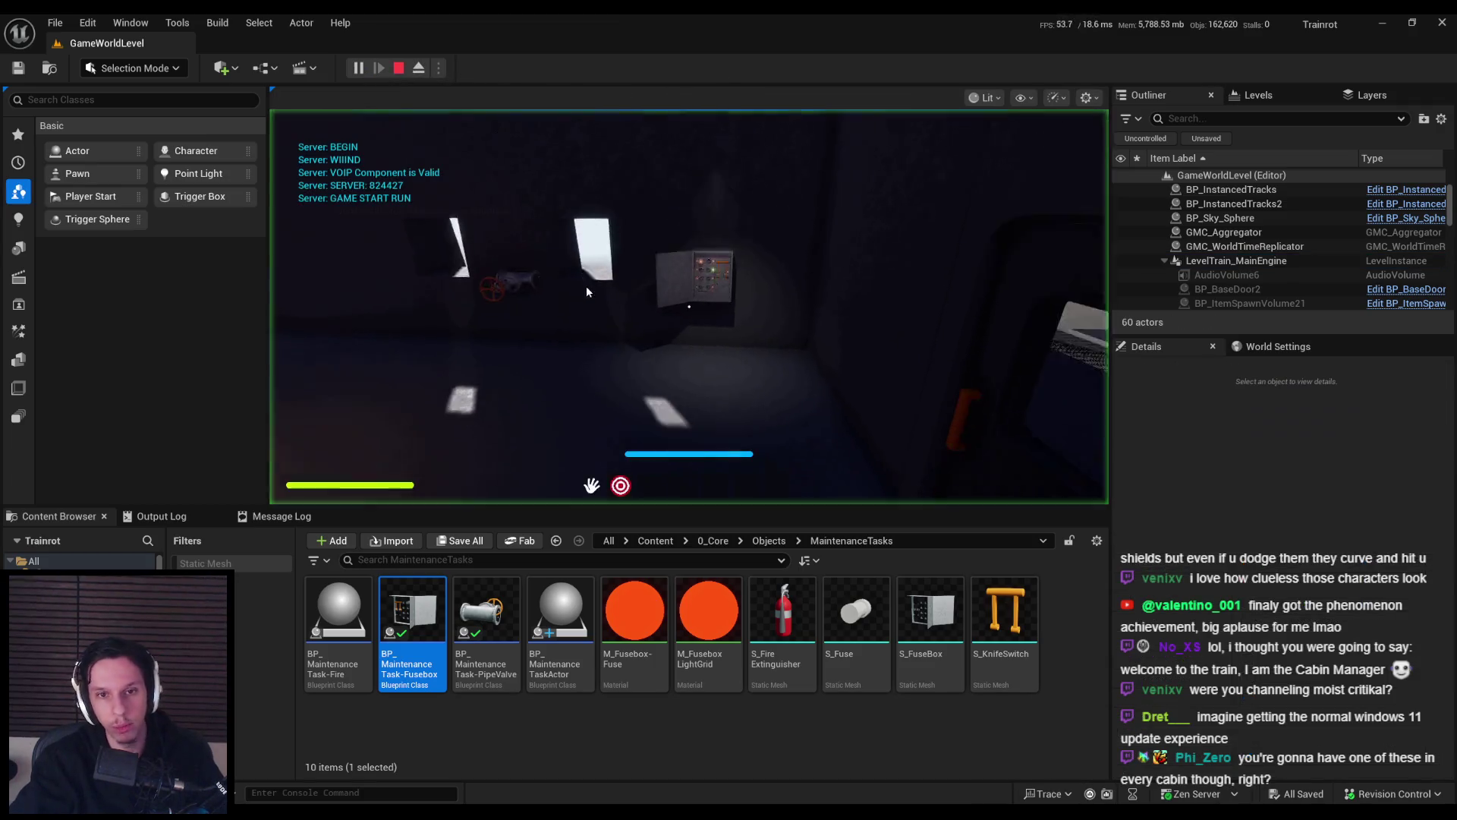
Walk fullscreen beside the train, then stop, focus the train, and play again in the viewport.
{"action": "key", "text": "F11"}
{"action": "key", "text": "shift+w"}
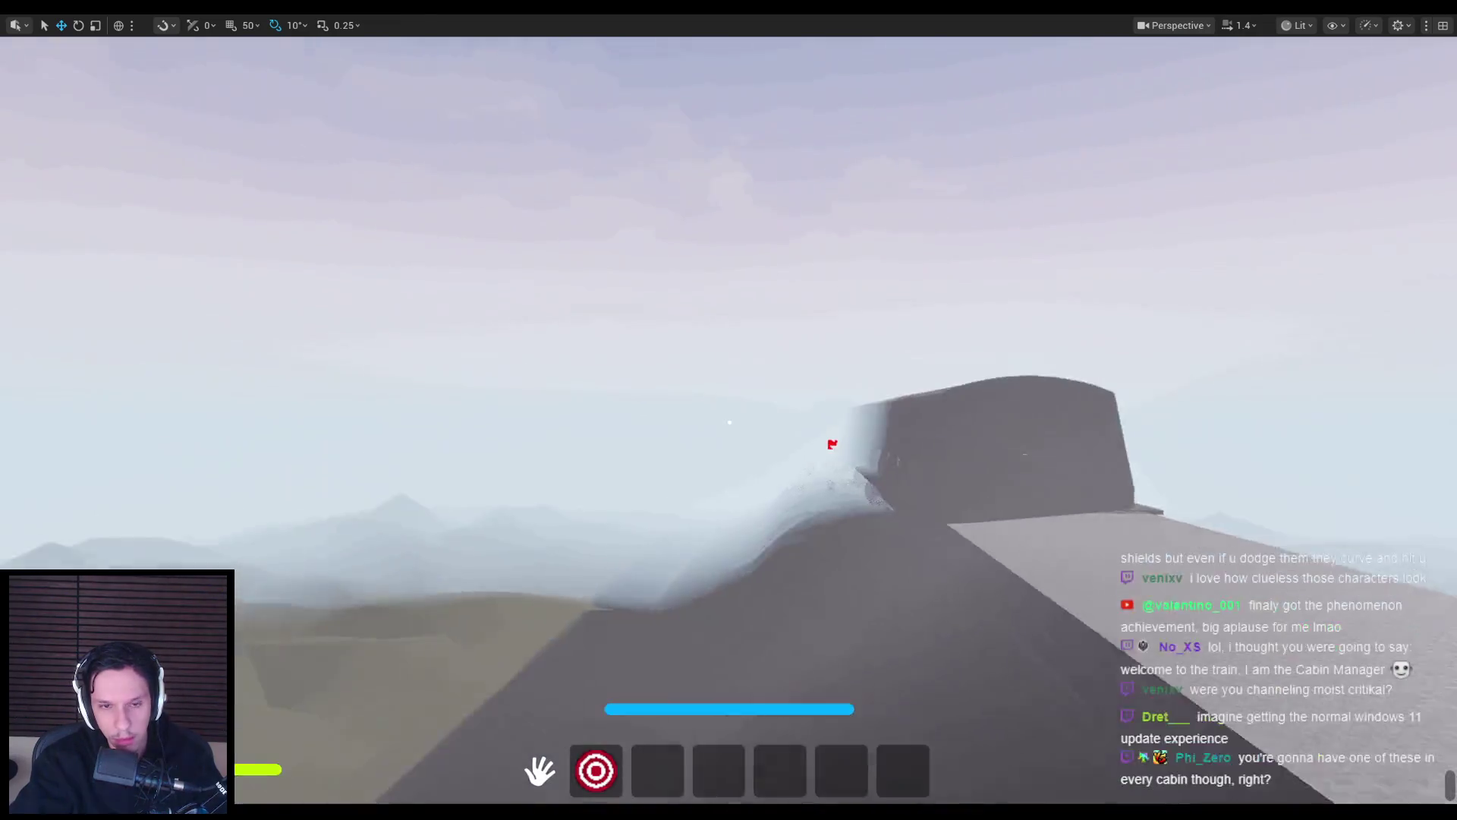
{"action": "key", "text": "Escape"}
{"action": "key", "text": "f"}
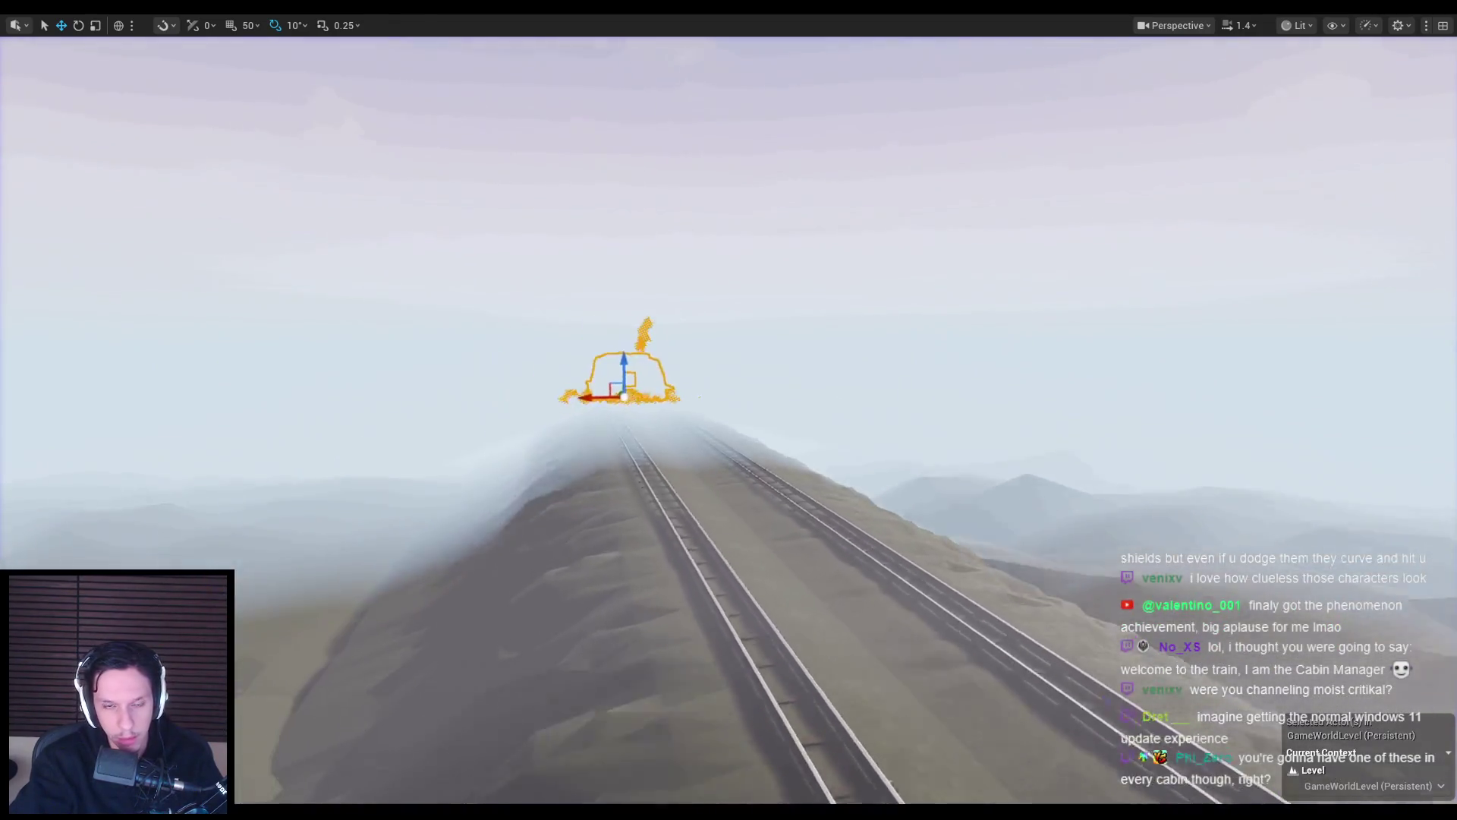
{"action": "scroll", "coordinate": [729, 417], "scroll_direction": "down", "scroll_amount": 2}
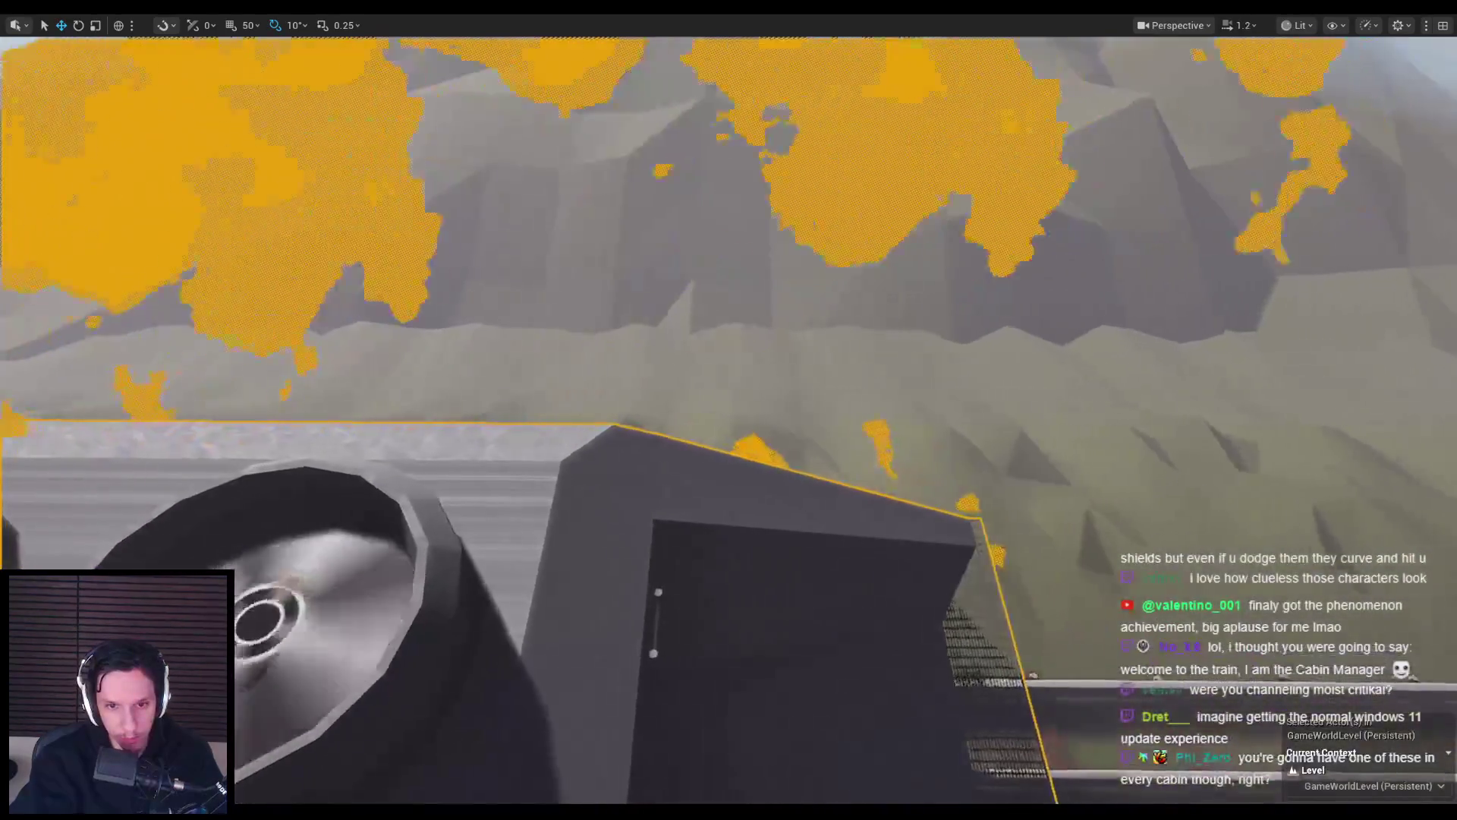
{"action": "key", "text": "alt+p"}
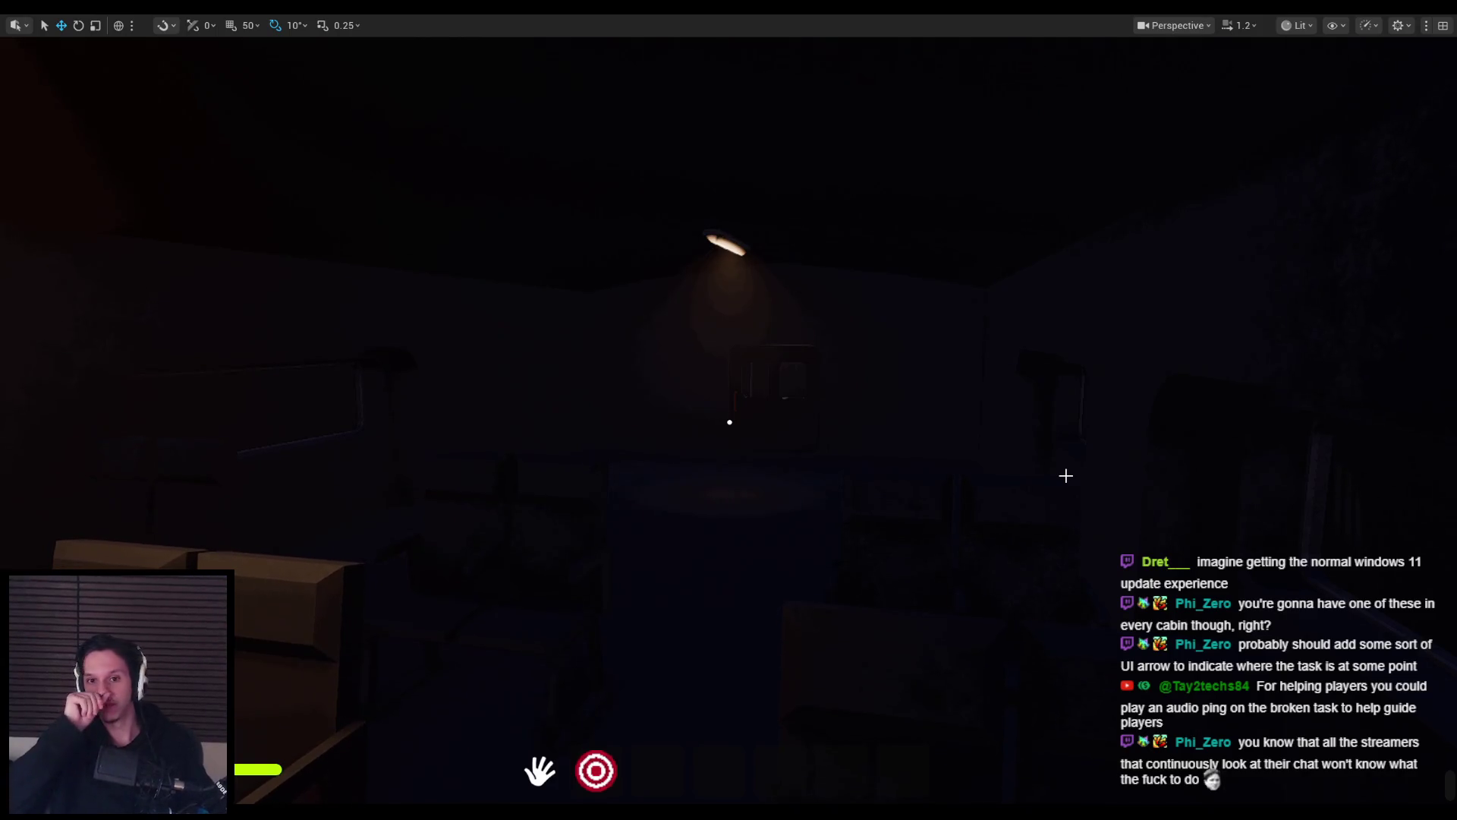
Walk to the cabin windshield and screenshot the front-window view of the tracks.
{"action": "left_click", "coordinate": [1065, 476]}
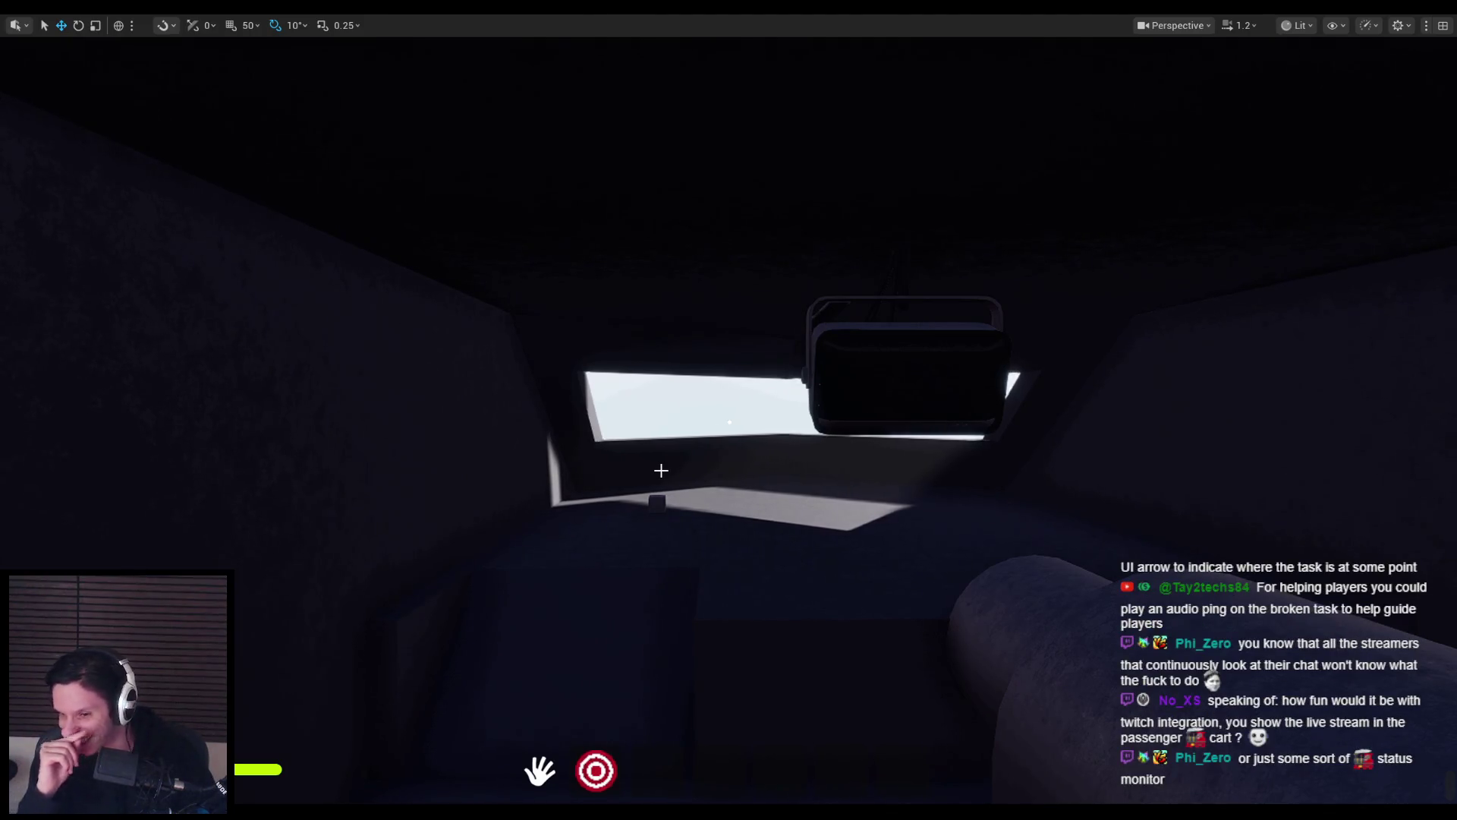
{"action": "mouse_move", "coordinate": [728, 422]}
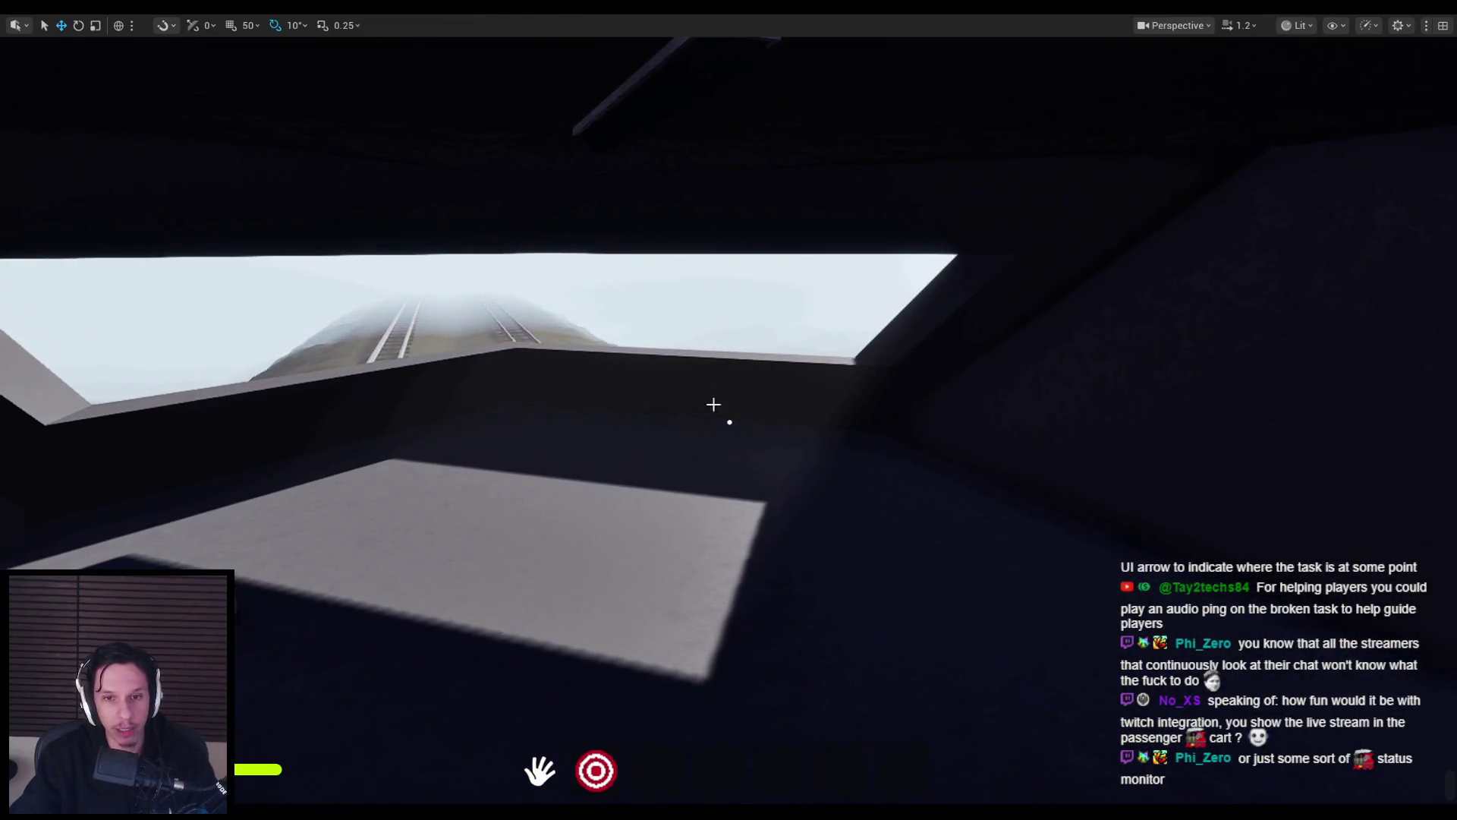
{"action": "key", "text": "w"}
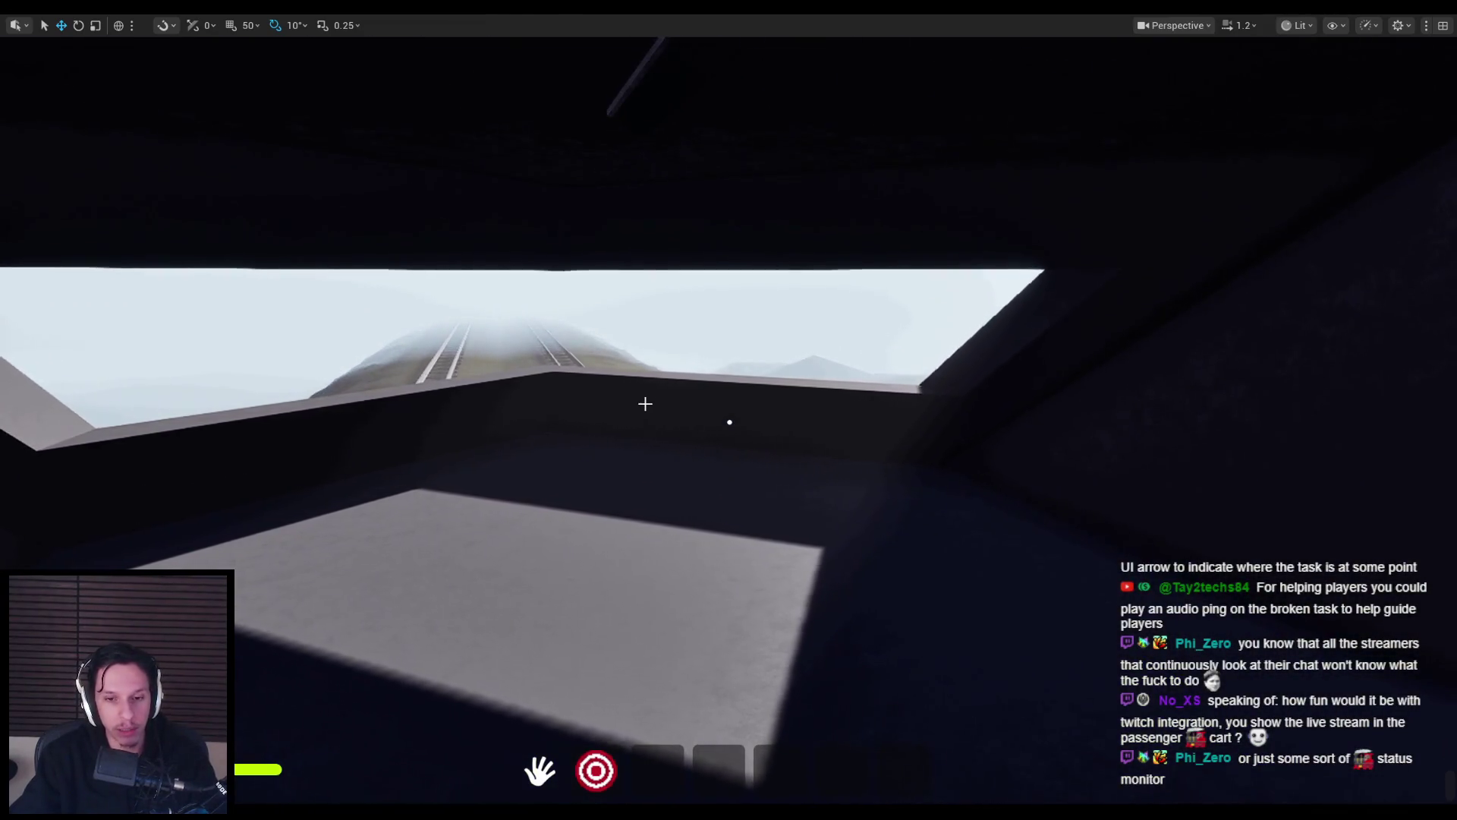
{"action": "key", "text": "Print"}
{"action": "left_click_drag", "start_coordinate": [304, 275], "coordinate": [1191, 647]}
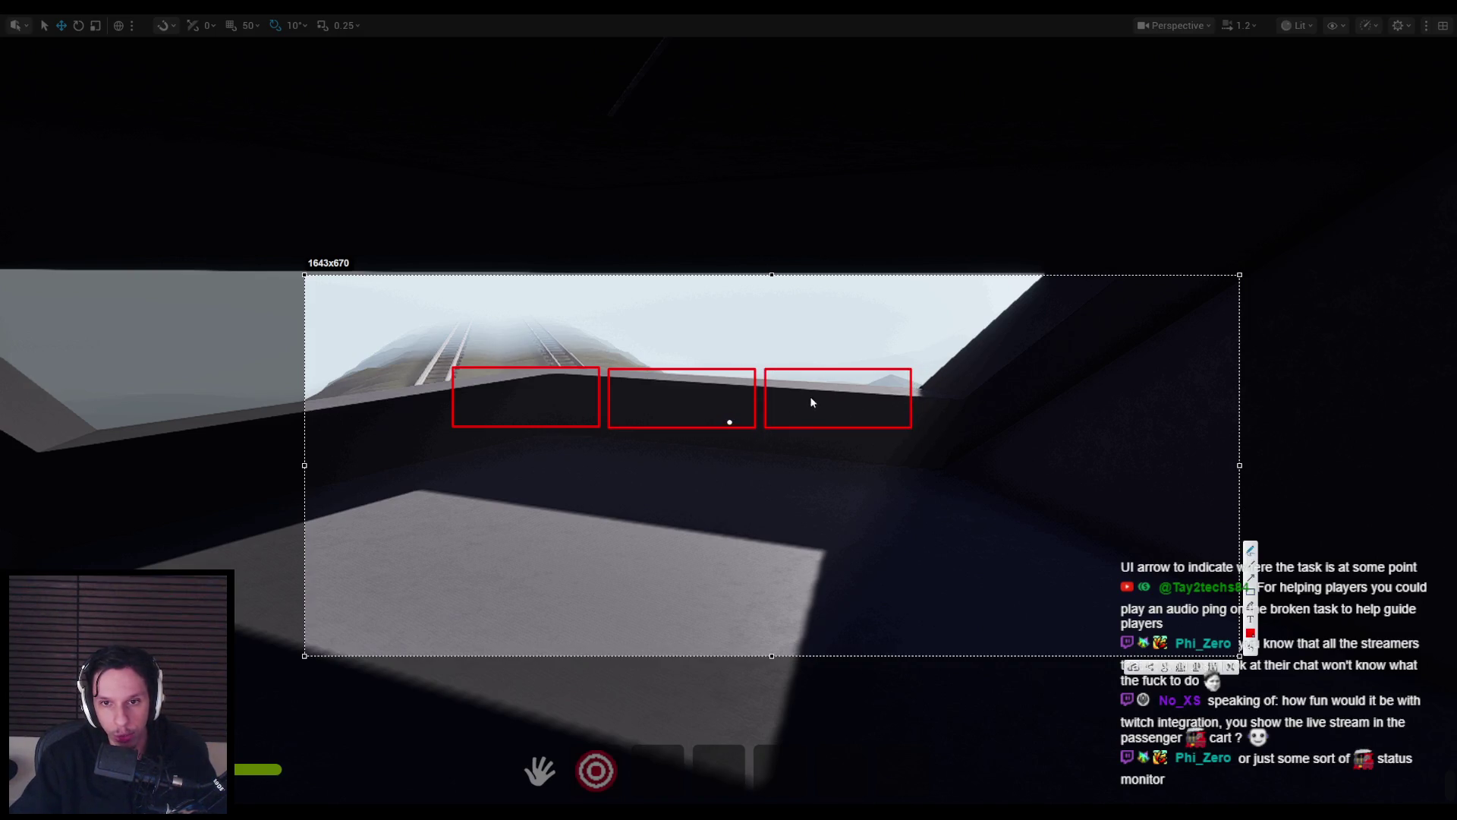
Mark three red spots below the windshield, then undo them and cancel the screenshot capture.
{"action": "left_click_drag", "start_coordinate": [828, 399], "coordinate": [831, 400]}
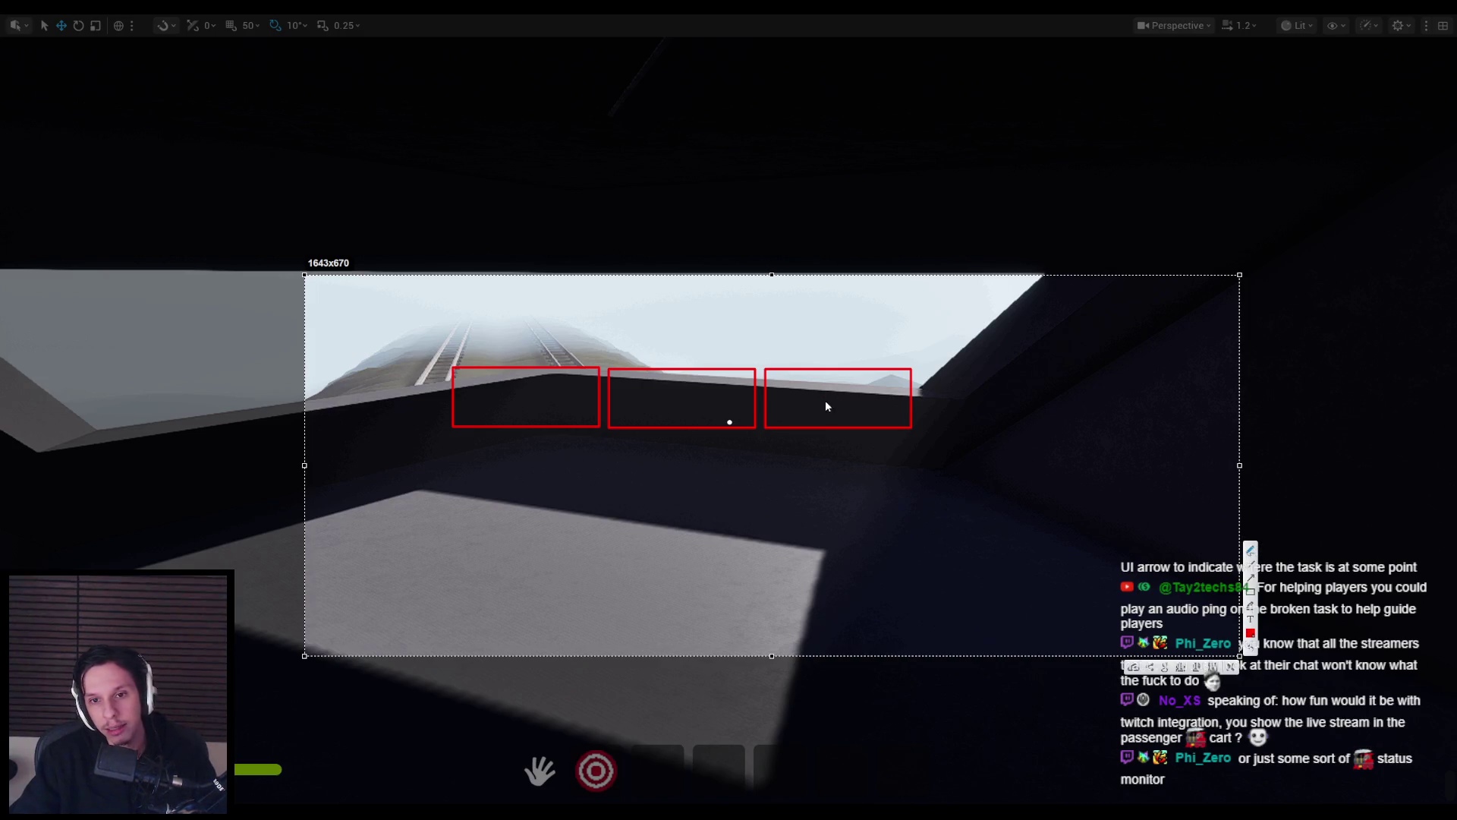
{"action": "left_click_drag", "start_coordinate": [838, 396], "coordinate": [840, 400]}
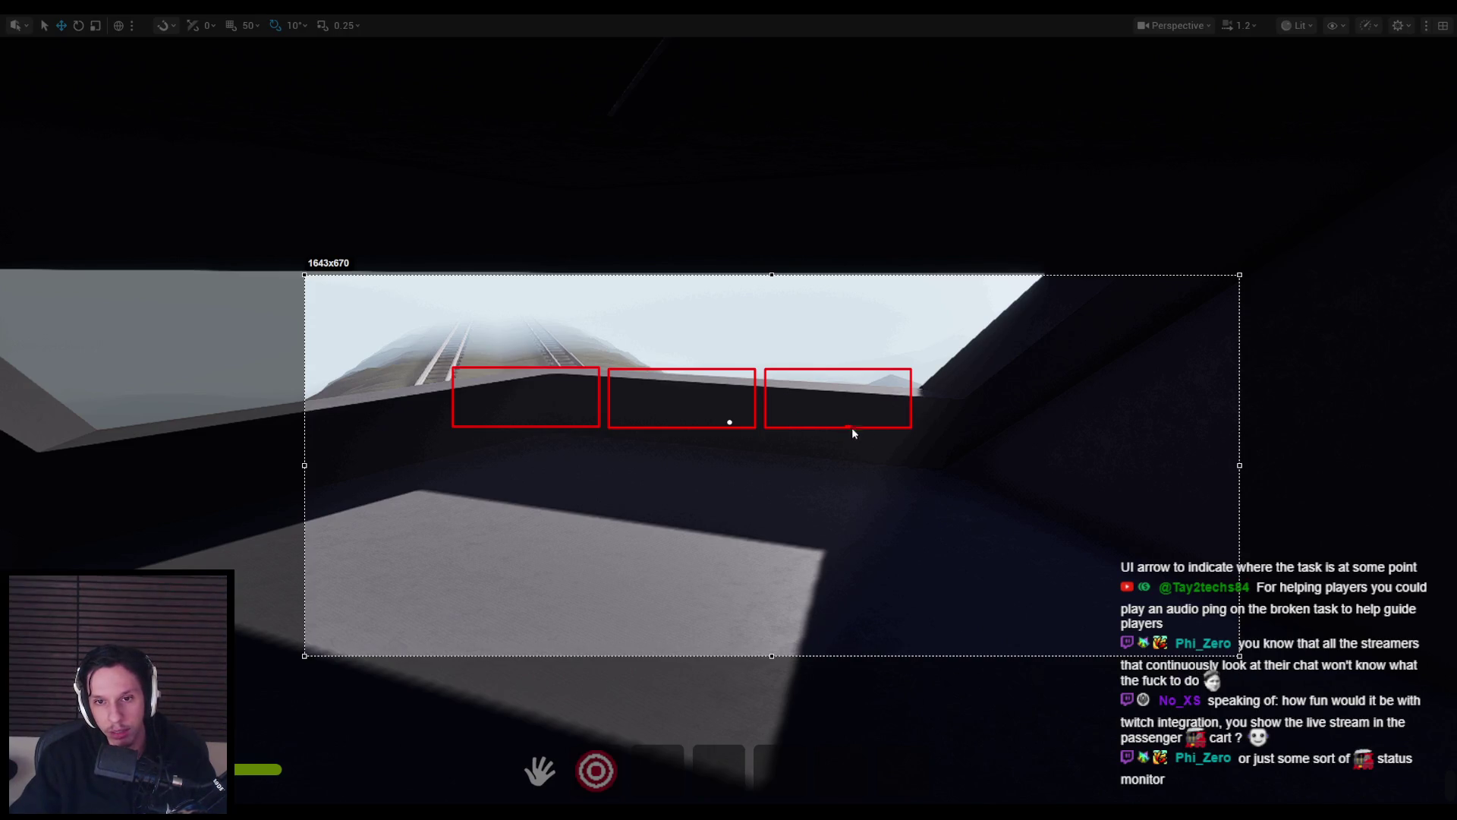
{"action": "left_click_drag", "start_coordinate": [847, 429], "coordinate": [848, 431]}
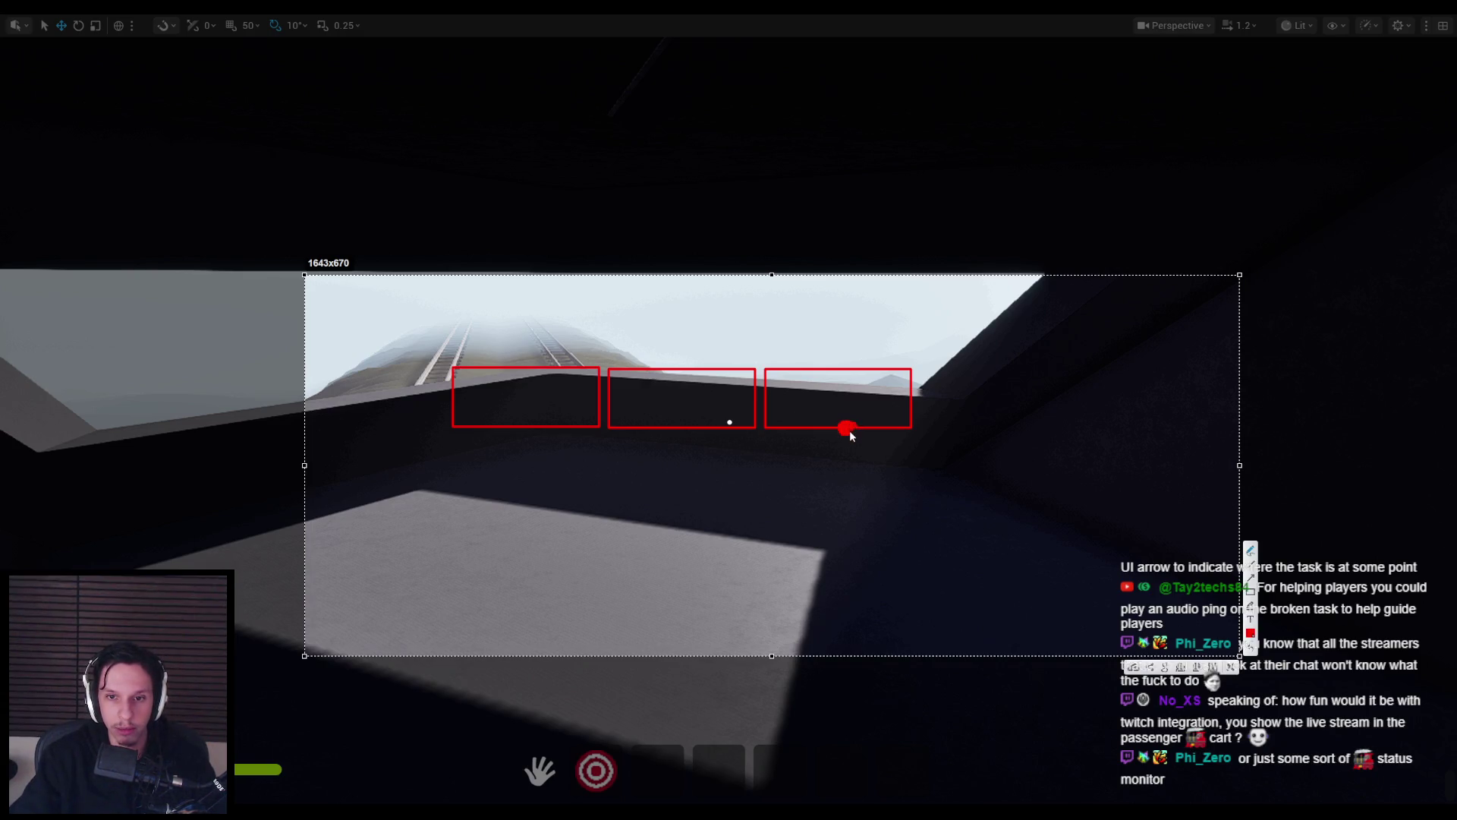
{"action": "key", "text": "ctrl+z"}
{"action": "key", "text": "ctrl+z"}
{"action": "key", "text": "ctrl+z"}
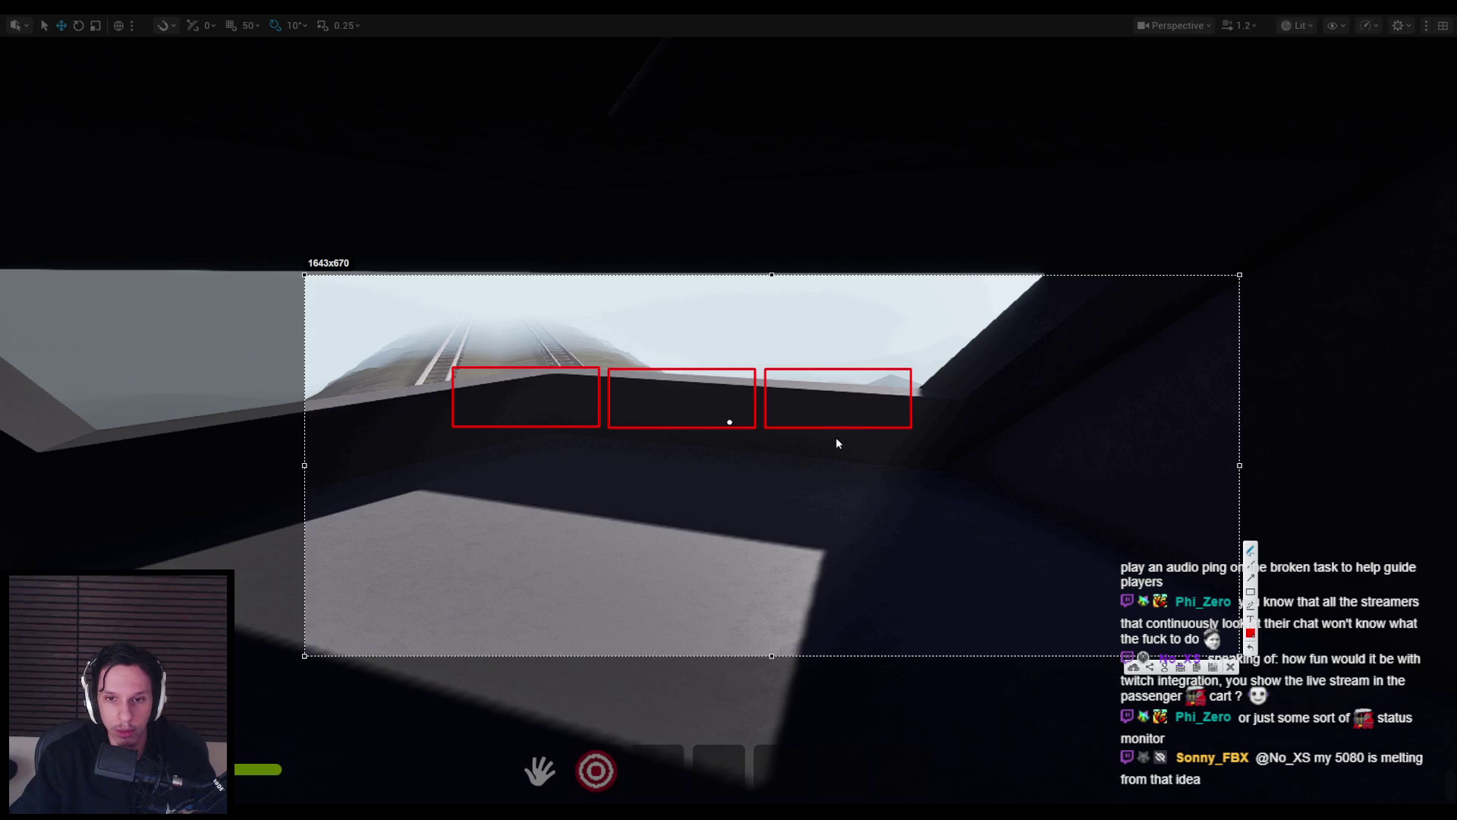
{"action": "key", "text": "Escape"}
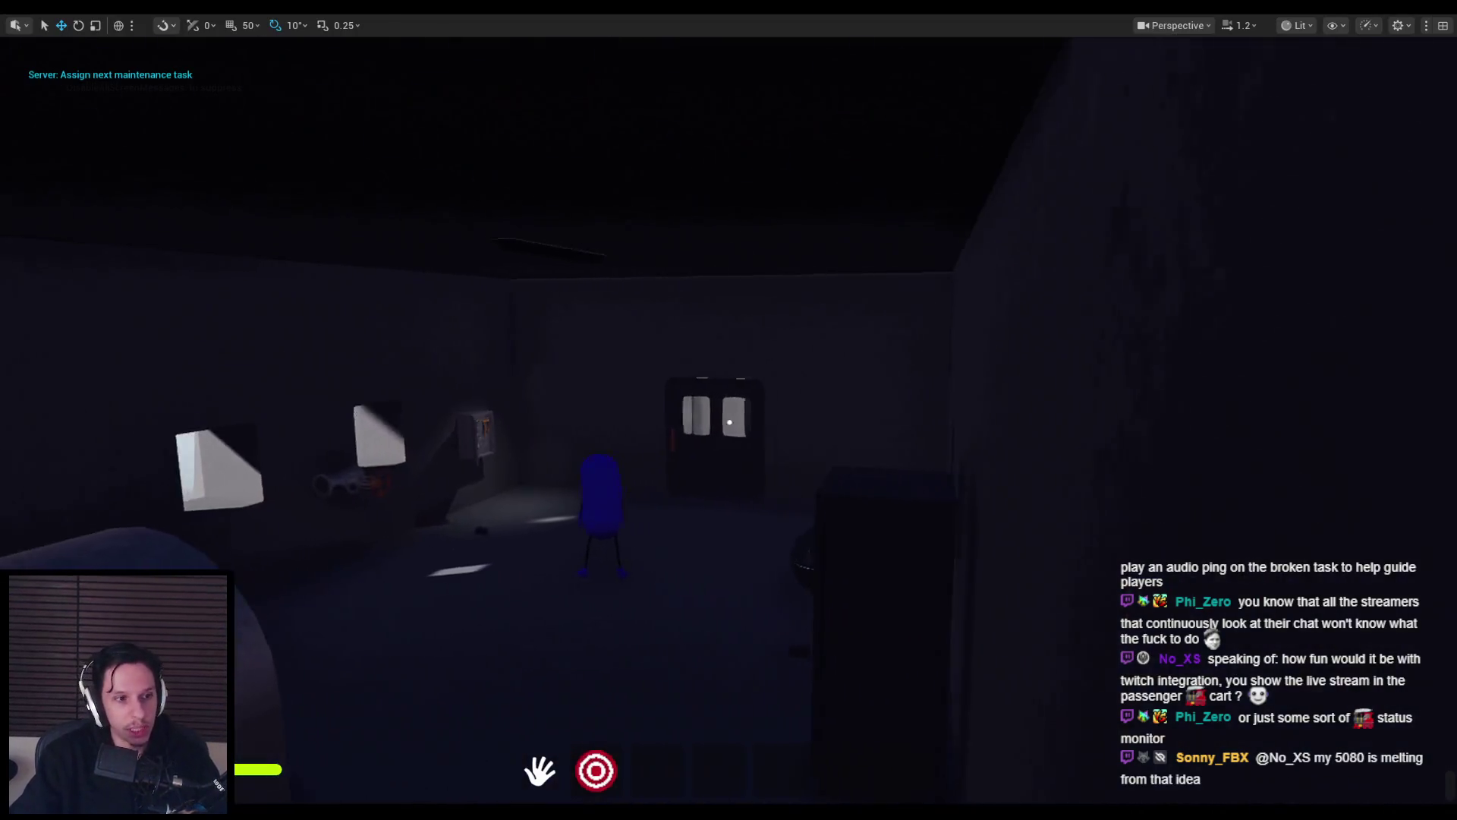
Walk through the passenger cart to the front cab and interact with the red valve.
{"action": "key", "text": "w"}
{"action": "key", "text": "w"}
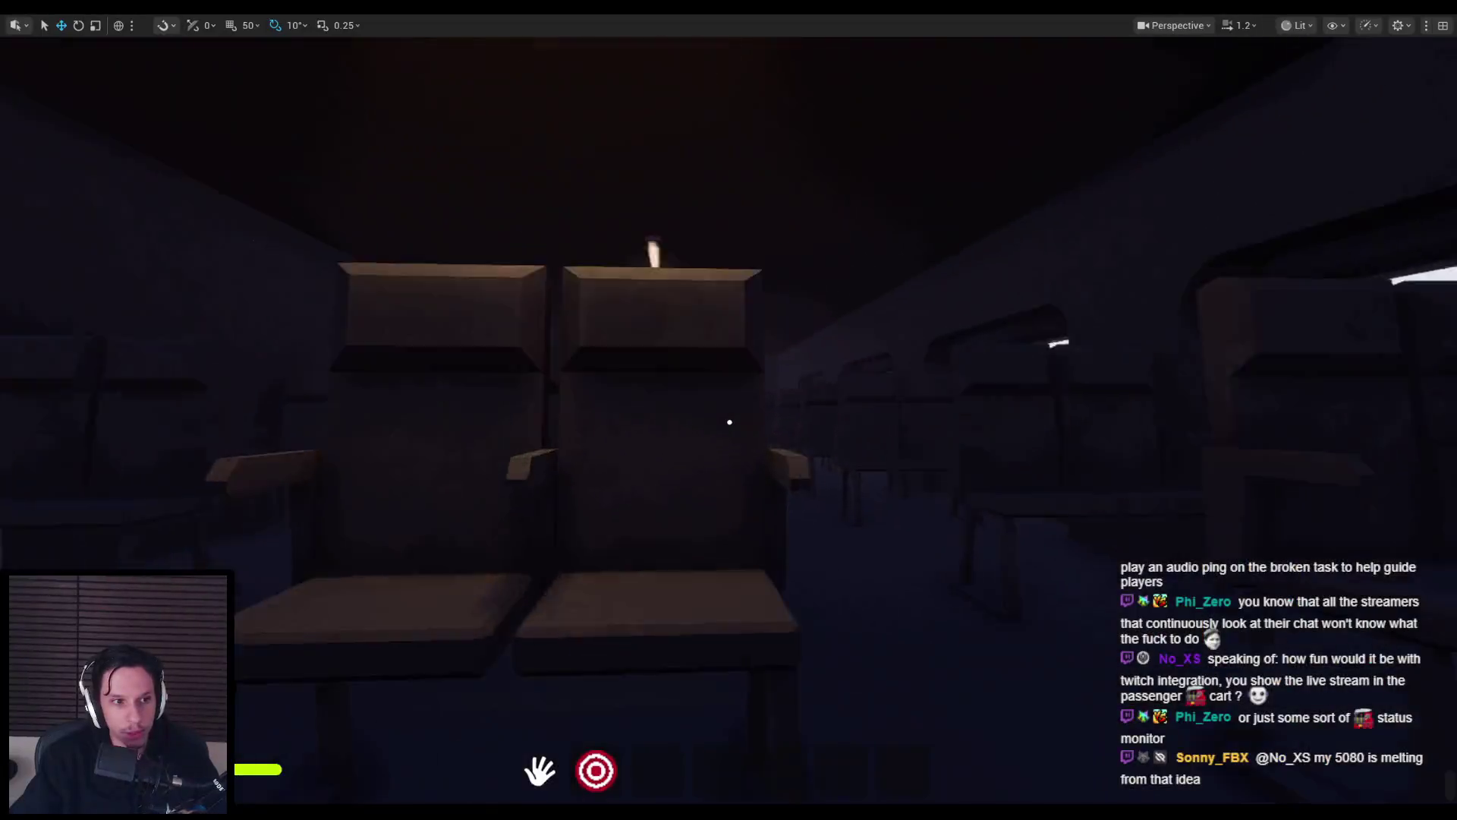
{"action": "key", "text": "w"}
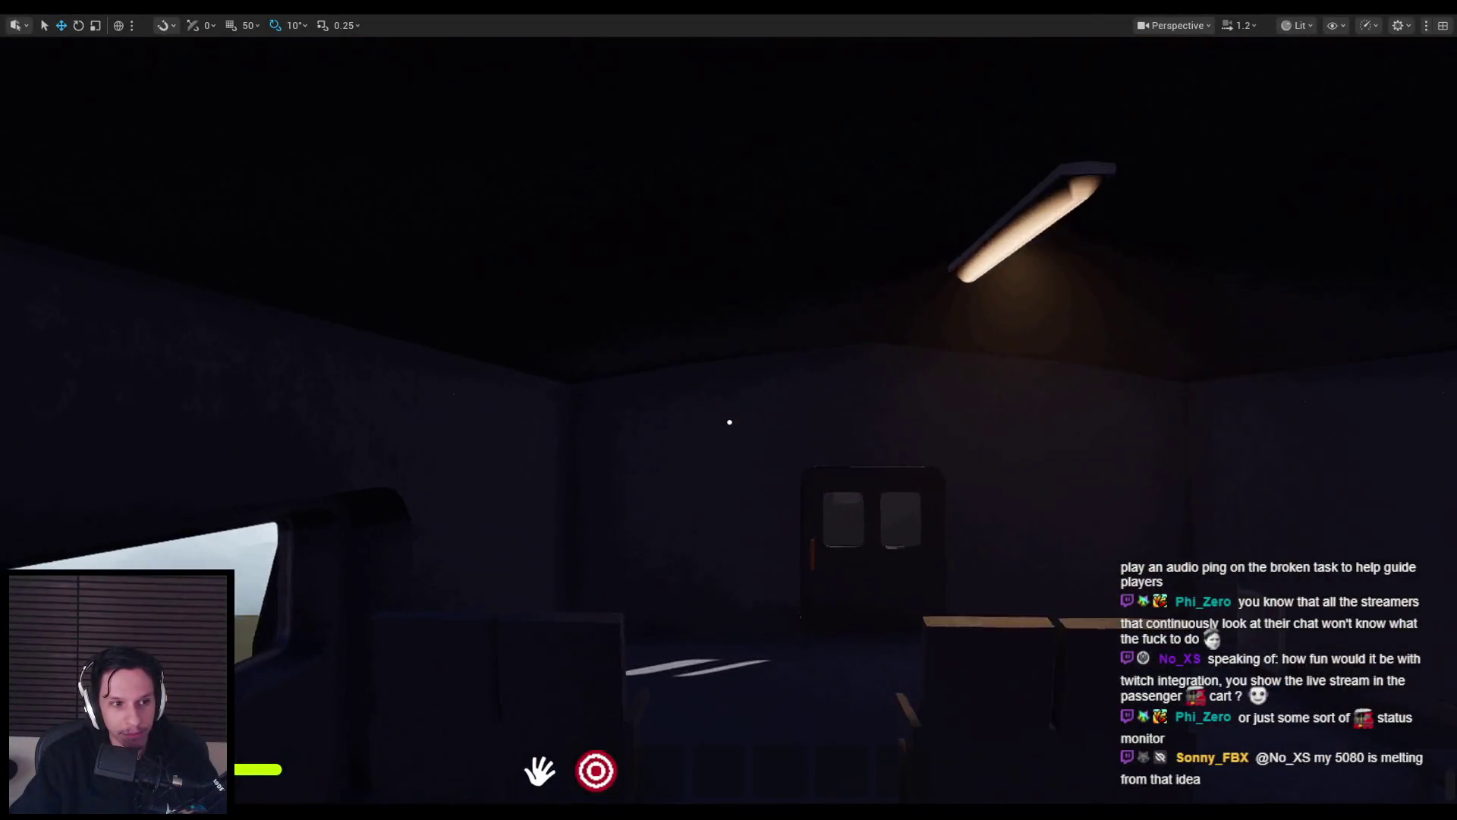
{"action": "key", "text": "w"}
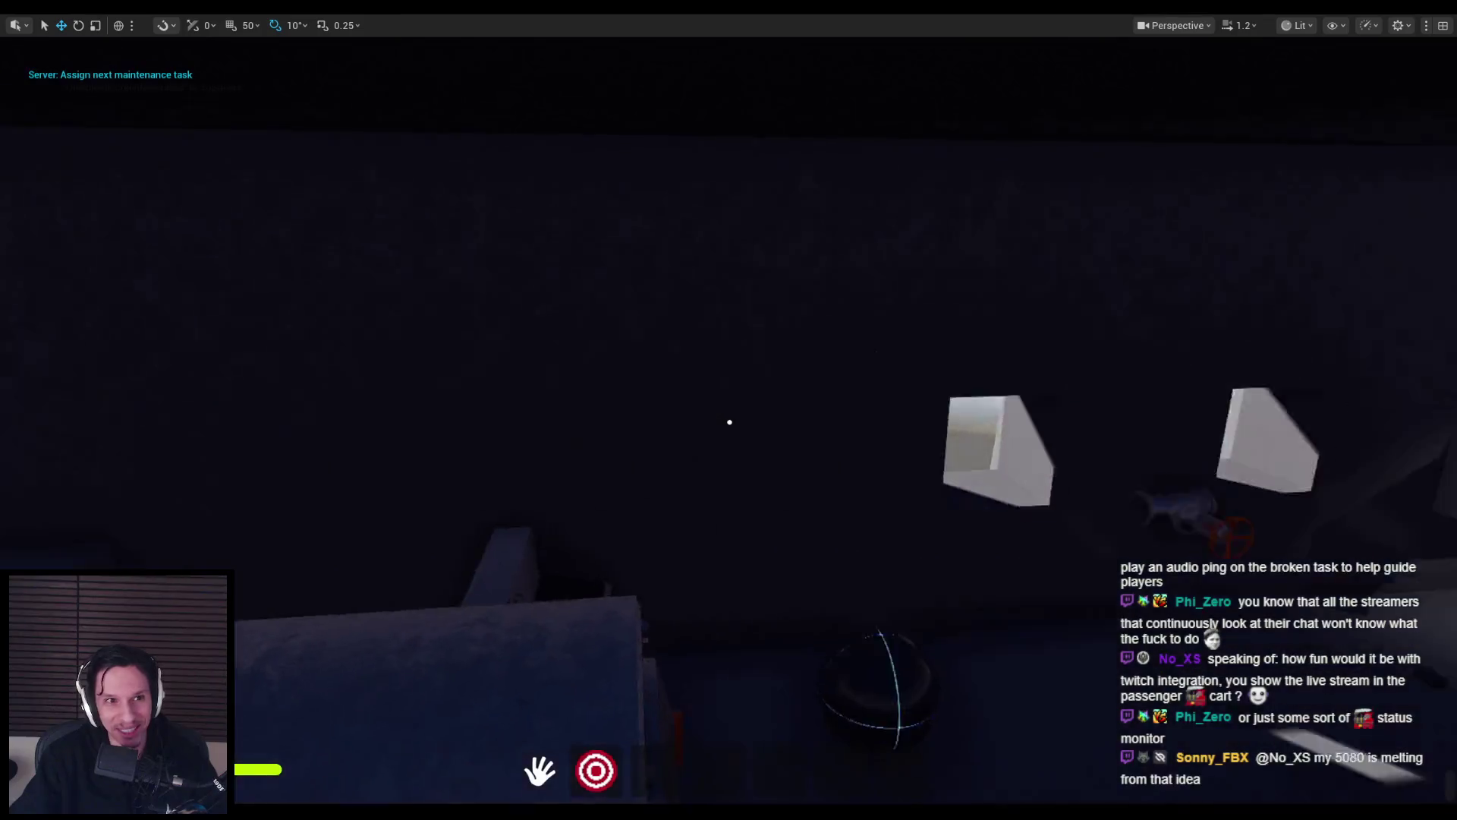
{"action": "key", "text": "w"}
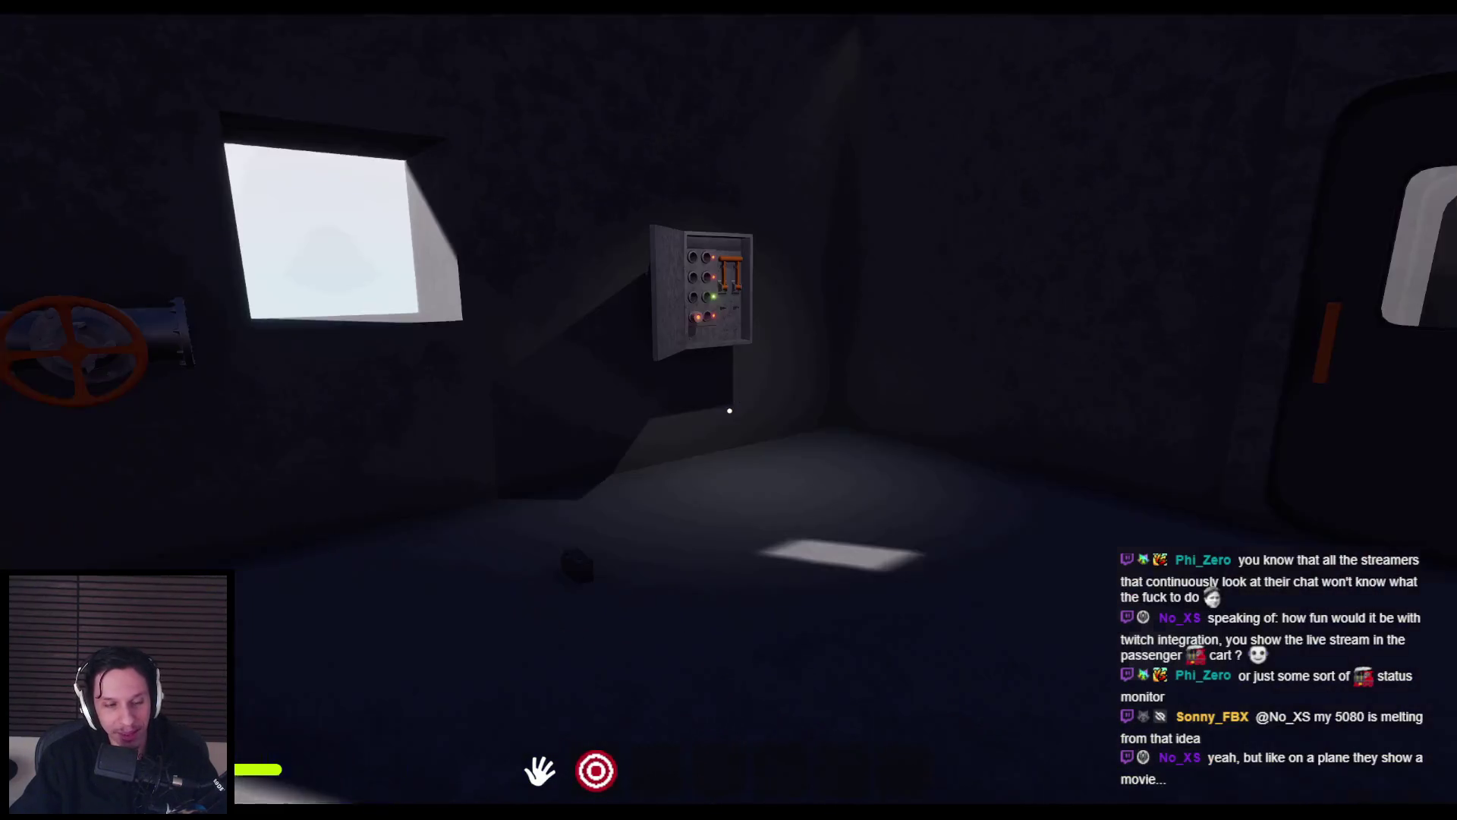
{"action": "key", "text": "e"}
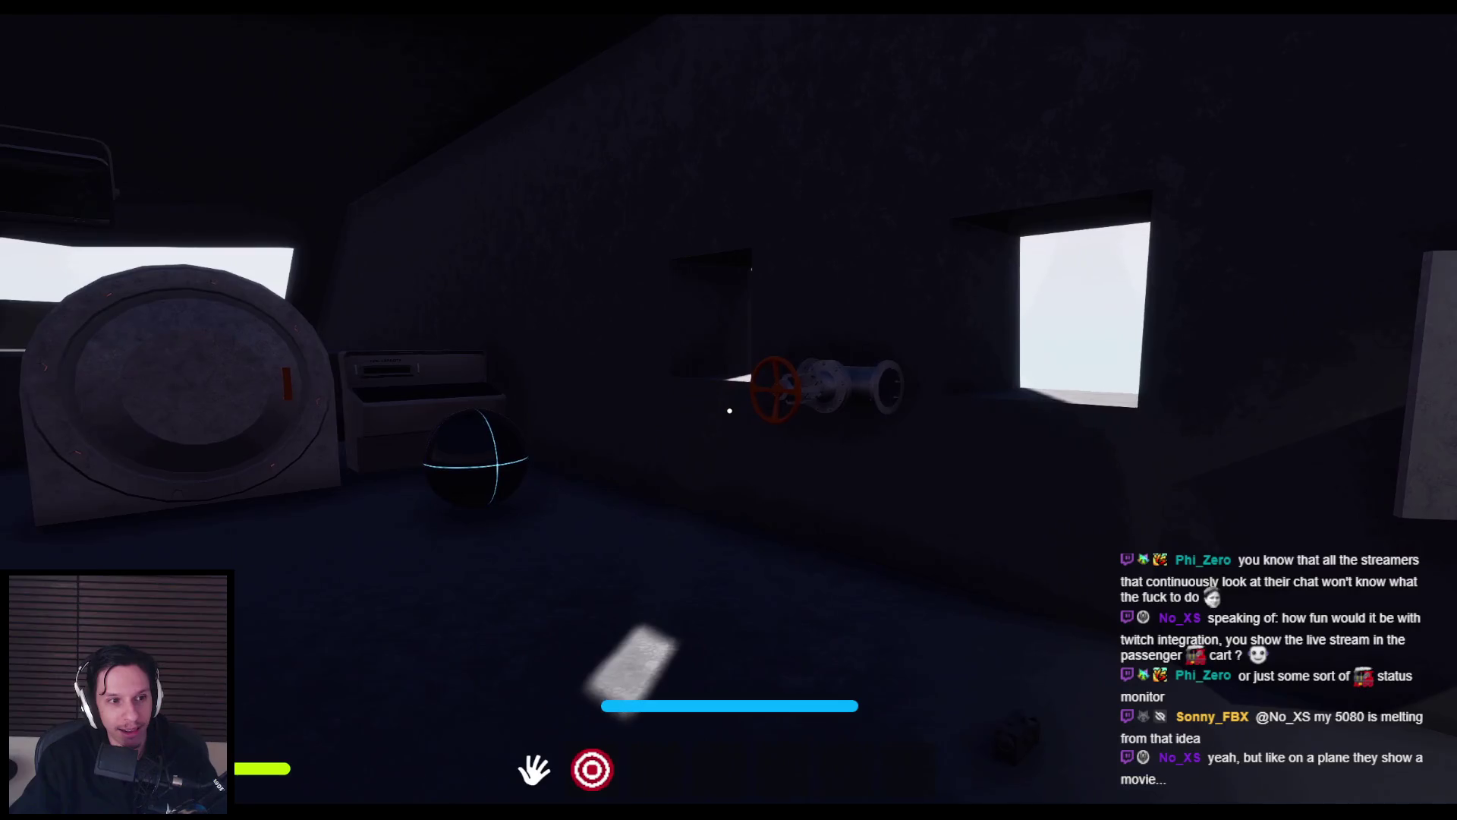
End the play session and follow the Accessed None error link to BP_TrainrotGameState.
{"action": "key", "text": "Escape"}
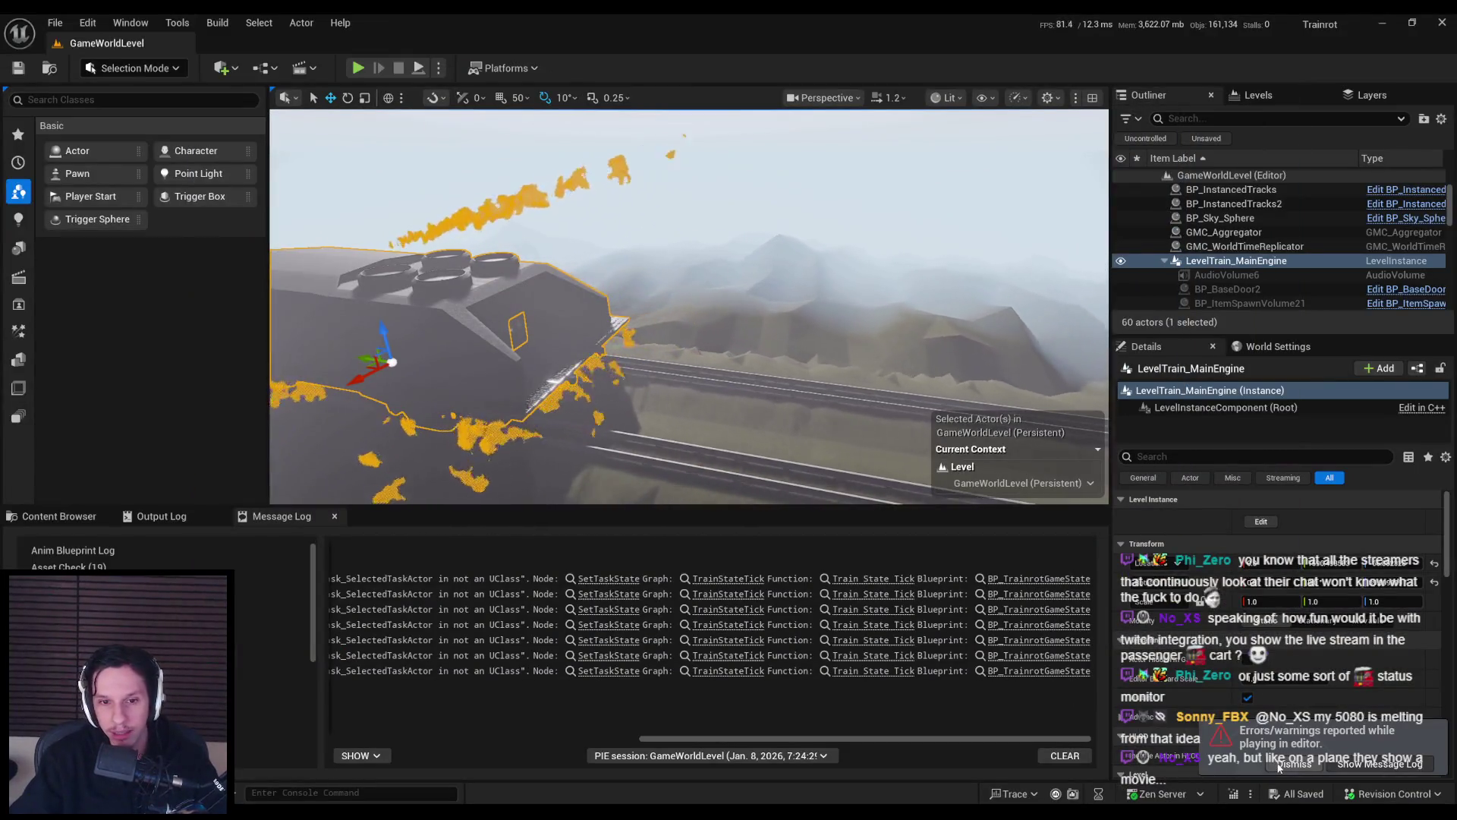
{"action": "left_click", "coordinate": [1280, 767]}
{"action": "scroll", "coordinate": [480, 722], "scroll_direction": "left", "scroll_amount": 5}
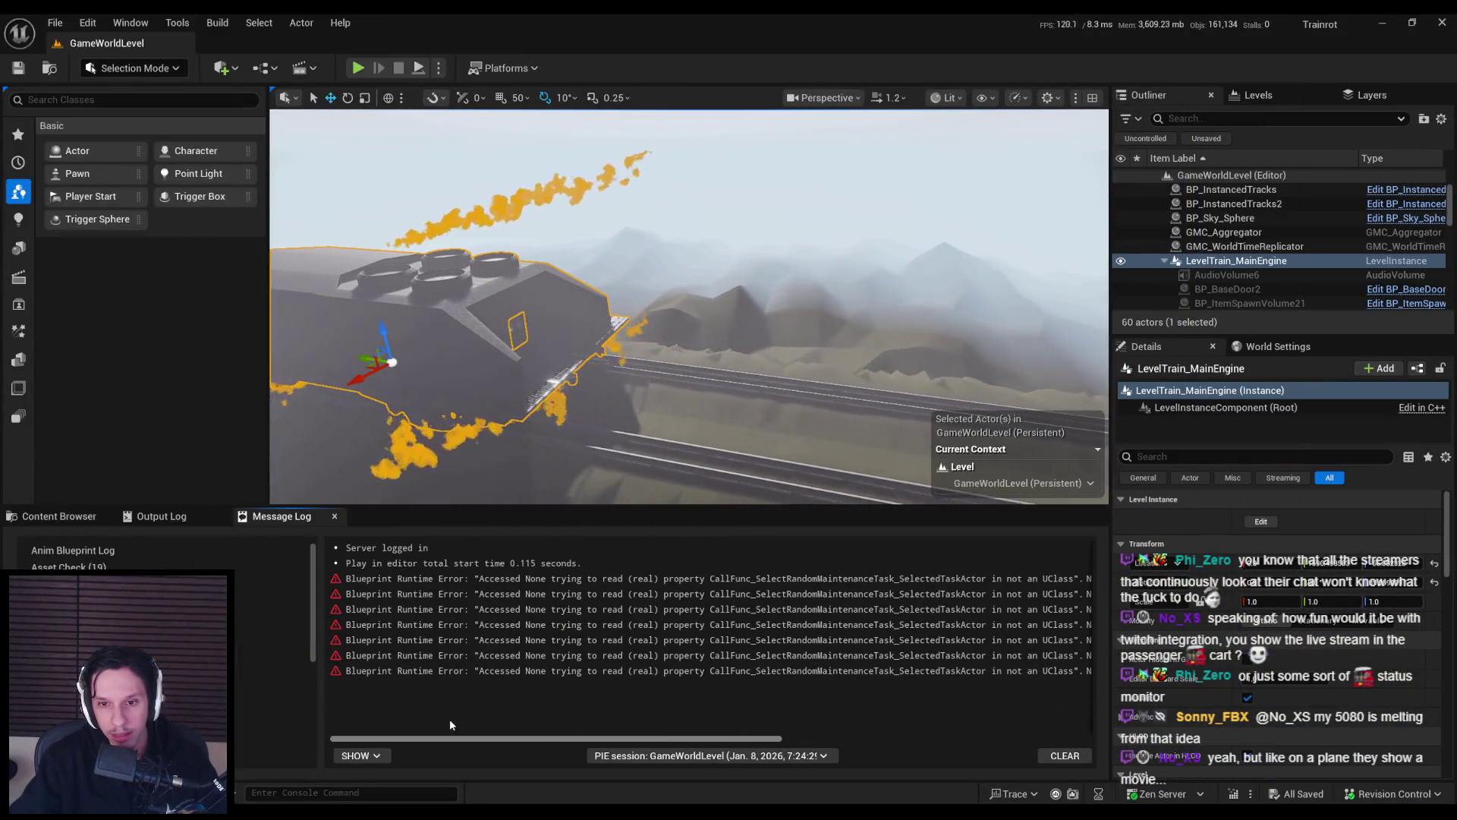
{"action": "left_click_drag", "start_coordinate": [449, 737], "coordinate": [928, 736]}
{"action": "left_click", "coordinate": [1038, 588]}
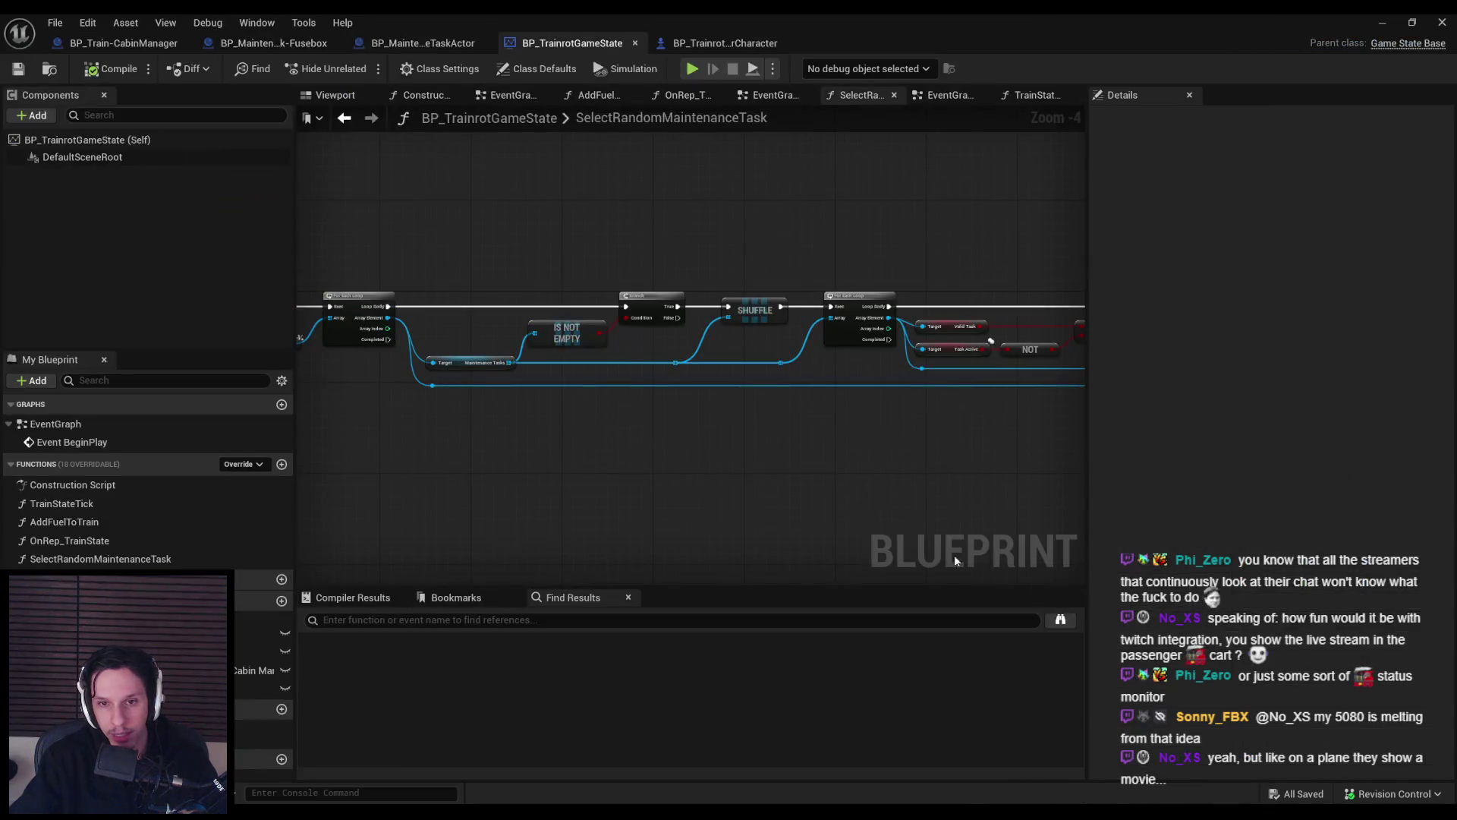
In TrainStateTick, insert an Is Valid check on Selected Task Actor before Set Task State, then compile.
{"action": "double_click", "coordinate": [69, 424]}
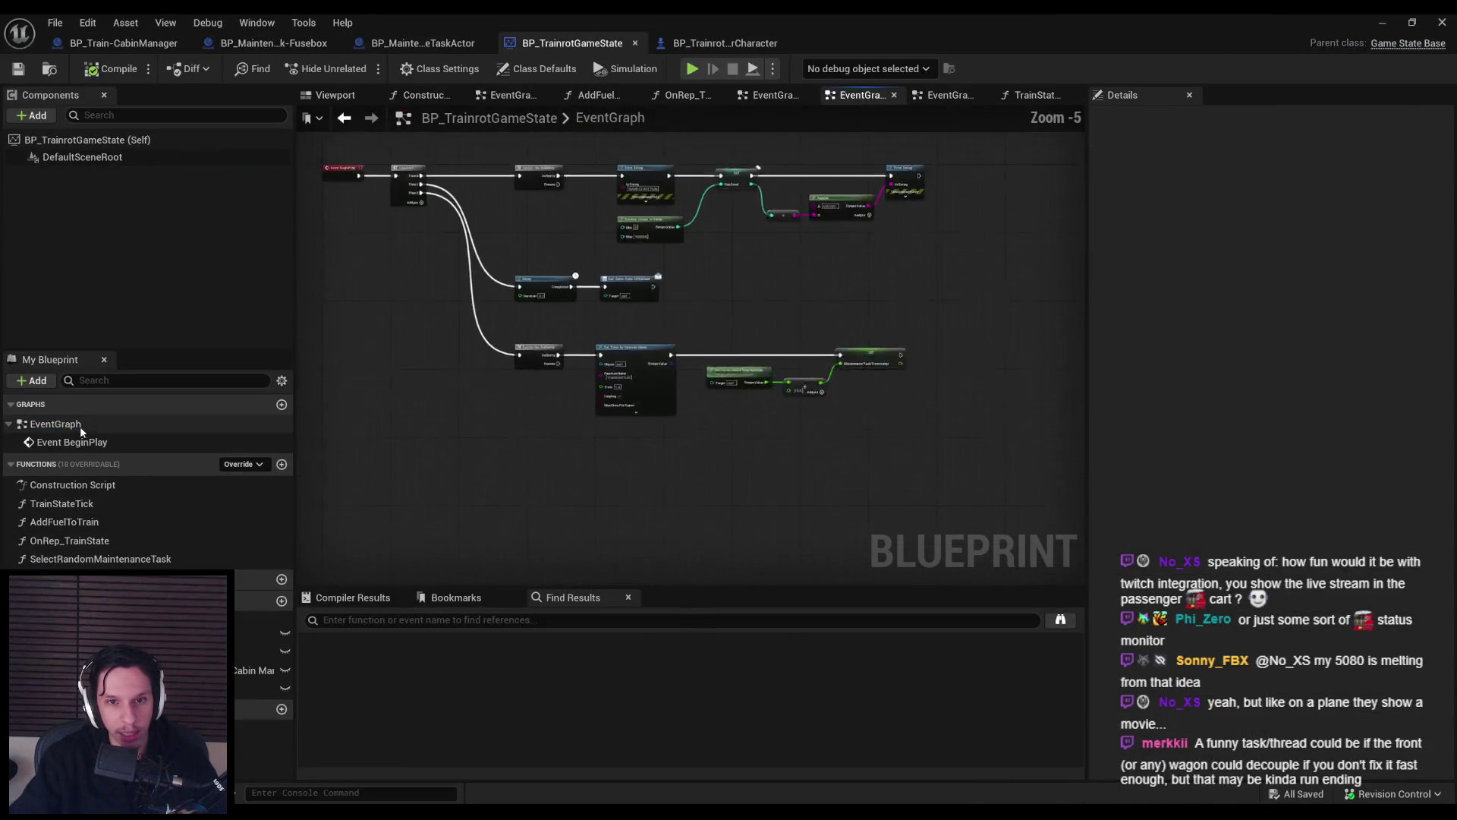
{"action": "double_click", "coordinate": [94, 498]}
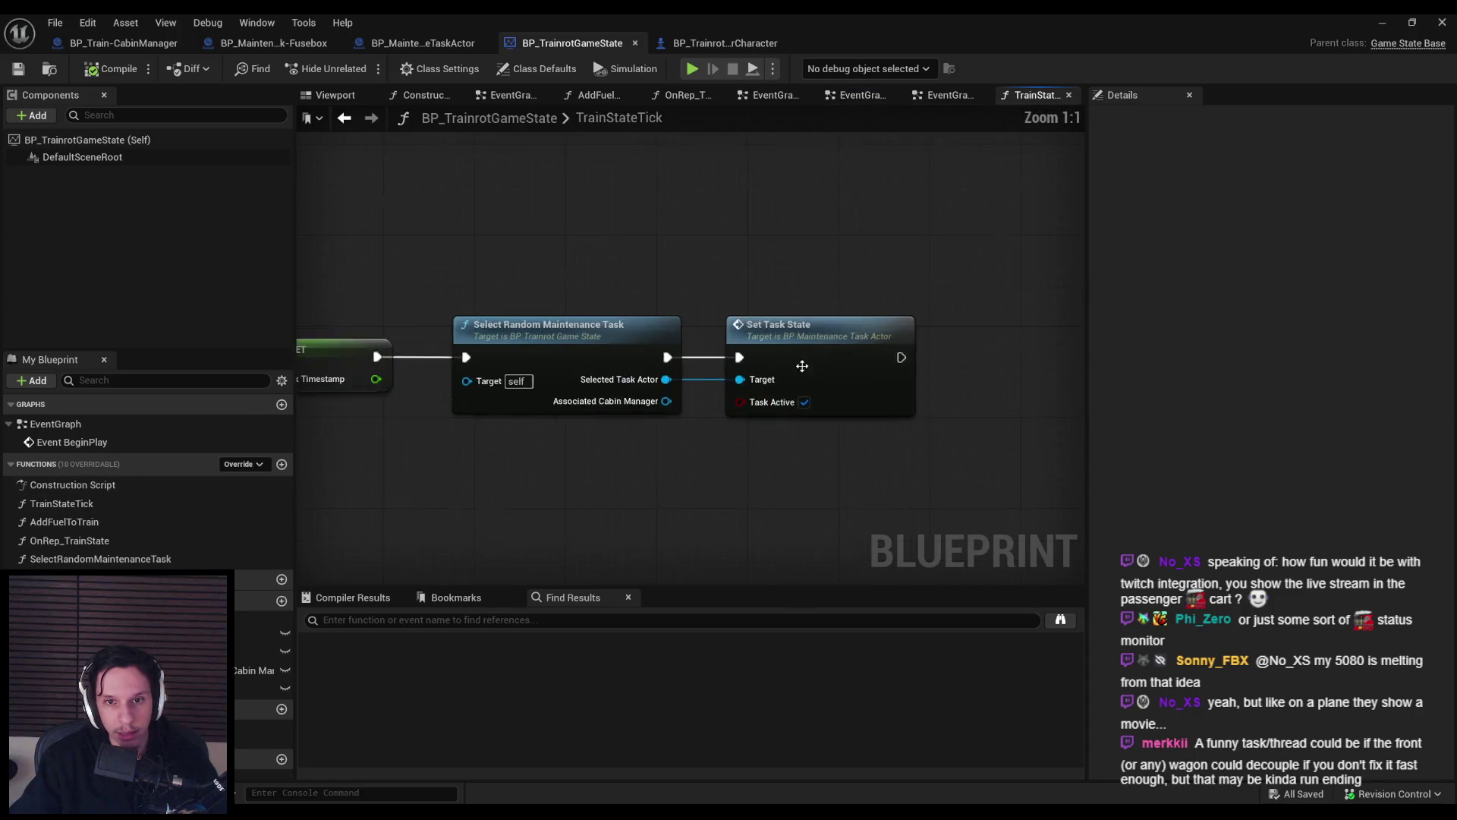
{"action": "left_click_drag", "start_coordinate": [802, 366], "coordinate": [862, 369]}
{"action": "mouse_move", "coordinate": [523, 396]}
{"action": "left_mouse_down"}
{"action": "mouse_move", "coordinate": [598, 342]}
{"action": "mouse_move", "coordinate": [586, 324]}
{"action": "mouse_move", "coordinate": [799, 372]}
{"action": "mouse_move", "coordinate": [782, 341]}
{"action": "left_mouse_up"}
{"action": "type", "text": "is valid"}
{"action": "key", "text": "Return"}
{"action": "right_click", "coordinate": [565, 357]}
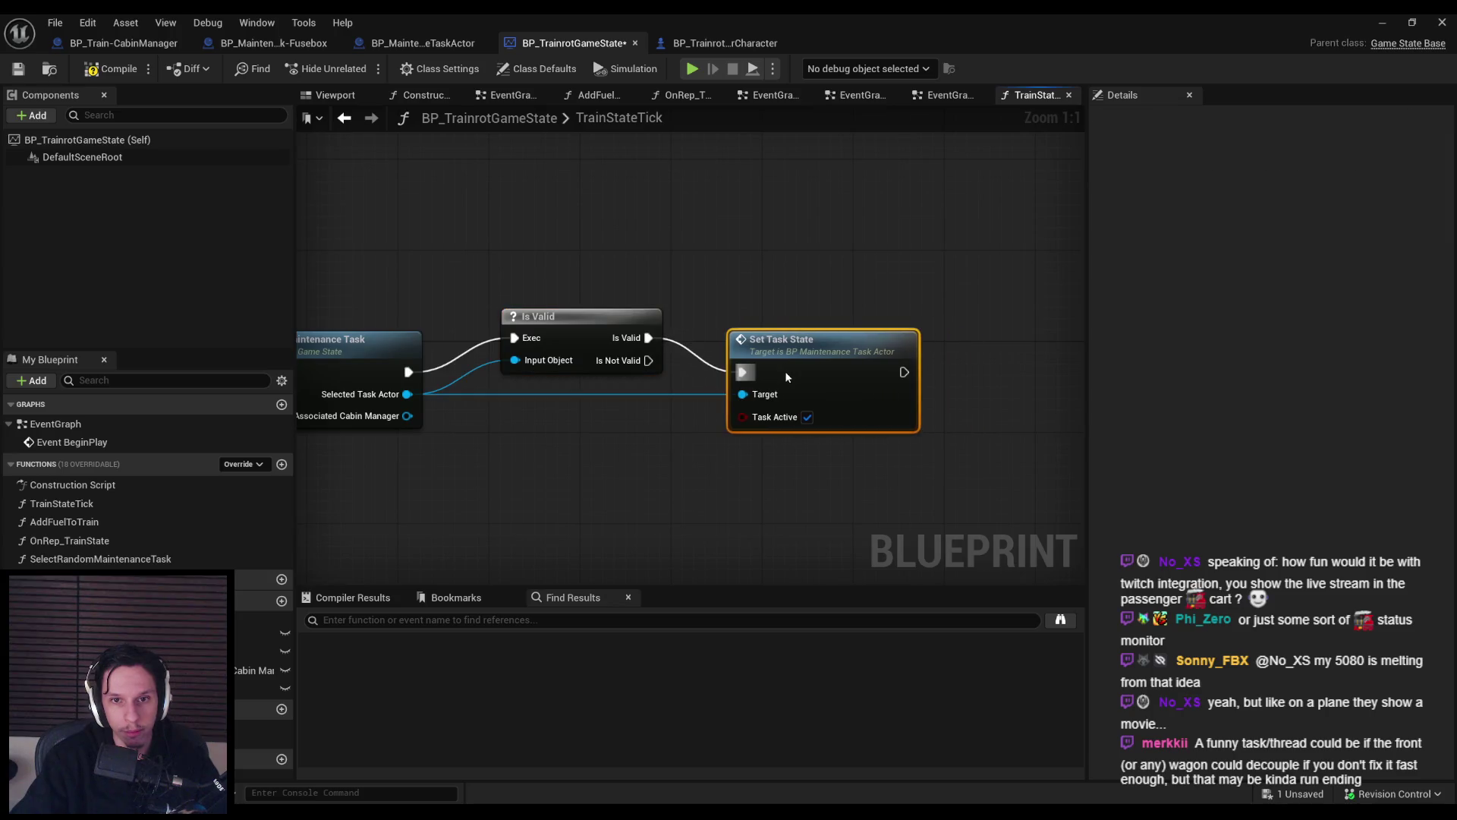
{"action": "scroll", "coordinate": [709, 479], "scroll_direction": "down", "scroll_amount": 1}
{"action": "left_click", "coordinate": [111, 68]}
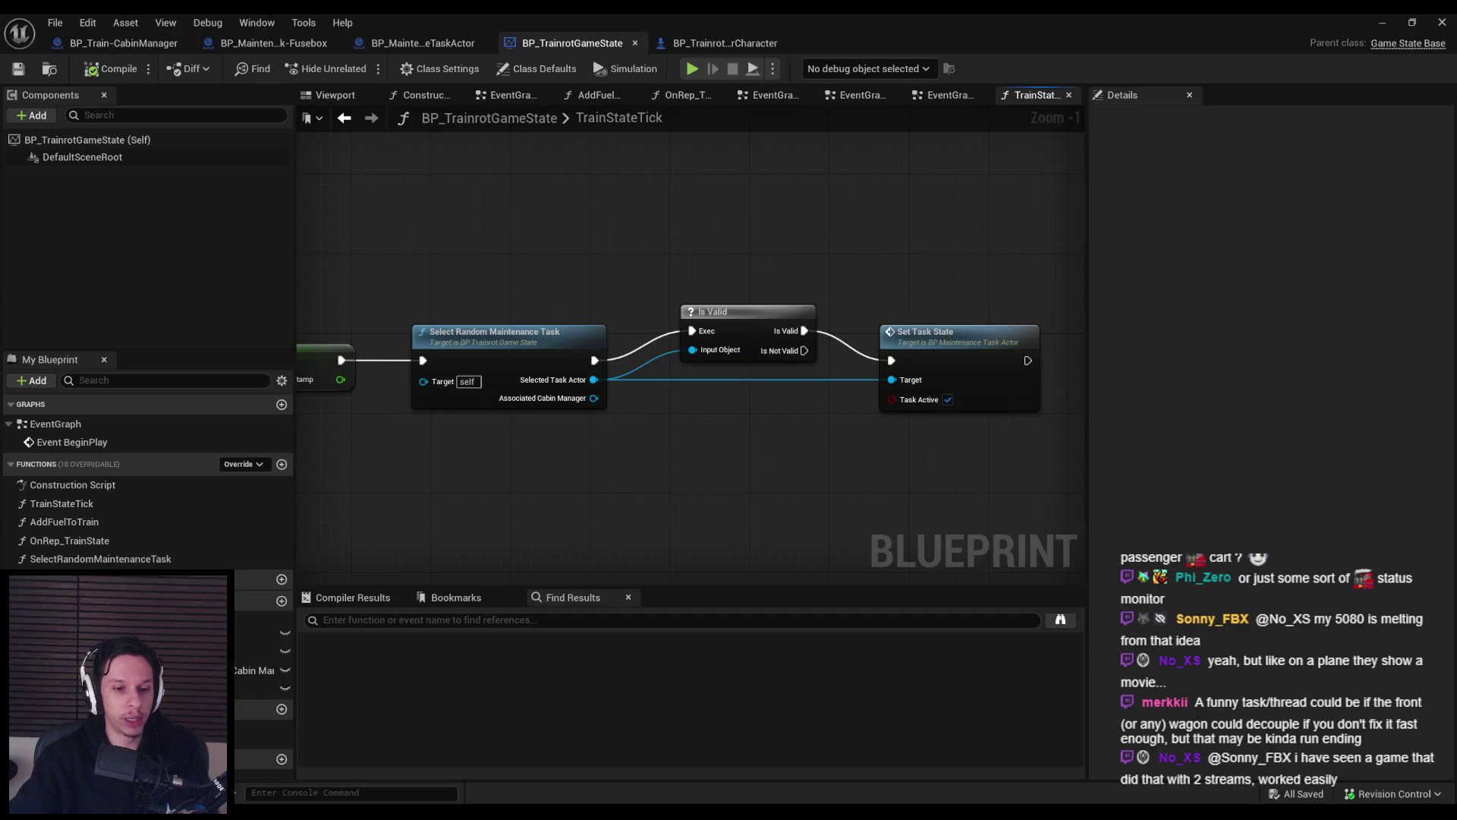
{"action": "key", "text": "alt+Tab"}
{"action": "scroll", "coordinate": [619, 592], "scroll_direction": "down", "scroll_amount": 5}
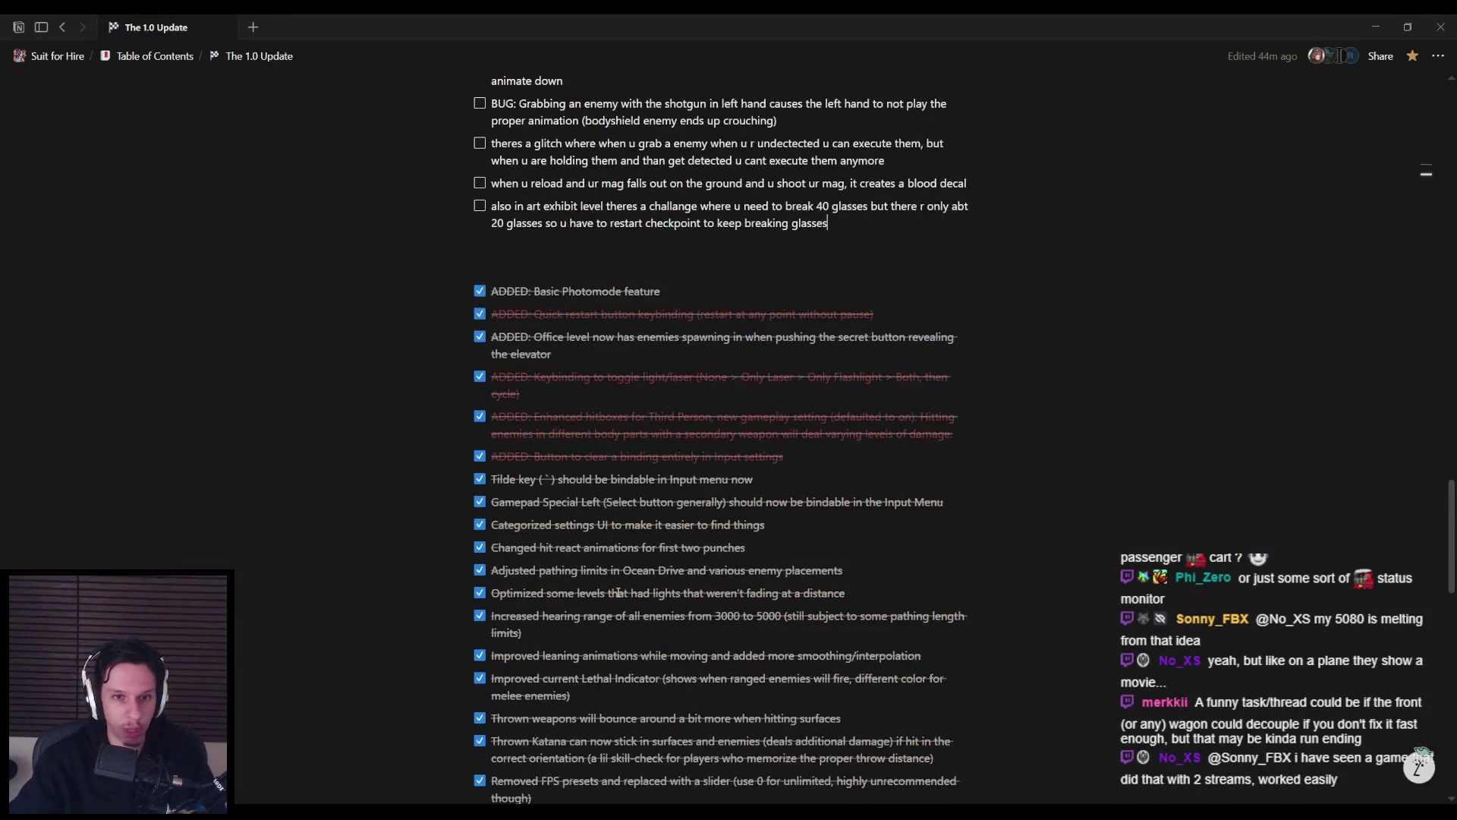
{"action": "key", "text": "alt+Left"}
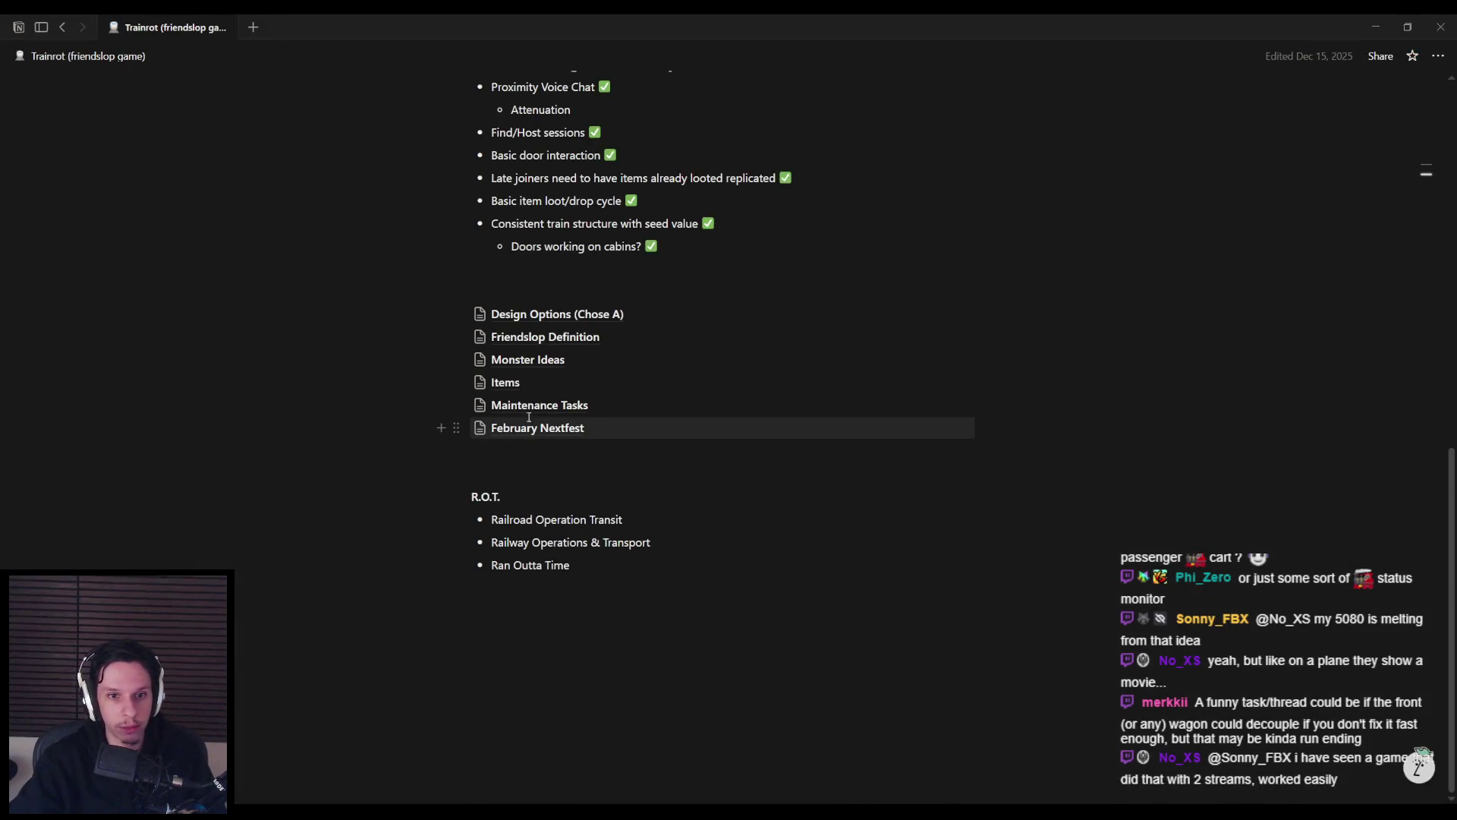
{"action": "left_click", "coordinate": [530, 407]}
{"action": "scroll", "coordinate": [532, 540], "scroll_direction": "down", "scroll_amount": 5}
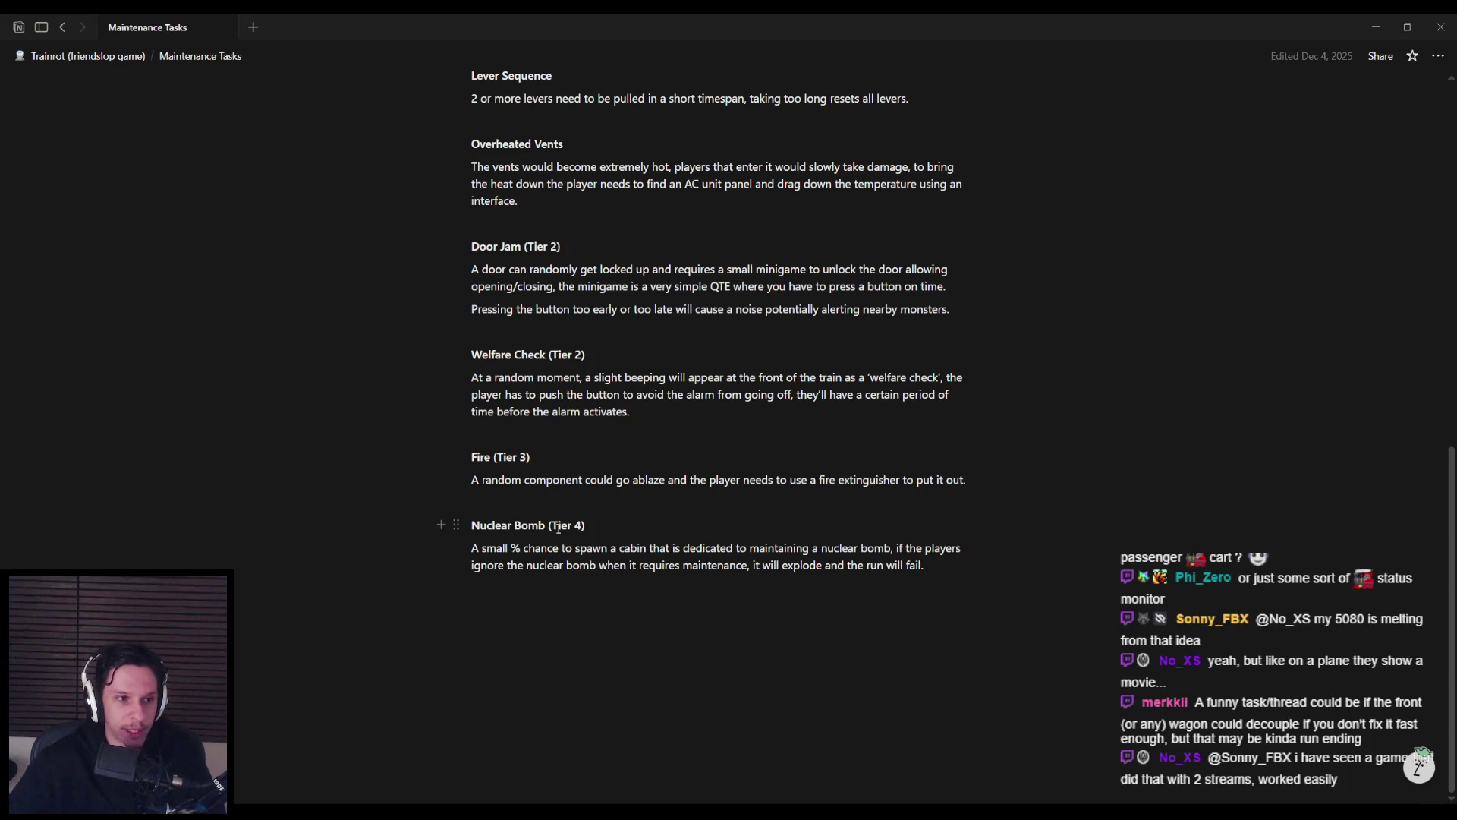
{"action": "scroll", "coordinate": [542, 547], "scroll_direction": "up", "scroll_amount": 5}
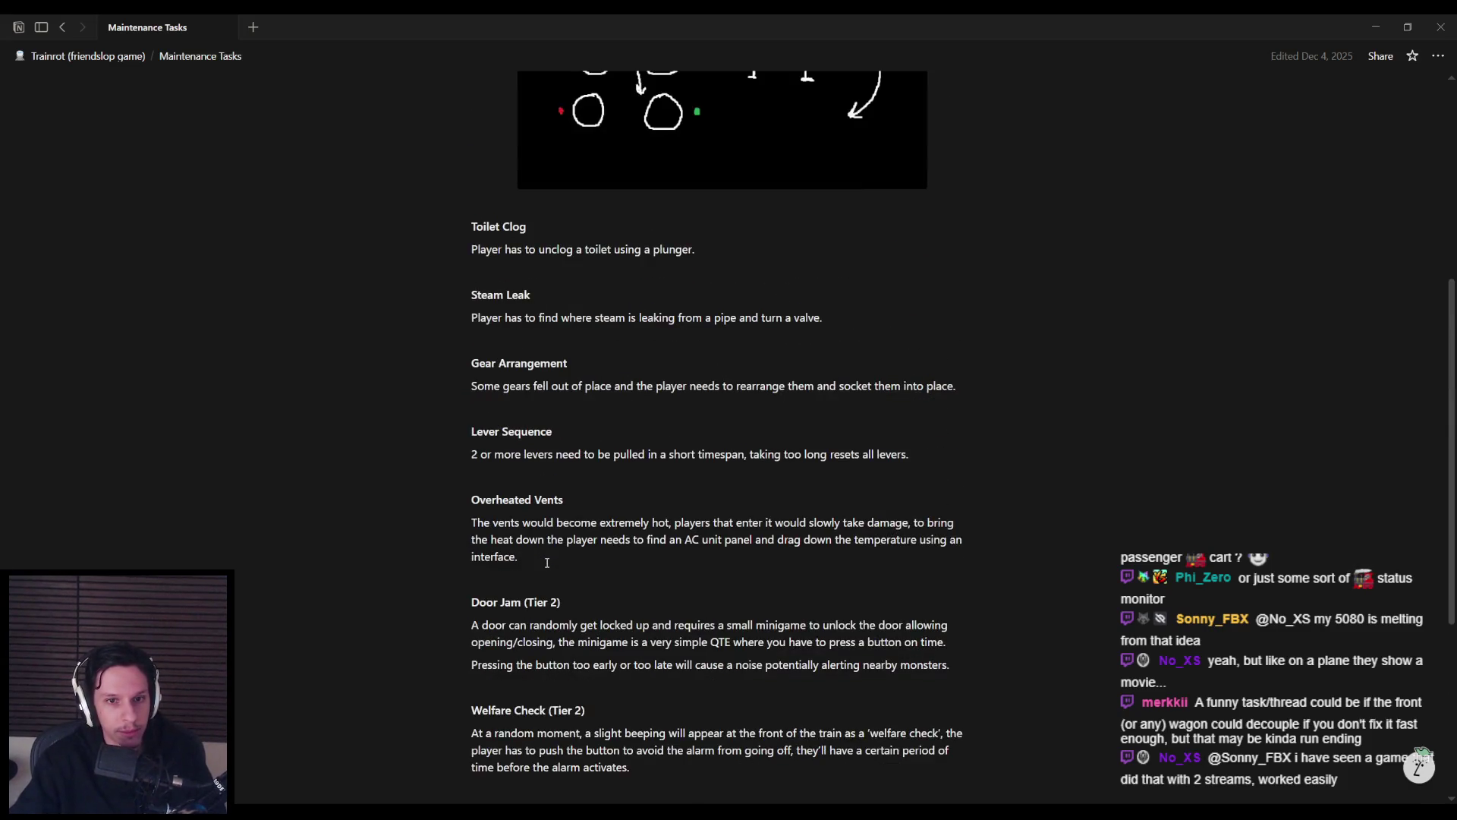
{"action": "scroll", "coordinate": [546, 562], "scroll_direction": "down", "scroll_amount": 2}
{"action": "key", "text": "alt+Tab"}
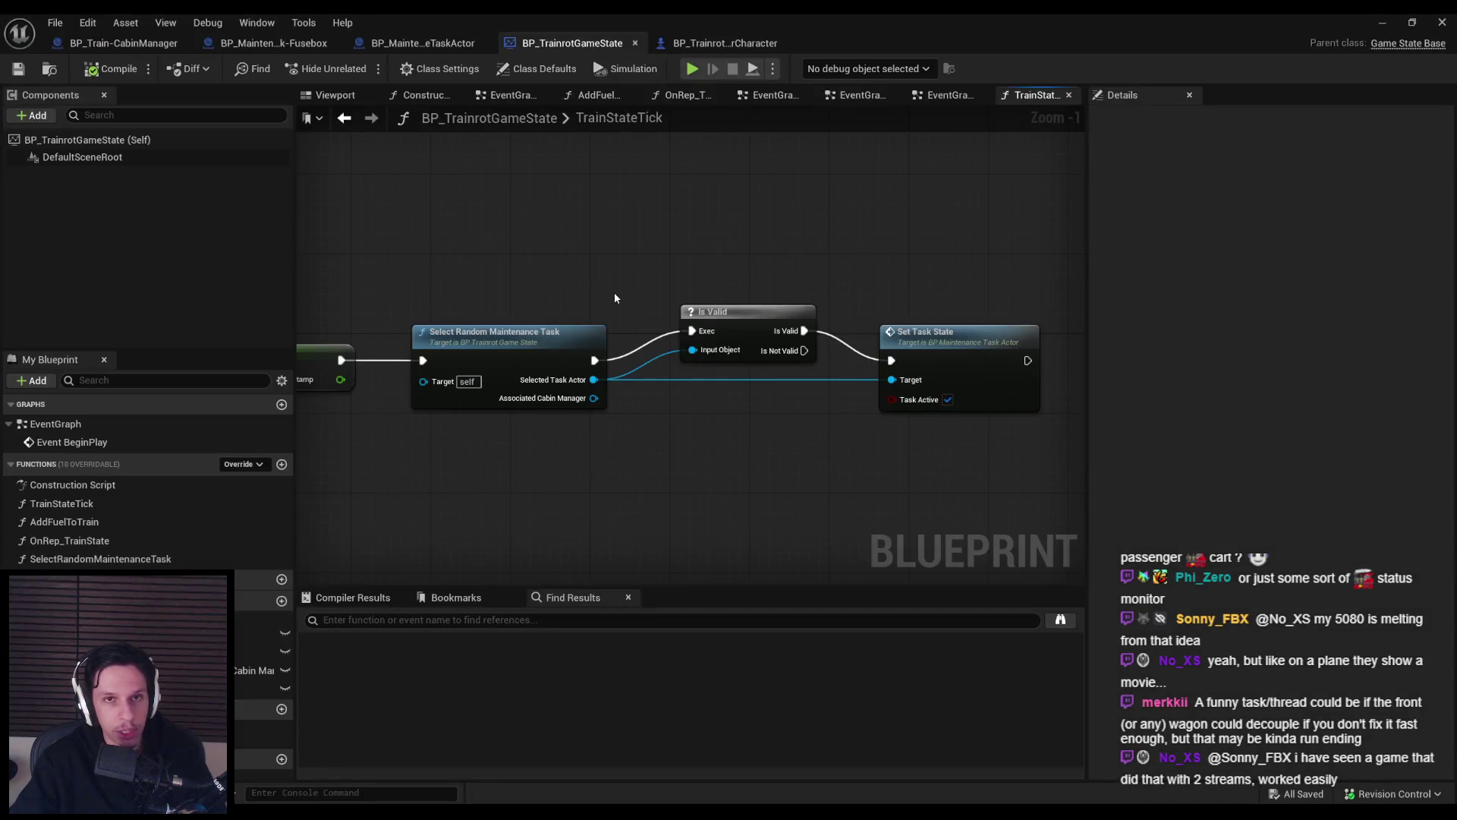
{"action": "left_click", "coordinate": [1383, 22]}
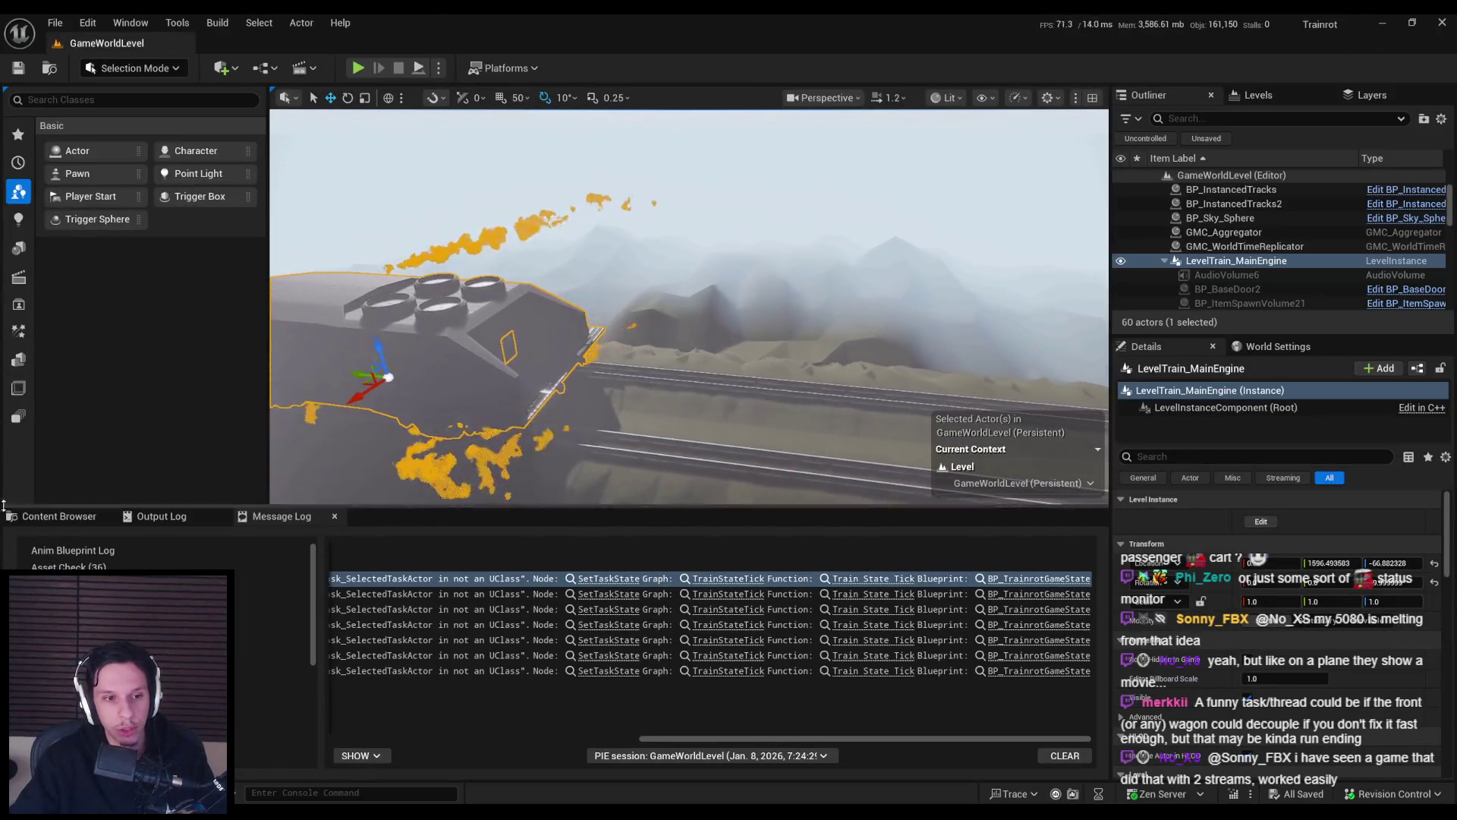
Load Lvl_ThirdPerson from File > Recent Levels.
{"action": "left_click_drag", "start_coordinate": [683, 319], "coordinate": [562, 296]}
{"action": "left_click", "coordinate": [55, 22]}
{"action": "mouse_move", "coordinate": [190, 126]}
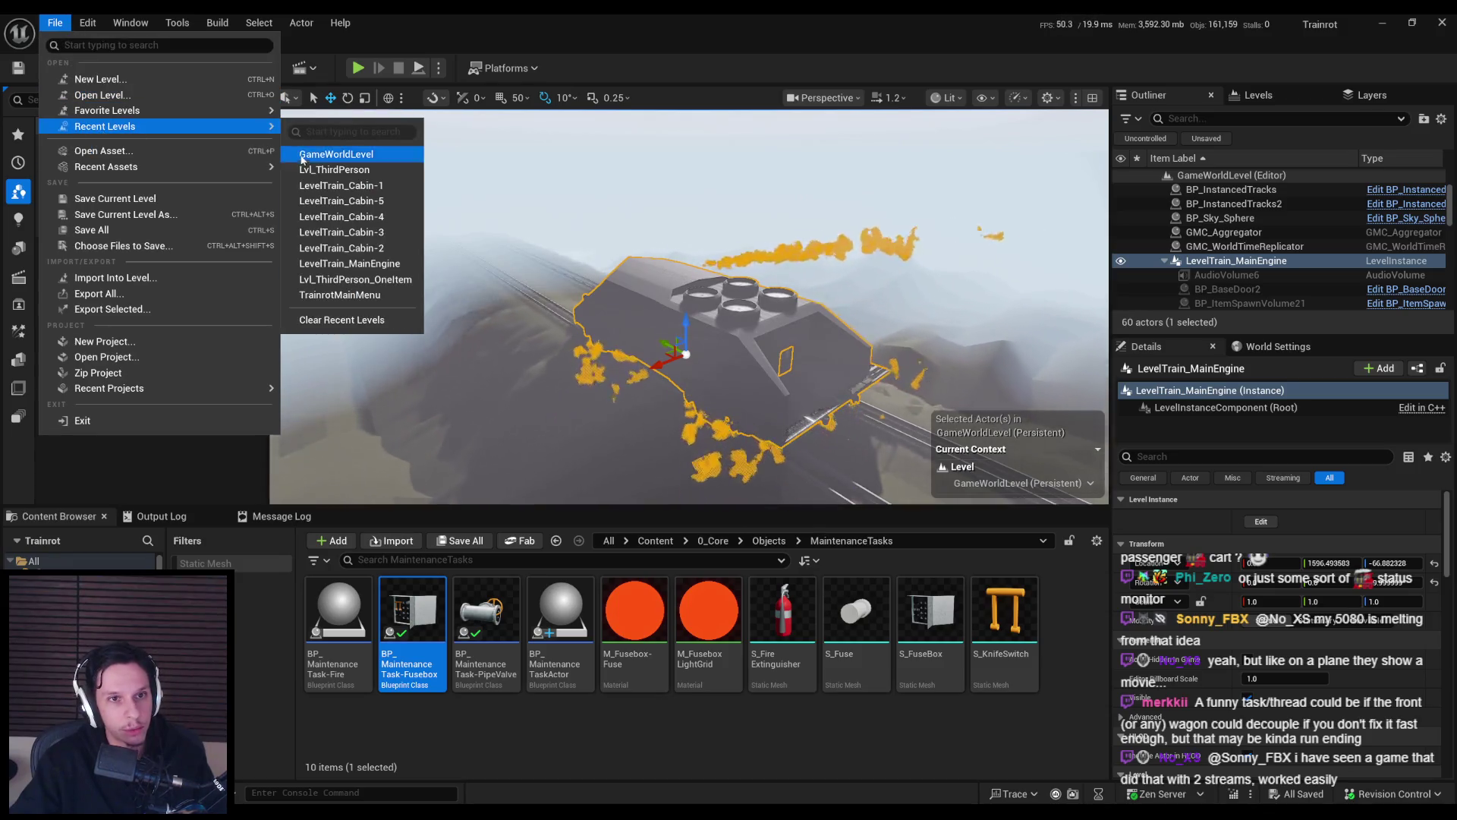
{"action": "left_click", "coordinate": [326, 169]}
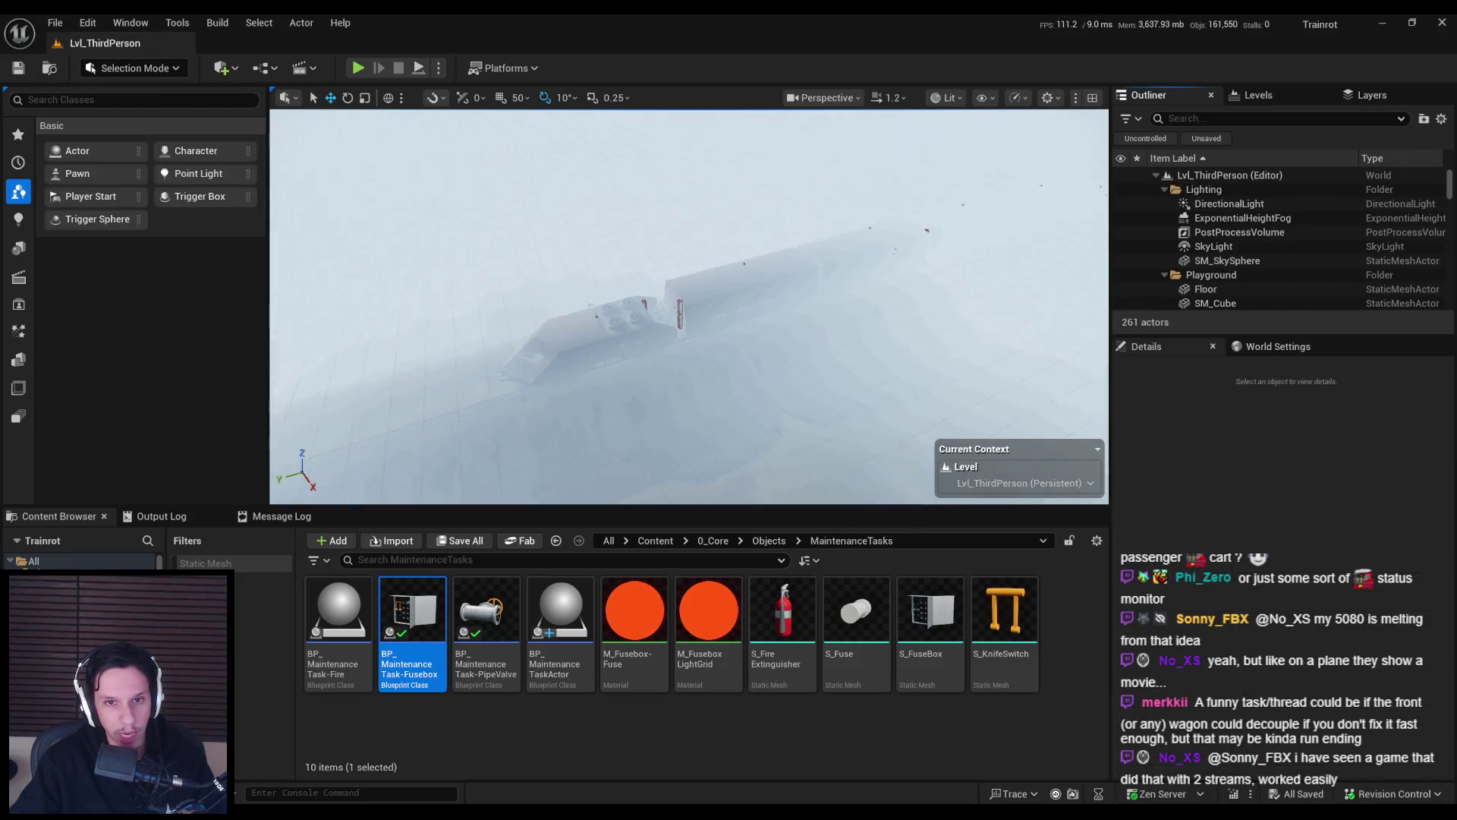
Select the LevelTrain_Cabin-2 level instance and start editing it.
{"action": "left_click", "coordinate": [652, 326]}
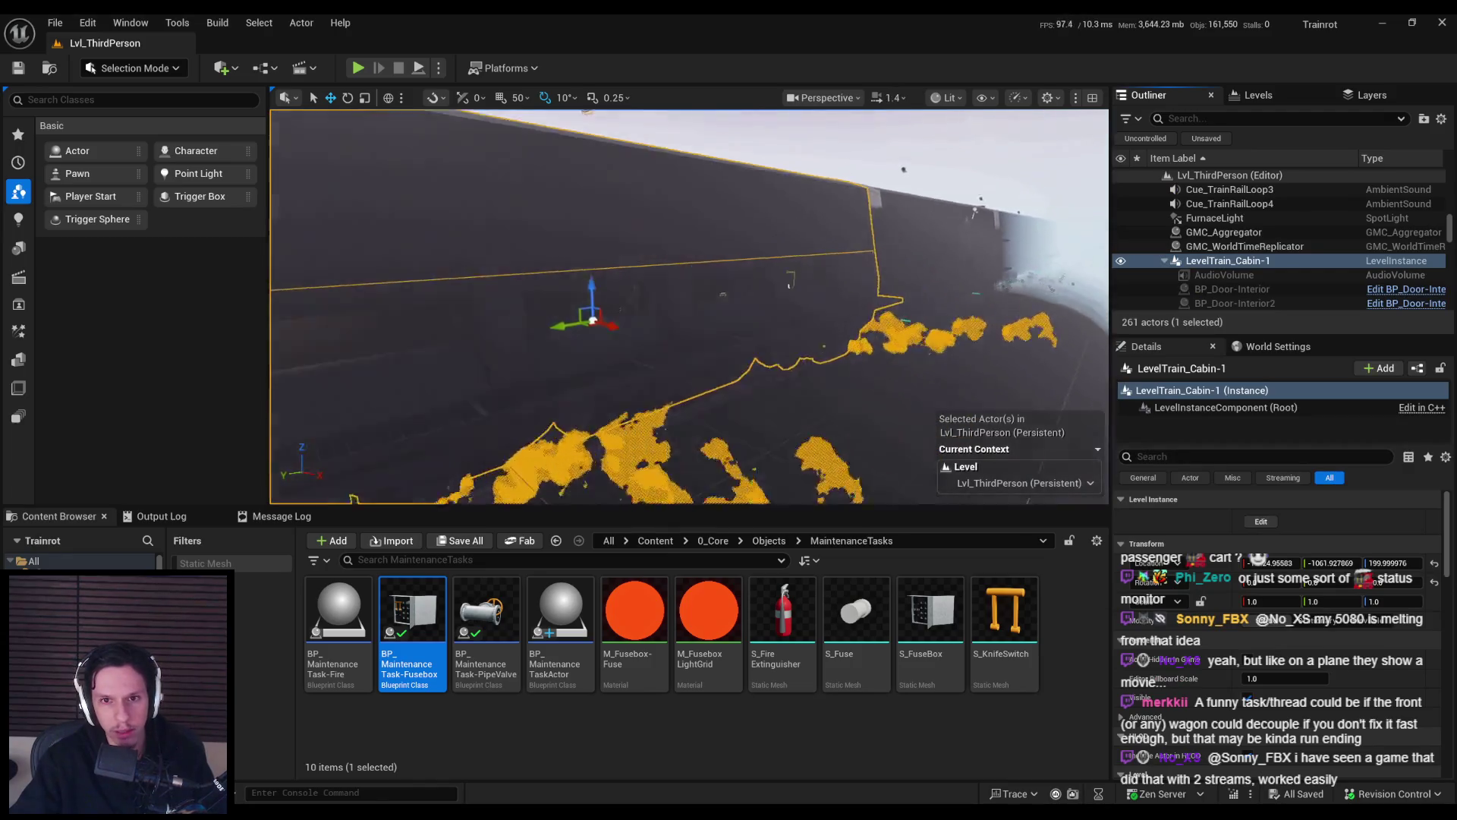
{"action": "left_click", "coordinate": [783, 385]}
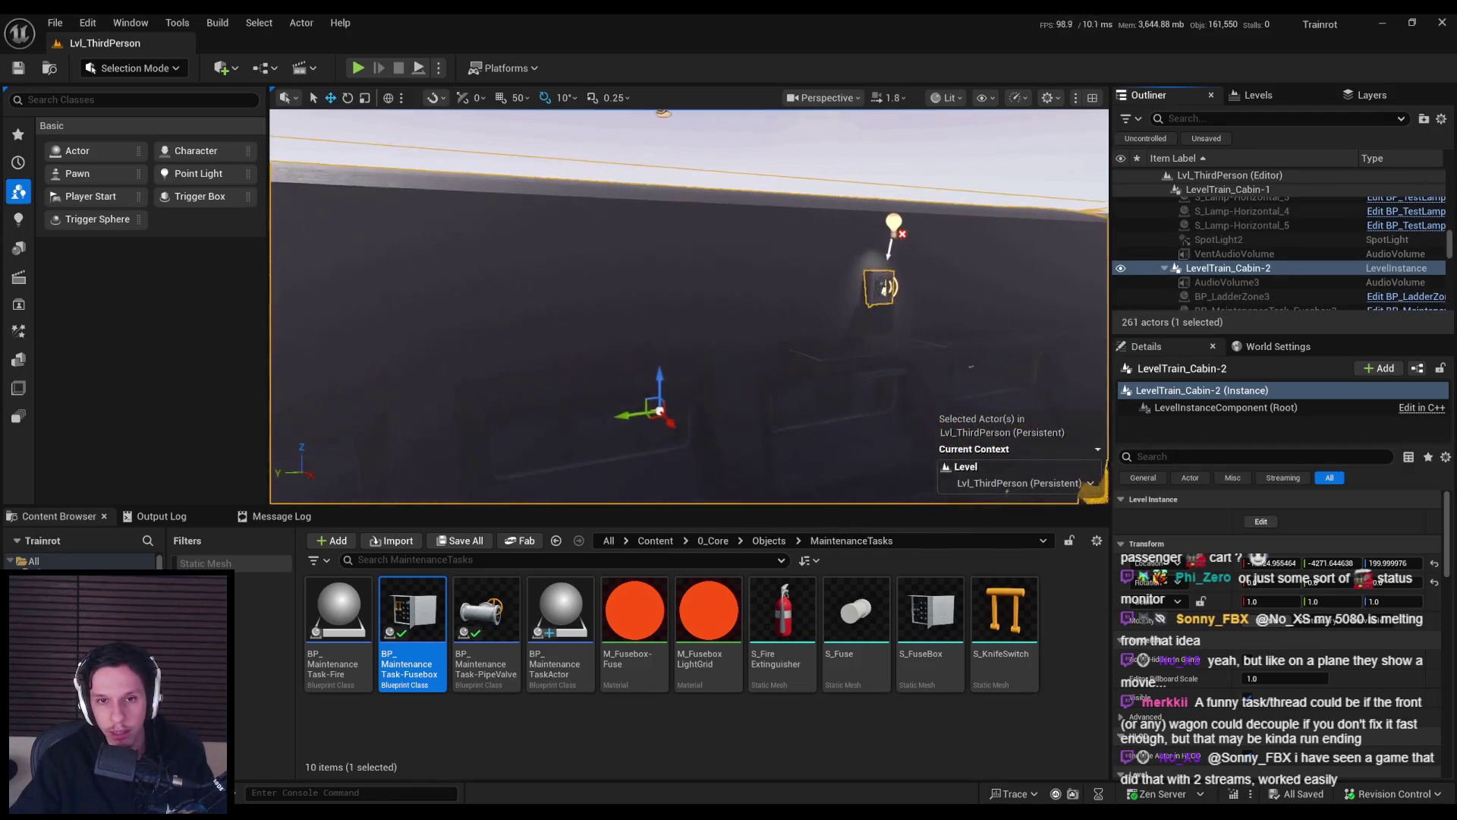
{"action": "left_click", "coordinate": [1260, 521]}
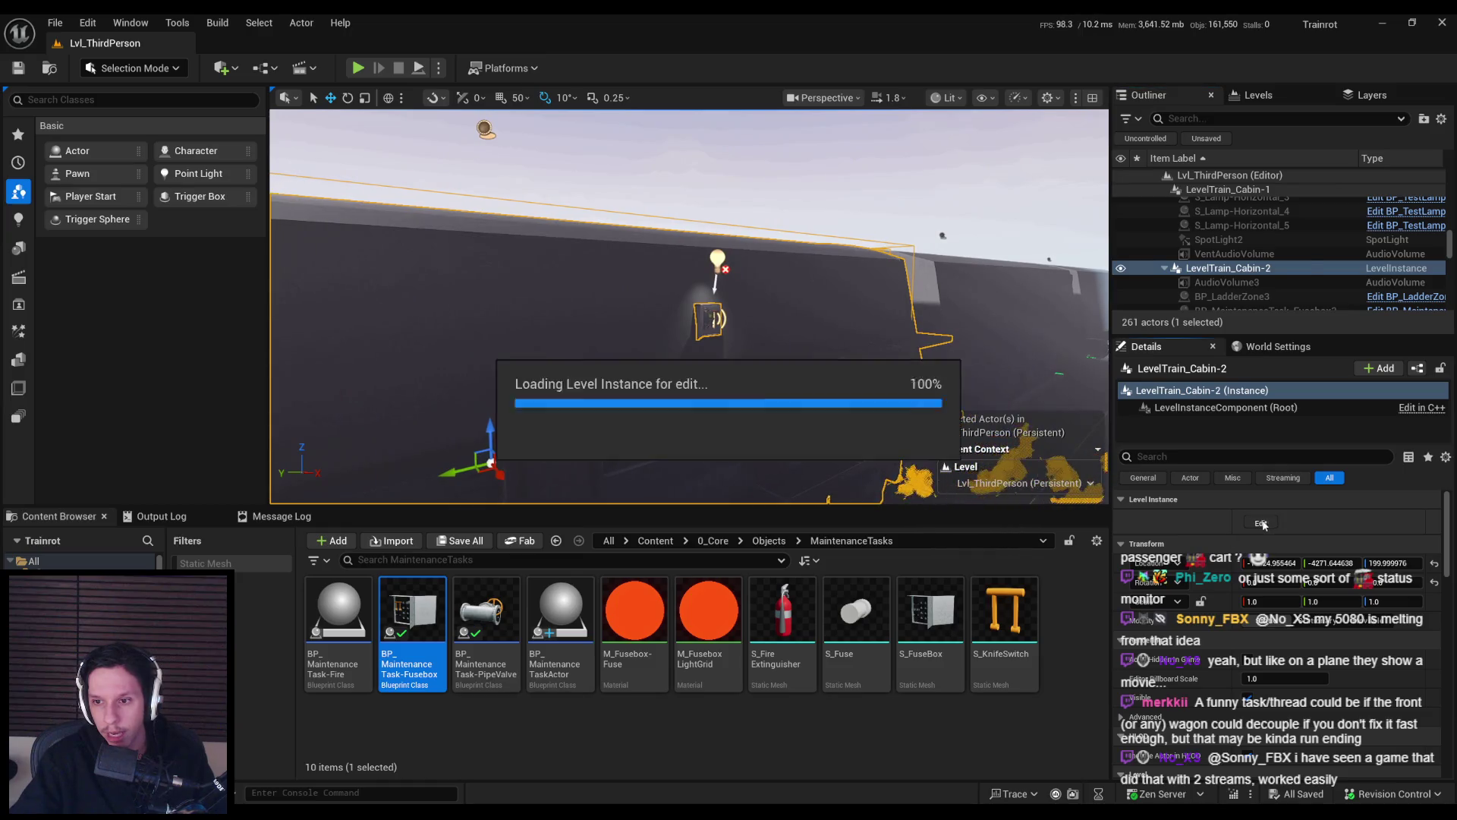
Inspect BP_MaintenanceTask-Fusebox3 and BP_Train-CabinManager2's Maintenance Tasks and Electronic Actors lists.
{"action": "left_click", "coordinate": [730, 294]}
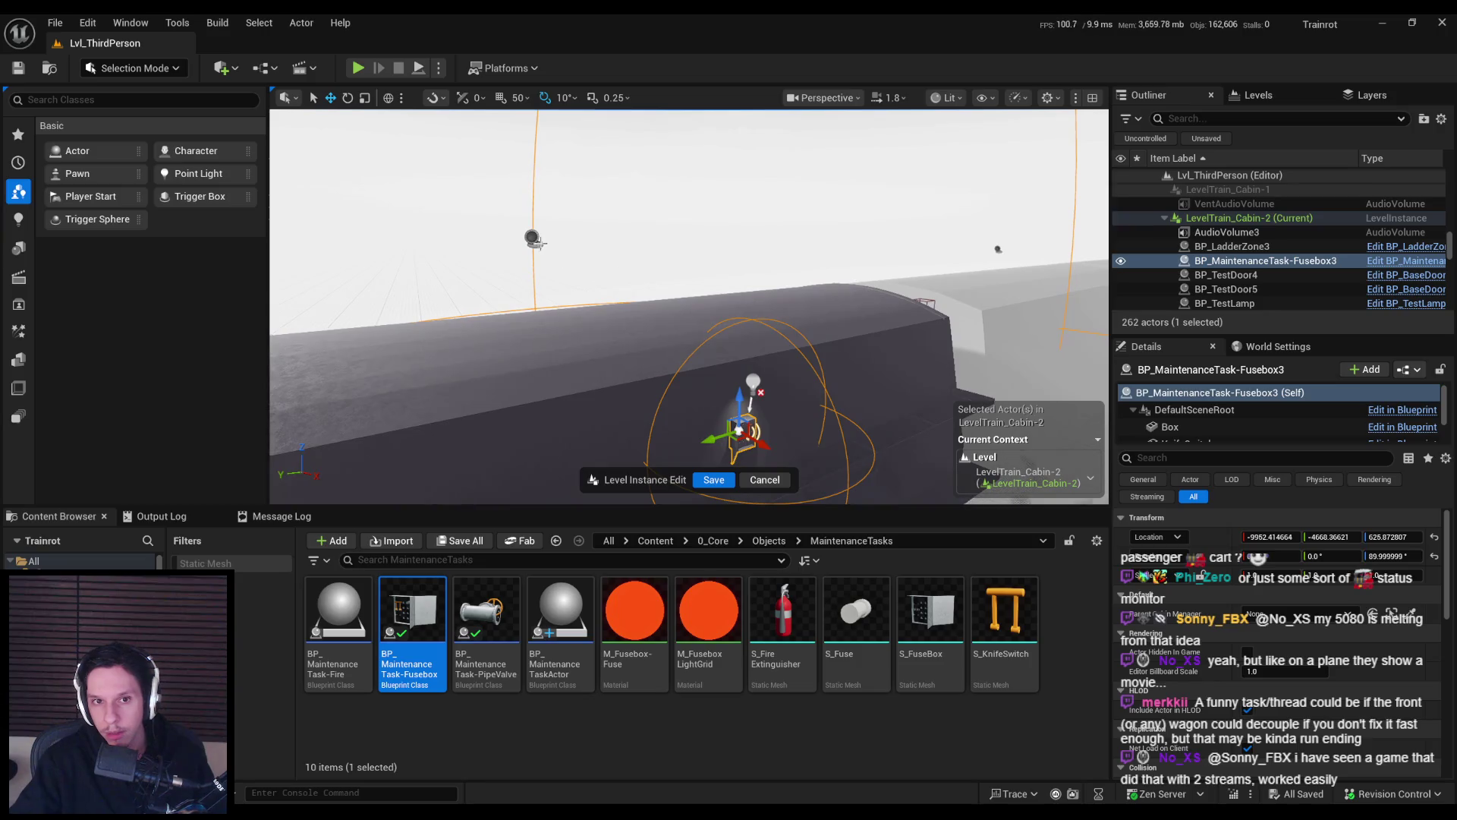
{"action": "left_click", "coordinate": [535, 241]}
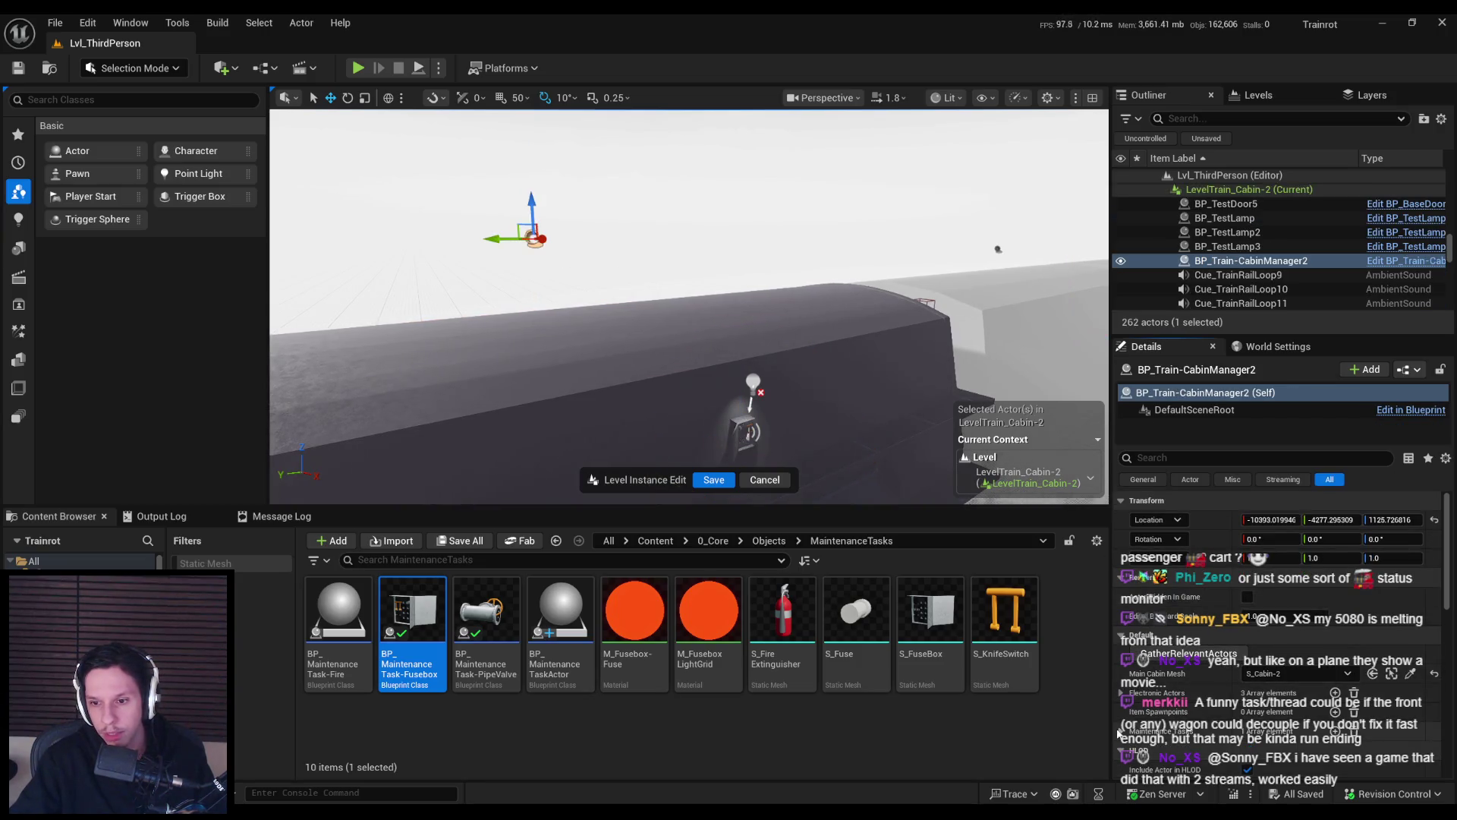
{"action": "left_click", "coordinate": [1119, 732]}
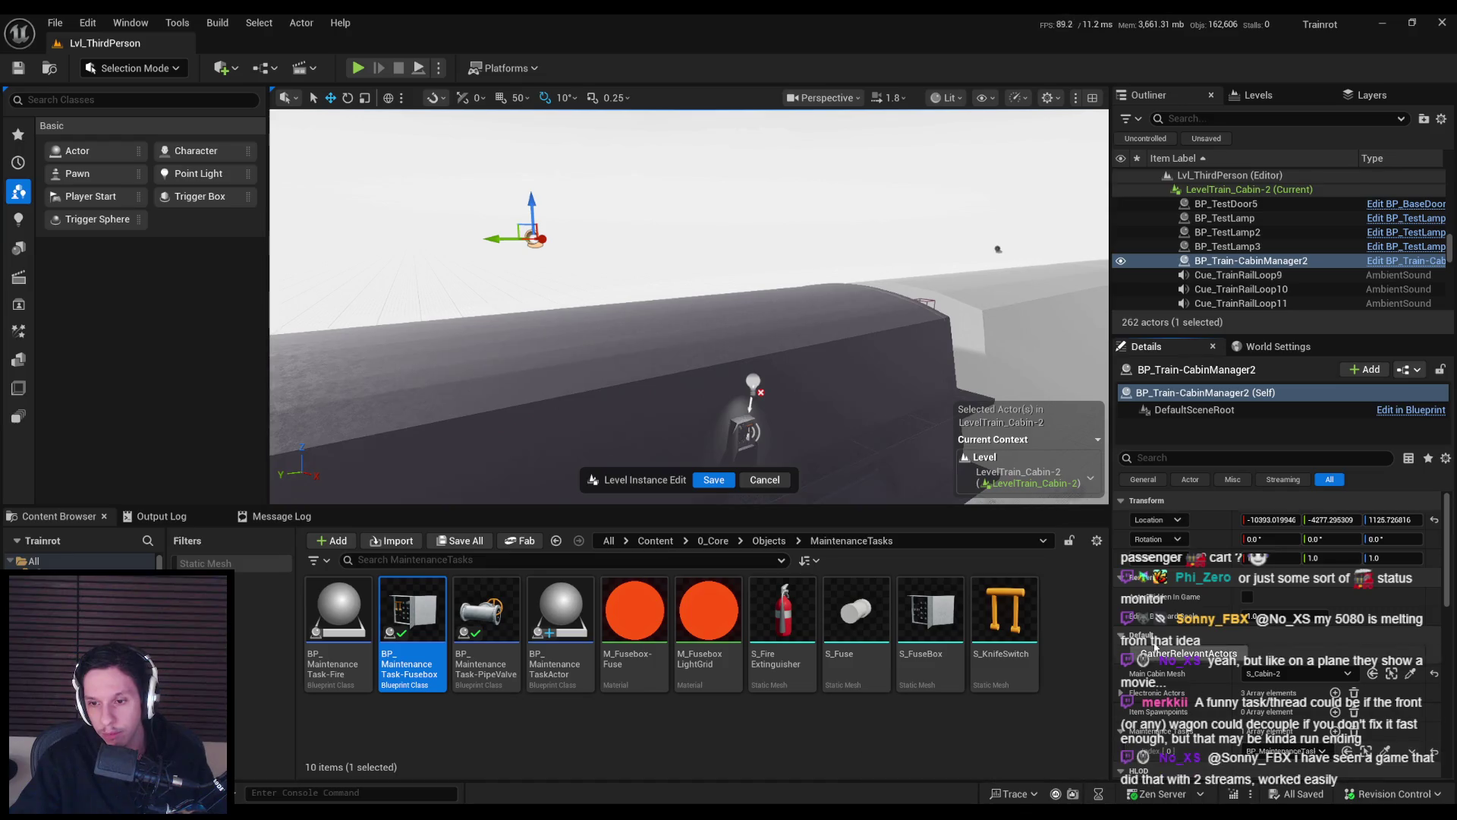
{"action": "left_click", "coordinate": [1121, 693]}
{"action": "left_click", "coordinate": [1121, 695]}
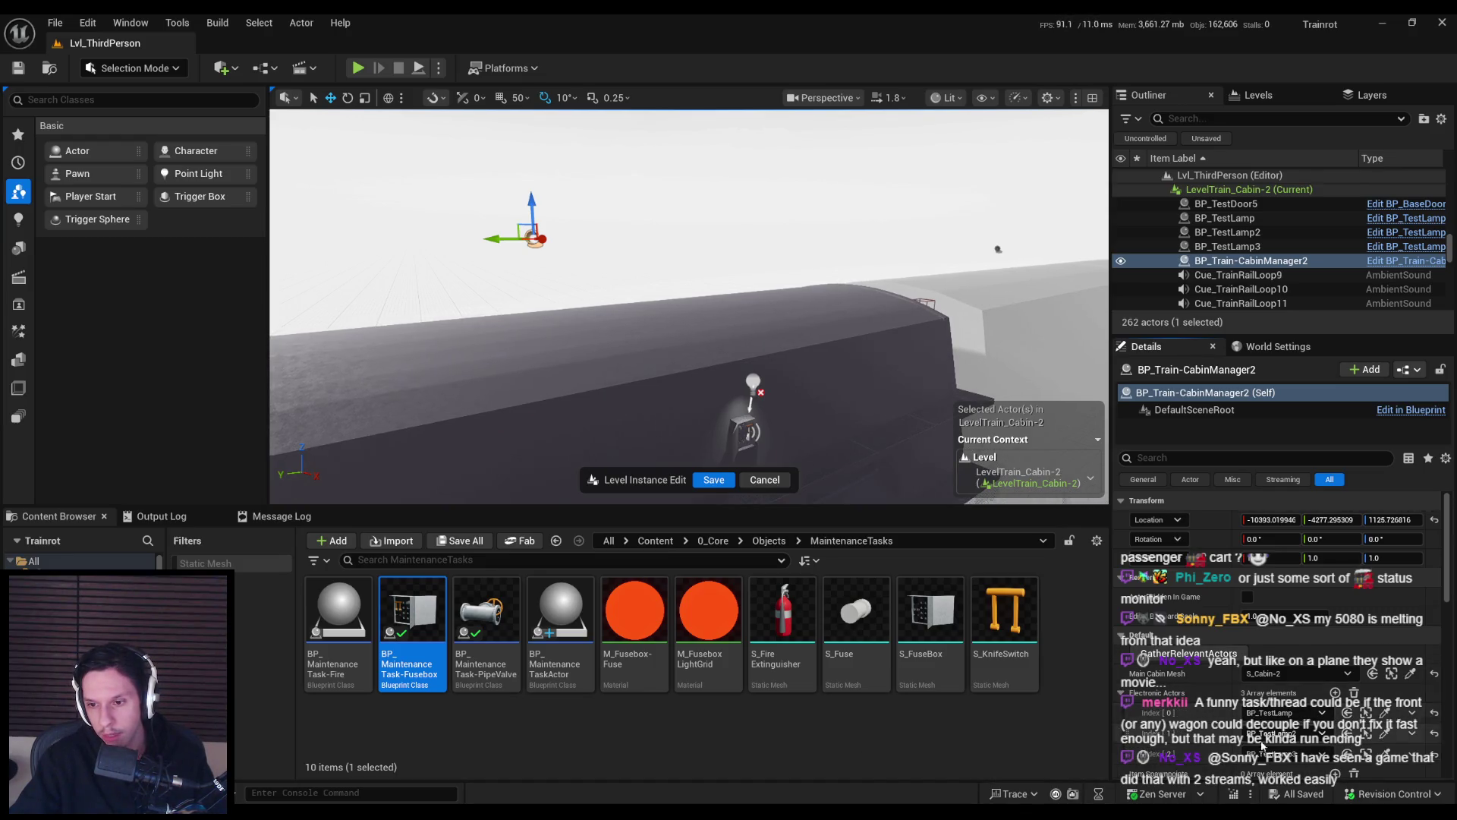
Focus the view on the fusebox task actor, then save and exit the level instance.
{"action": "left_click", "coordinate": [753, 430]}
{"action": "key", "text": "f"}
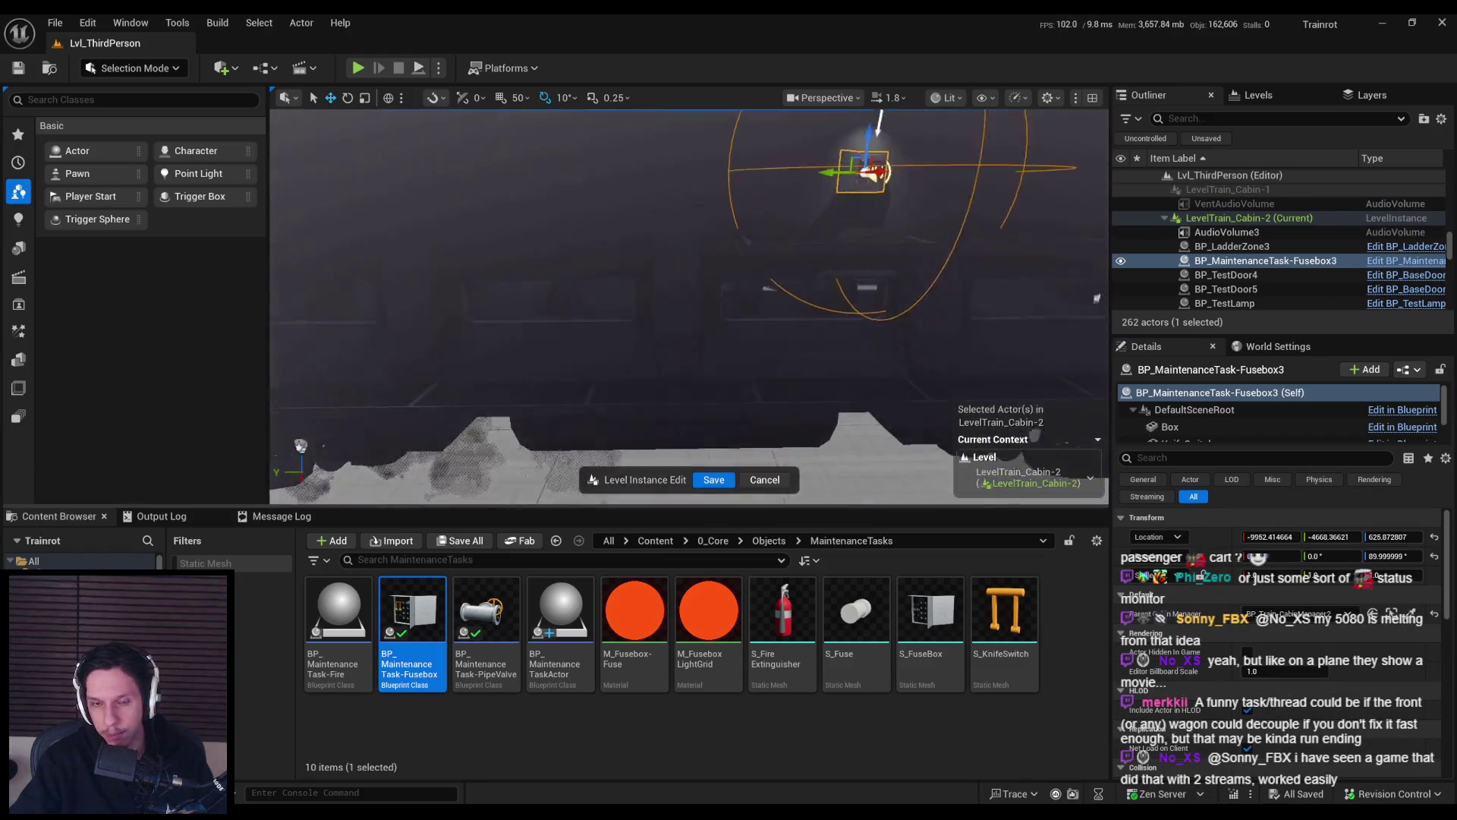
{"action": "scroll", "coordinate": [1097, 298], "scroll_direction": "down", "scroll_amount": 3}
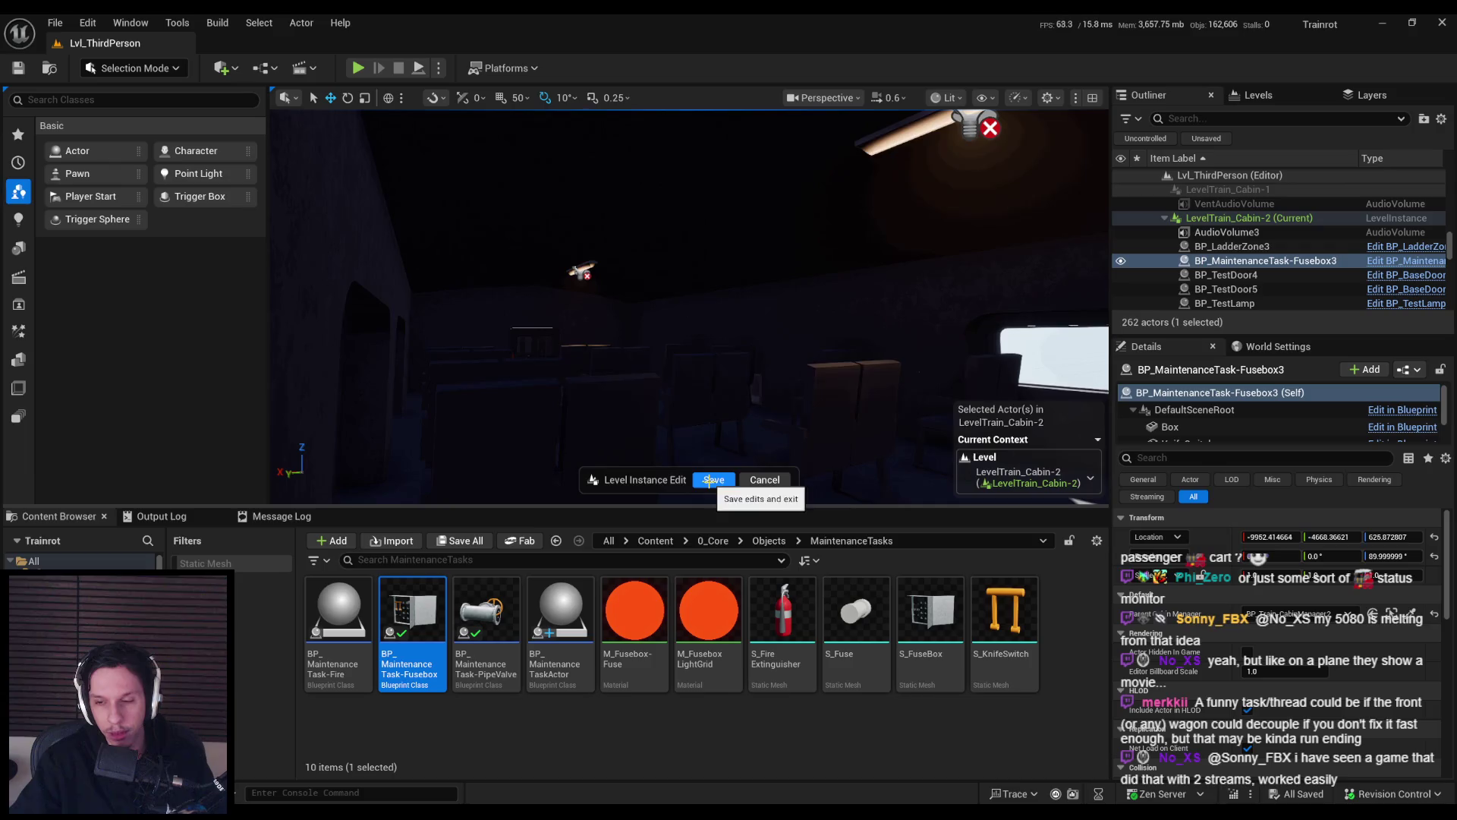
{"action": "left_click", "coordinate": [712, 479]}
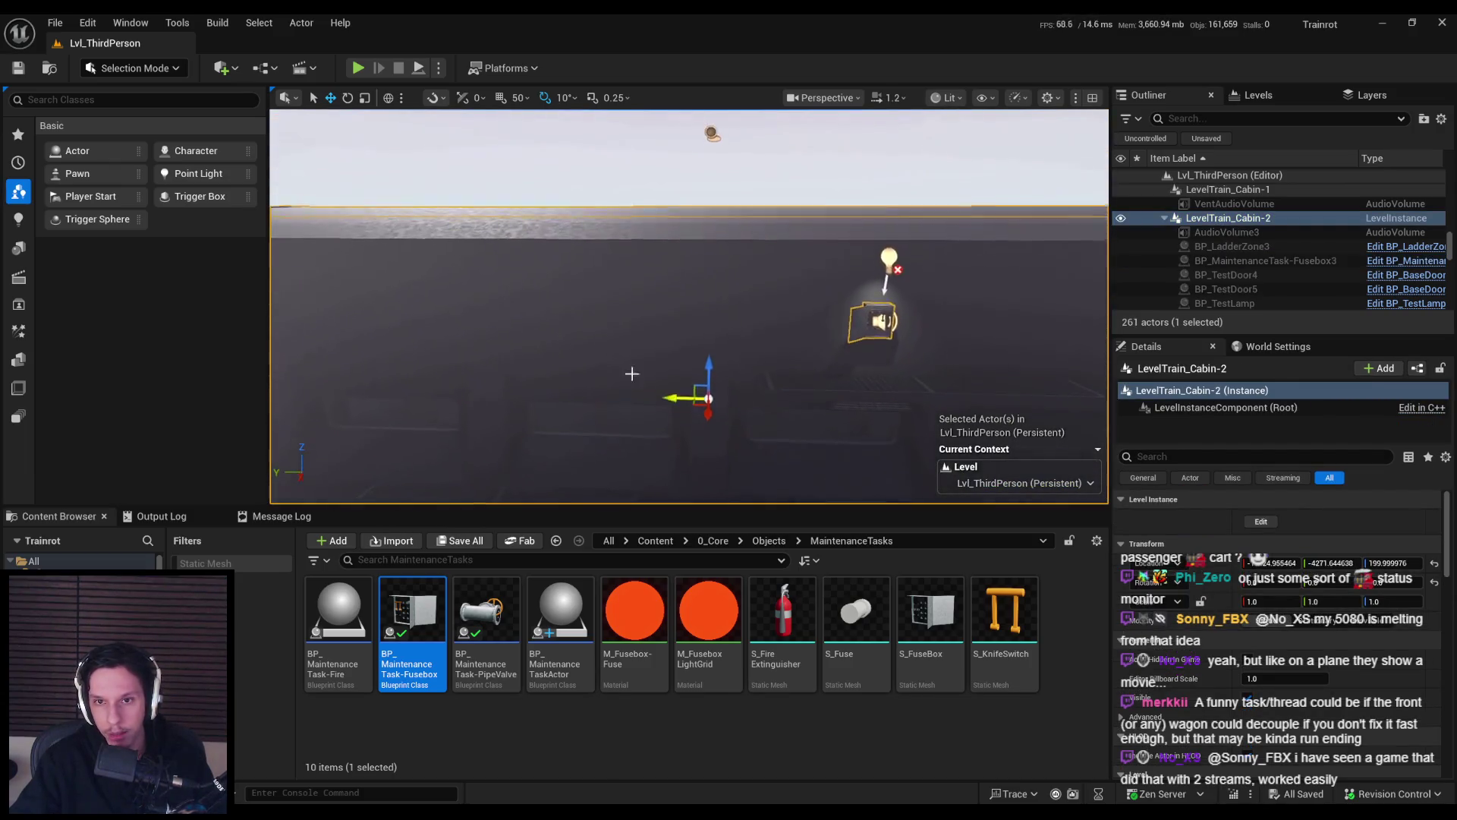
Reload GameWorldLevel from Recent Levels, fly the view into the cabin, and start play-in-editor.
{"action": "mouse_move", "coordinate": [634, 345]}
{"action": "left_mouse_down"}
{"action": "mouse_move", "coordinate": [759, 342]}
{"action": "mouse_move", "coordinate": [686, 361]}
{"action": "mouse_move", "coordinate": [647, 349]}
{"action": "mouse_move", "coordinate": [607, 303]}
{"action": "left_mouse_up"}
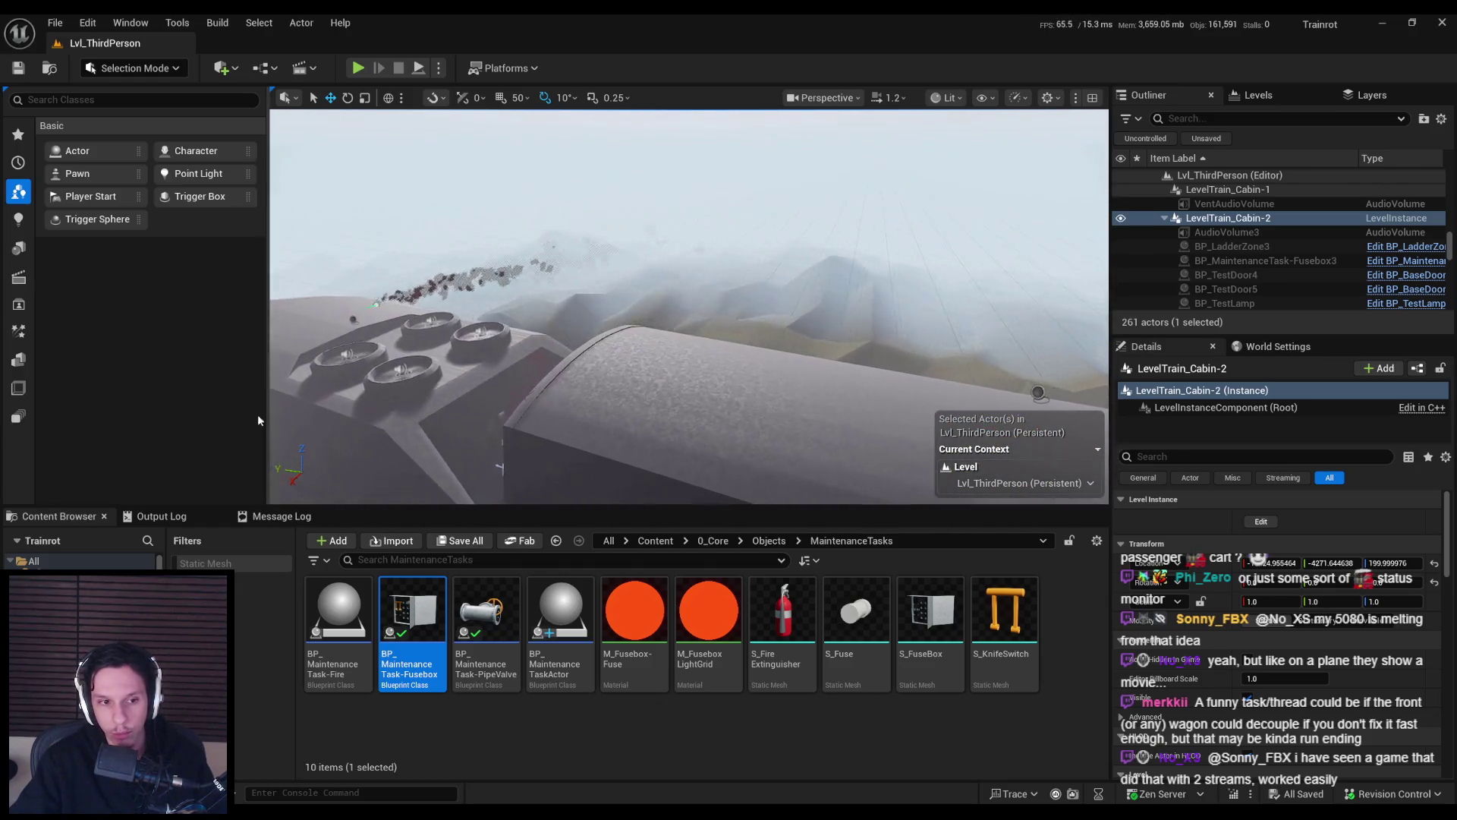
{"action": "left_click", "coordinate": [80, 23]}
{"action": "mouse_move", "coordinate": [54, 22]}
{"action": "mouse_move", "coordinate": [164, 127]}
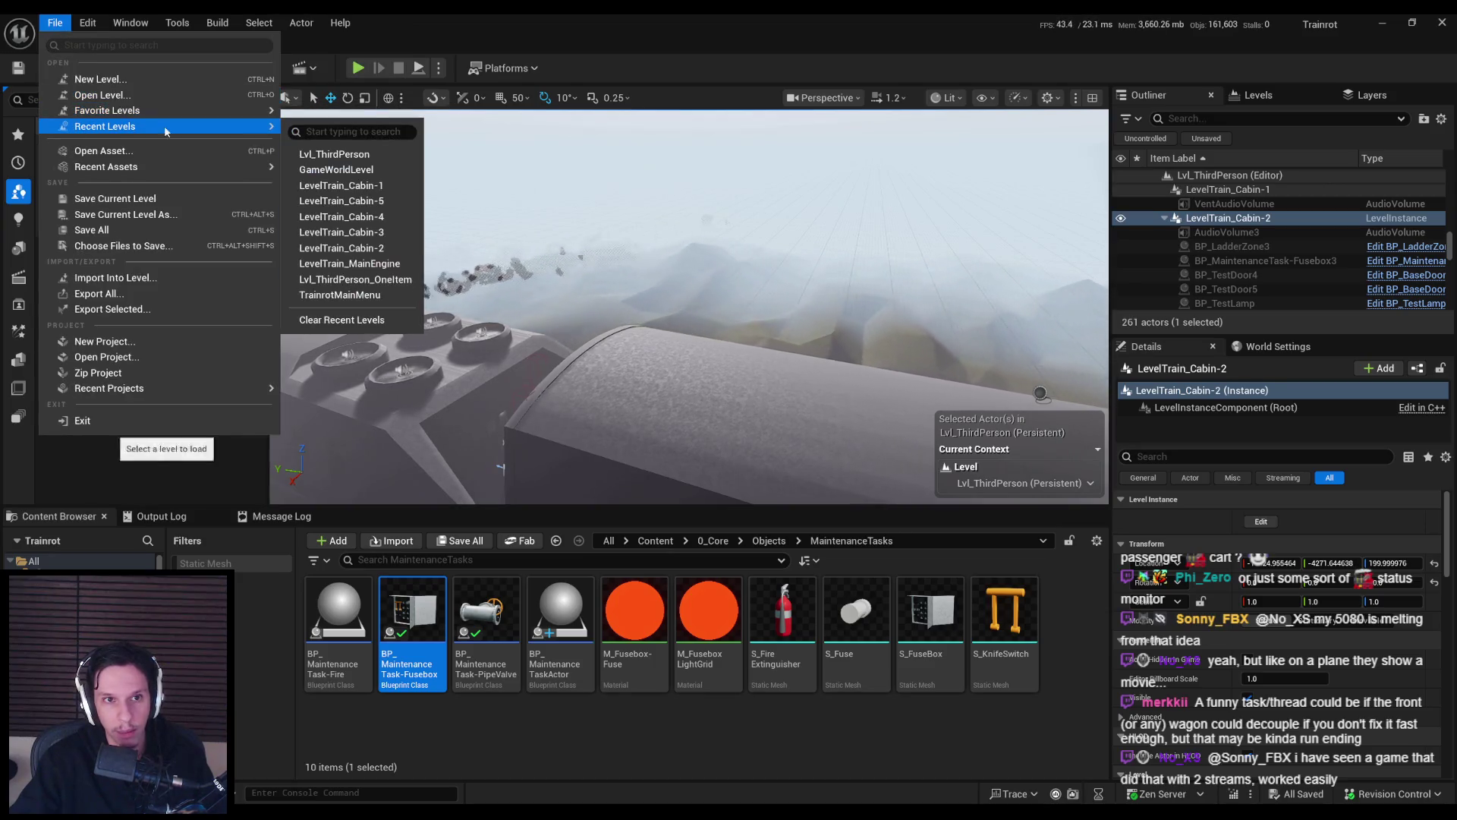
{"action": "left_click", "coordinate": [337, 169]}
{"action": "mouse_move", "coordinate": [425, 117]}
{"action": "left_mouse_down"}
{"action": "mouse_move", "coordinate": [421, 84]}
{"action": "mouse_move", "coordinate": [425, 116]}
{"action": "left_mouse_up"}
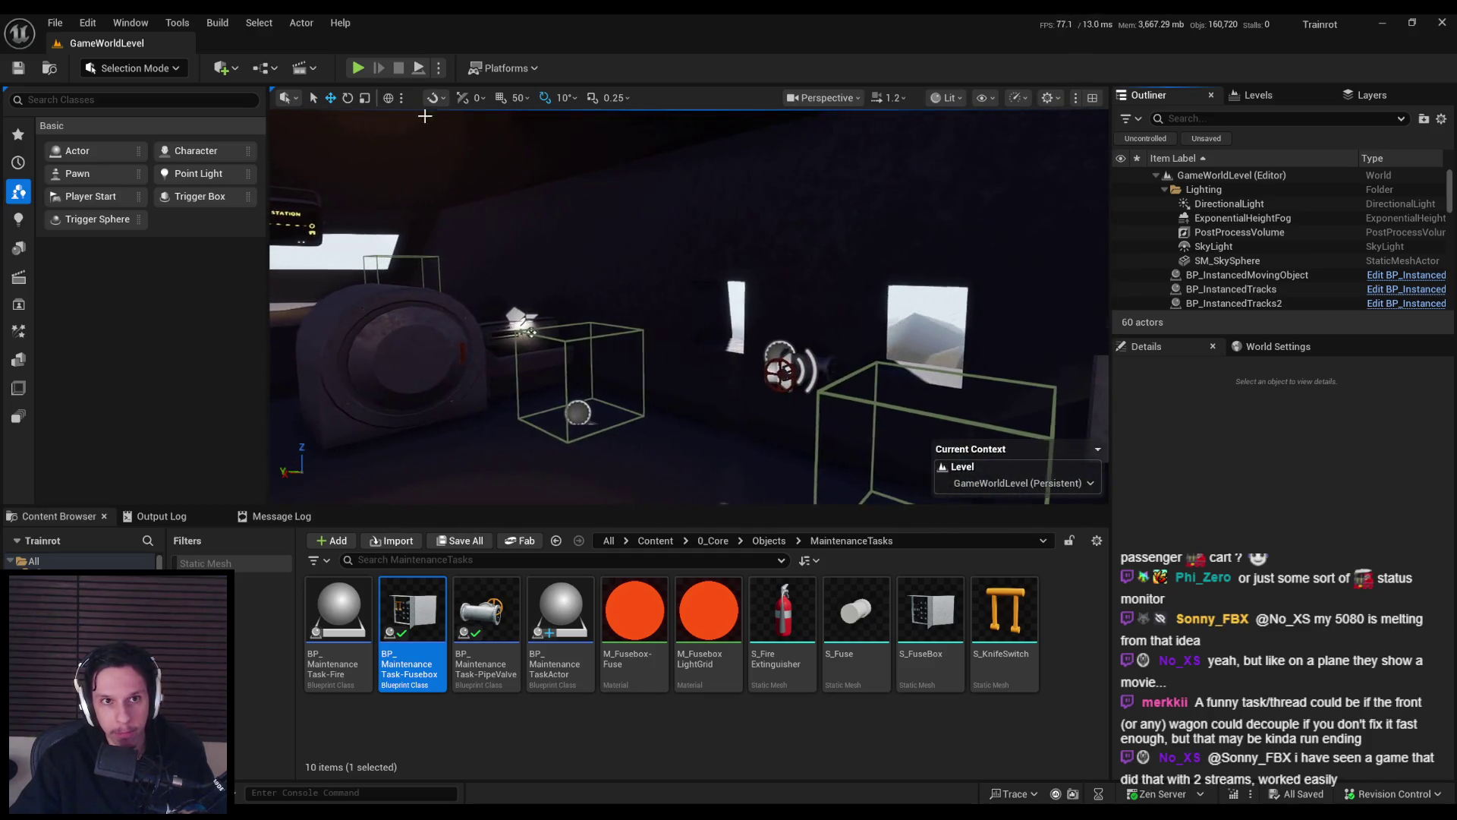
{"action": "key", "text": "alt+p"}
{"action": "key", "text": "F11"}
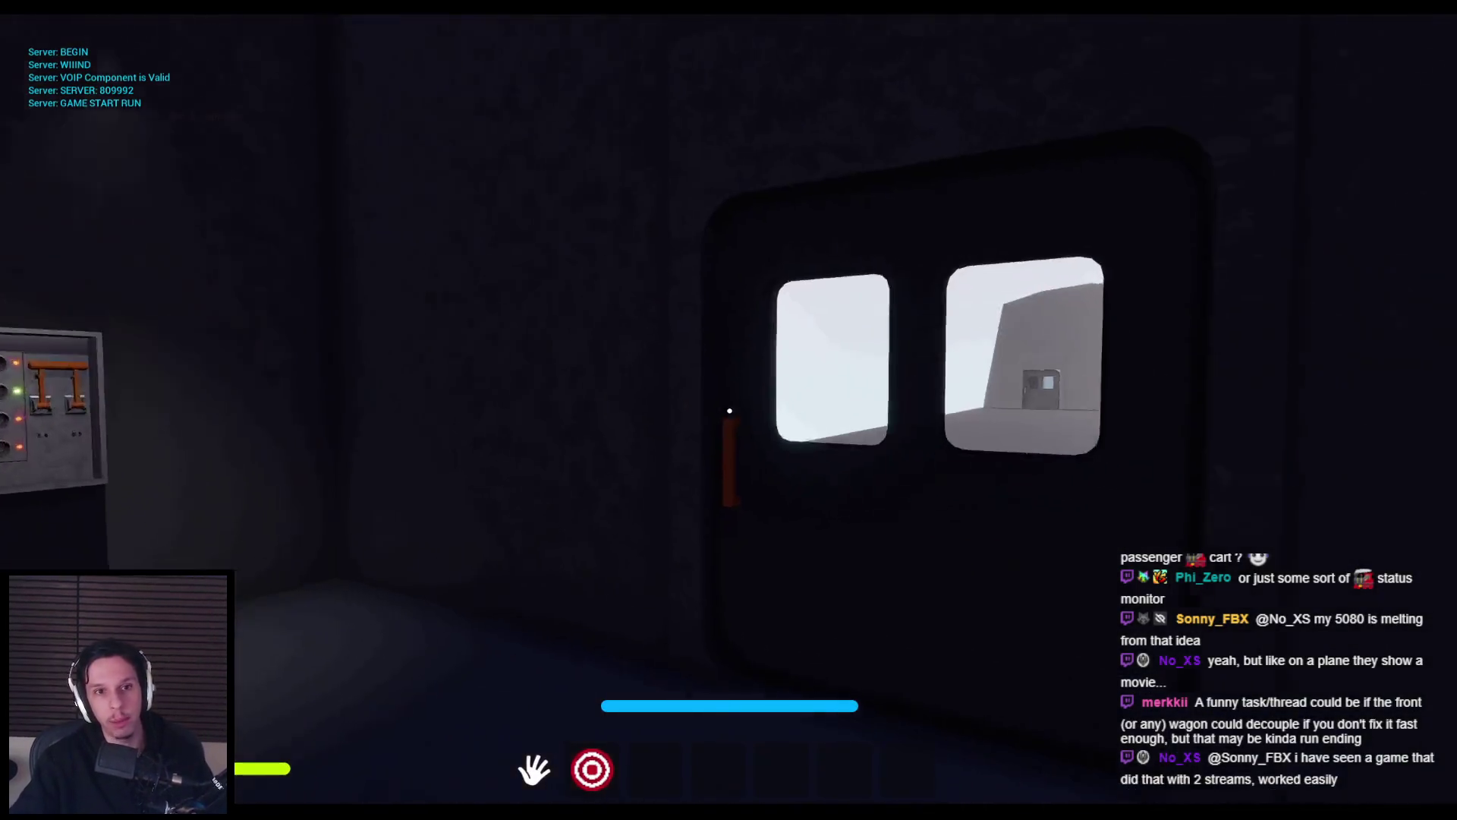
{"action": "key", "text": "w"}
{"action": "left_click", "coordinate": [729, 411]}
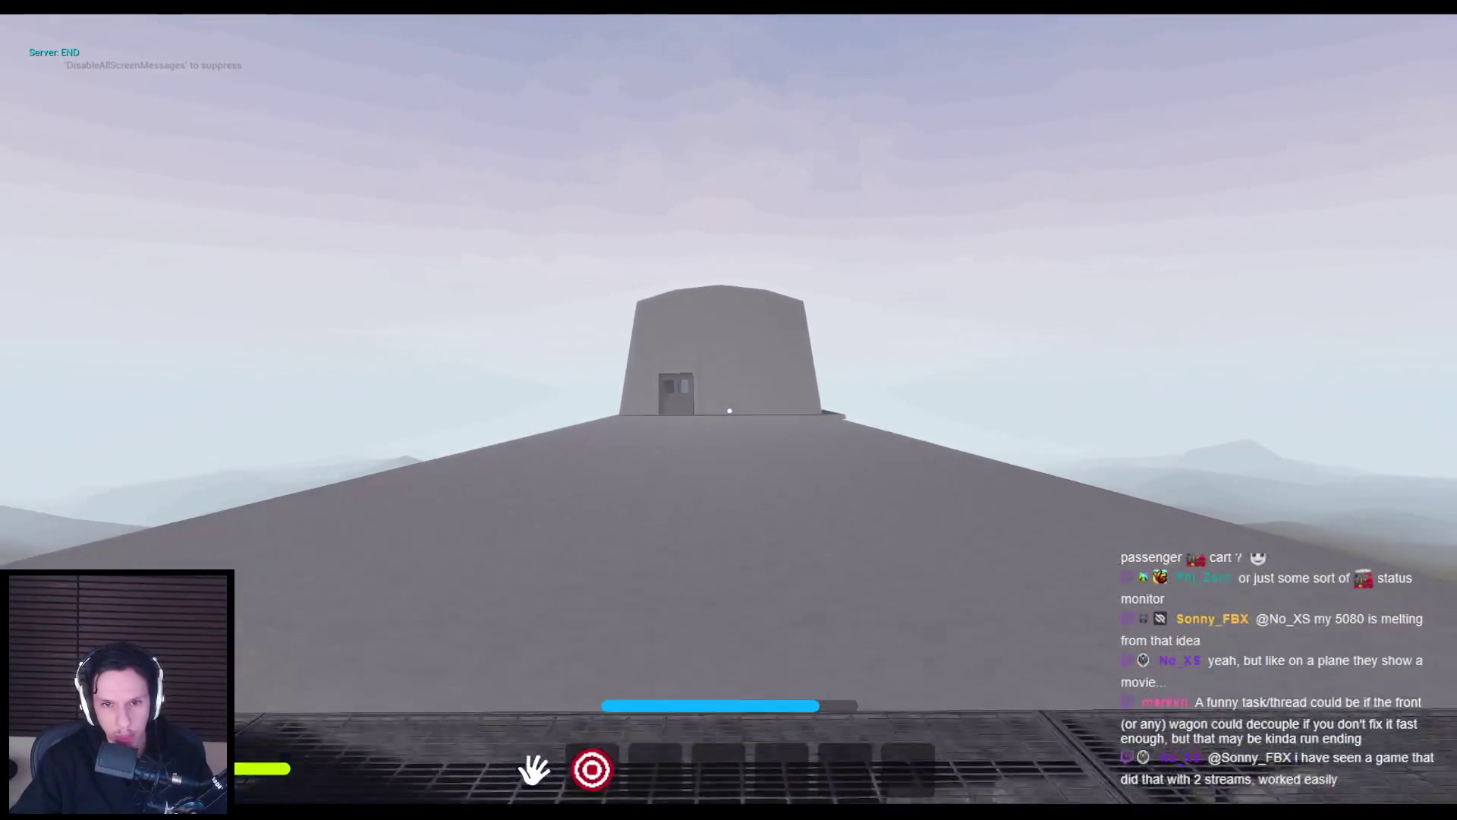
{"action": "key", "text": "w"}
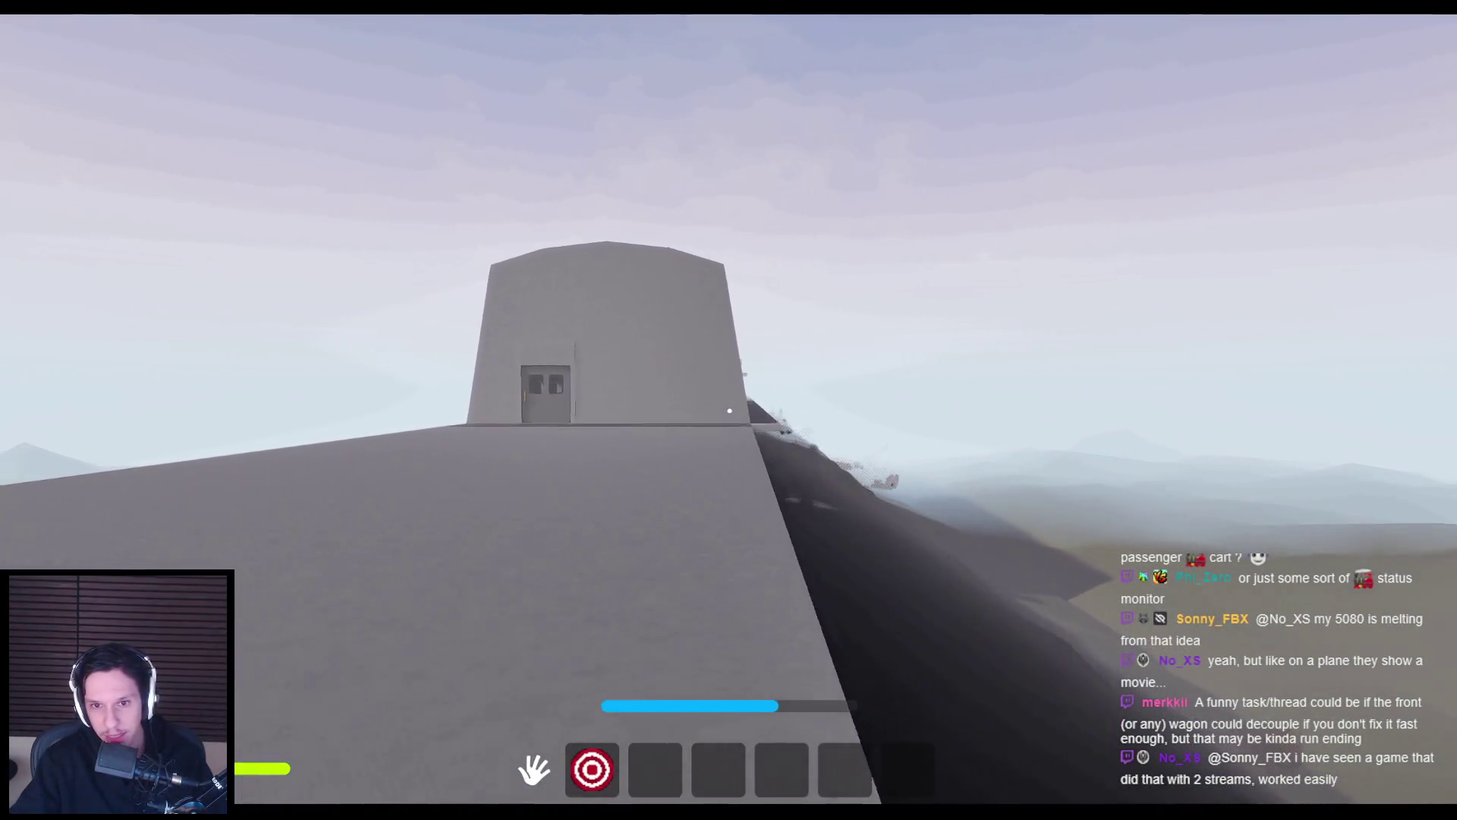
{"action": "key", "text": "w"}
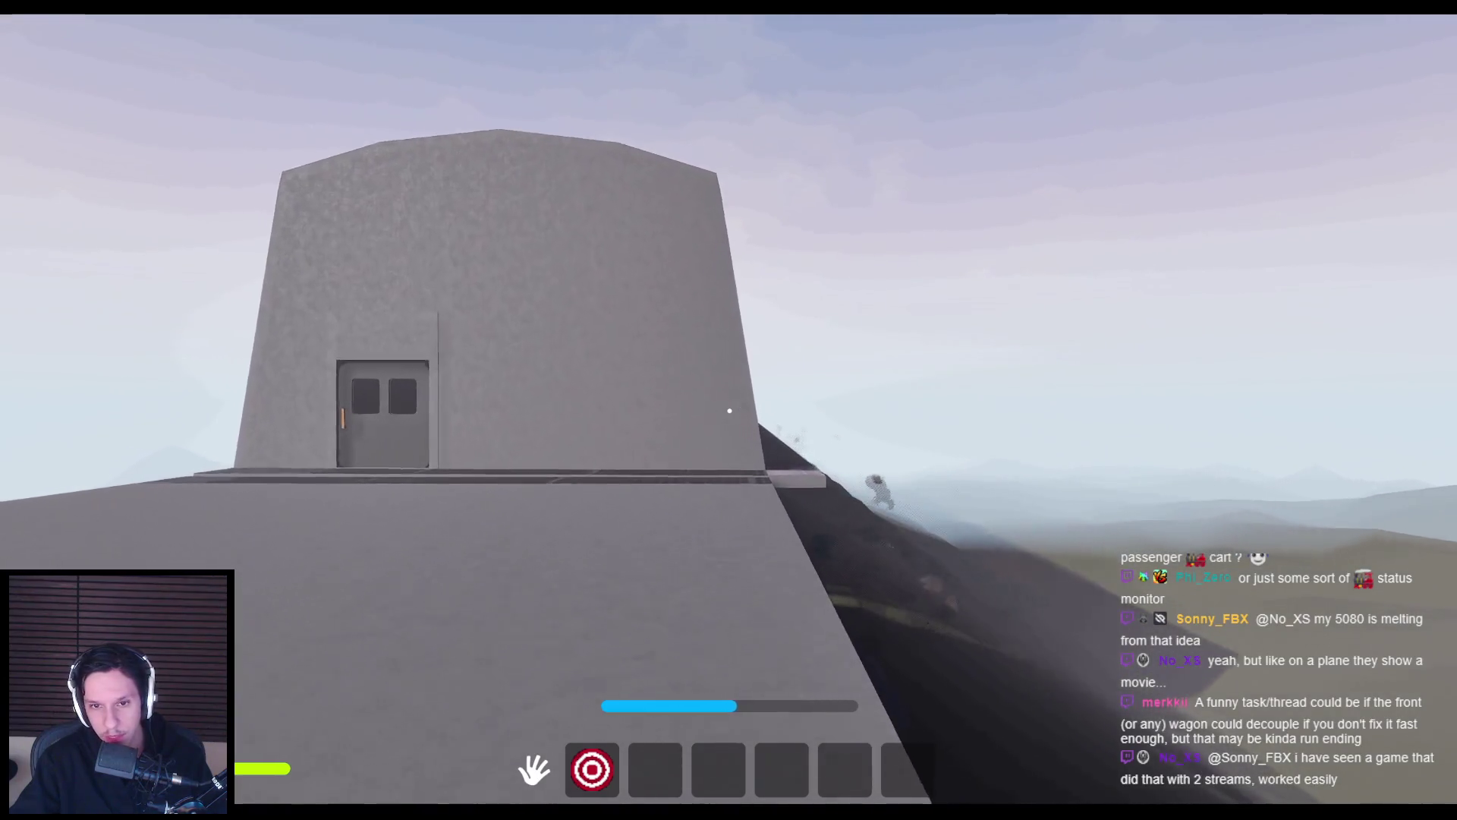
{"action": "key", "text": "w"}
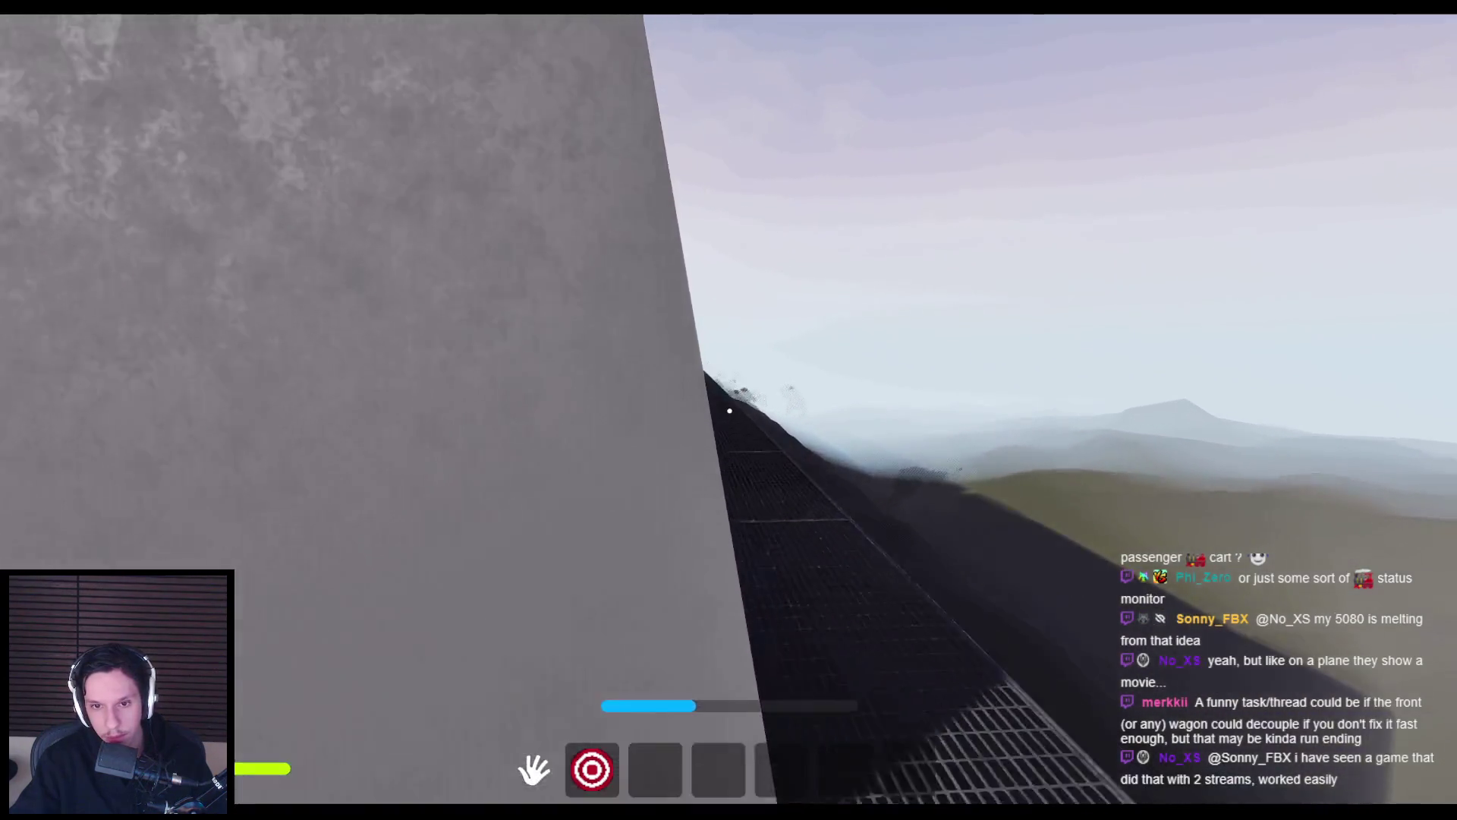
{"action": "key", "text": "w"}
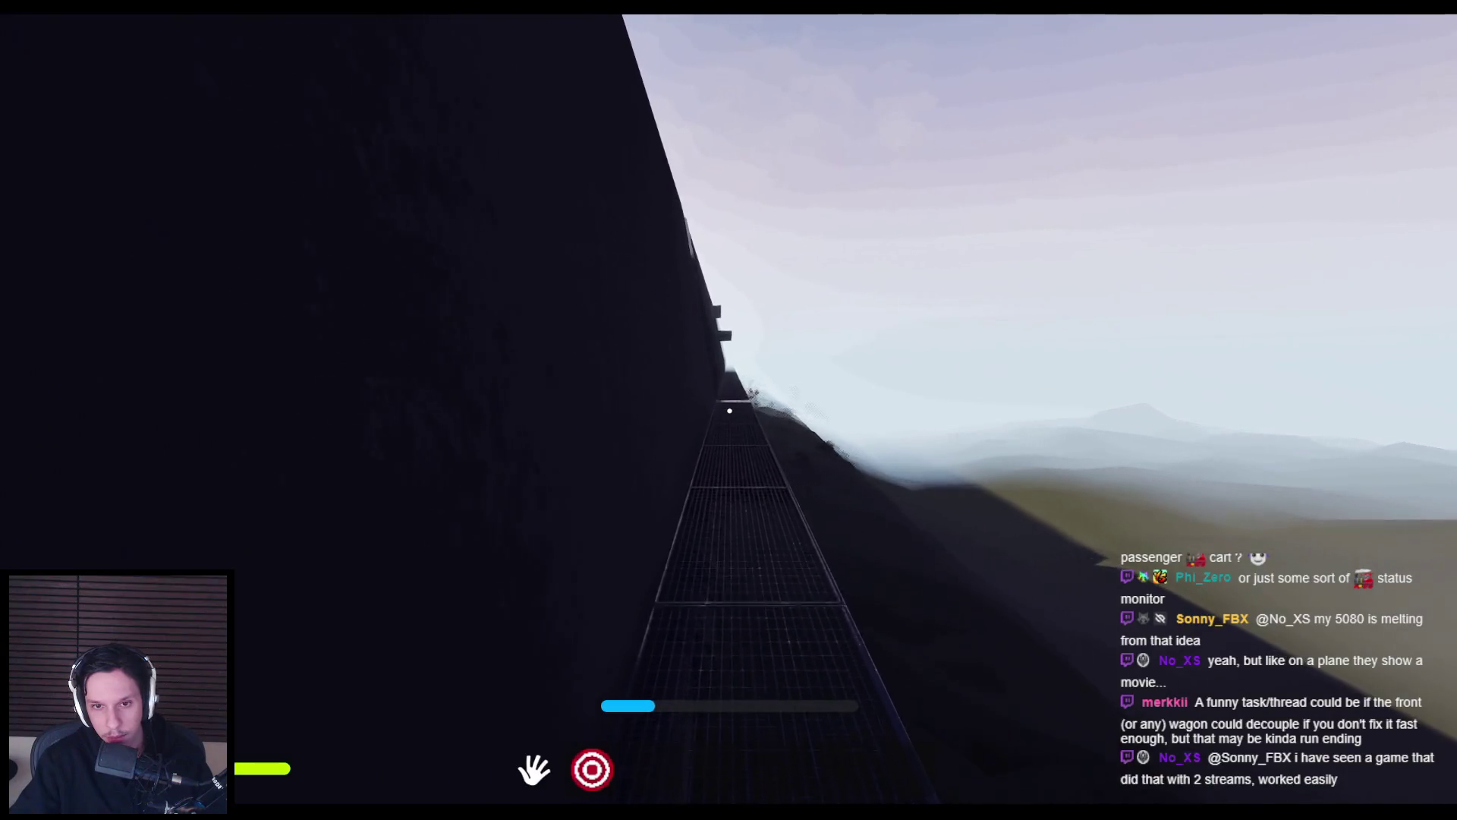
{"action": "key", "text": "w"}
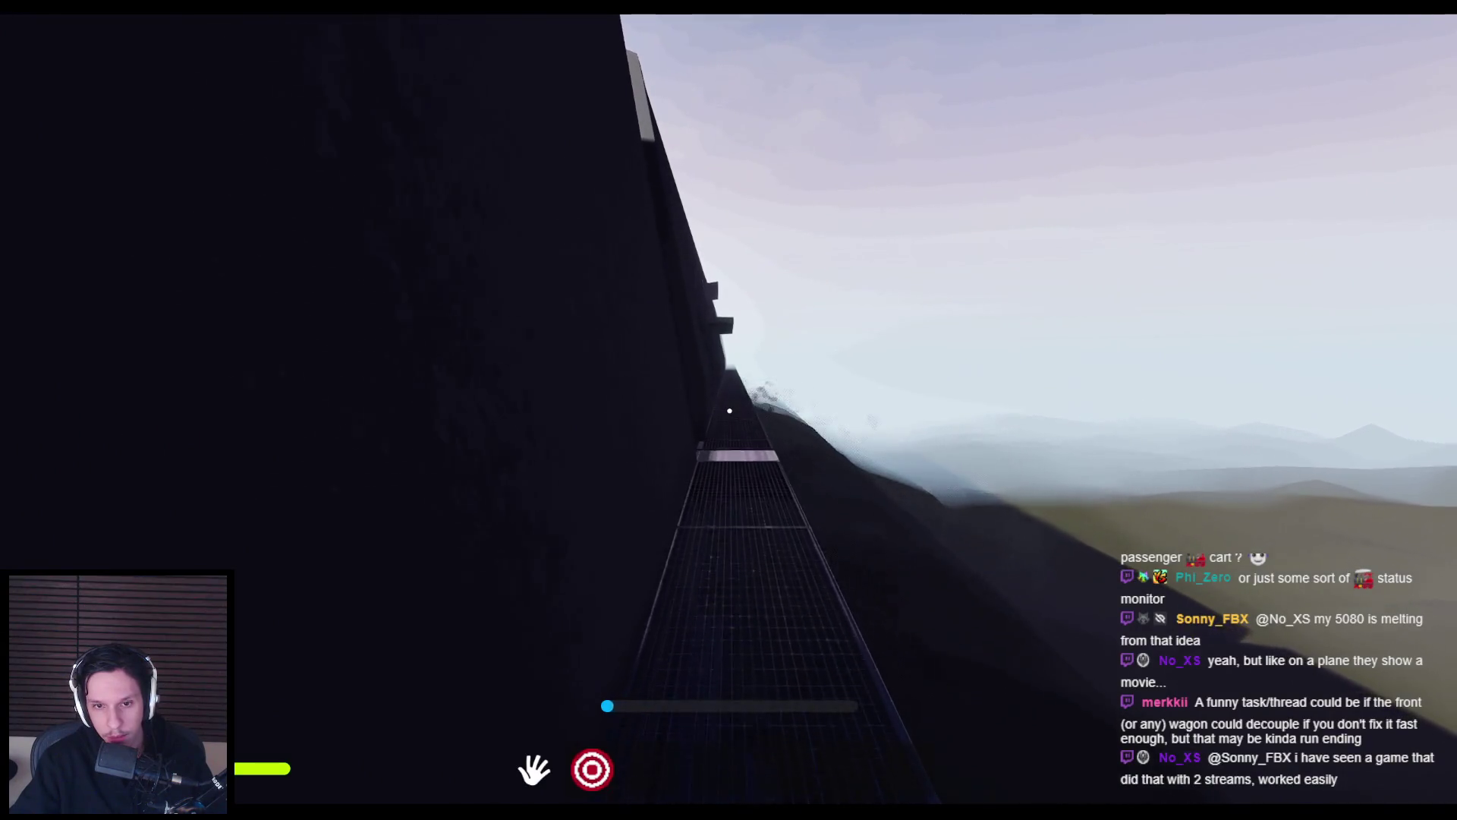
{"action": "key", "text": "w"}
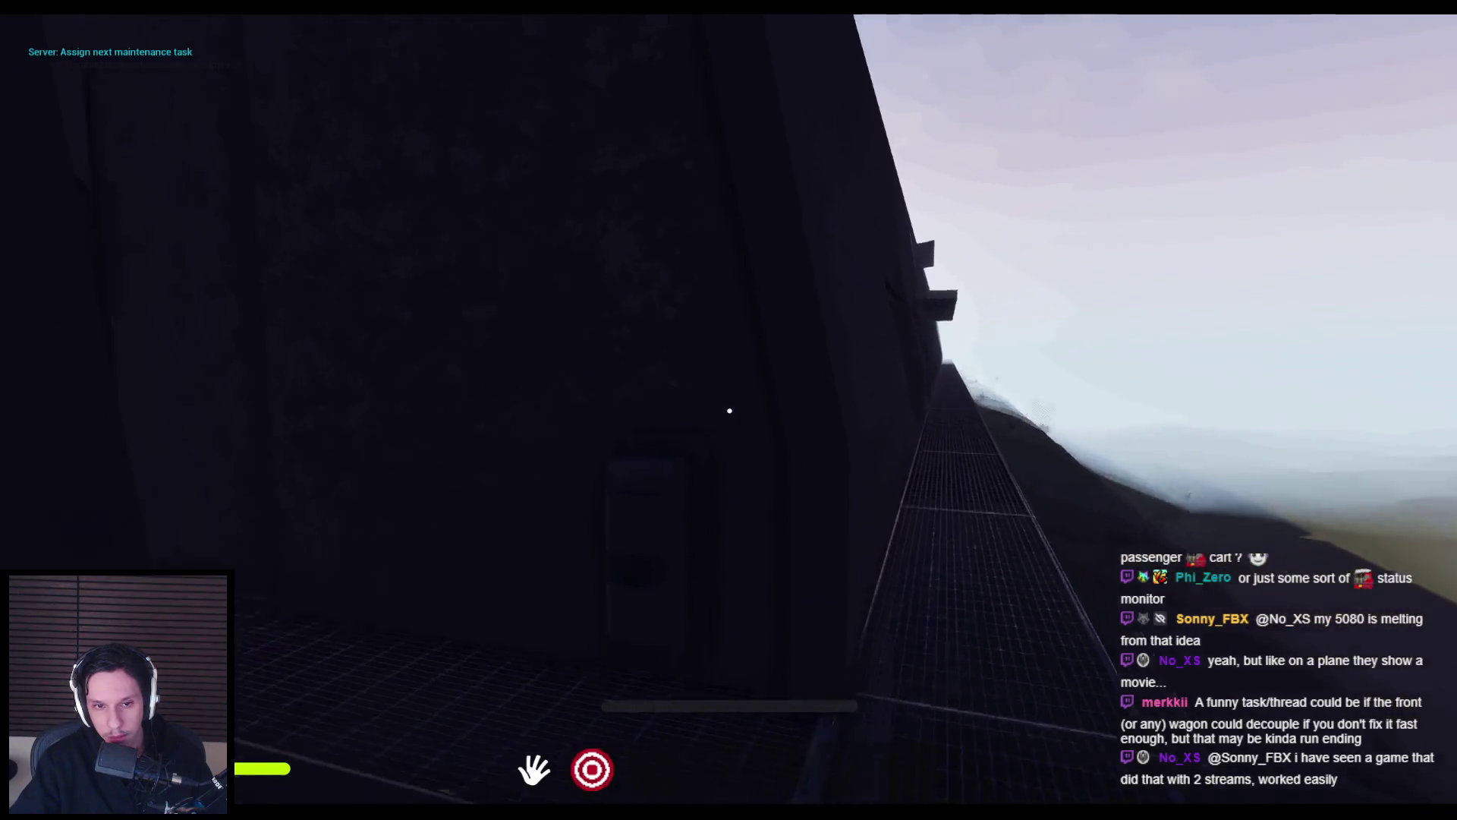
{"action": "key", "text": "w"}
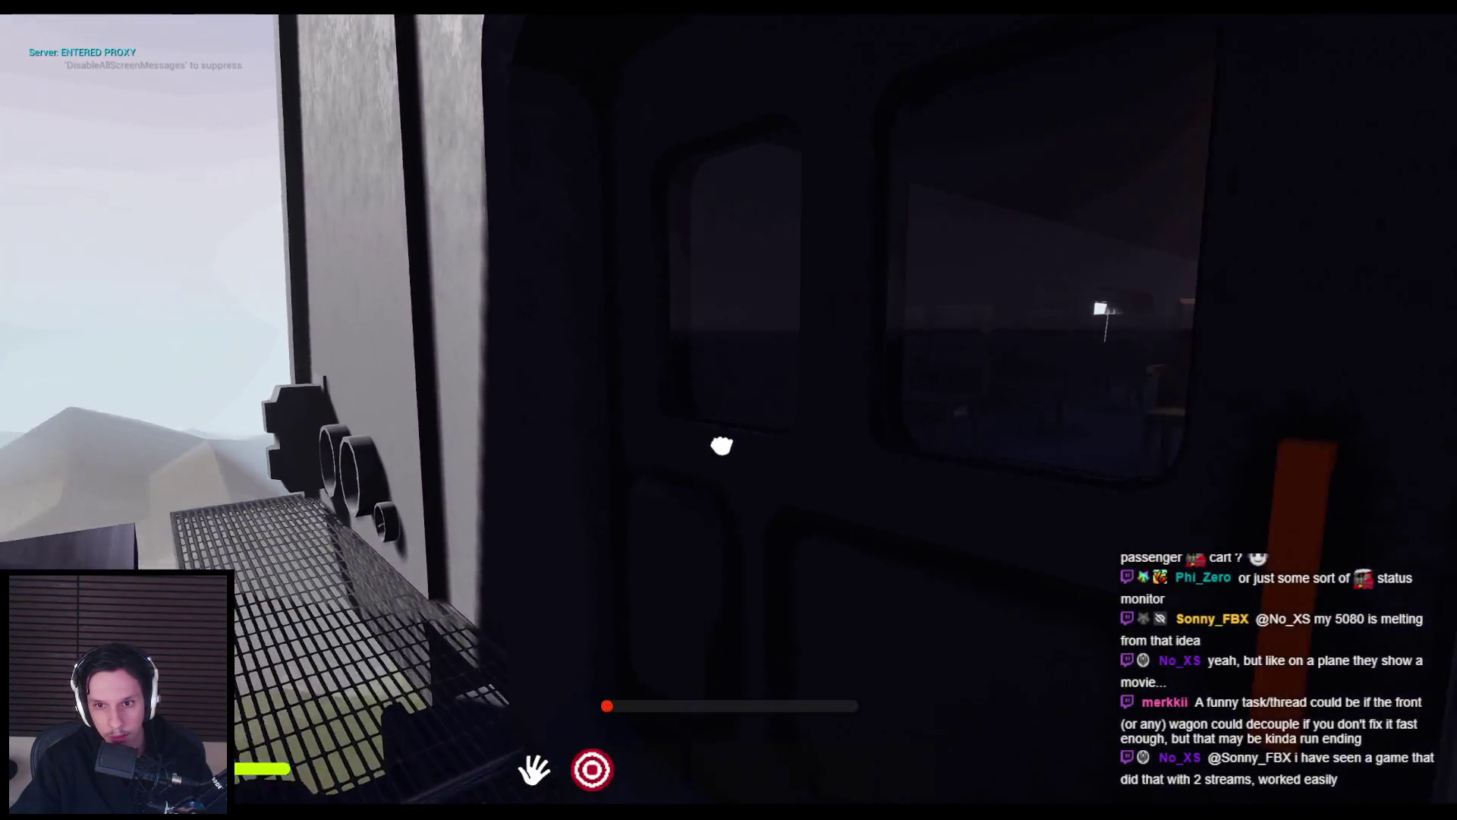
{"action": "key", "text": "w"}
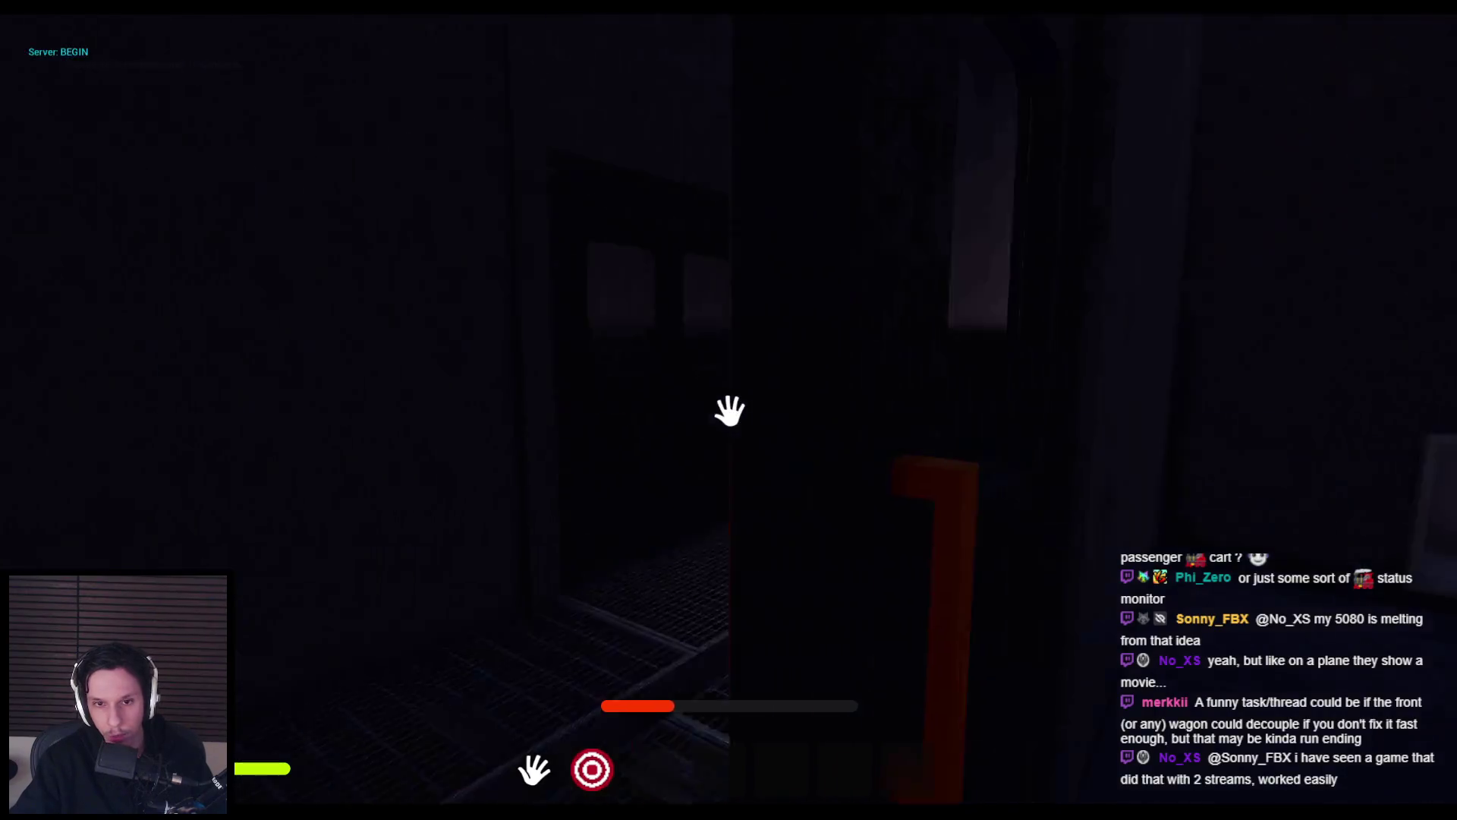
{"action": "key", "text": "w"}
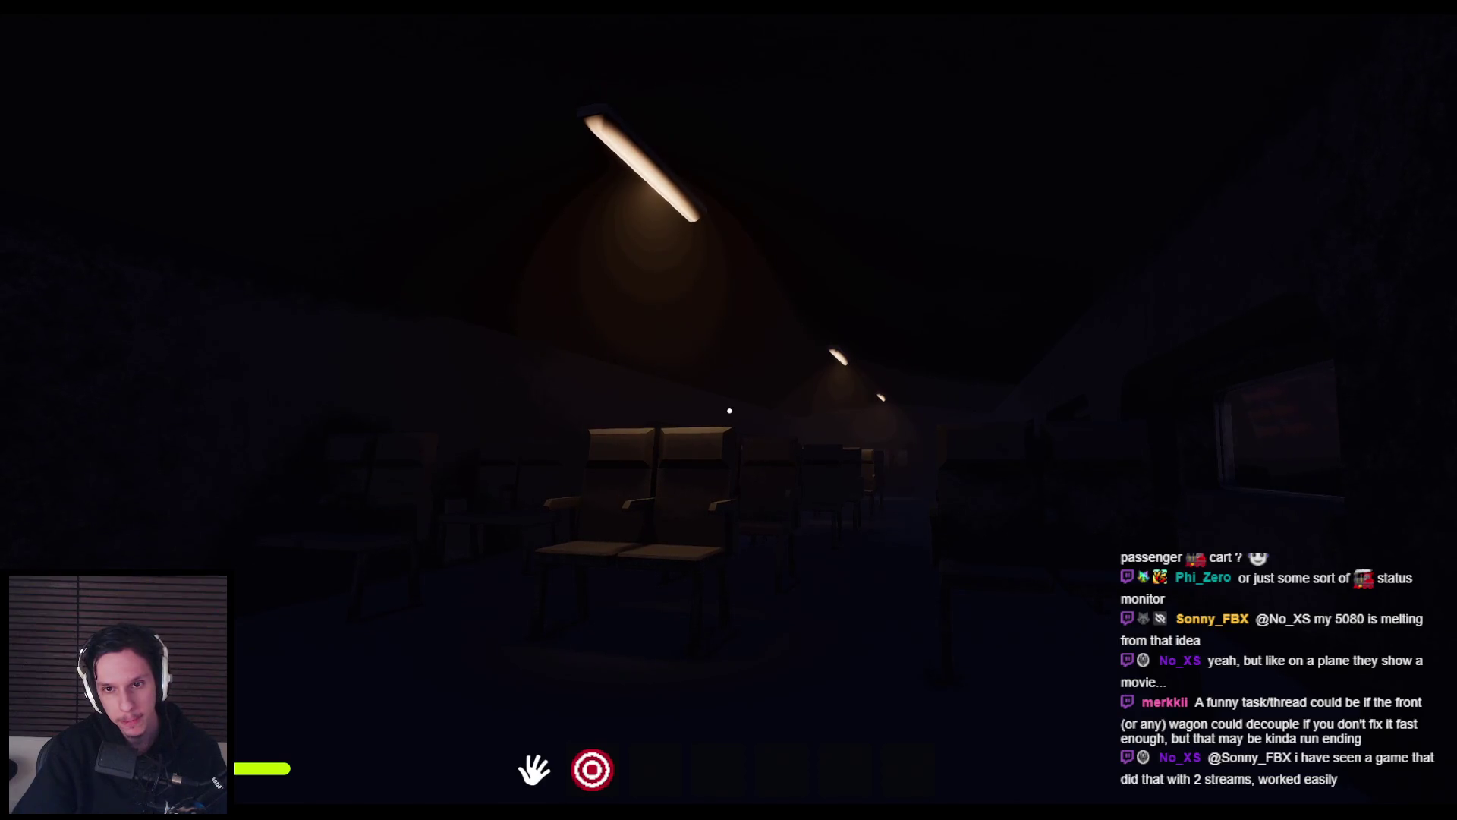
{"action": "mouse_move", "coordinate": [729, 410]}
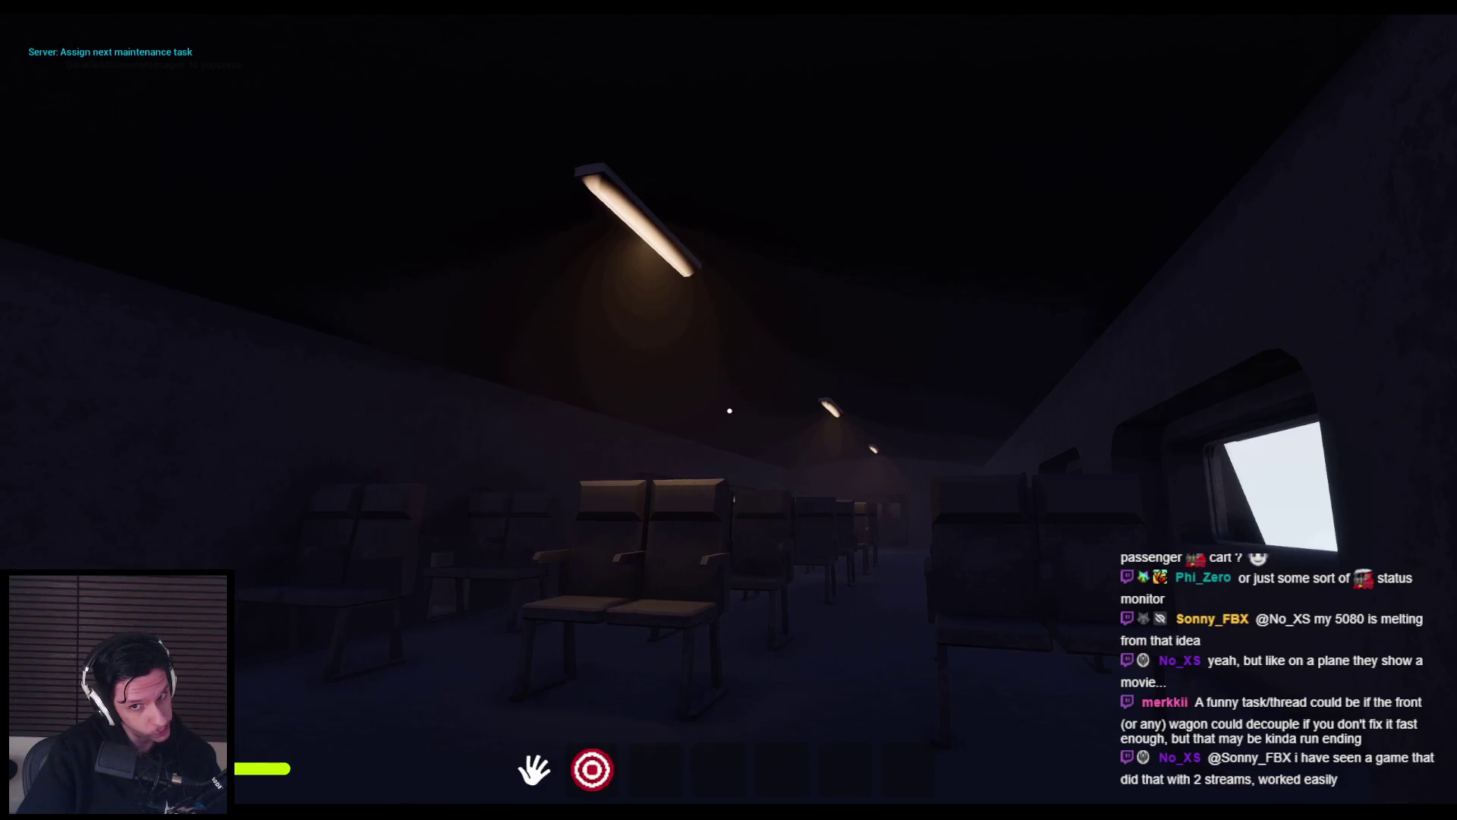
{"action": "key", "text": "Escape"}
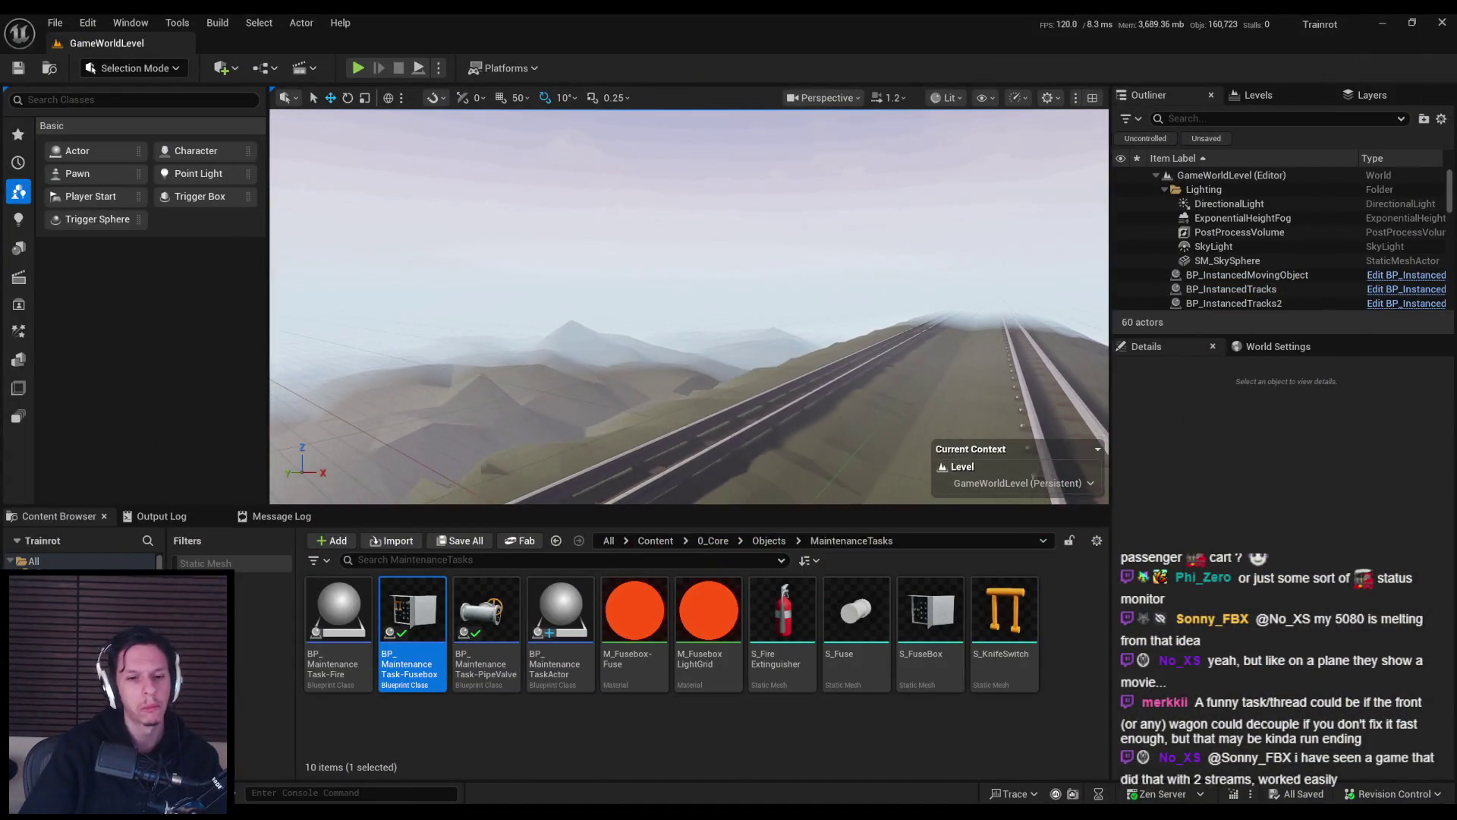
Open SelectRandomMaintenanceTask in BP_TrainrotGameState and pan across its shuffle and task-filtering nodes.
{"action": "key", "text": "alt+Tab"}
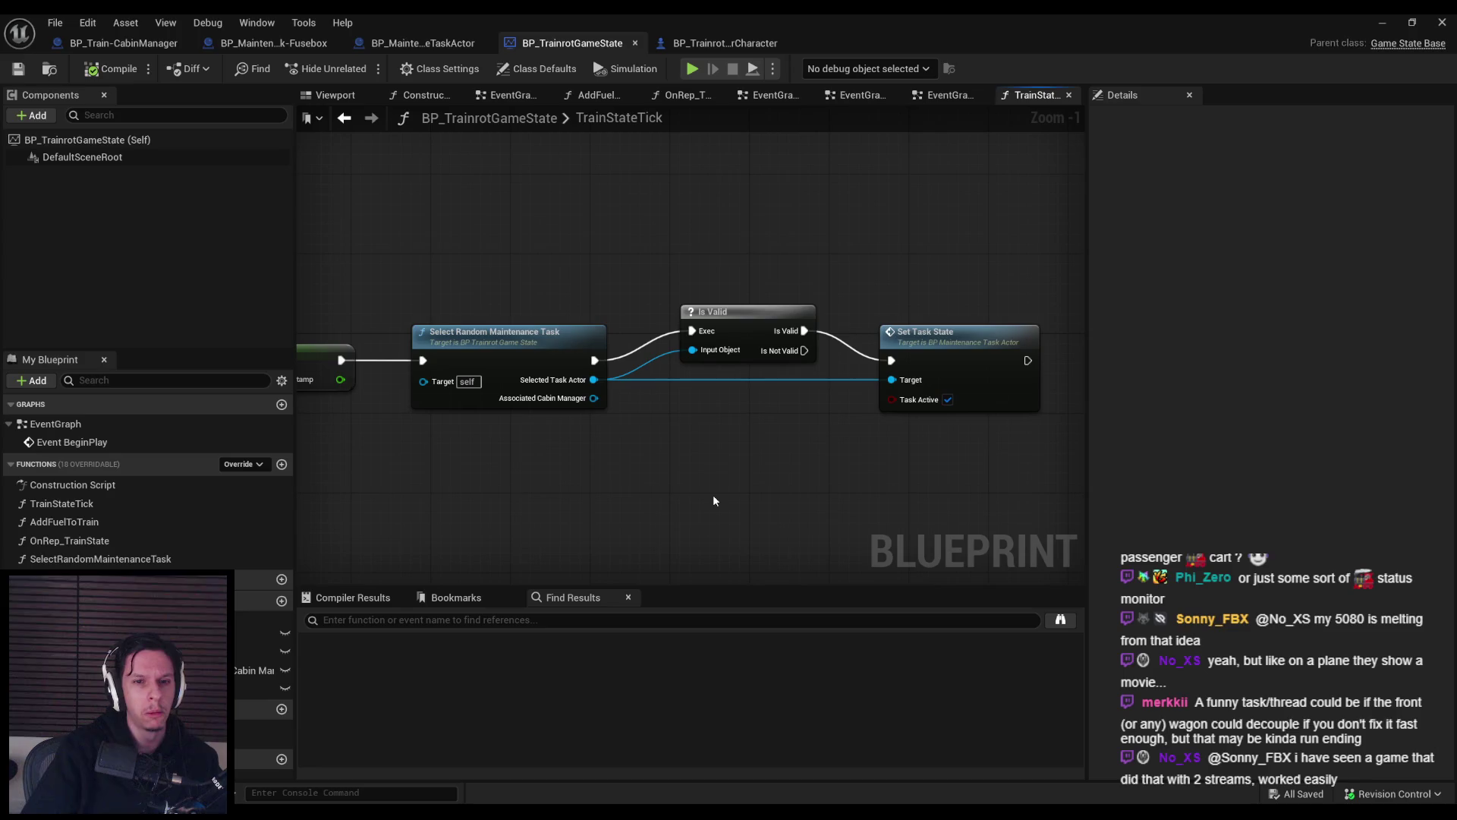
{"action": "double_click", "coordinate": [585, 391]}
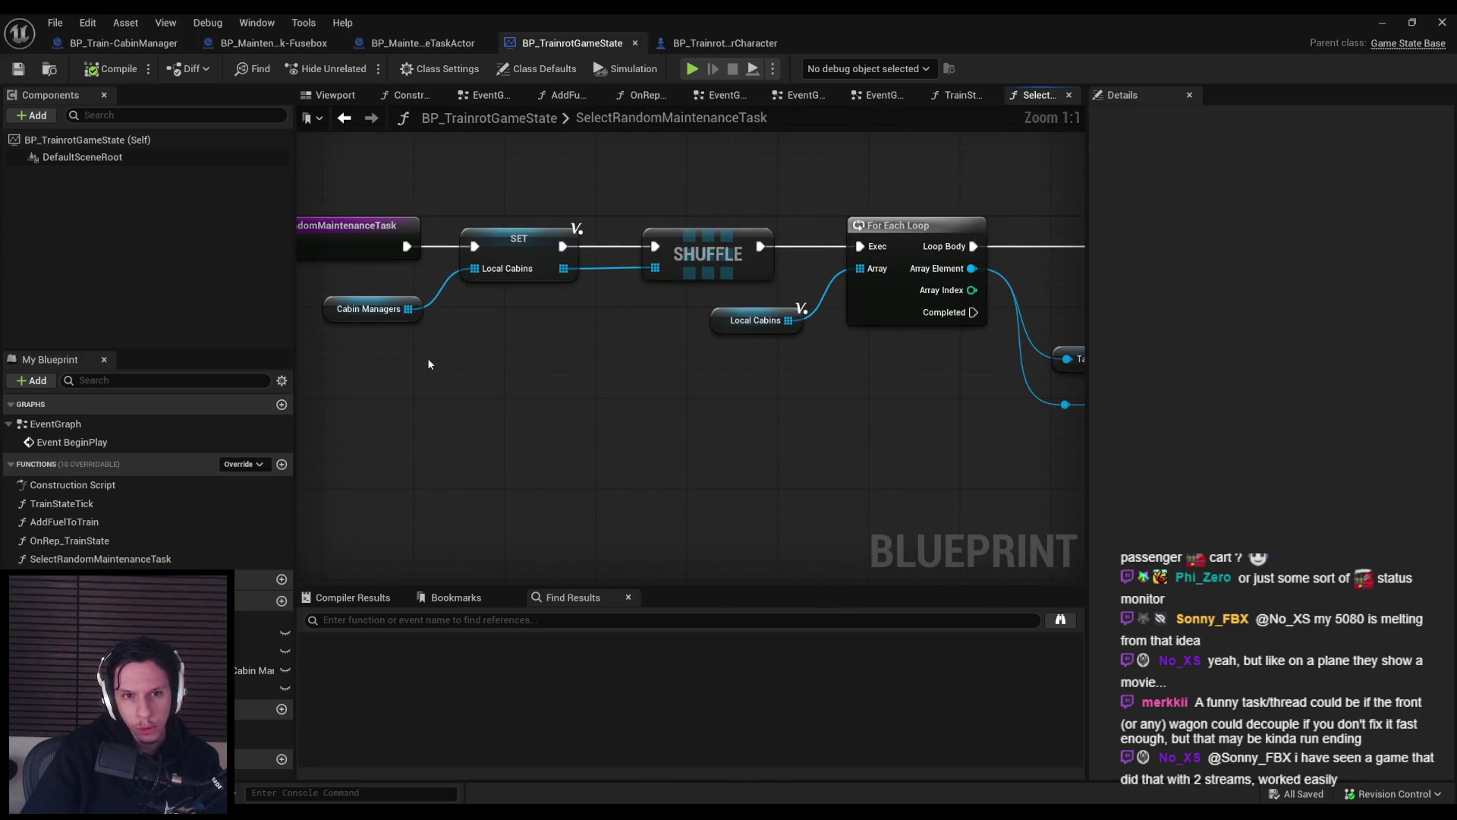
{"action": "scroll", "coordinate": [736, 385], "scroll_direction": "down", "scroll_amount": 2}
{"action": "mouse_move", "coordinate": [736, 385]}
{"action": "left_mouse_down"}
{"action": "mouse_move", "coordinate": [420, 377]}
{"action": "mouse_move", "coordinate": [734, 361]}
{"action": "mouse_move", "coordinate": [624, 369]}
{"action": "mouse_move", "coordinate": [618, 352]}
{"action": "mouse_move", "coordinate": [599, 378]}
{"action": "mouse_move", "coordinate": [695, 380]}
{"action": "left_mouse_up"}
{"action": "mouse_move", "coordinate": [553, 361]}
{"action": "left_mouse_down"}
{"action": "mouse_move", "coordinate": [980, 373]}
{"action": "mouse_move", "coordinate": [481, 372]}
{"action": "left_mouse_up"}
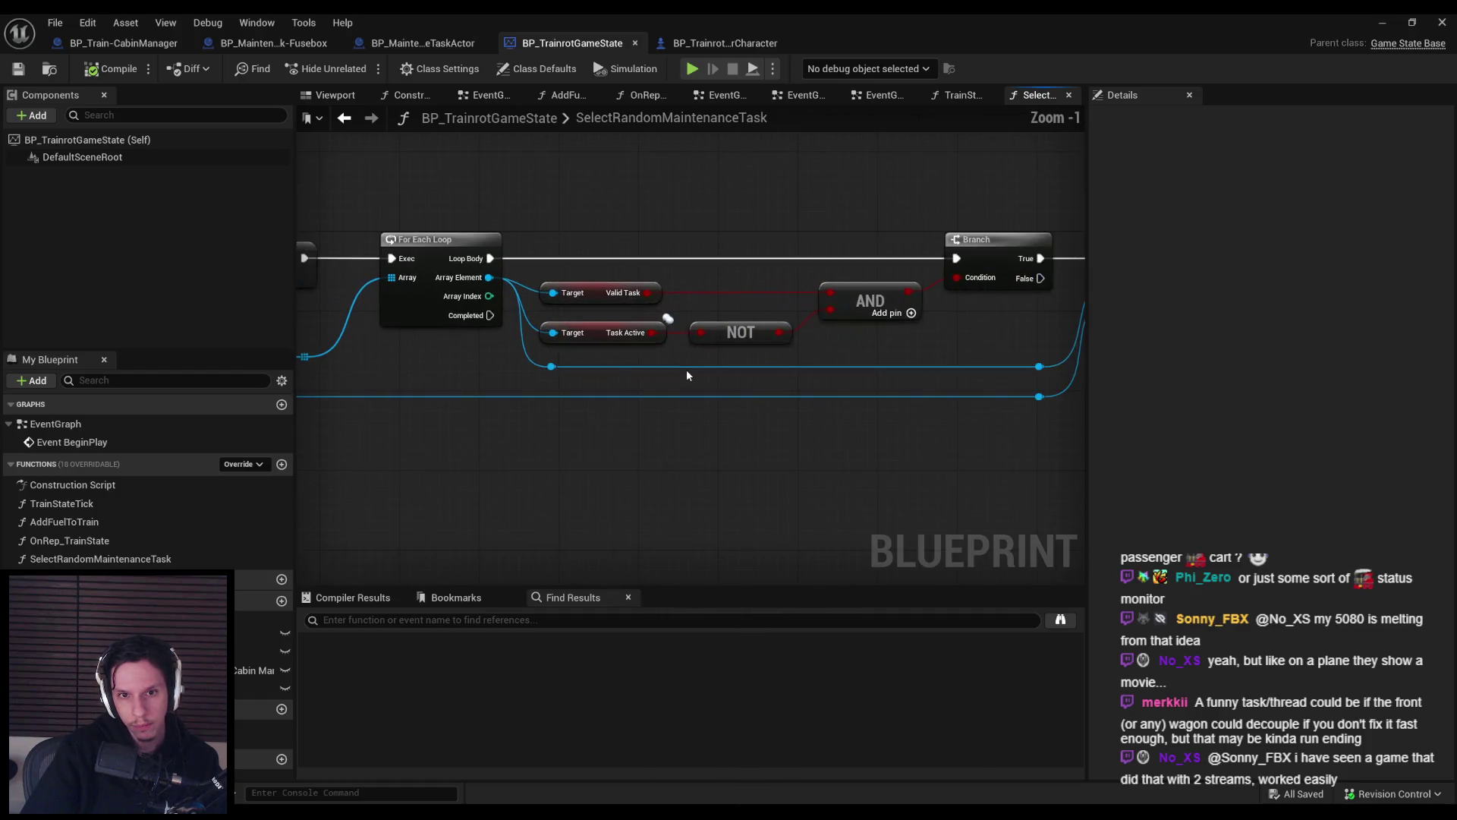